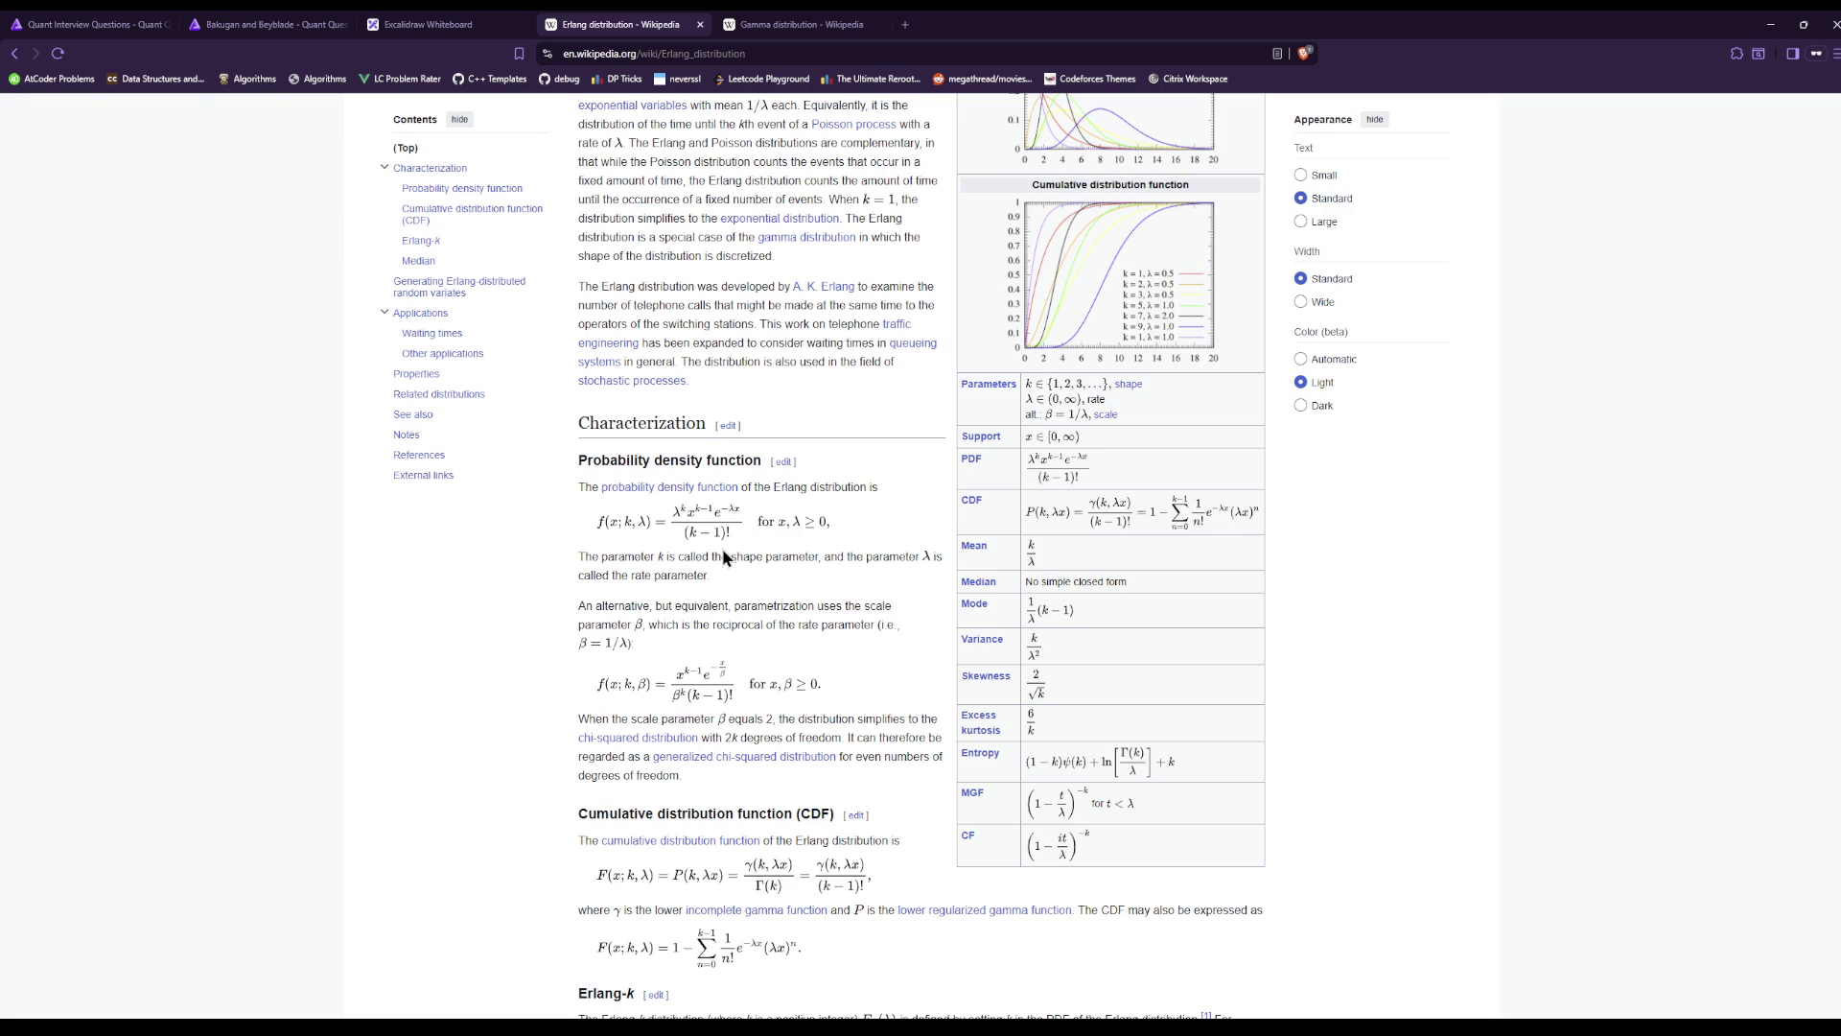
# Read further down the Erlang article, then look over the whiteboard notes.
pyautogui.scroll(-4, 723, 551)
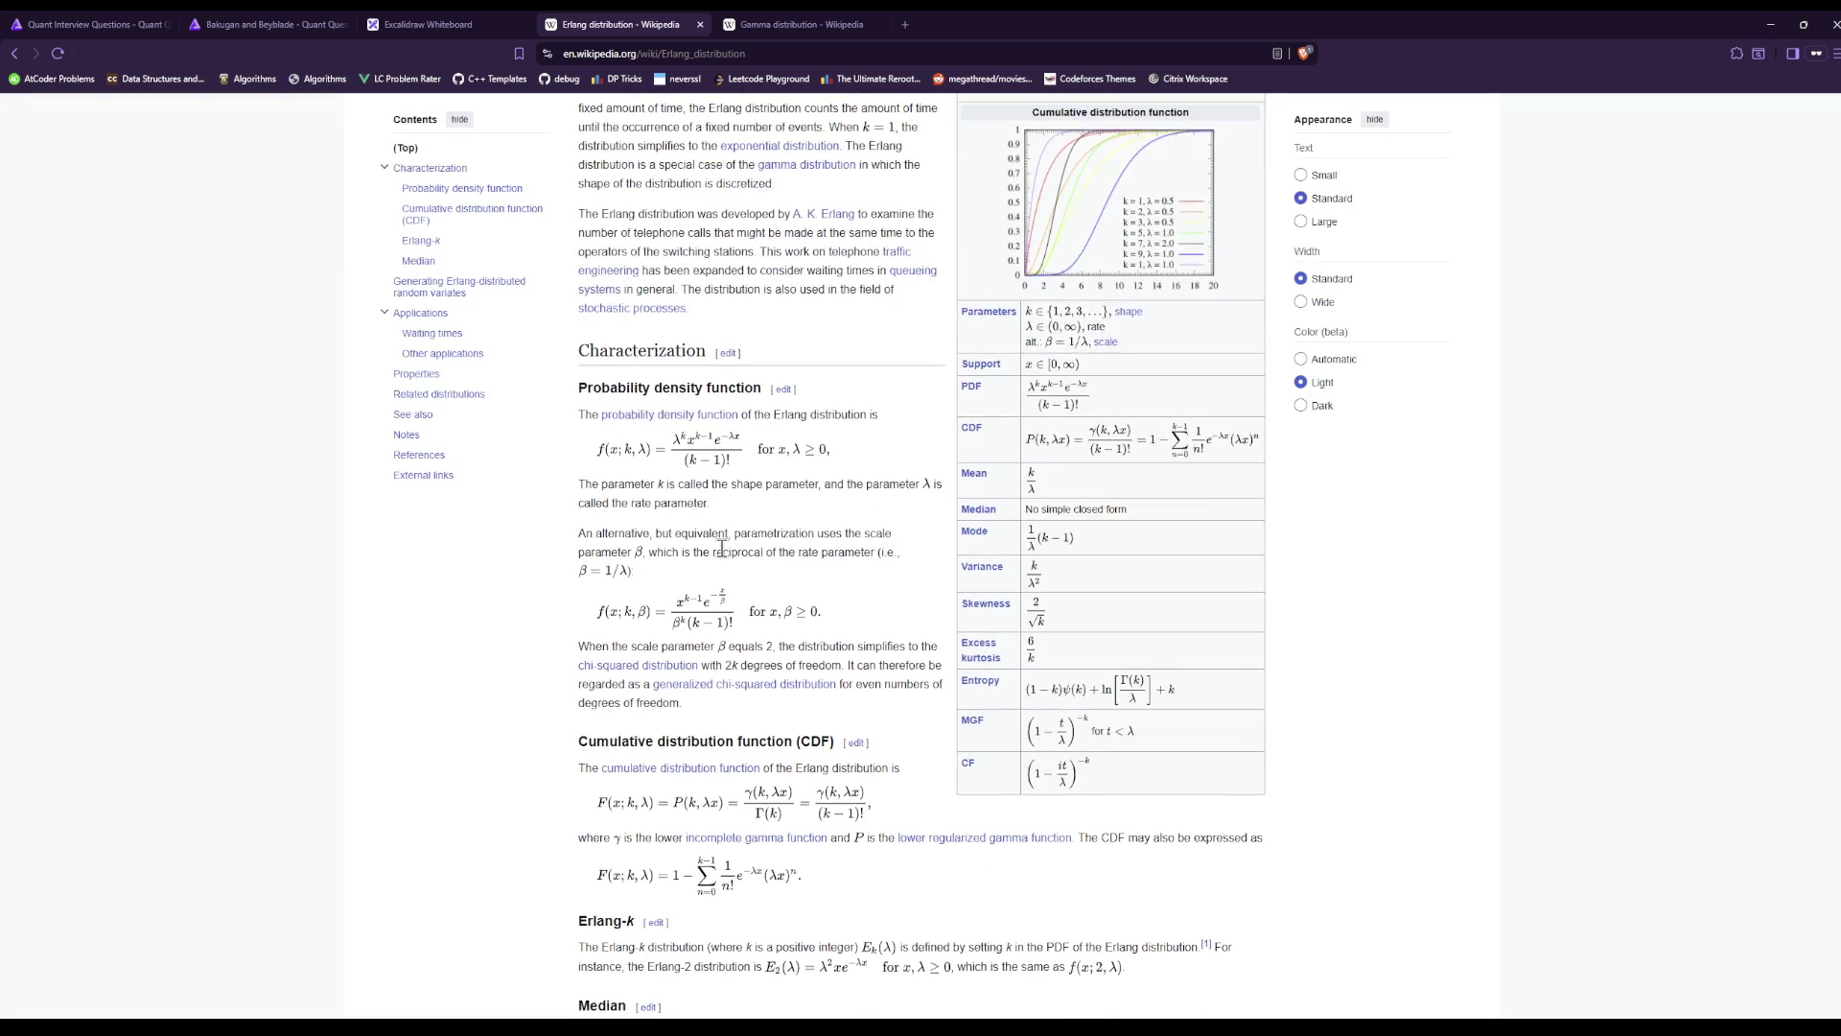
pyautogui.scroll(-3, 768, 556)
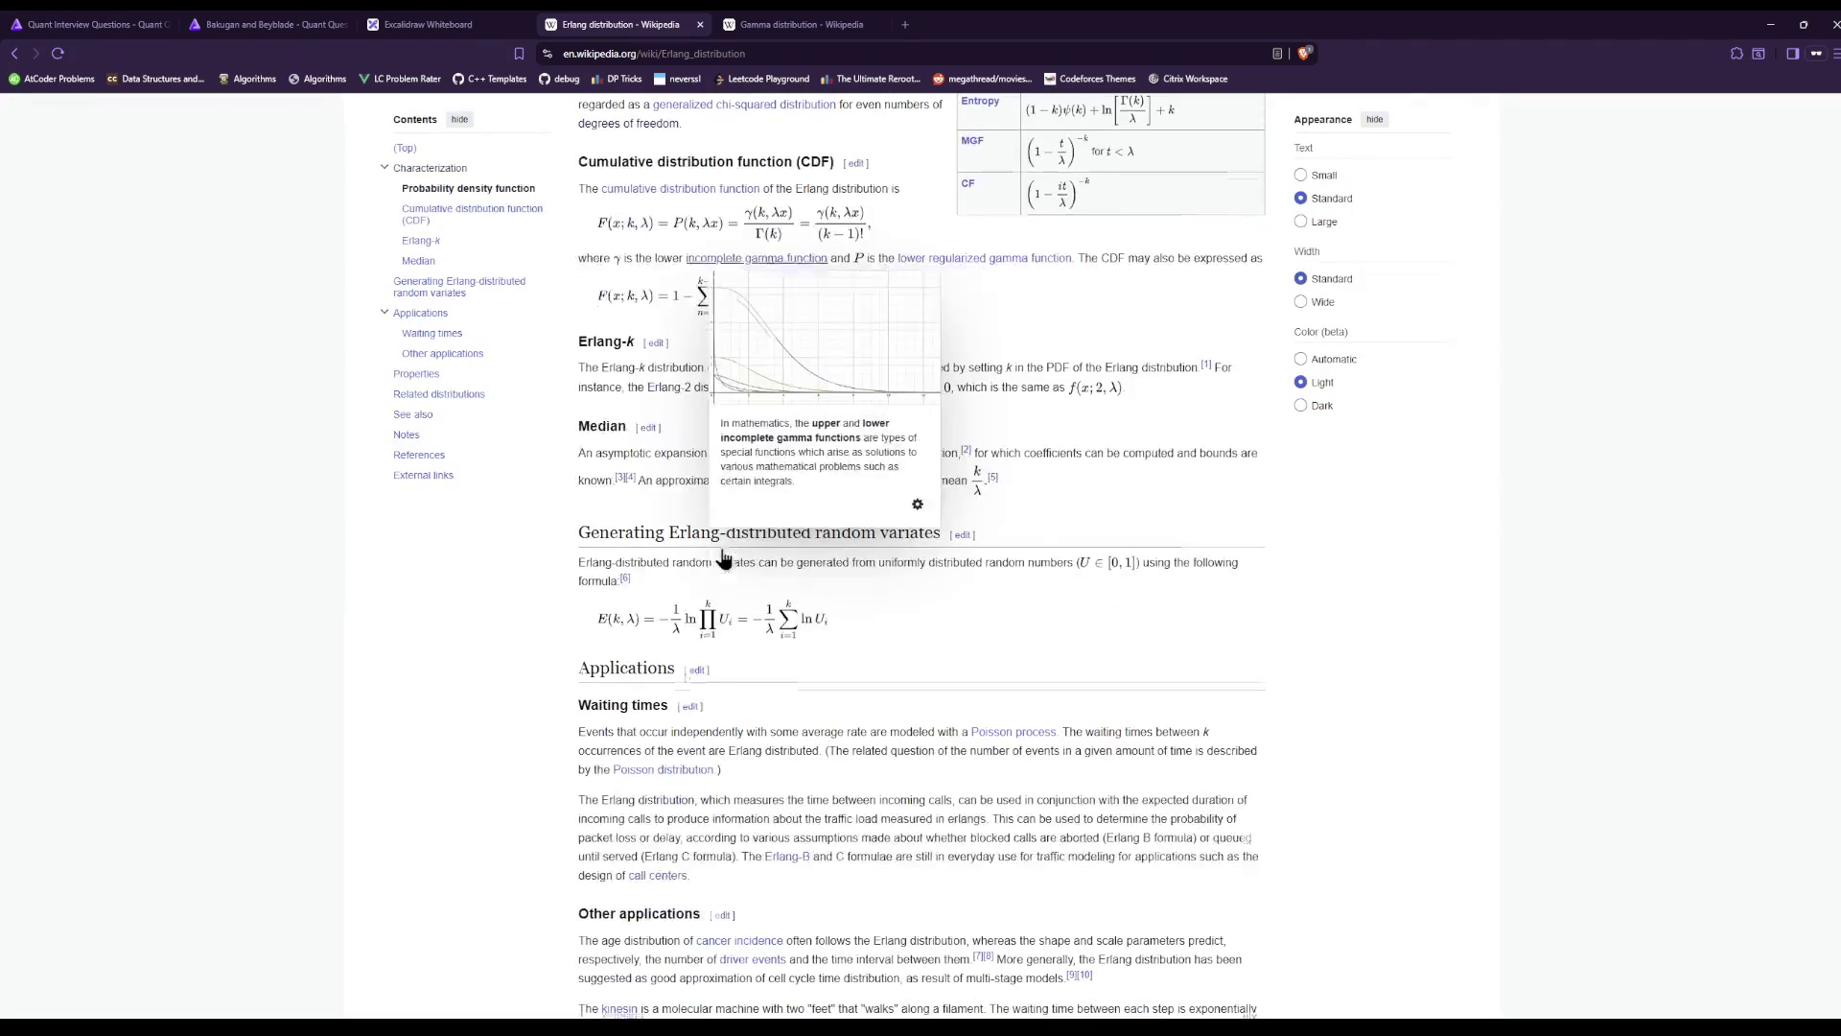
pyautogui.scroll(-5, 912, 491)
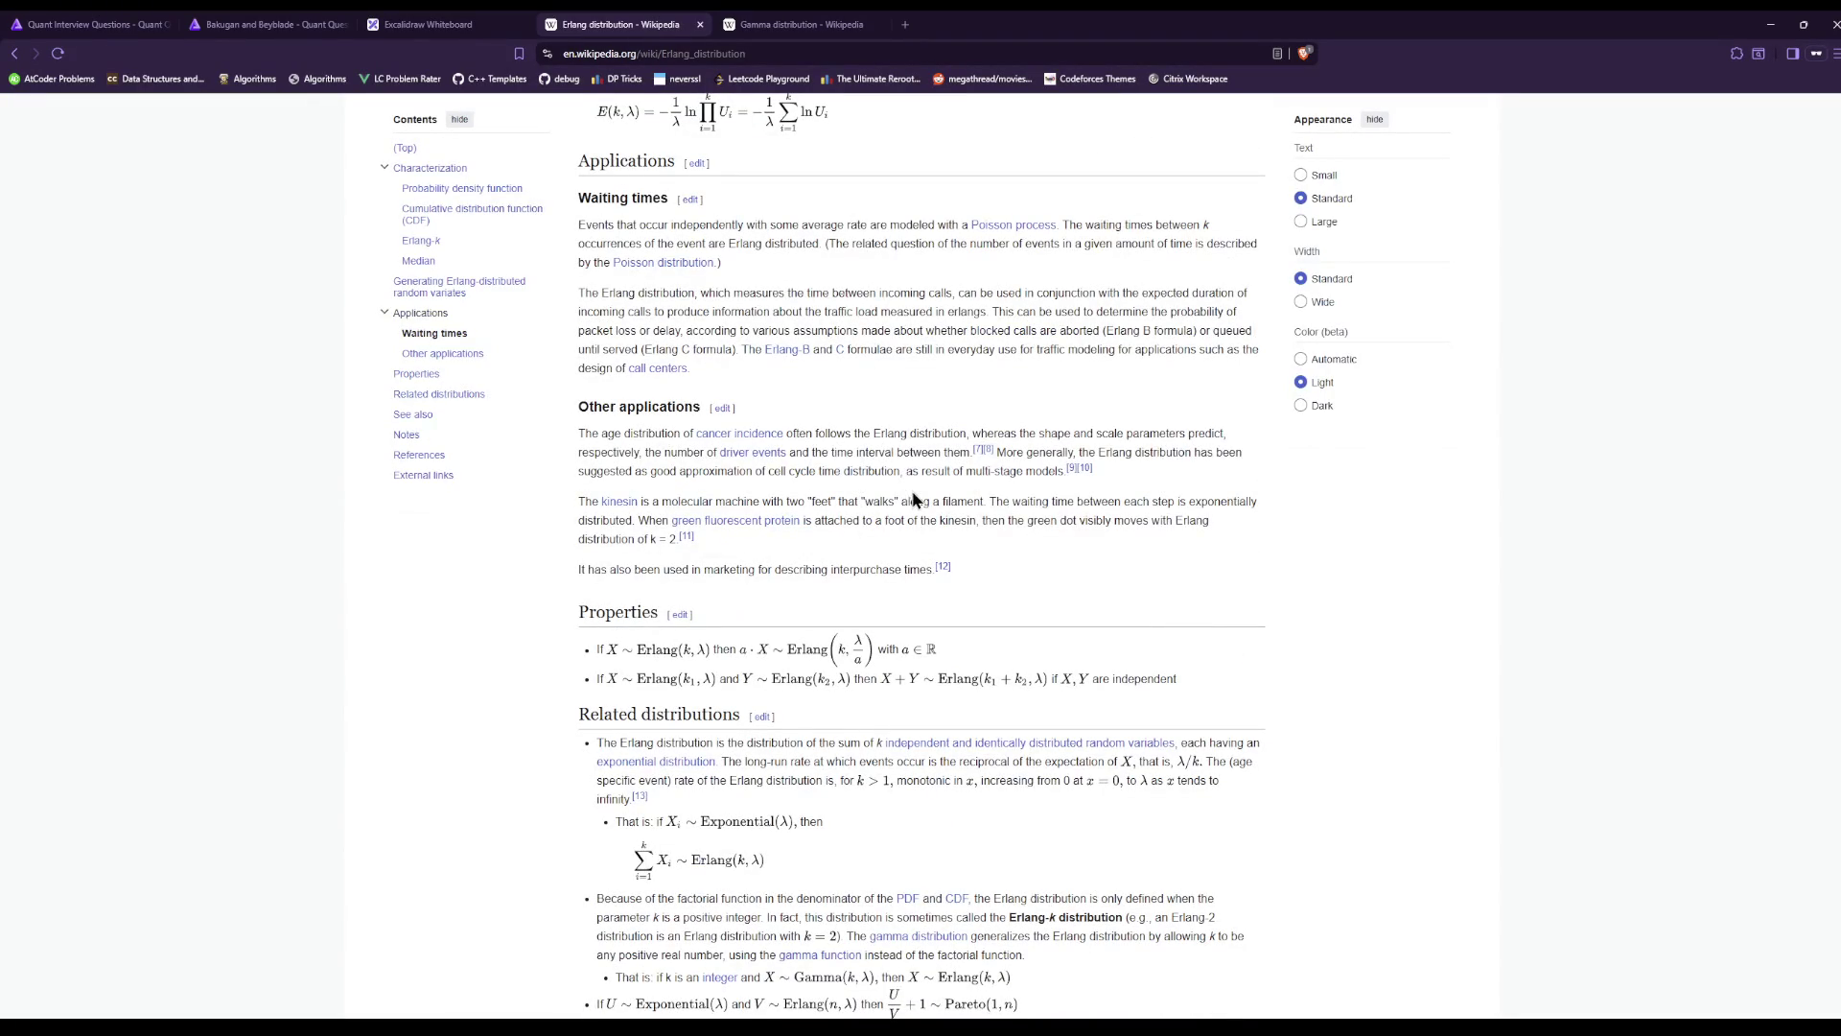
pyautogui.click(457, 24)
pyautogui.scroll(6, 1122, 407)
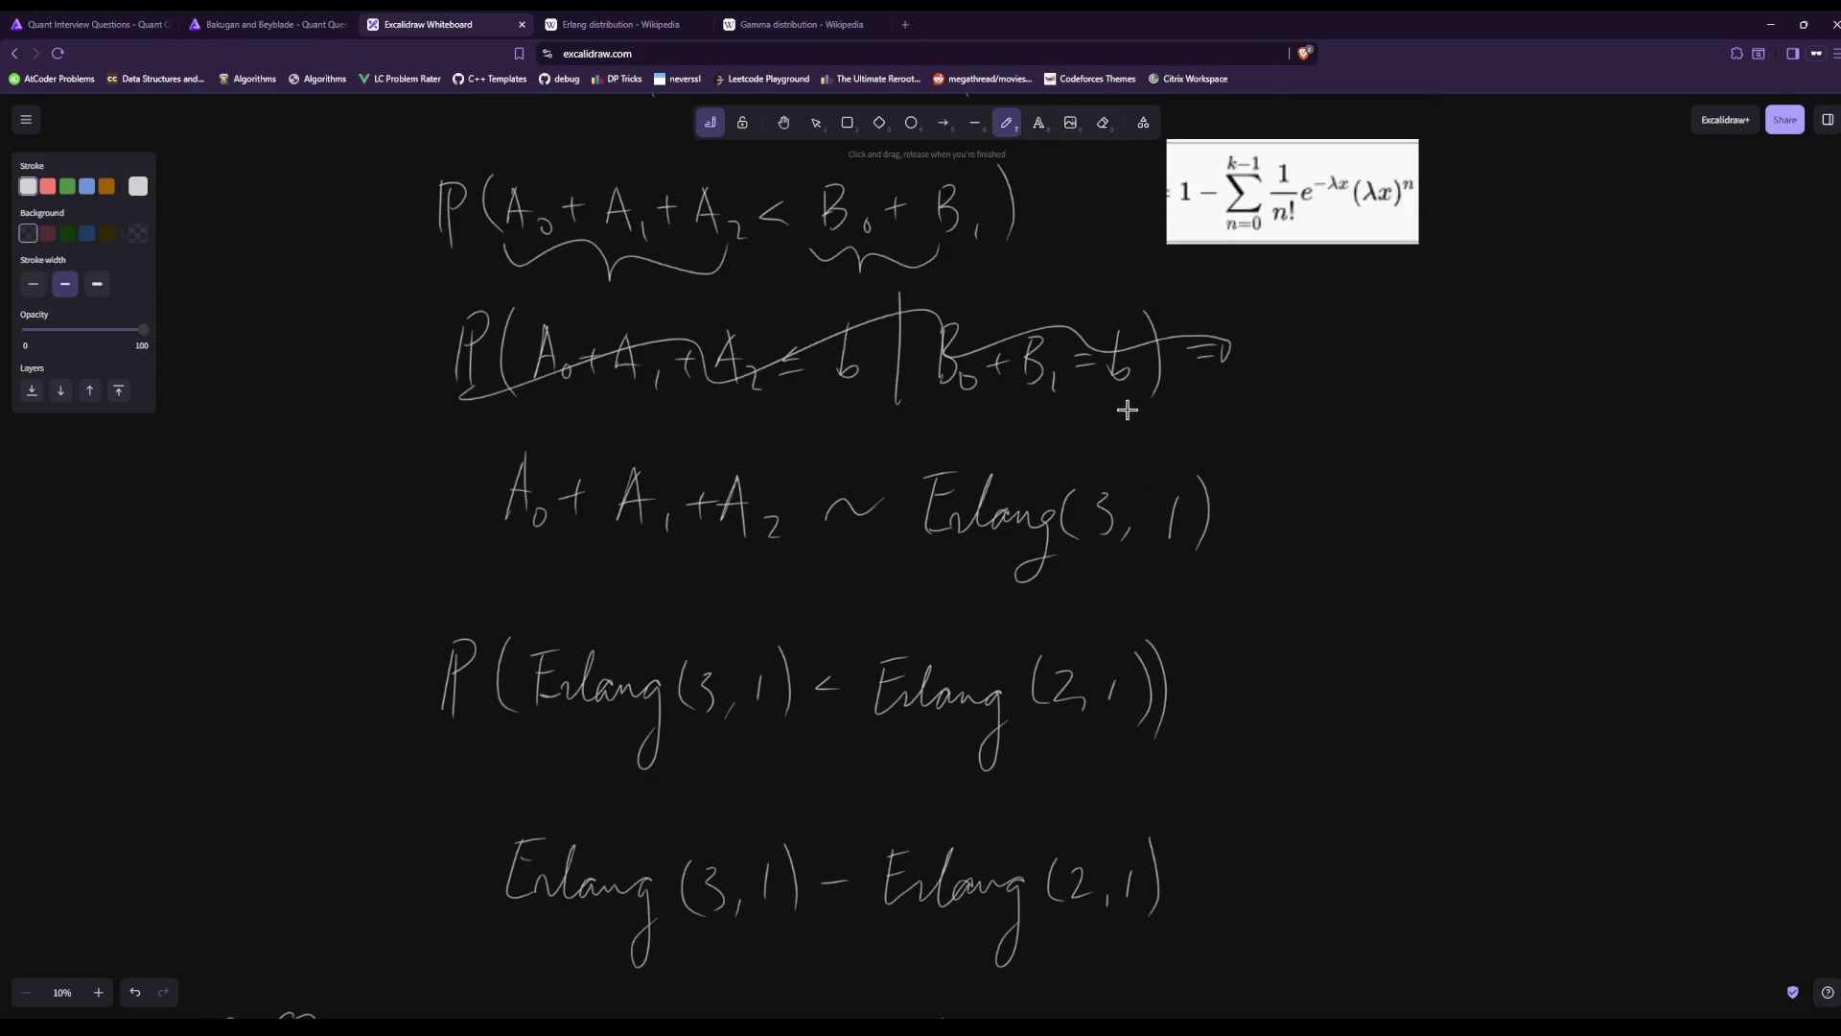
pyautogui.scroll(-3, 704, 663)
# Clear the rejected Gamma answer from the Quant Questions box and return to the Erlang article.
pyautogui.click(273, 24)
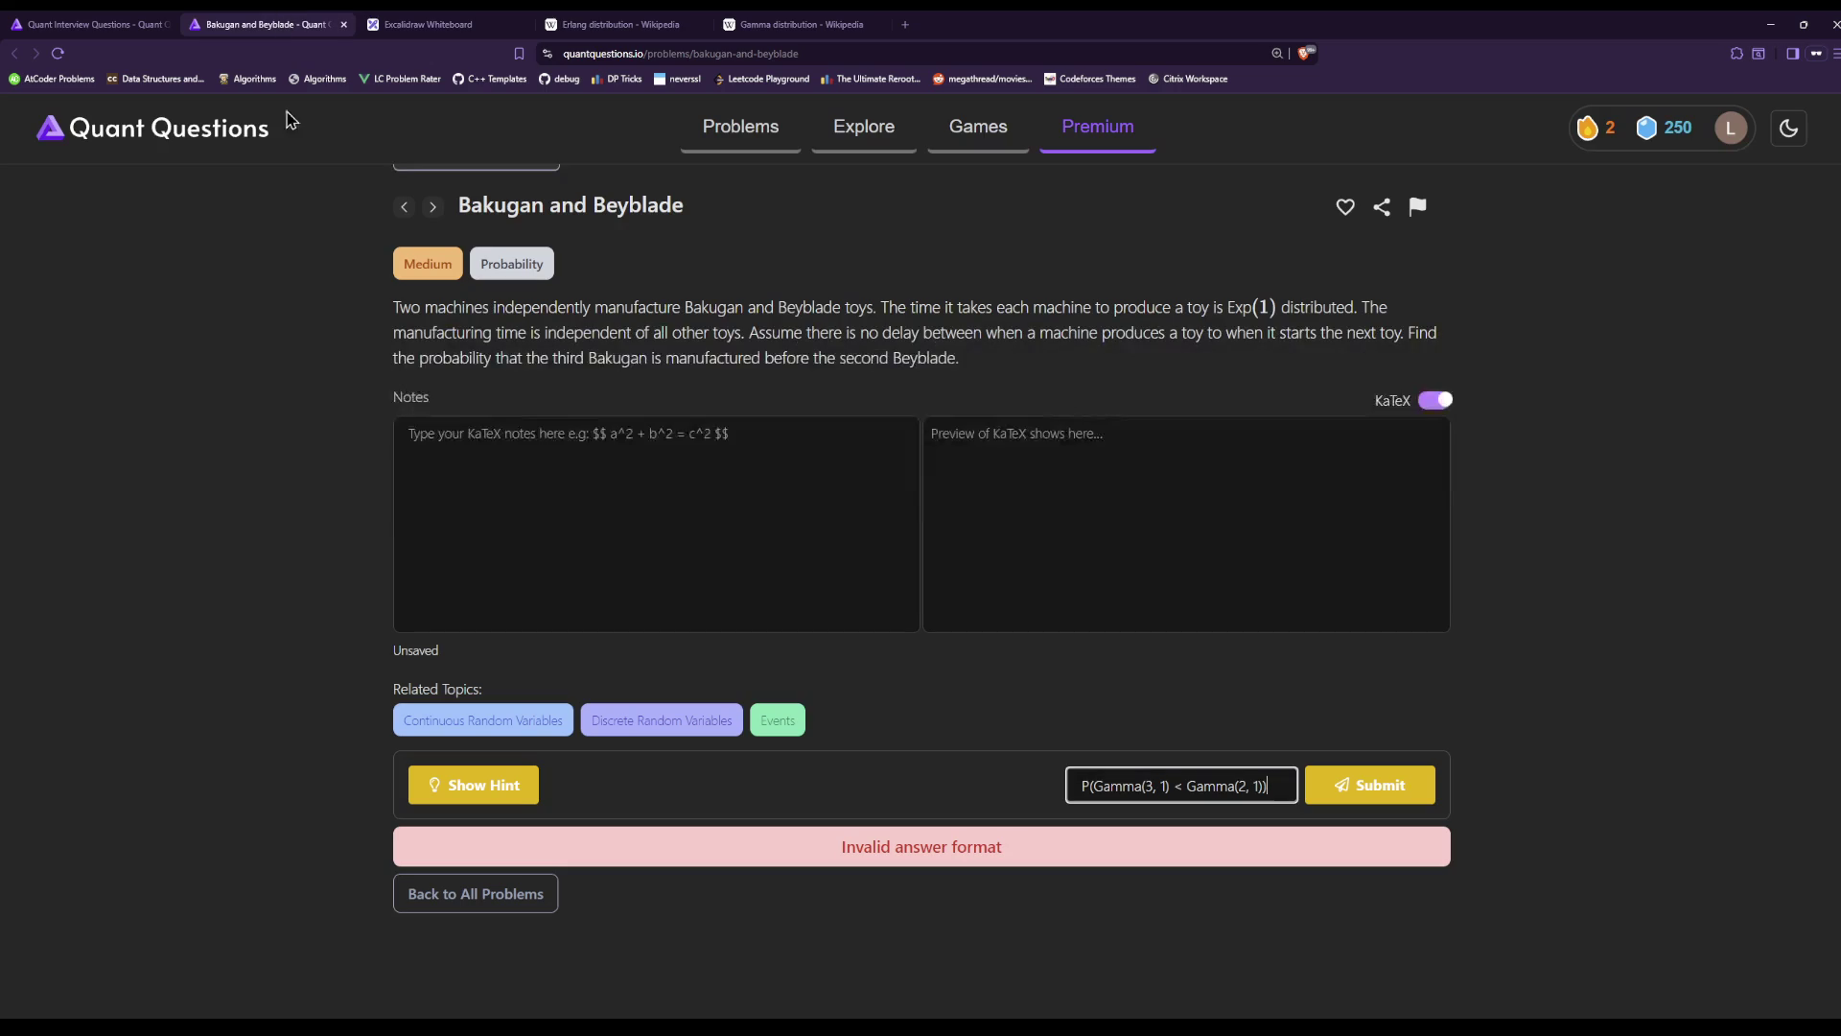
pyautogui.hotkey('ctrl', 'a')
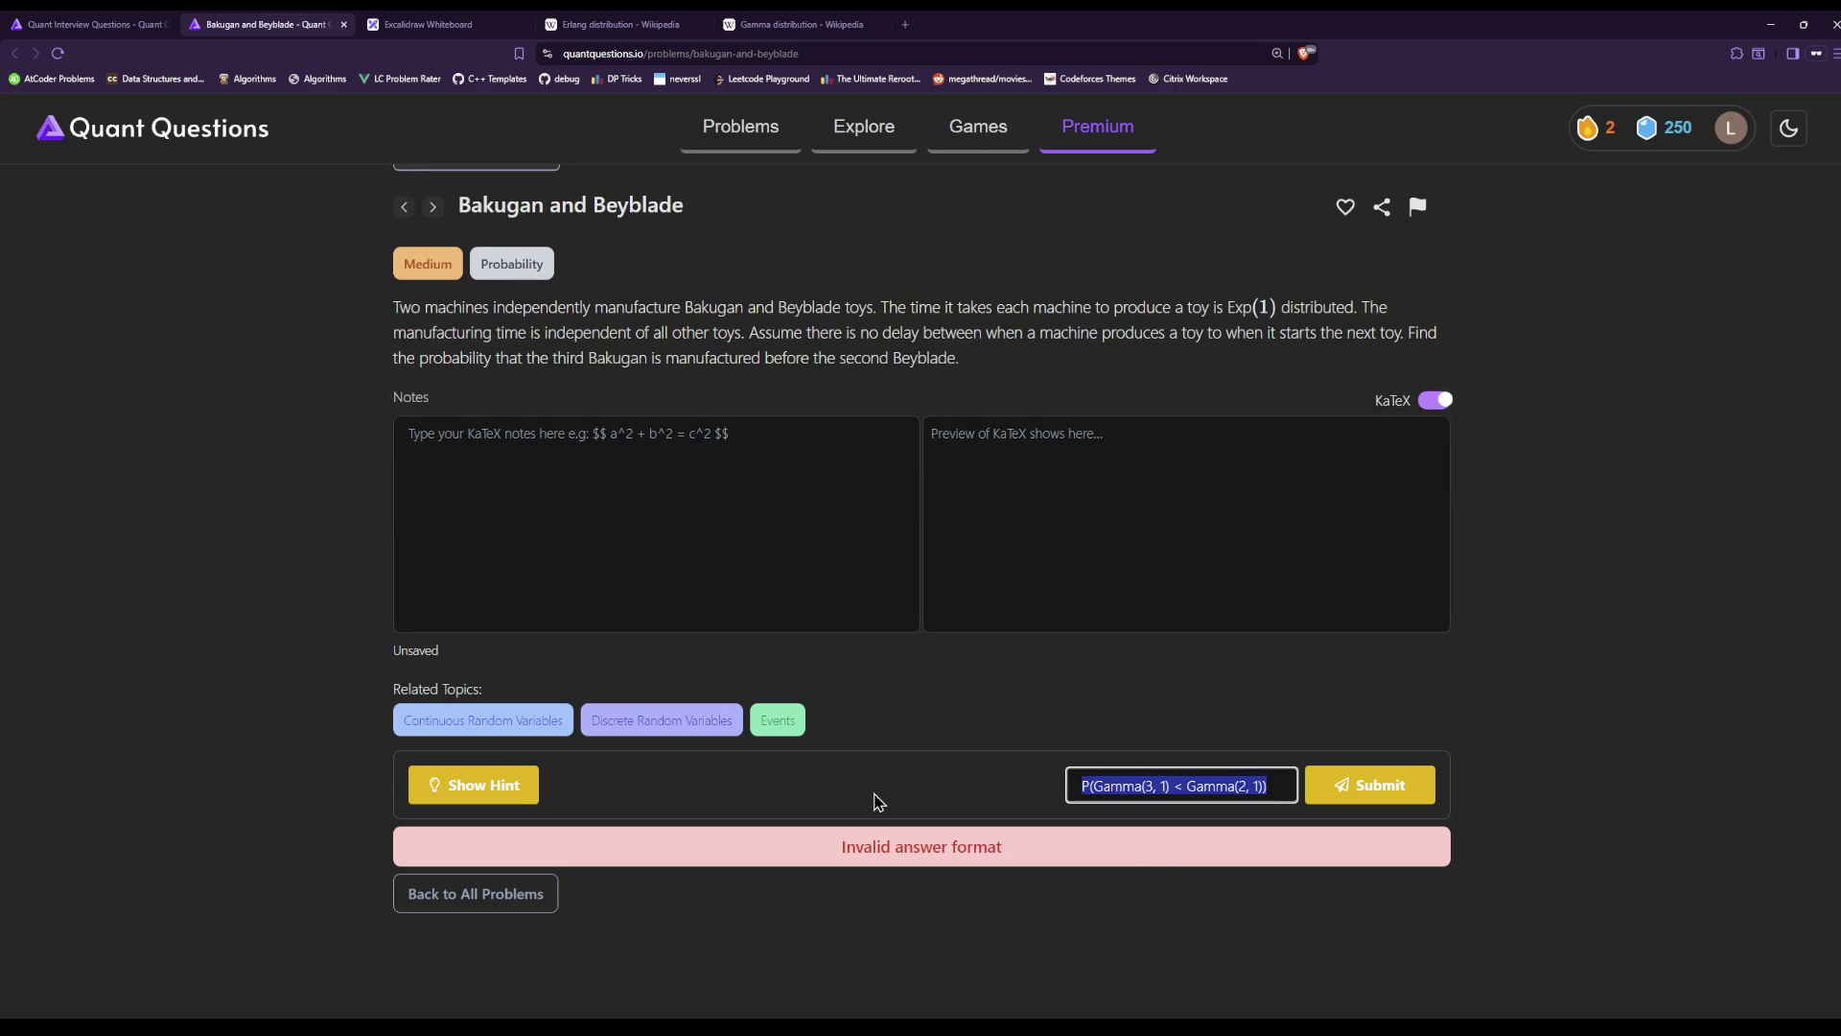
pyautogui.press('BackSpace')
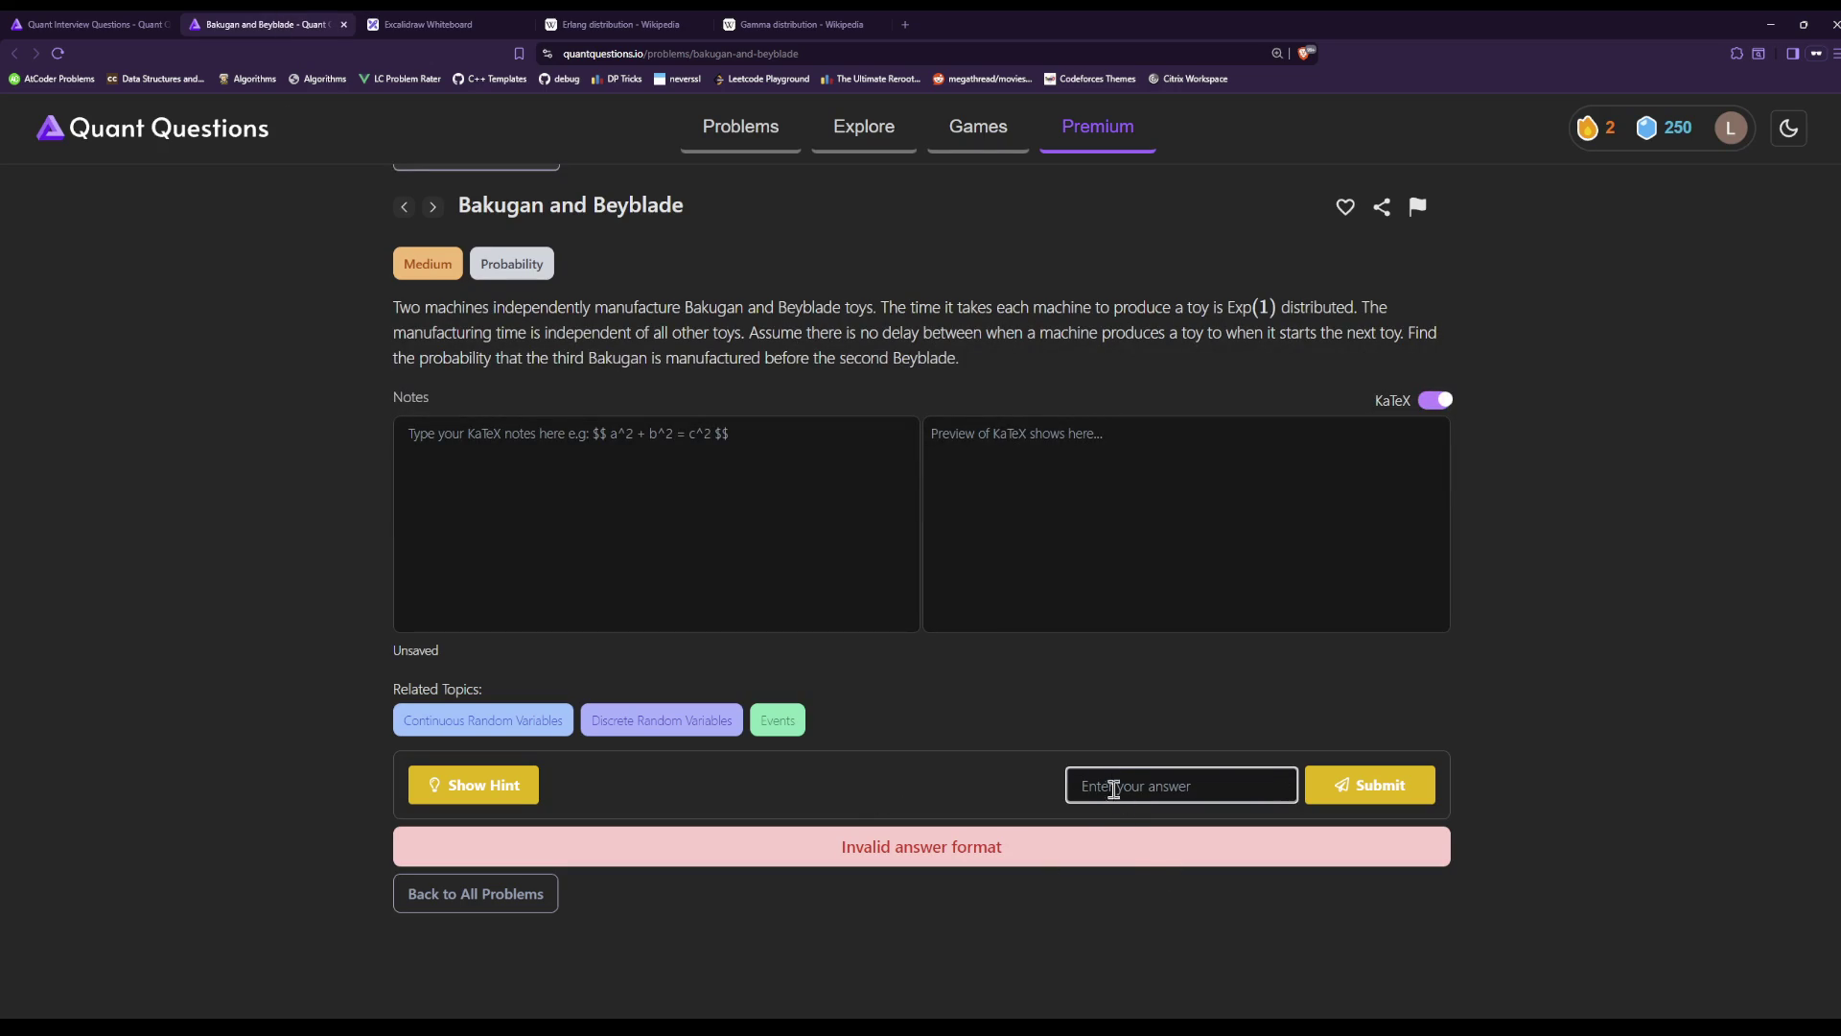
pyautogui.click(546, 24)
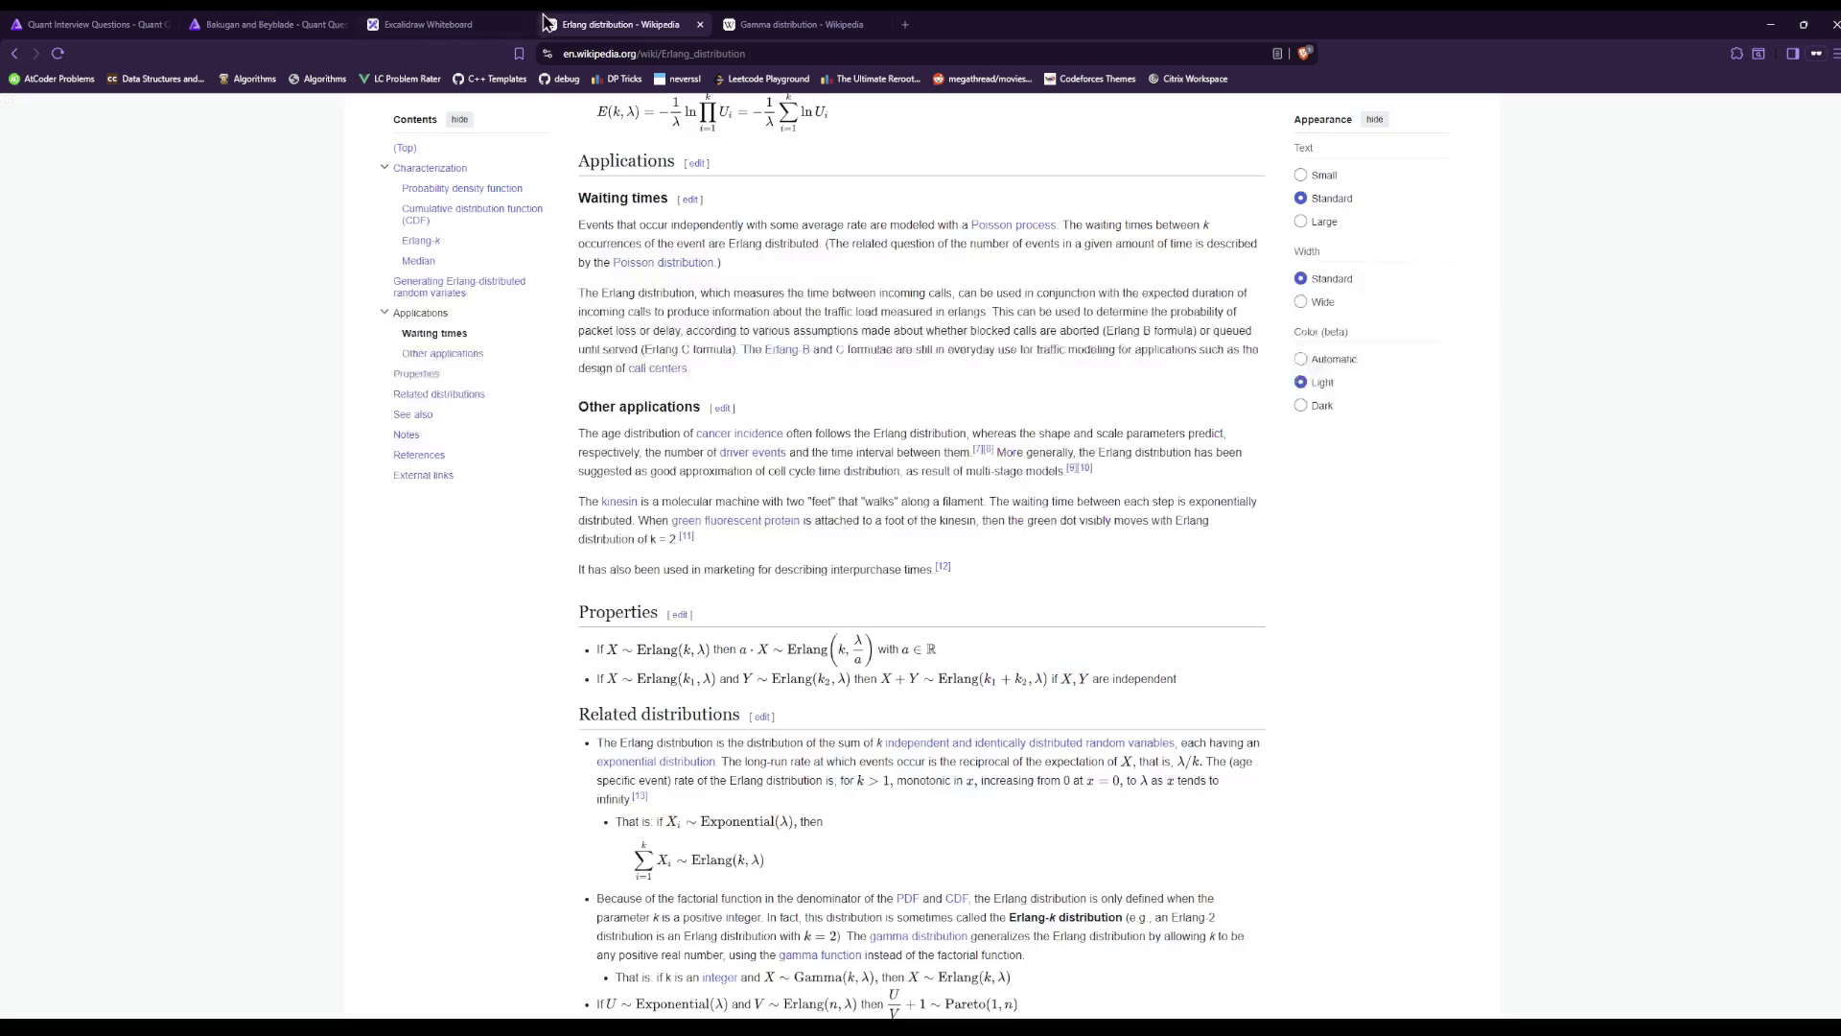
# Compare the whiteboard notes against the problem and the Erlang distribution article.
pyautogui.click(326, 21)
pyautogui.click(422, 24)
pyautogui.scroll(-8, 959, 575)
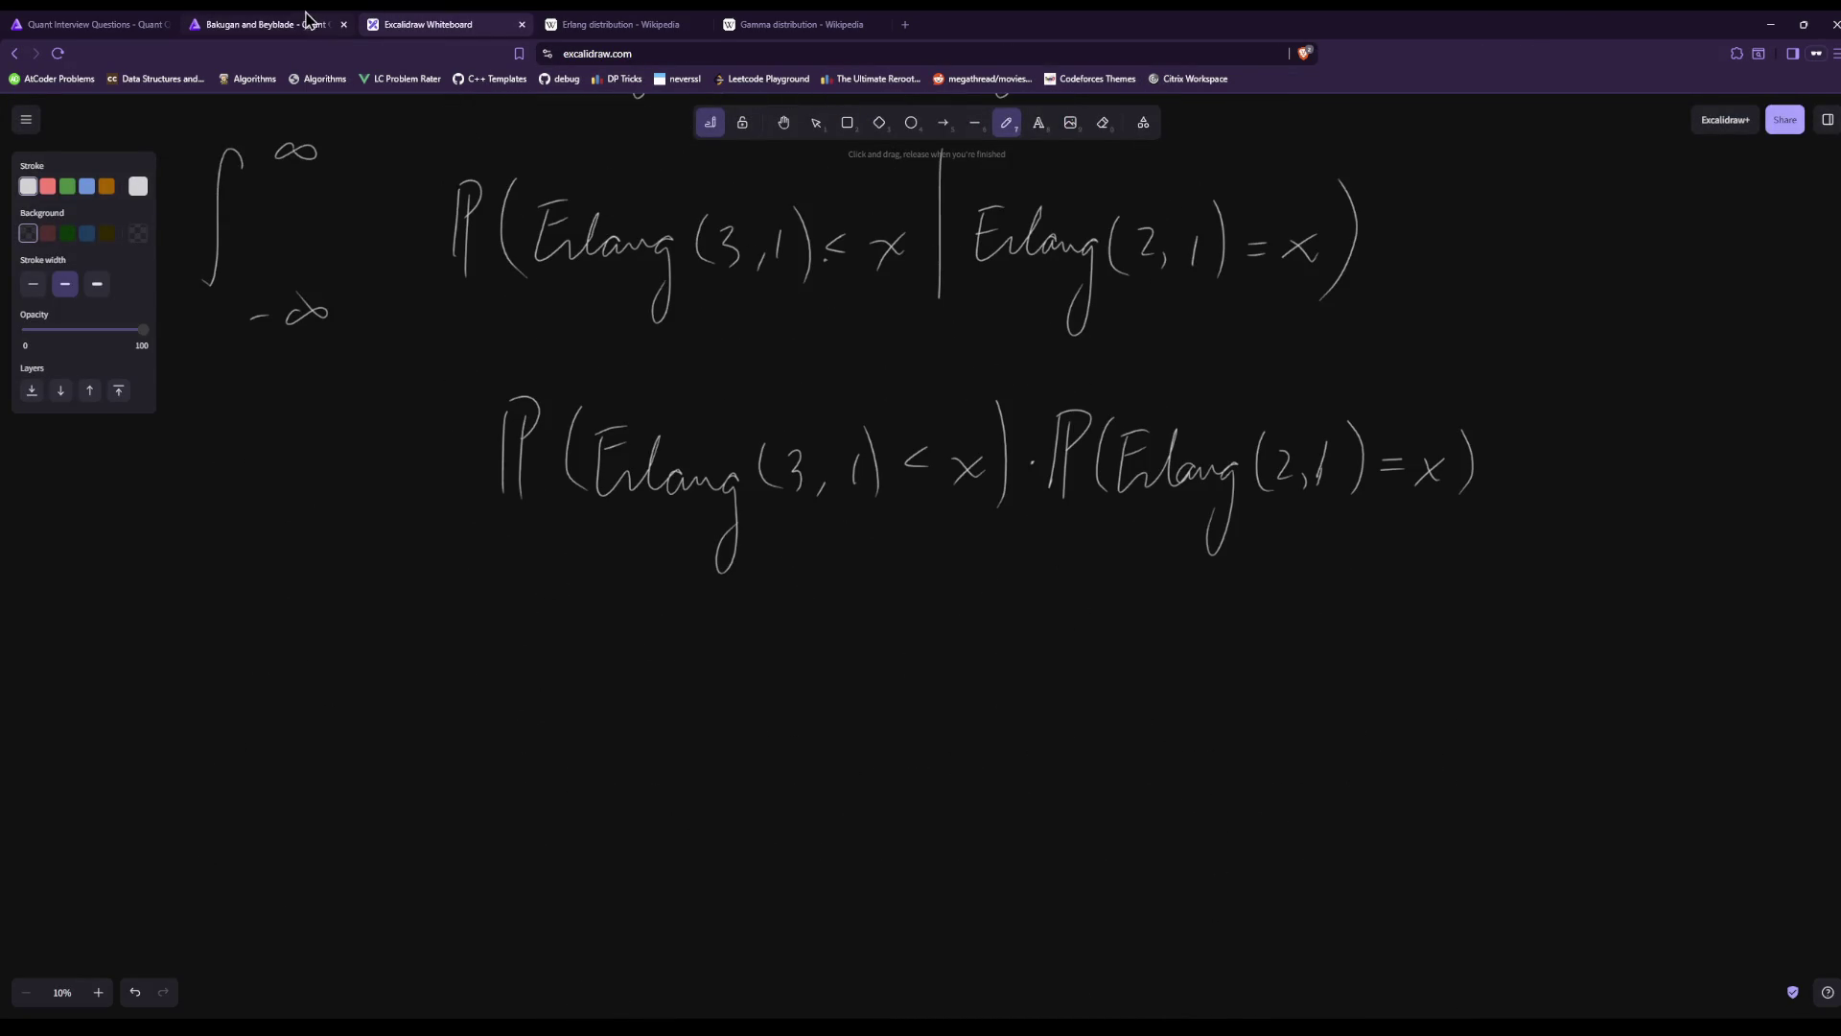
pyautogui.click(316, 21)
pyautogui.click(500, 22)
pyautogui.click(635, 21)
pyautogui.click(513, 21)
pyautogui.click(640, 21)
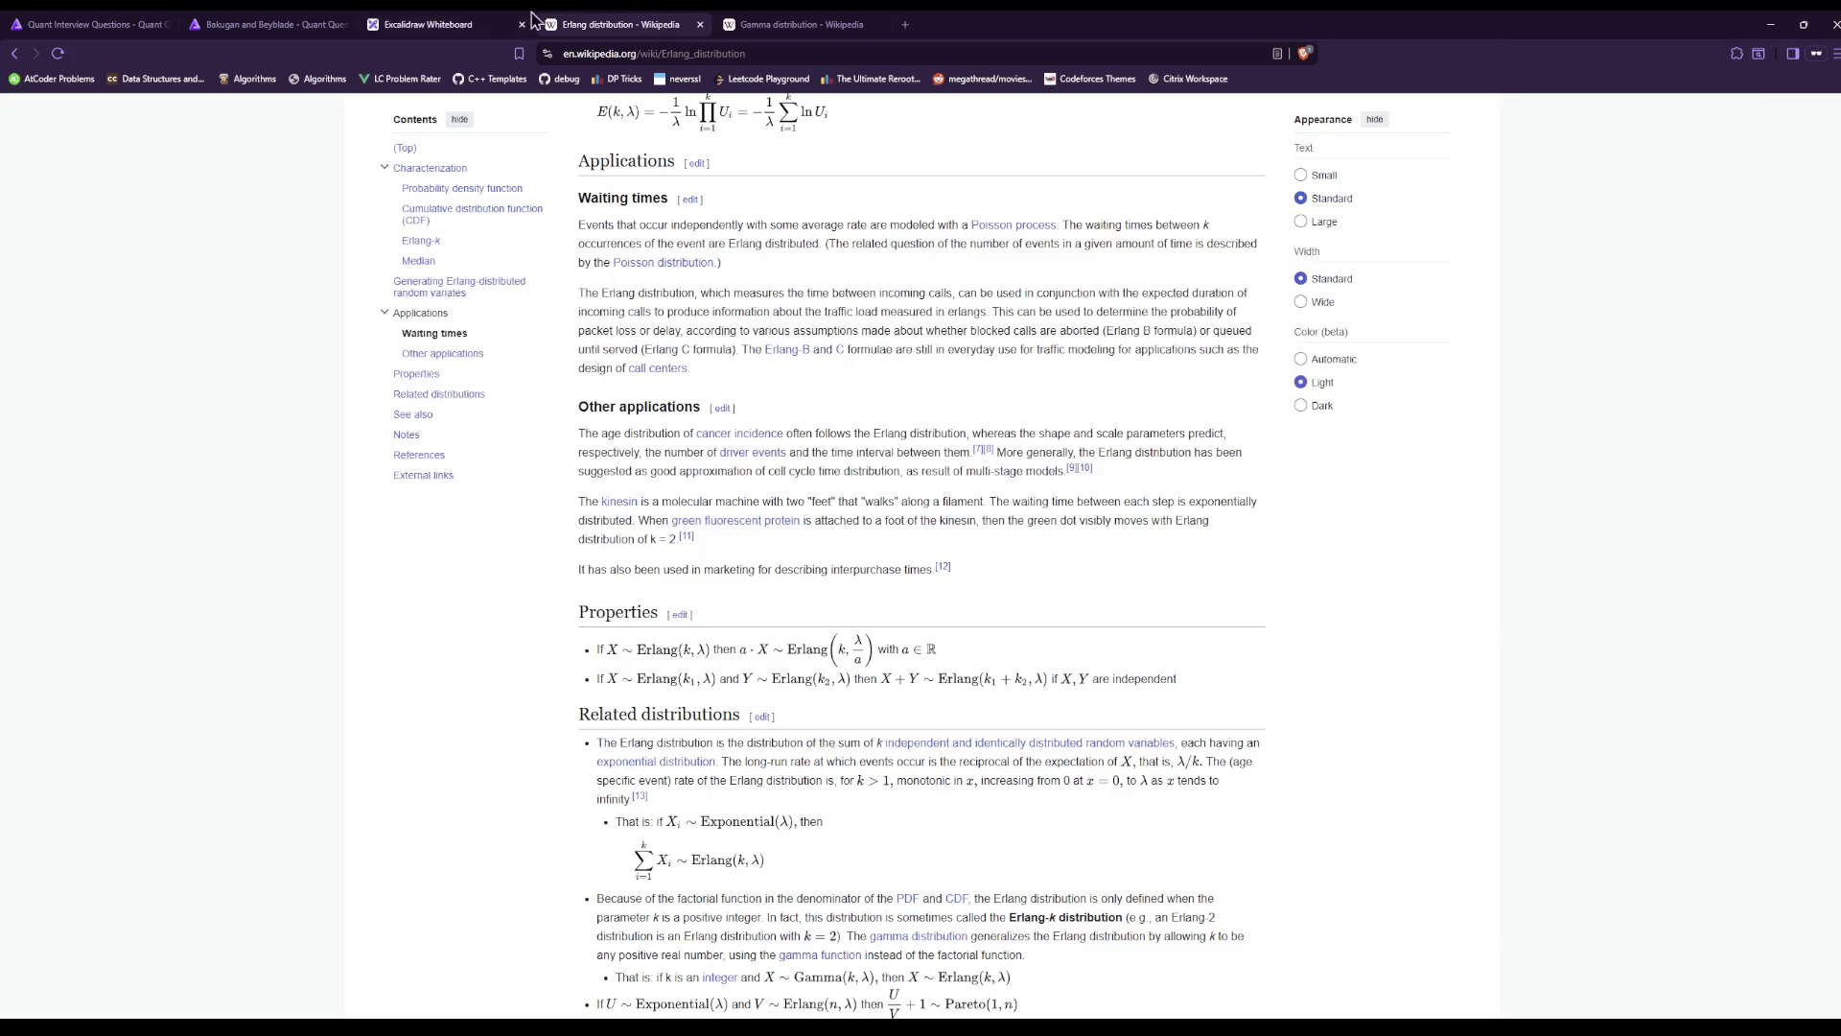
pyautogui.click(517, 21)
pyautogui.click(614, 21)
pyautogui.click(422, 19)
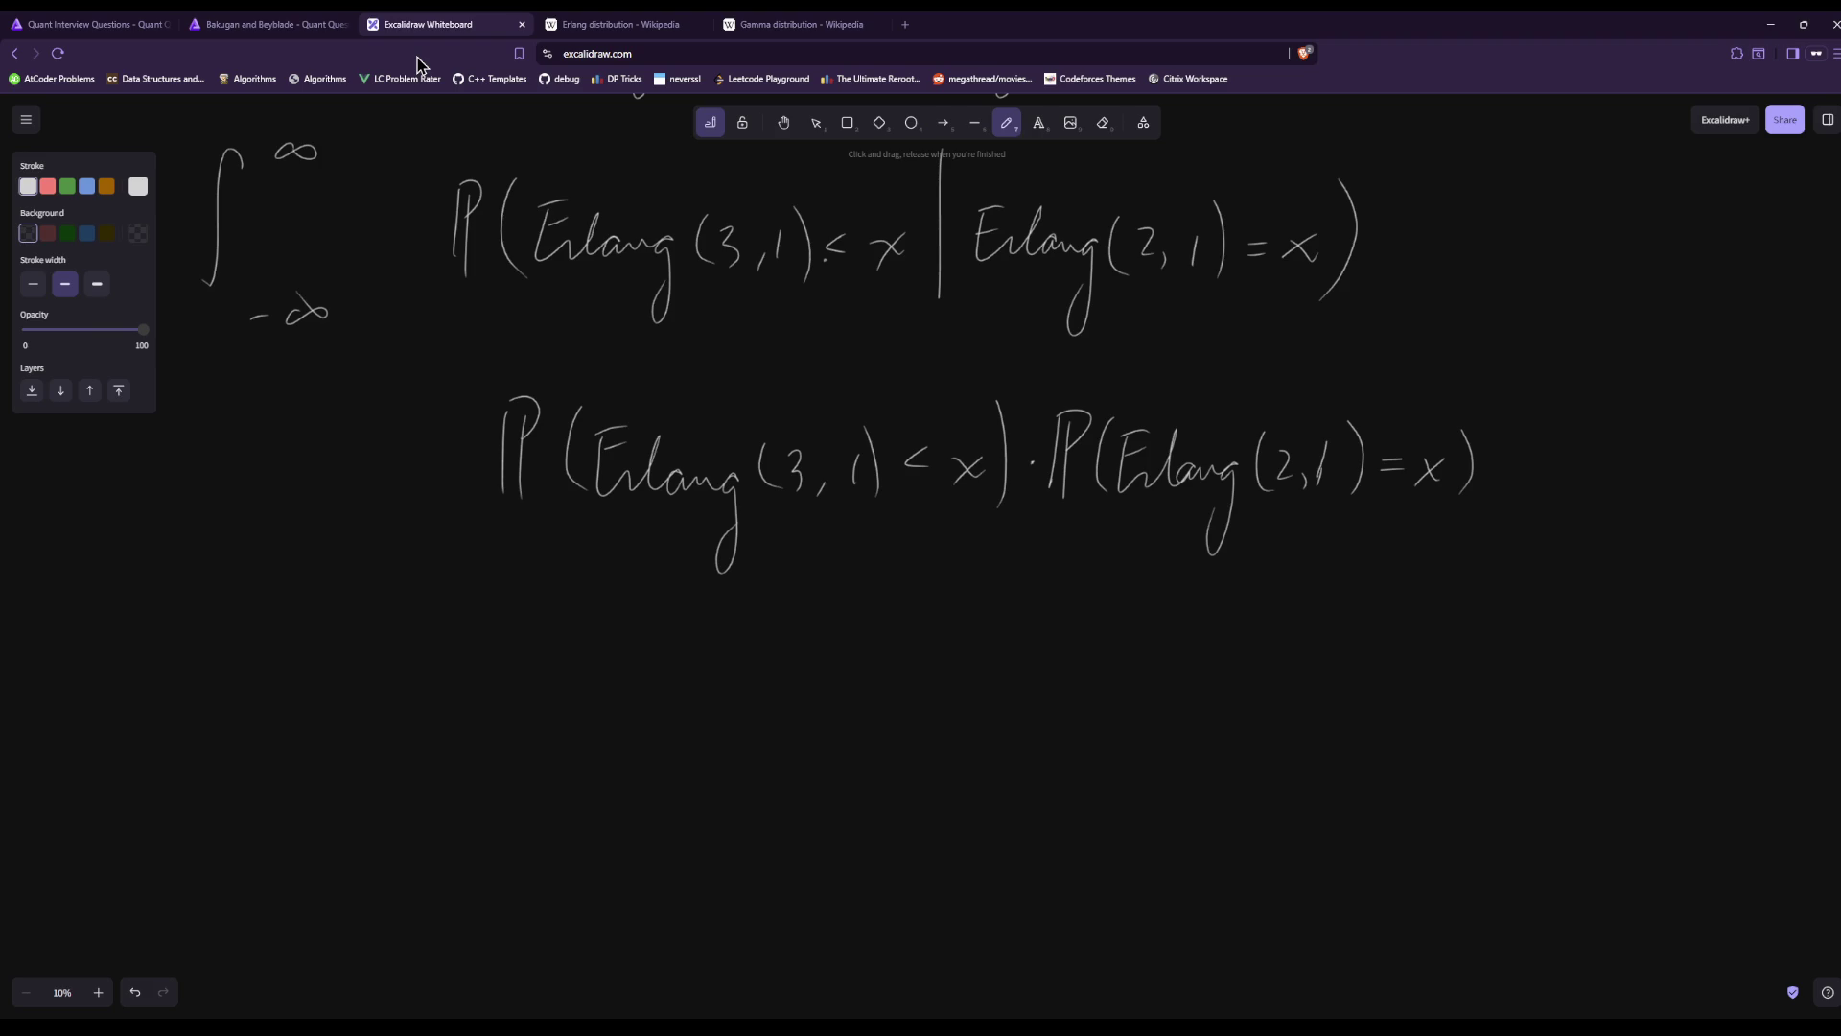
# Compare the Erlang and Gamma distribution articles, then return to the whiteboard notes.
pyautogui.click(566, 23)
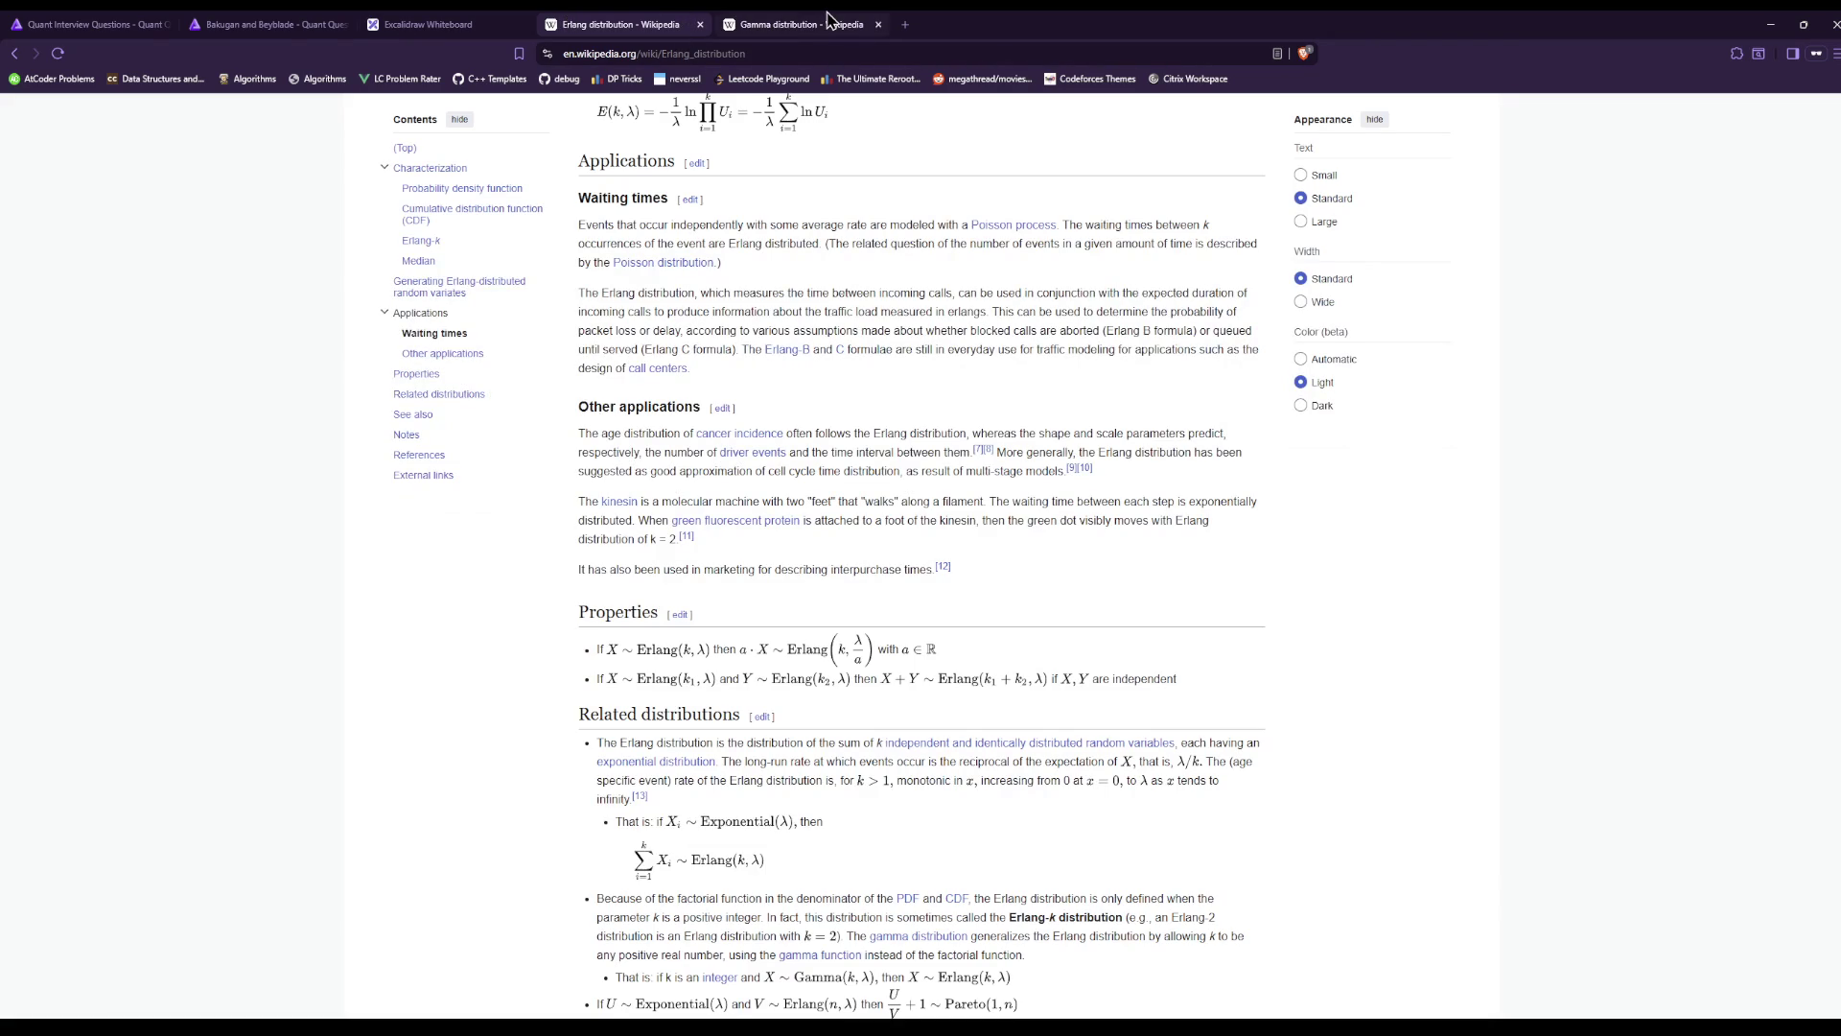
pyautogui.click(829, 21)
pyautogui.click(599, 24)
pyautogui.click(753, 19)
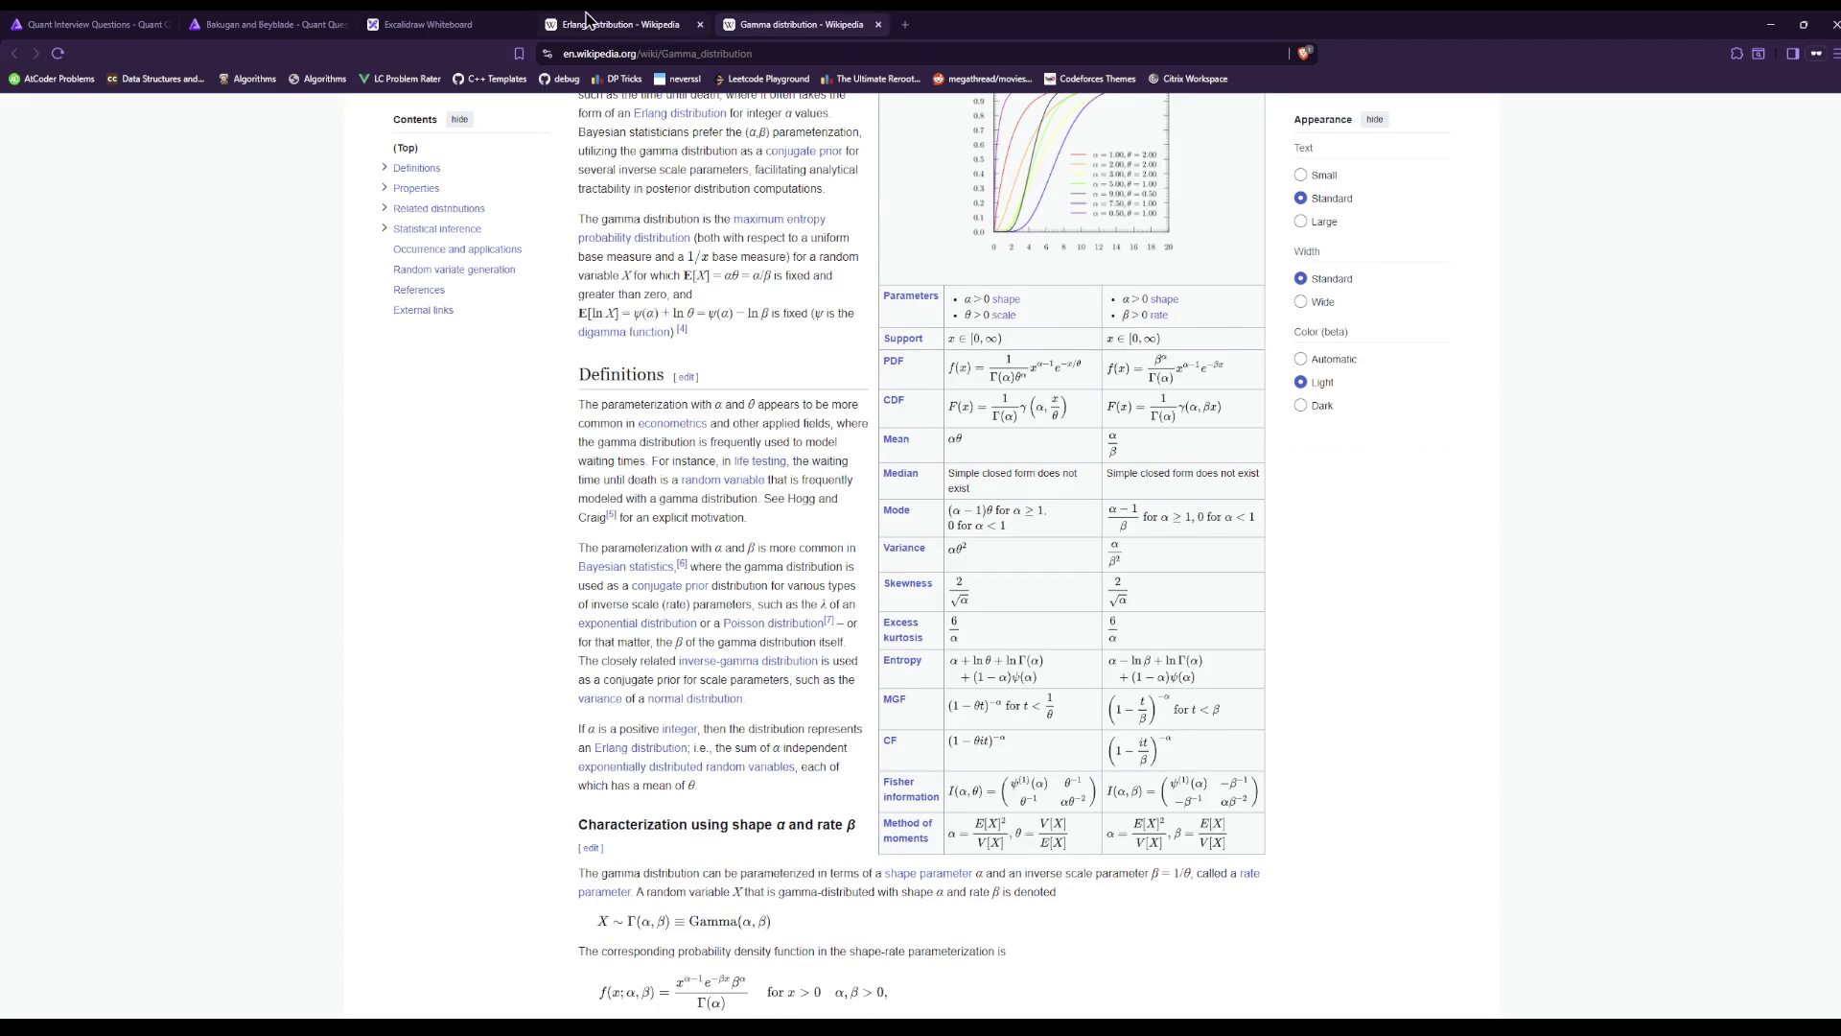
pyautogui.click(619, 24)
pyautogui.scroll(20, 705, 895)
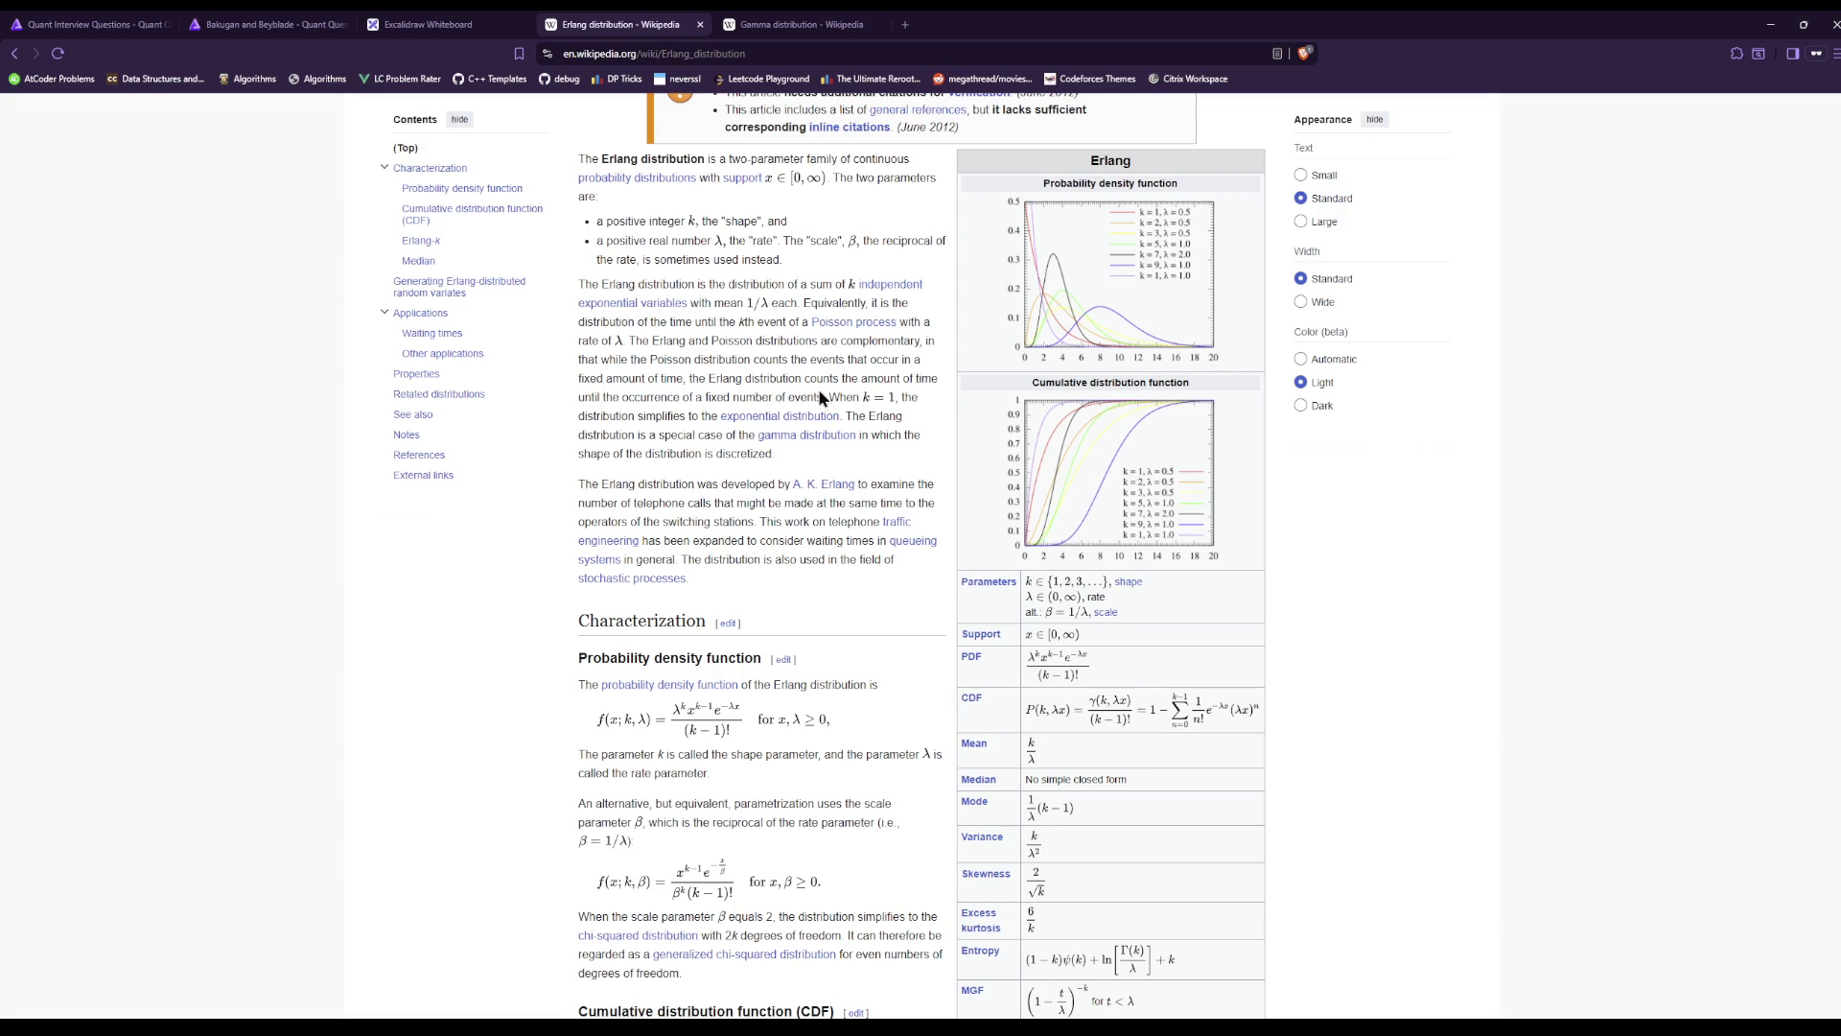
pyautogui.click(489, 24)
pyautogui.scroll(5, 1135, 408)
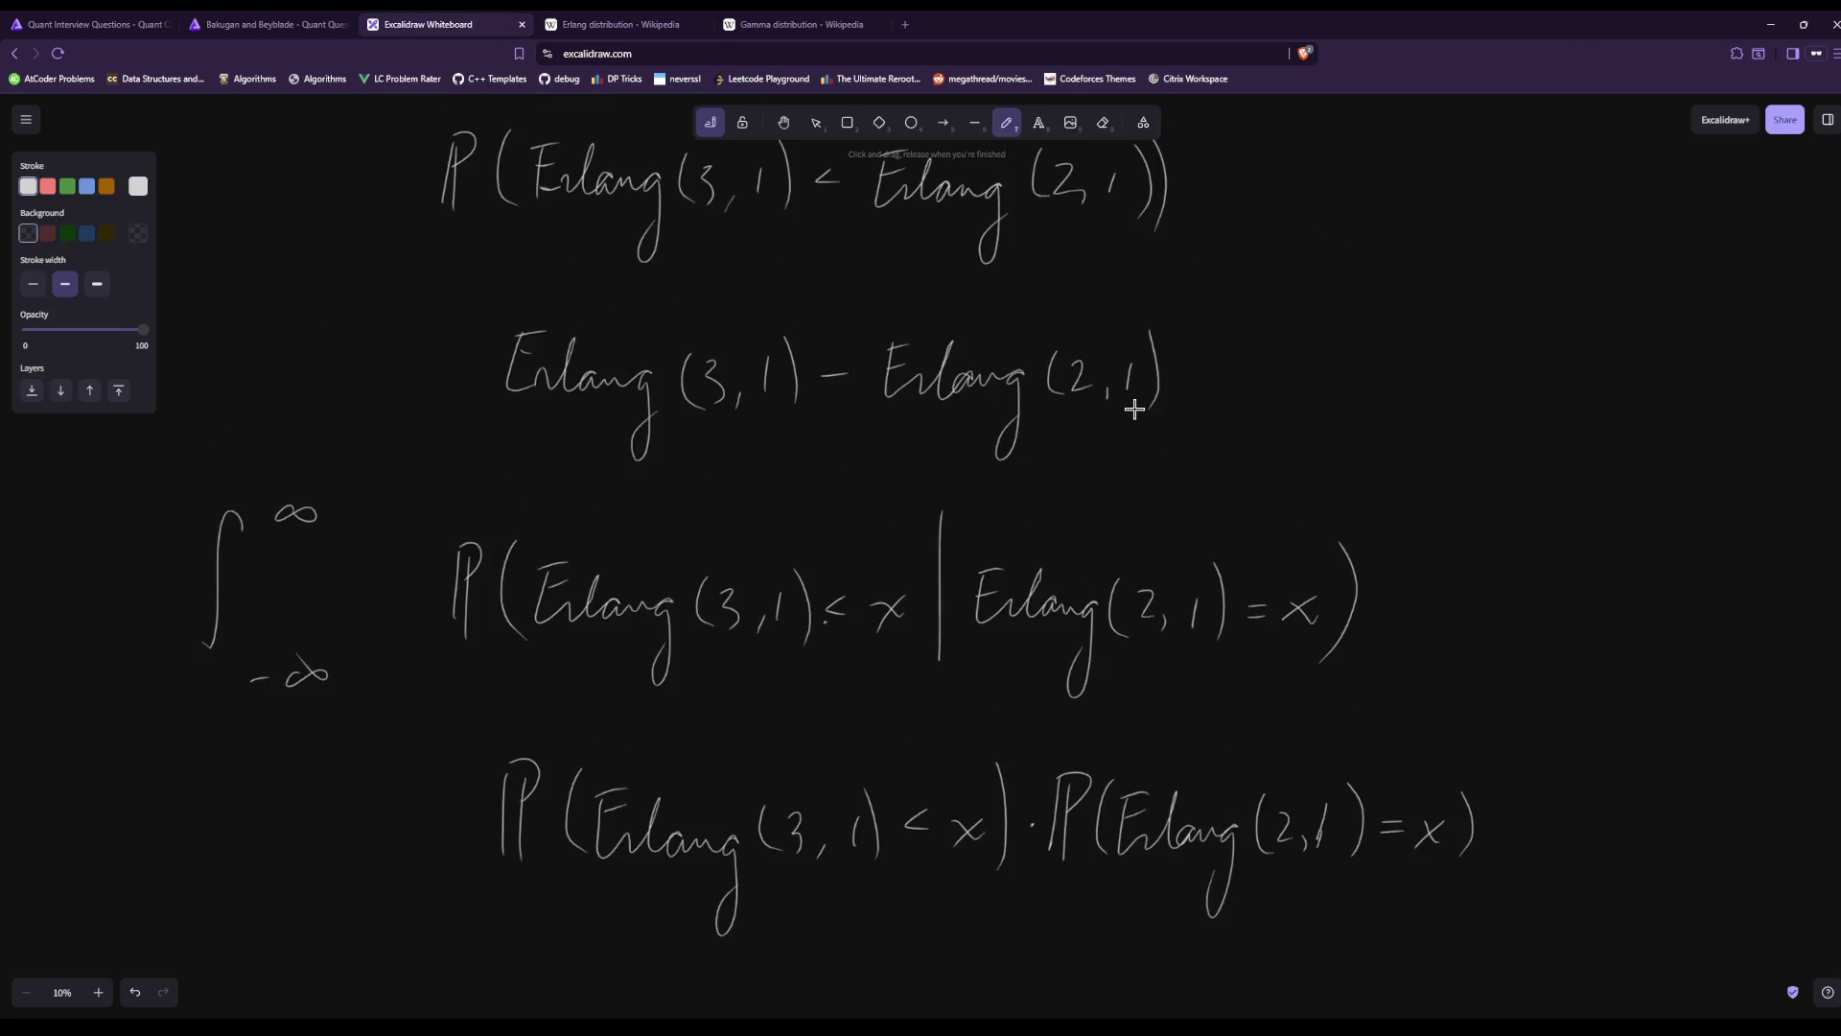
# Handwrite '(1 −' on a new line below the last equation.
pyautogui.scroll(-3, 1141, 412)
pyautogui.scroll(-1, 1124, 493)
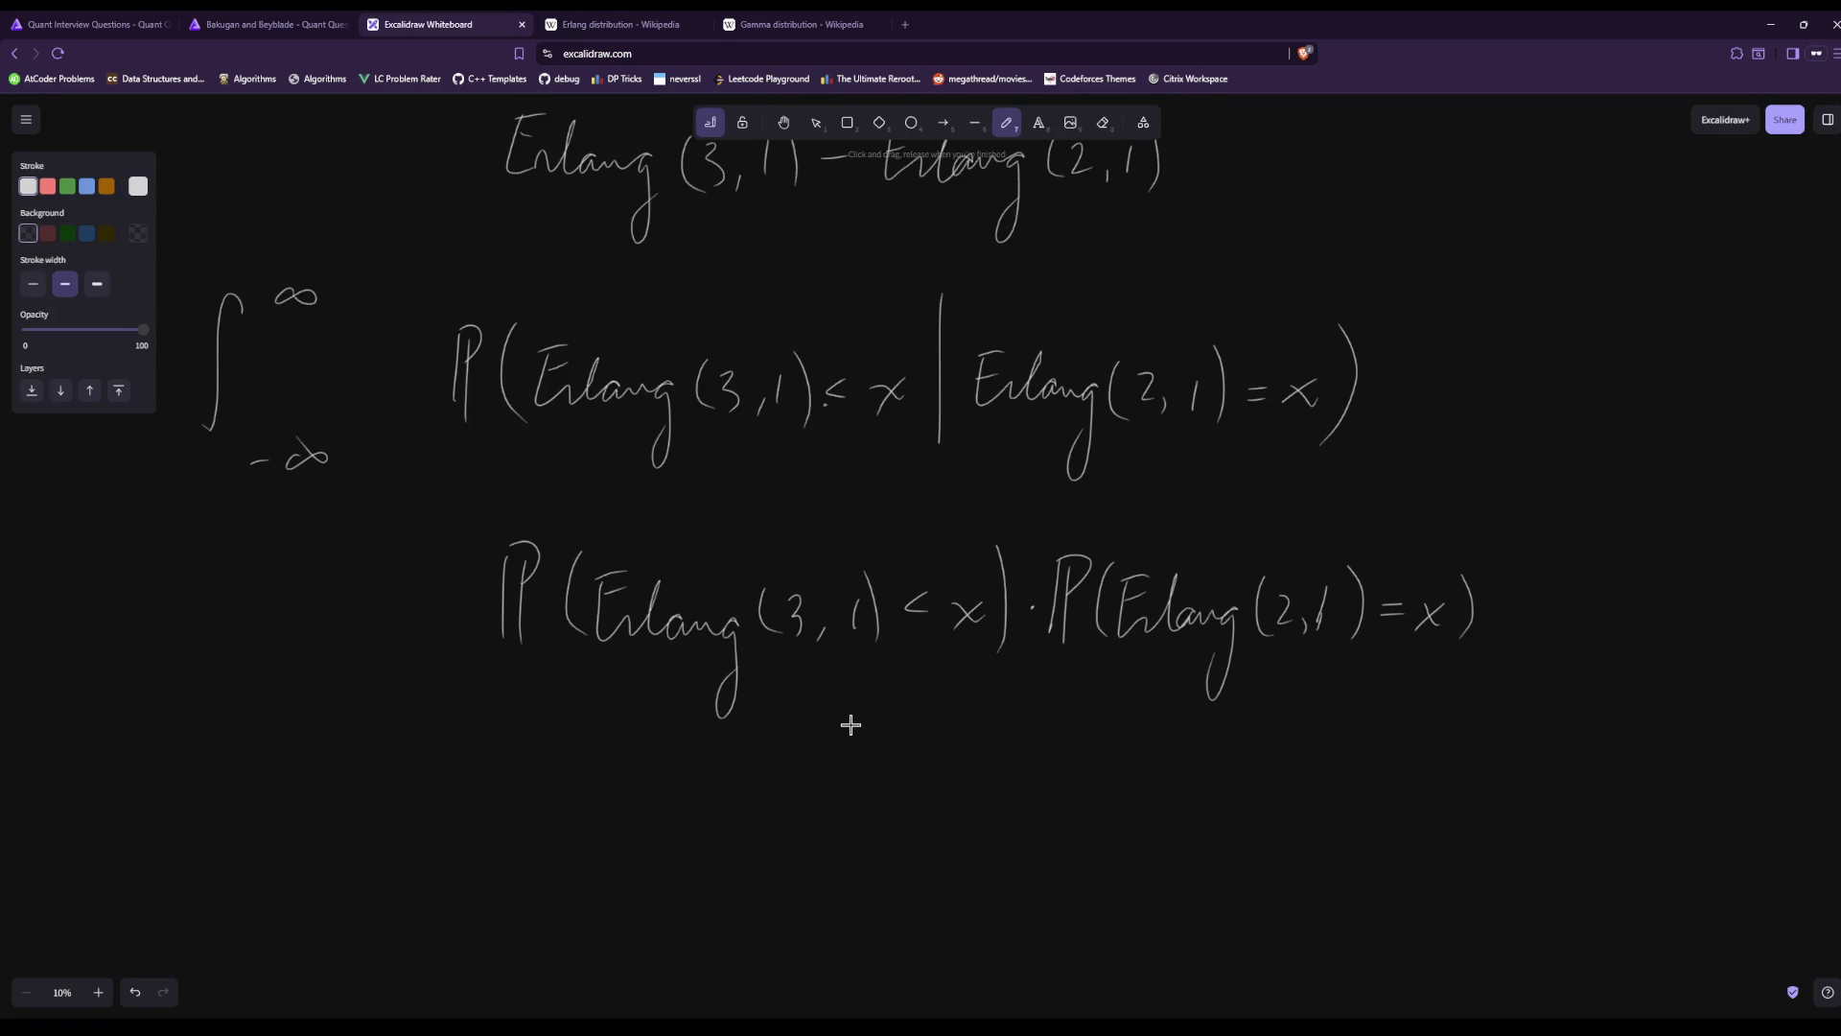
pyautogui.moveTo(464, 725); pyautogui.dragTo(471, 830)
pyautogui.moveTo(486, 758); pyautogui.dragTo(489, 811)
pyautogui.moveTo(513, 784); pyautogui.dragTo(551, 780)
# Close the Gamma distribution article and return to the whiteboard.
pyautogui.click(795, 21)
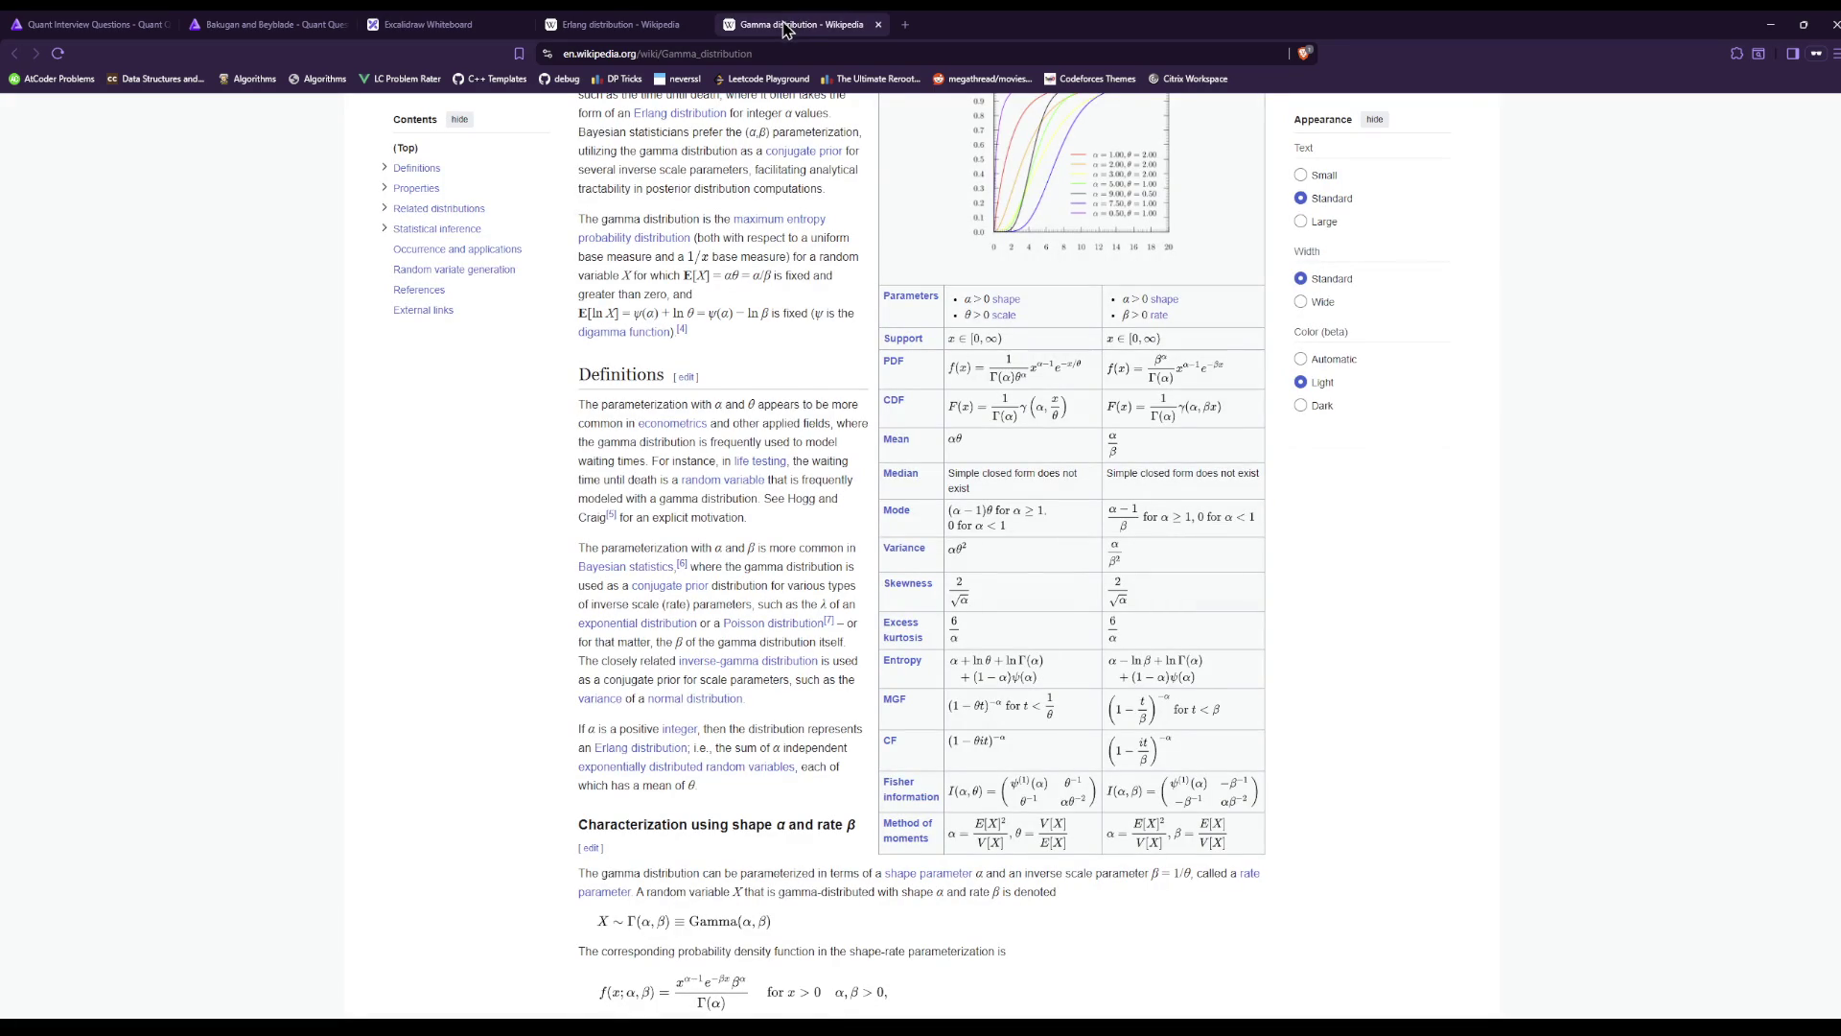
pyautogui.click(653, 21)
pyautogui.click(881, 24)
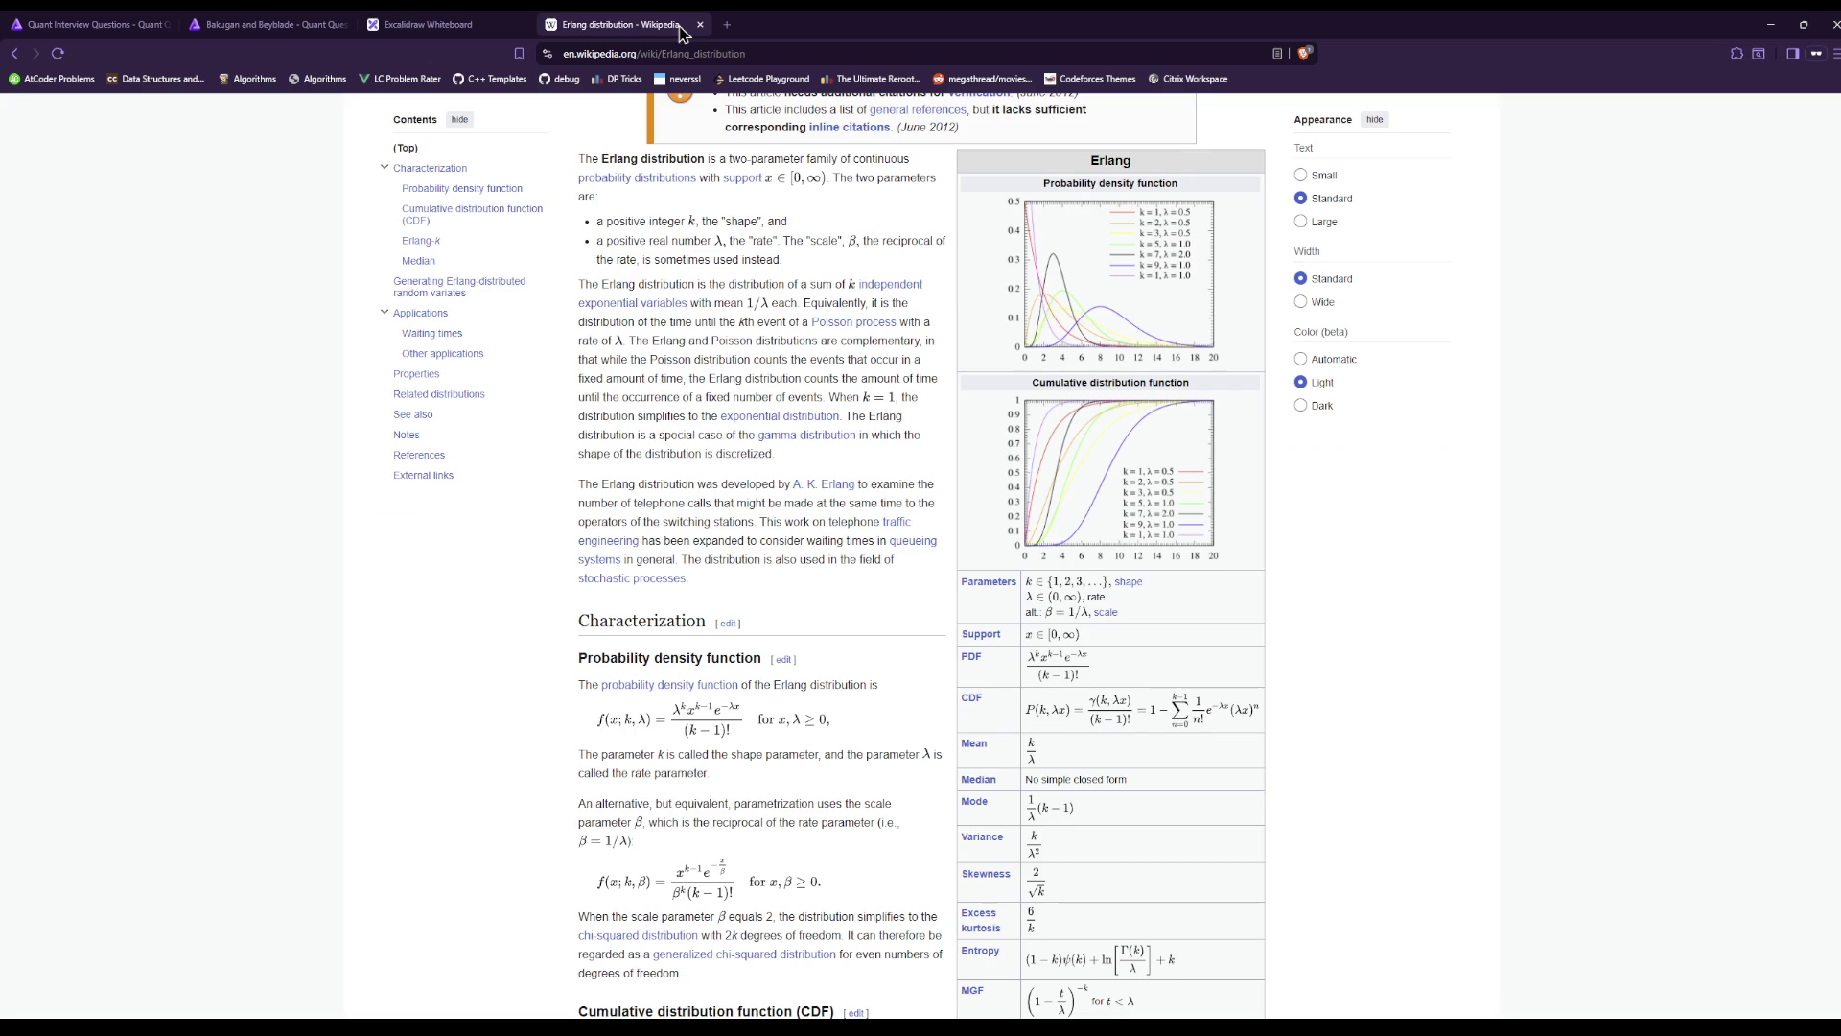
pyautogui.click(431, 24)
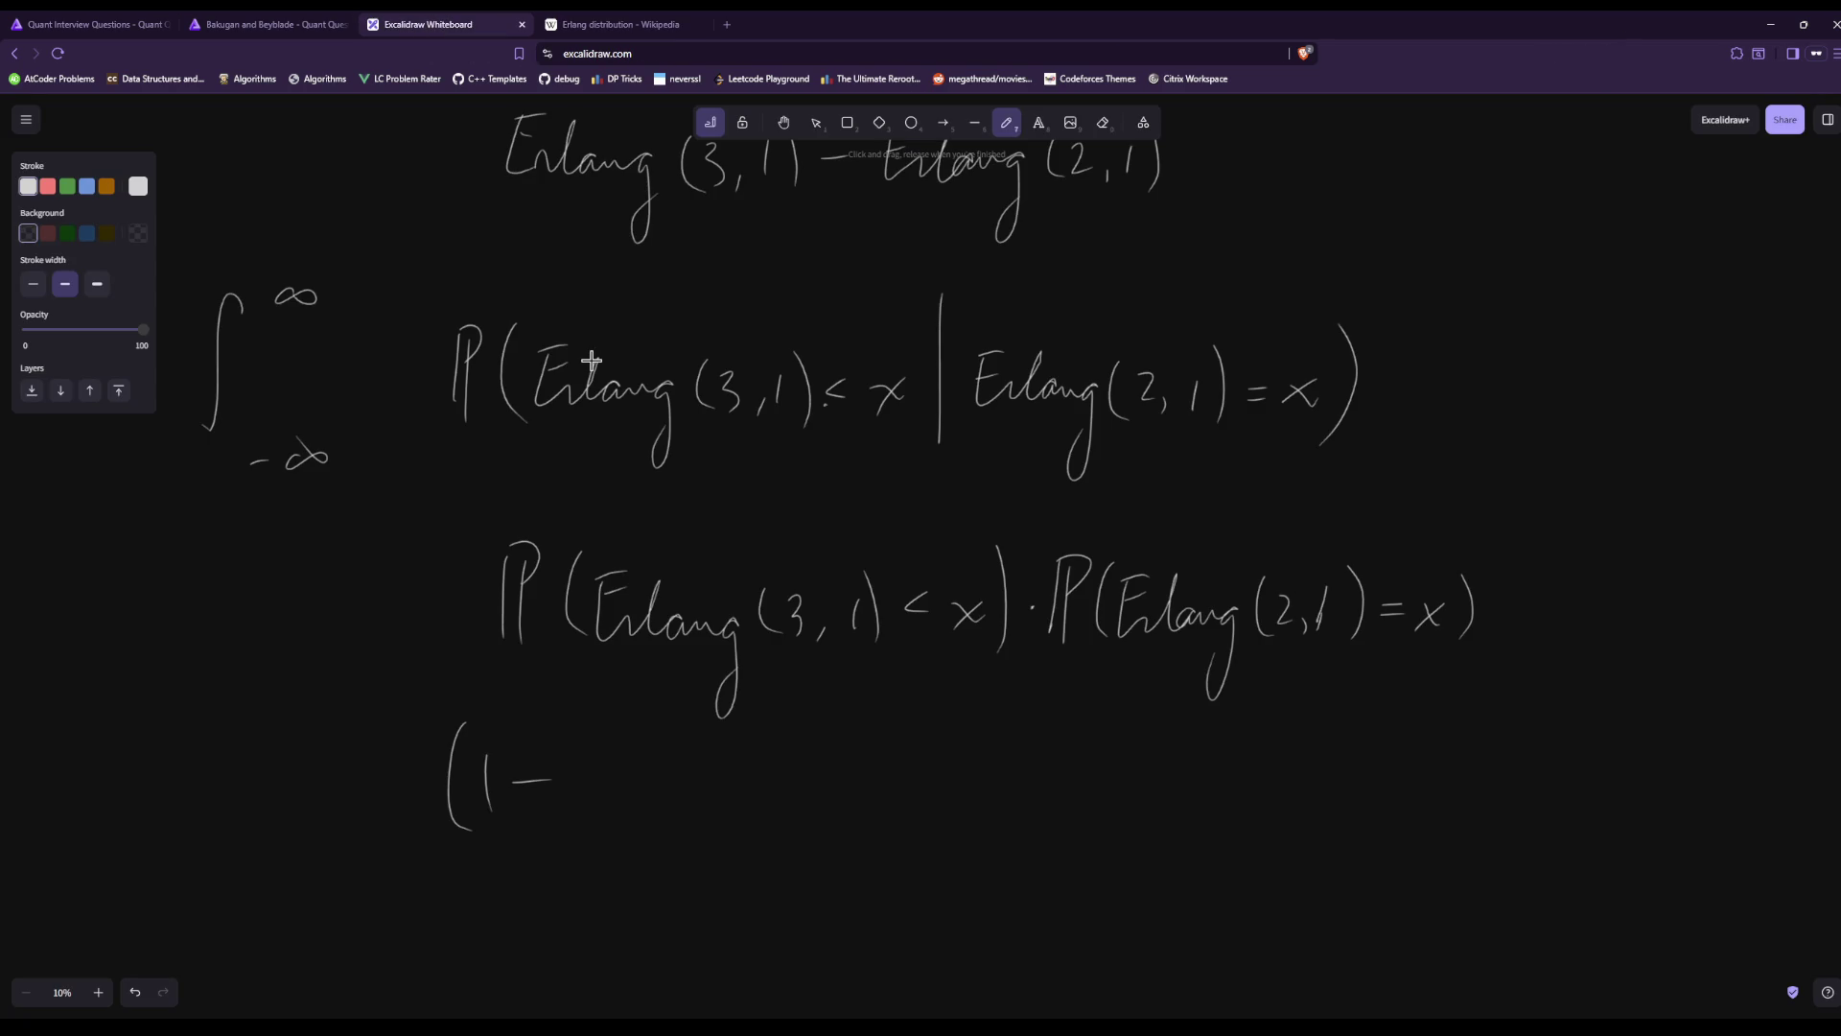
# Draw a summation sign with limits n=0 to 2 after '(1 −', checking the Erlang CDF.
pyautogui.moveTo(648, 744)
pyautogui.mouseDown()
pyautogui.moveTo(603, 747)
pyautogui.moveTo(596, 814)
pyautogui.moveTo(647, 813)
pyautogui.moveTo(599, 863)
pyautogui.moveTo(636, 847)
pyautogui.mouseUp()
pyautogui.moveTo(616, 861); pyautogui.dragTo(653, 844)
pyautogui.moveTo(615, 683); pyautogui.dragTo(637, 711)
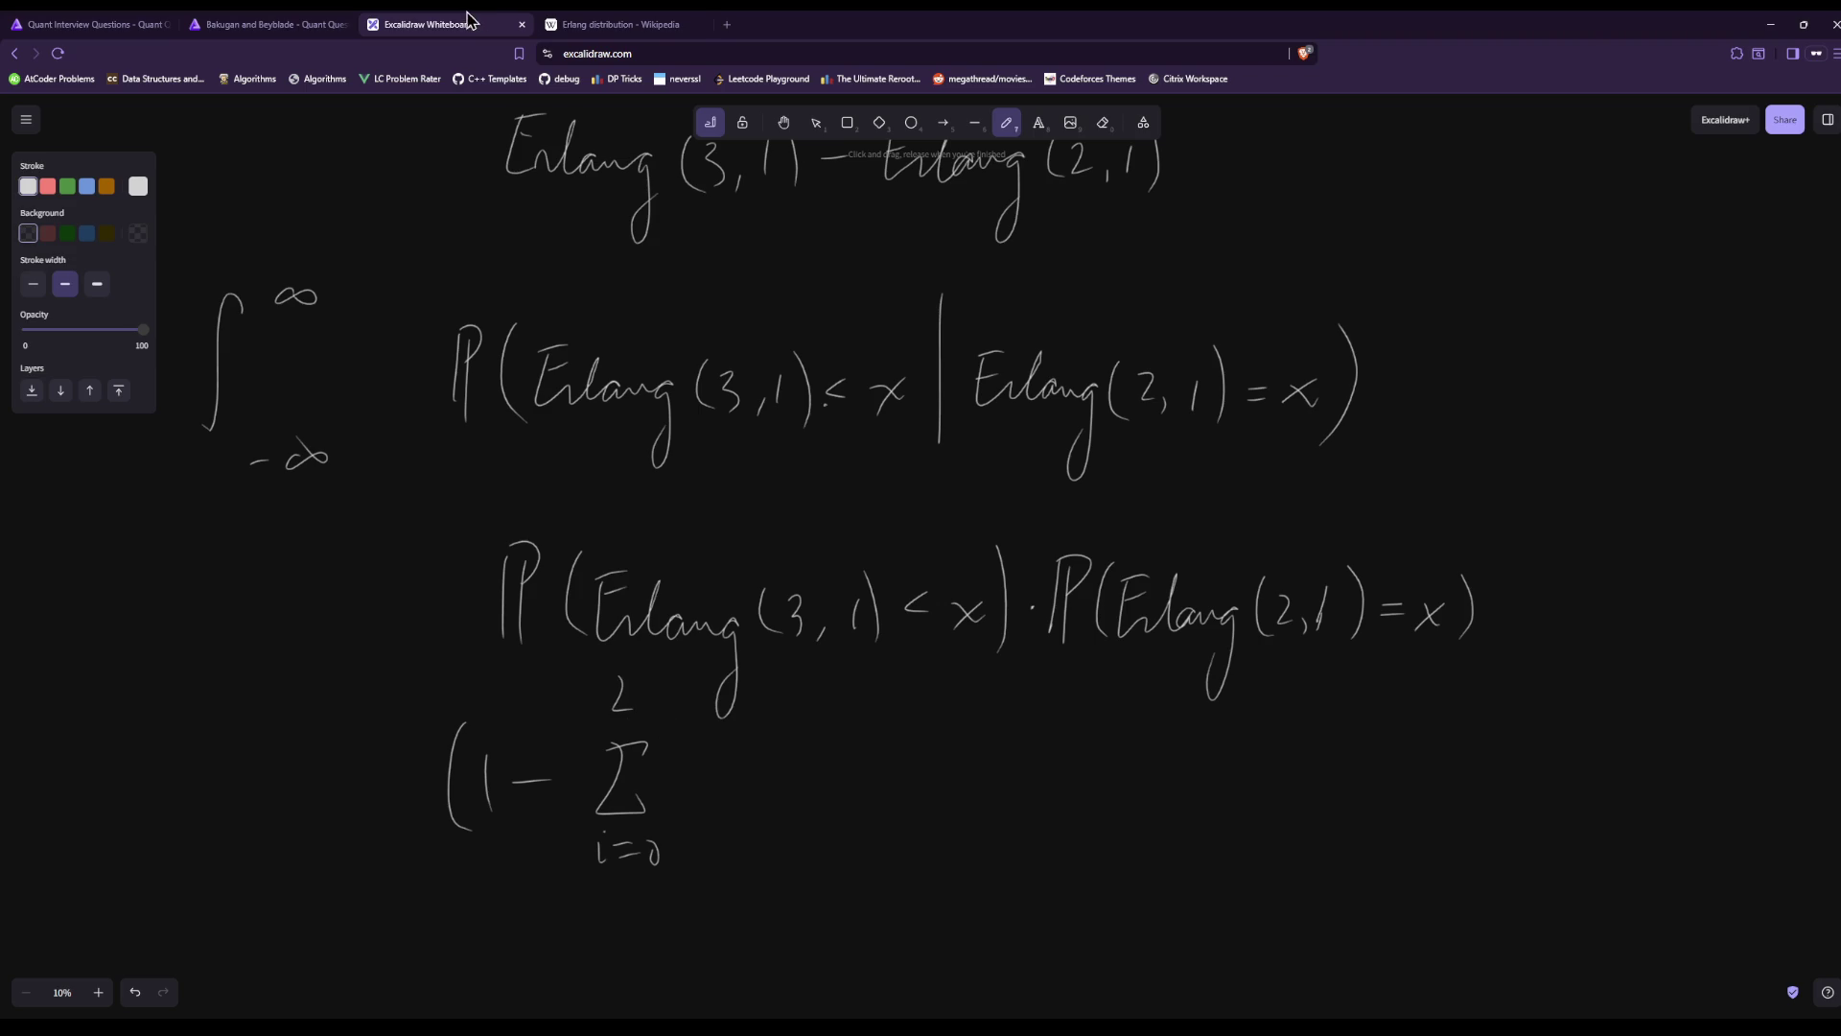
pyautogui.click(542, 21)
pyautogui.click(530, 19)
pyautogui.moveTo(598, 840)
pyautogui.mouseDown()
pyautogui.moveTo(598, 868)
pyautogui.moveTo(619, 867)
pyautogui.mouseUp()
# Write the 1/n! fraction after the summation sign.
pyautogui.moveTo(731, 748); pyautogui.dragTo(730, 782)
pyautogui.moveTo(695, 781)
pyautogui.mouseDown()
pyautogui.moveTo(772, 774)
pyautogui.moveTo(719, 842)
pyautogui.moveTo(750, 834)
pyautogui.moveTo(756, 805)
pyautogui.mouseUp()
pyautogui.click(759, 833)
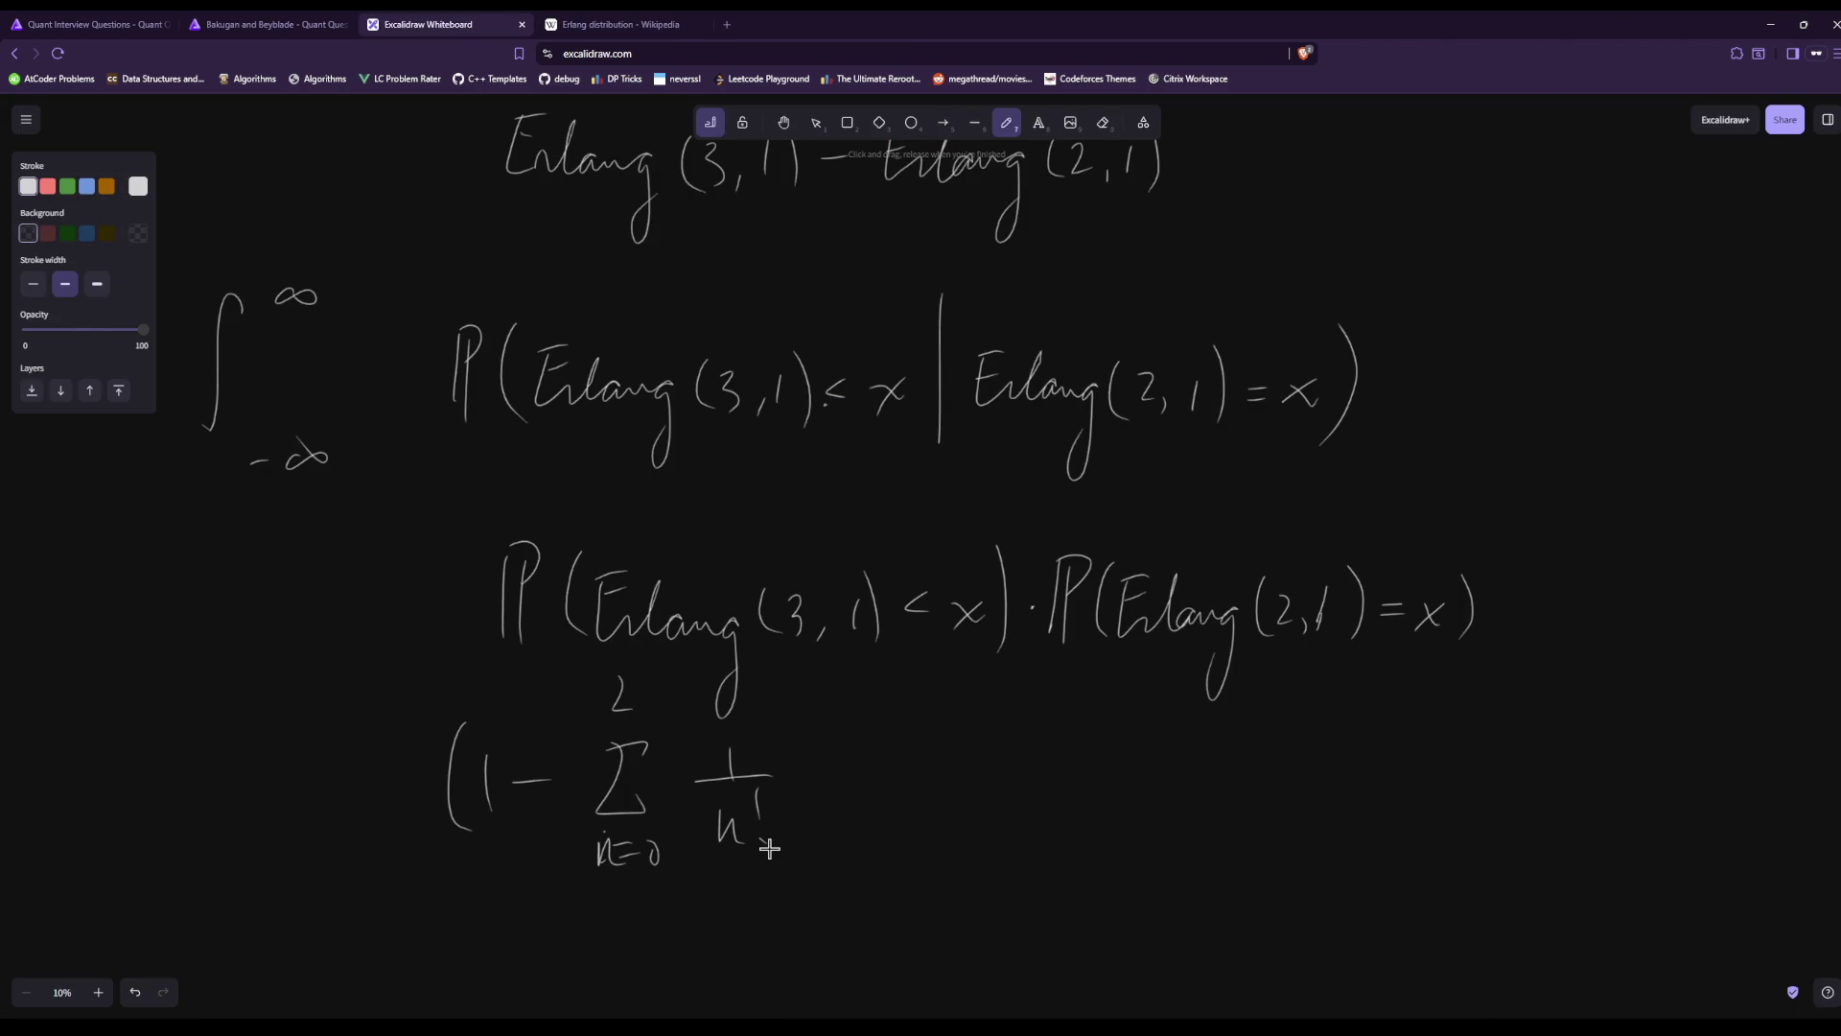
pyautogui.click(642, 20)
pyautogui.click(500, 21)
# Write e^−x after the 1/n! fraction, verifying against the Erlang CDF formula.
pyautogui.moveTo(796, 785)
pyautogui.mouseDown()
pyautogui.moveTo(830, 792)
pyautogui.moveTo(853, 739)
pyautogui.mouseUp()
pyautogui.moveTo(864, 734); pyautogui.dragTo(906, 758)
pyautogui.moveTo(906, 729); pyautogui.dragTo(873, 759)
pyautogui.click(677, 26)
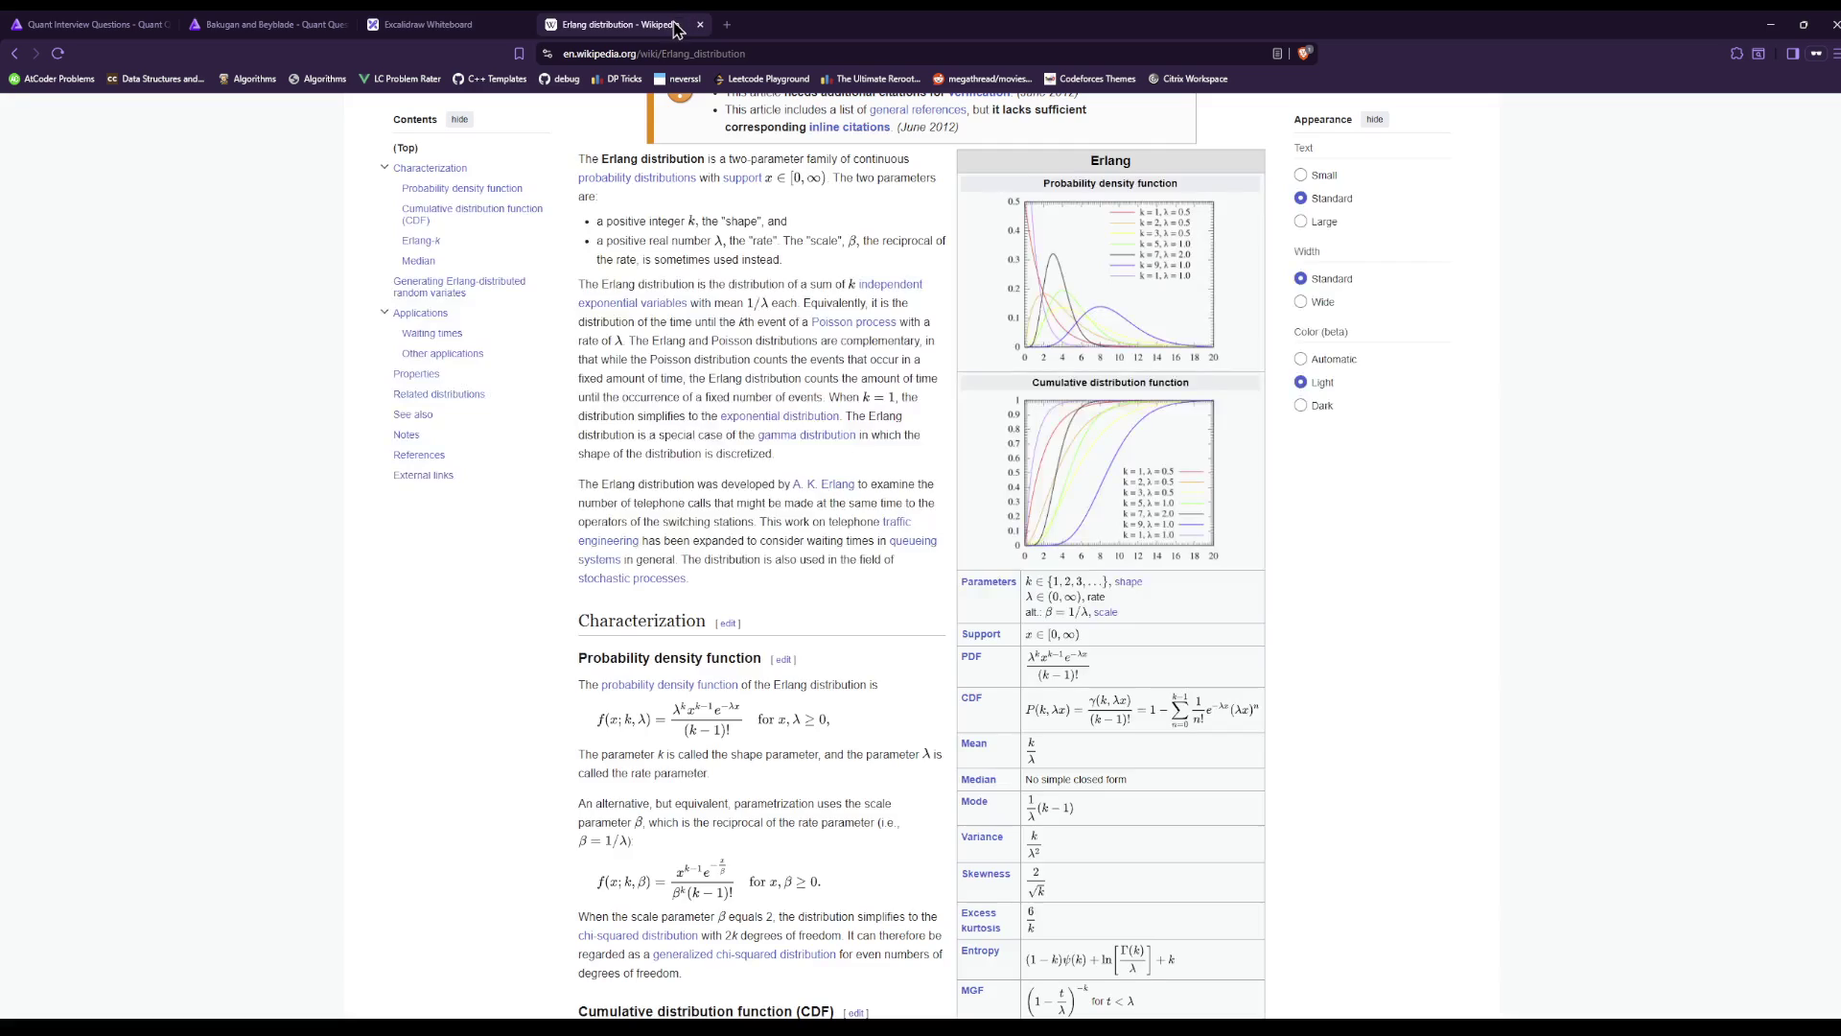
pyautogui.click(499, 24)
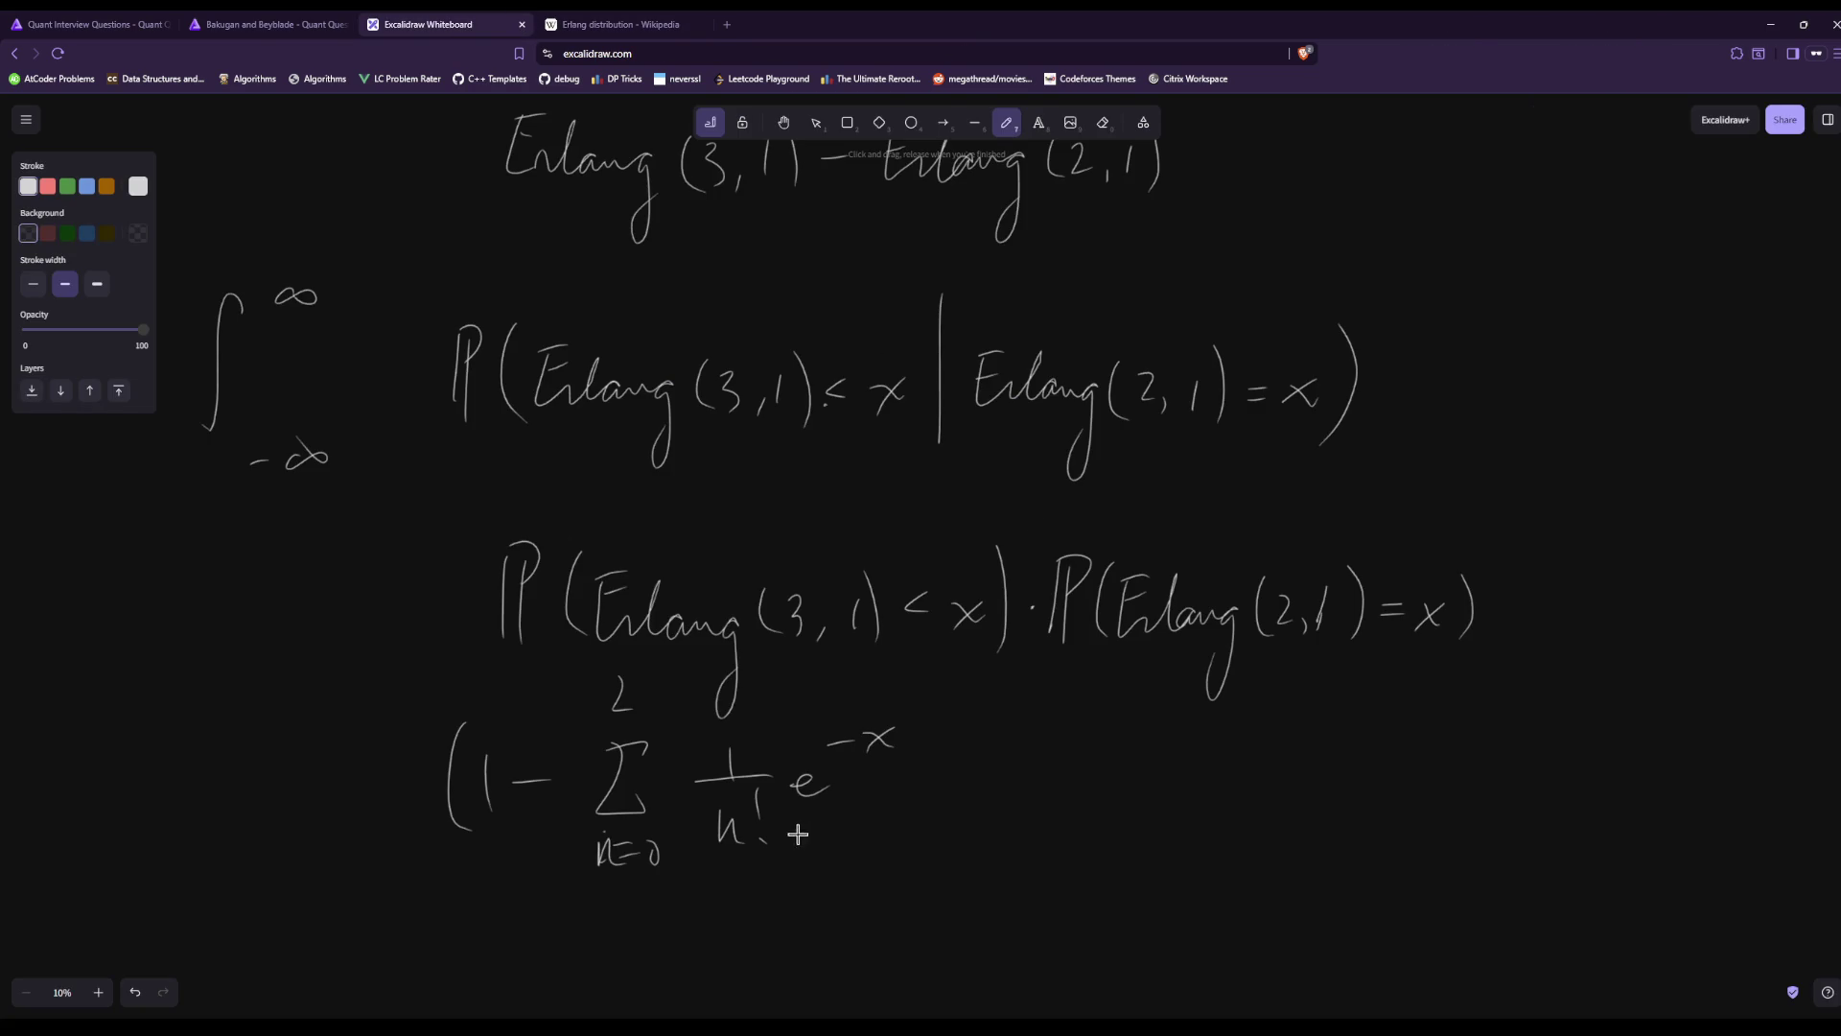
# Add xⁿ, close the parenthesis, and write a multiplication dot after the CDF term.
pyautogui.moveTo(901, 775)
pyautogui.mouseDown()
pyautogui.moveTo(928, 796)
pyautogui.moveTo(903, 798)
pyautogui.mouseUp()
pyautogui.moveTo(950, 762)
pyautogui.mouseDown()
pyautogui.moveTo(951, 744)
pyautogui.moveTo(976, 762)
pyautogui.mouseUp()
pyautogui.moveTo(982, 709); pyautogui.dragTo(999, 806)
pyautogui.click(1030, 780)
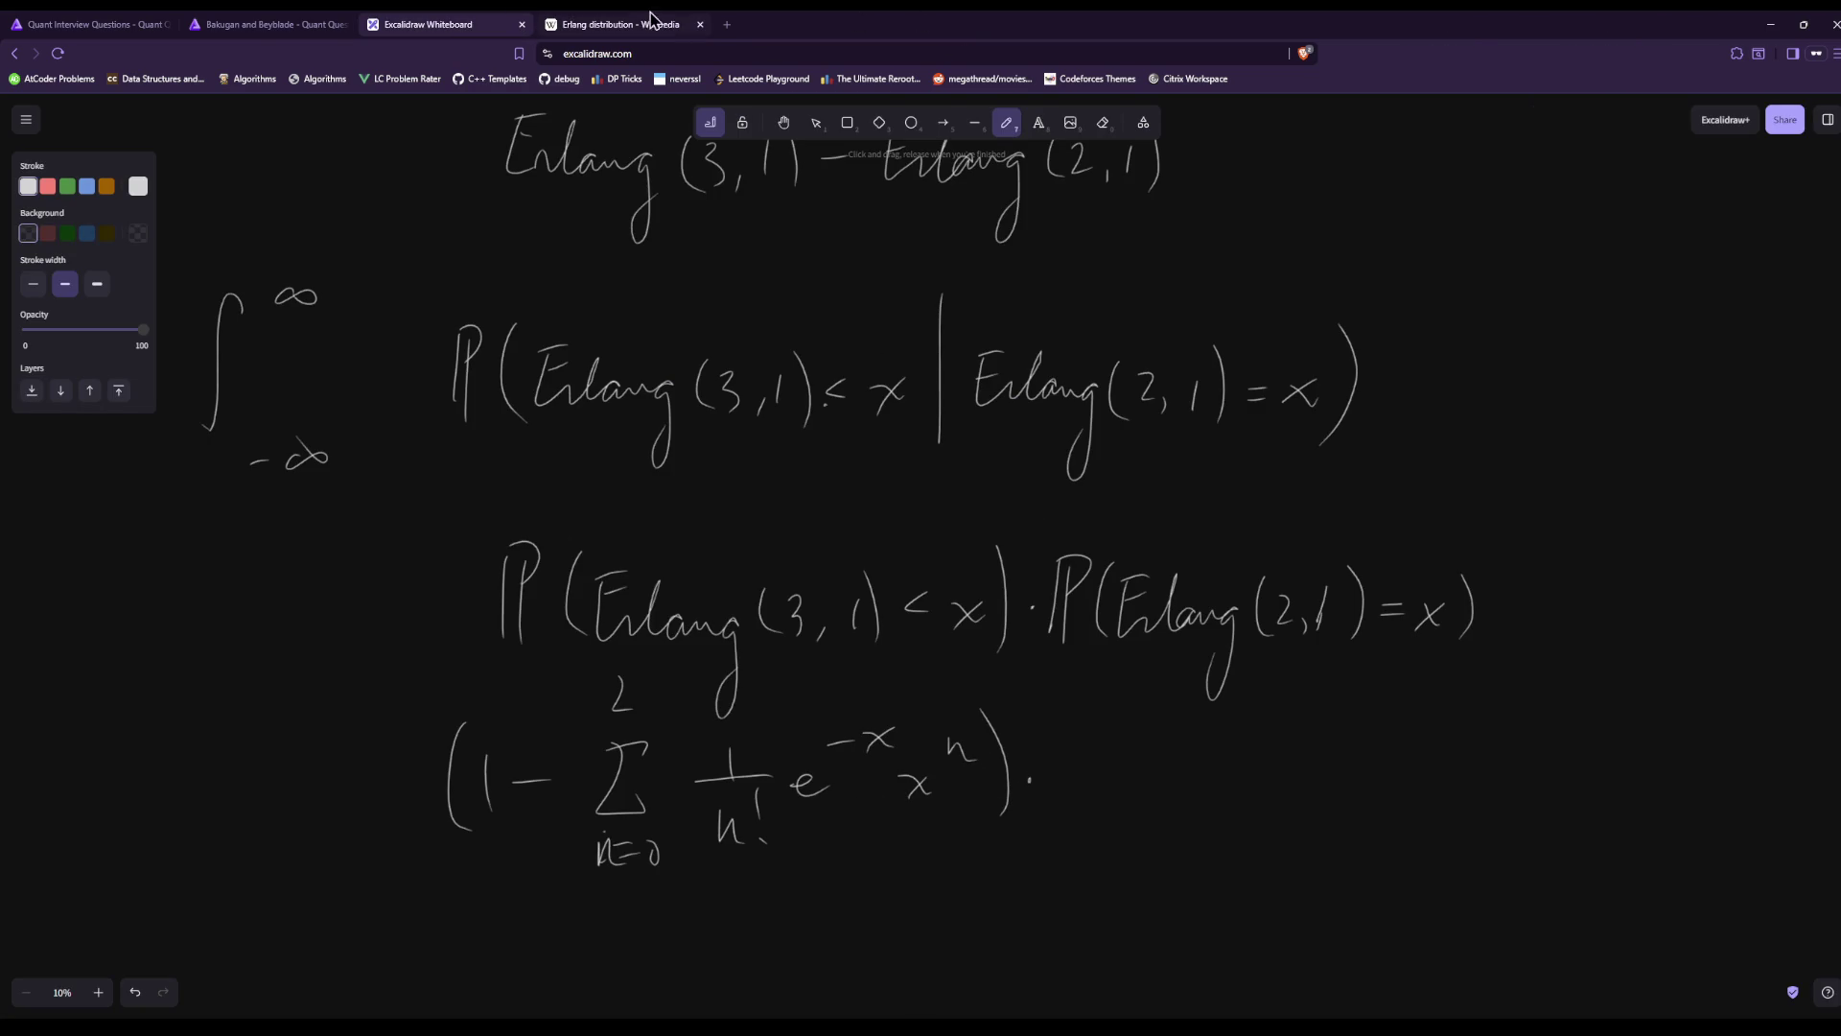
pyautogui.click(645, 19)
pyautogui.scroll(-3, 976, 864)
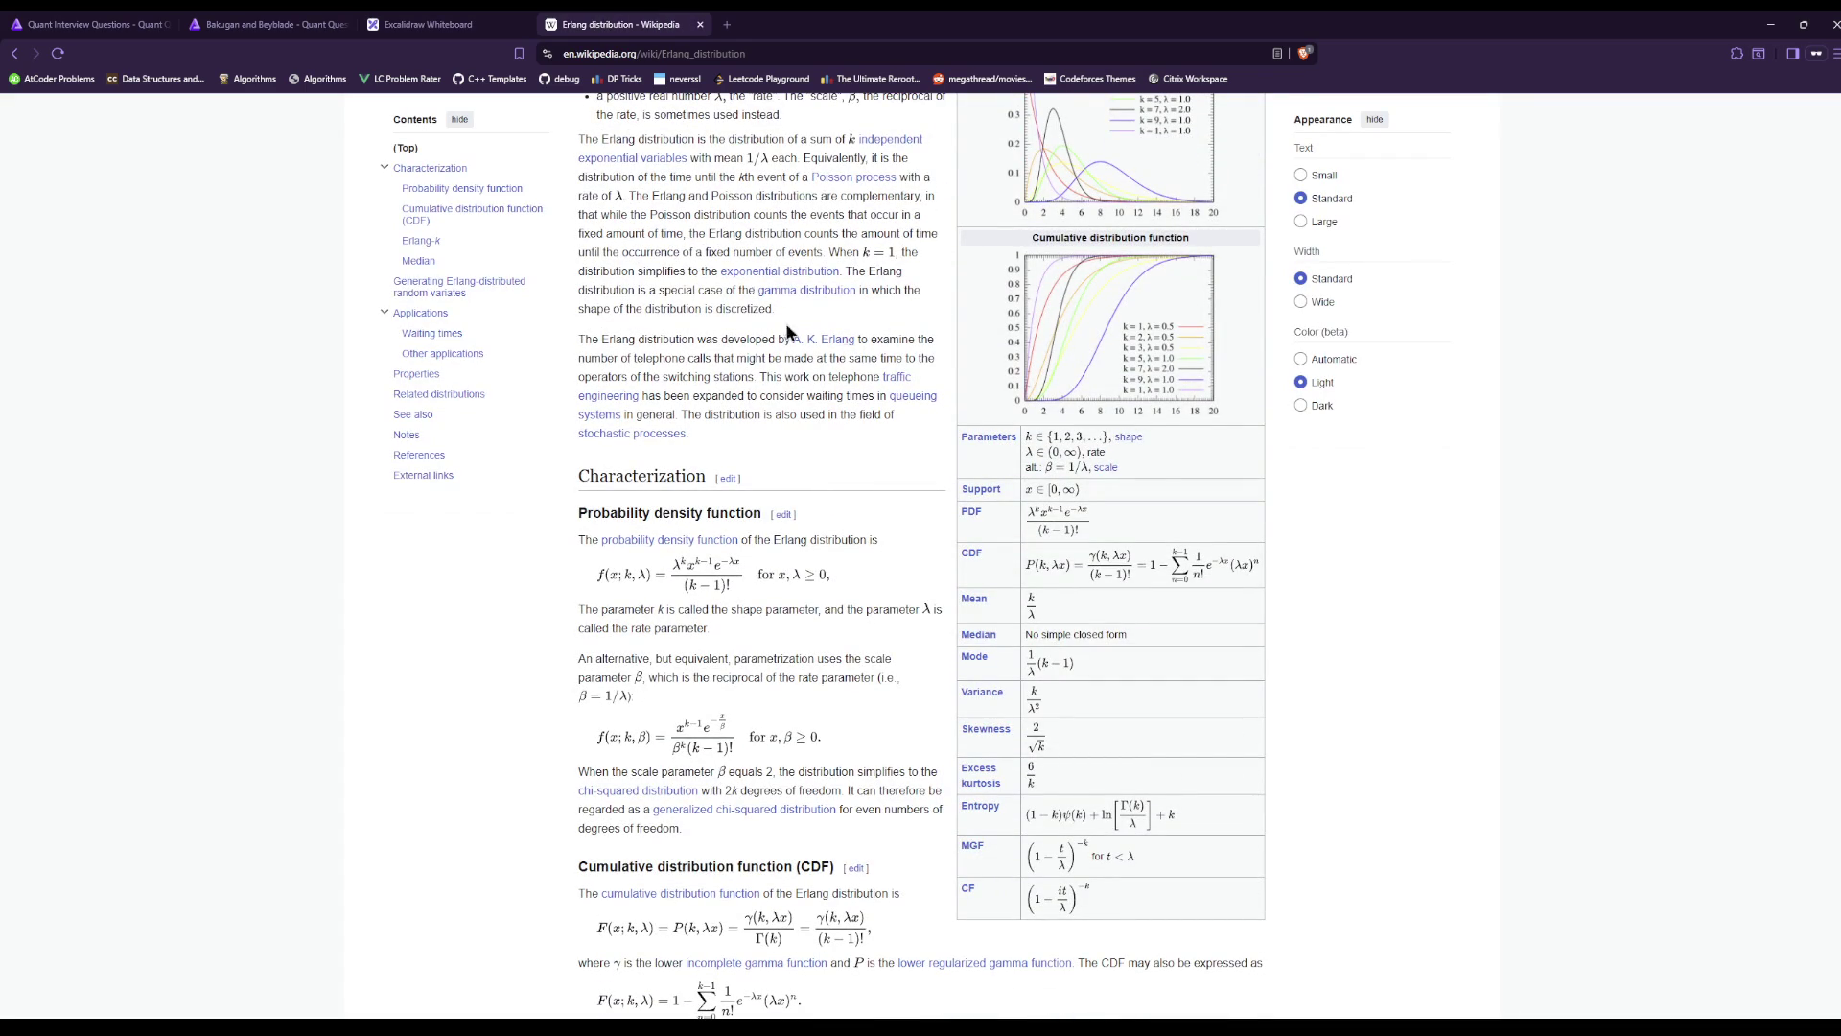
pyautogui.click(422, 21)
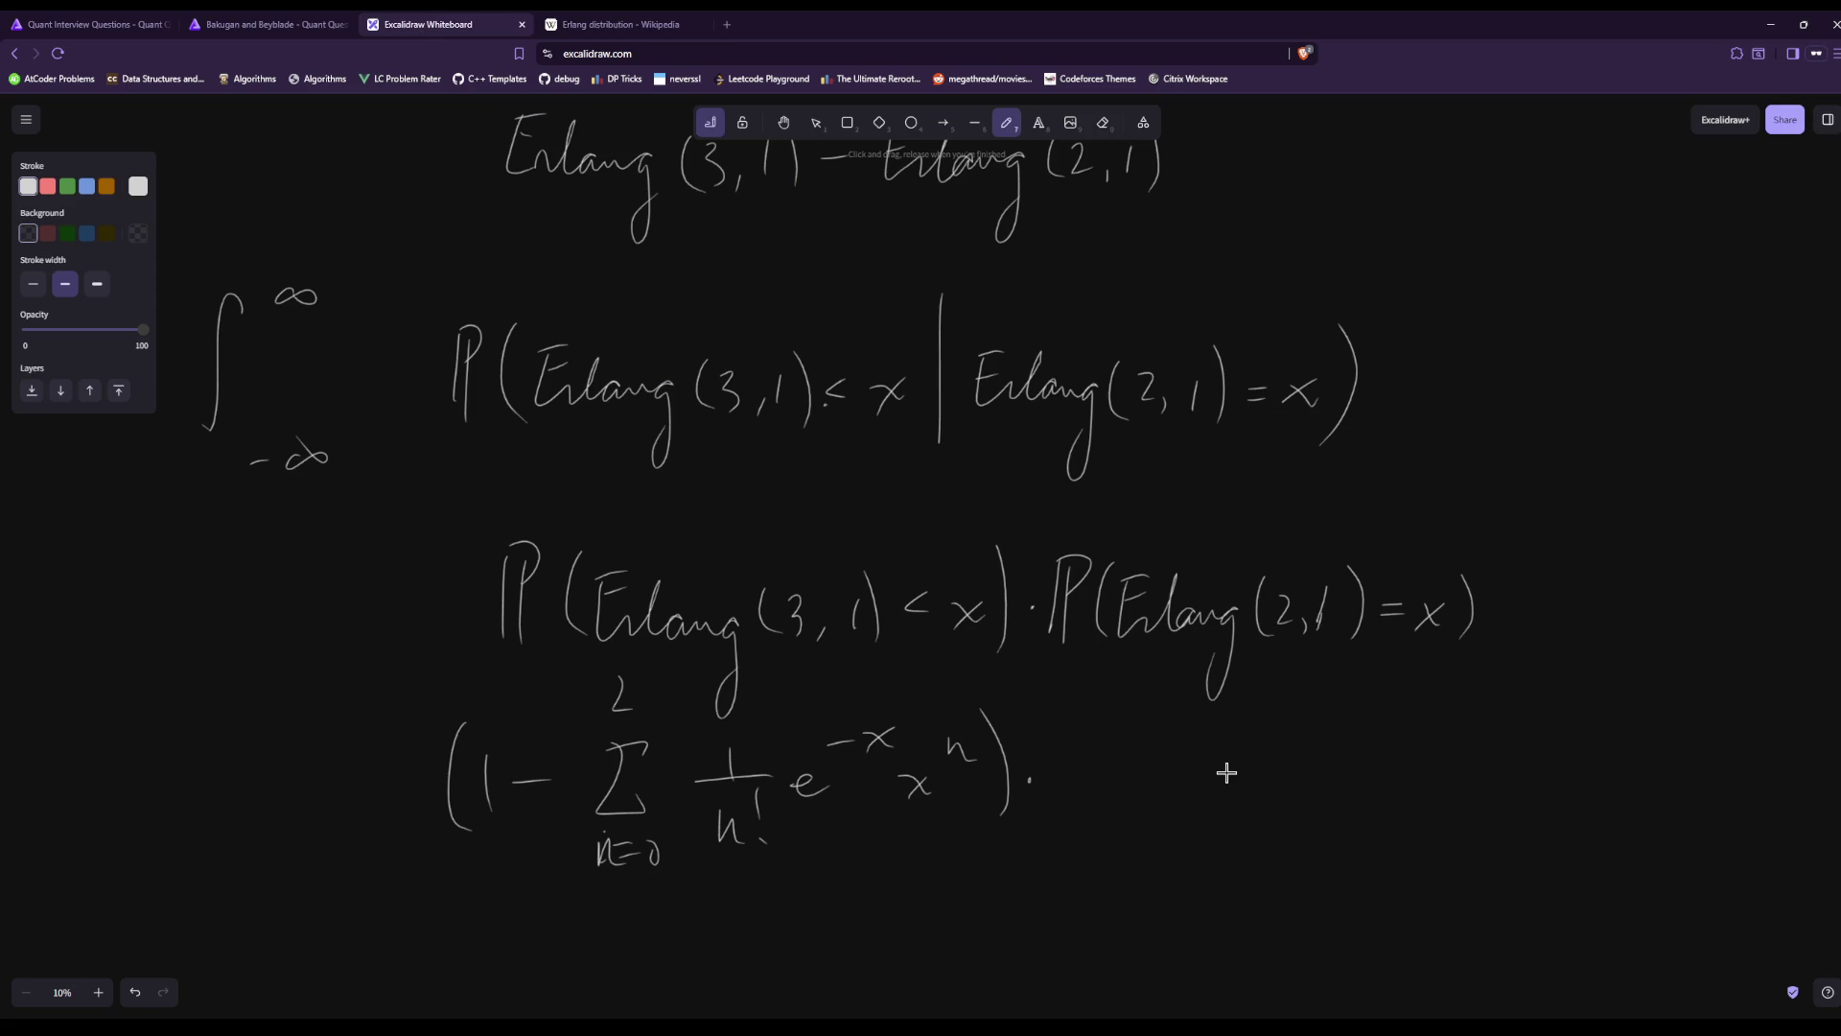
# Write x·e^−x over a fraction bar after the dot, checking the Erlang PDF formula.
pyautogui.moveTo(1074, 756); pyautogui.dragTo(1109, 736)
pyautogui.click(658, 21)
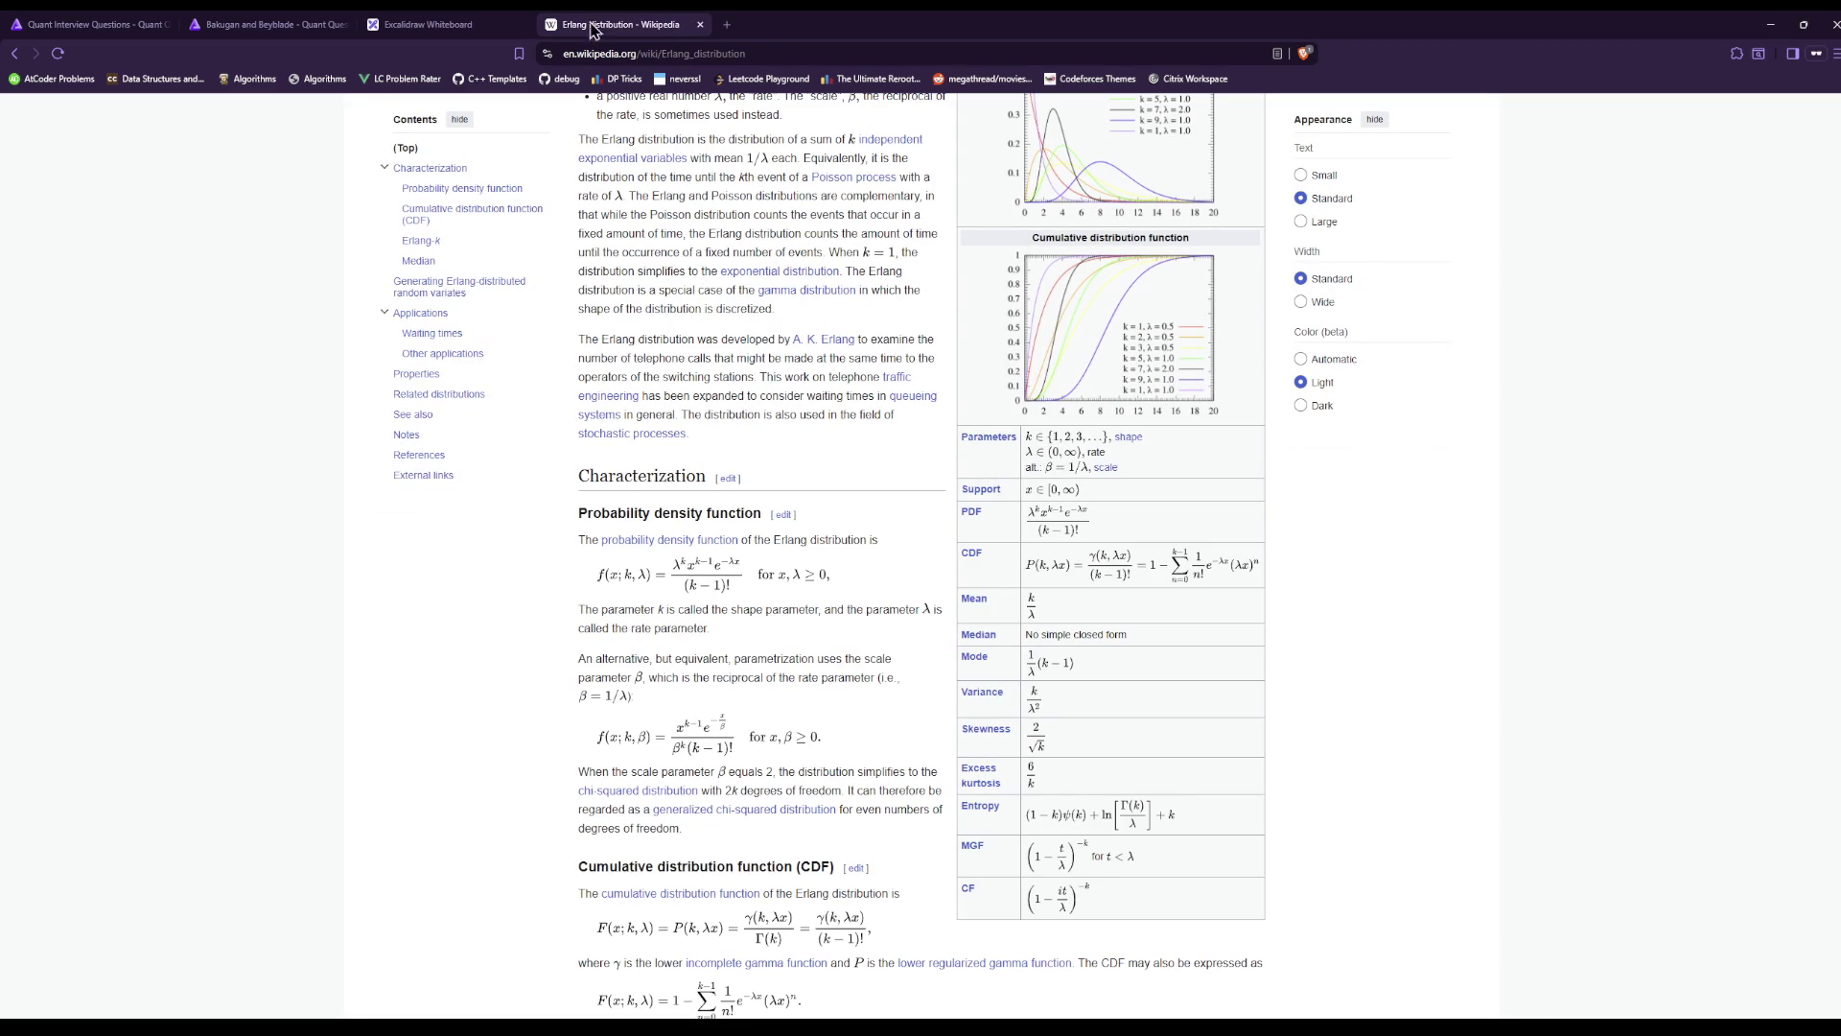
pyautogui.click(517, 22)
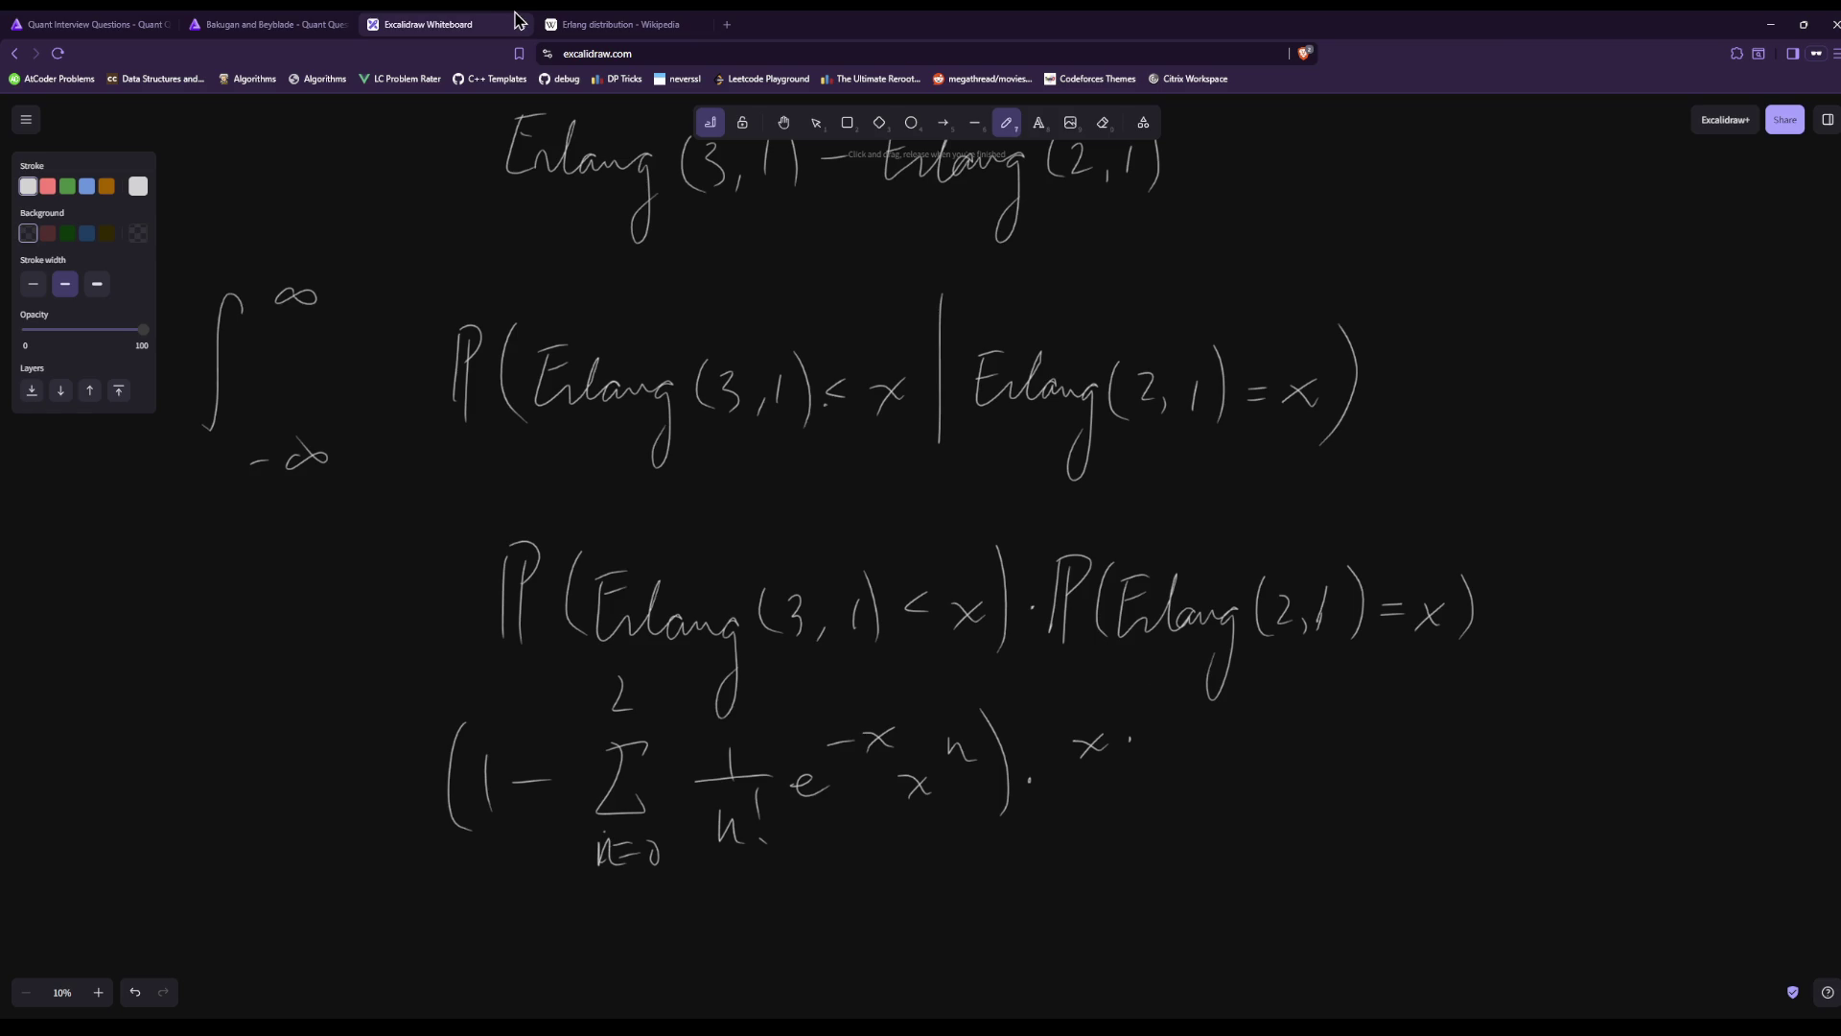
pyautogui.moveTo(1172, 746); pyautogui.dragTo(1195, 754)
pyautogui.moveTo(1197, 721)
pyautogui.mouseDown()
pyautogui.moveTo(1235, 710)
pyautogui.moveTo(1245, 726)
pyautogui.mouseUp()
pyautogui.moveTo(1252, 700); pyautogui.dragTo(1225, 738)
pyautogui.moveTo(1044, 789); pyautogui.dragTo(1276, 782)
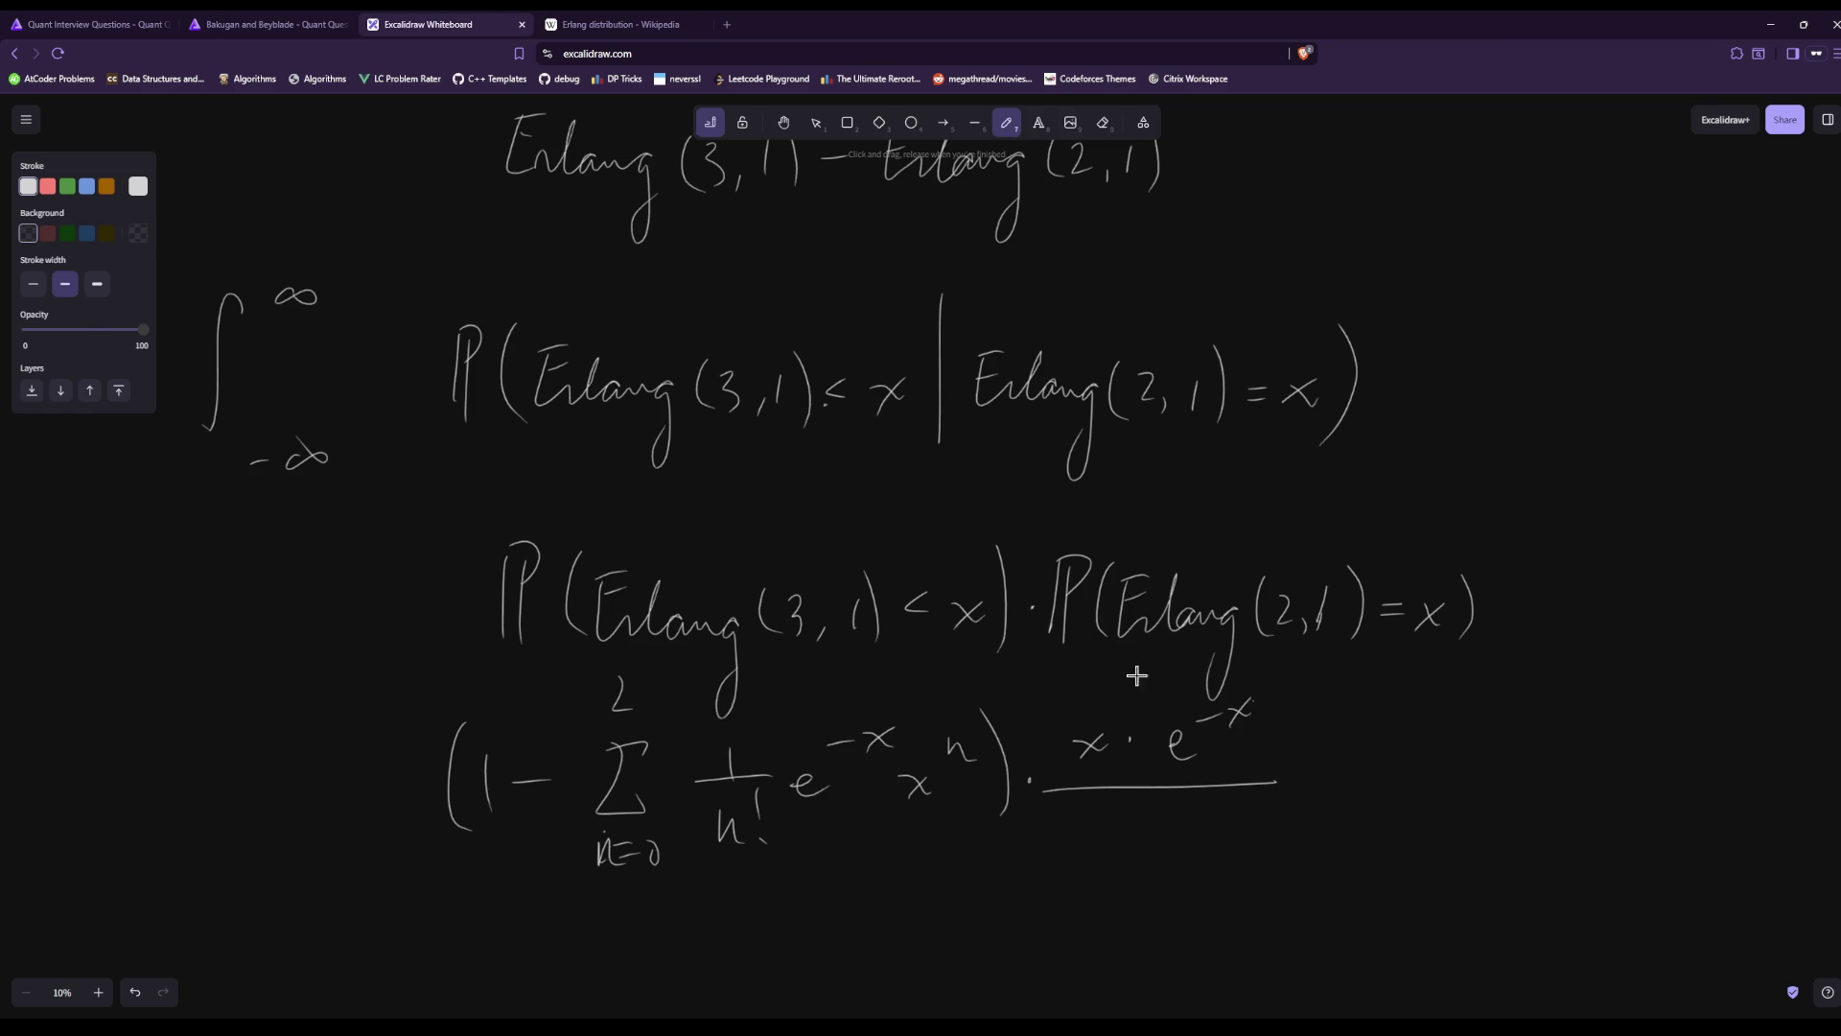
# Scribble out the denominator, add dx, and draw an integral sign before the expression.
pyautogui.click(587, 25)
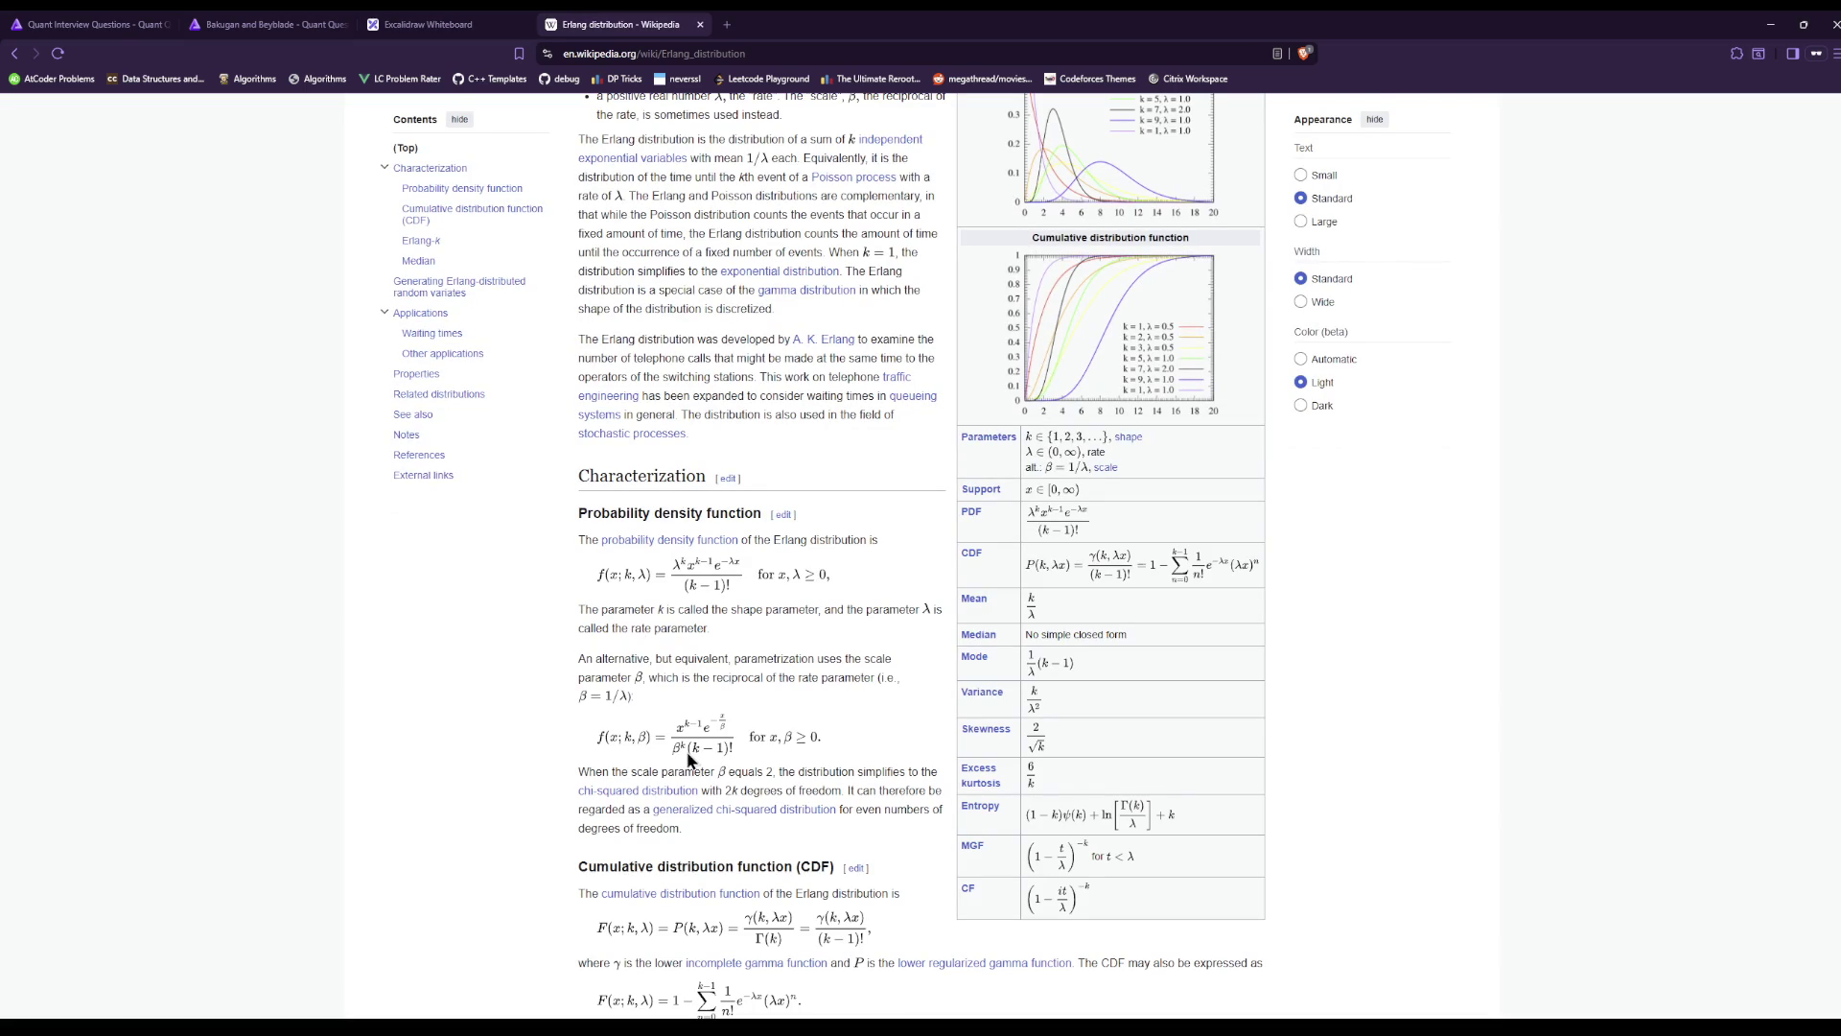
pyautogui.click(480, 19)
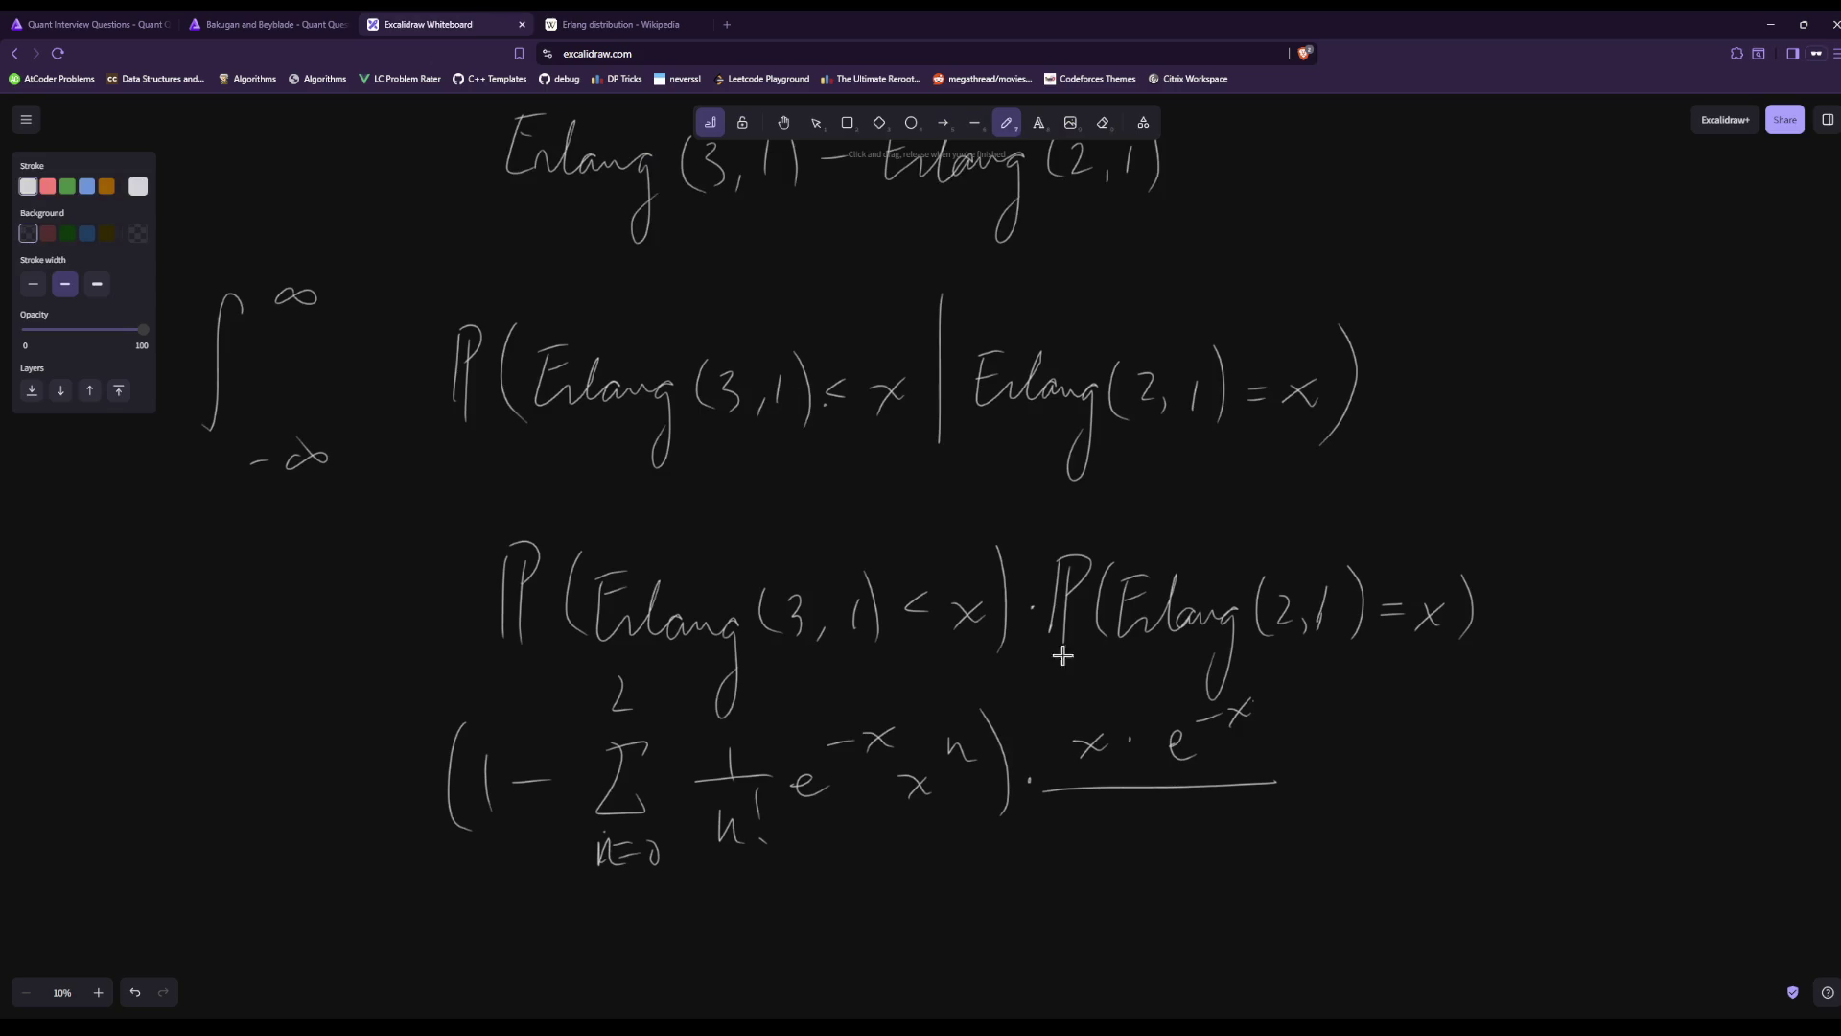
pyautogui.moveTo(1086, 767)
pyautogui.mouseDown()
pyautogui.moveTo(1137, 795)
pyautogui.moveTo(1278, 805)
pyautogui.mouseUp()
pyautogui.moveTo(1352, 738)
pyautogui.mouseDown()
pyautogui.moveTo(1357, 765)
pyautogui.moveTo(1379, 762)
pyautogui.mouseUp()
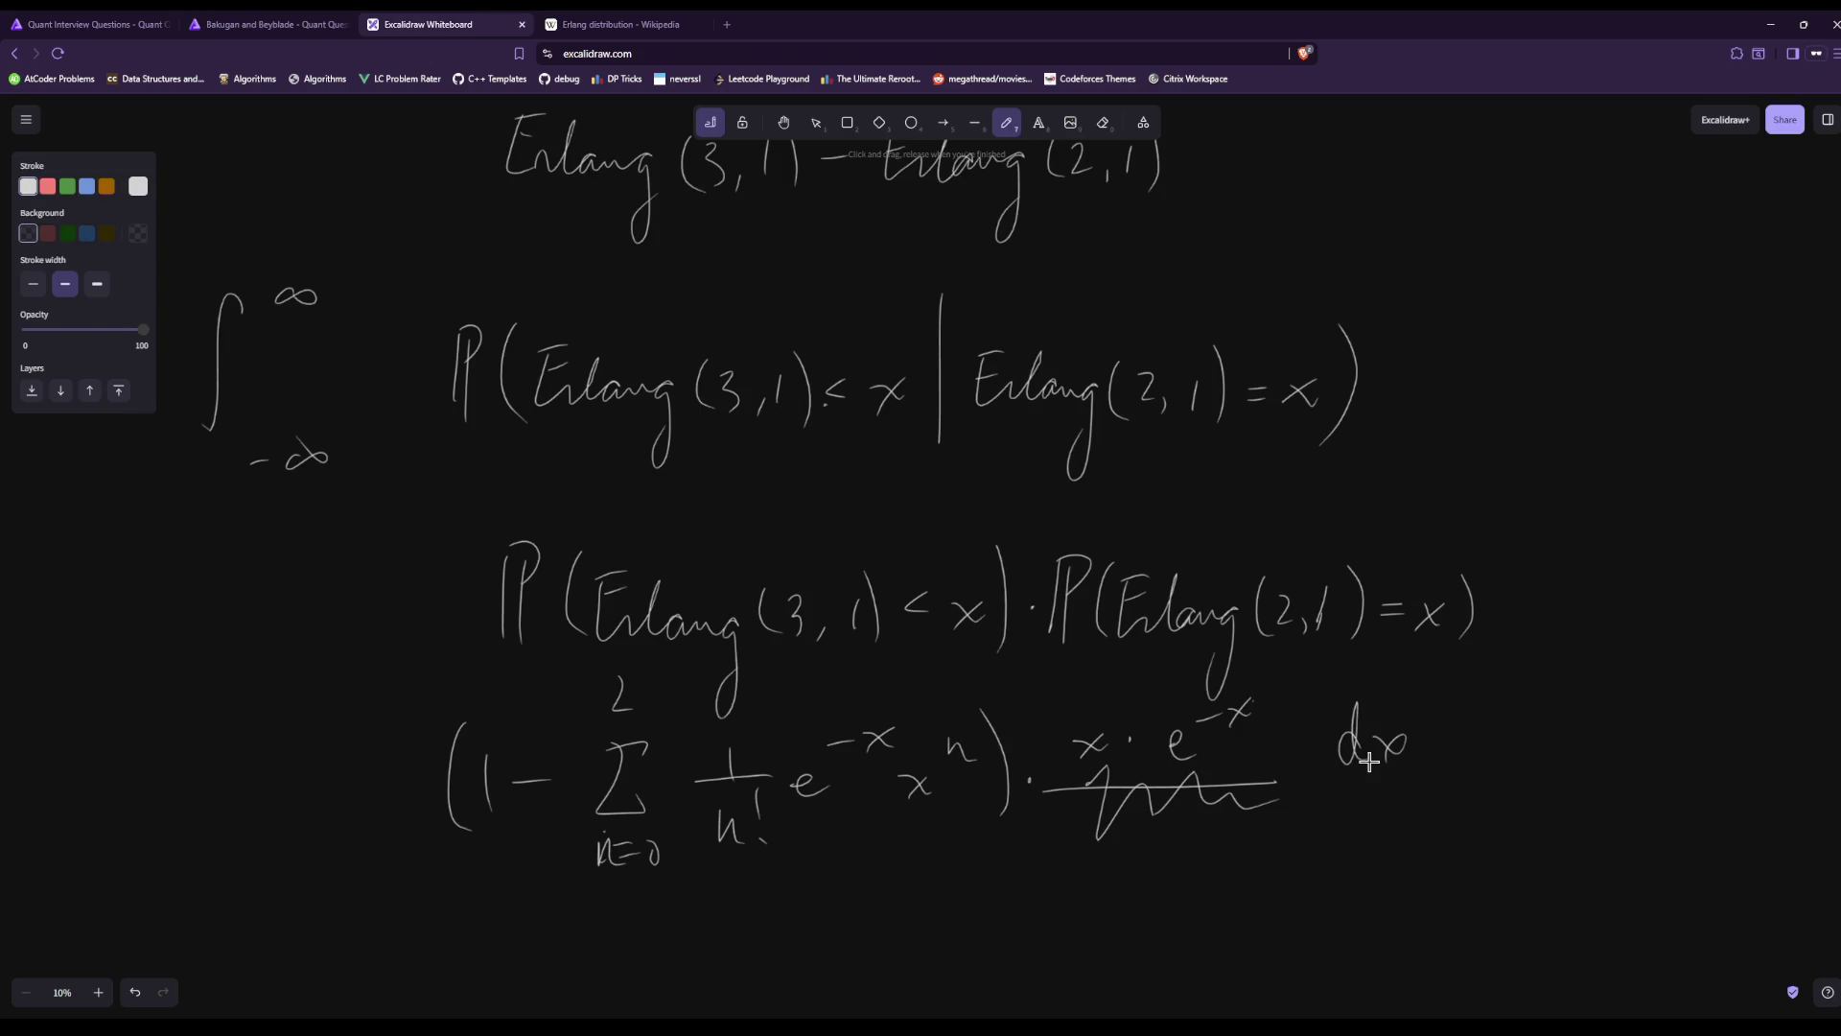
pyautogui.moveTo(341, 667); pyautogui.dragTo(320, 844)
pyautogui.hotkey('ctrl', 'shift', 'n')
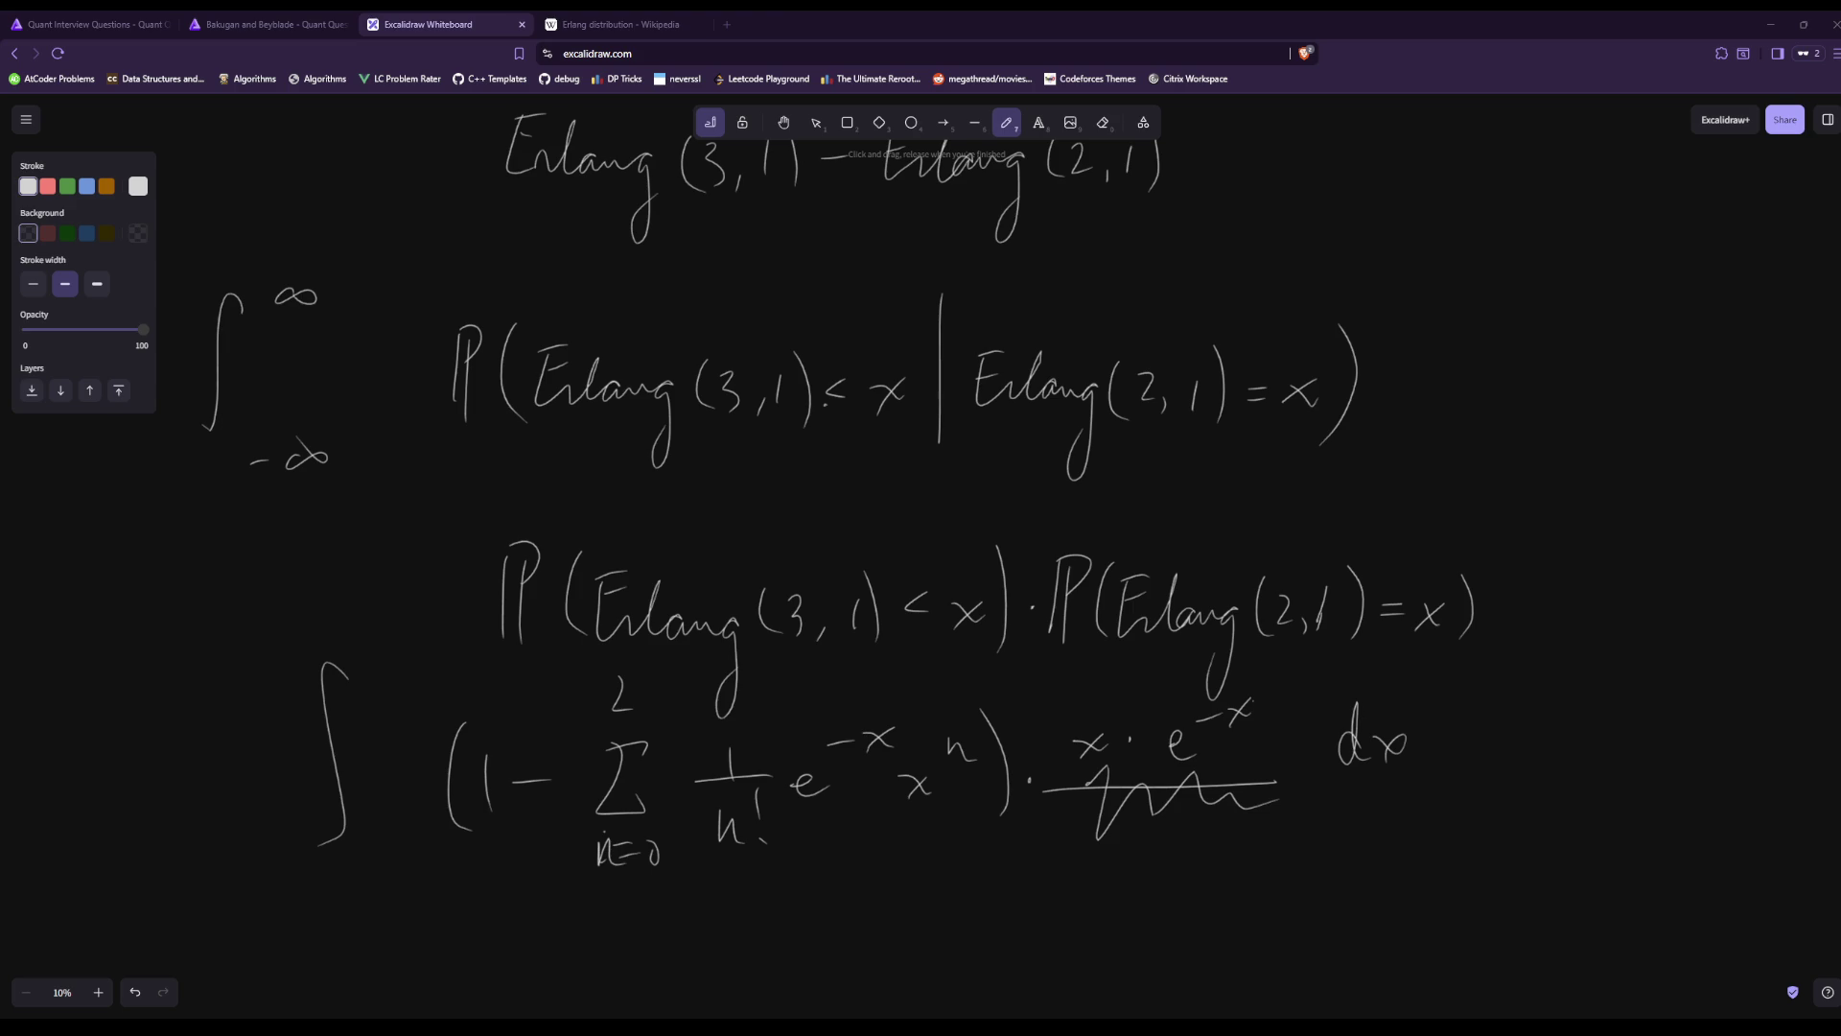
pyautogui.click(613, 24)
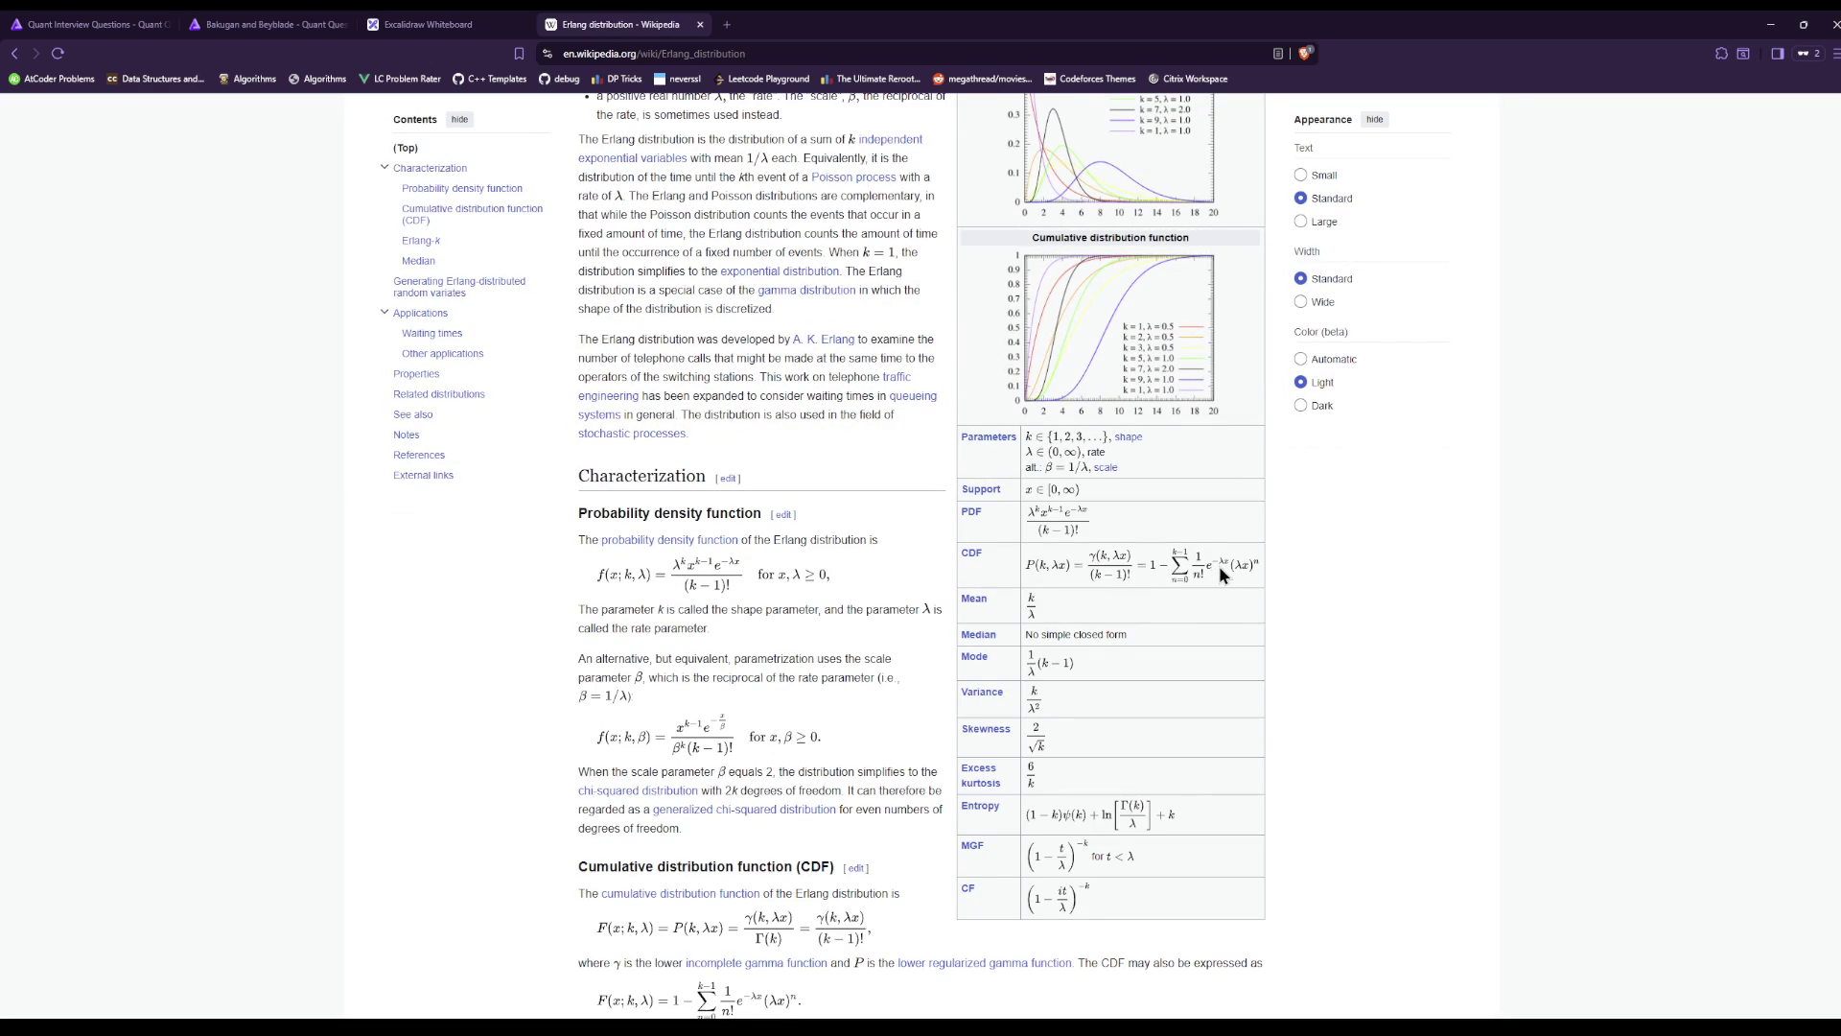
pyautogui.click(489, 21)
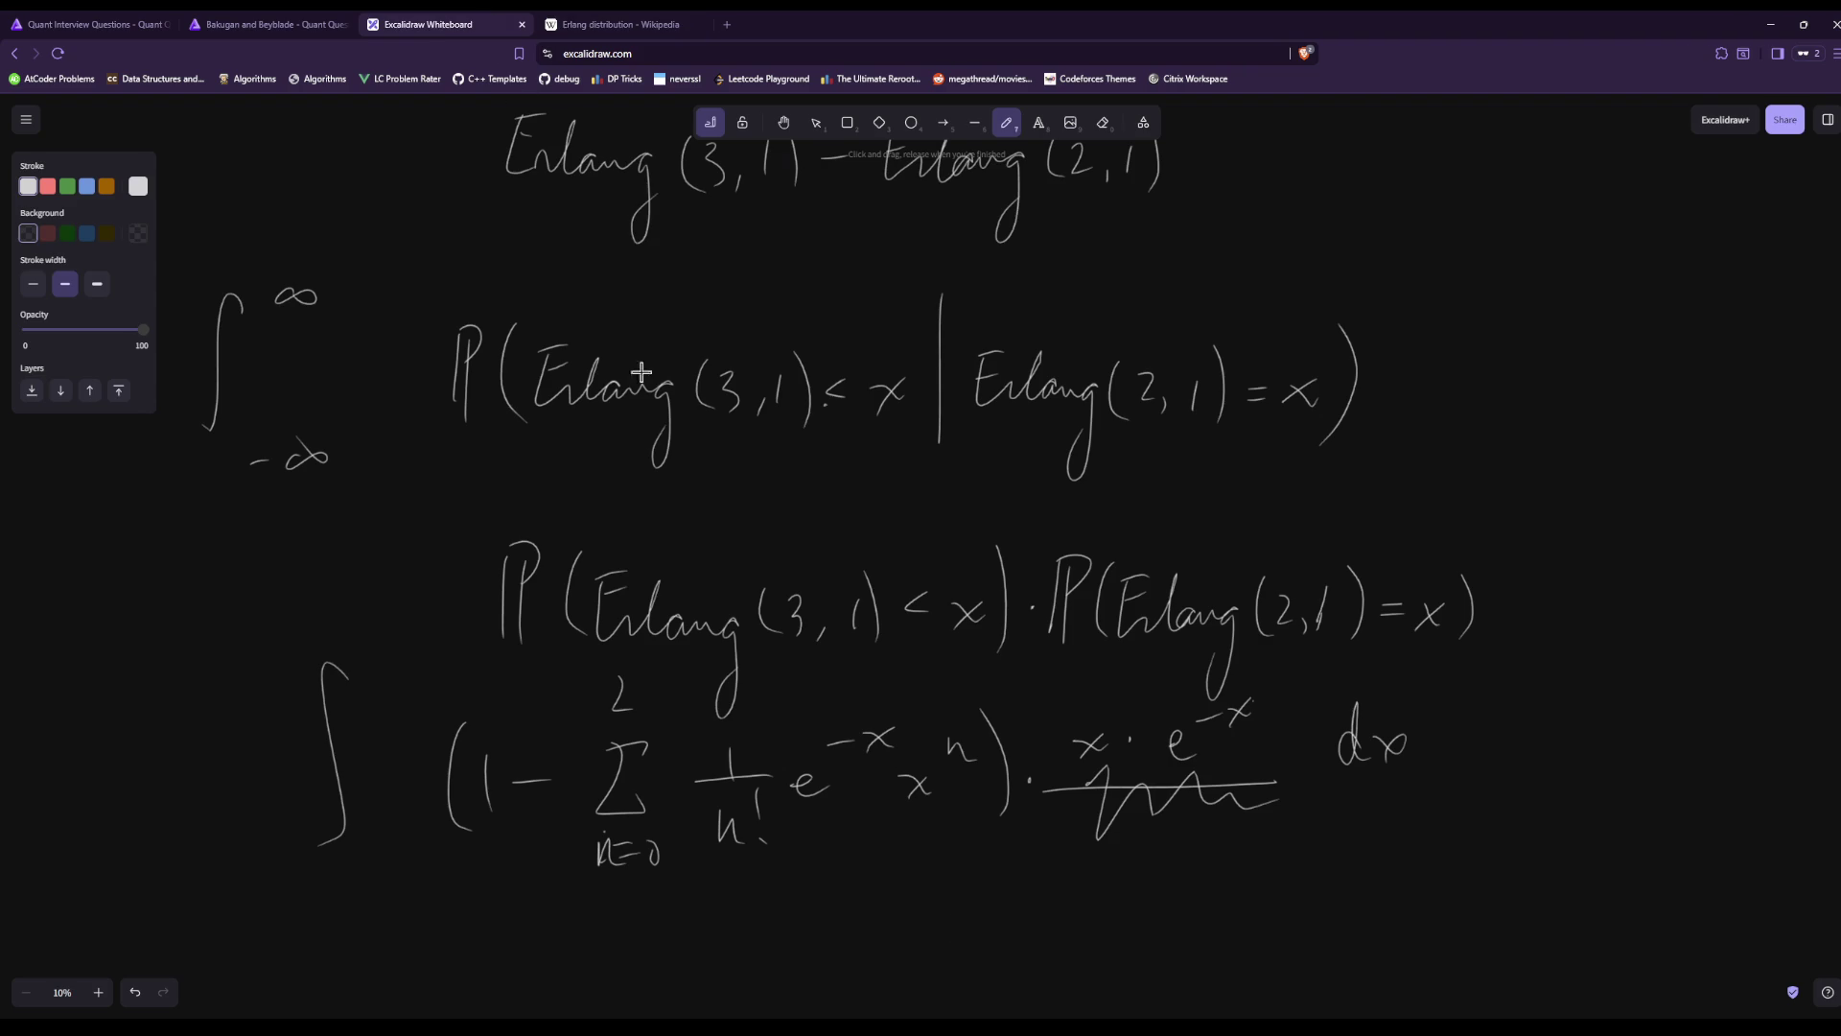
pyautogui.click(613, 24)
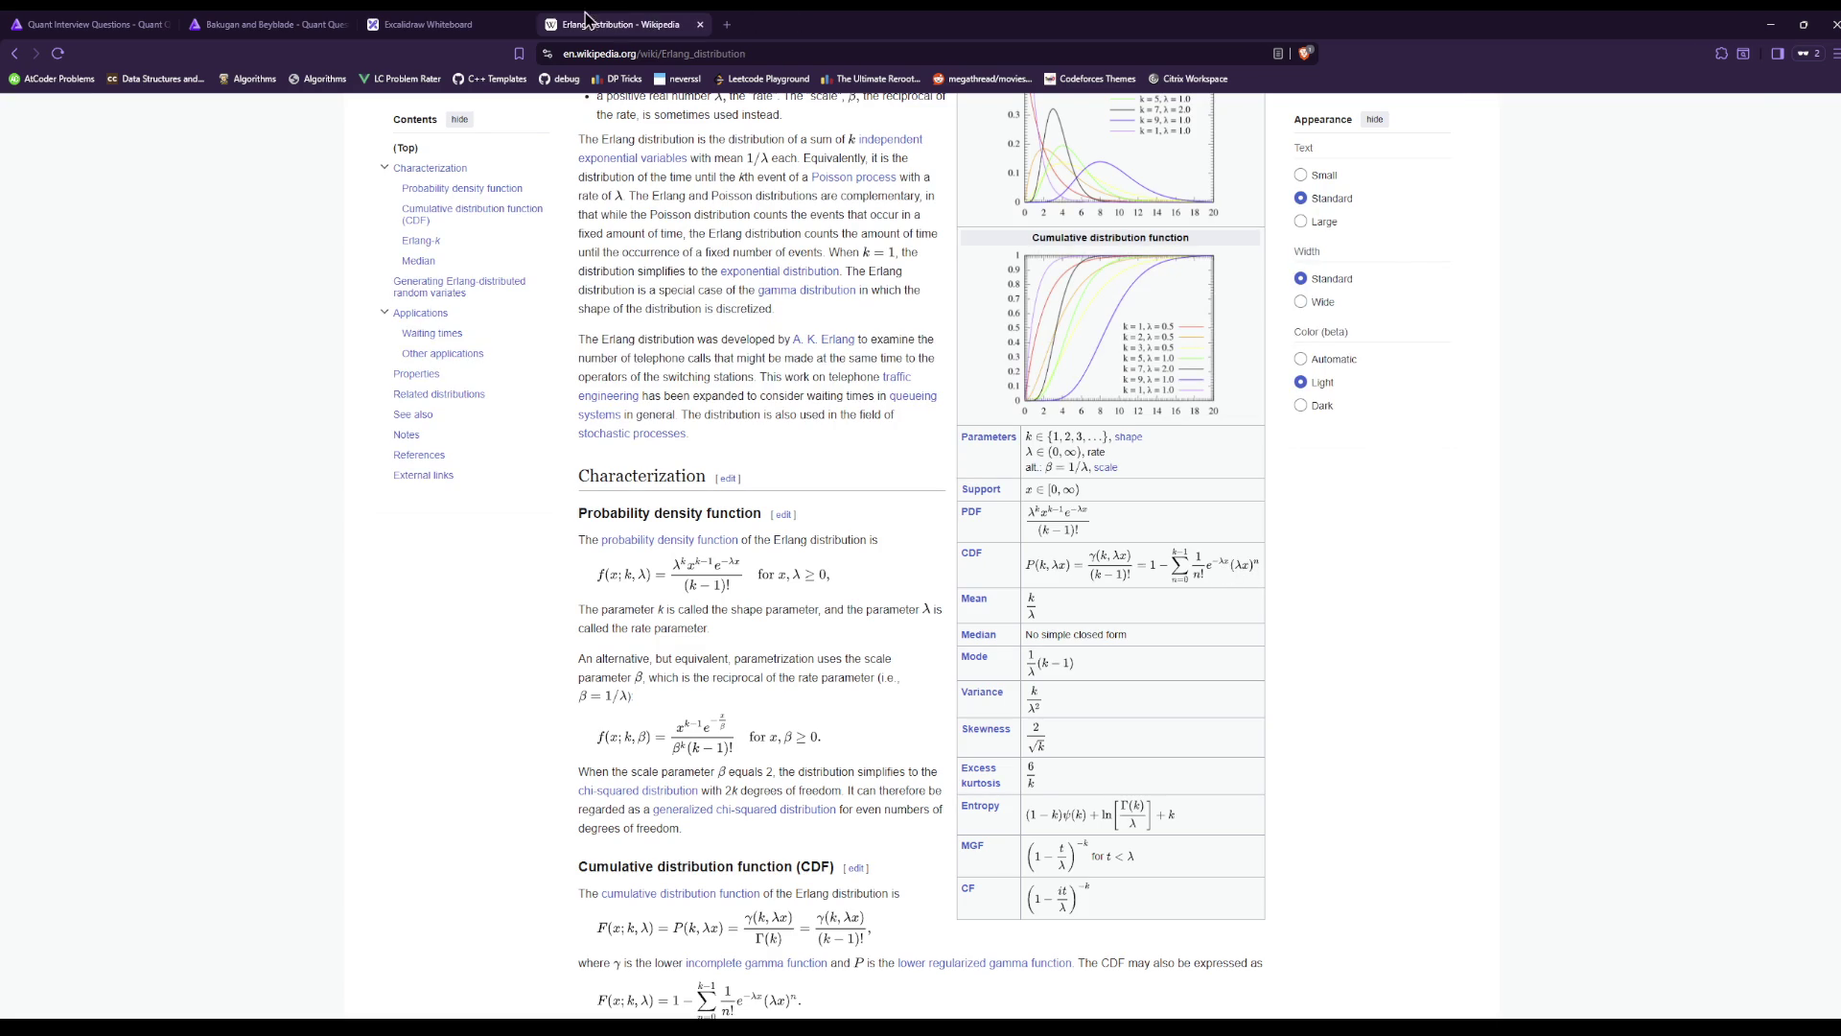
pyautogui.click(494, 23)
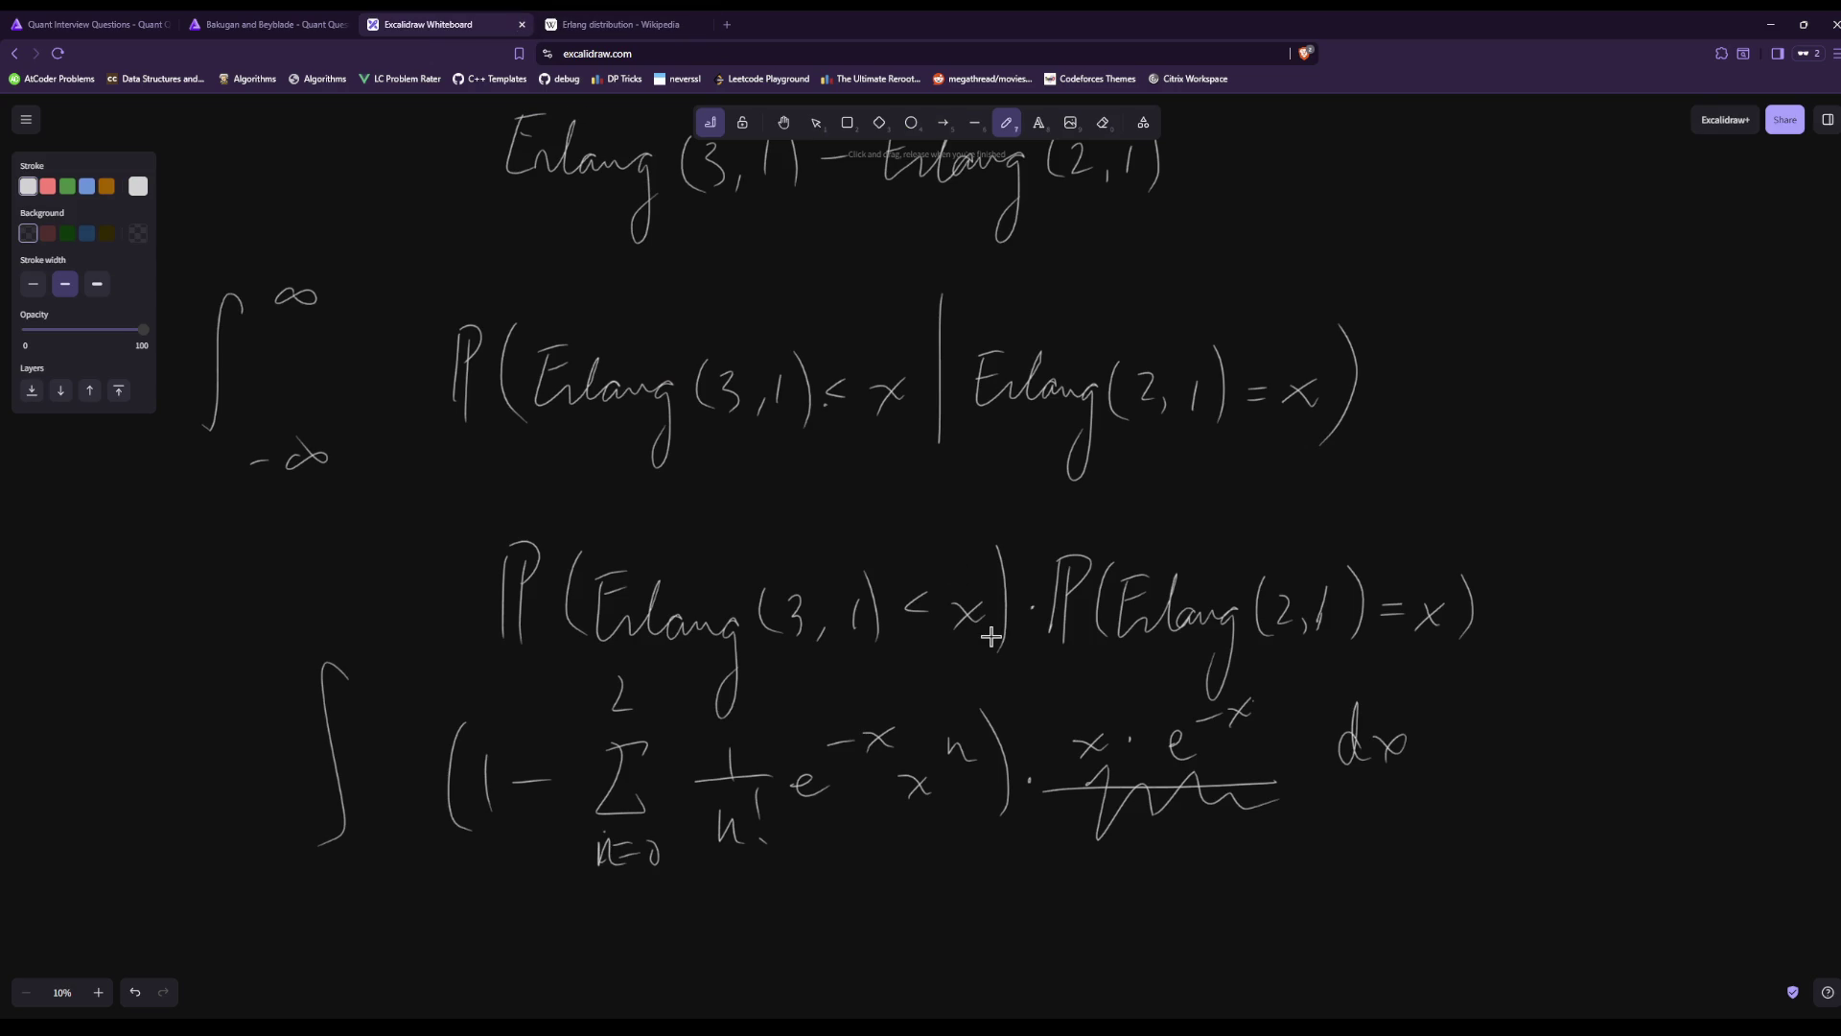
pyautogui.moveTo(822, 801); pyautogui.dragTo(887, 738)
# Factor e^−x out of the sum by writing it in front of Σ.
pyautogui.moveTo(566, 804); pyautogui.dragTo(576, 813)
pyautogui.moveTo(570, 776); pyautogui.dragTo(604, 758)
pyautogui.moveTo(588, 759); pyautogui.dragTo(602, 775)
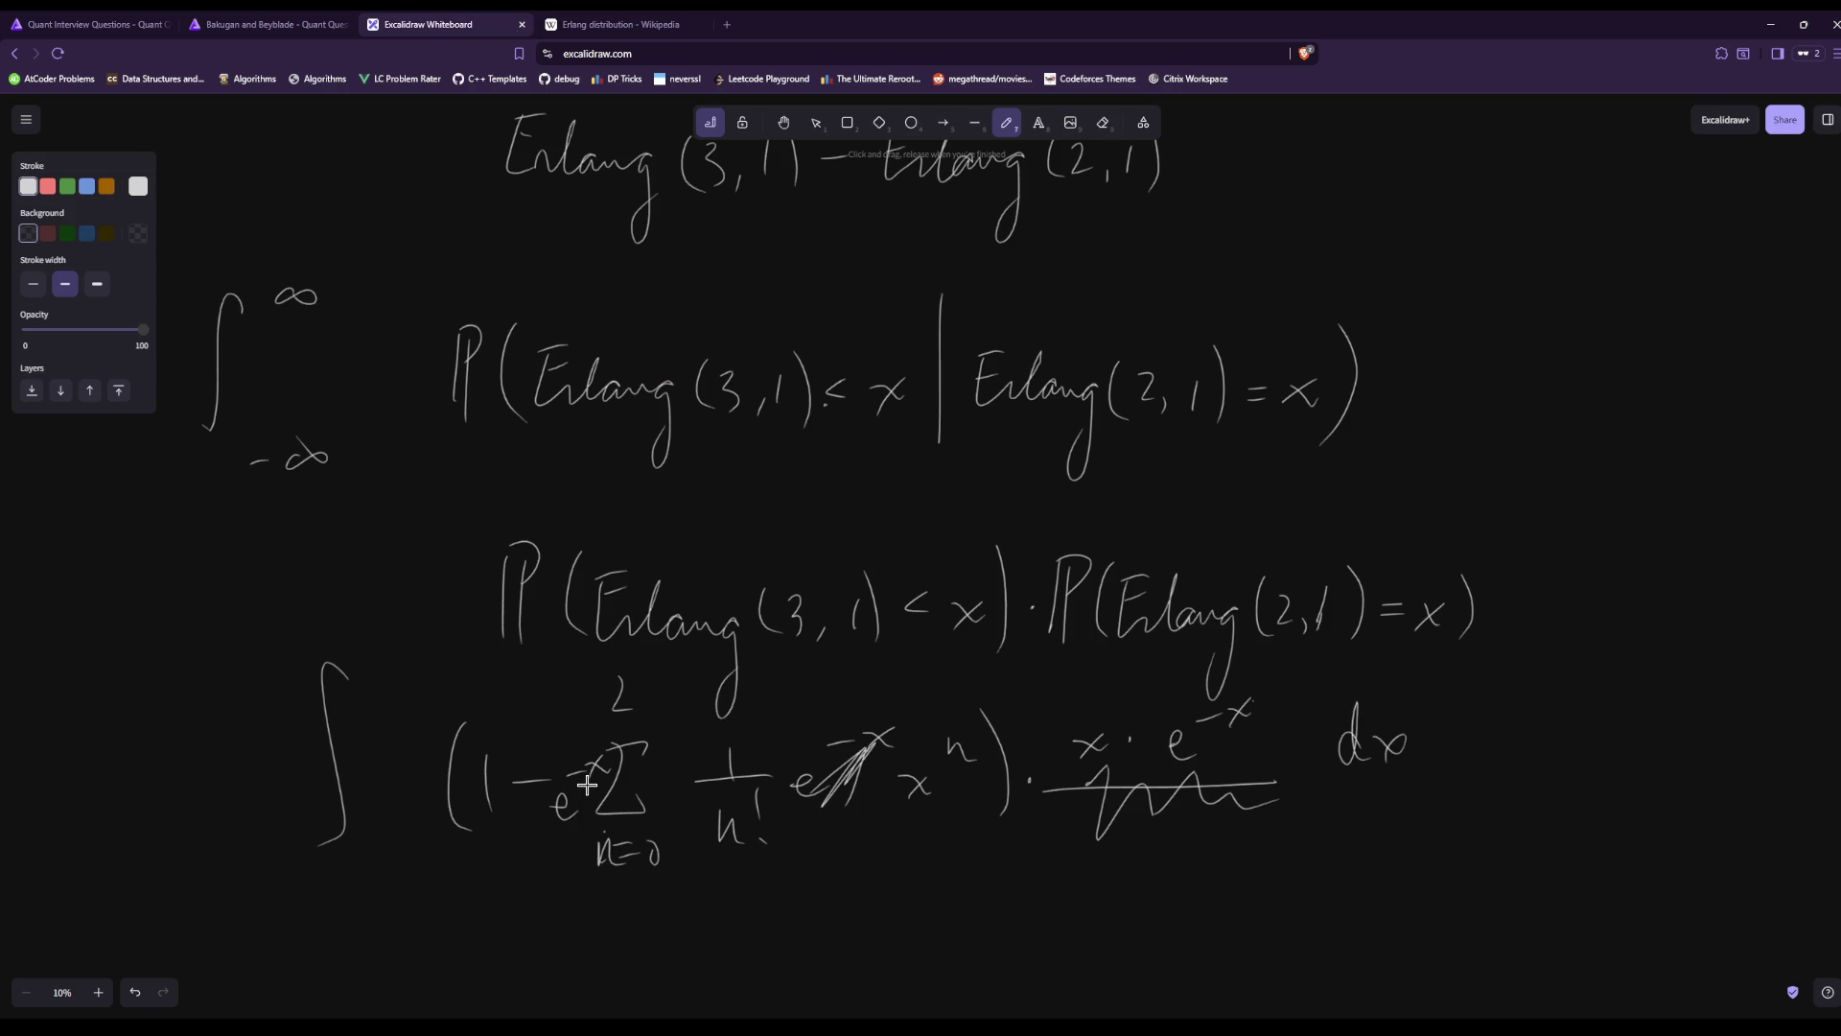
pyautogui.scroll(-4, 988, 636)
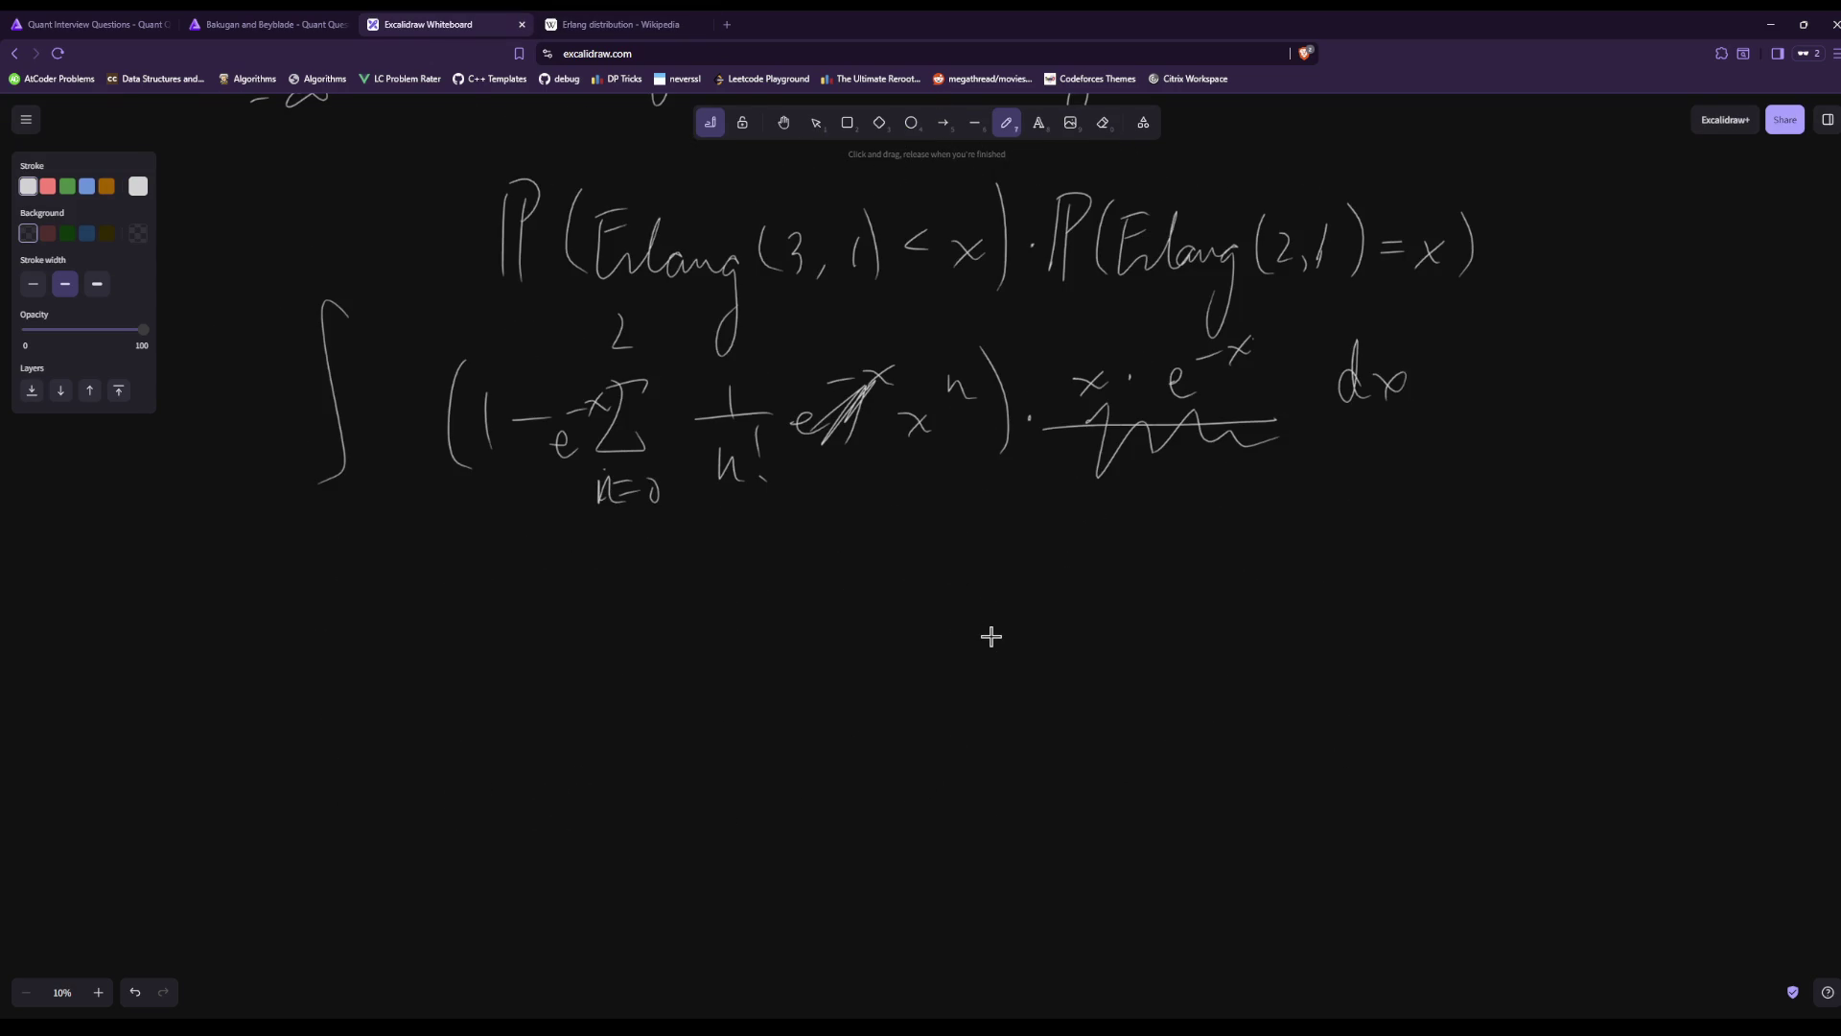
# Start a new line reading (1 − e^−x(1 + x +.
pyautogui.moveTo(430, 667); pyautogui.dragTo(448, 773)
pyautogui.moveTo(459, 704)
pyautogui.mouseDown()
pyautogui.moveTo(462, 748)
pyautogui.moveTo(575, 746)
pyautogui.moveTo(599, 688)
pyautogui.mouseUp()
pyautogui.moveTo(606, 683); pyautogui.dragTo(640, 705)
pyautogui.moveTo(638, 679); pyautogui.dragTo(613, 708)
pyautogui.moveTo(671, 648)
pyautogui.mouseDown()
pyautogui.moveTo(656, 717)
pyautogui.moveTo(684, 793)
pyautogui.mouseUp()
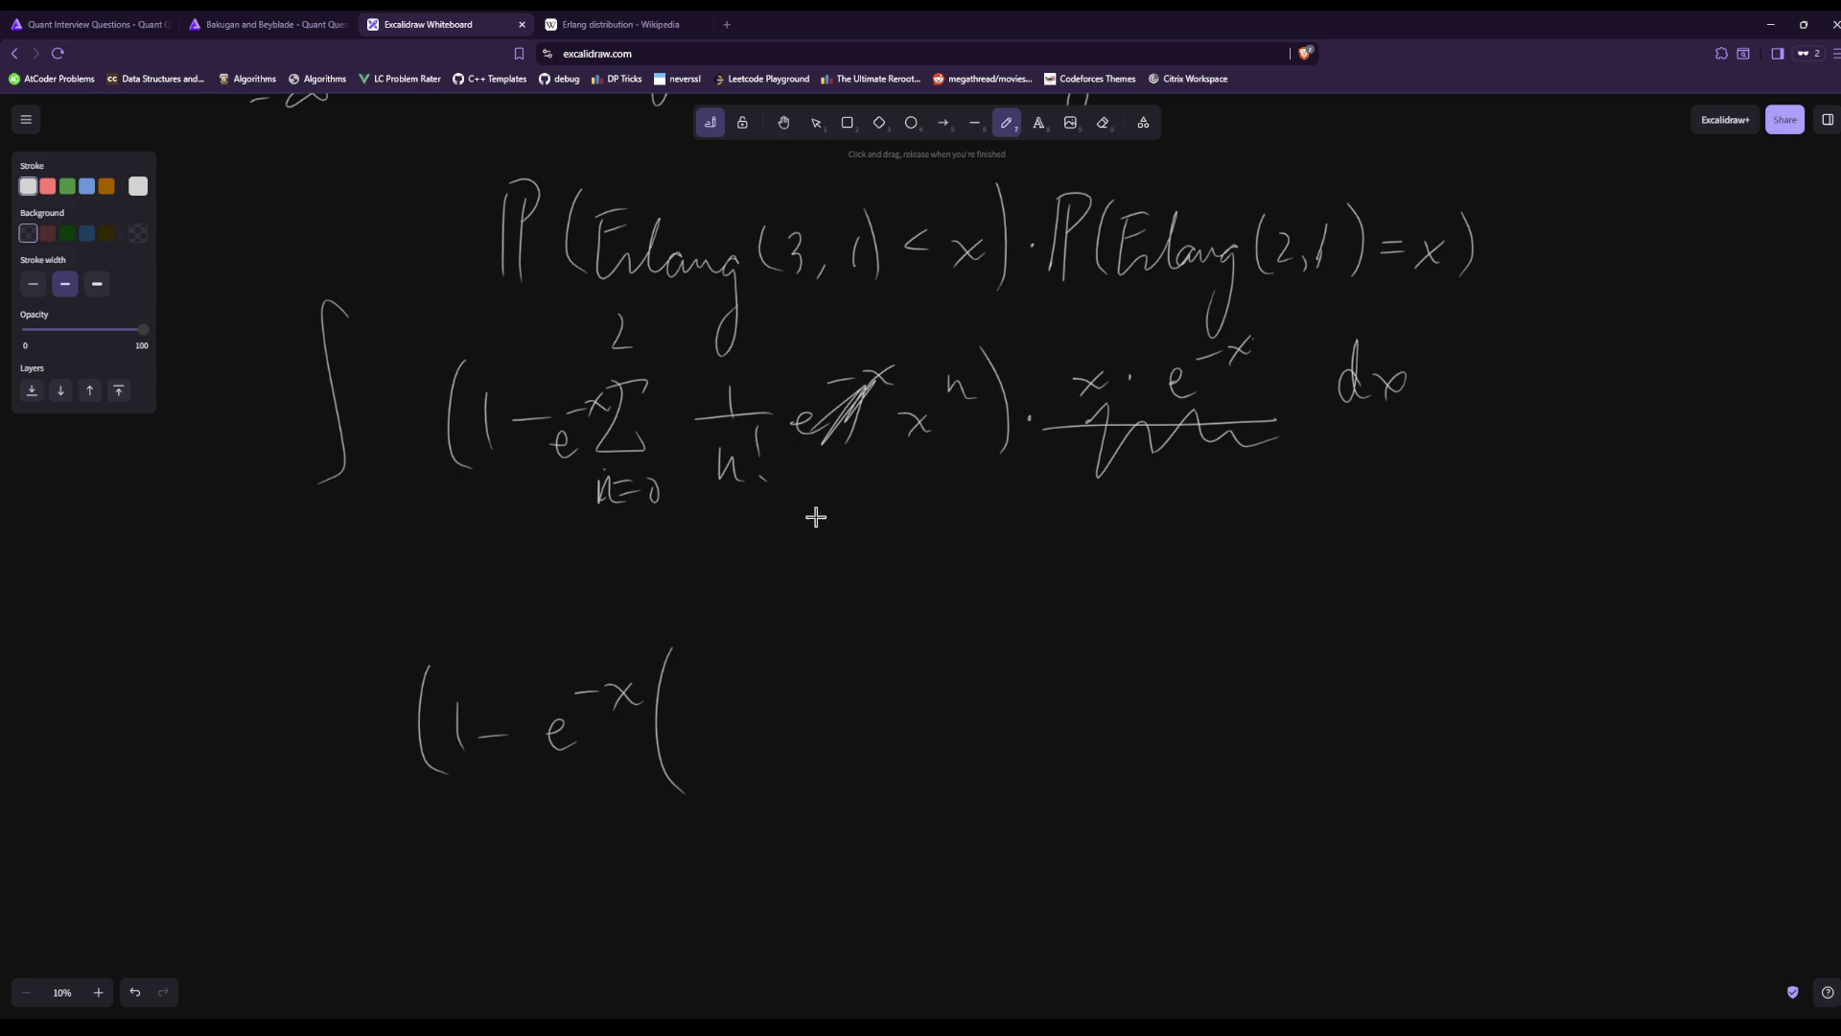
pyautogui.moveTo(687, 714)
pyautogui.mouseDown()
pyautogui.moveTo(687, 748)
pyautogui.moveTo(750, 732)
pyautogui.moveTo(735, 753)
pyautogui.mouseUp()
pyautogui.moveTo(788, 710); pyautogui.dragTo(822, 743)
pyautogui.moveTo(822, 708); pyautogui.dragTo(792, 745)
pyautogui.moveTo(852, 725)
pyautogui.mouseDown()
pyautogui.moveTo(881, 721)
pyautogui.moveTo(863, 738)
pyautogui.mouseUp()
# Finish the line with x²/2, close both brackets, and append x·e^−x.
pyautogui.moveTo(937, 688); pyautogui.dragTo(969, 713)
pyautogui.moveTo(965, 687); pyautogui.dragTo(950, 716)
pyautogui.moveTo(998, 652); pyautogui.dragTo(1019, 668)
pyautogui.moveTo(934, 730)
pyautogui.mouseDown()
pyautogui.moveTo(1016, 737)
pyautogui.moveTo(1007, 796)
pyautogui.mouseUp()
pyautogui.moveTo(1044, 676); pyautogui.dragTo(1066, 779)
pyautogui.moveTo(1059, 630); pyautogui.dragTo(1118, 794)
pyautogui.moveTo(1162, 719); pyautogui.dragTo(1197, 749)
pyautogui.moveTo(1189, 721)
pyautogui.mouseDown()
pyautogui.moveTo(1166, 750)
pyautogui.moveTo(1267, 743)
pyautogui.mouseUp()
pyautogui.moveTo(1274, 690); pyautogui.dragTo(1337, 692)
pyautogui.moveTo(1338, 675); pyautogui.dragTo(1304, 696)
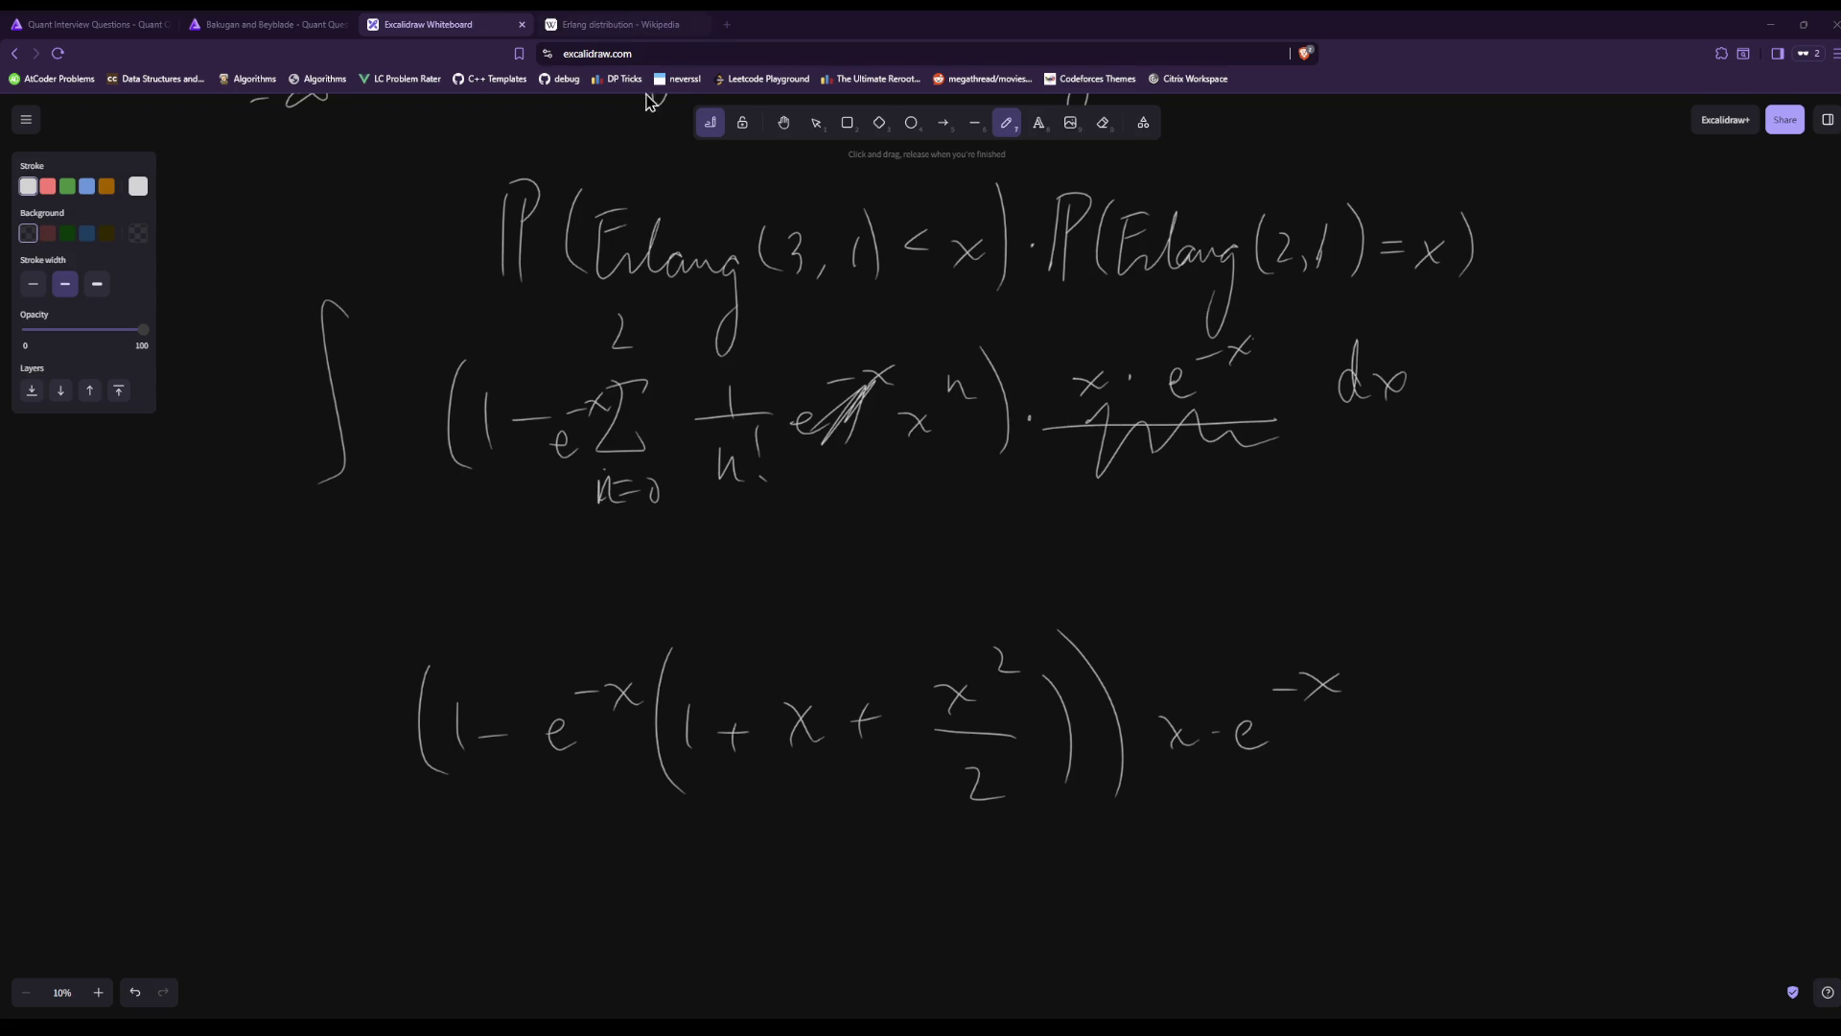
# Check the Erlang distribution article against the whiteboard.
pyautogui.click(625, 22)
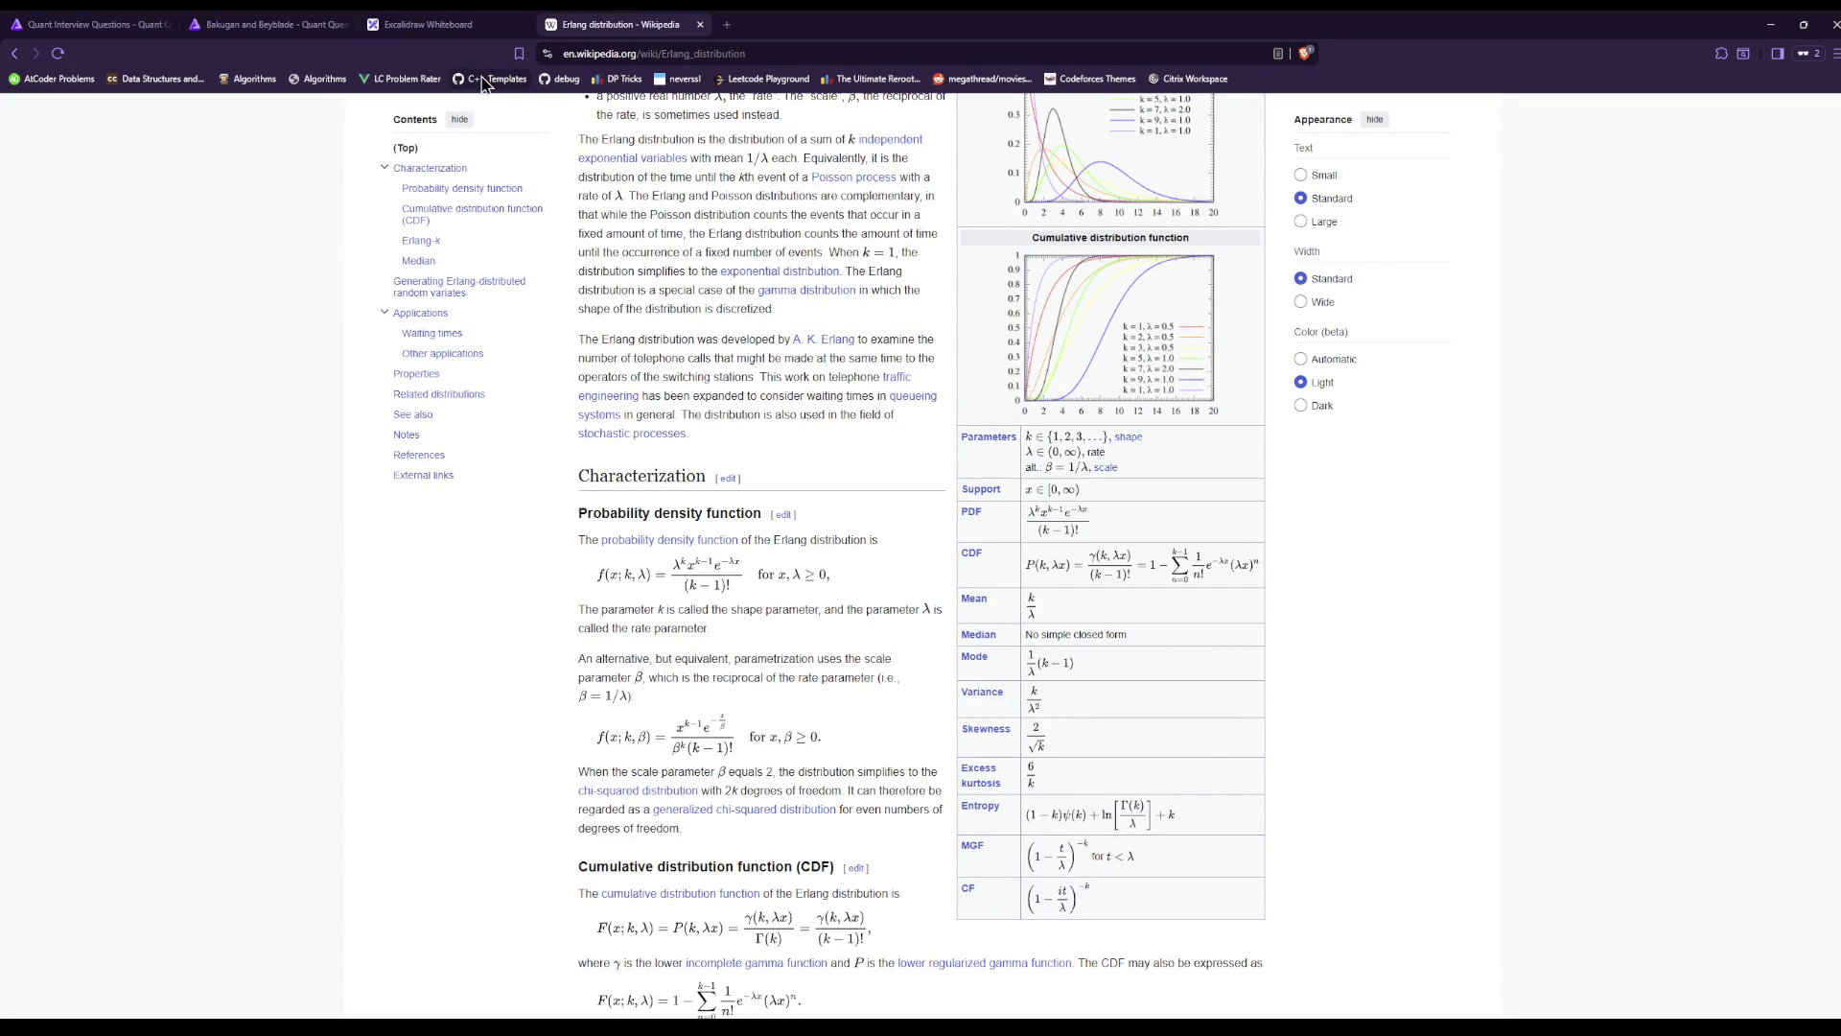
pyautogui.click(423, 34)
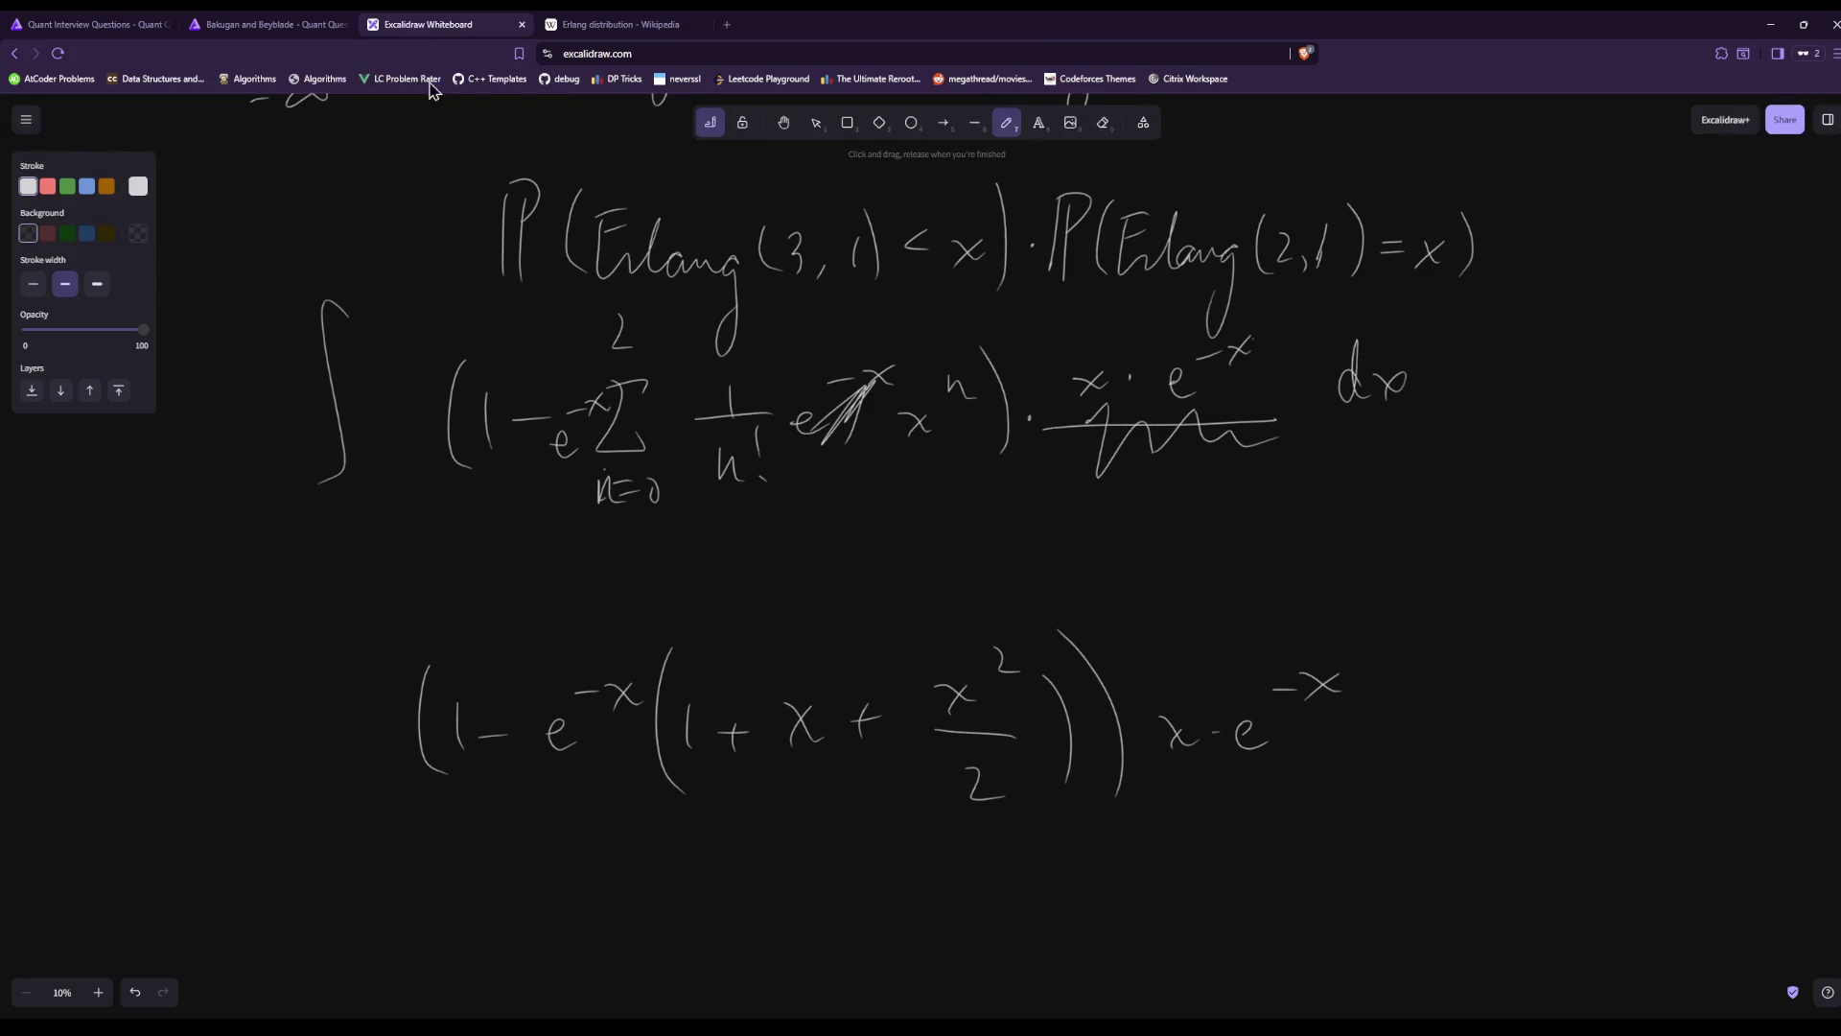
pyautogui.click(641, 19)
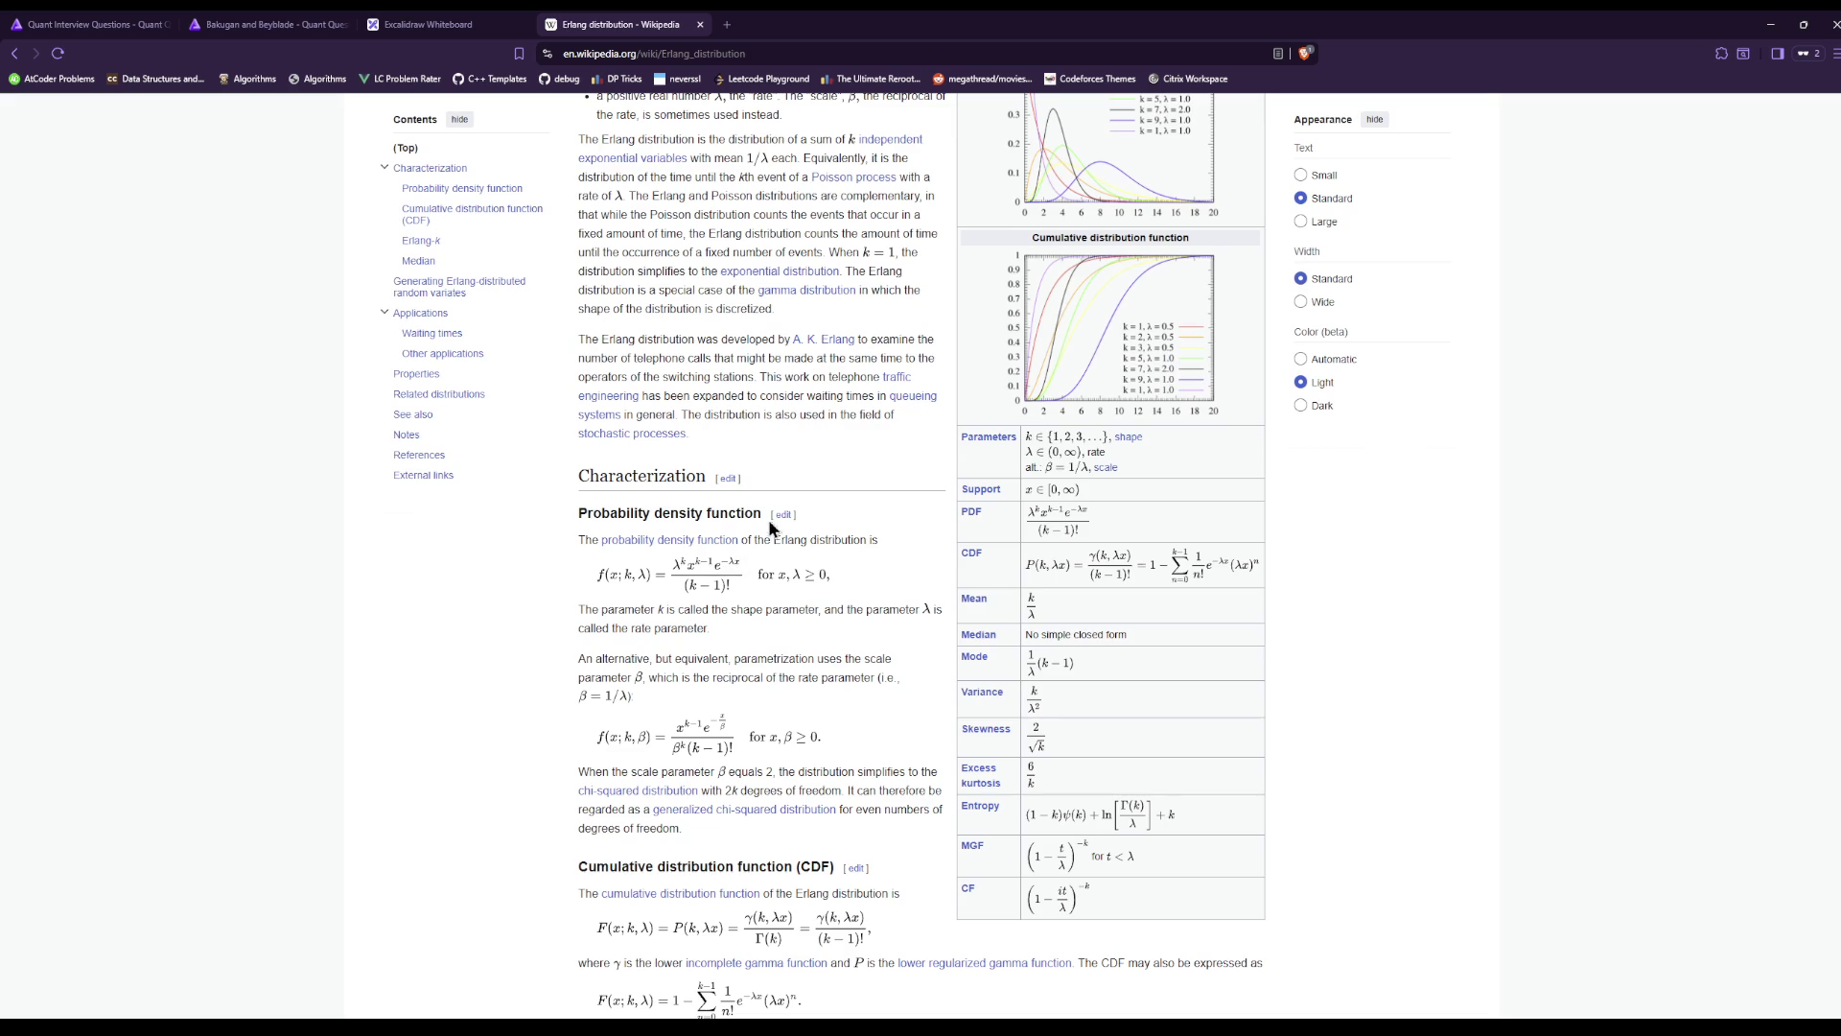
pyautogui.click(451, 25)
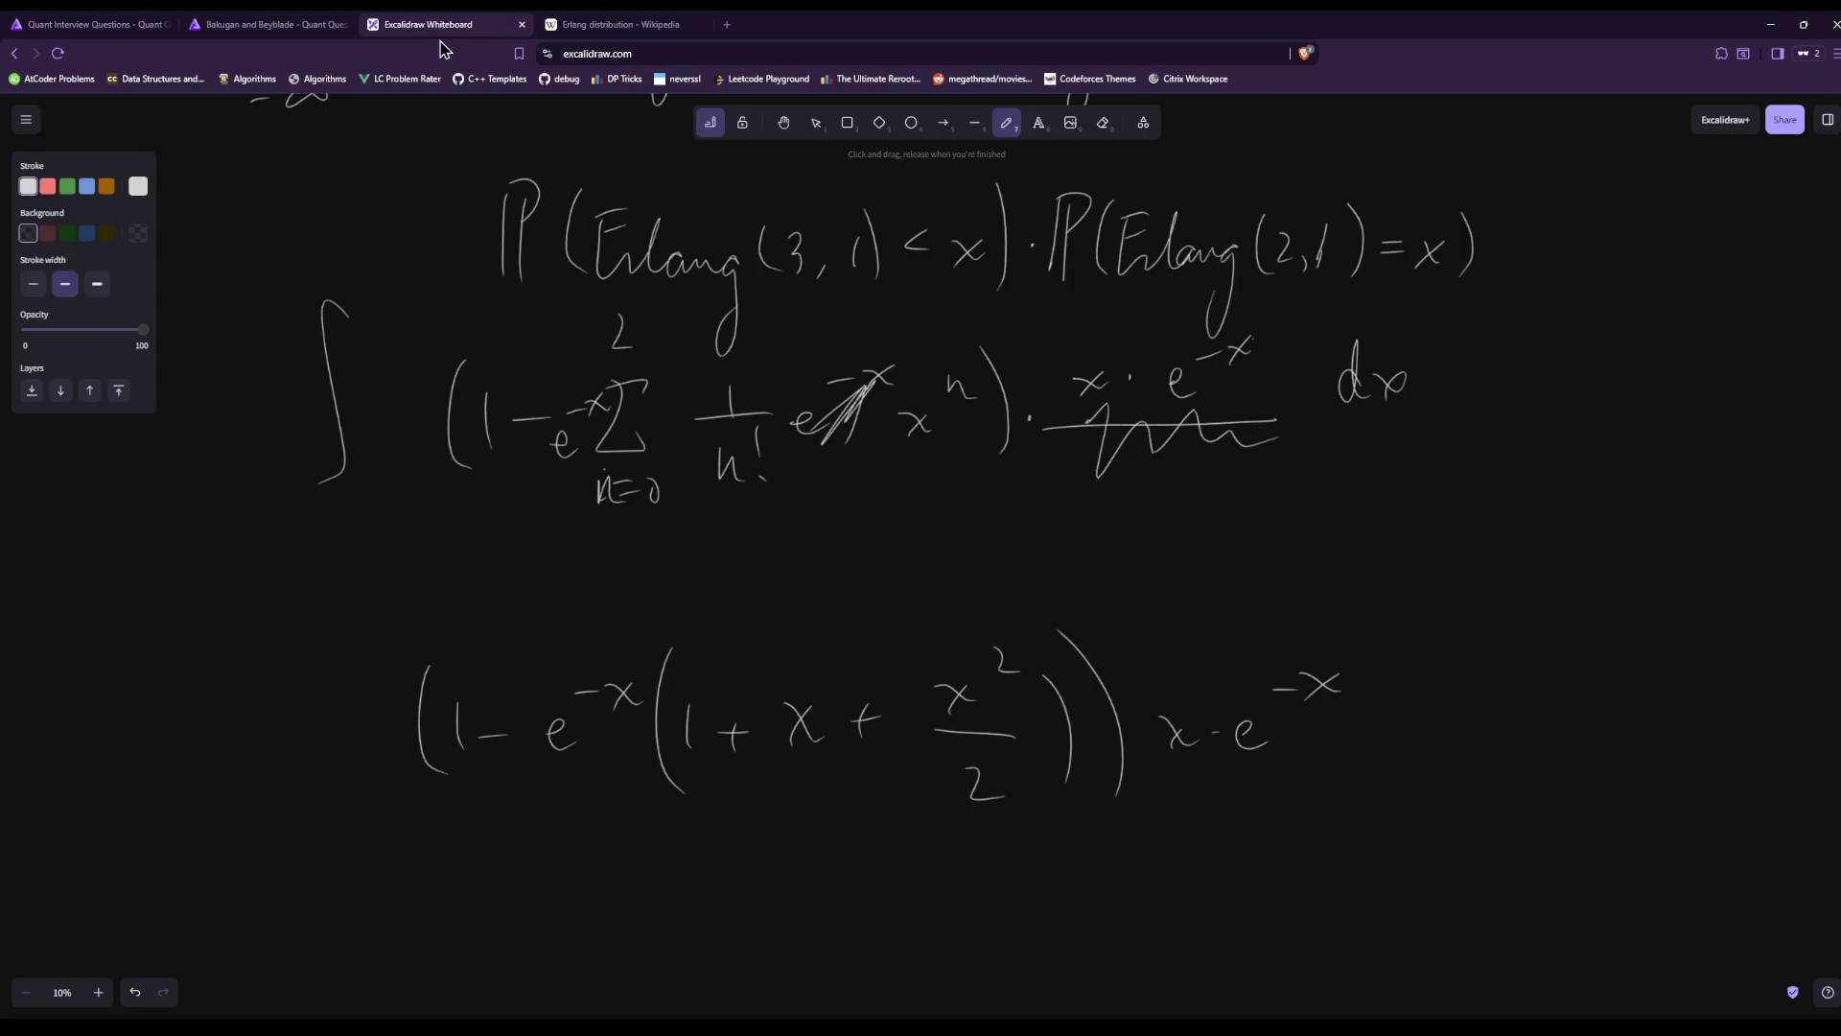
pyautogui.click(631, 21)
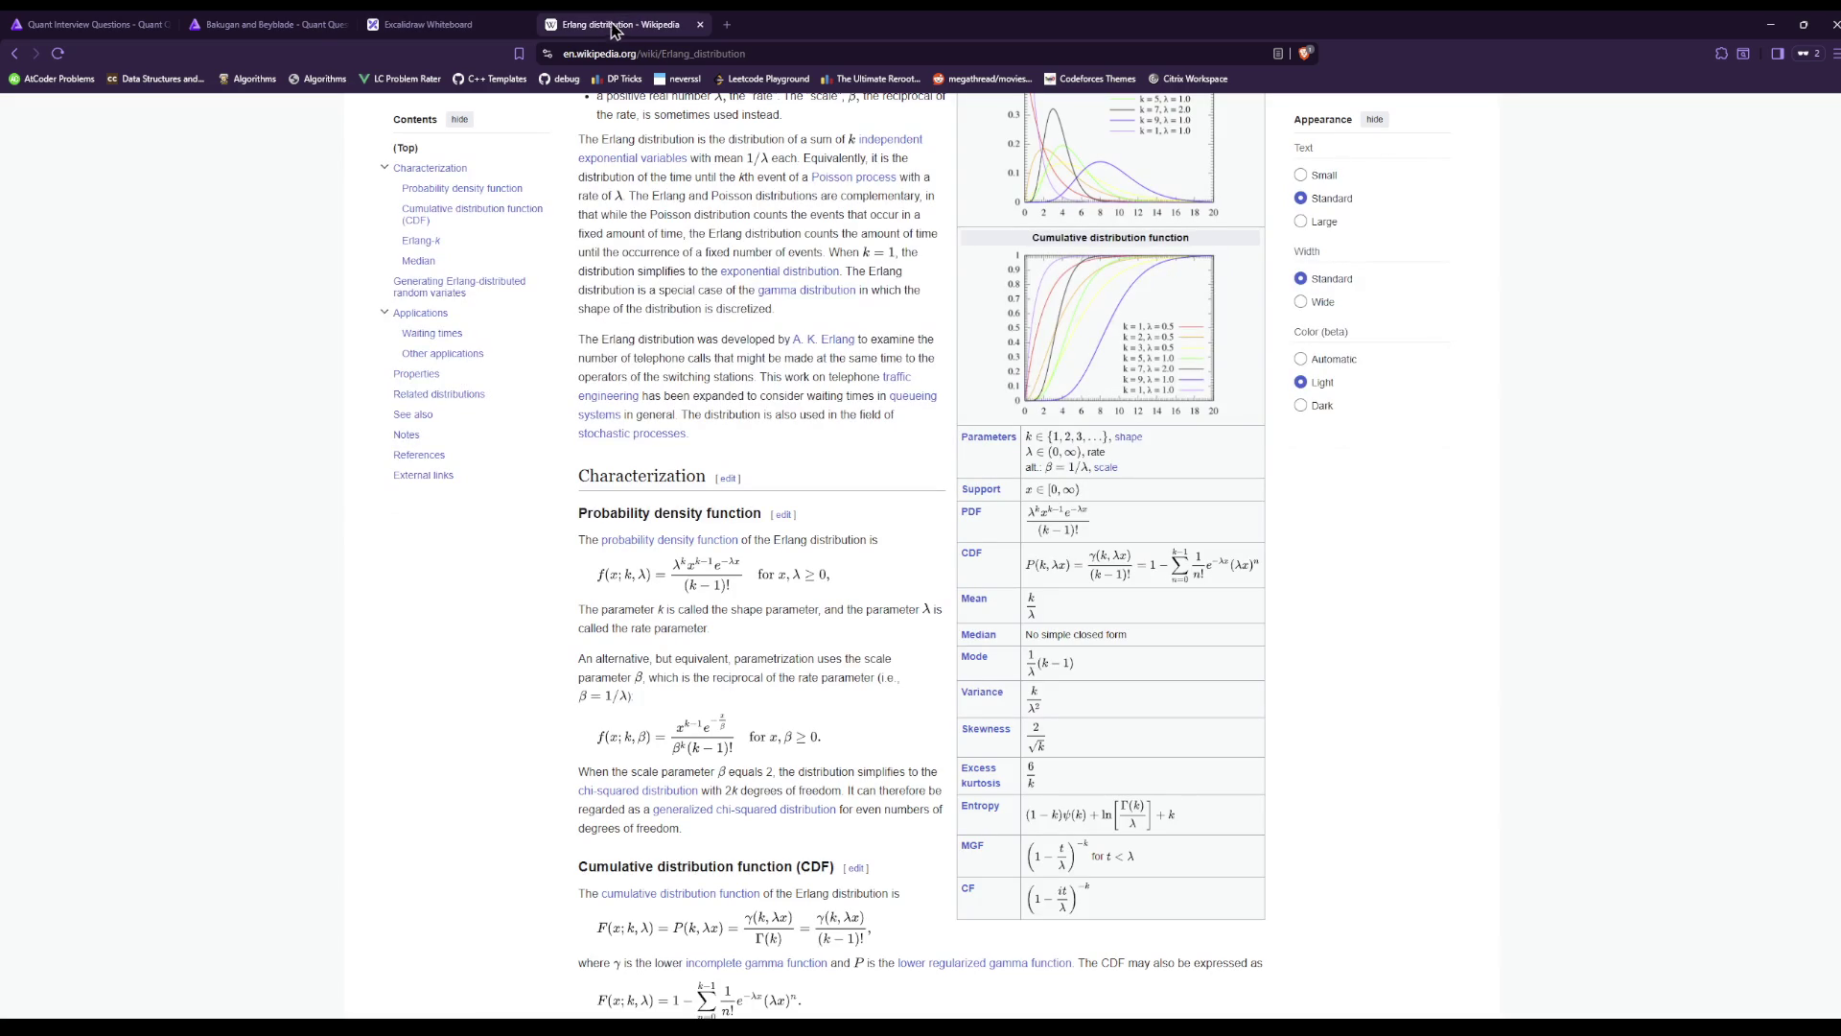
pyautogui.click(499, 21)
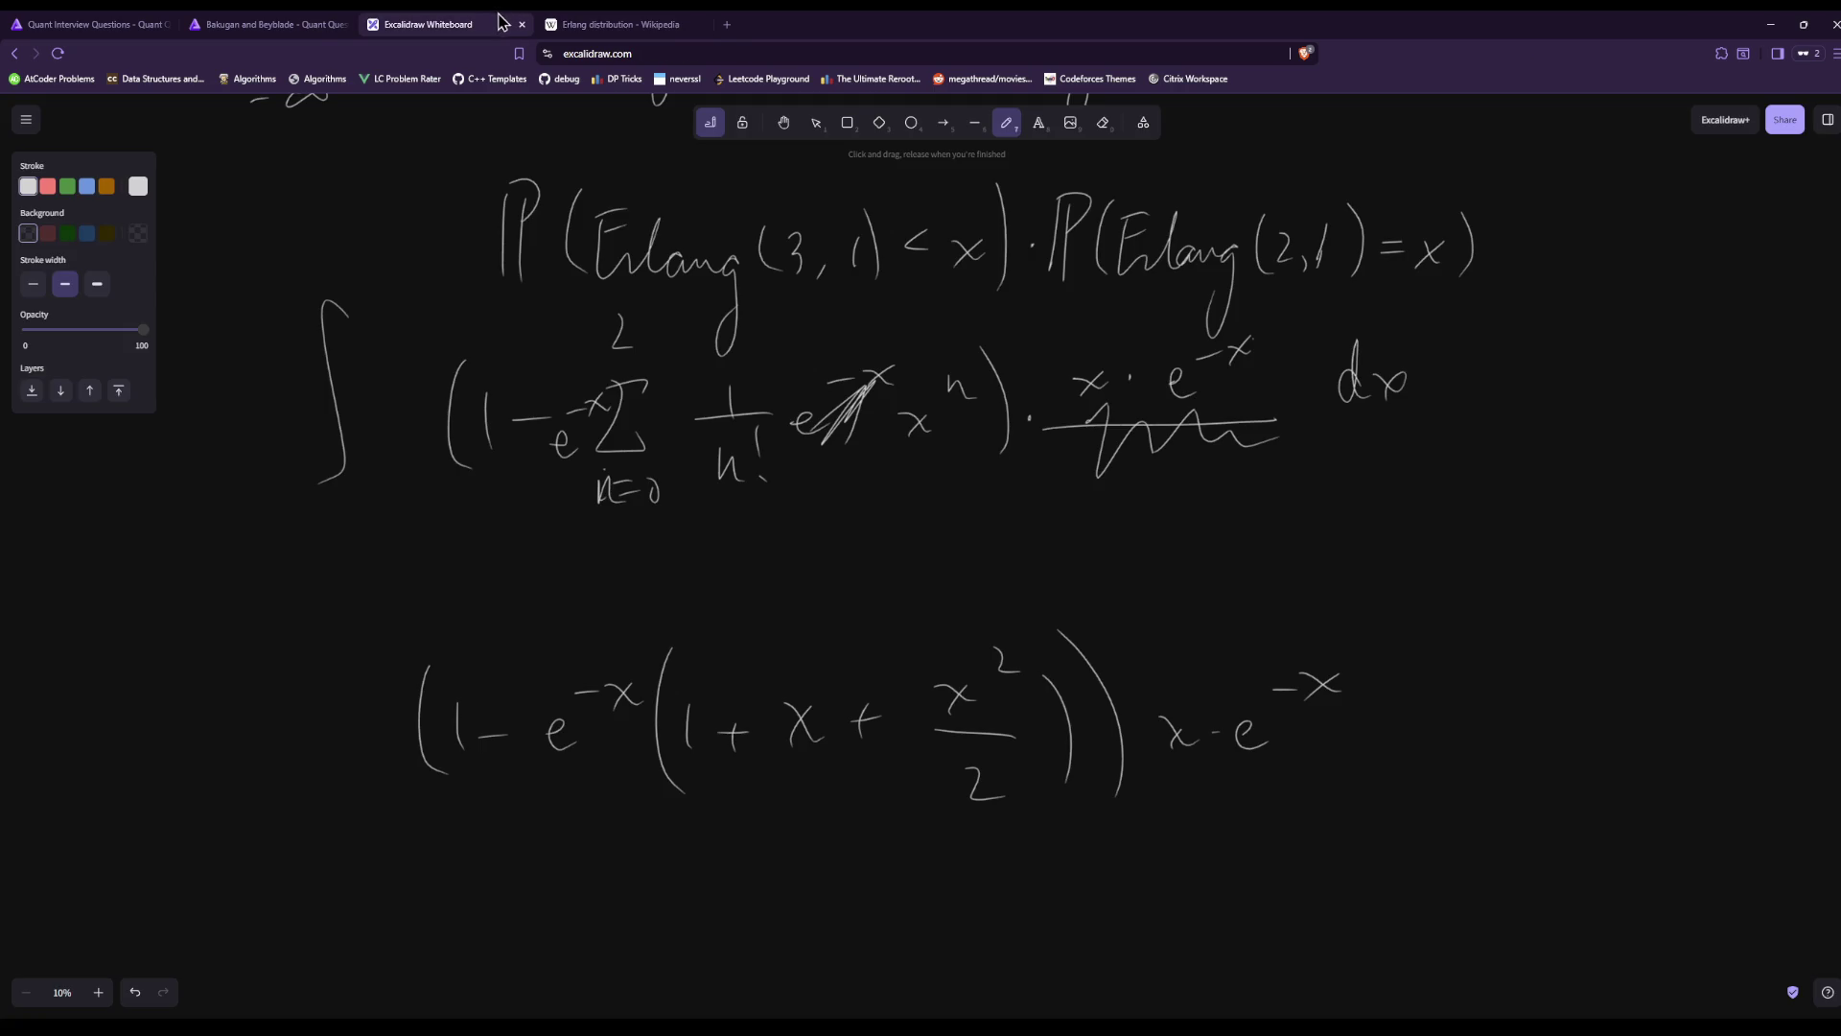
pyautogui.click(629, 21)
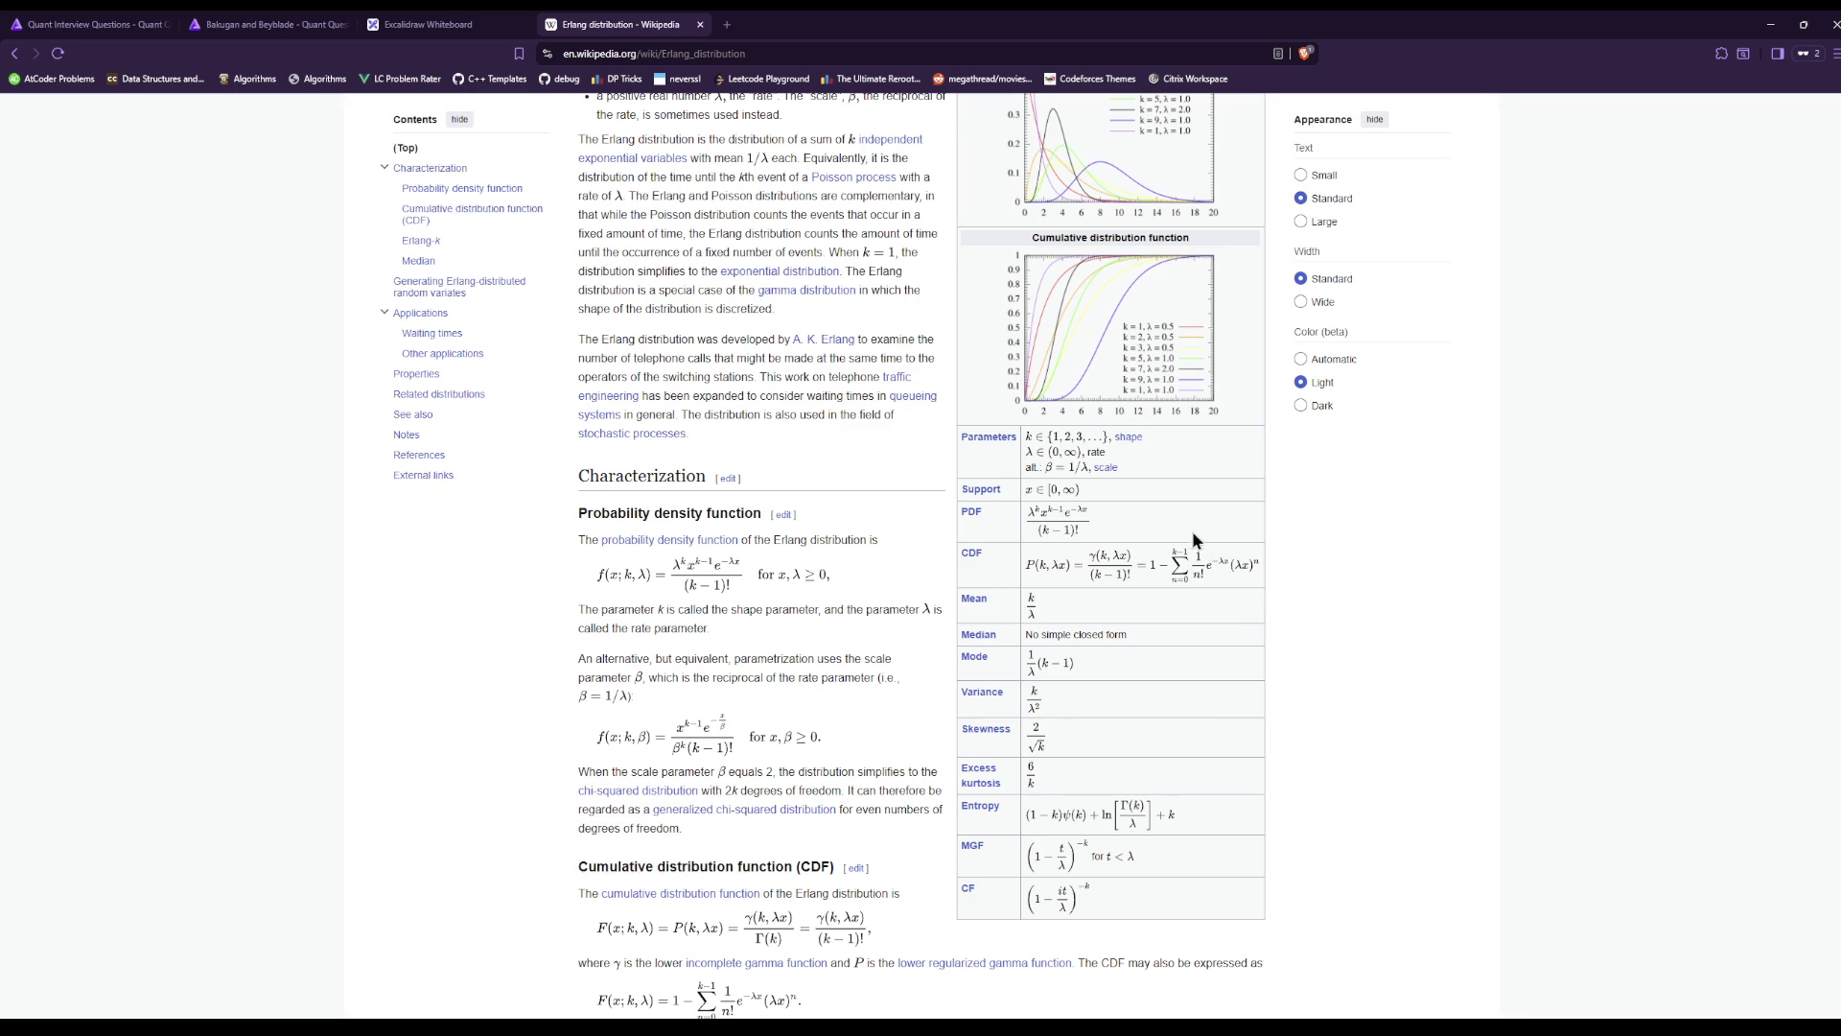
pyautogui.click(426, 24)
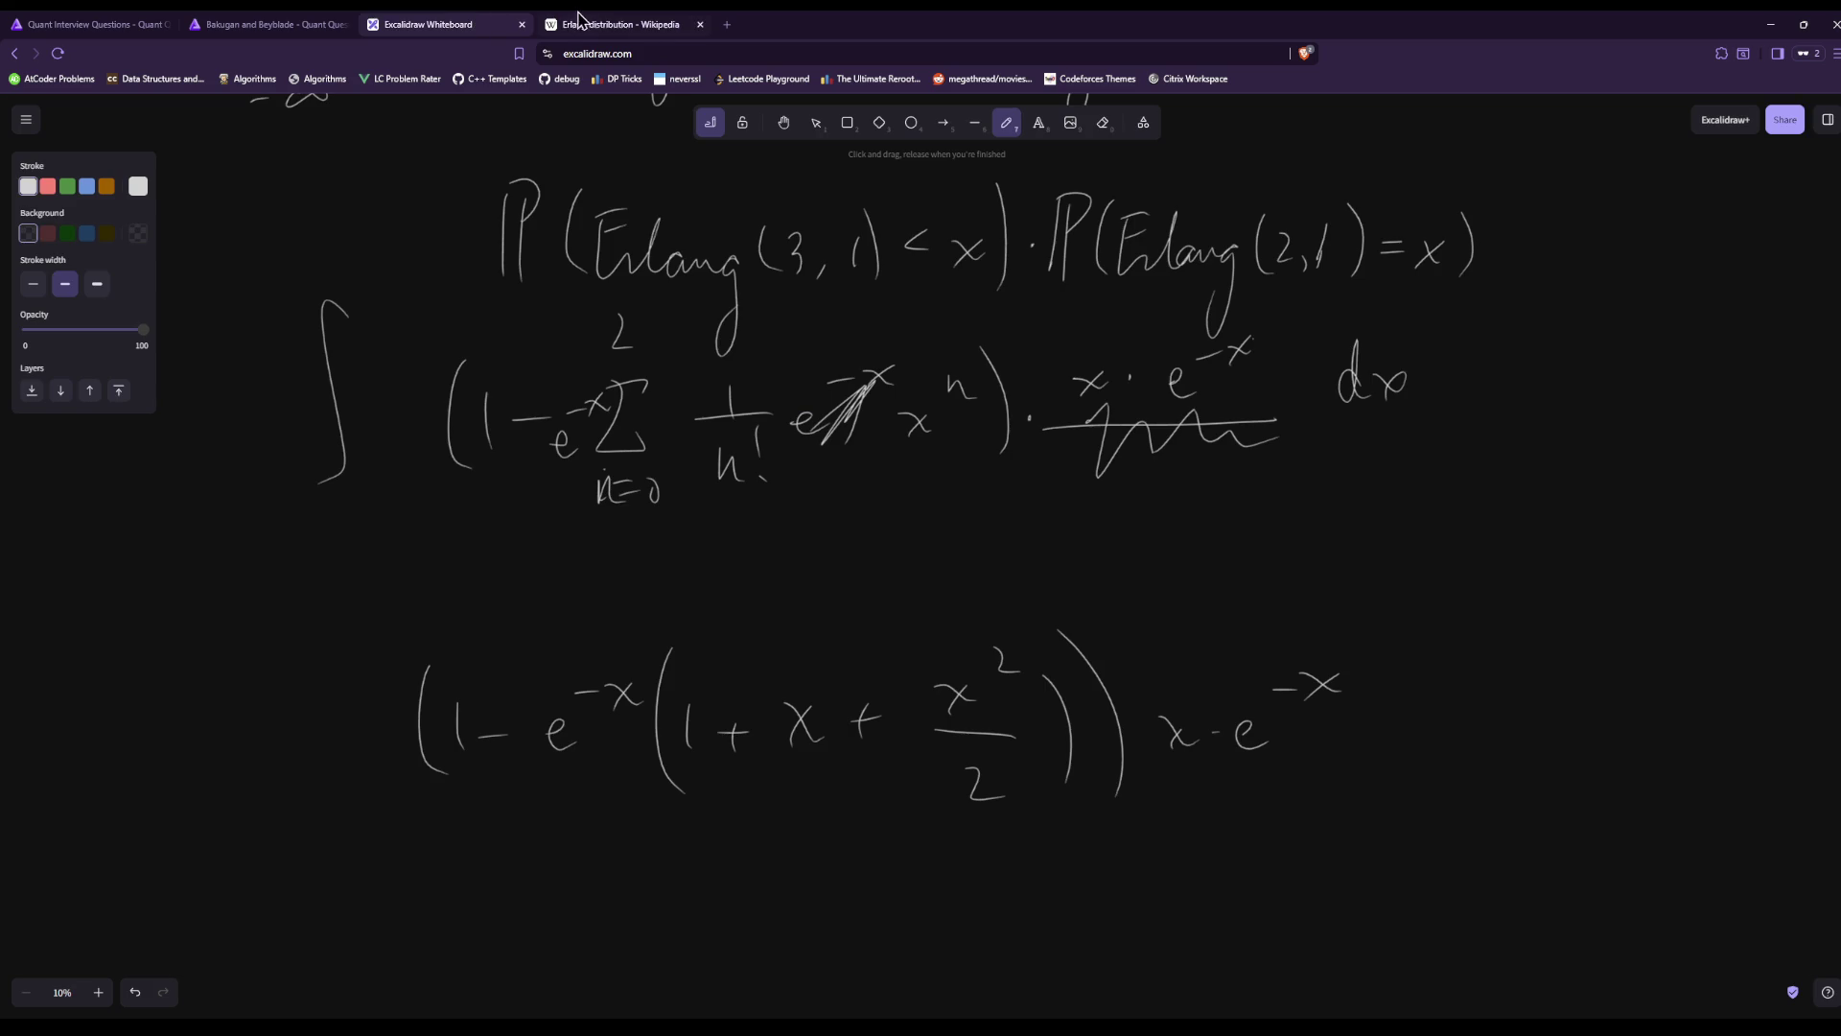
pyautogui.click(582, 19)
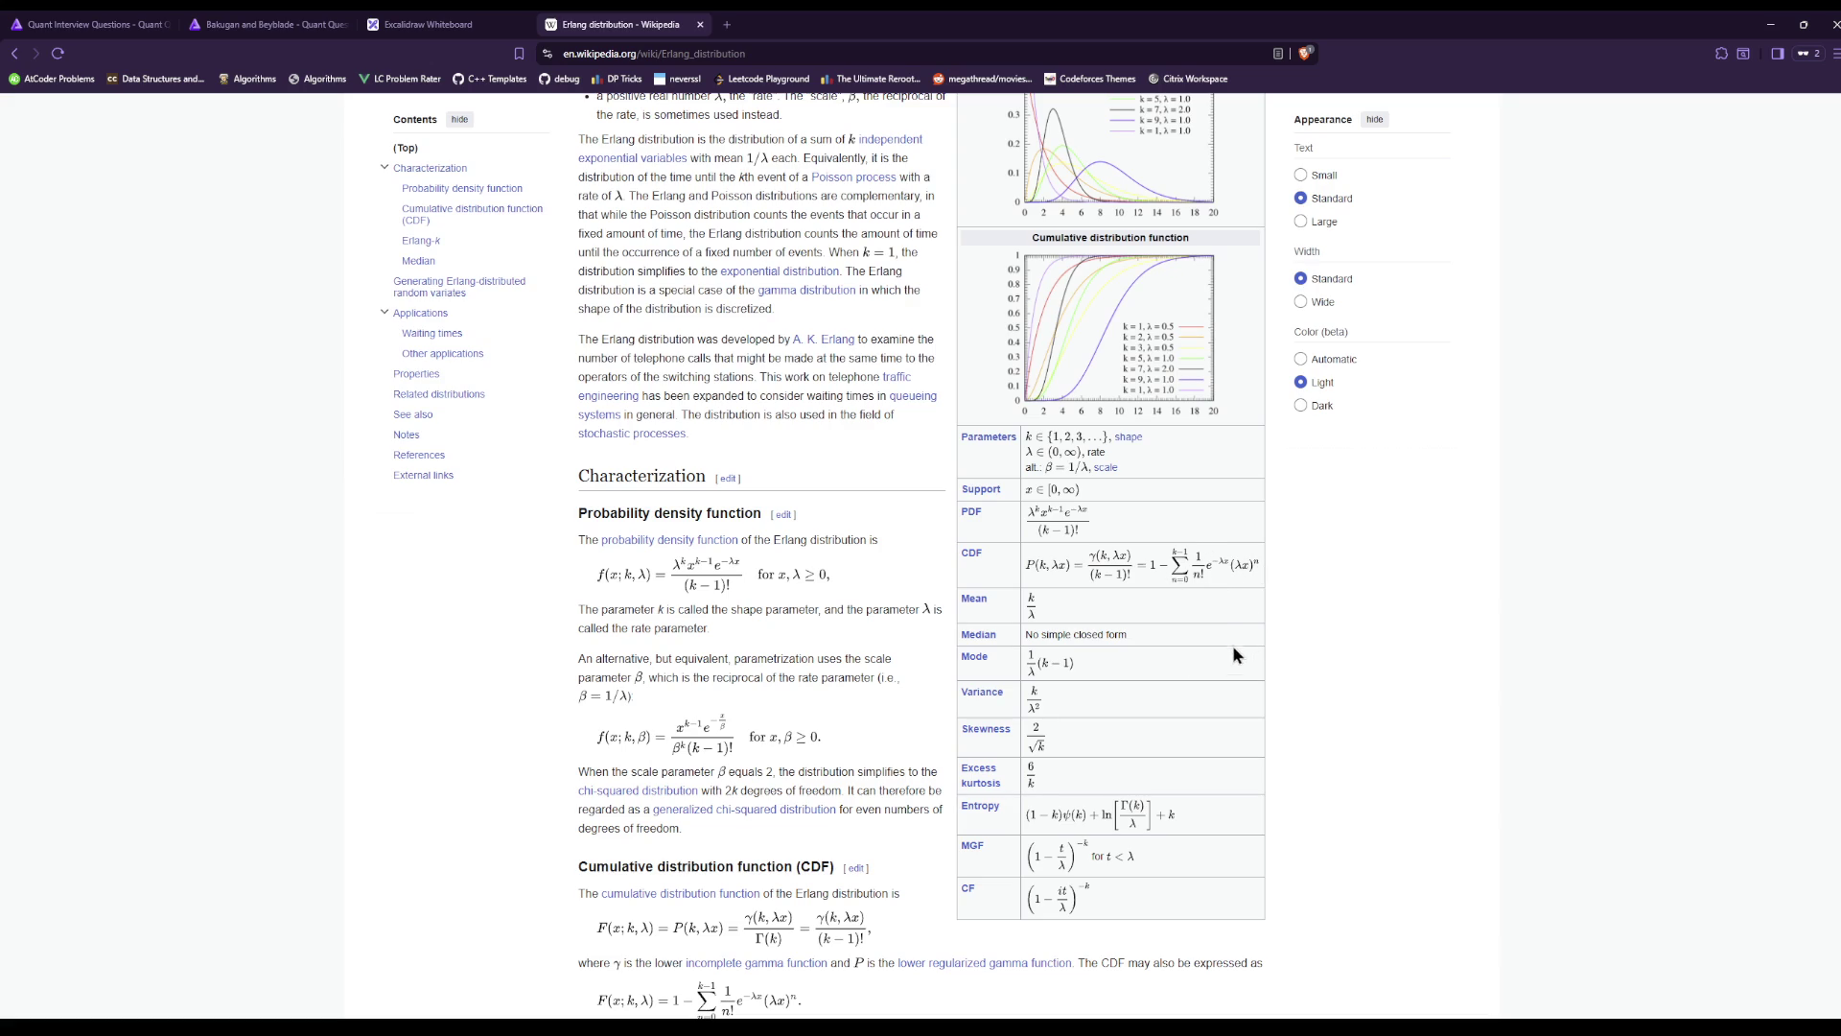
pyautogui.click(504, 21)
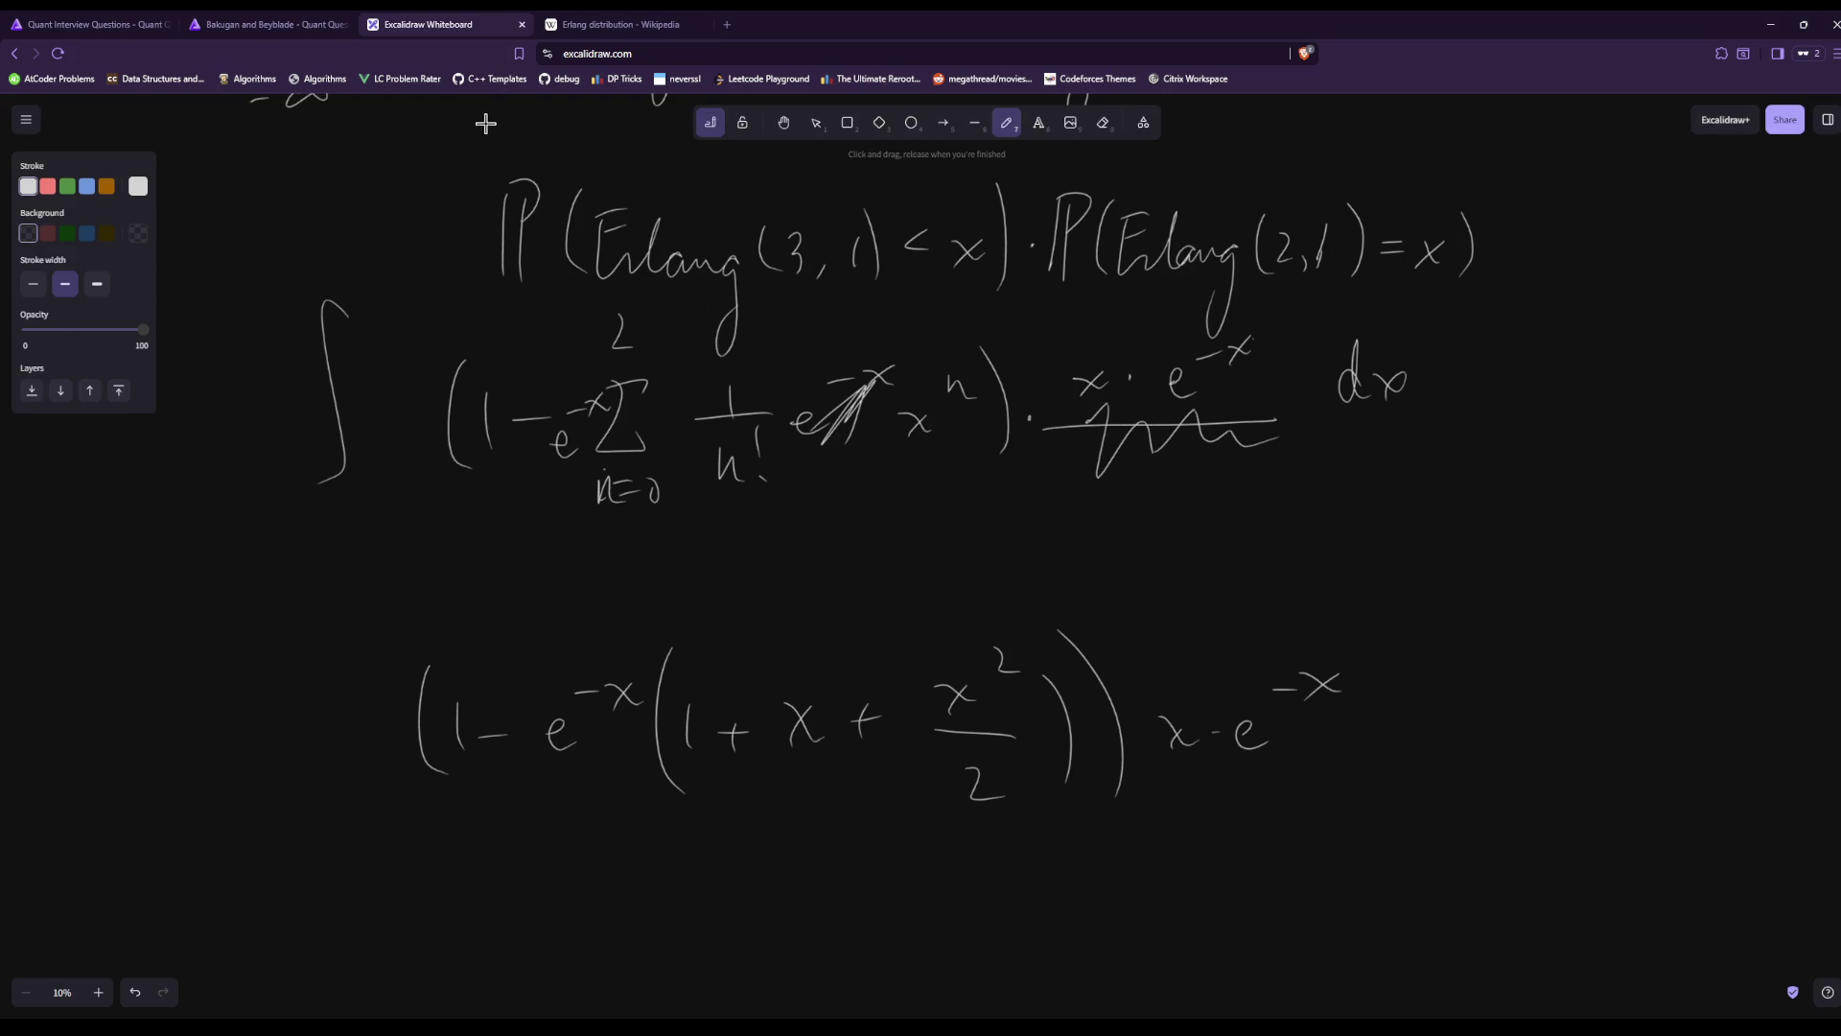
pyautogui.click(590, 21)
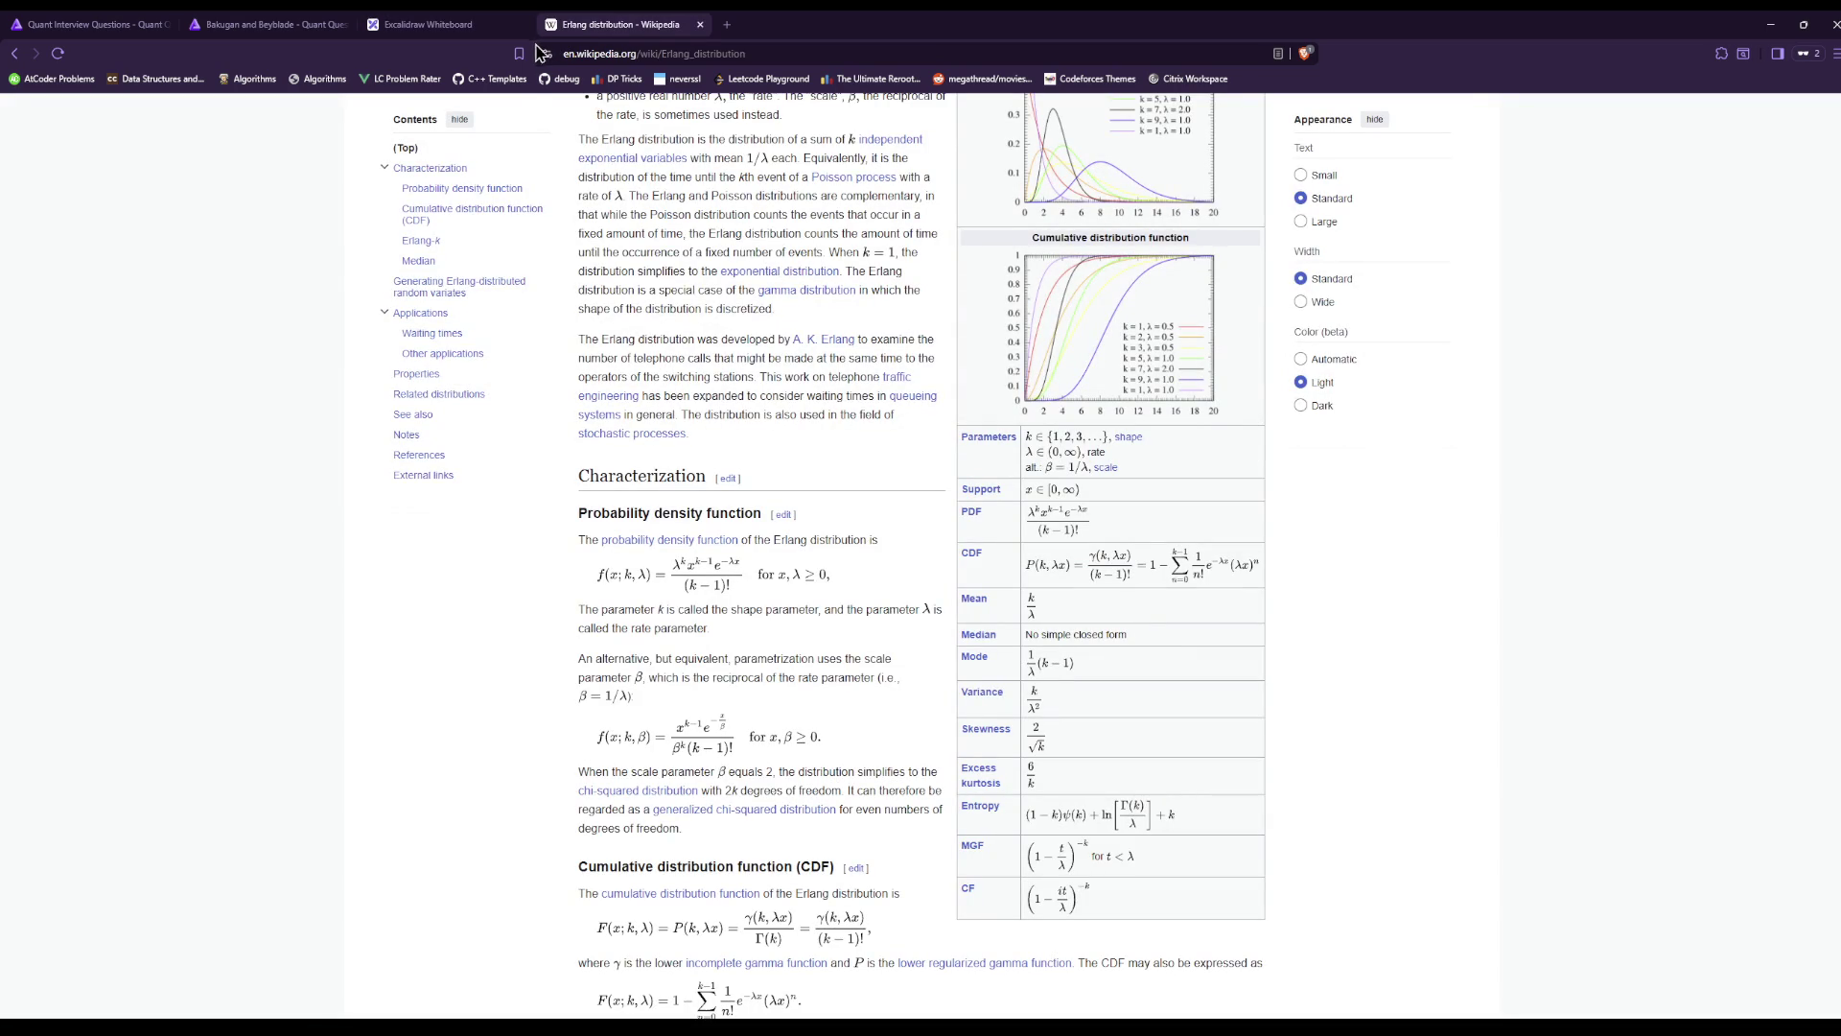
pyautogui.scroll(-5, 662, 35)
# Reopen the Convolution of probability distributions article, discarding an empty new tab.
pyautogui.click(728, 25)
pyautogui.hotkey('ctrl', 'w')
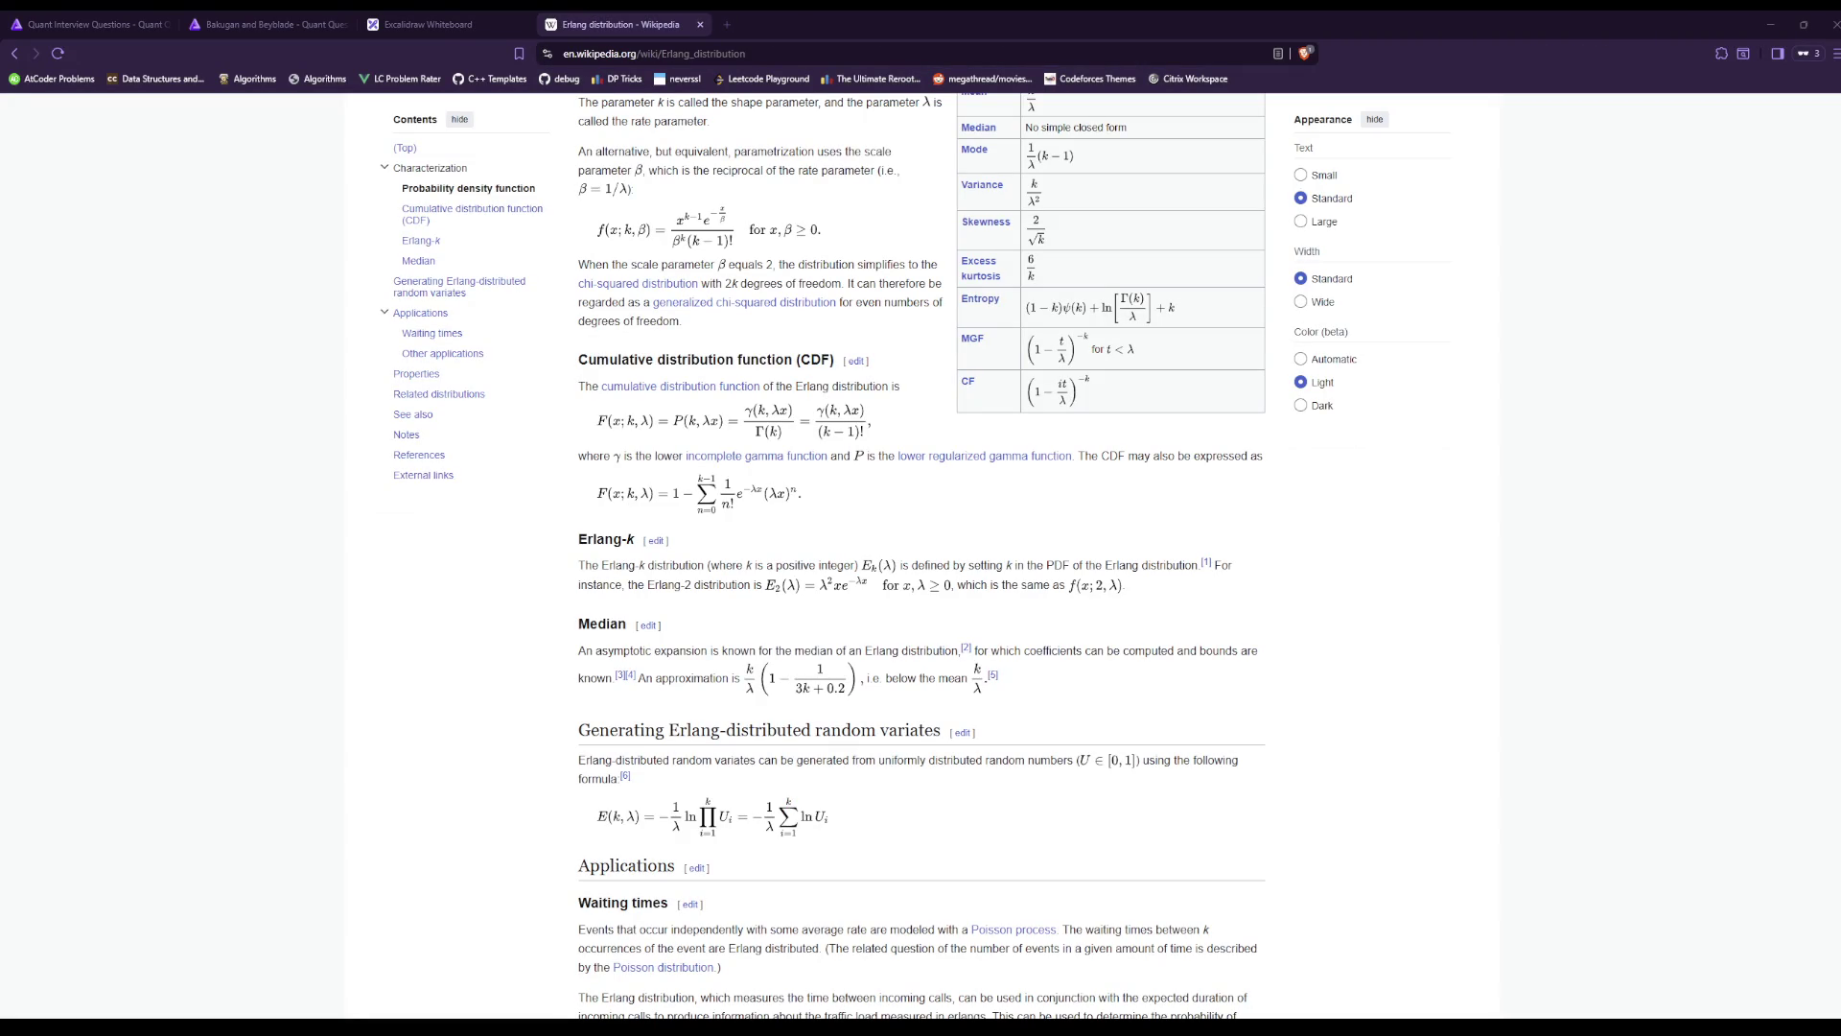
pyautogui.hotkey('ctrl', 'shift', 't')
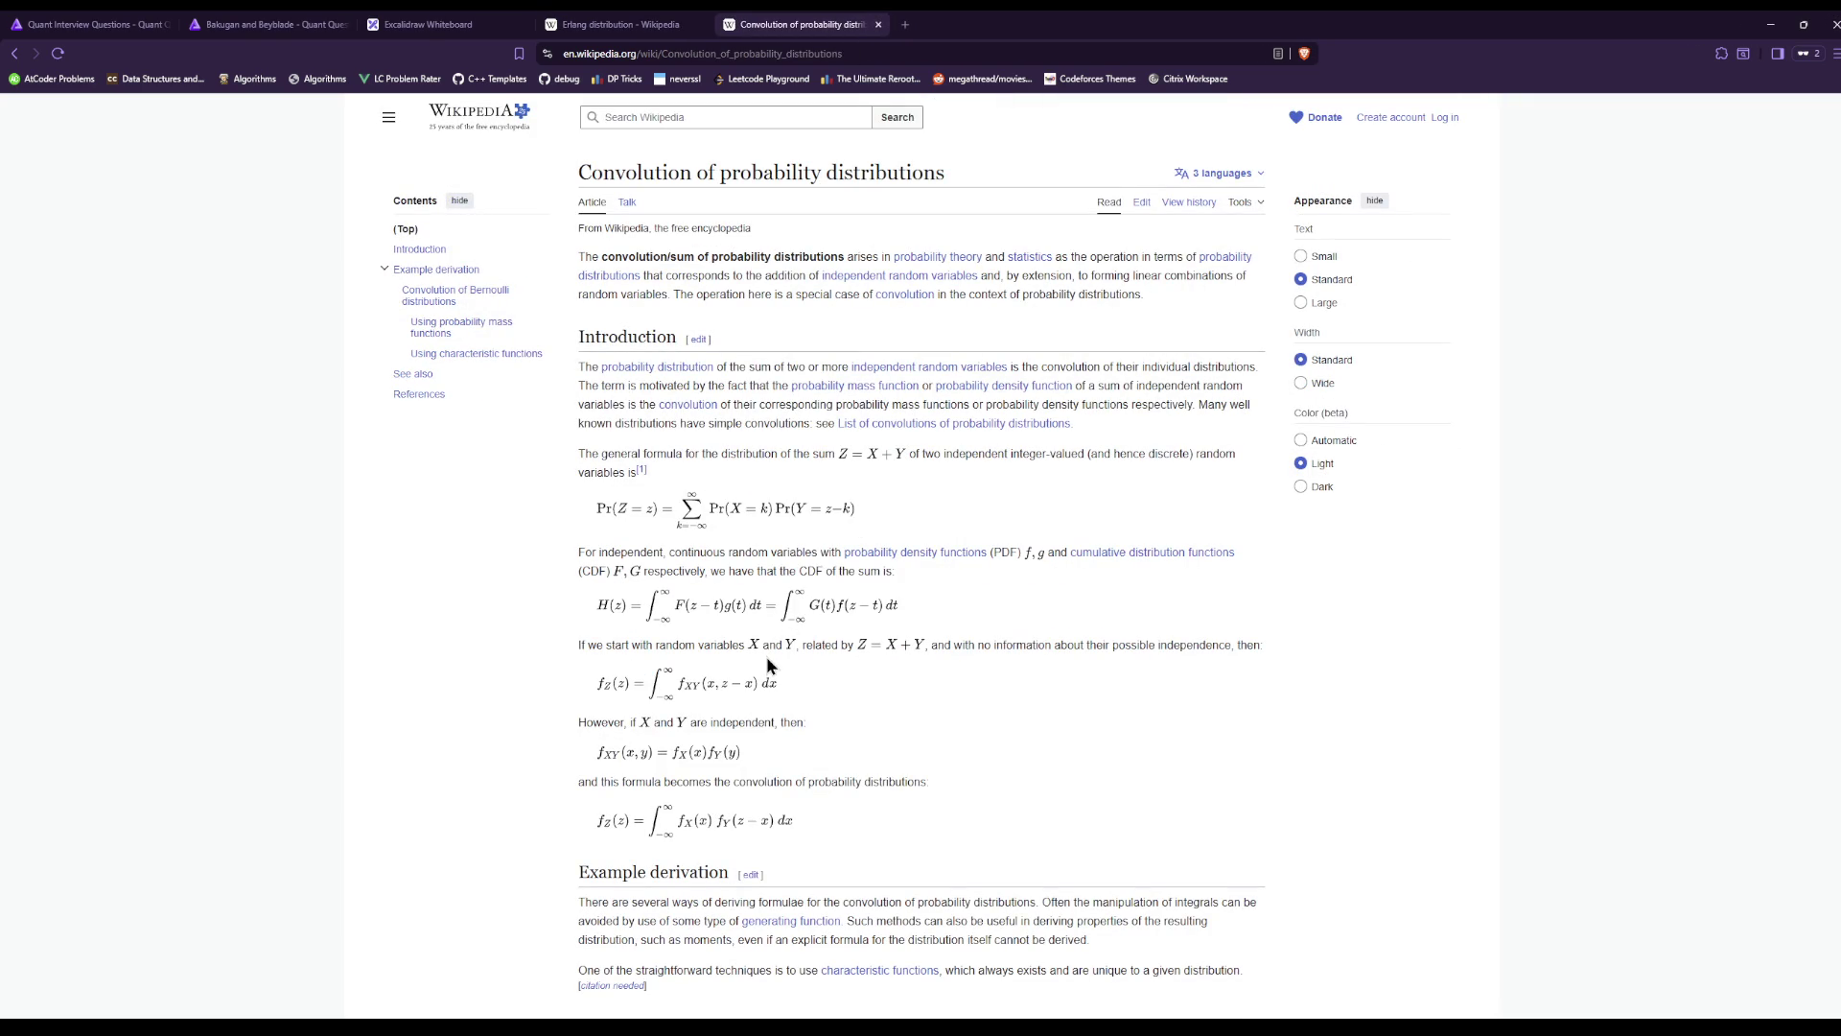
# Read through the convolution article, then close its tab.
pyautogui.scroll(-2, 767, 656)
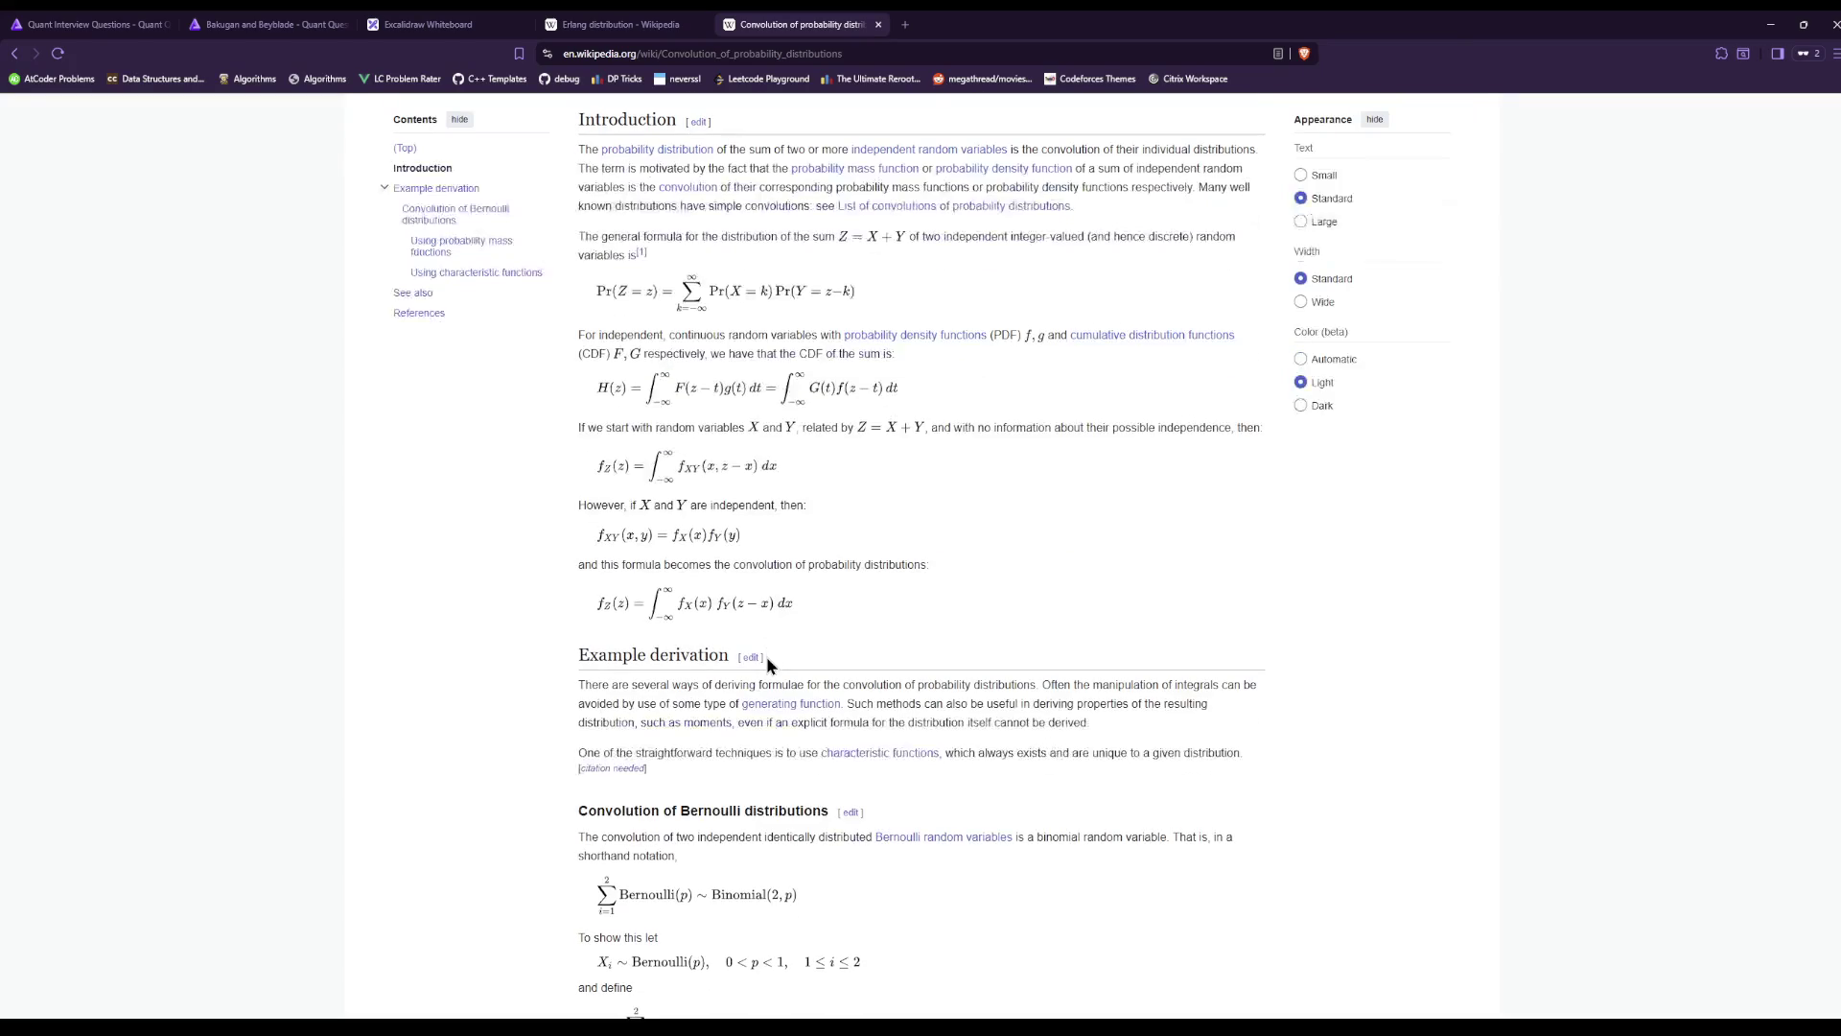
pyautogui.scroll(-6, 767, 656)
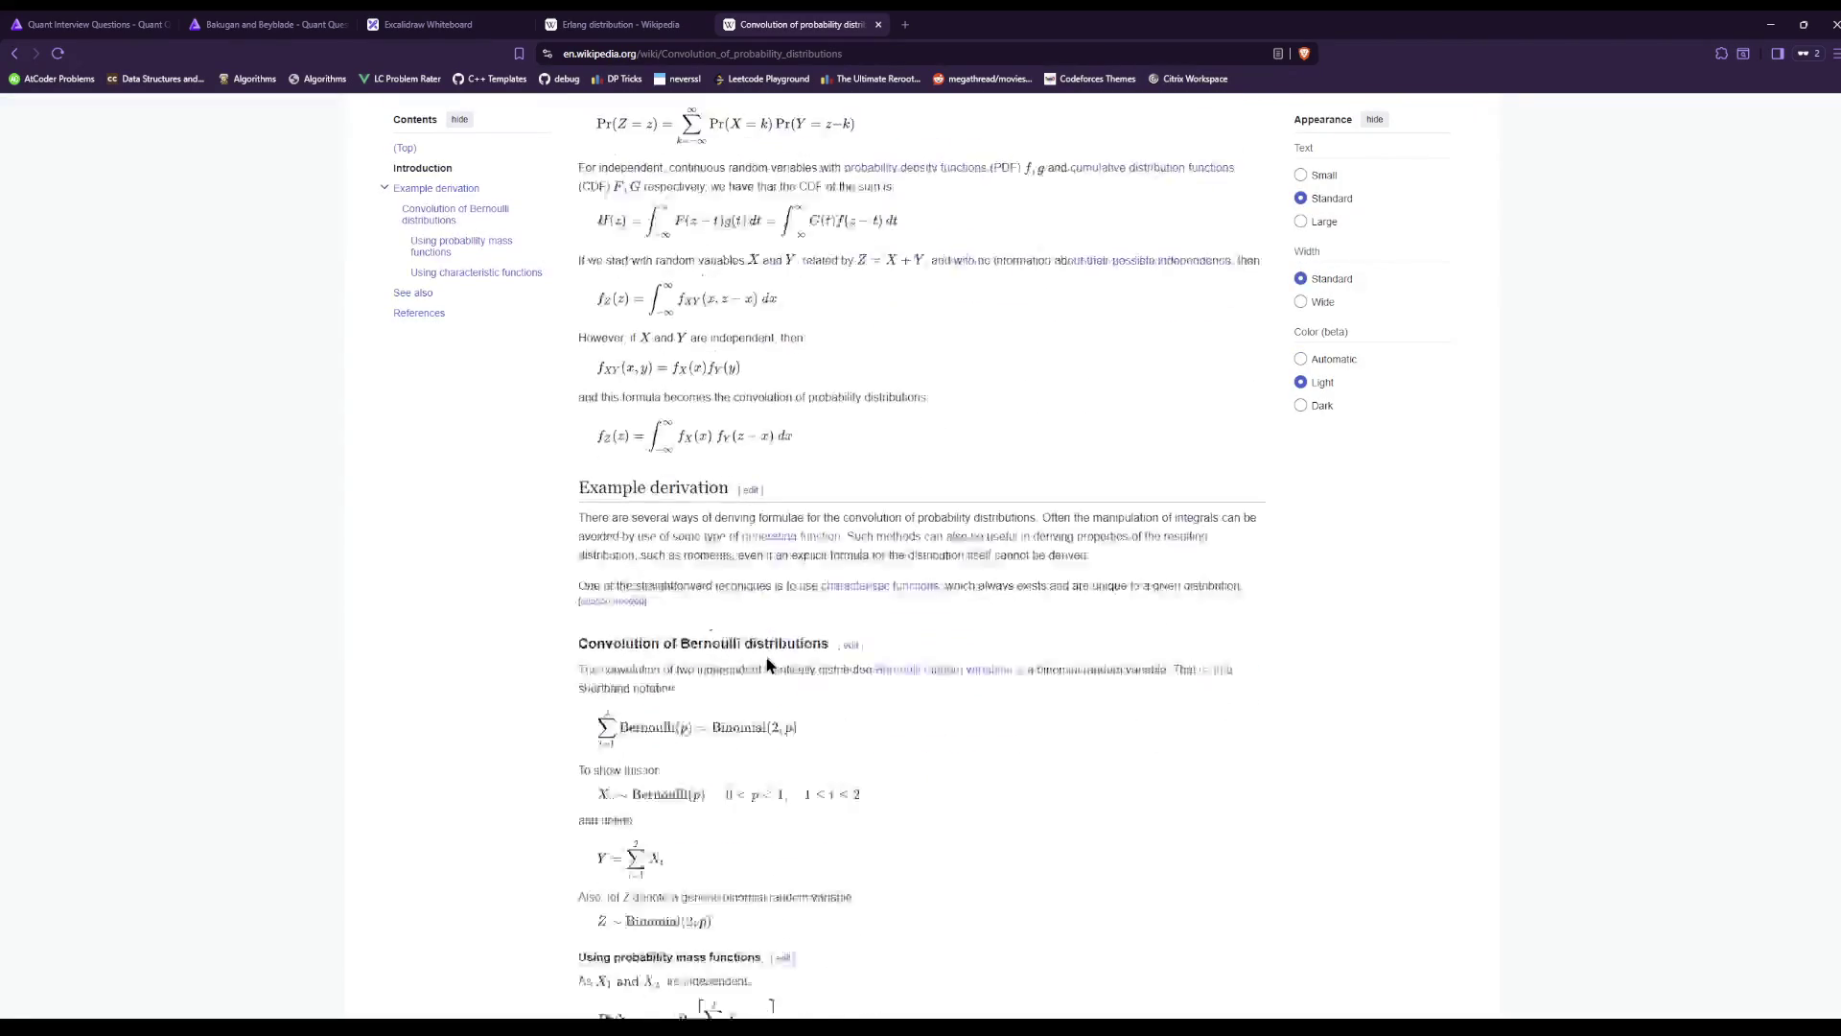
pyautogui.scroll(-3, 767, 657)
pyautogui.scroll(7, 768, 657)
pyautogui.scroll(5, 767, 654)
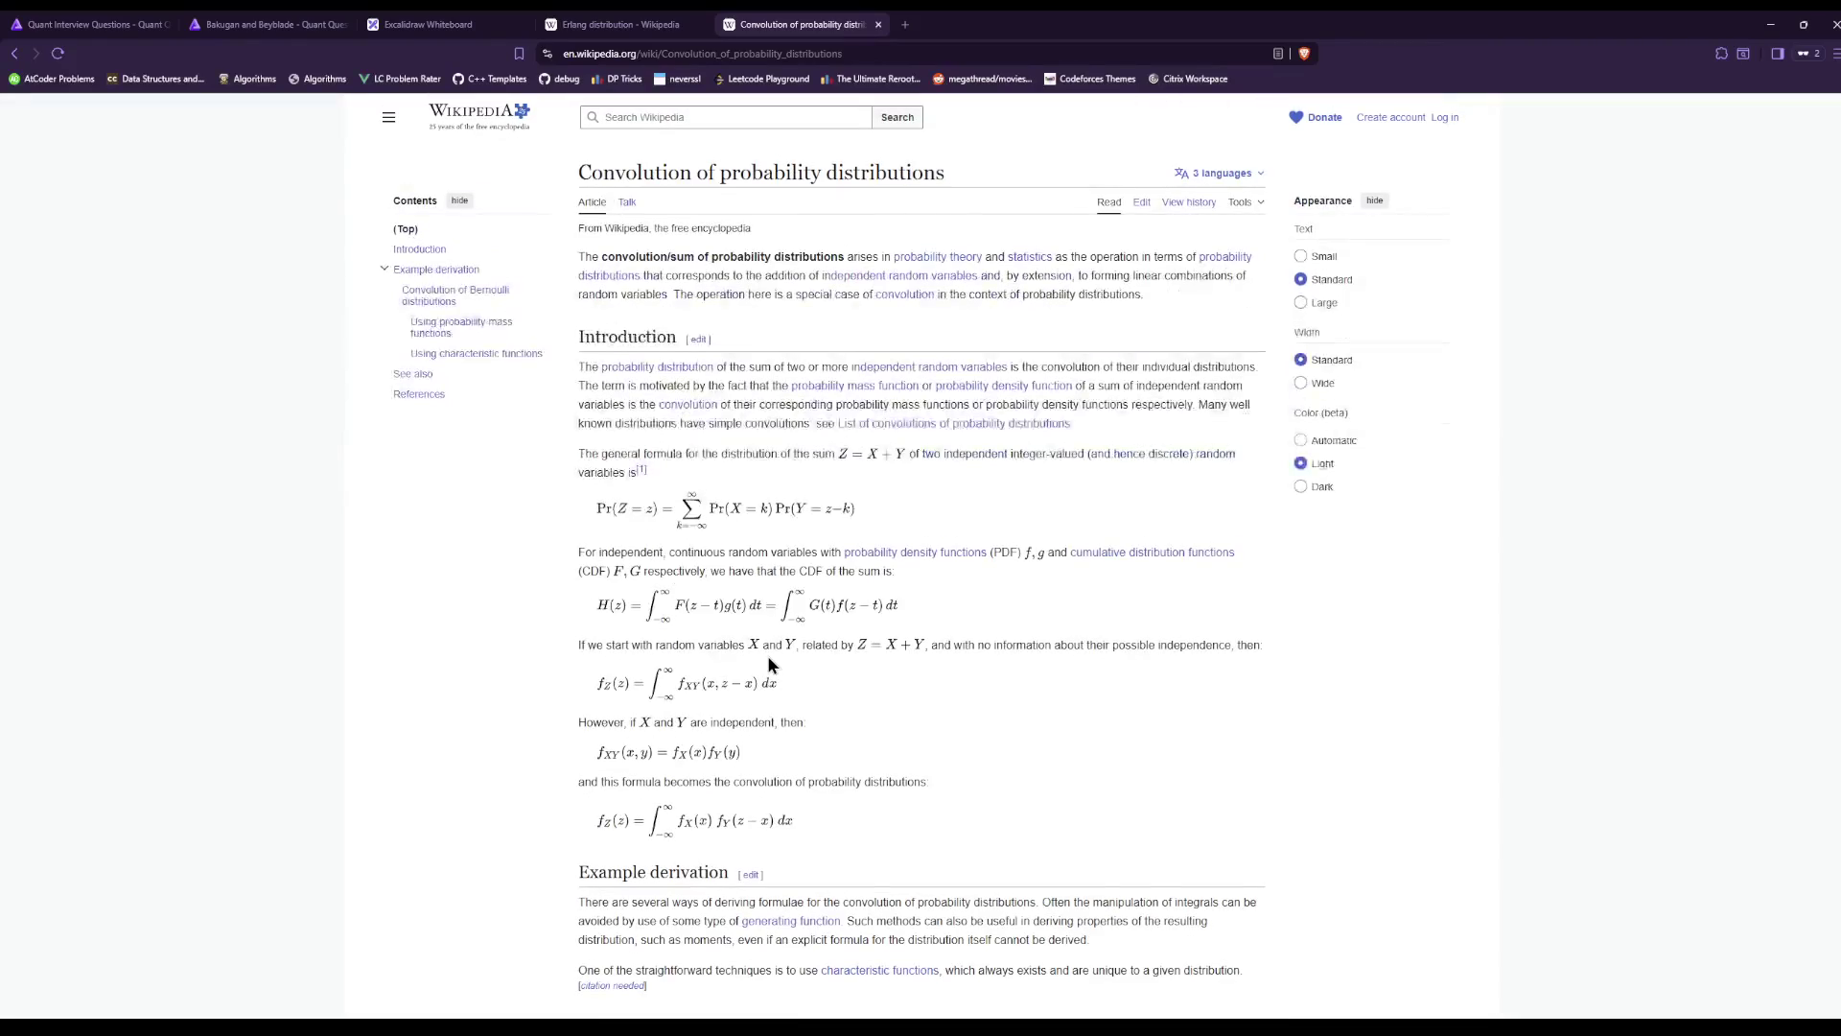
pyautogui.scroll(-6, 769, 660)
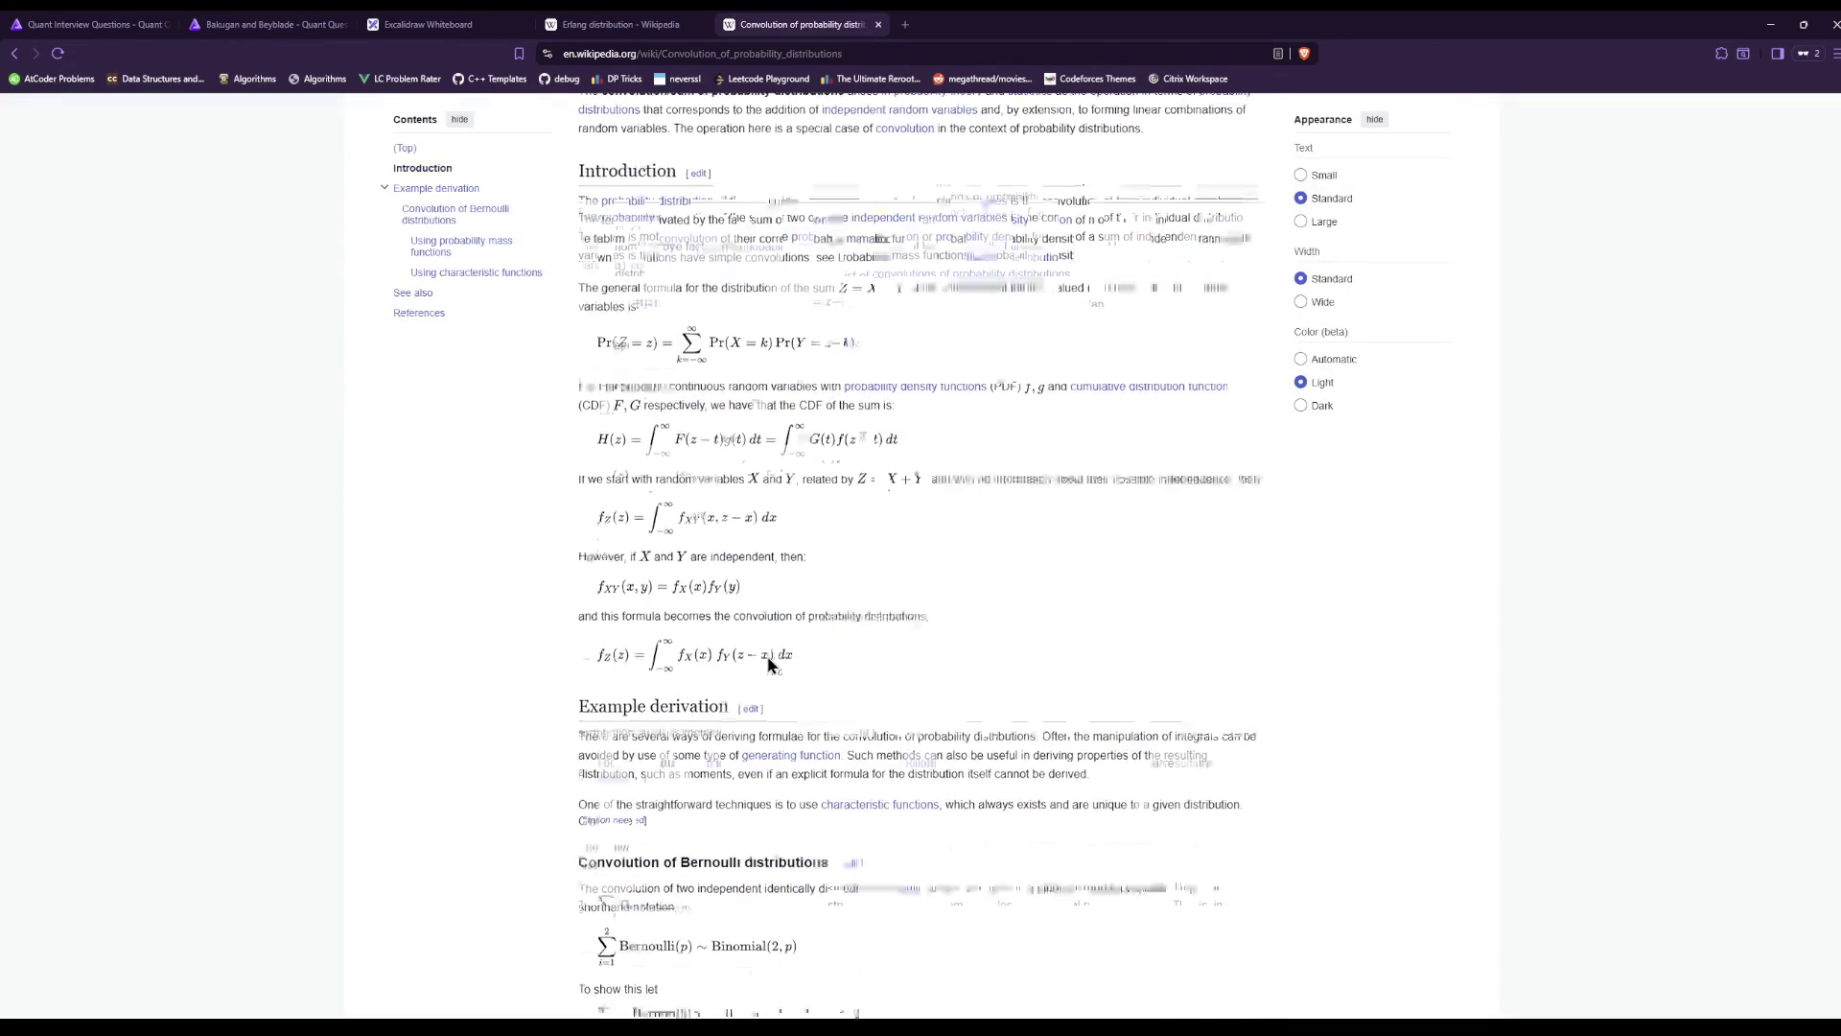
pyautogui.scroll(-5, 768, 661)
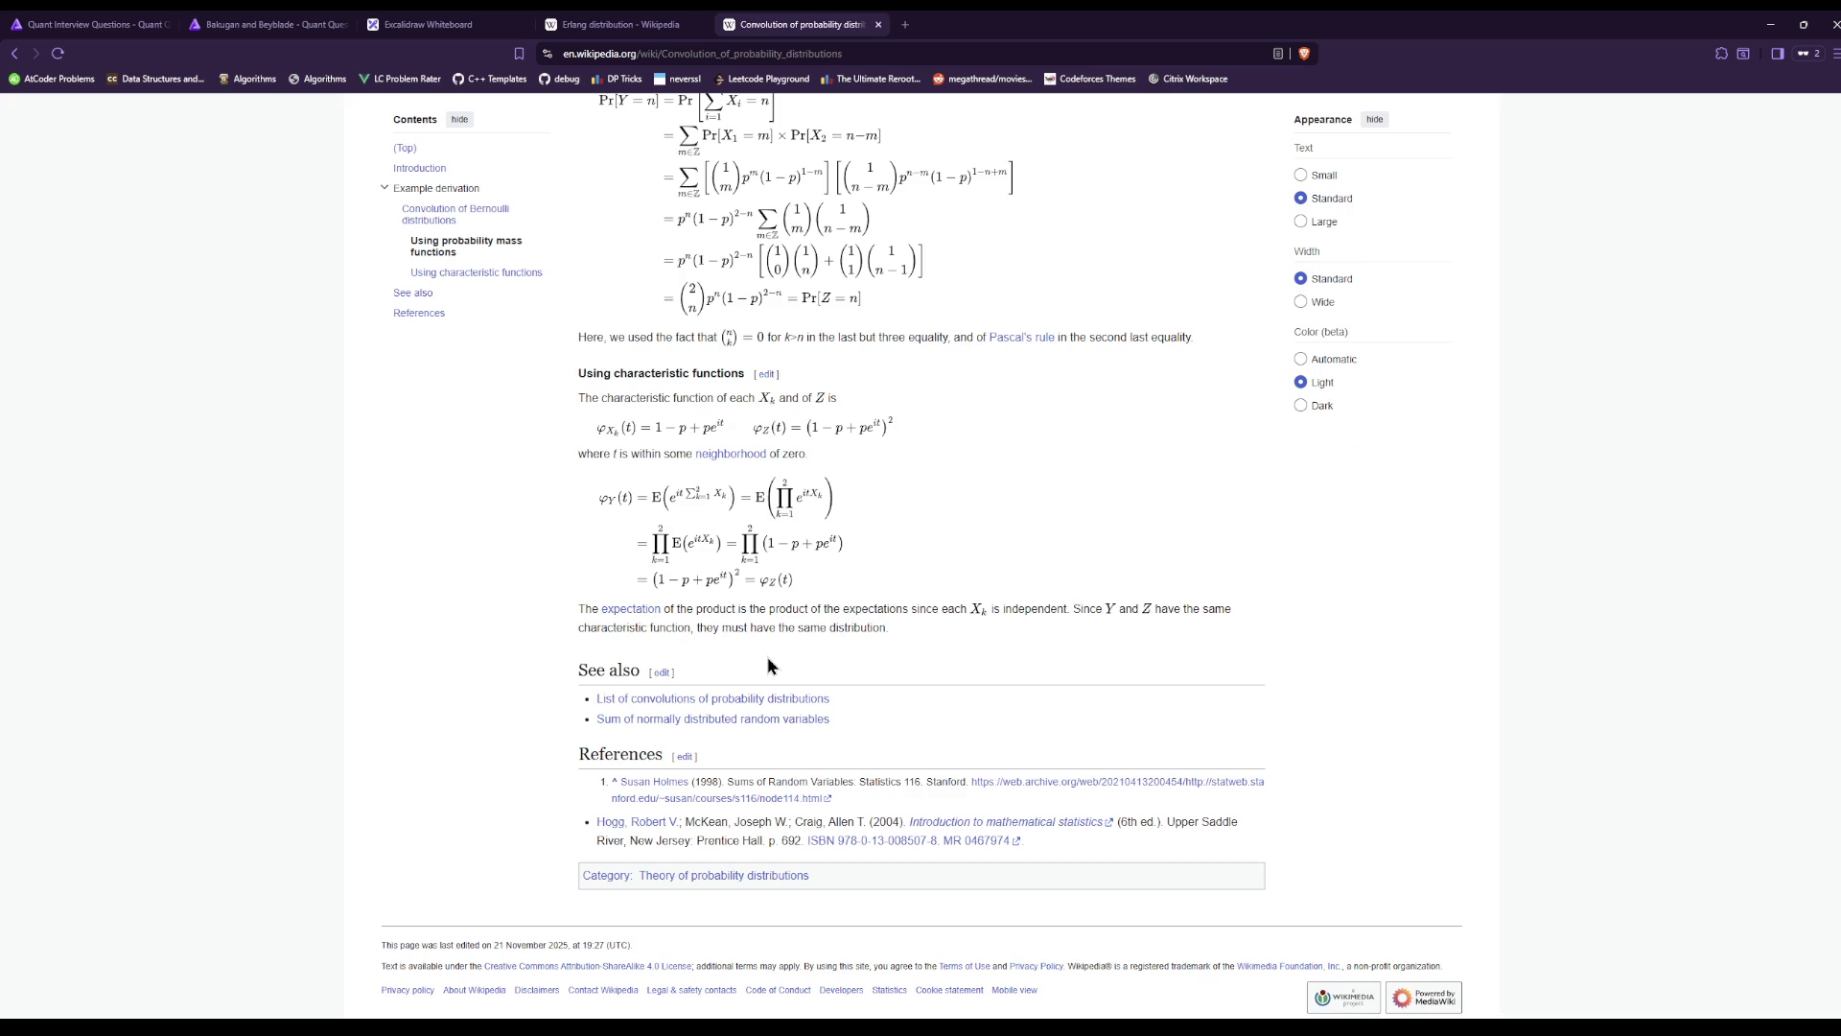
pyautogui.middleClick(834, 26)
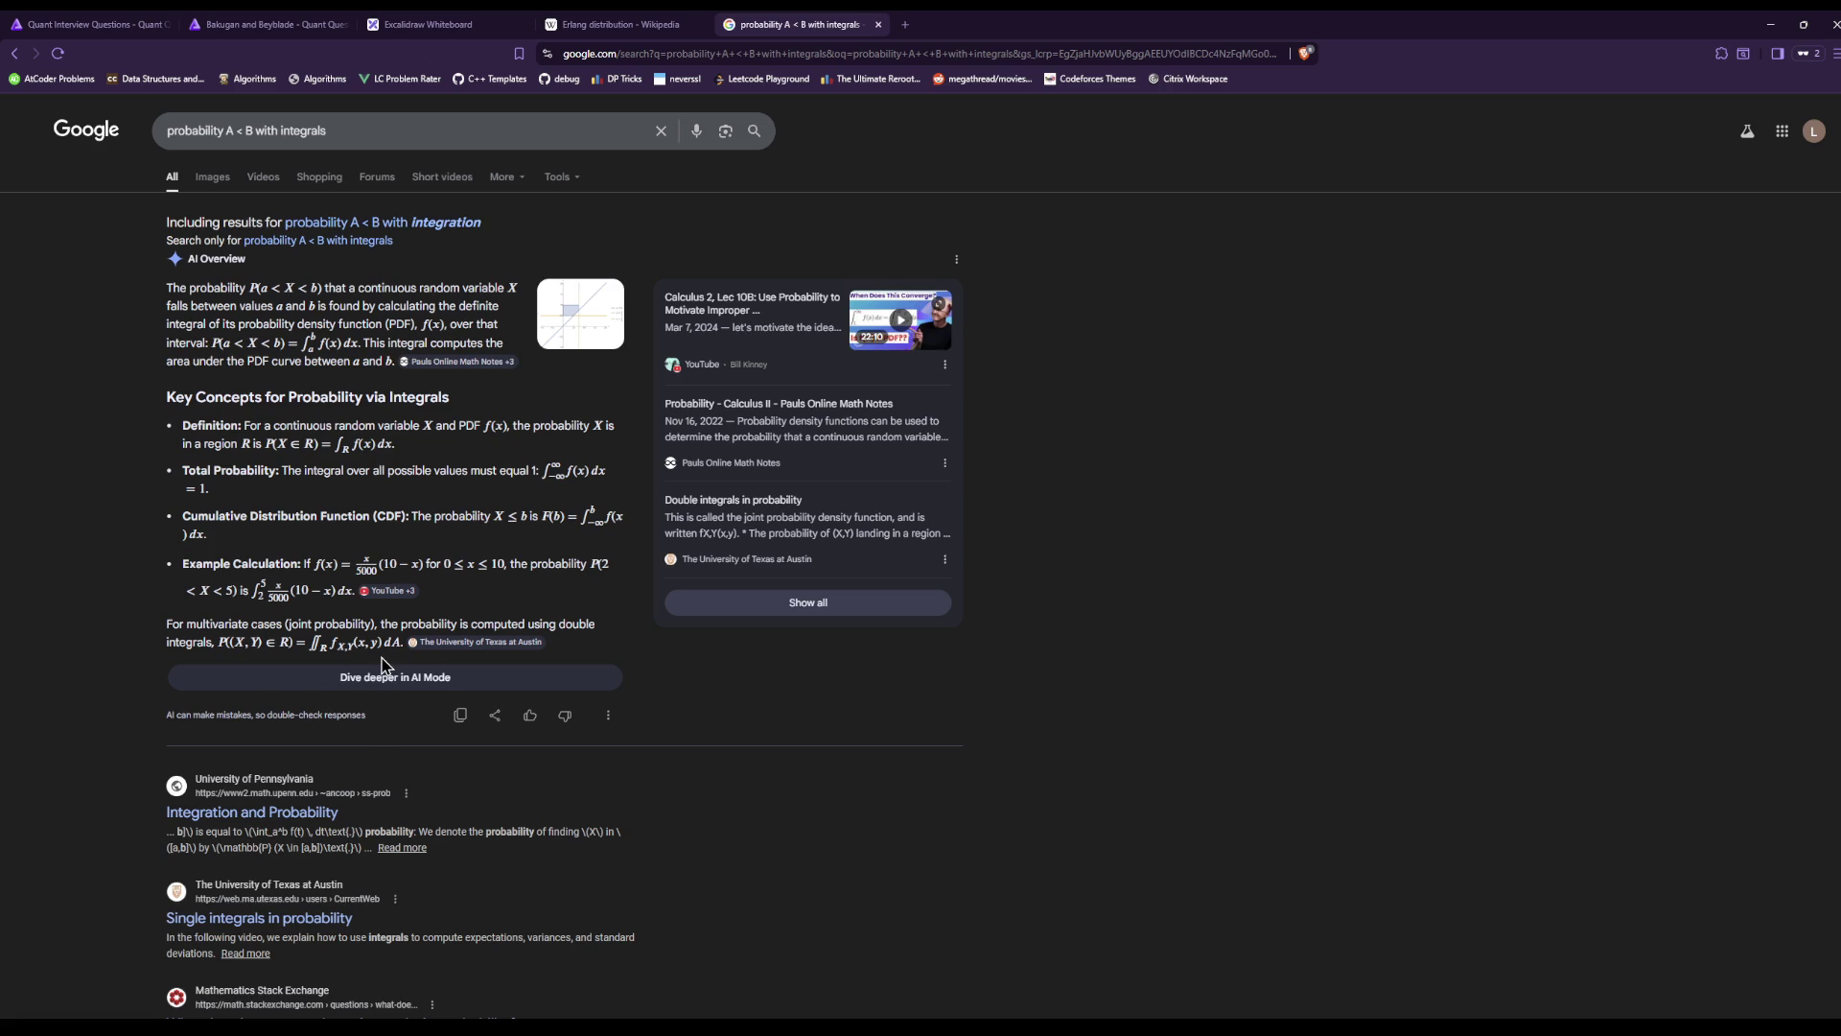
# Scroll through the 'probability A < B with integrals' results and select the query for replacement.
pyautogui.scroll(-2, 322, 715)
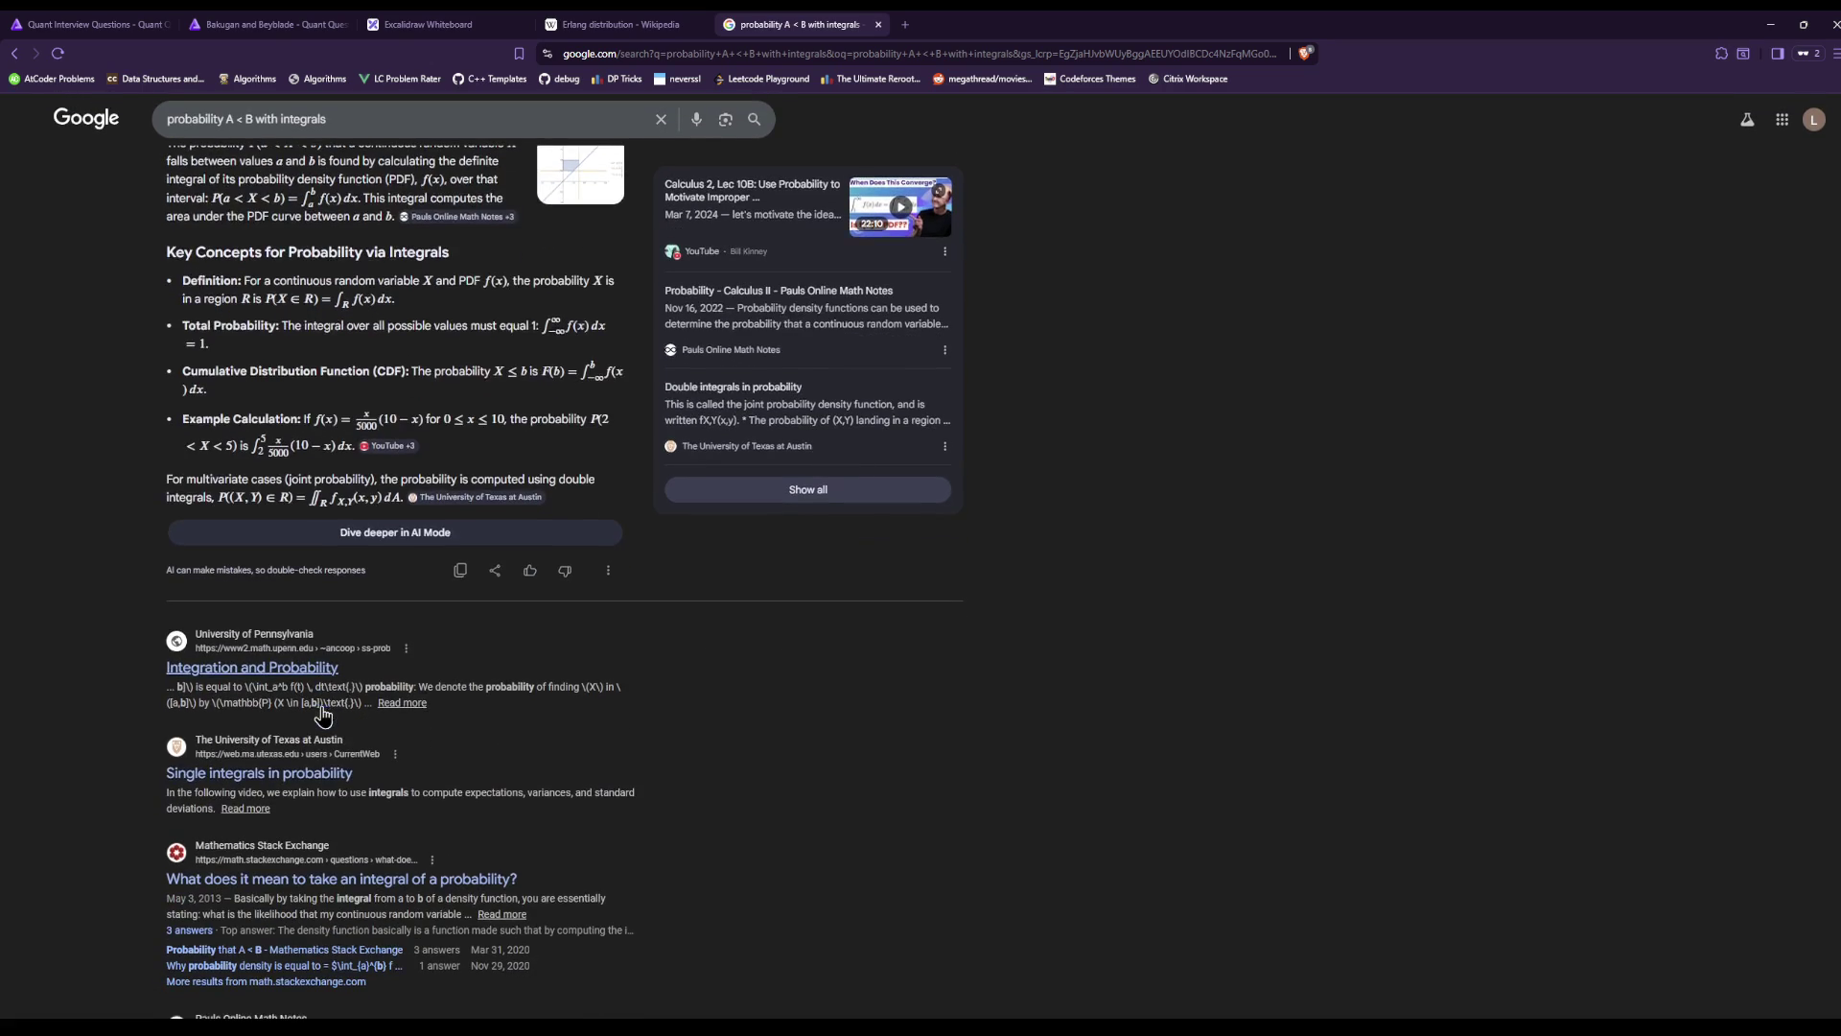
pyautogui.scroll(-4, 321, 707)
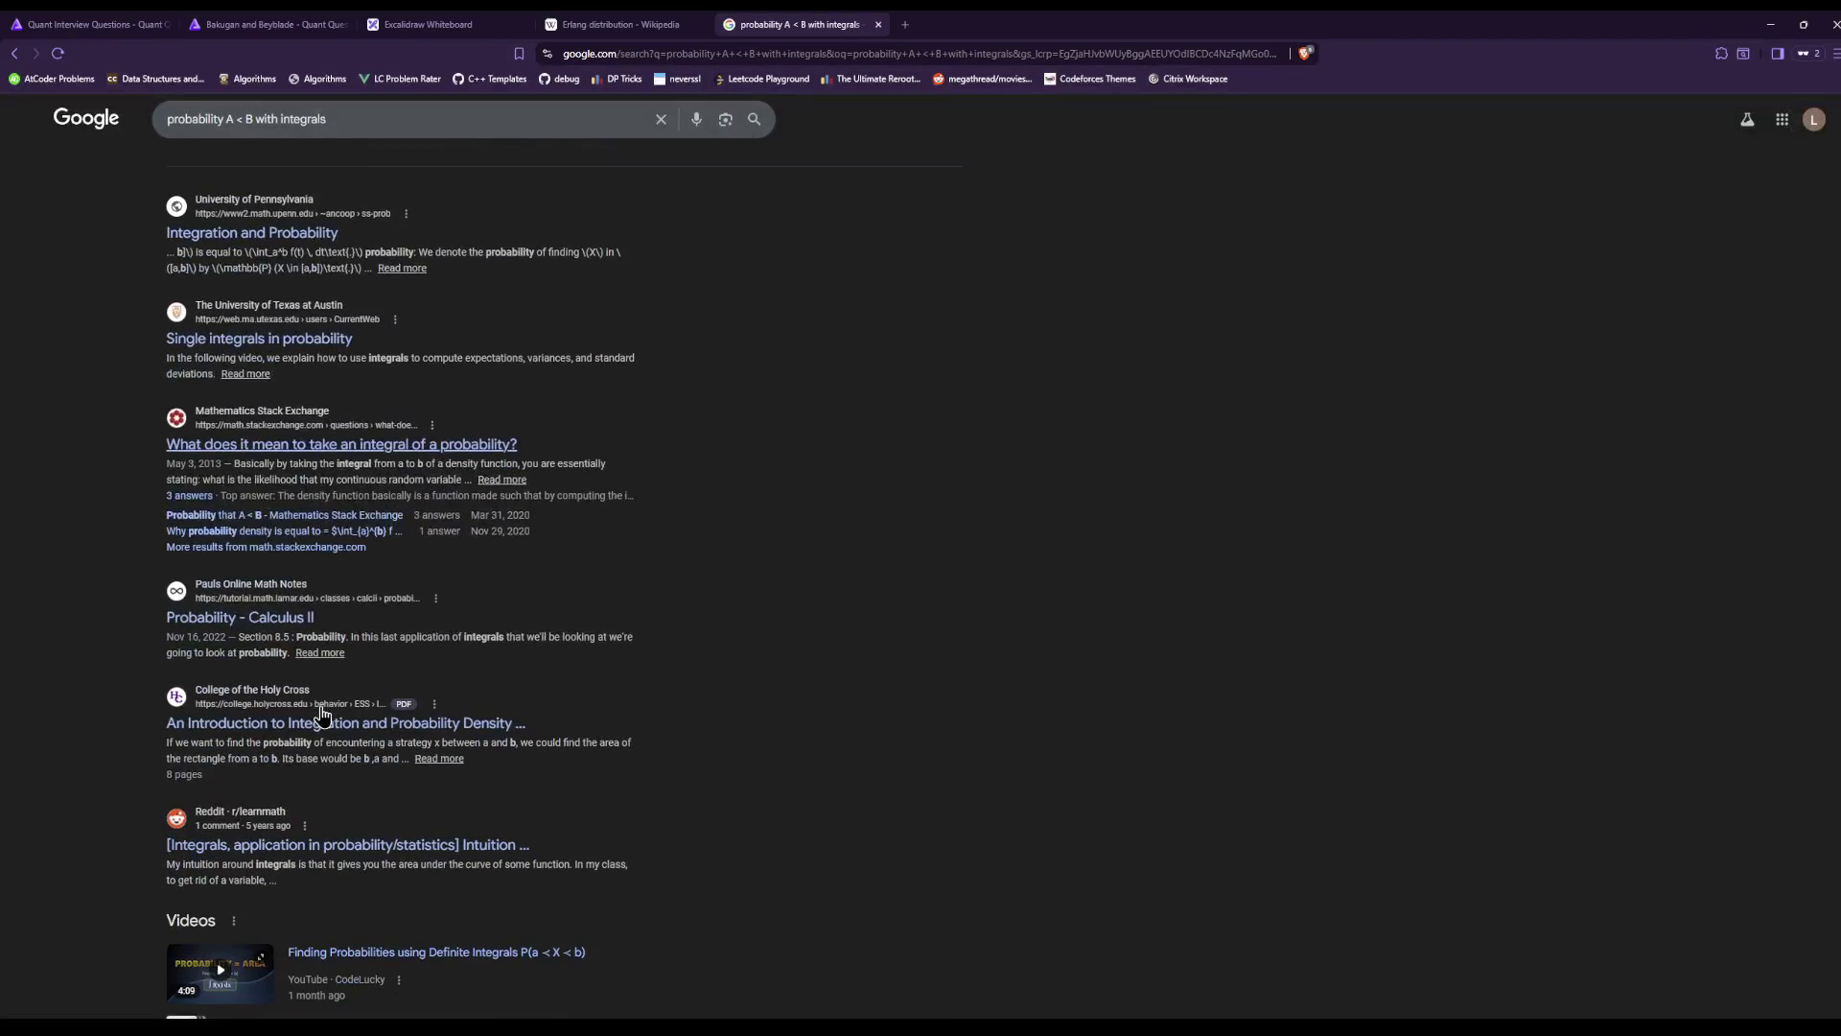
pyautogui.scroll(5, 701, 646)
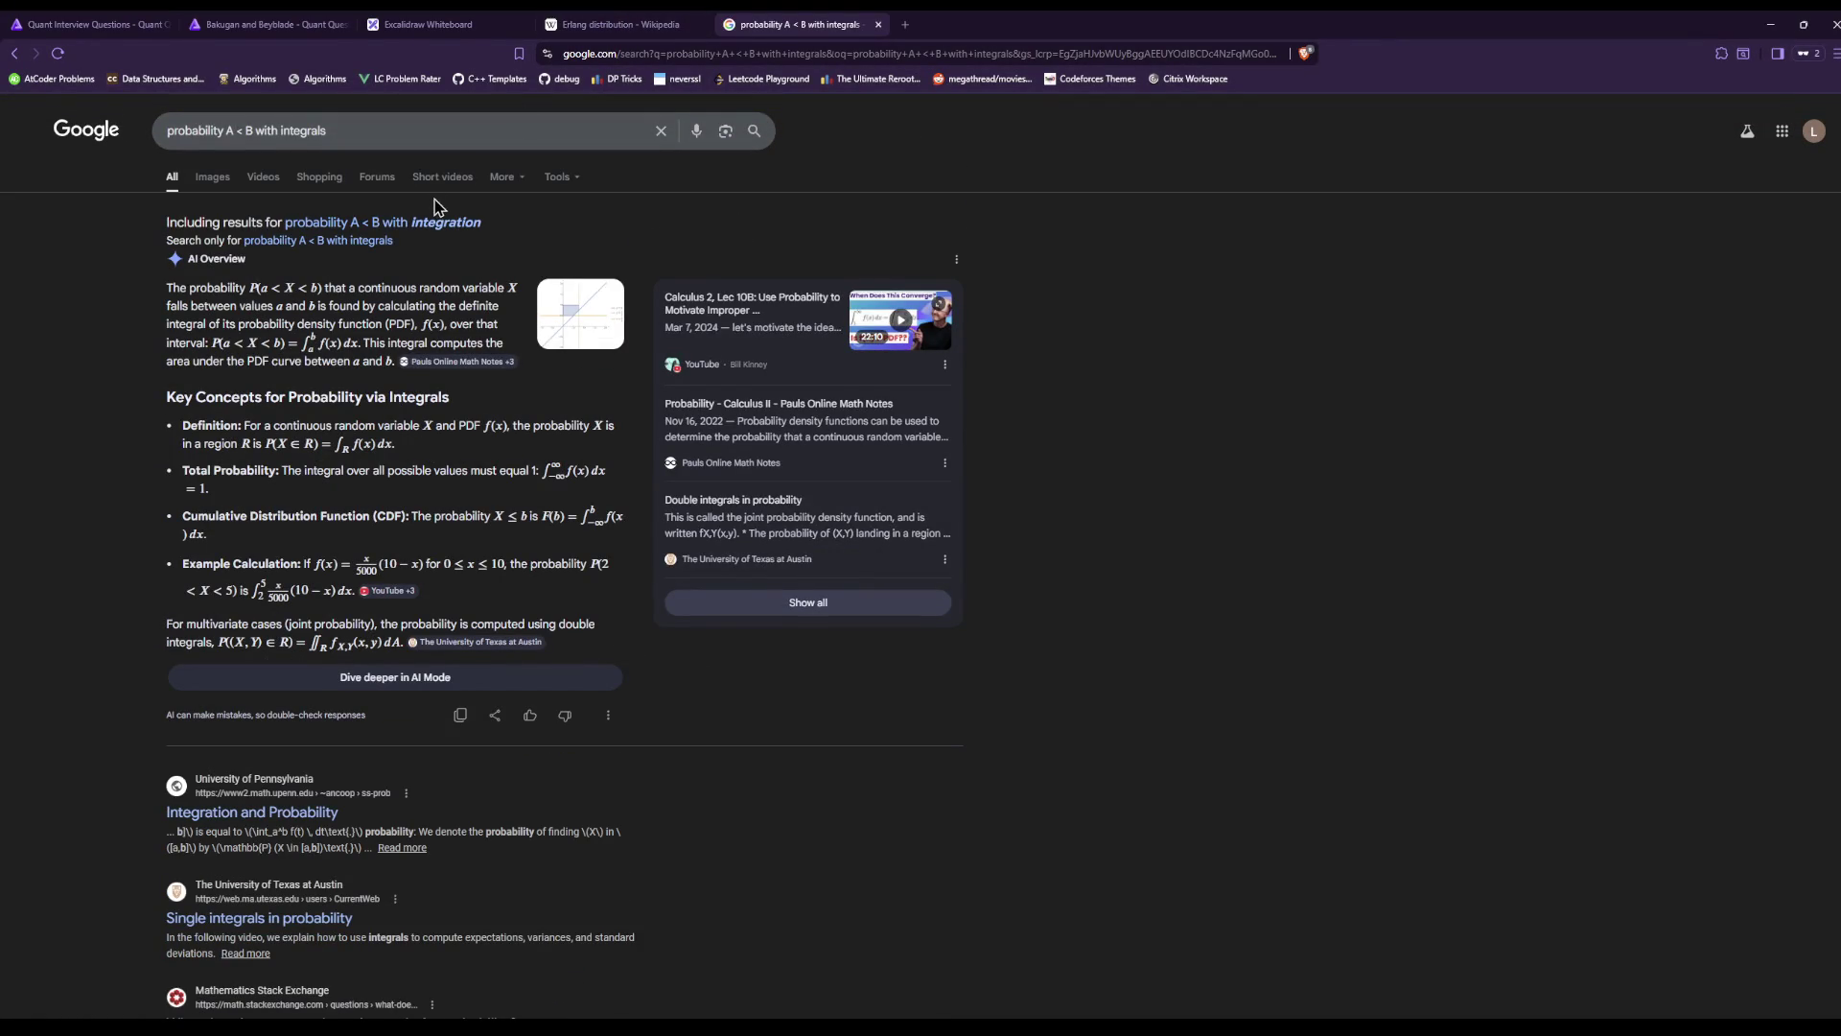
pyautogui.moveTo(390, 128); pyautogui.dragTo(53, 120)
# Search 'distribution of difference of two random variables convolution' and expand the AI Overview's sources.
pyautogui.write('dis')
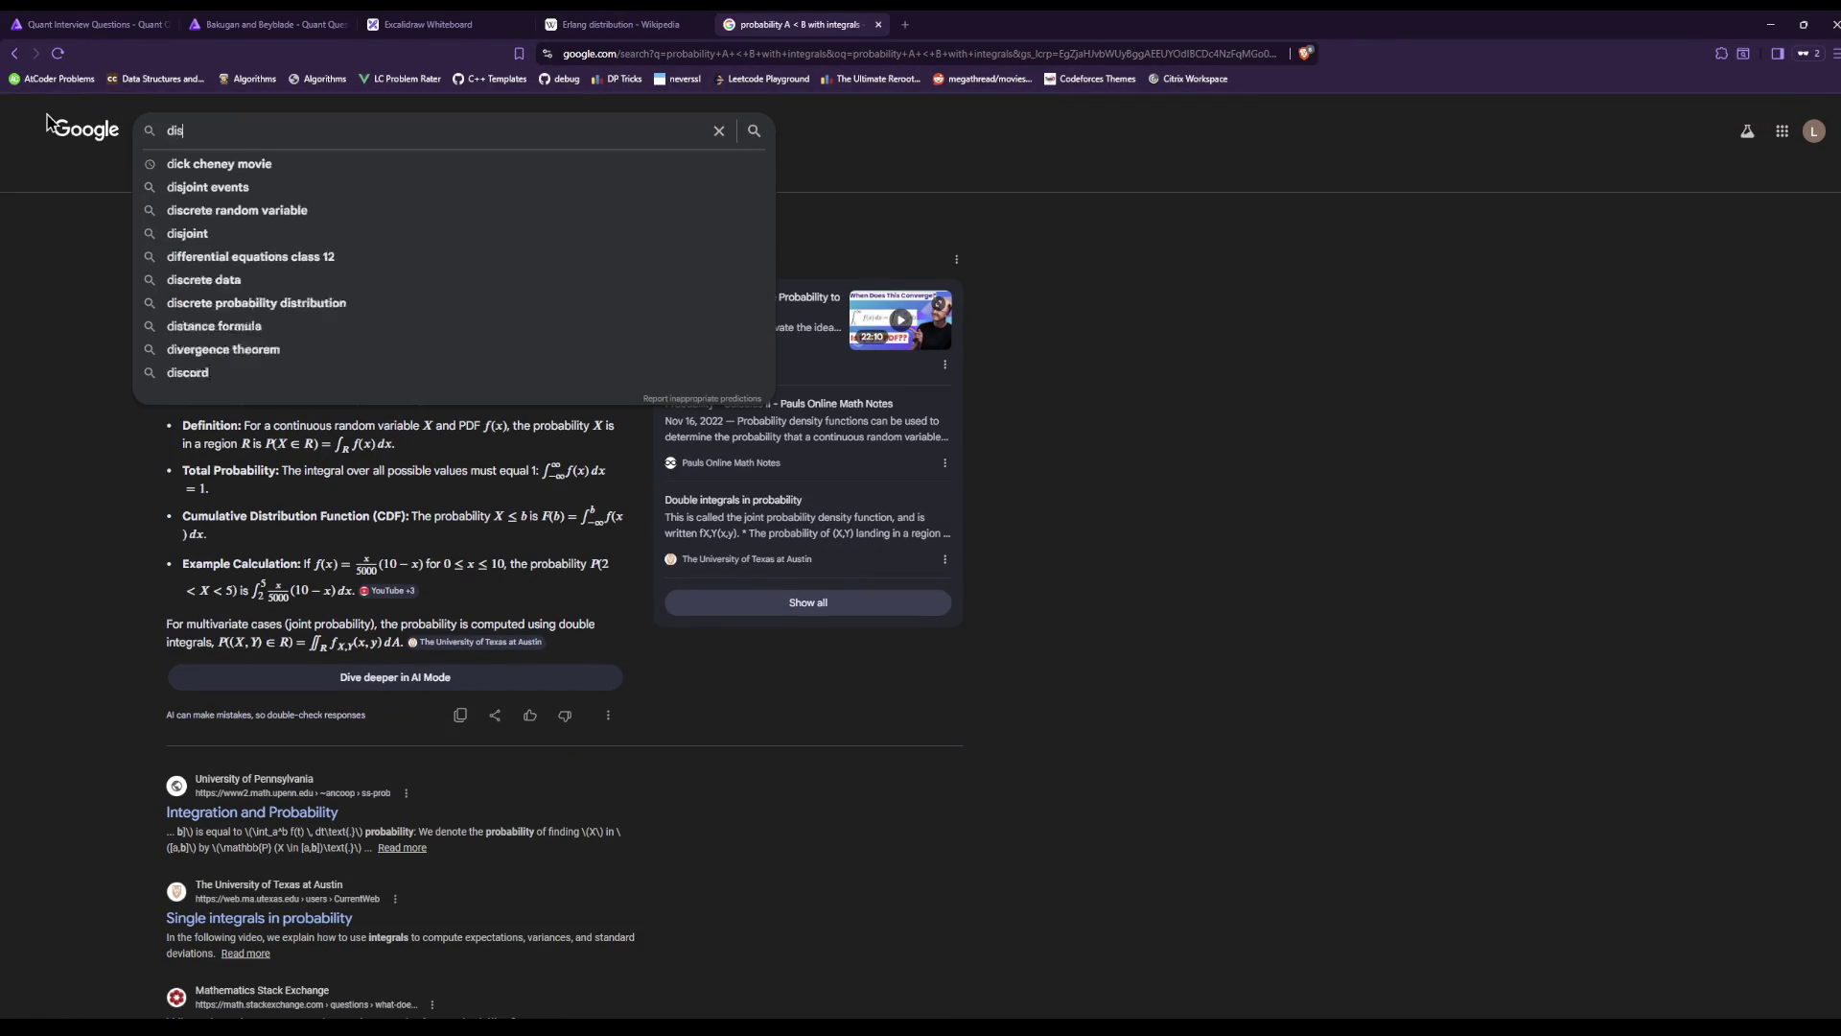
pyautogui.write('tribution of differ')
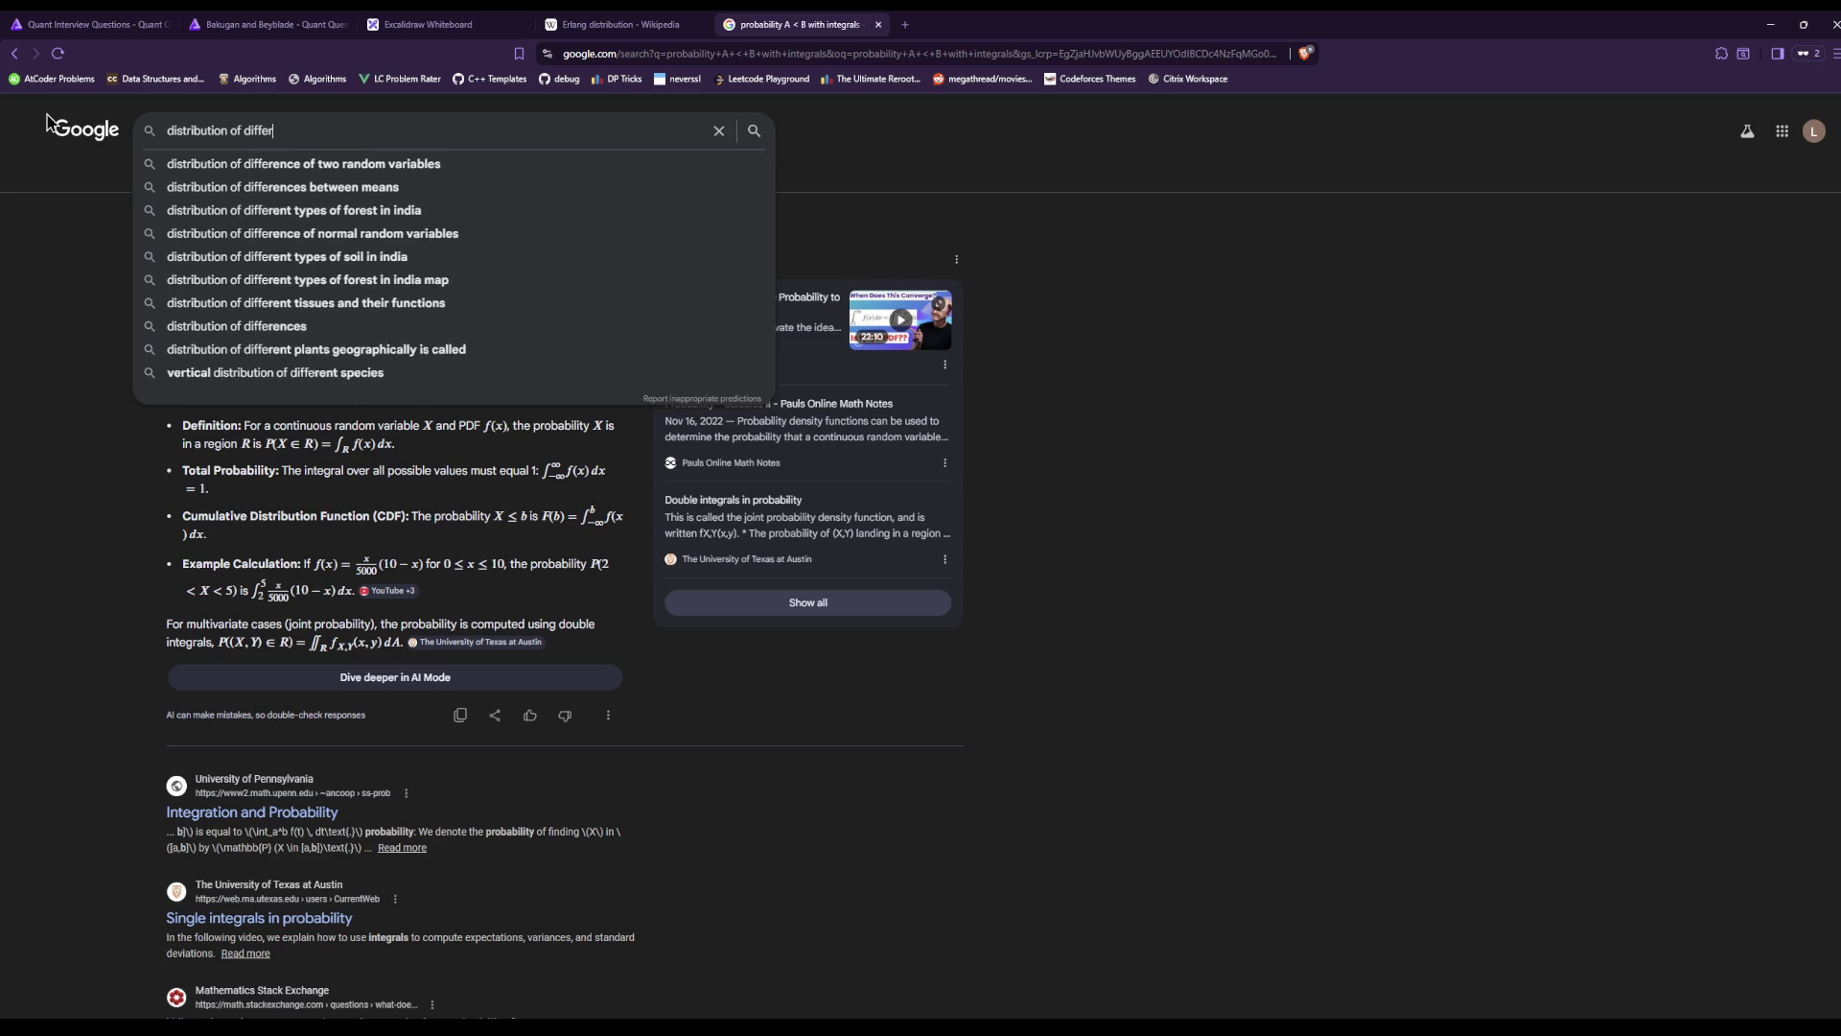
pyautogui.write('ence of two random variables')
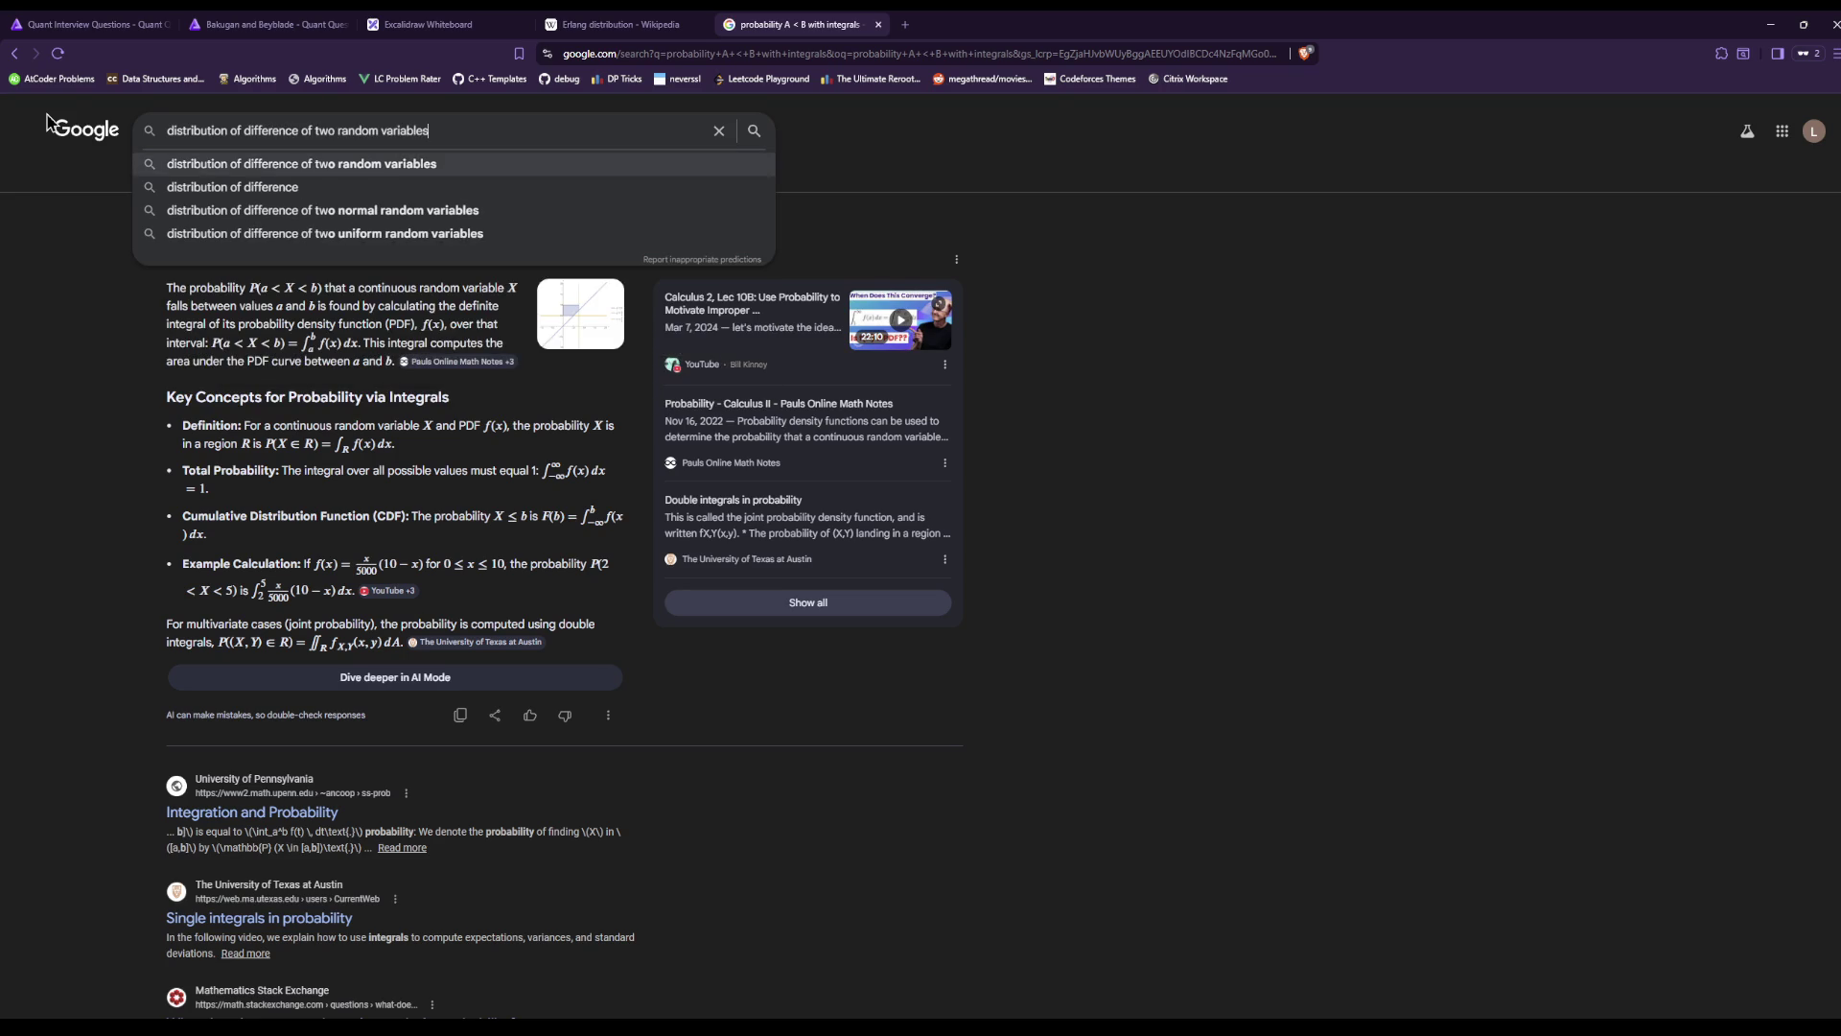
pyautogui.write(' convolution')
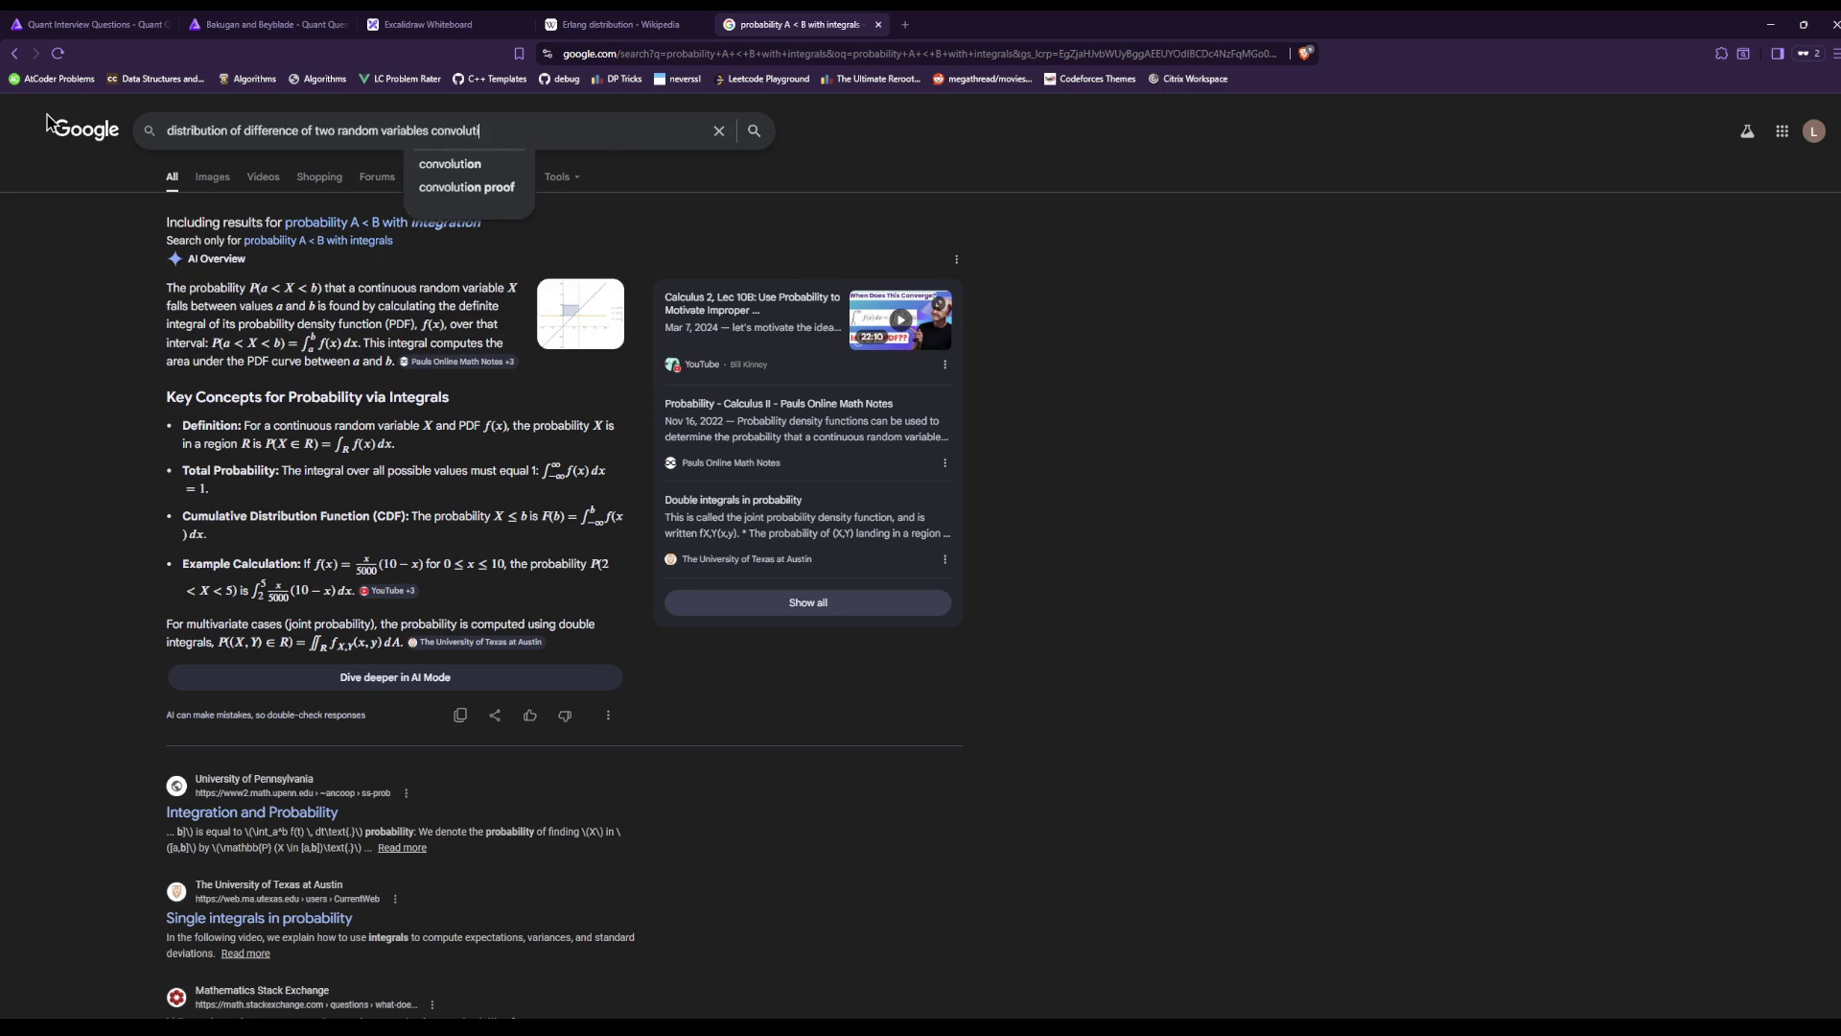
pyautogui.press('Return')
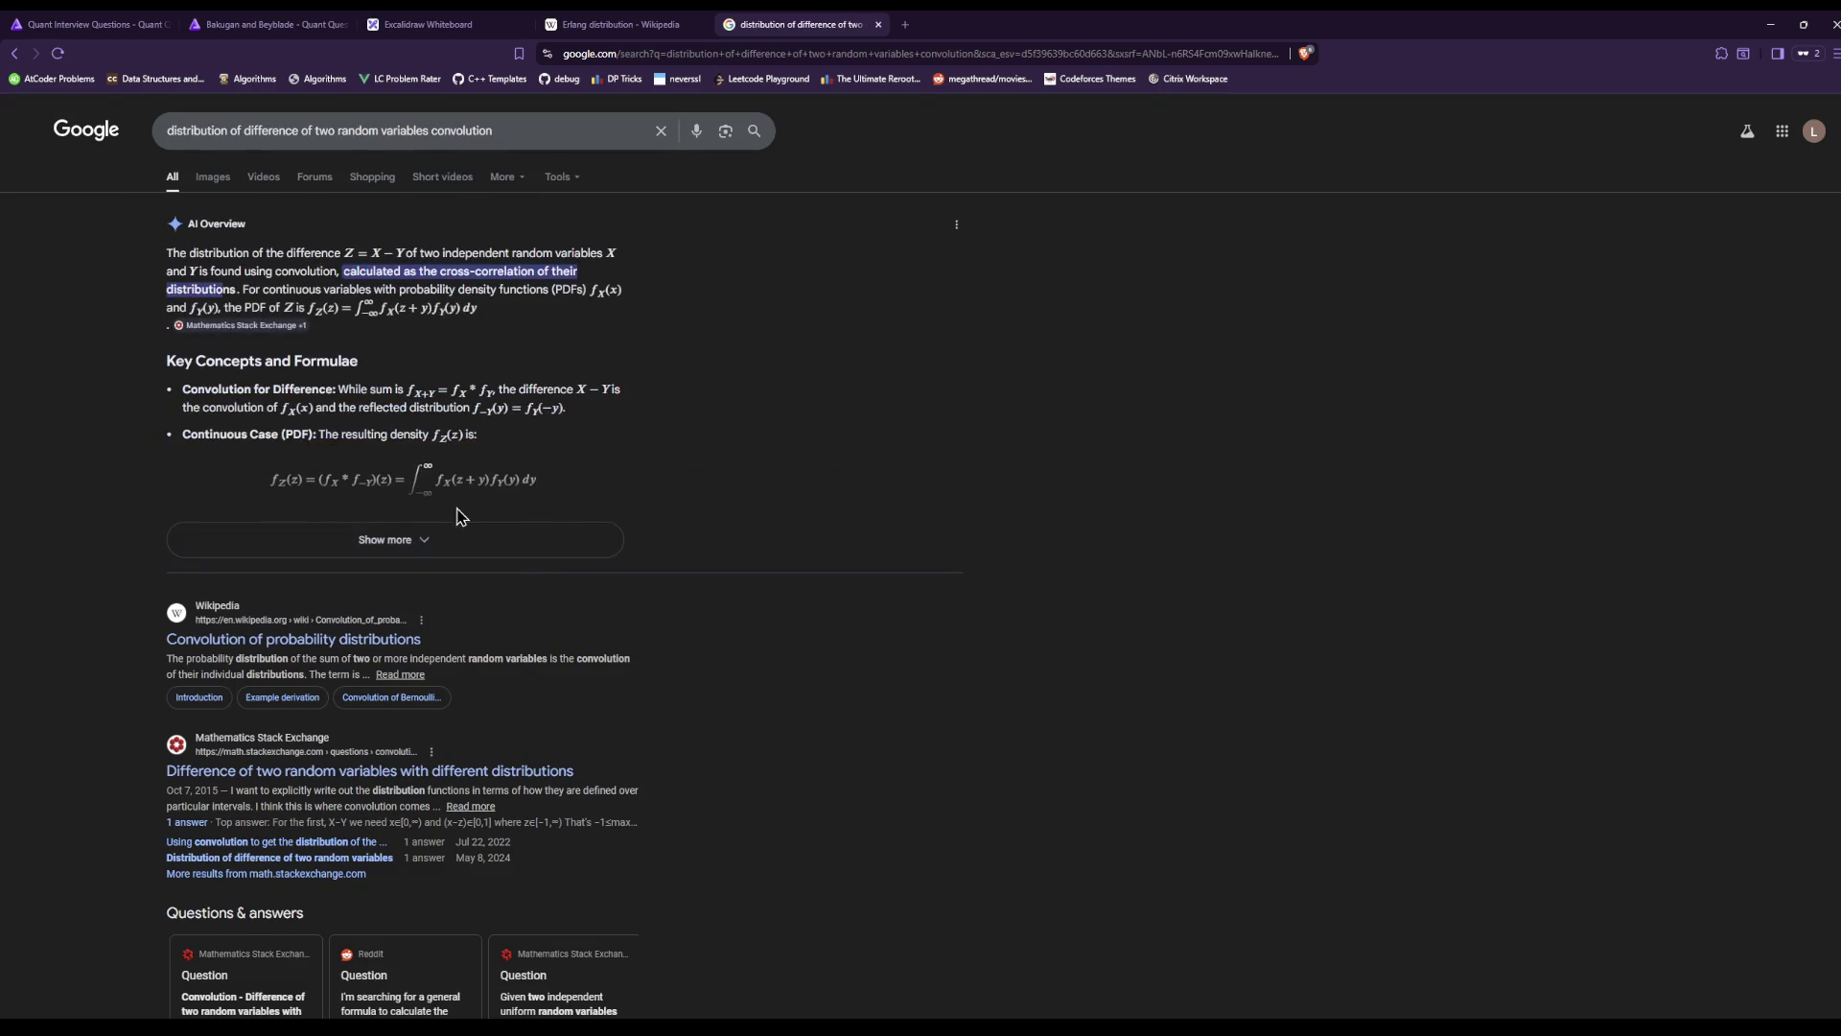
pyautogui.click(411, 540)
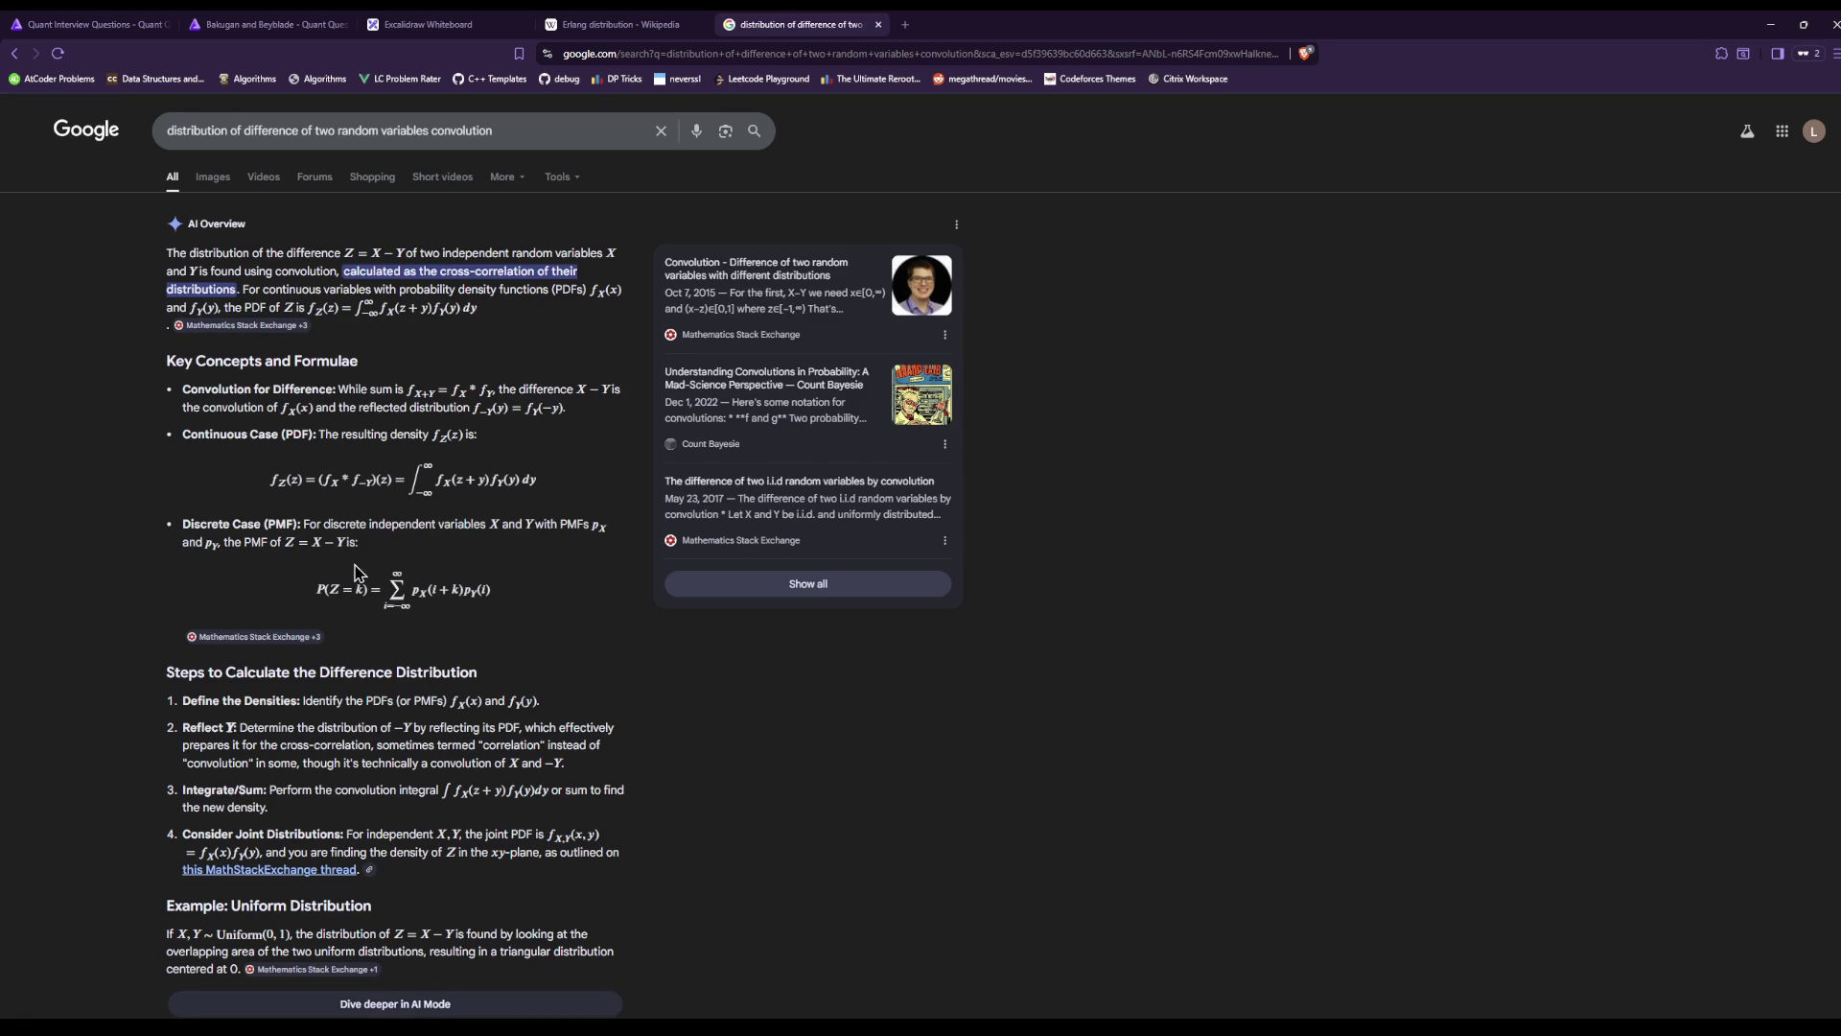
pyautogui.click(298, 637)
pyautogui.scroll(-3, 623, 859)
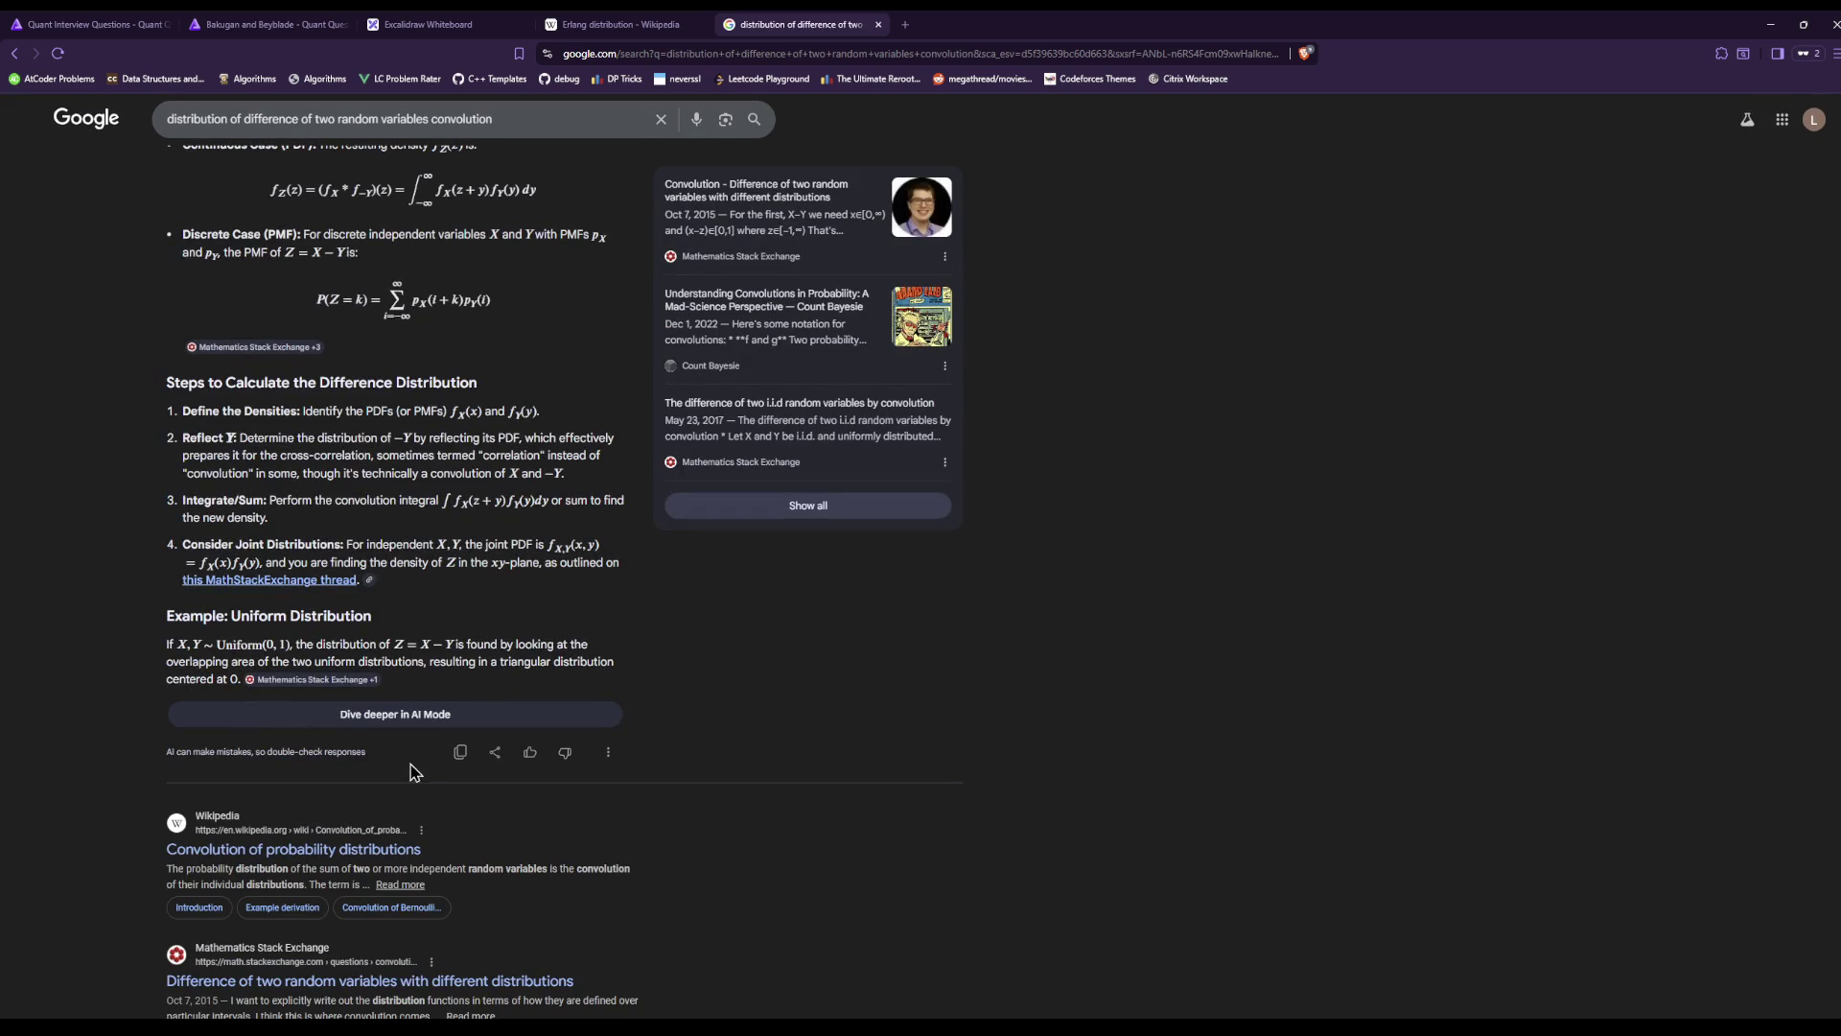
pyautogui.scroll(3, 401, 806)
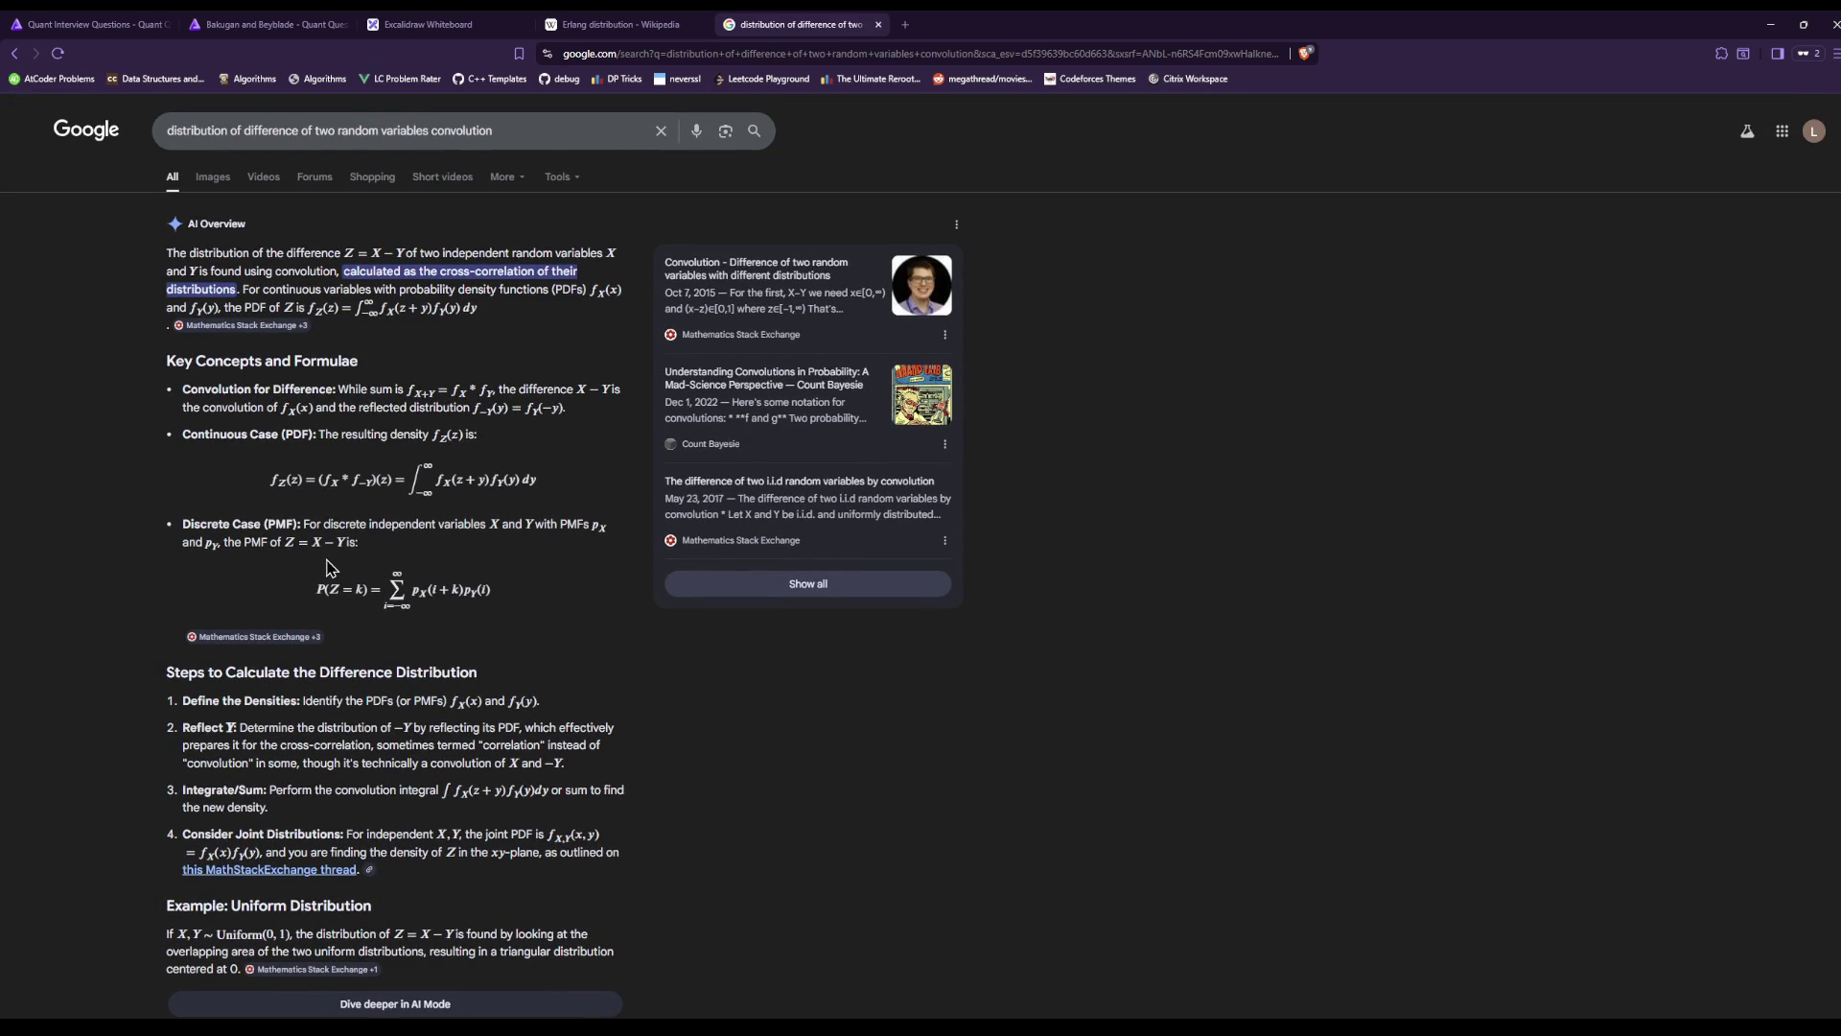
# Change the query to 'CDF of difference of two random variables convolution' and search again.
pyautogui.doubleClick(192, 131)
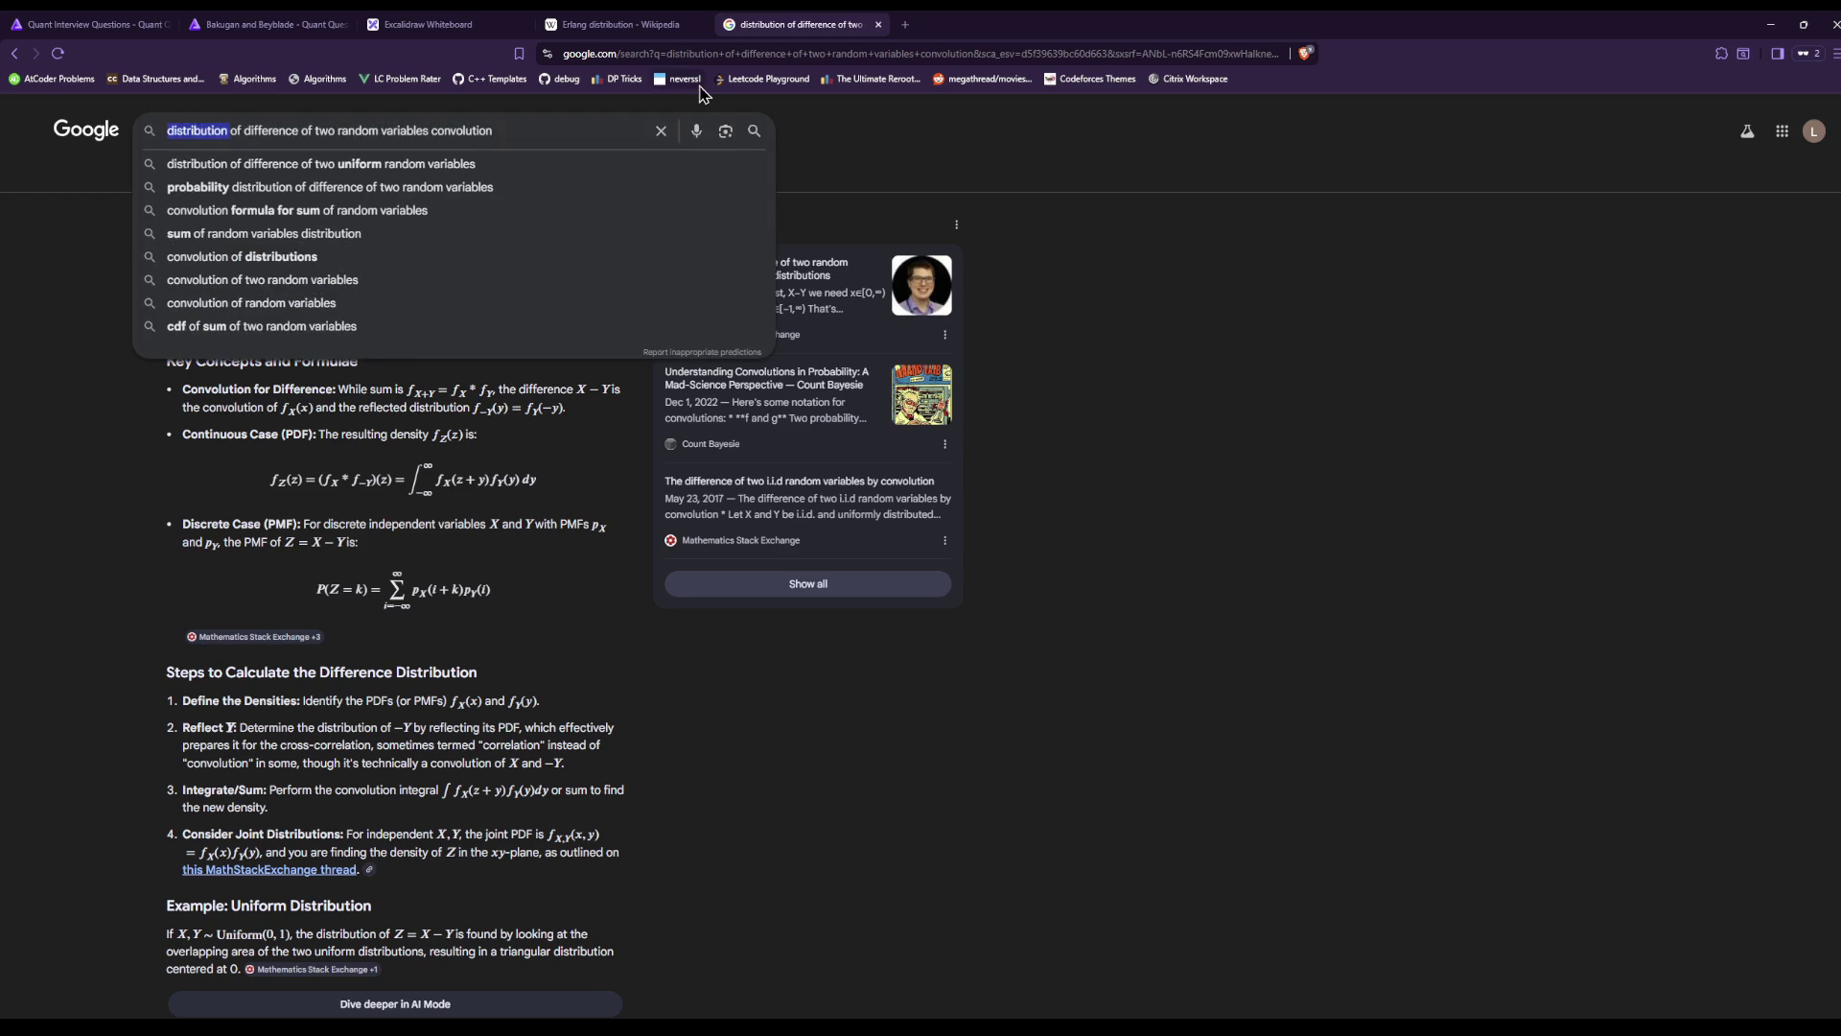
pyautogui.write('CDF')
pyautogui.press('Return')
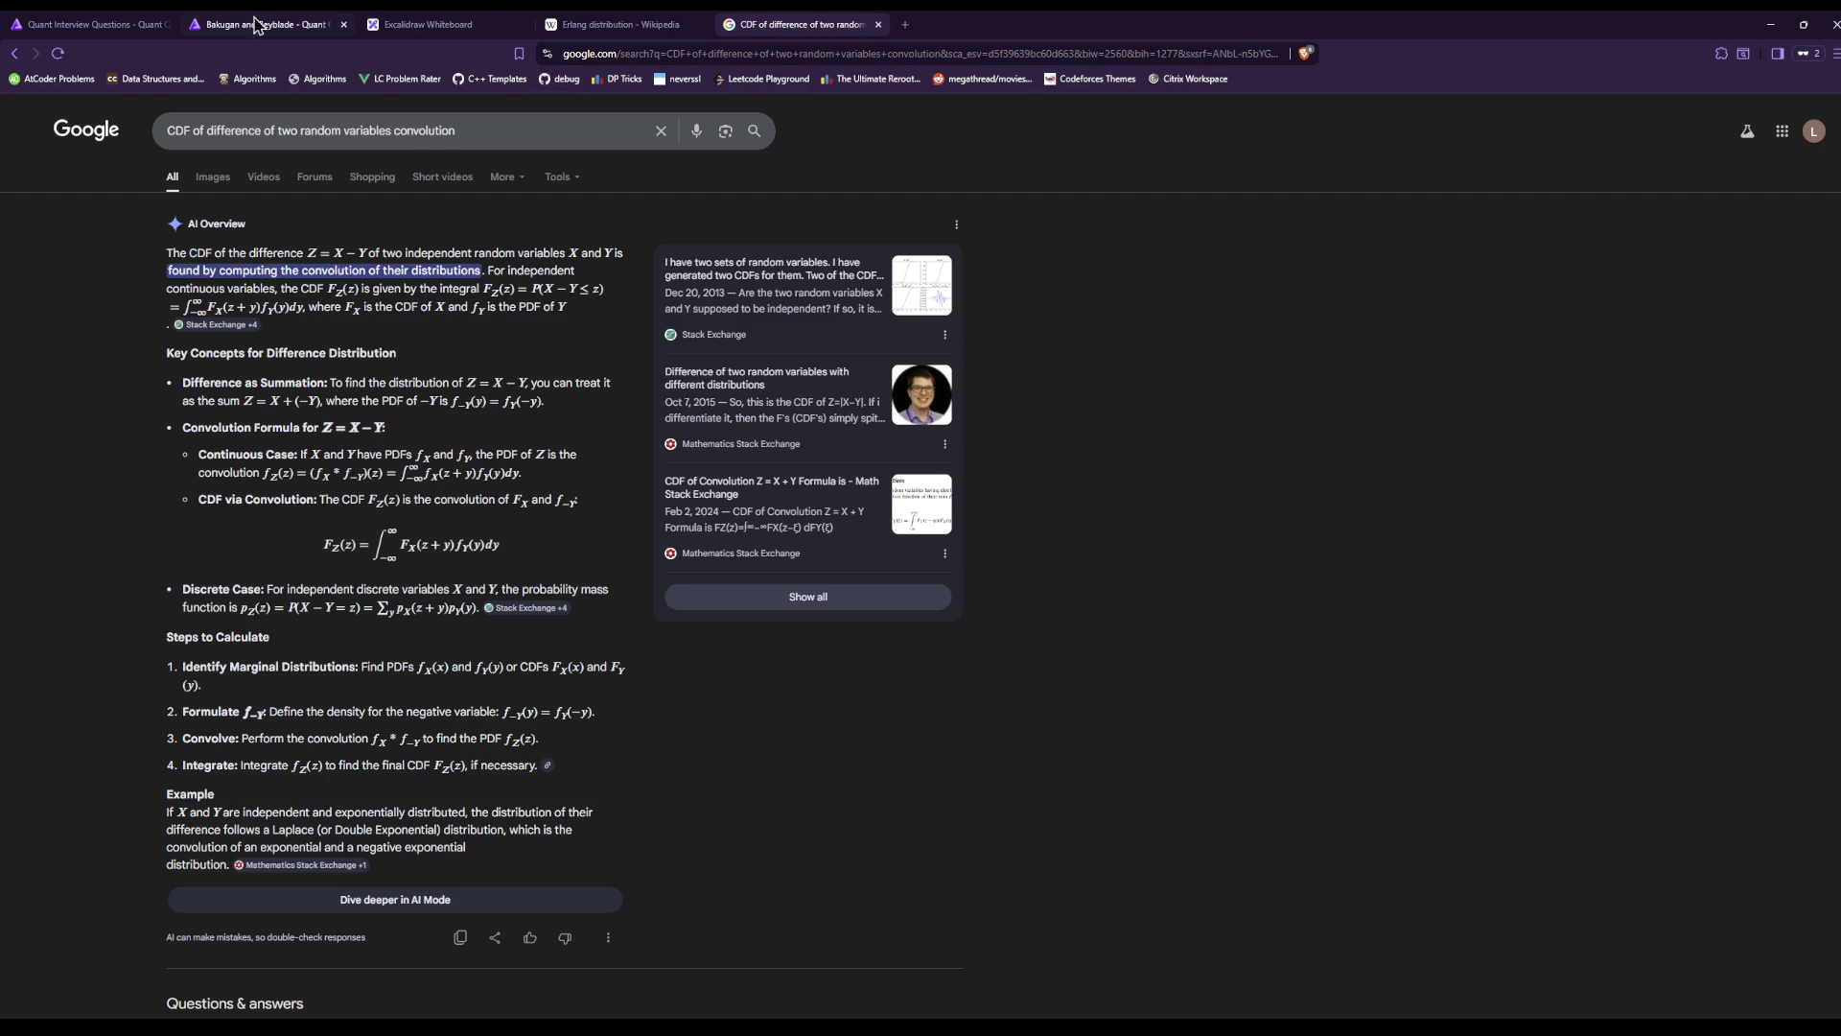
# Glance at the whiteboard, then move from the CDF results to the Erlang distribution article.
pyautogui.click(422, 23)
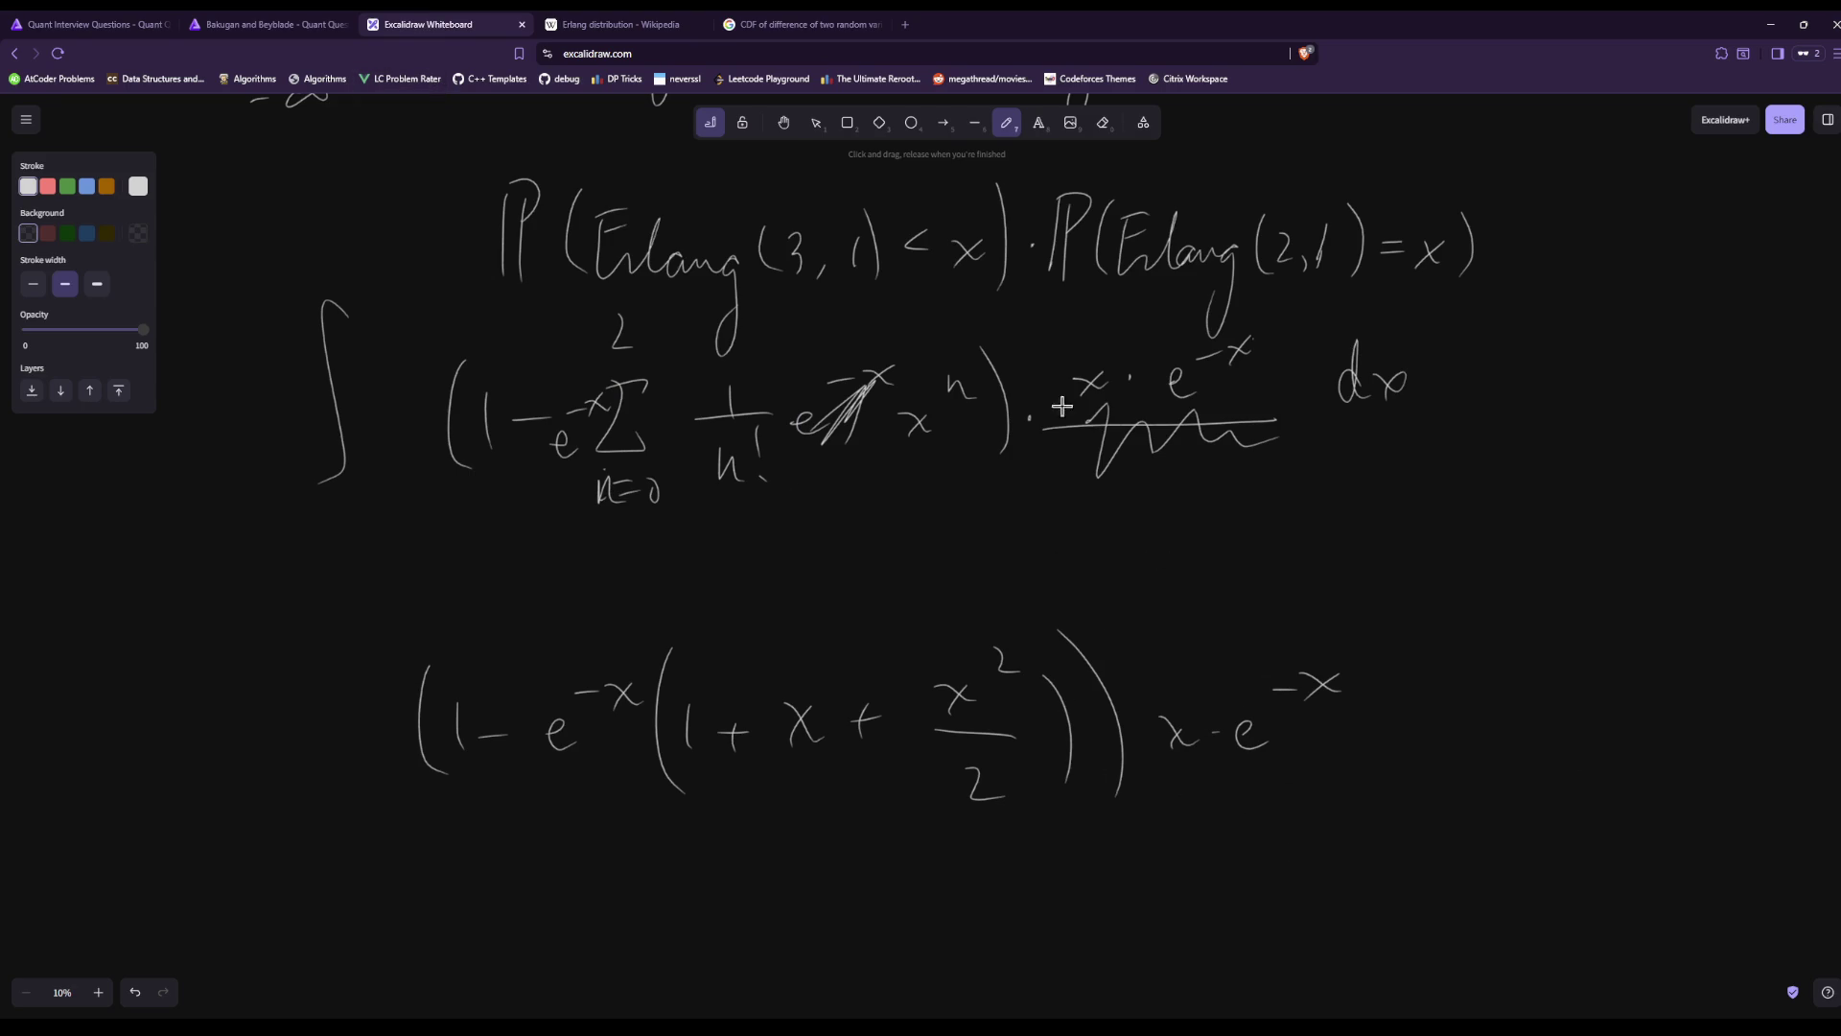
pyautogui.click(758, 24)
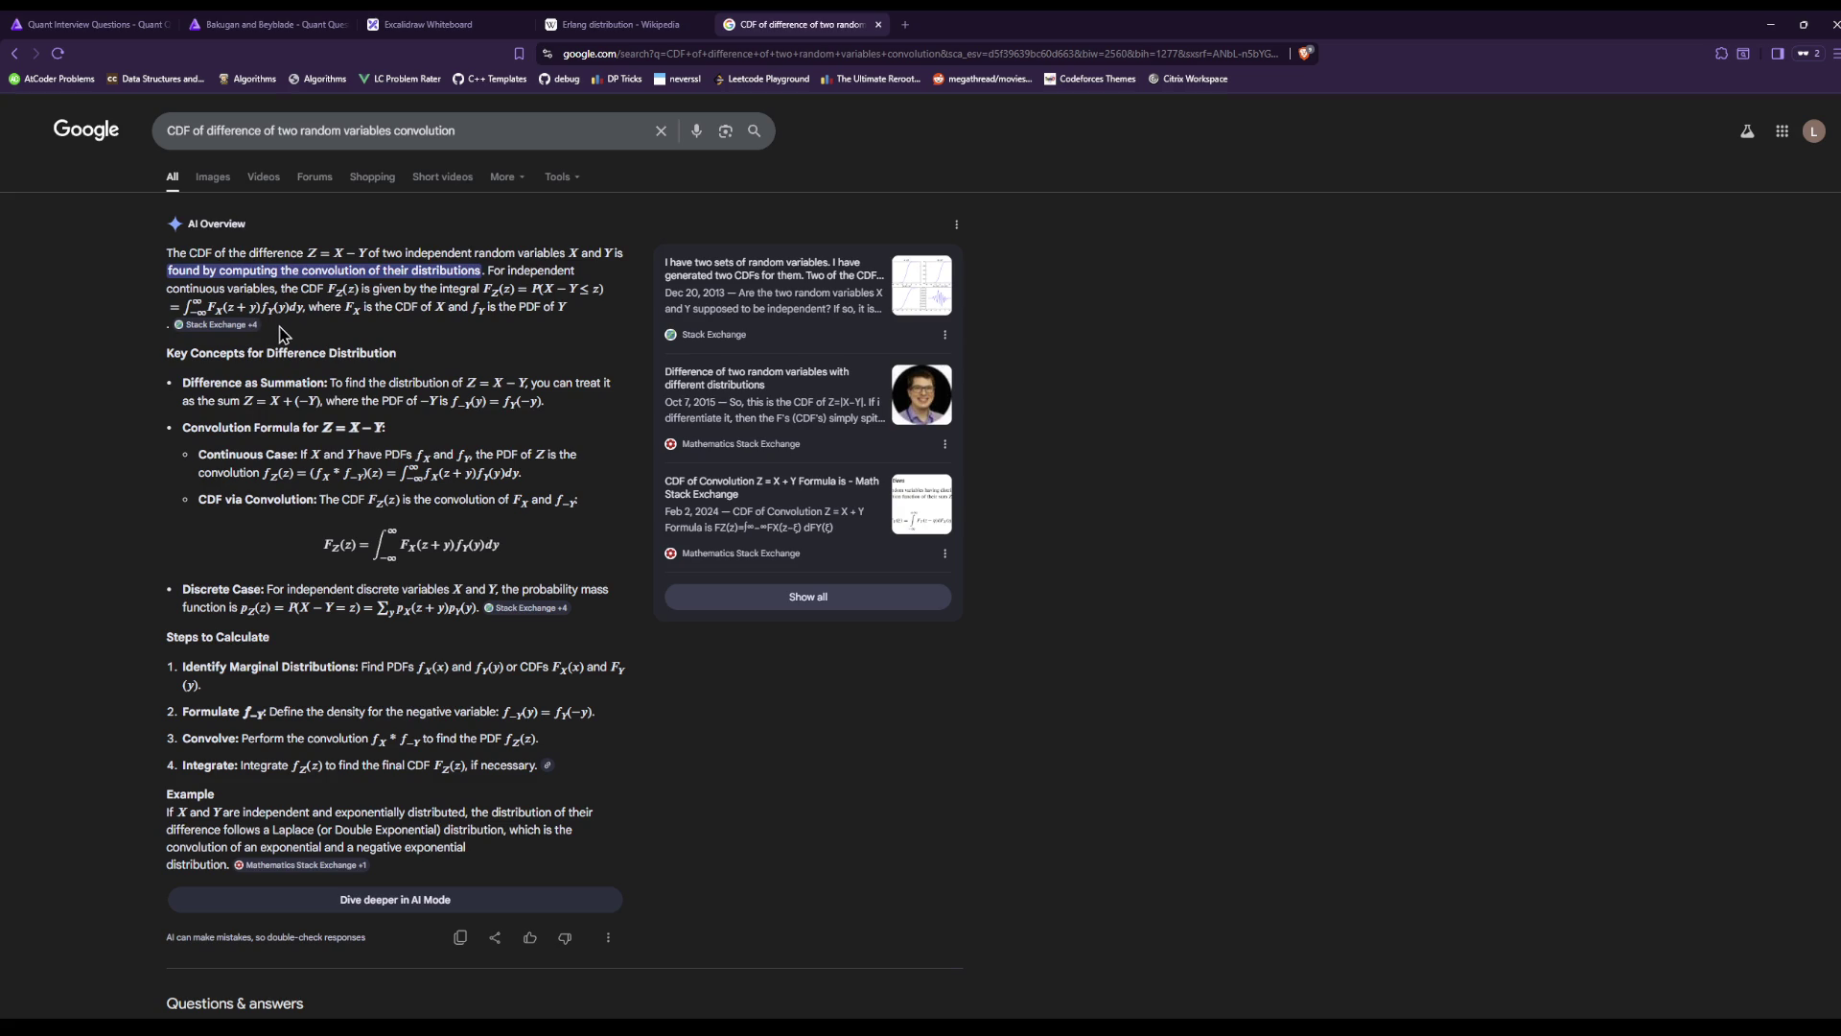
pyautogui.click(570, 24)
pyautogui.click(268, 24)
pyautogui.click(619, 24)
pyautogui.scroll(9, 1396, 698)
pyautogui.scroll(-2, 1400, 779)
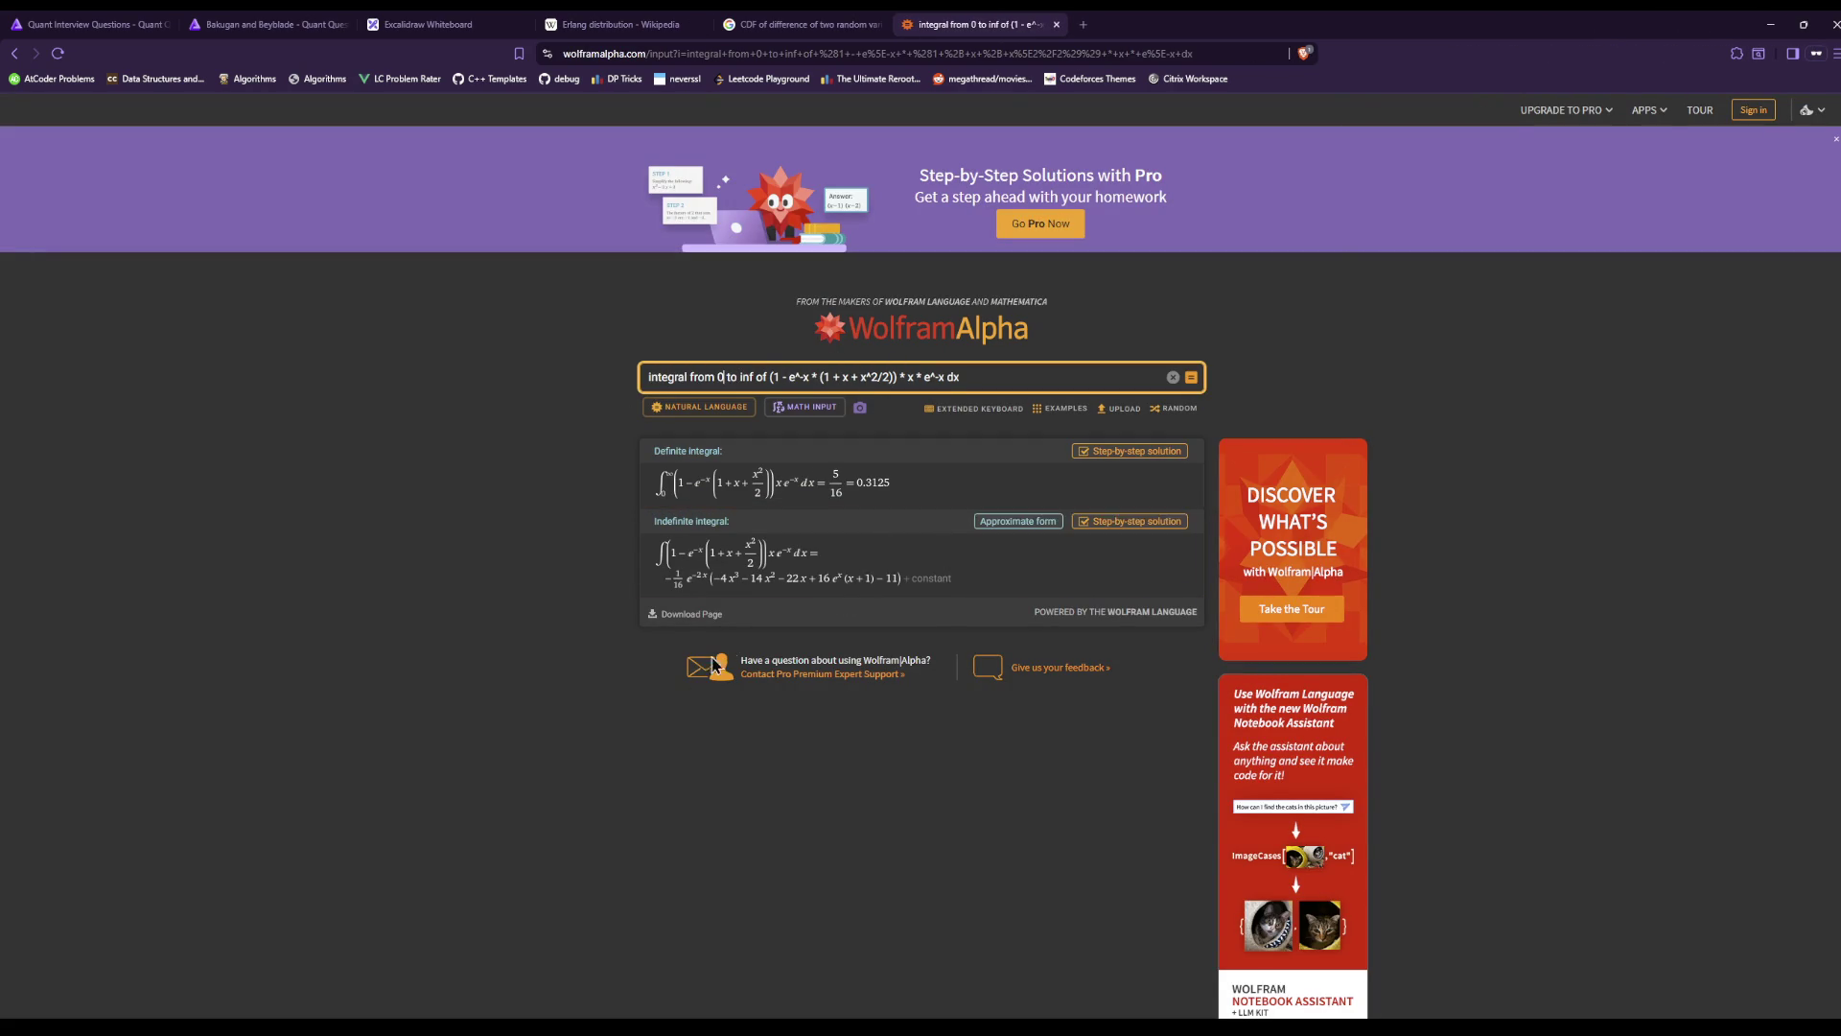
# Confirm Wolfram Alpha's definite integral evaluates to 5/16.
pyautogui.click(832, 24)
pyautogui.click(419, 24)
pyautogui.click(1031, 24)
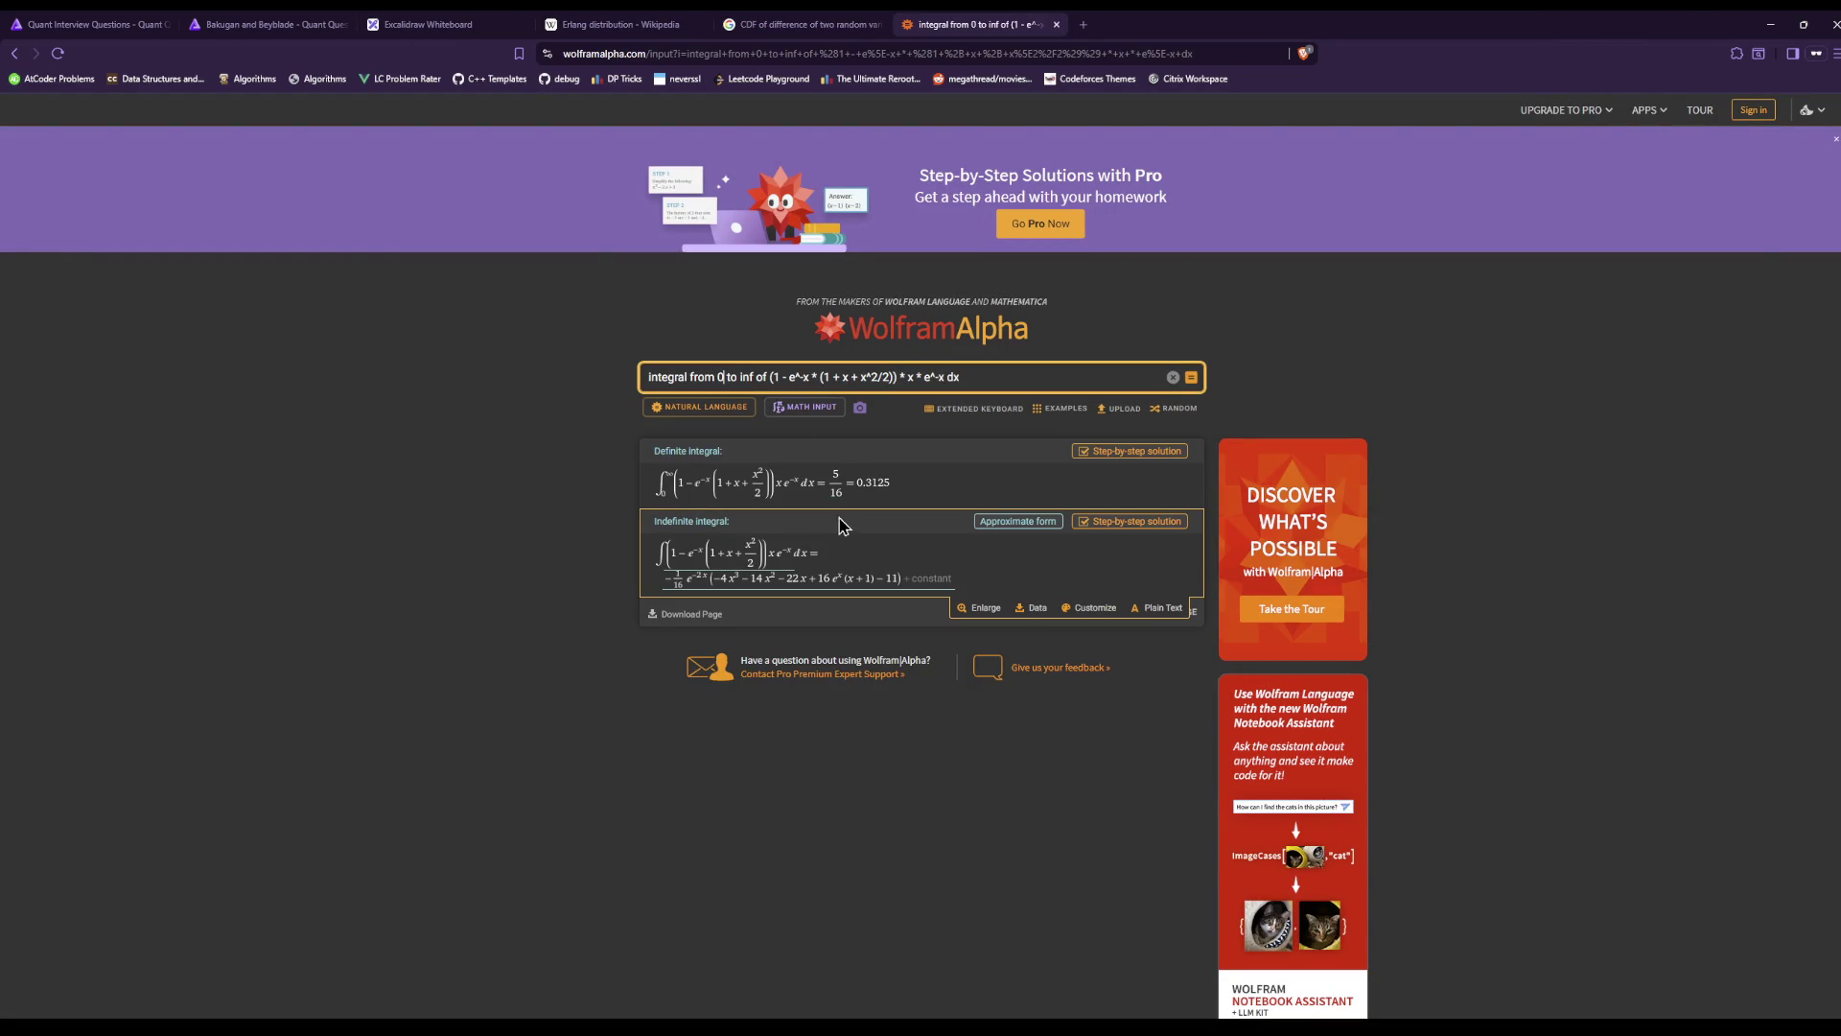
# Submit 5/16 as the answer to the Bakugan and Beyblade problem on Quant Questions.
pyautogui.hotkey('ctrl', '3')
pyautogui.hotkey('ctrl', '2')
pyautogui.click(1137, 778)
pyautogui.write('5')
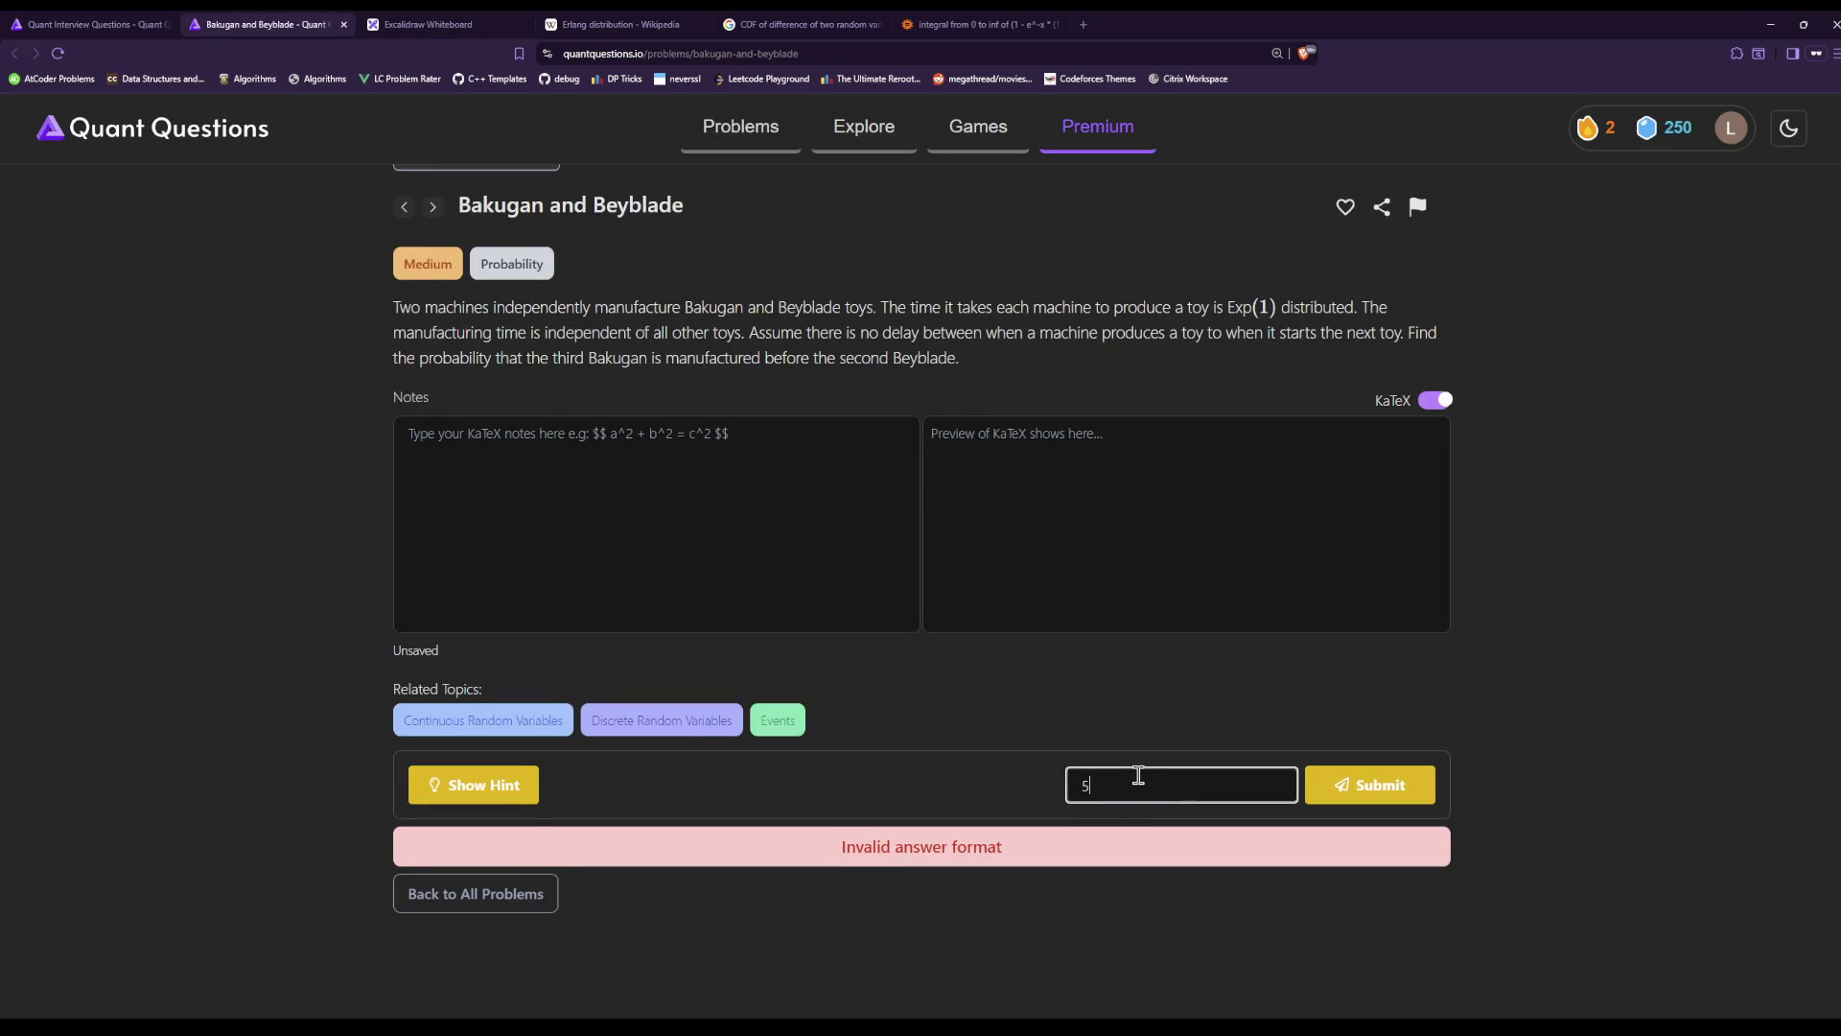
pyautogui.write('/16')
pyautogui.press('Return')
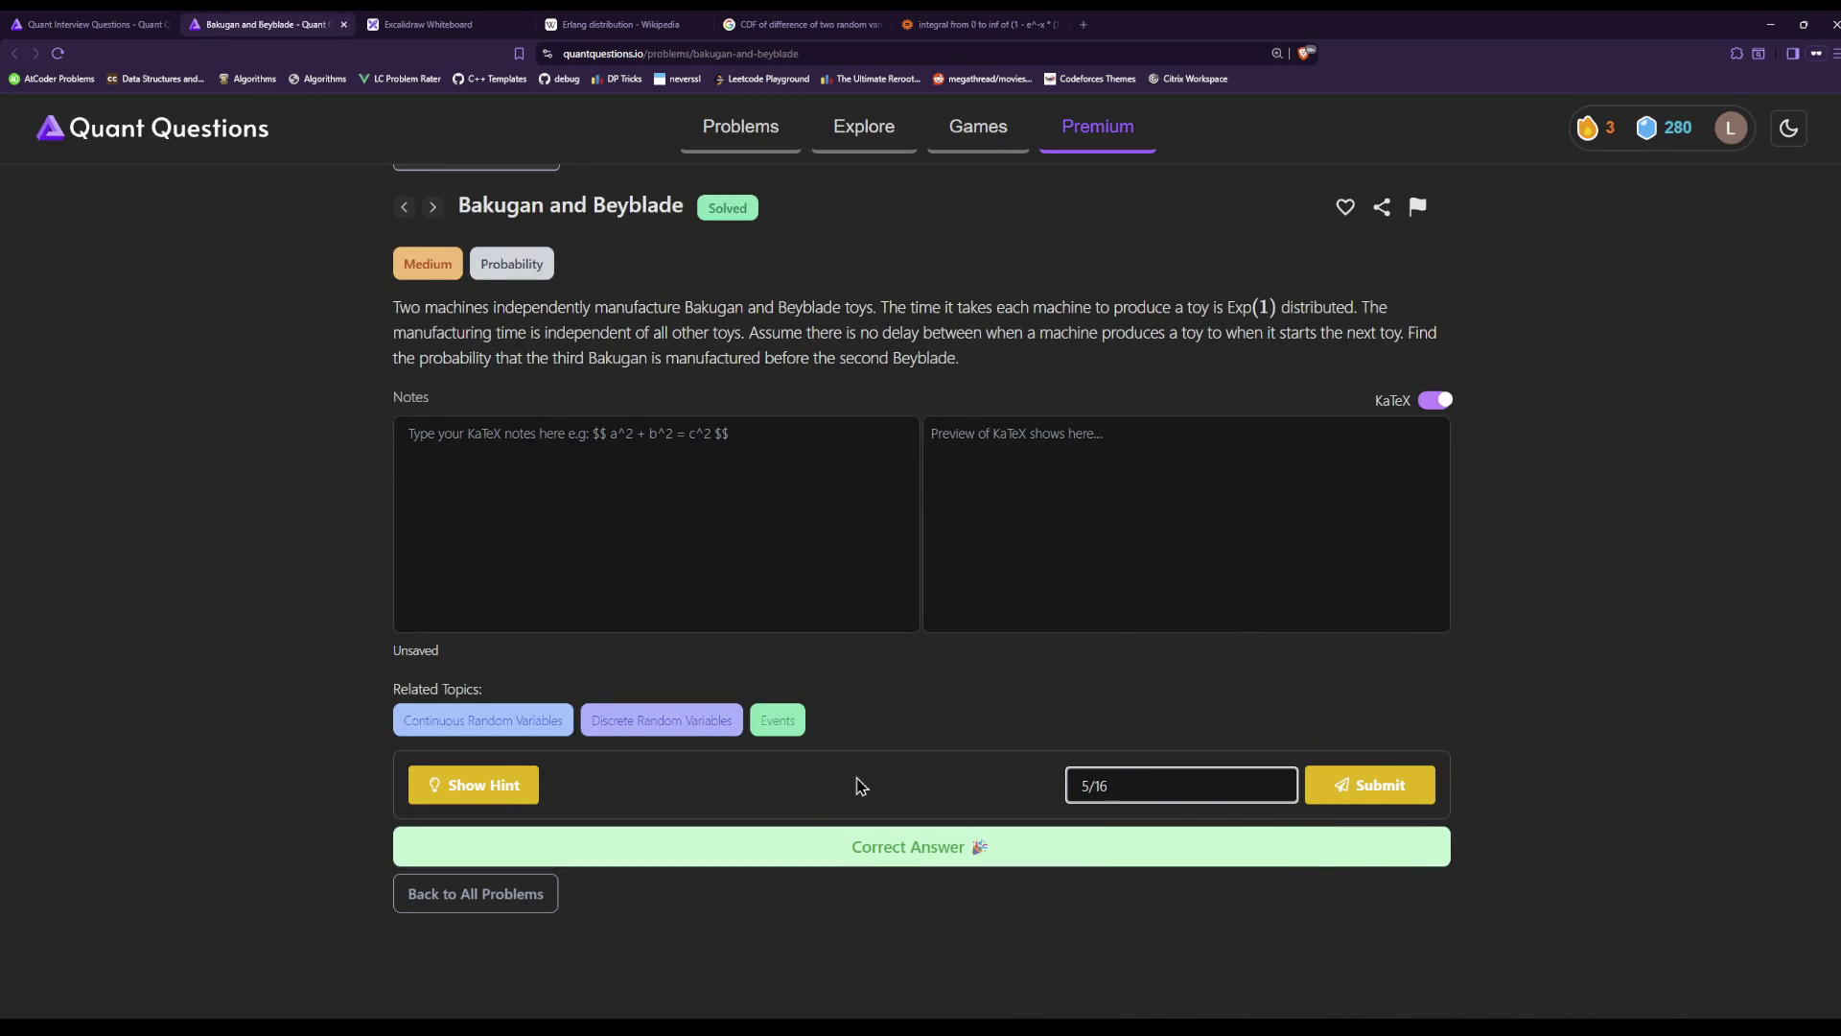
pyautogui.click(848, 19)
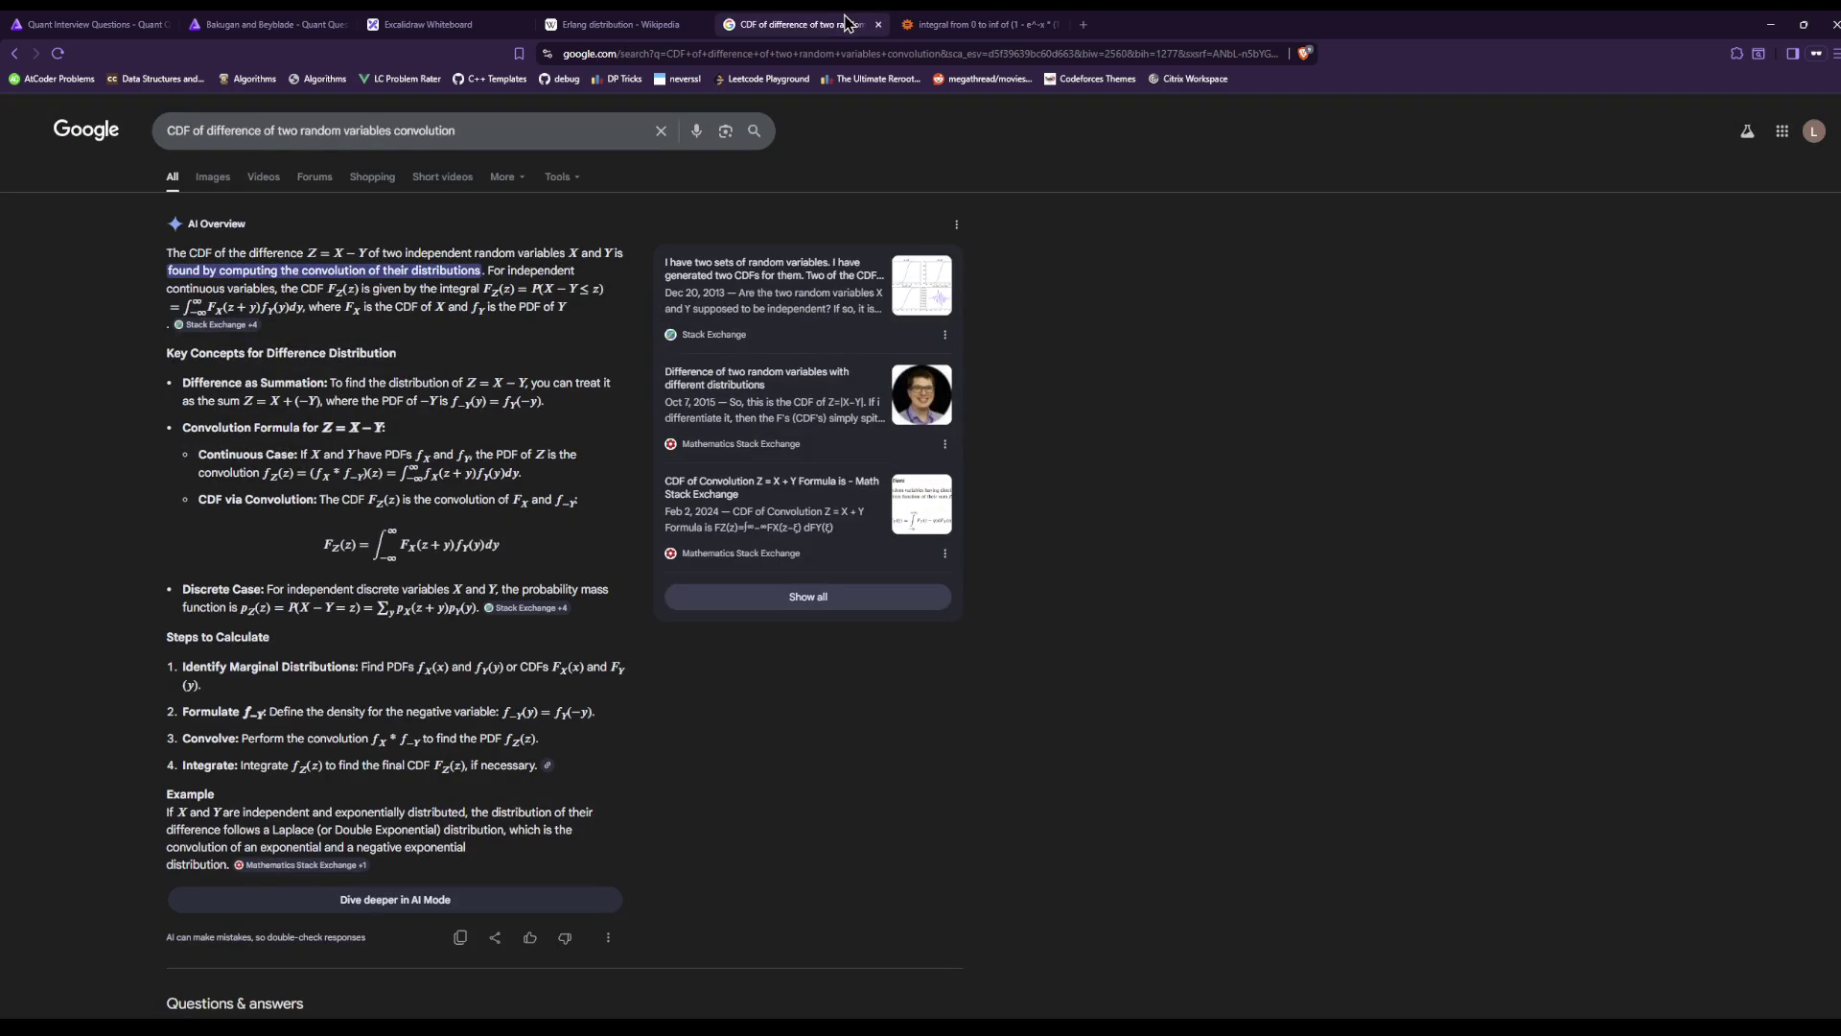
# Review the Wolfram Alpha integral query, glancing at the CDF results and Erlang article.
pyautogui.click(949, 23)
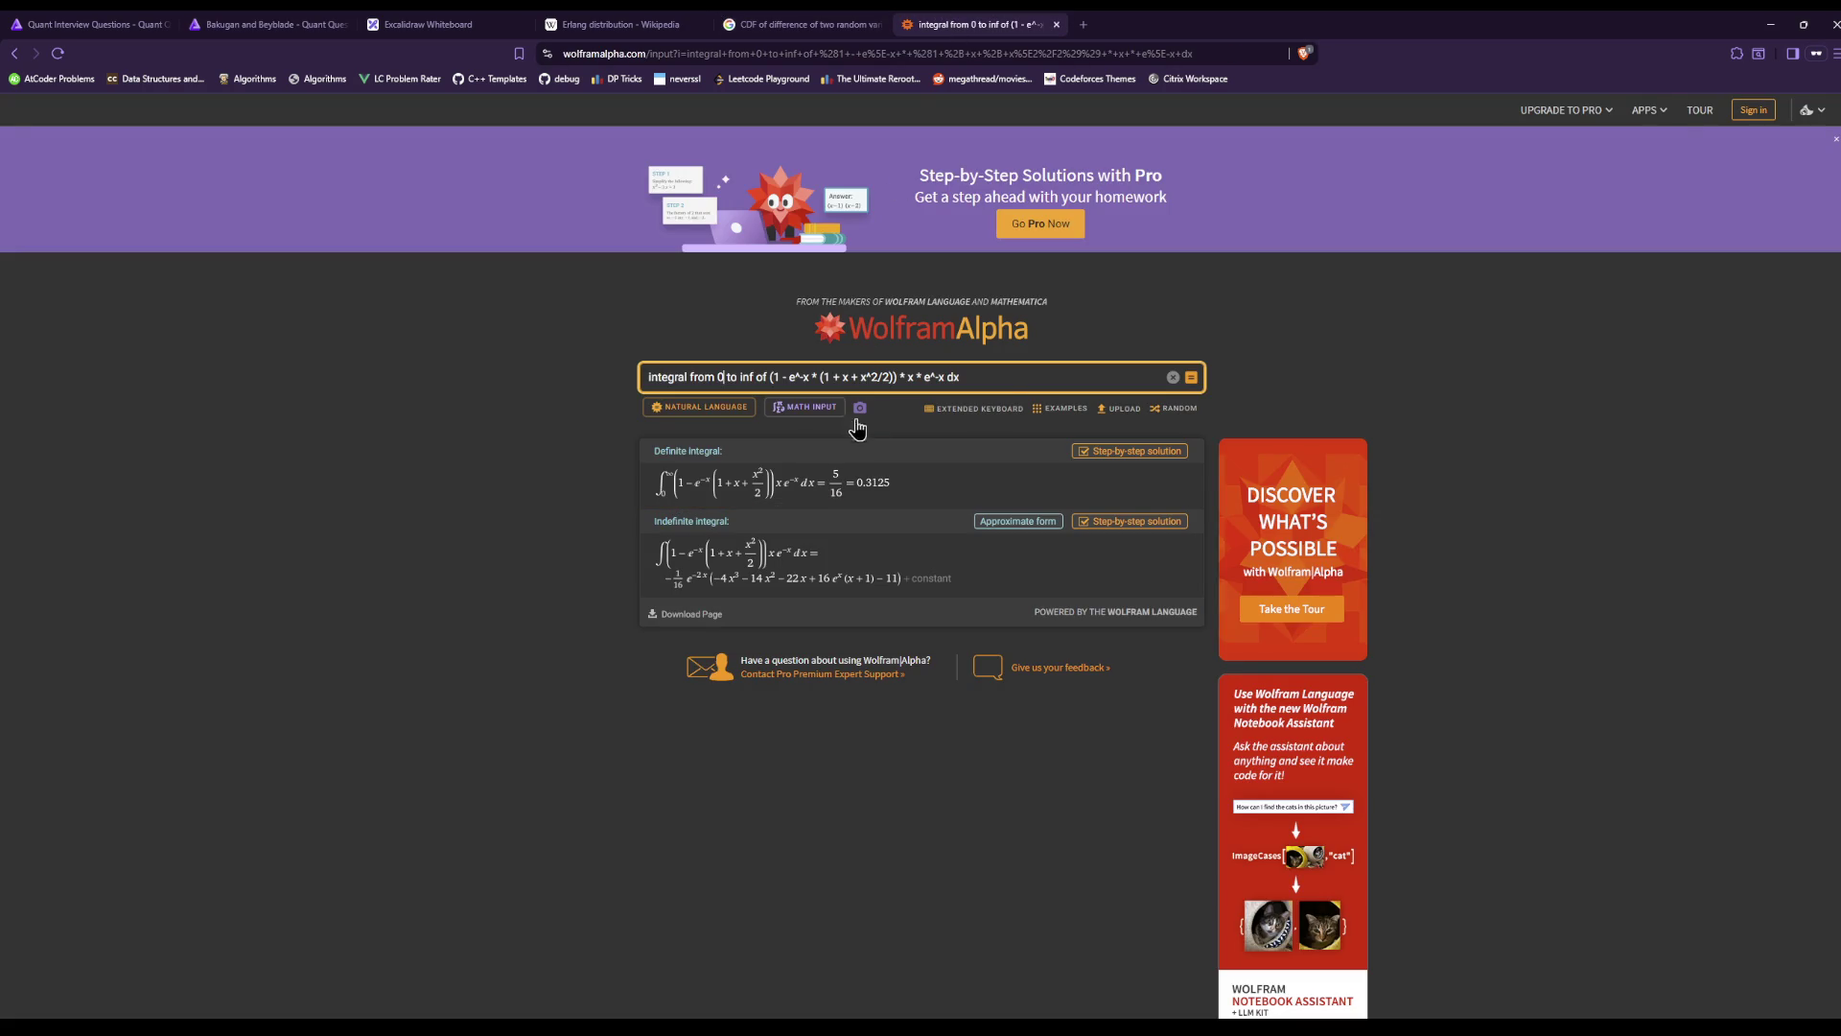
pyautogui.moveTo(978, 379); pyautogui.dragTo(632, 396)
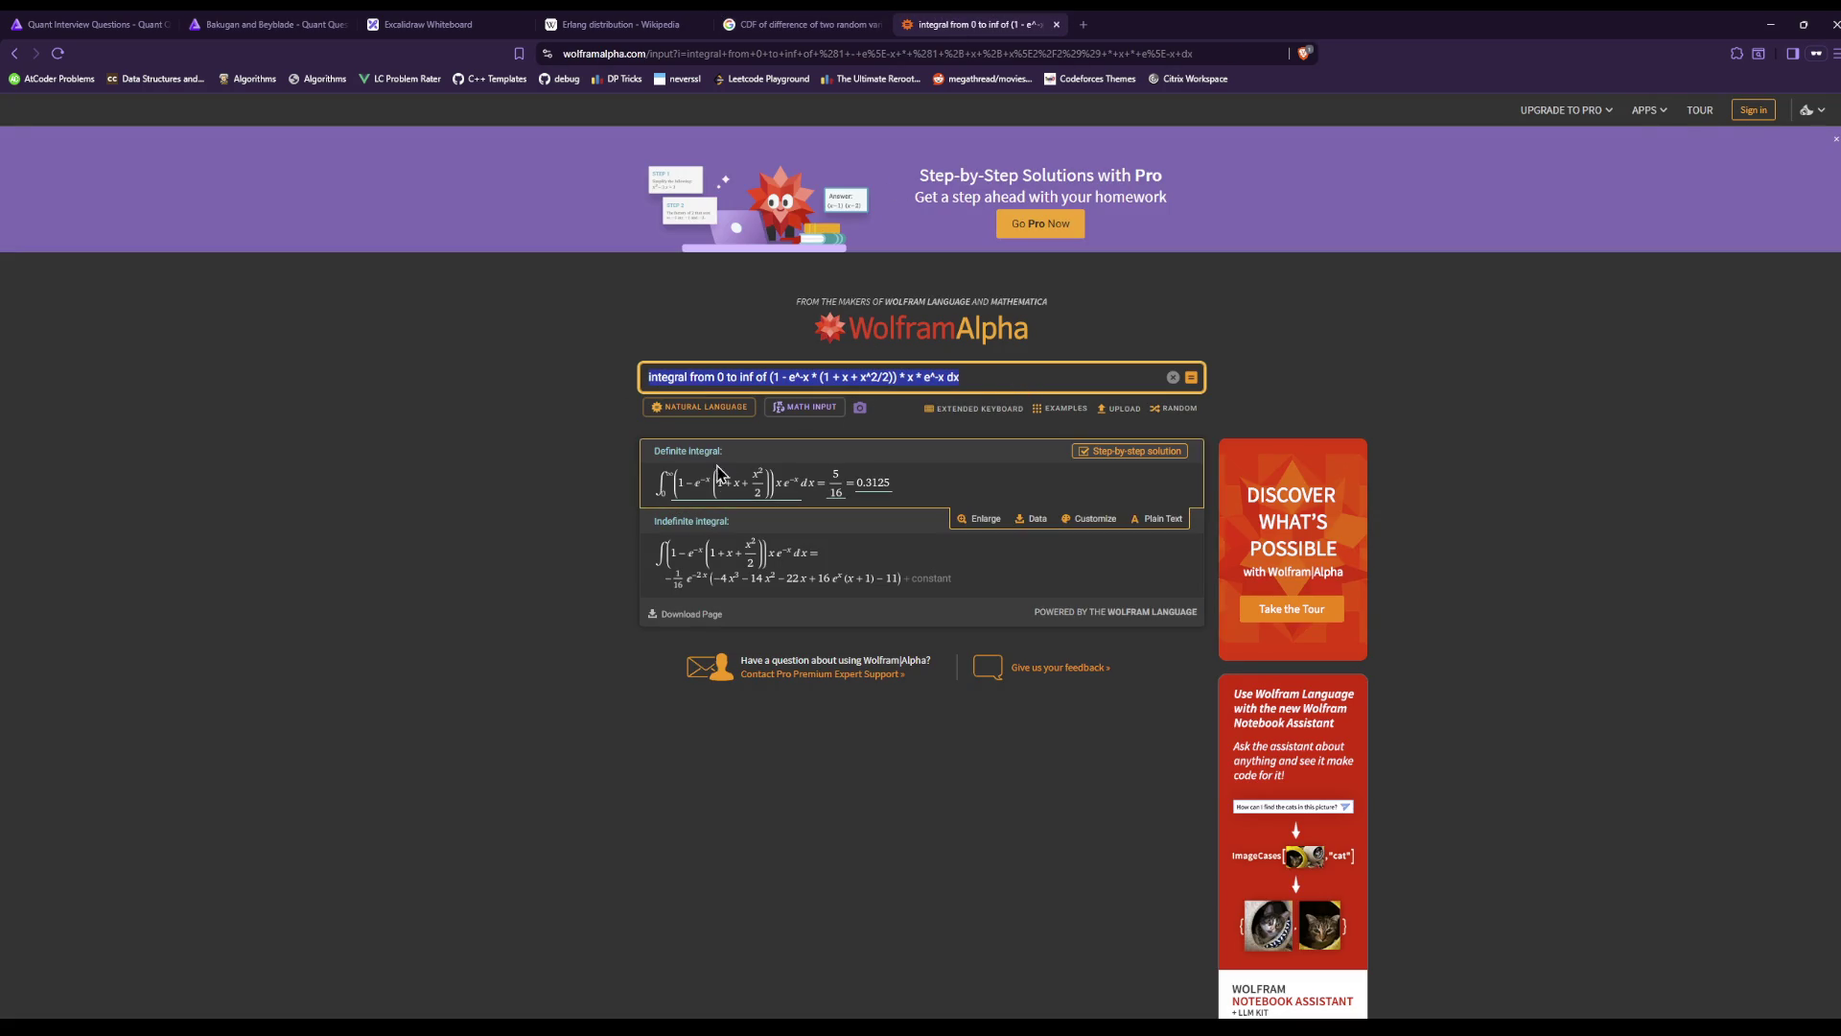
pyautogui.click(573, 611)
pyautogui.click(798, 21)
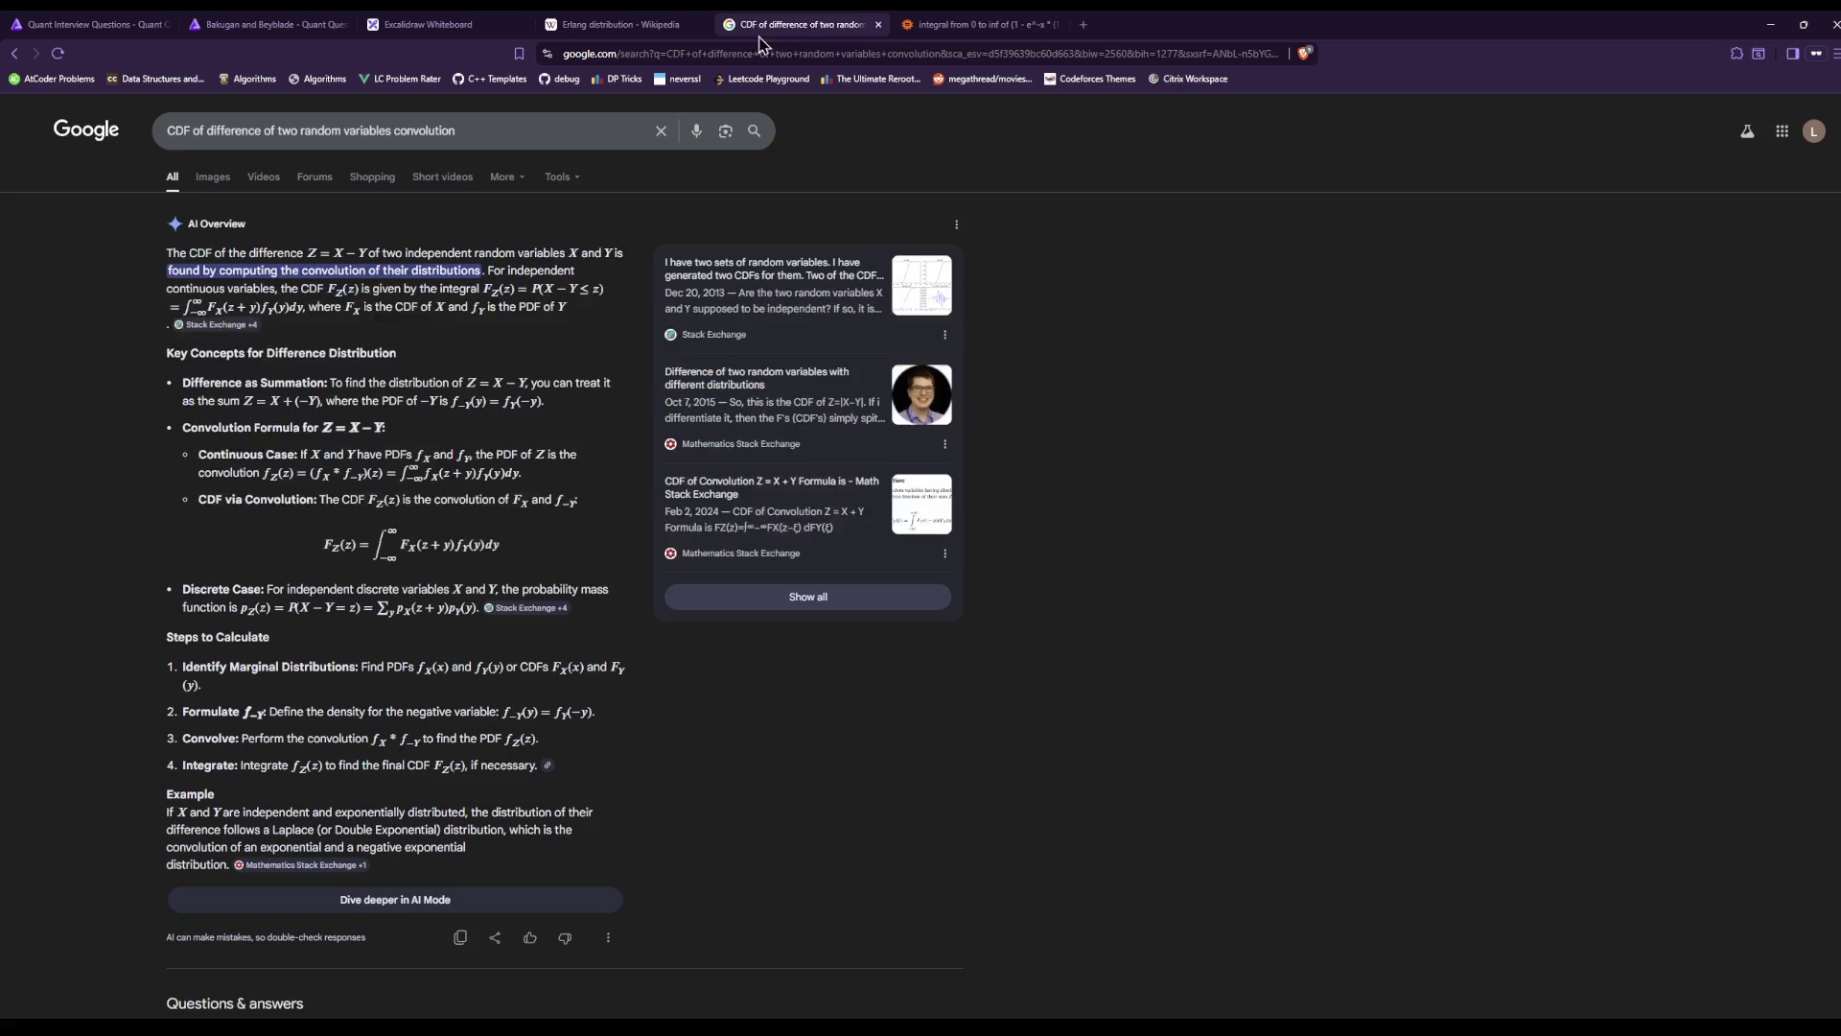
pyautogui.click(604, 26)
pyautogui.hotkey('ctrl', '9')
# Change the integral's lower limit from 0 to -inf and re-evaluate it.
pyautogui.click(724, 377)
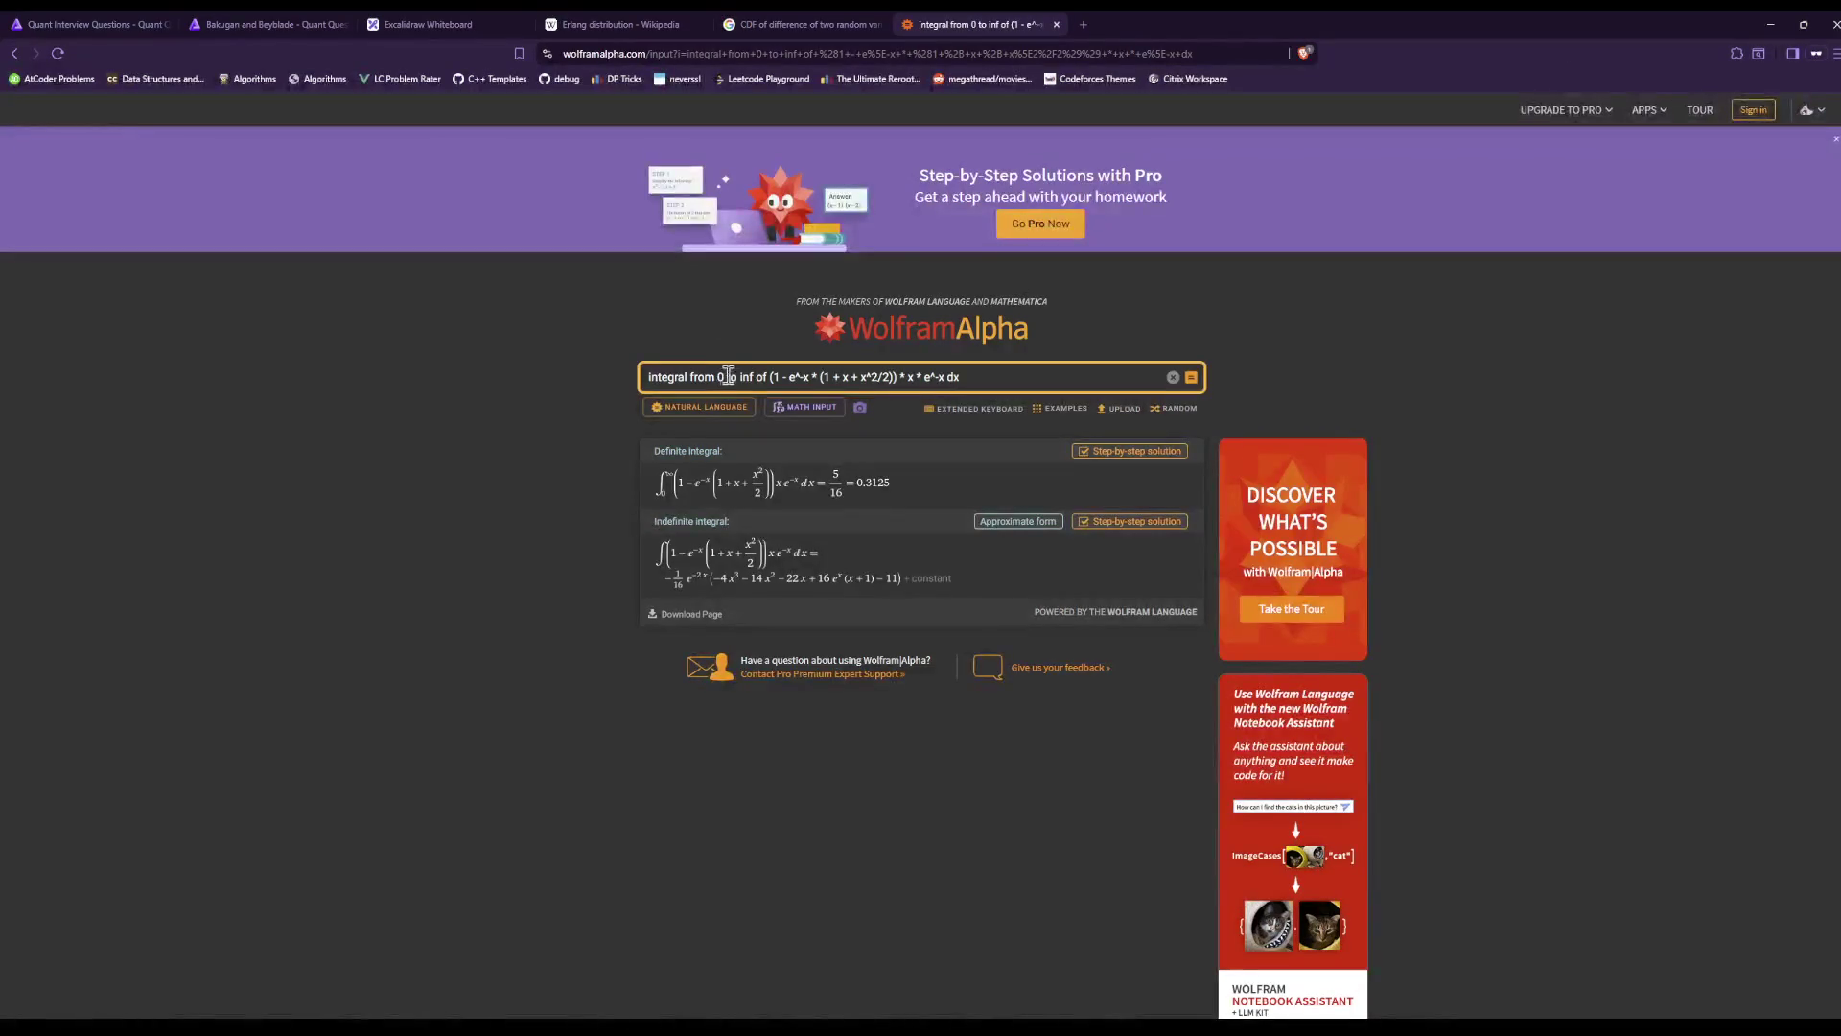
pyautogui.press('BackSpace')
pyautogui.write('-inf')
pyautogui.press('Return')
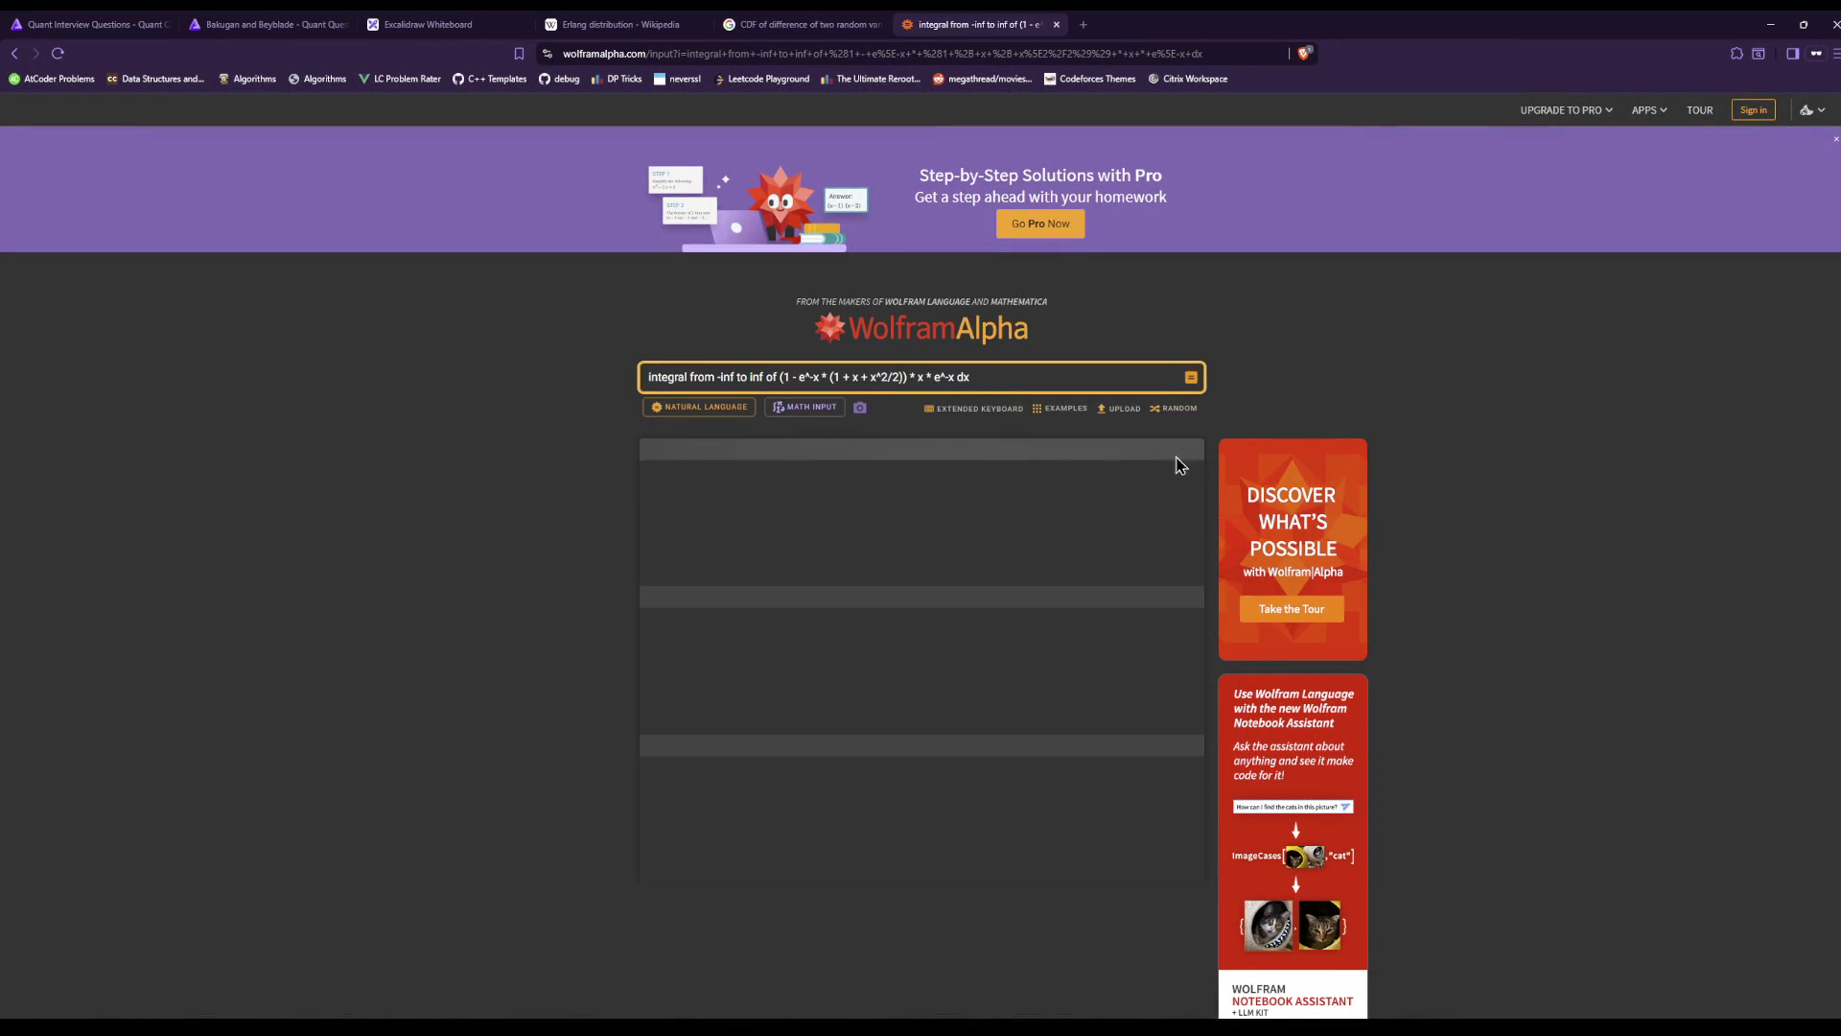
pyautogui.click(829, 23)
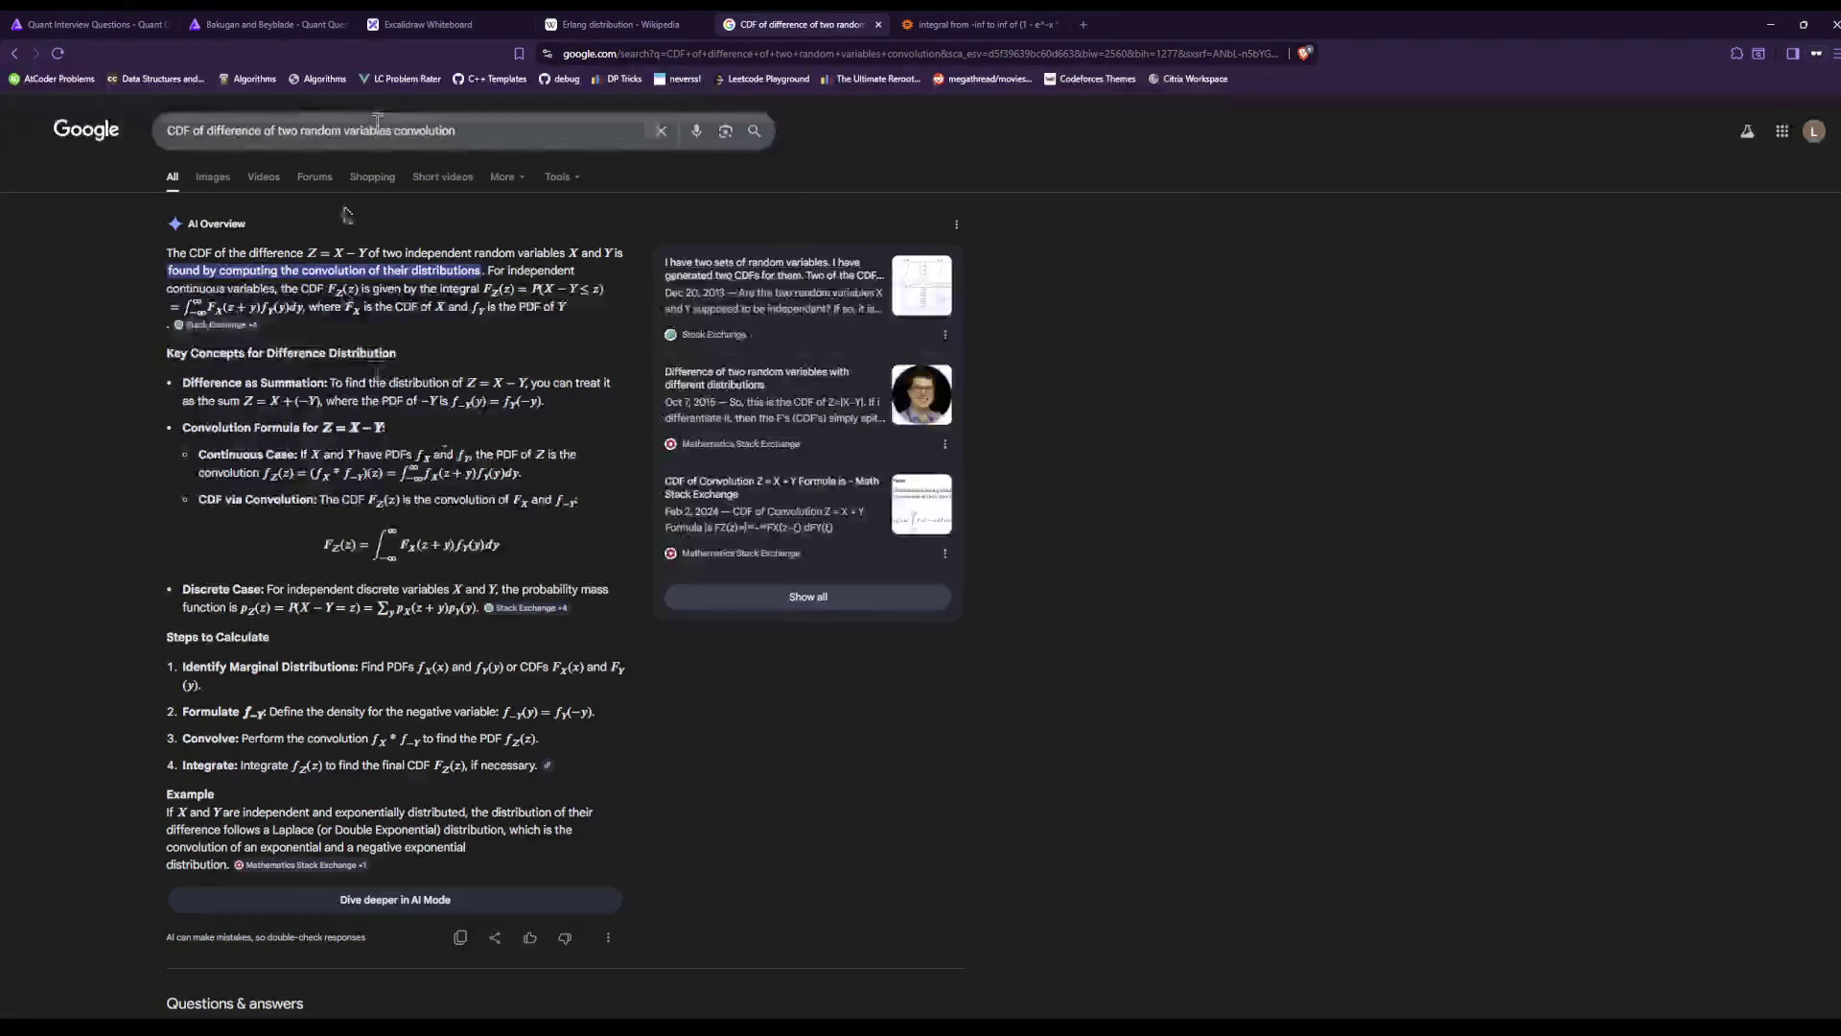
pyautogui.click(595, 25)
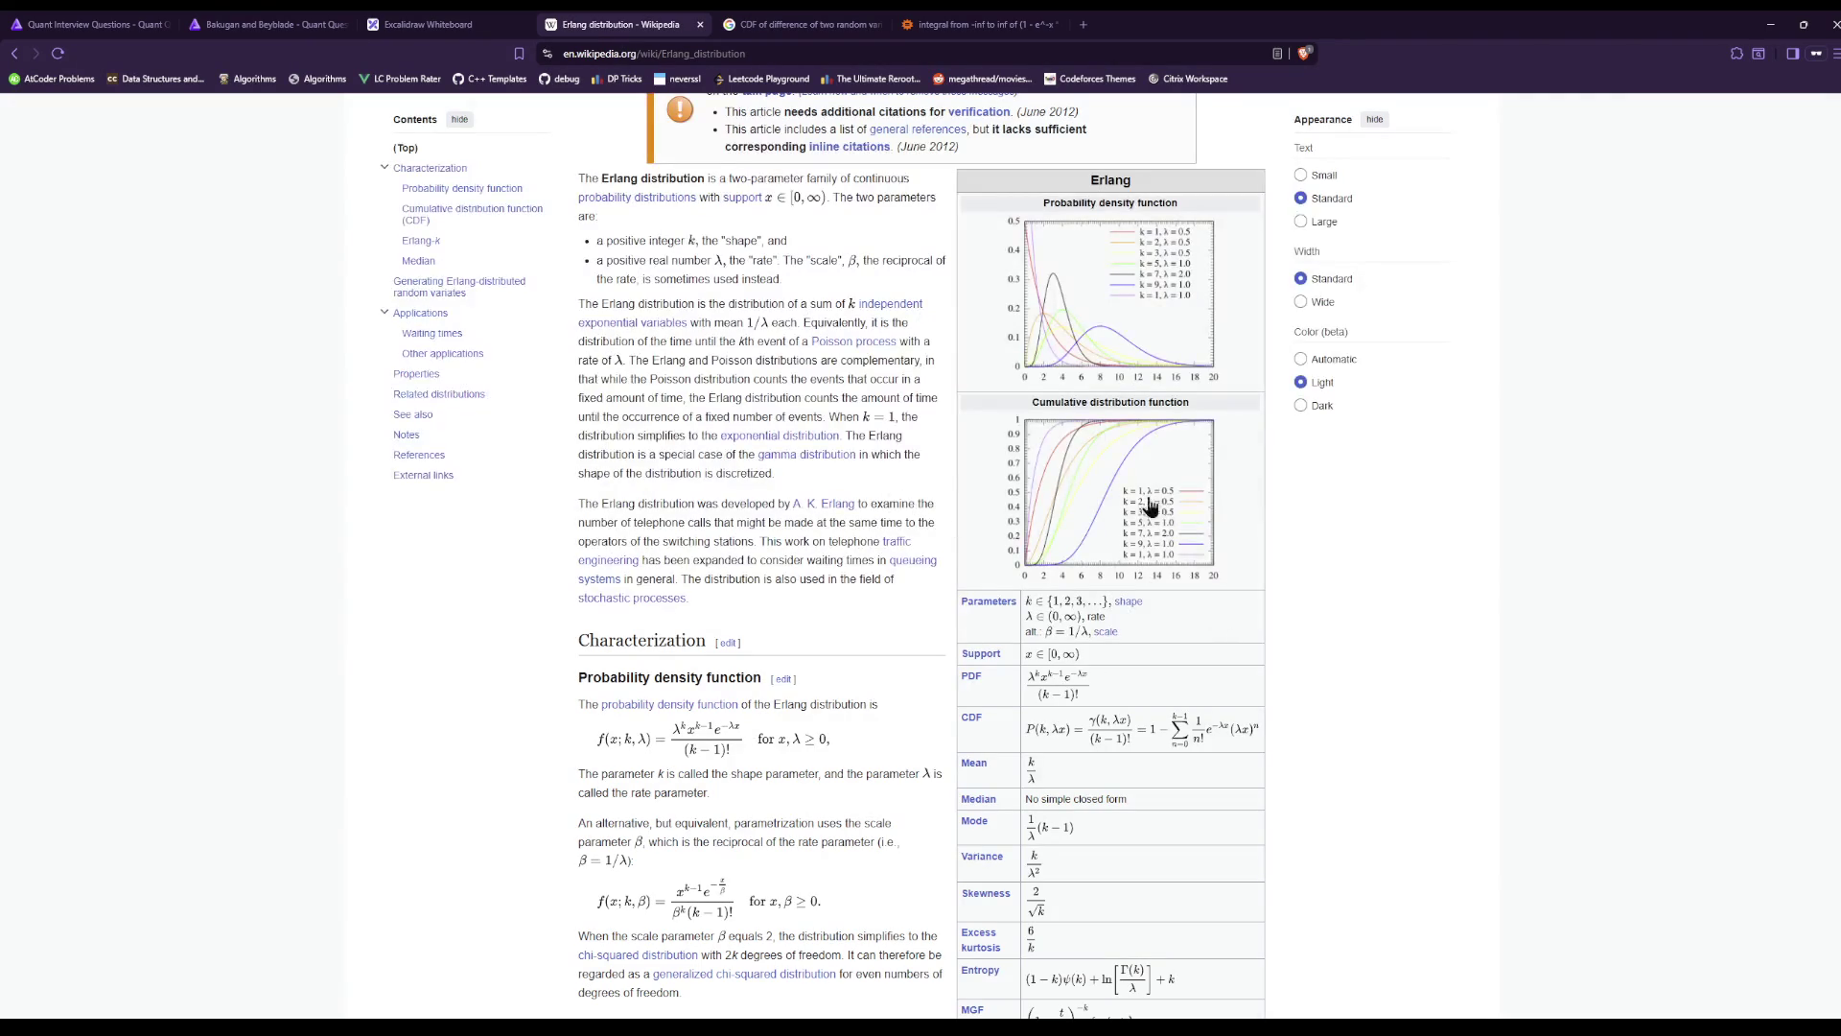
pyautogui.click(429, 24)
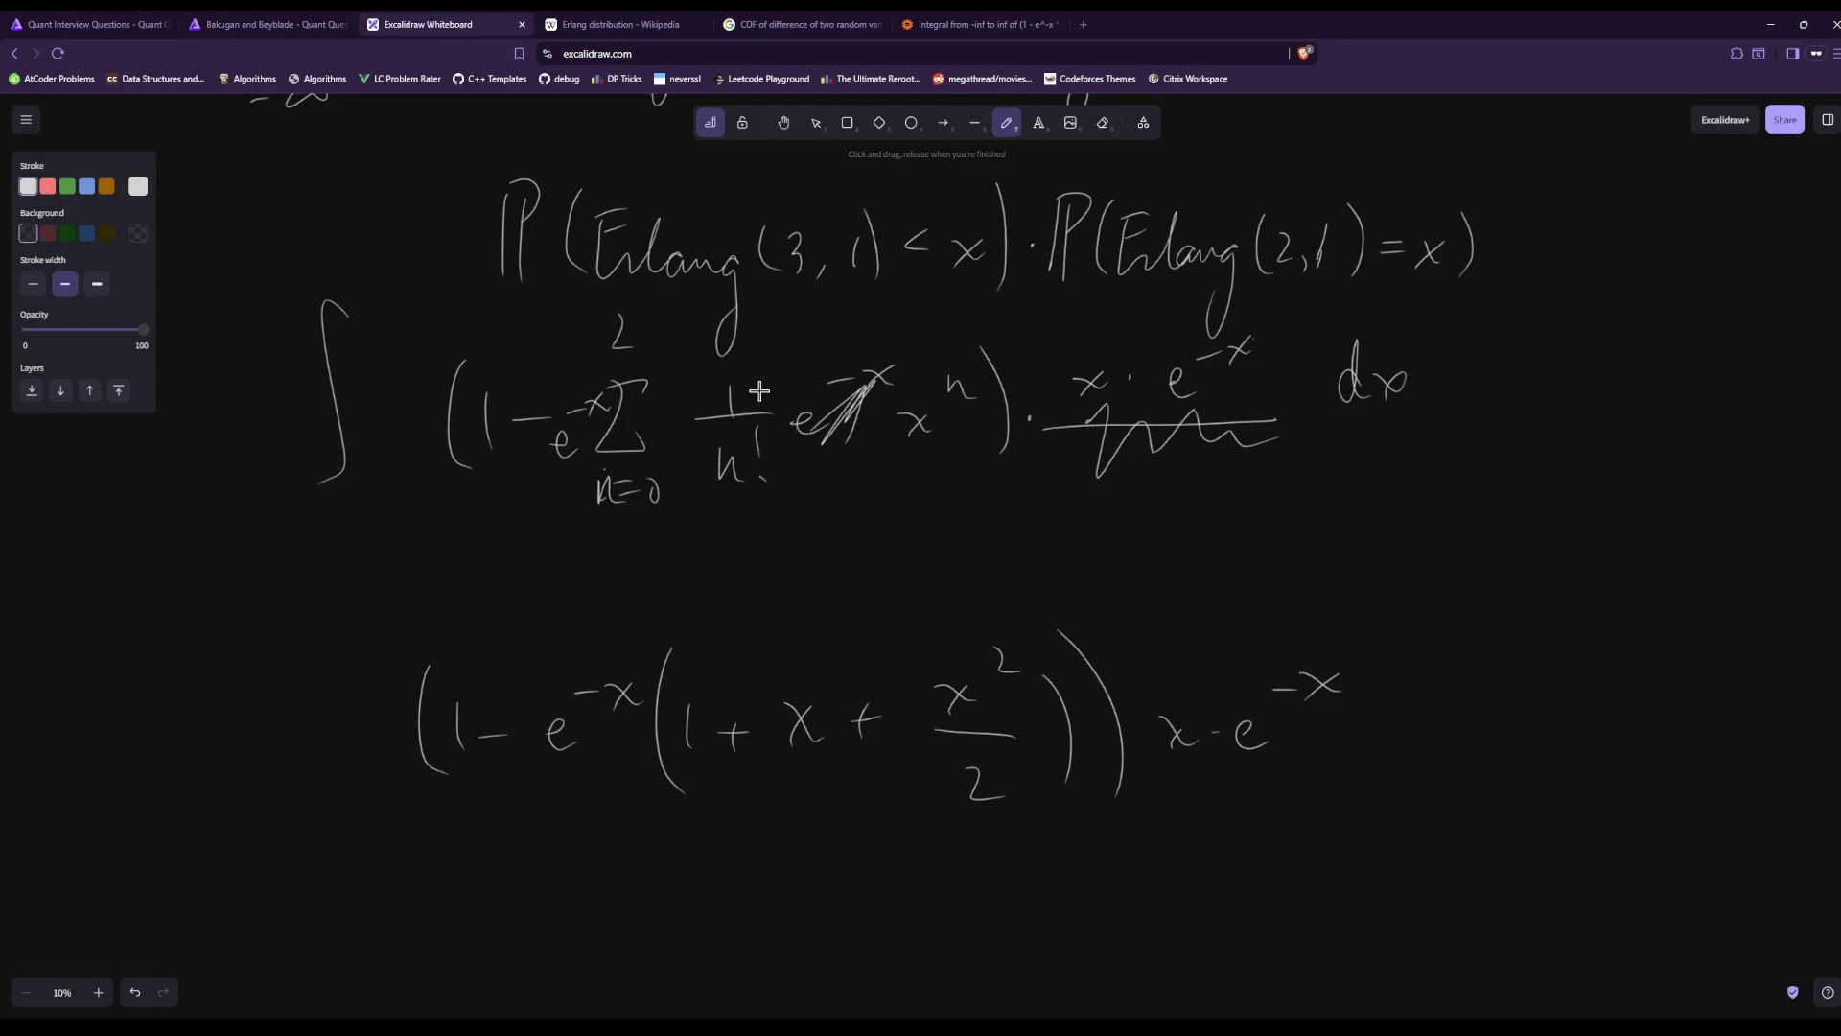
# Reveal the Bakugan and Beyblade hint and scroll down to the yellow explanation.
pyautogui.click(242, 22)
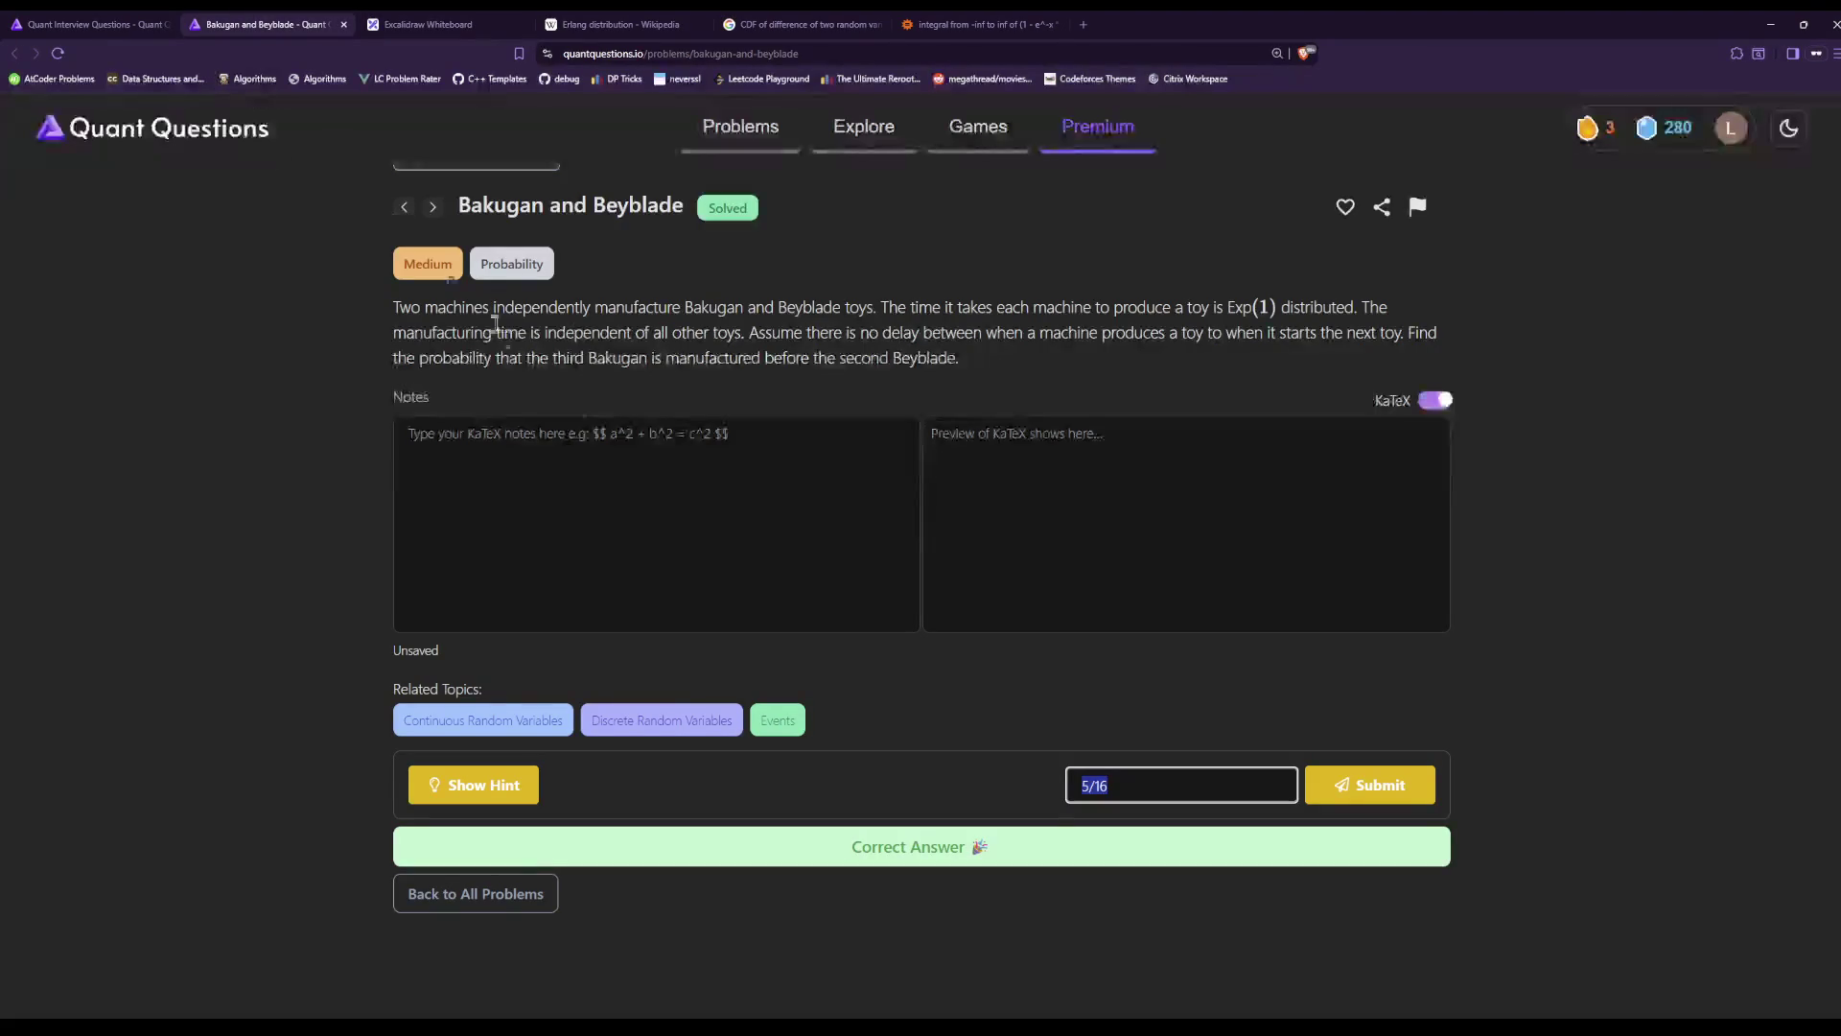
pyautogui.click(505, 799)
pyautogui.scroll(-1, 849, 832)
pyautogui.moveTo(684, 879); pyautogui.dragTo(401, 853)
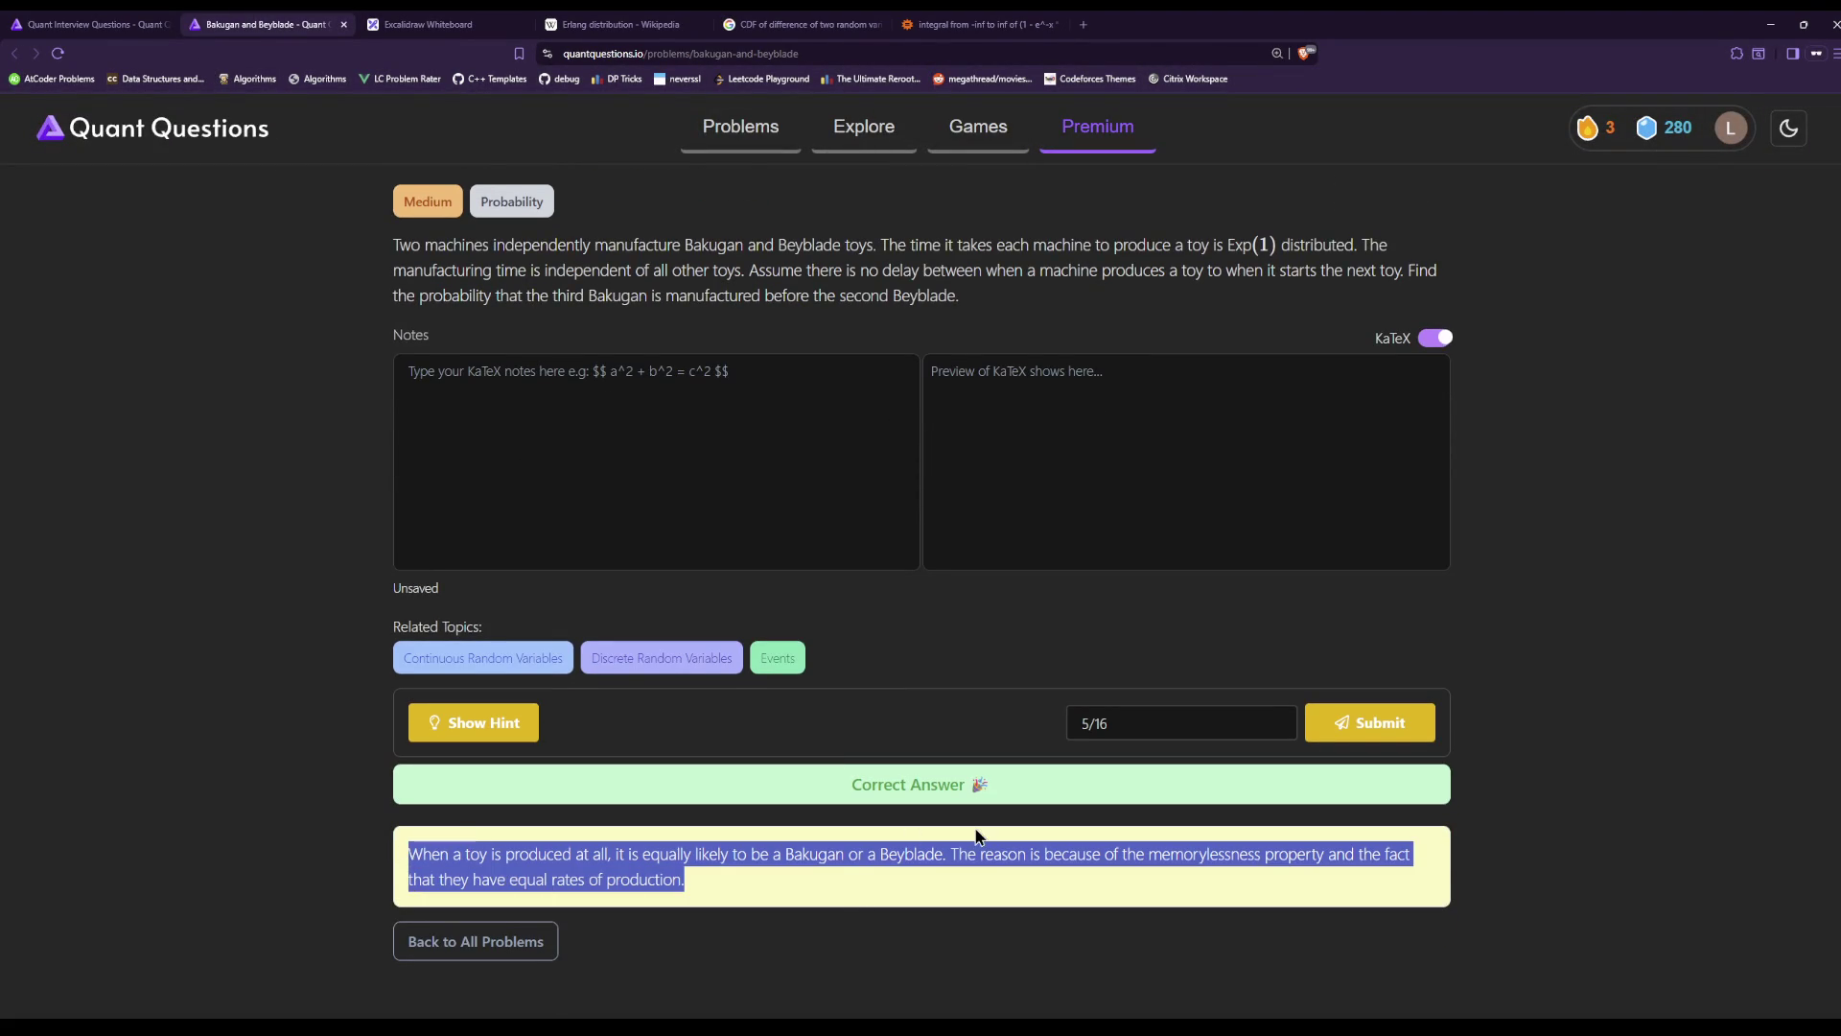
pyautogui.click(976, 861)
pyautogui.moveTo(685, 880)
pyautogui.mouseDown()
pyautogui.moveTo(359, 874)
pyautogui.moveTo(601, 836)
pyautogui.mouseUp()
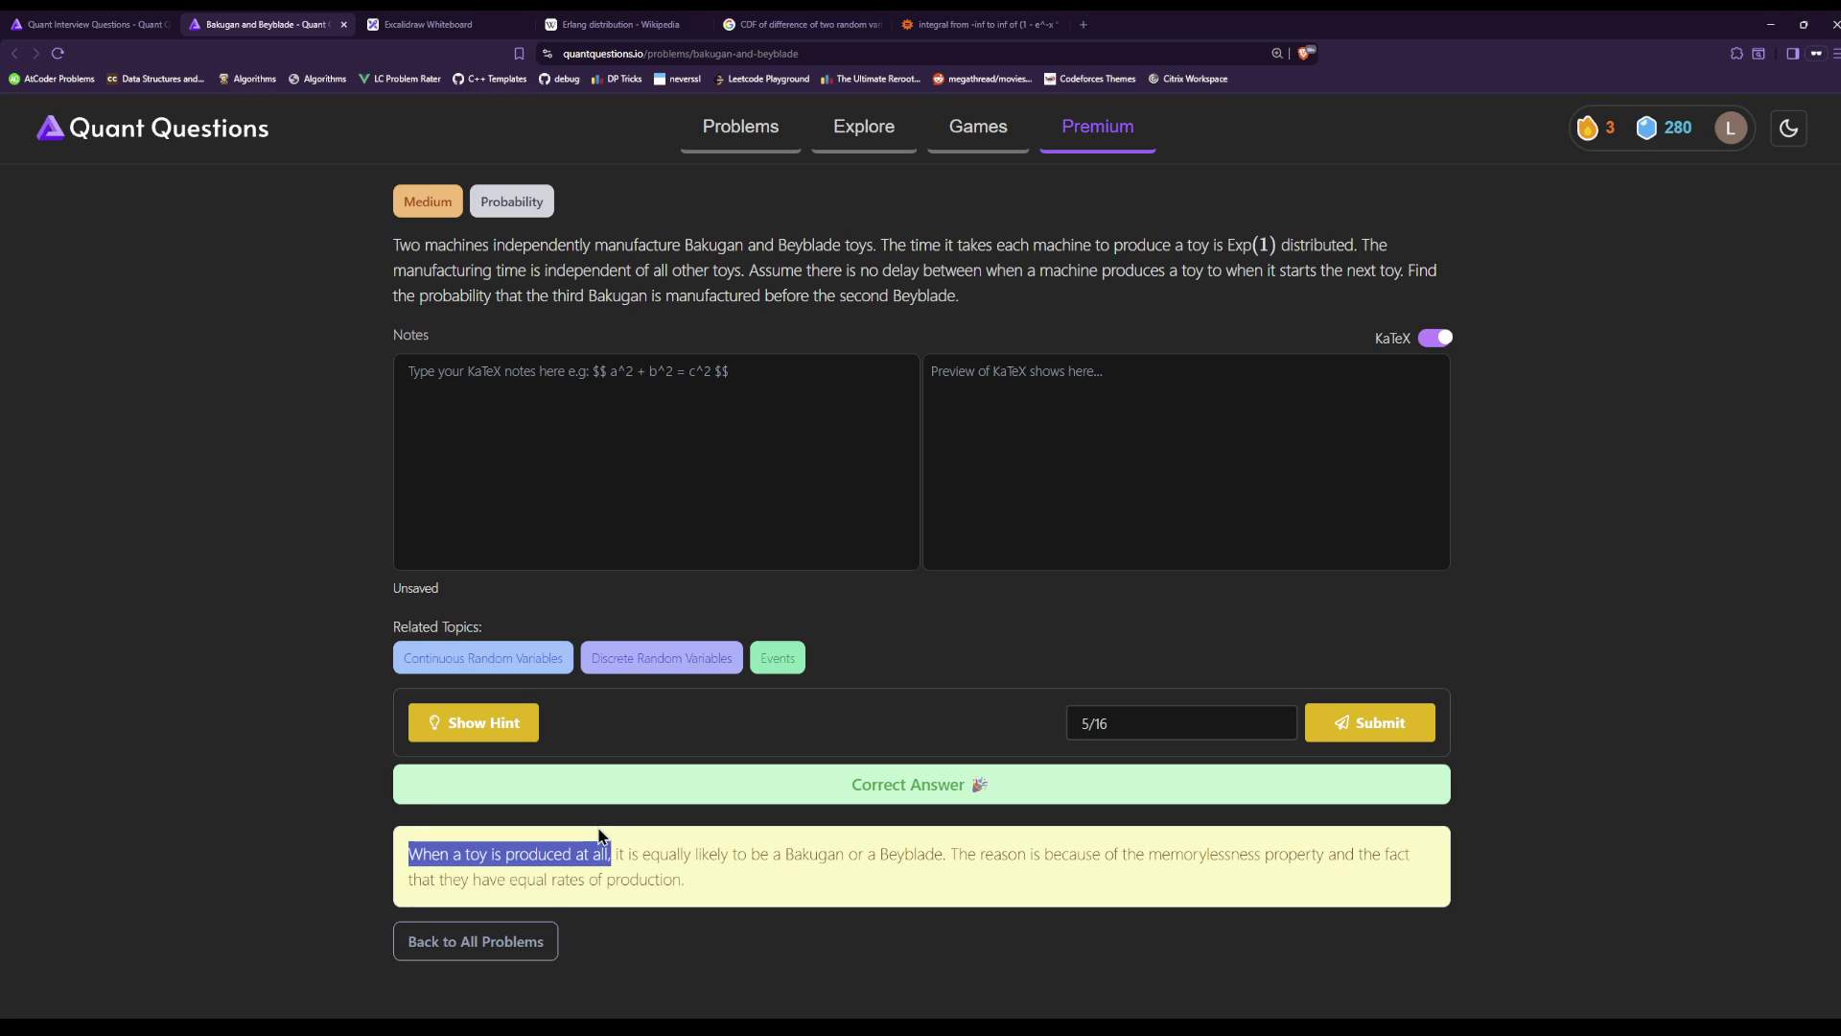
# Reread the sentences about equal production rates and Bakugan or Beyblade being equally likely.
pyautogui.moveTo(855, 871); pyautogui.dragTo(384, 854)
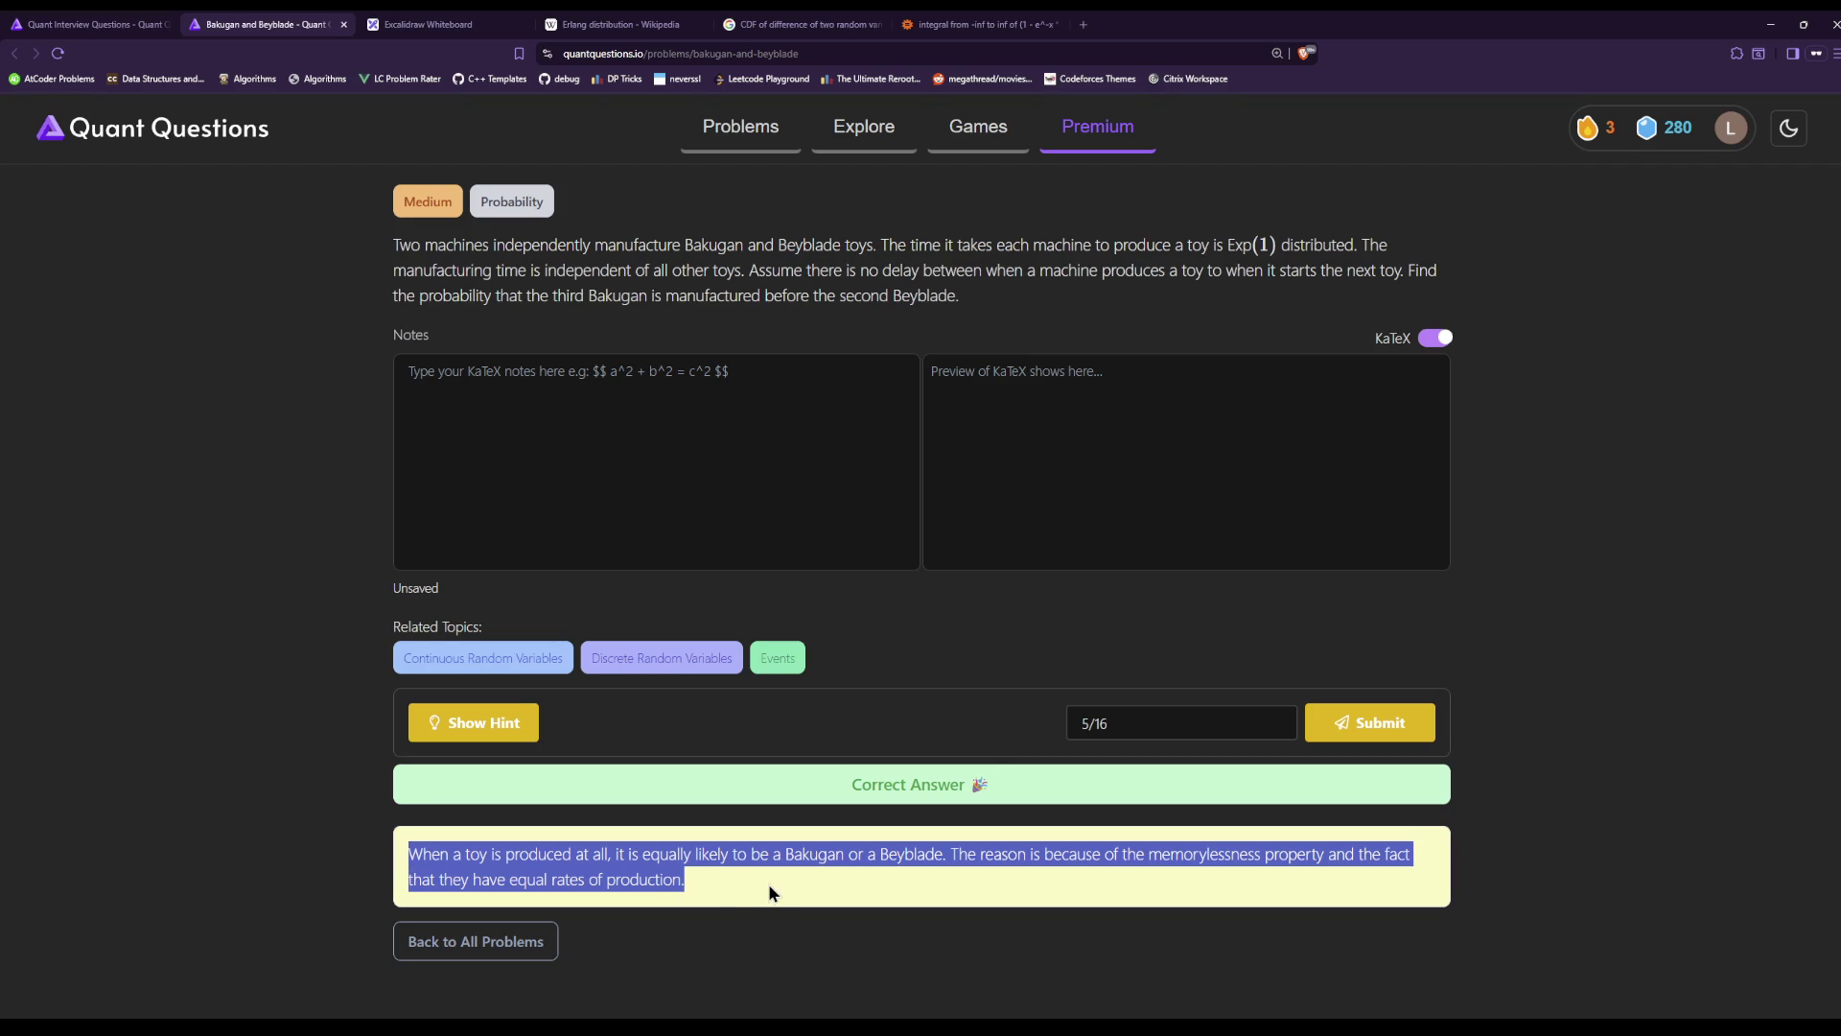
pyautogui.click(872, 878)
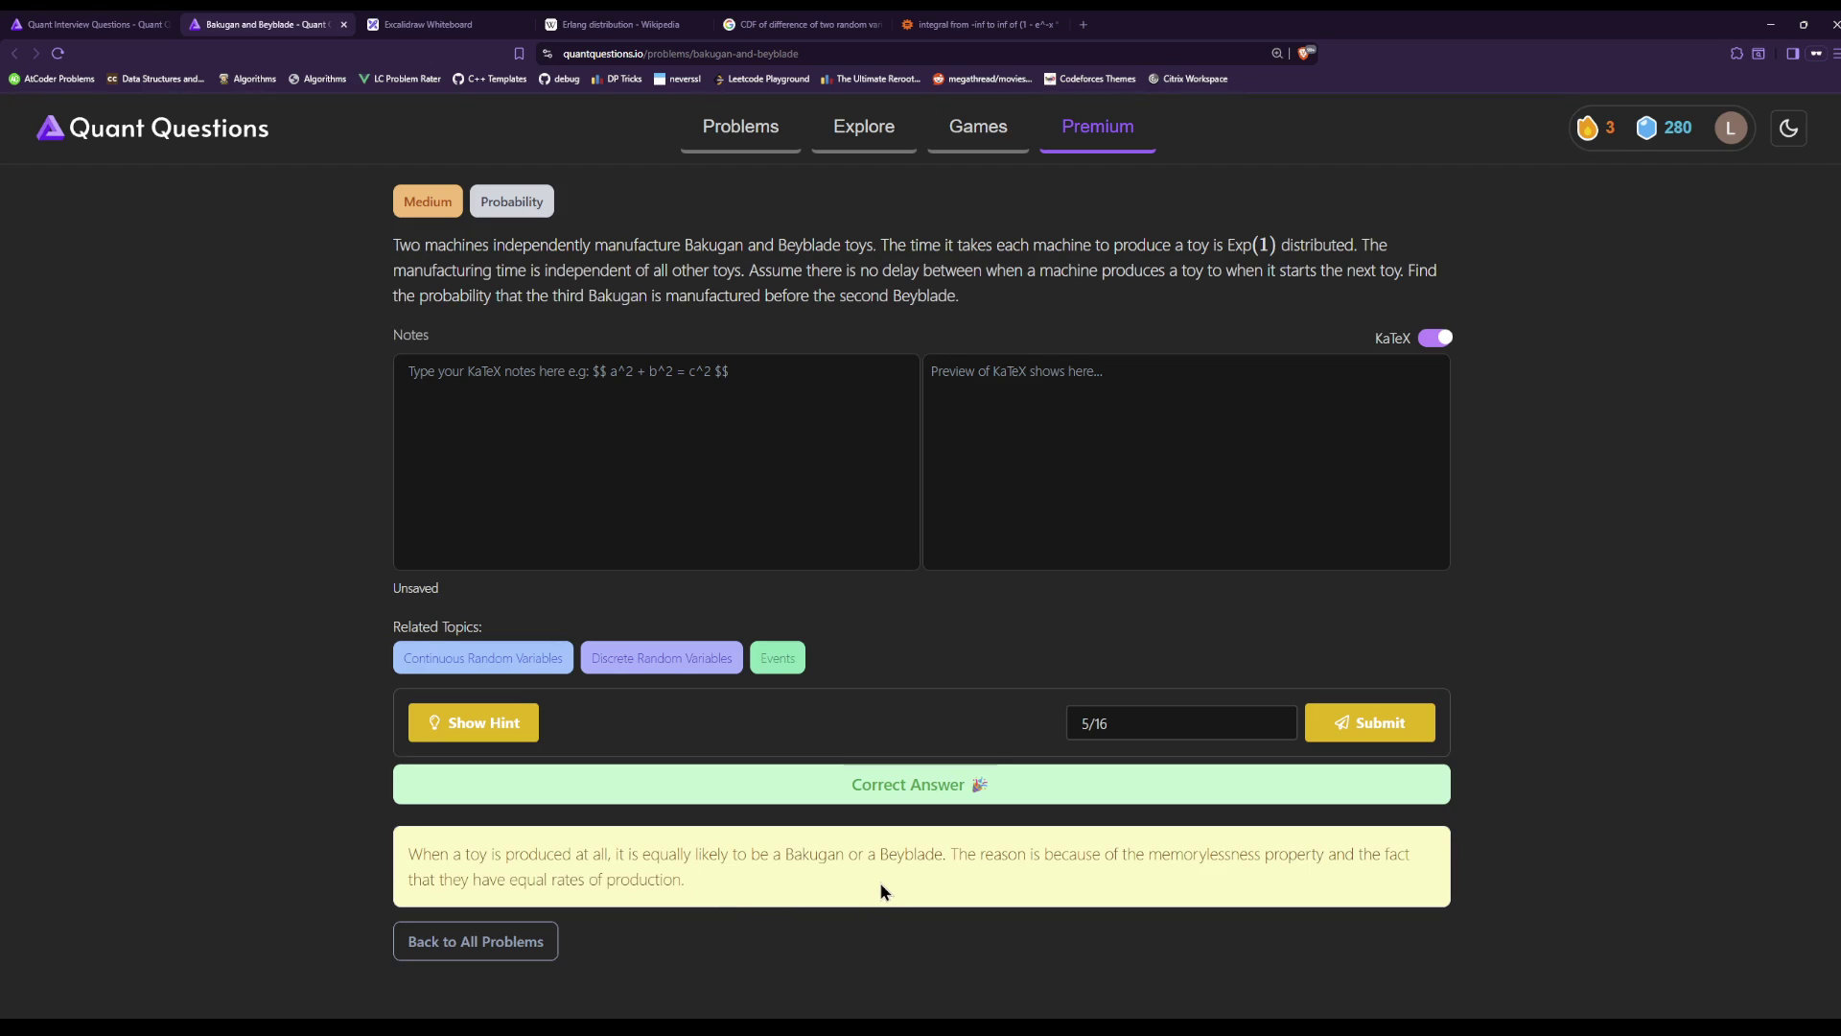
pyautogui.moveTo(883, 884)
pyautogui.mouseDown()
pyautogui.moveTo(446, 875)
pyautogui.moveTo(424, 858)
pyautogui.mouseUp()
pyautogui.moveTo(687, 879)
pyautogui.mouseDown()
pyautogui.moveTo(478, 878)
pyautogui.moveTo(502, 879)
pyautogui.mouseUp()
pyautogui.click(783, 874)
pyautogui.moveTo(950, 853); pyautogui.dragTo(385, 863)
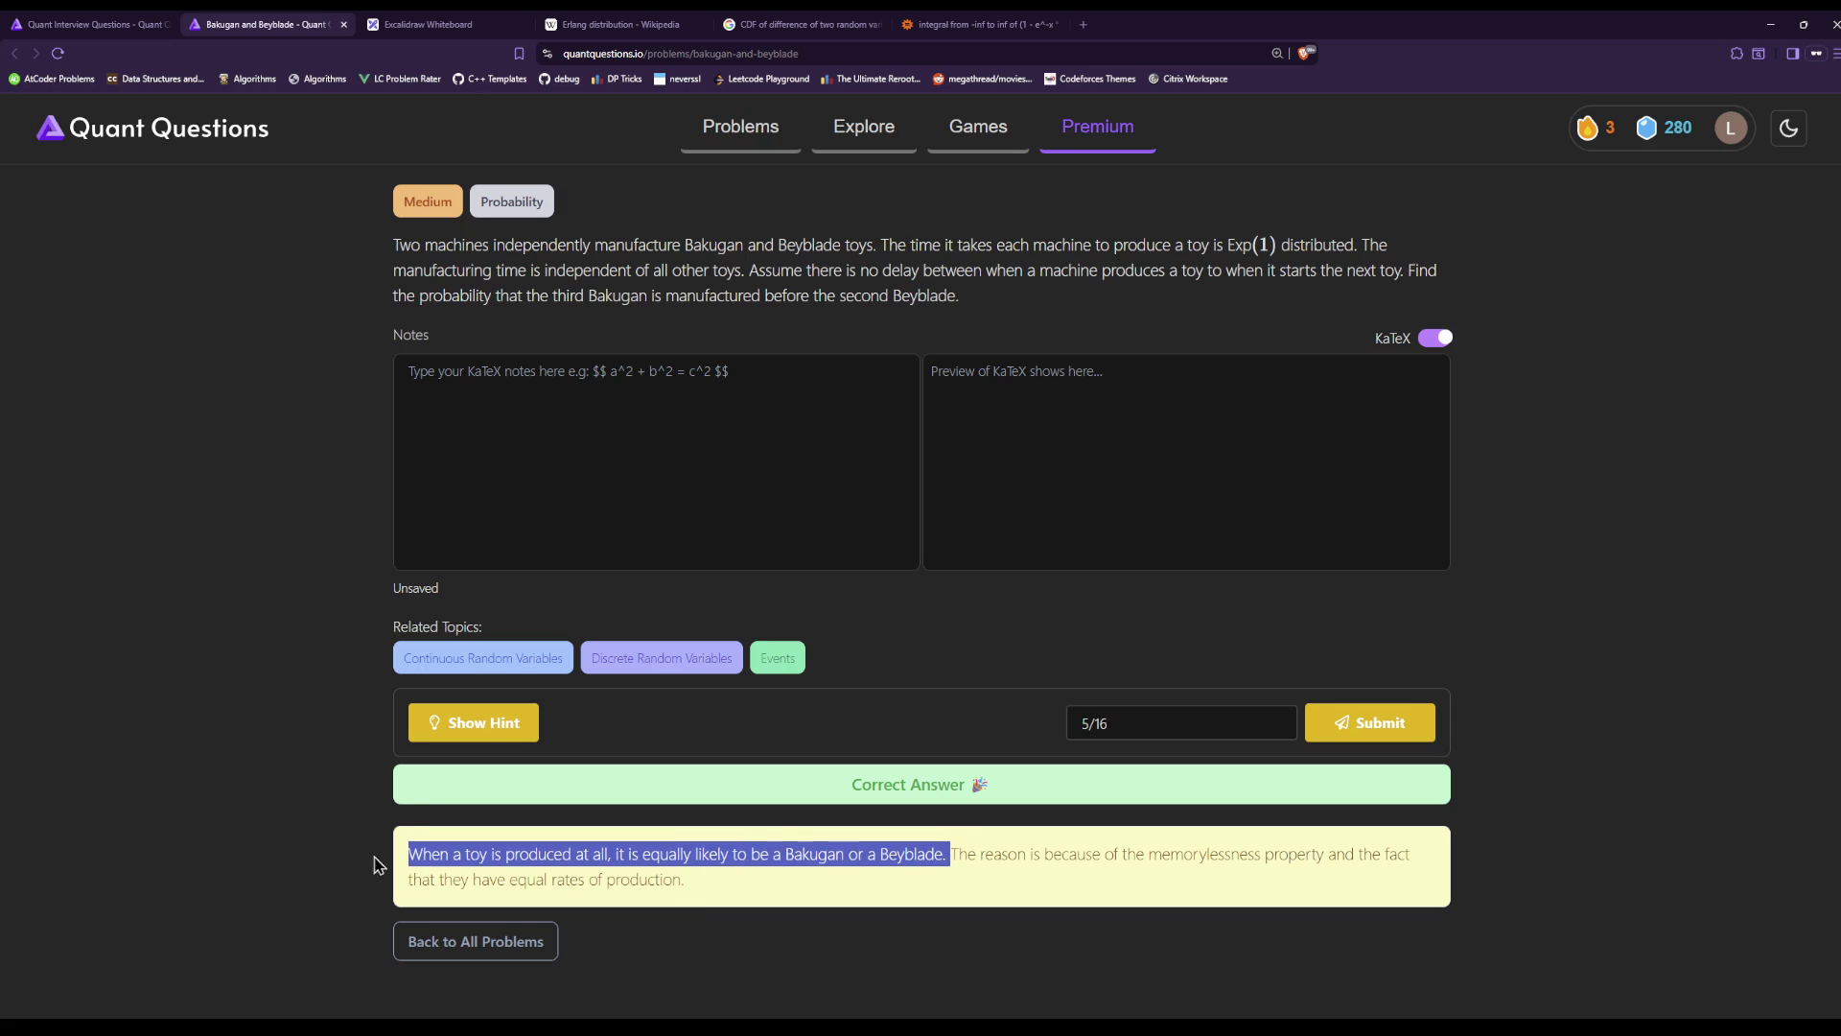
pyautogui.click(725, 873)
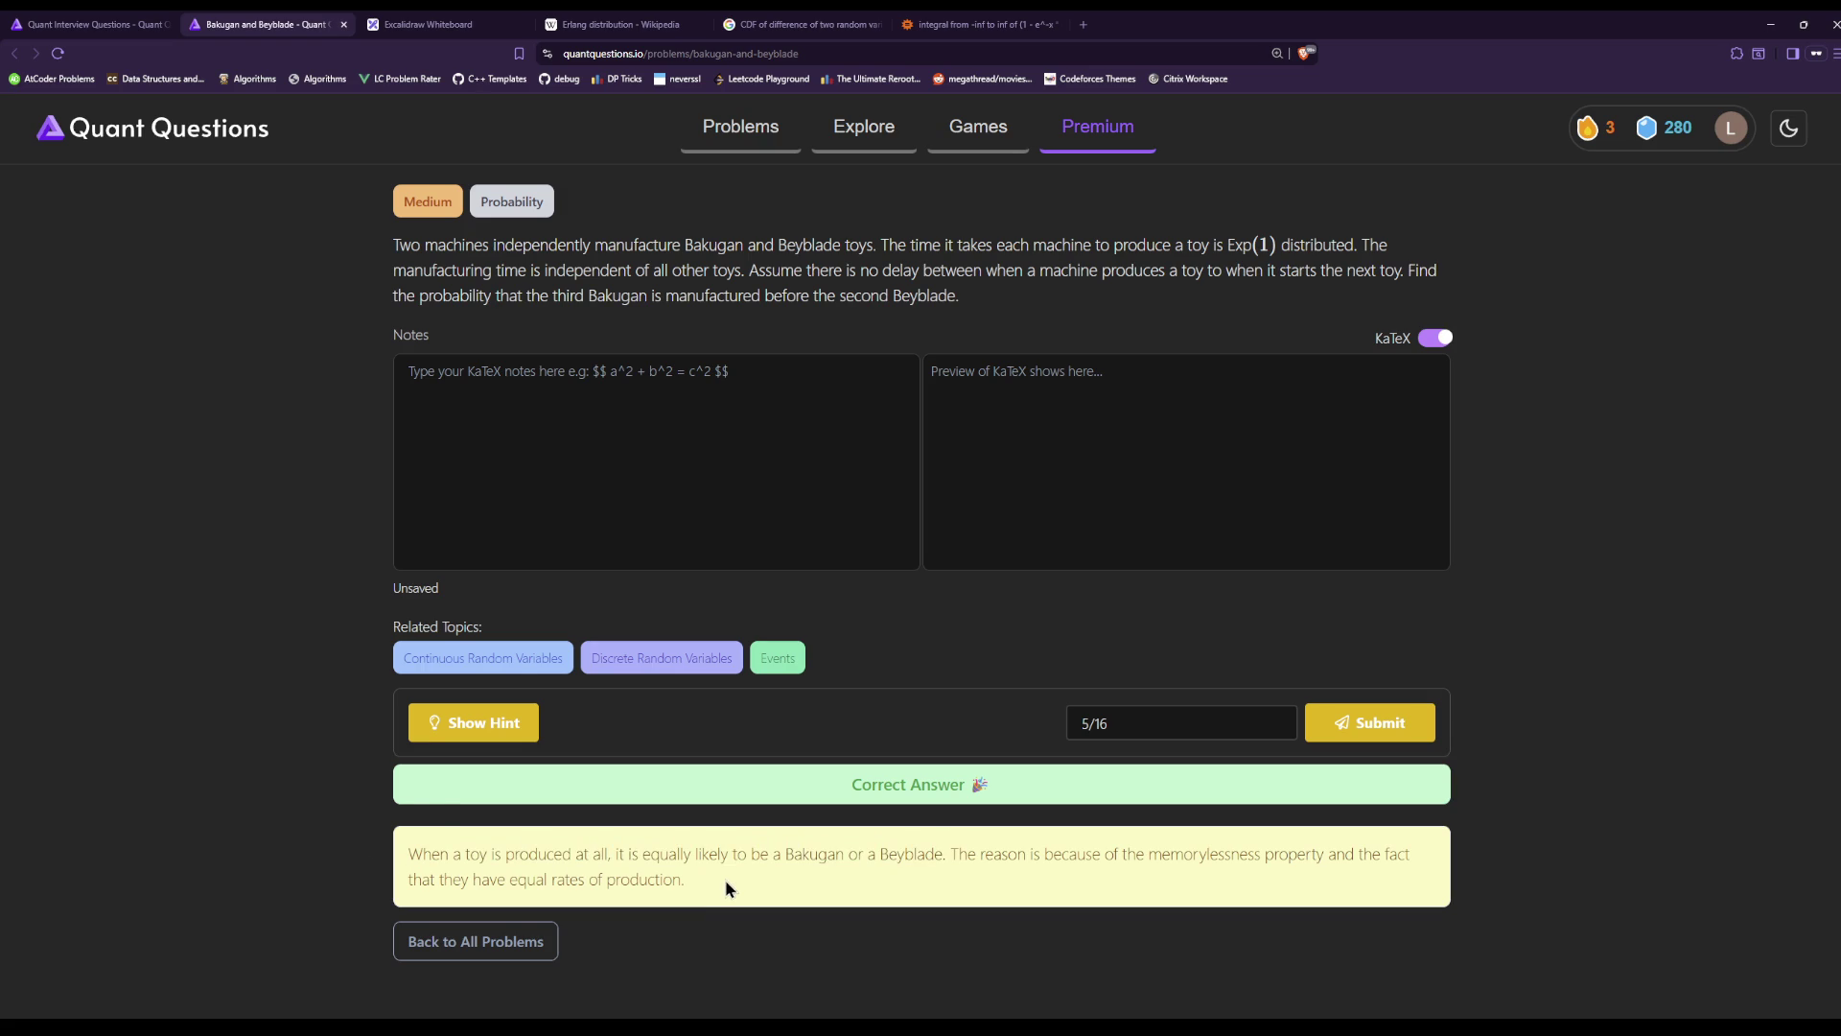
pyautogui.click(621, 21)
pyautogui.click(460, 24)
pyautogui.scroll(-5, 761, 645)
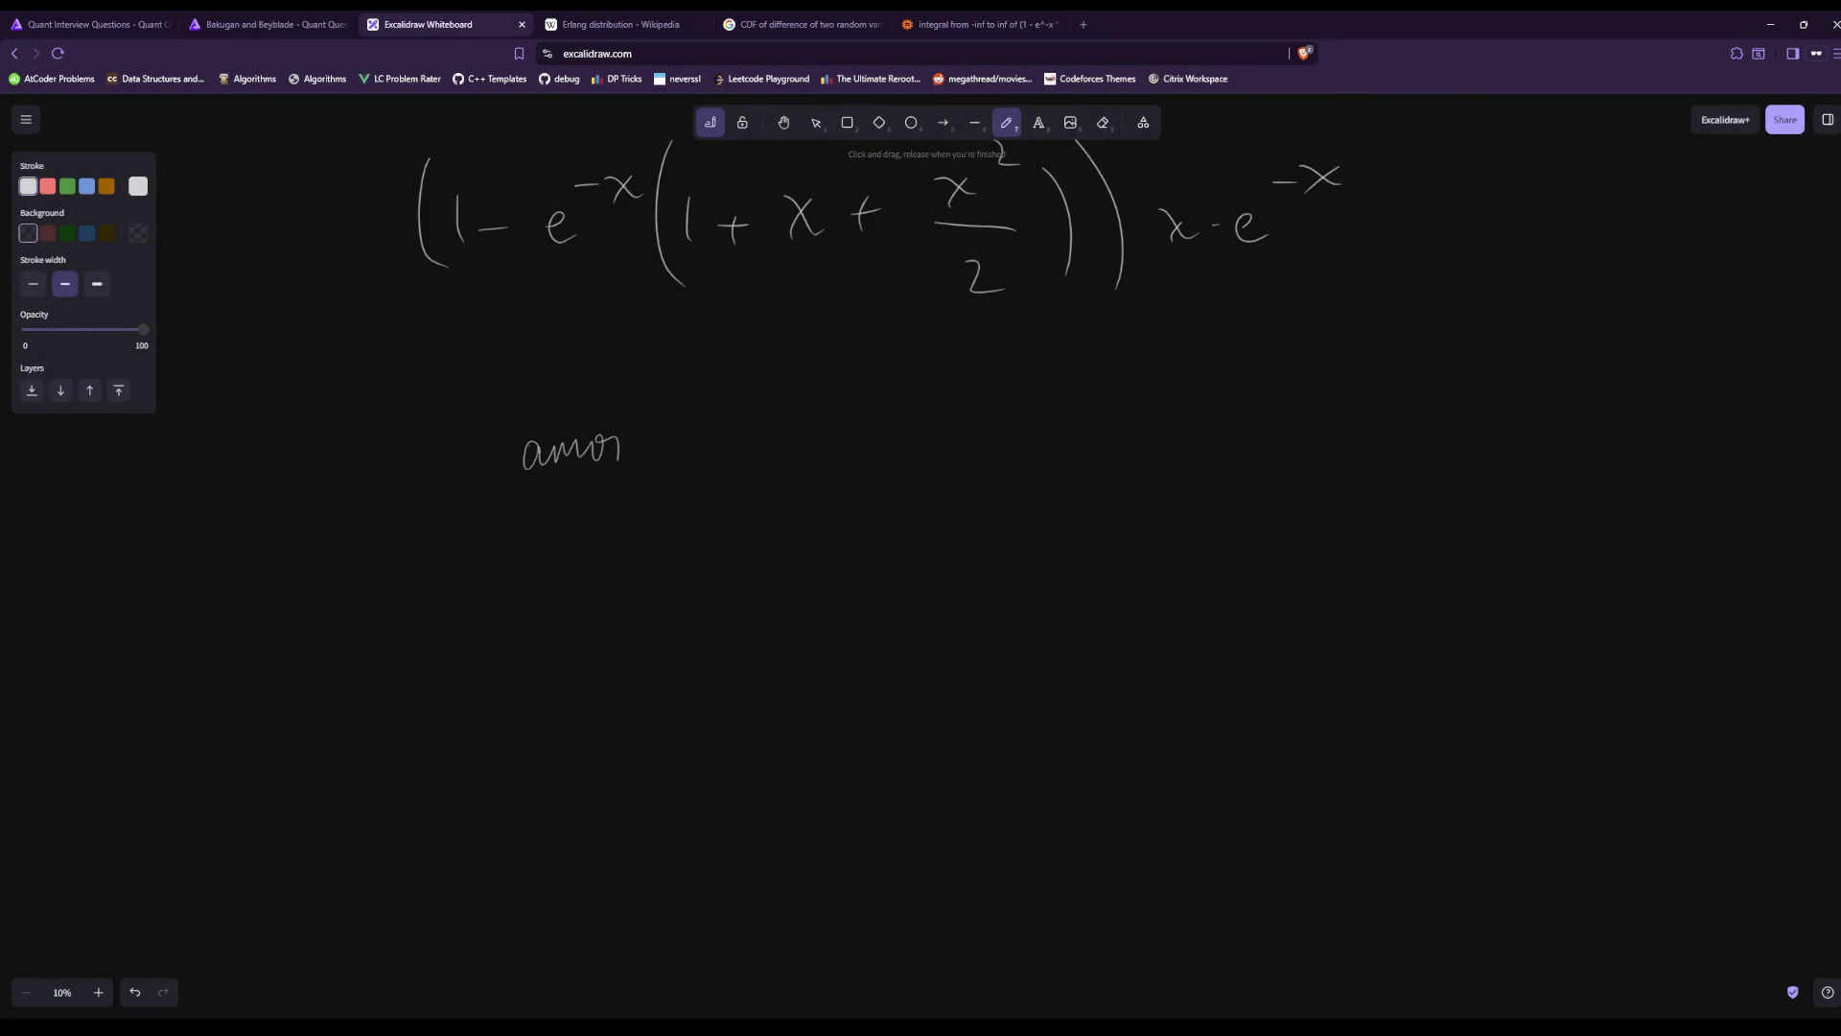
# Handwrite 'amongst first 4 produced, at most 1 toy' on the whiteboard.
pyautogui.moveTo(662, 443)
pyautogui.mouseDown()
pyautogui.moveTo(757, 411)
pyautogui.moveTo(803, 470)
pyautogui.moveTo(849, 439)
pyautogui.moveTo(870, 449)
pyautogui.mouseUp()
pyautogui.moveTo(968, 400); pyautogui.dragTo(990, 427)
pyautogui.moveTo(983, 391)
pyautogui.mouseDown()
pyautogui.moveTo(983, 452)
pyautogui.moveTo(1044, 499)
pyautogui.mouseUp()
pyautogui.moveTo(1039, 436); pyautogui.dragTo(1041, 451)
pyautogui.moveTo(1132, 395)
pyautogui.mouseDown()
pyautogui.moveTo(1268, 449)
pyautogui.moveTo(1390, 430)
pyautogui.moveTo(1398, 472)
pyautogui.mouseUp()
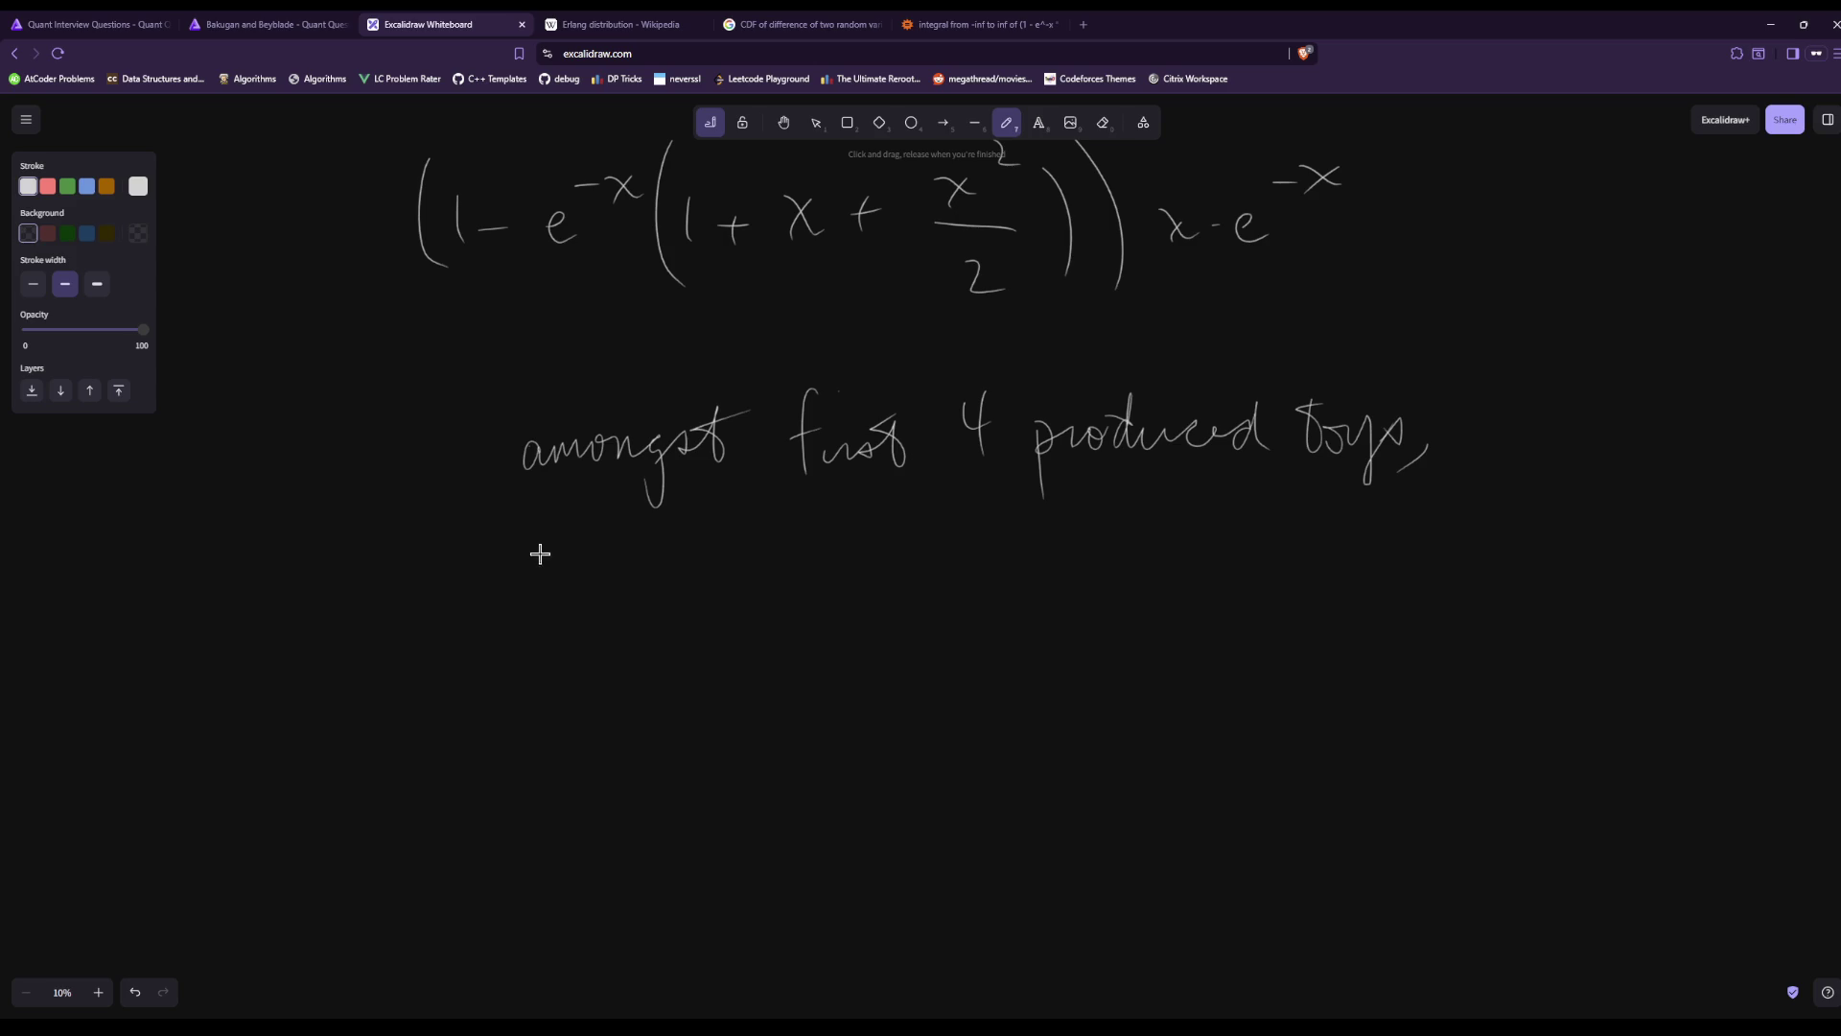
pyautogui.moveTo(701, 556); pyautogui.dragTo(754, 533)
pyautogui.moveTo(866, 561); pyautogui.dragTo(901, 574)
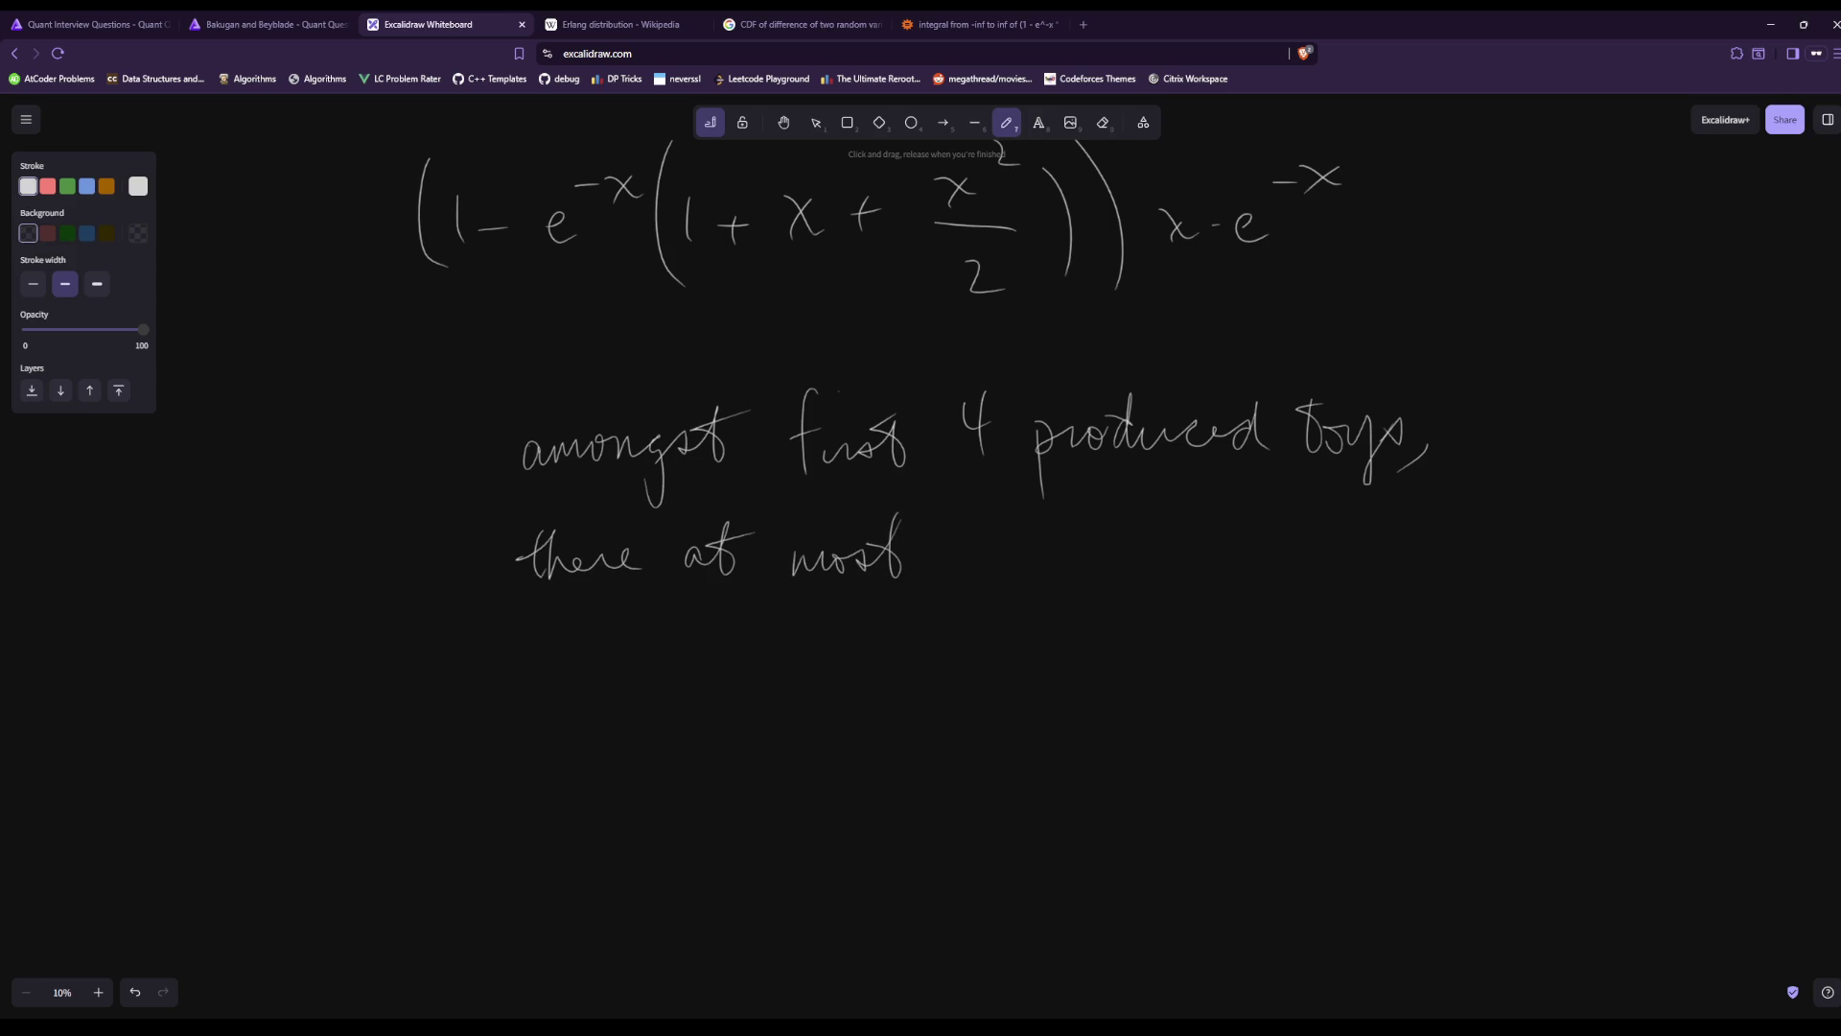
pyautogui.moveTo(974, 525)
pyautogui.mouseDown()
pyautogui.moveTo(978, 581)
pyautogui.moveTo(1053, 571)
pyautogui.mouseUp()
pyautogui.moveTo(1019, 545)
pyautogui.mouseDown()
pyautogui.moveTo(1053, 540)
pyautogui.moveTo(1120, 587)
pyautogui.moveTo(1276, 542)
pyautogui.moveTo(1360, 569)
pyautogui.moveTo(1398, 523)
pyautogui.moveTo(1429, 570)
pyautogui.mouseUp()
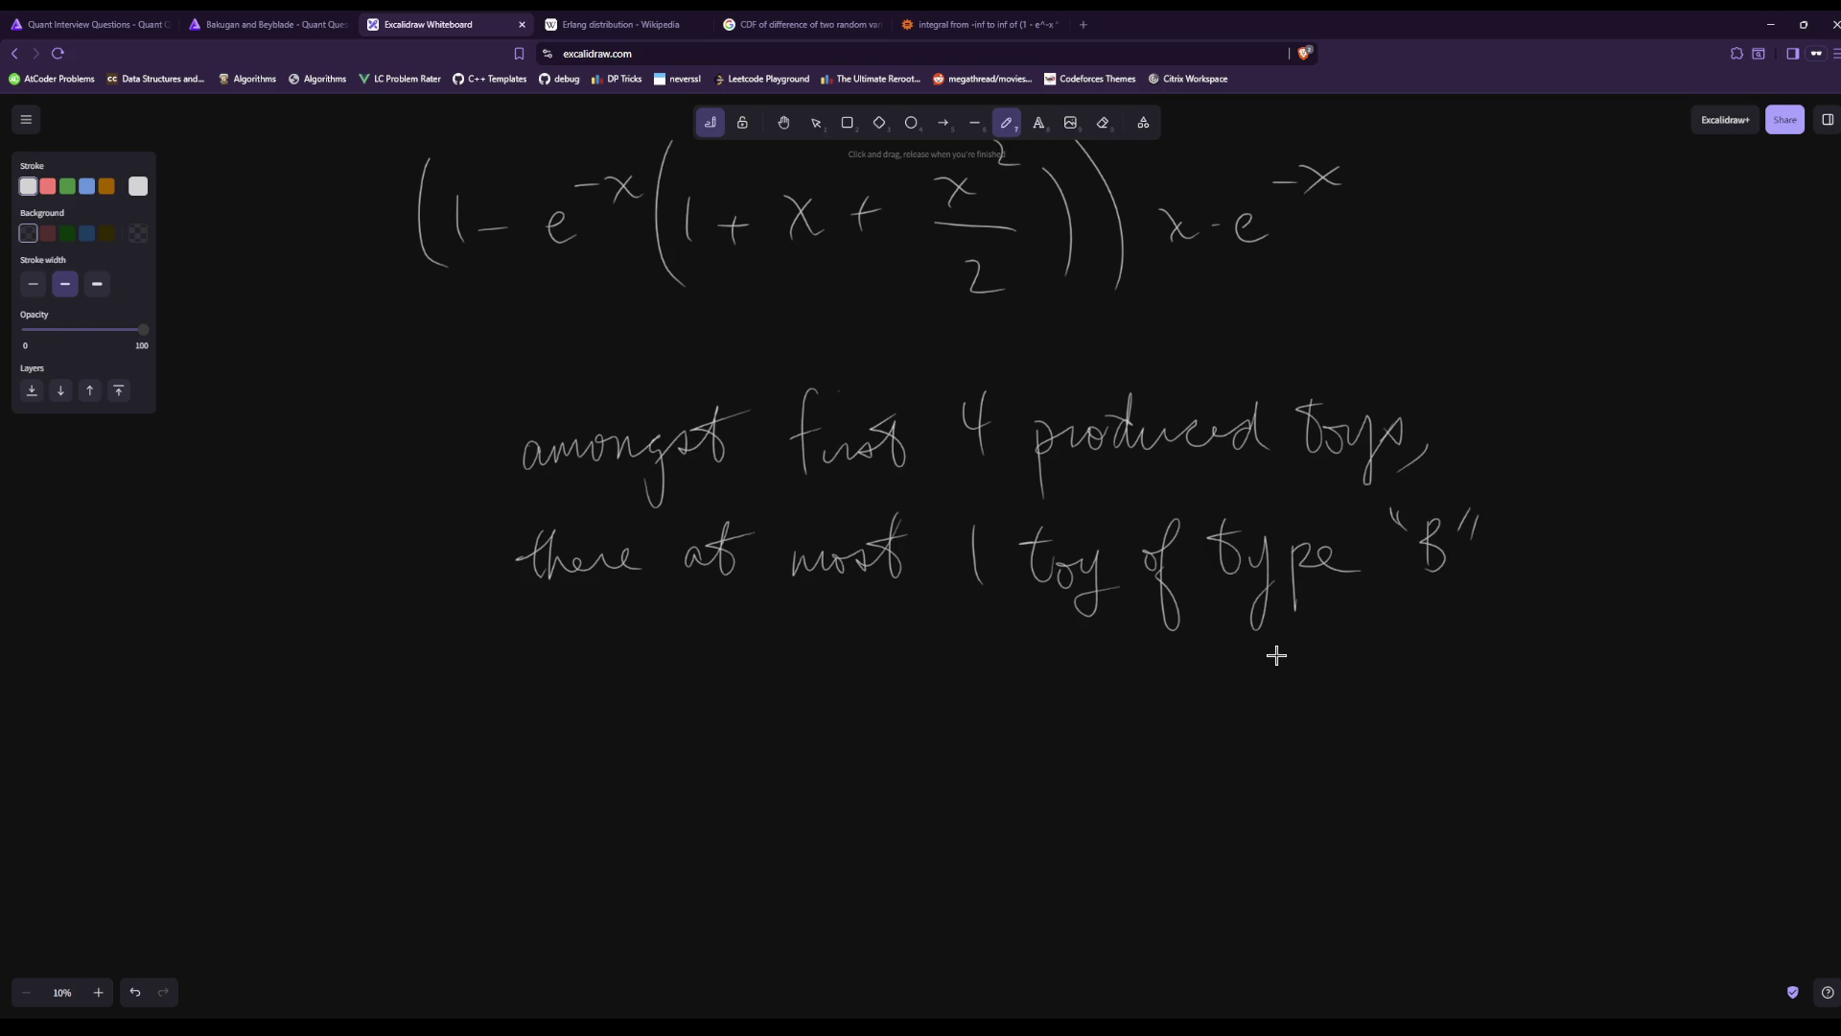
# Draw a fraction line over 2⁴ and a row of four blank dashes beside it.
pyautogui.moveTo(585, 778); pyautogui.dragTo(977, 763)
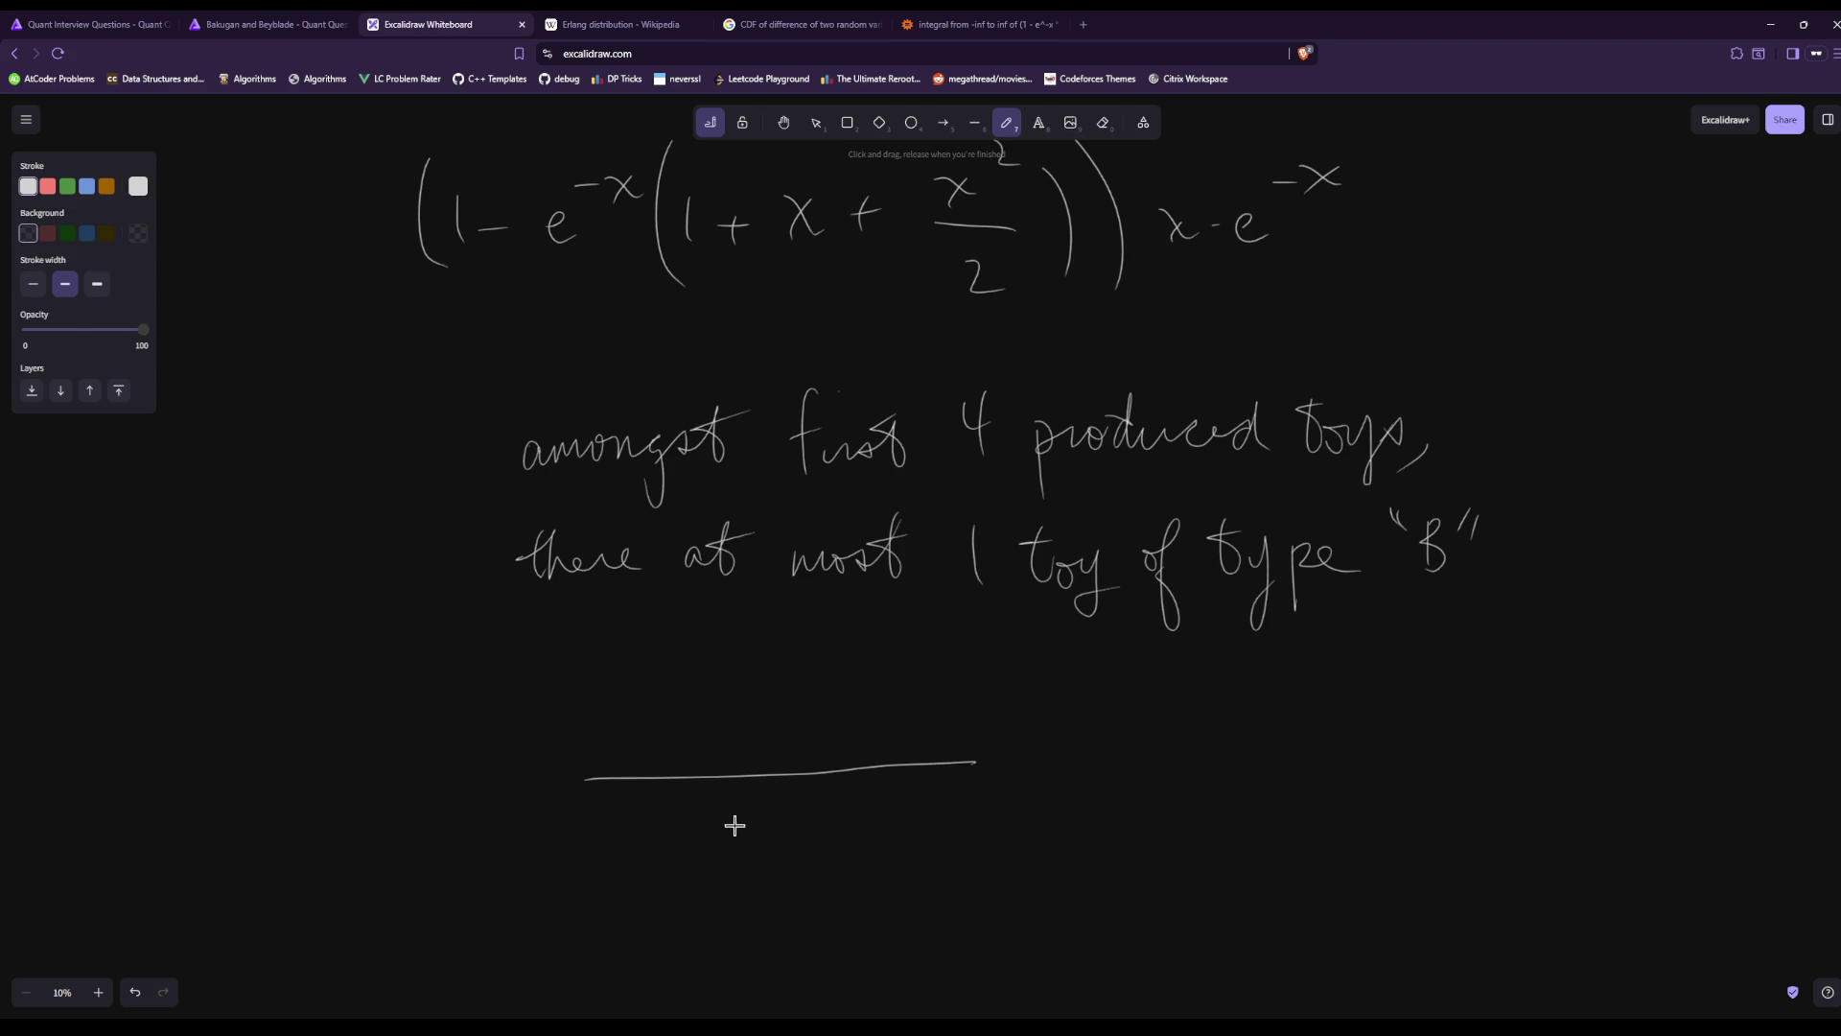
pyautogui.moveTo(743, 848); pyautogui.dragTo(765, 870)
pyautogui.moveTo(775, 799)
pyautogui.mouseDown()
pyautogui.moveTo(767, 822)
pyautogui.moveTo(786, 820)
pyautogui.mouseUp()
pyautogui.moveTo(782, 801); pyautogui.dragTo(782, 831)
pyautogui.moveTo(1048, 814); pyautogui.dragTo(1271, 830)
pyautogui.moveTo(1358, 829); pyautogui.dragTo(1529, 832)
pyautogui.moveTo(1596, 835); pyautogui.dragTo(1624, 835)
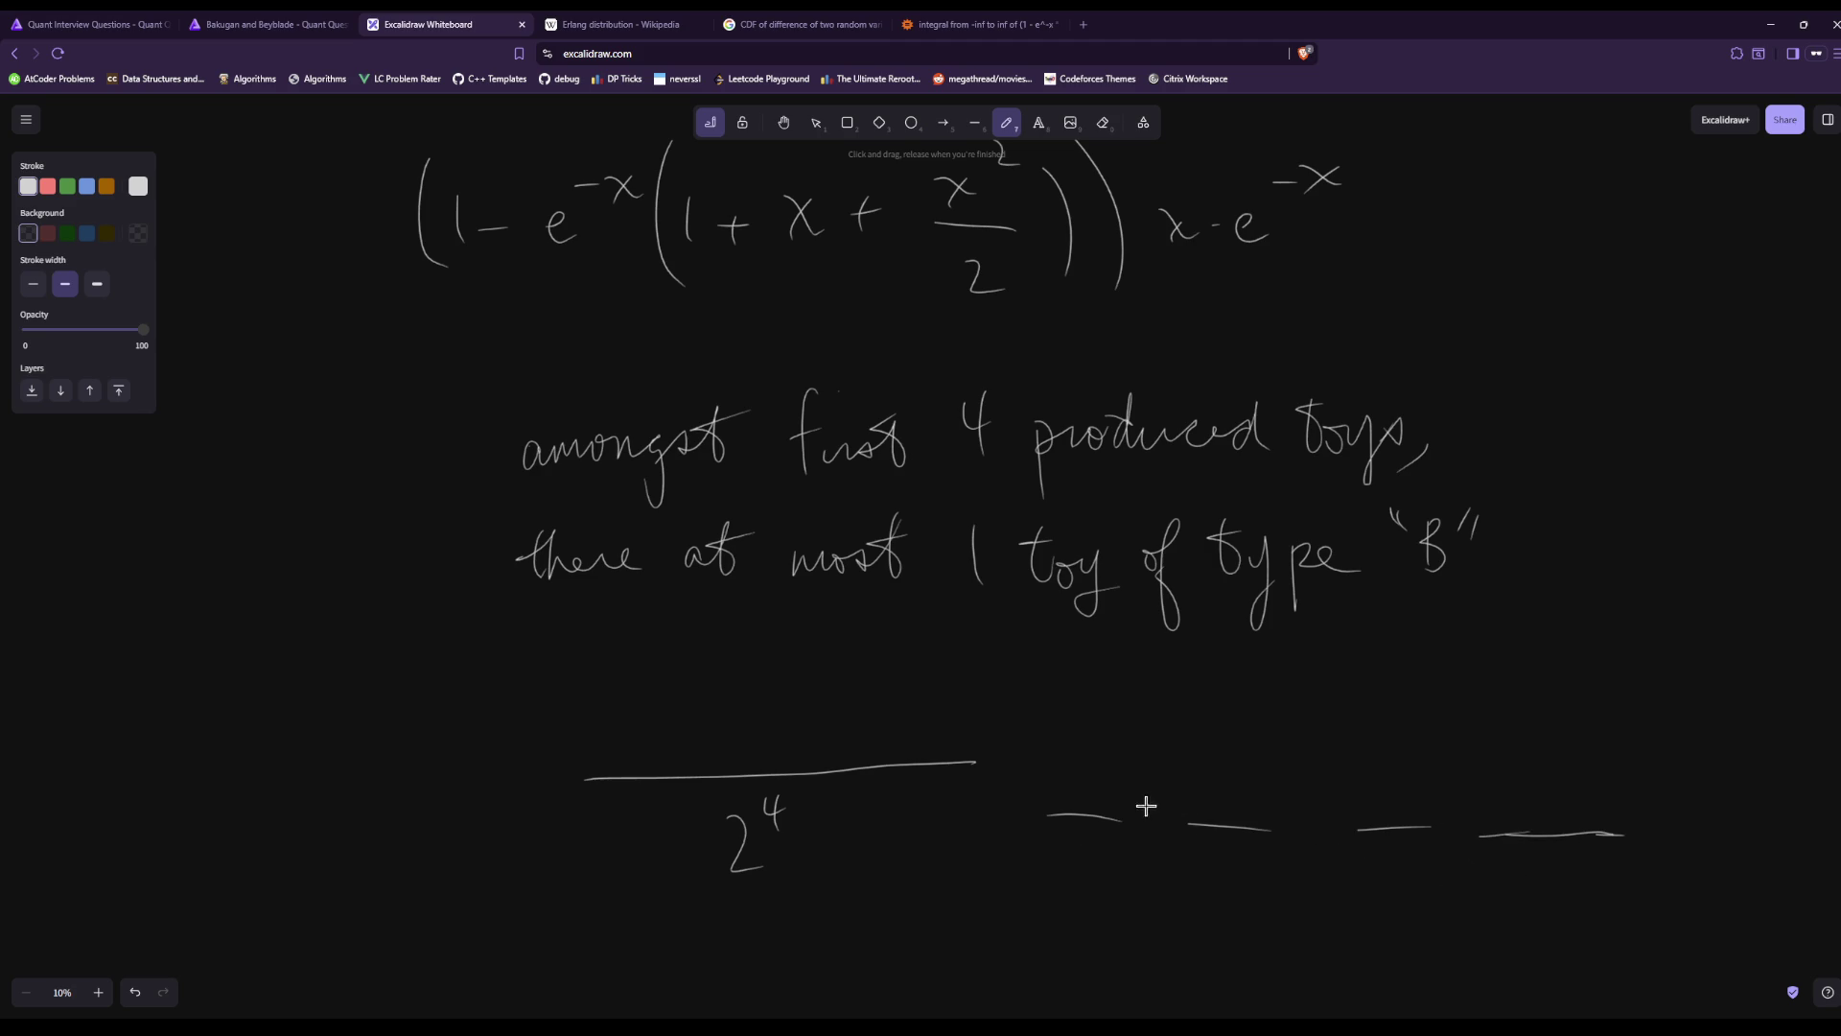
# Label the blanks 'A or B' and write a 2 above each of the four.
pyautogui.moveTo(1194, 662); pyautogui.dragTo(1214, 696)
pyautogui.moveTo(1267, 686); pyautogui.dragTo(1353, 707)
pyautogui.moveTo(1351, 669); pyautogui.dragTo(1355, 708)
pyautogui.moveTo(1066, 764); pyautogui.dragTo(1103, 796)
pyautogui.moveTo(1213, 778); pyautogui.dragTo(1252, 808)
pyautogui.moveTo(1403, 779); pyautogui.dragTo(1437, 810)
pyautogui.moveTo(1551, 782); pyautogui.dragTo(1579, 806)
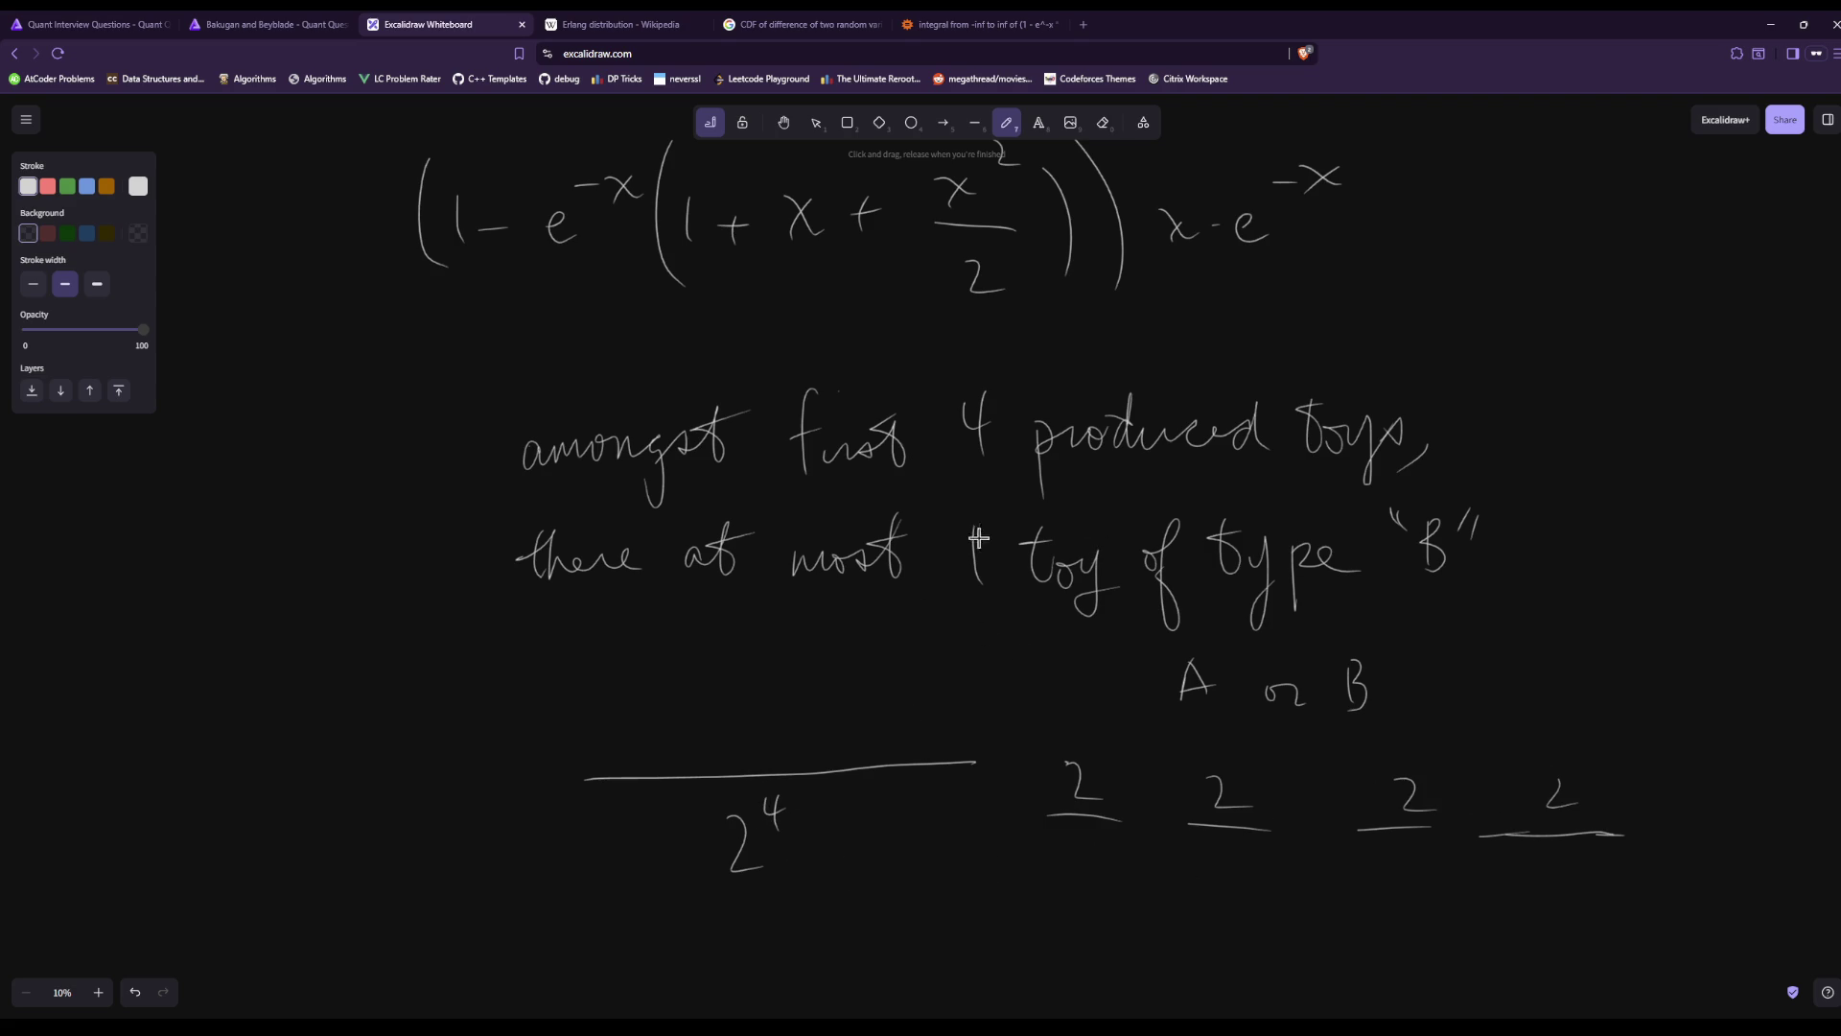
# Write the numerator (4 choose 0) + (4 choose 1) and correct the denominator to 16.
pyautogui.moveTo(614, 657); pyautogui.dragTo(639, 729)
pyautogui.moveTo(660, 645); pyautogui.dragTo(667, 712)
pyautogui.moveTo(690, 641); pyautogui.dragTo(714, 754)
pyautogui.moveTo(763, 679); pyautogui.dragTo(764, 713)
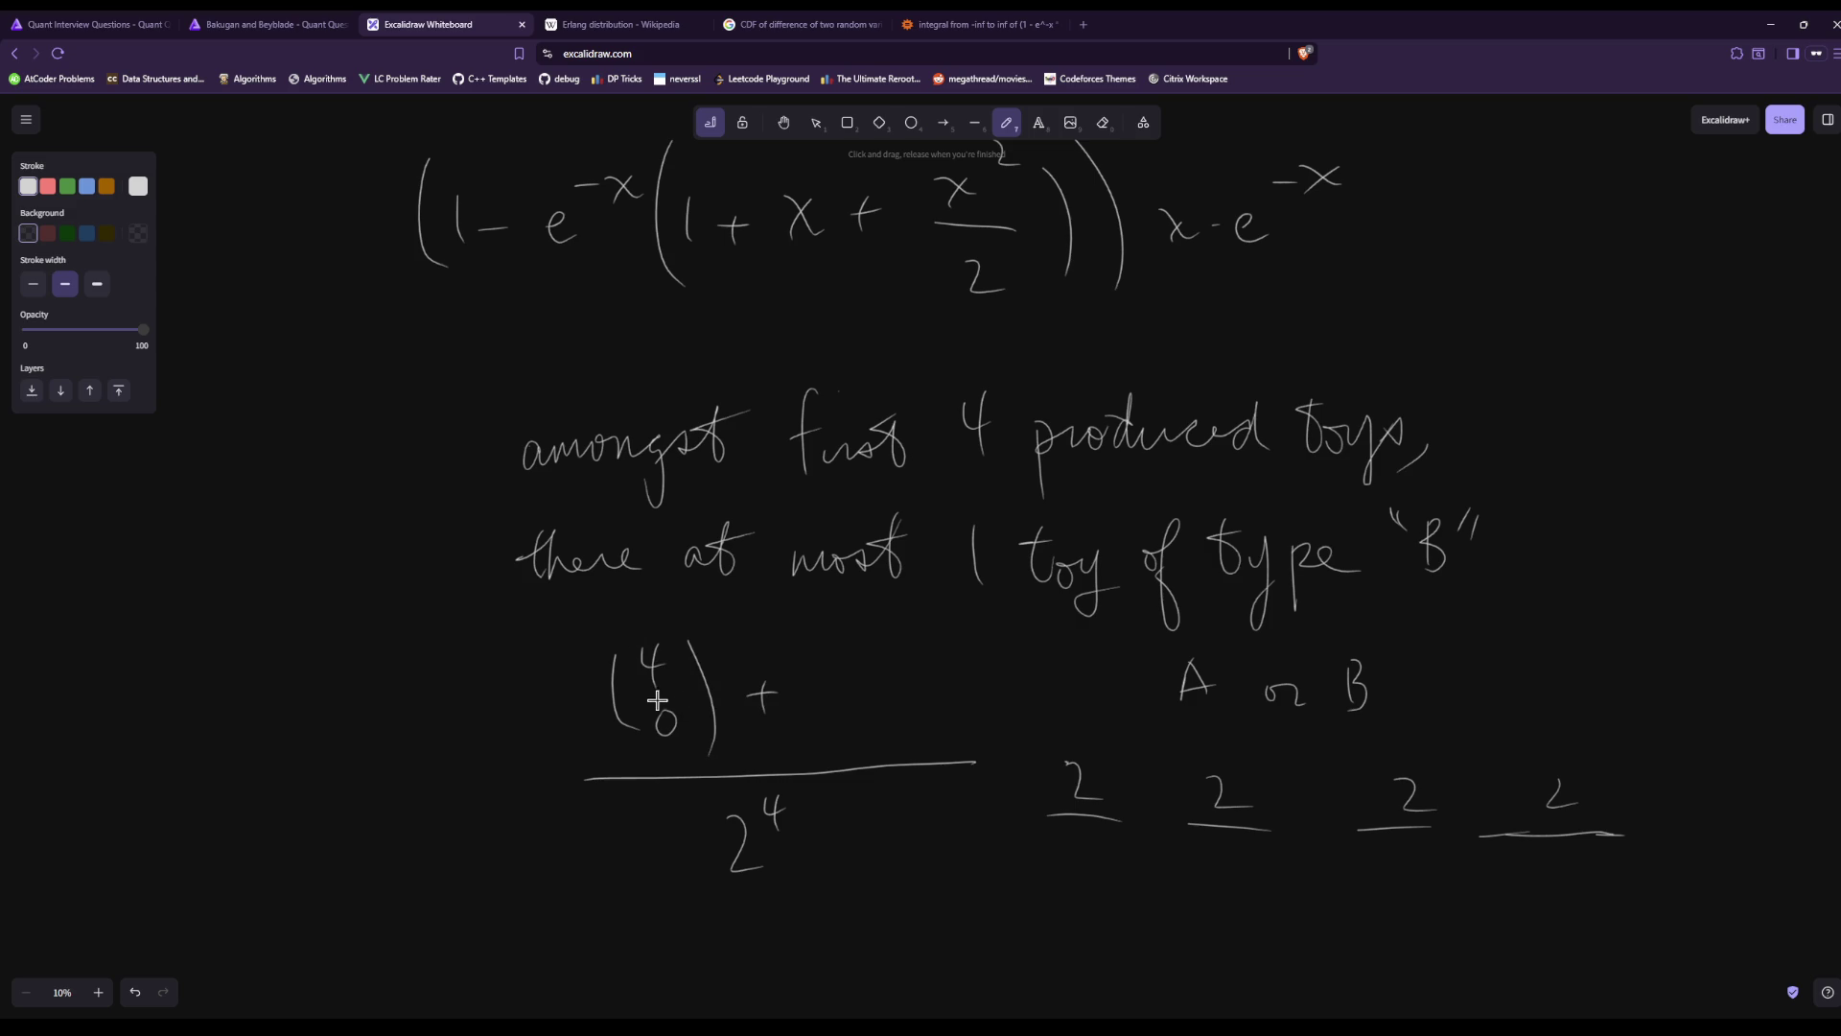
pyautogui.moveTo(825, 640)
pyautogui.mouseDown()
pyautogui.moveTo(842, 710)
pyautogui.moveTo(868, 683)
pyautogui.moveTo(869, 737)
pyautogui.mouseUp()
pyautogui.moveTo(897, 635); pyautogui.dragTo(928, 753)
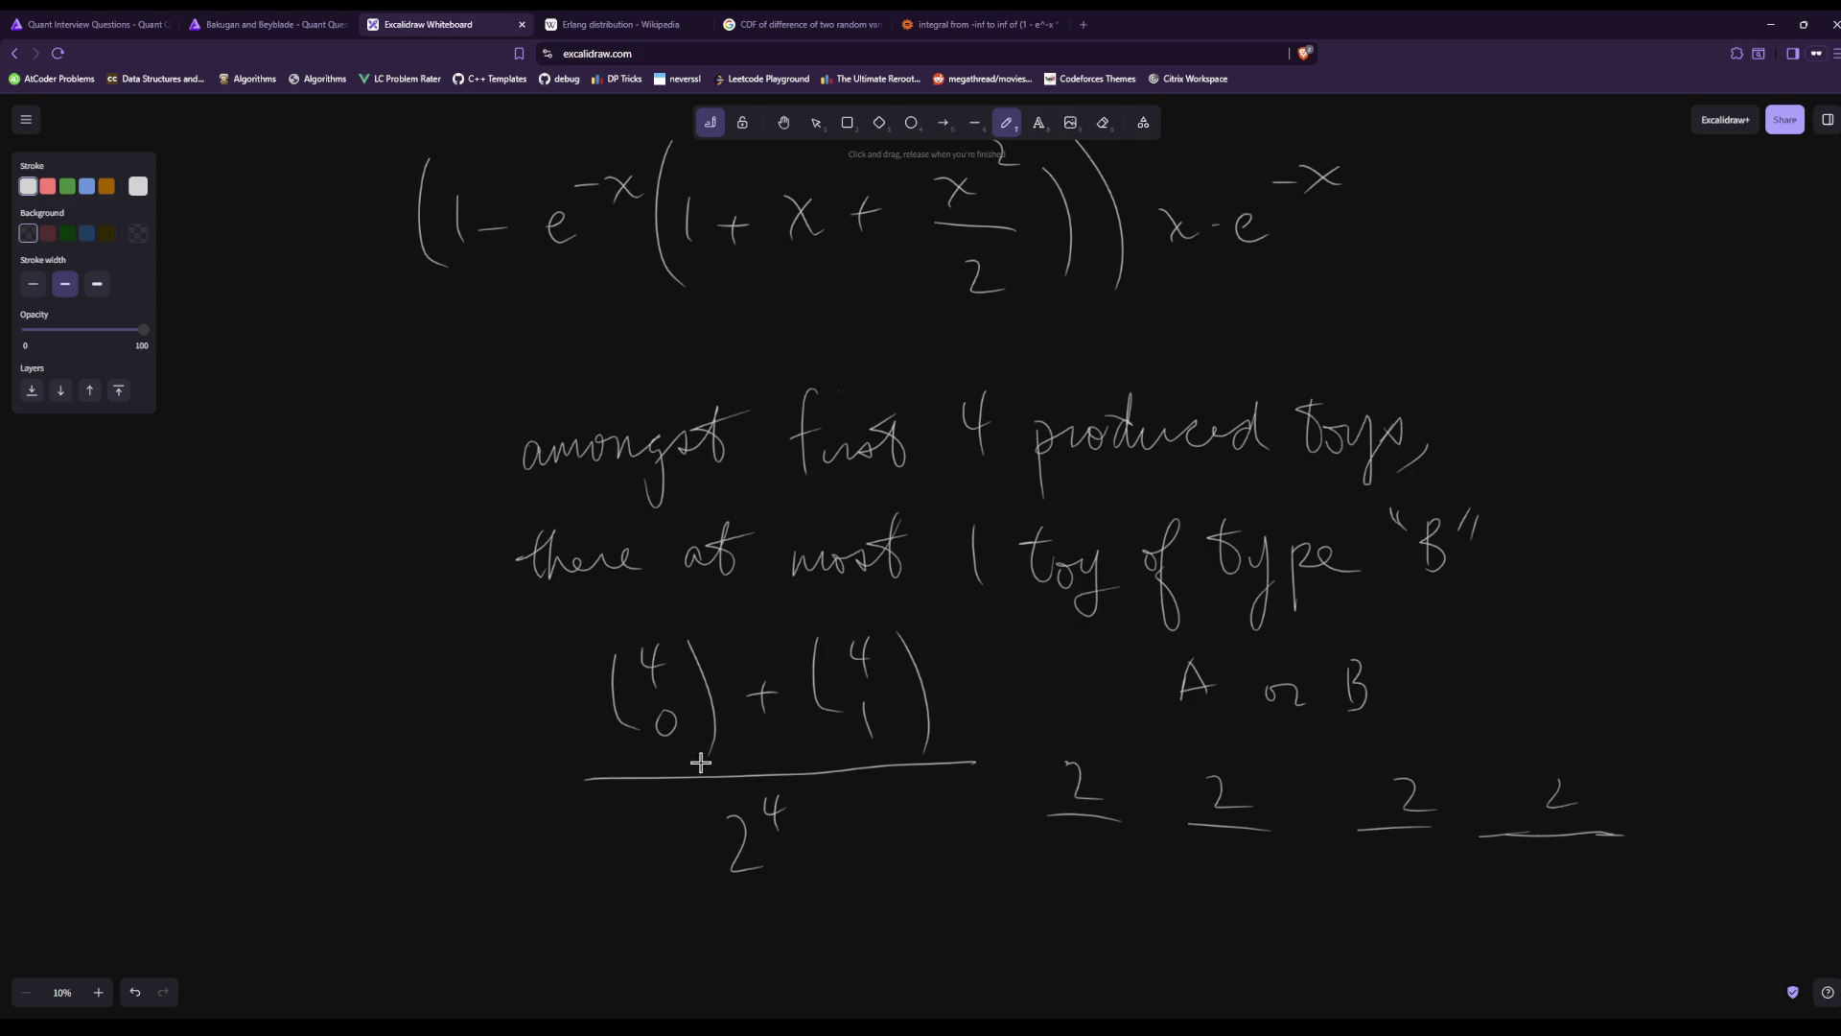
pyautogui.moveTo(946, 607); pyautogui.dragTo(946, 657)
pyautogui.moveTo(782, 815)
pyautogui.mouseDown()
pyautogui.moveTo(730, 868)
pyautogui.moveTo(796, 844)
pyautogui.moveTo(821, 890)
pyautogui.mouseUp()
pyautogui.moveTo(845, 827); pyautogui.dragTo(848, 876)
# Flip through the Google, Erlang and whiteboard tabs, ending on the Bakugan and Beyblade problem.
pyautogui.click(805, 24)
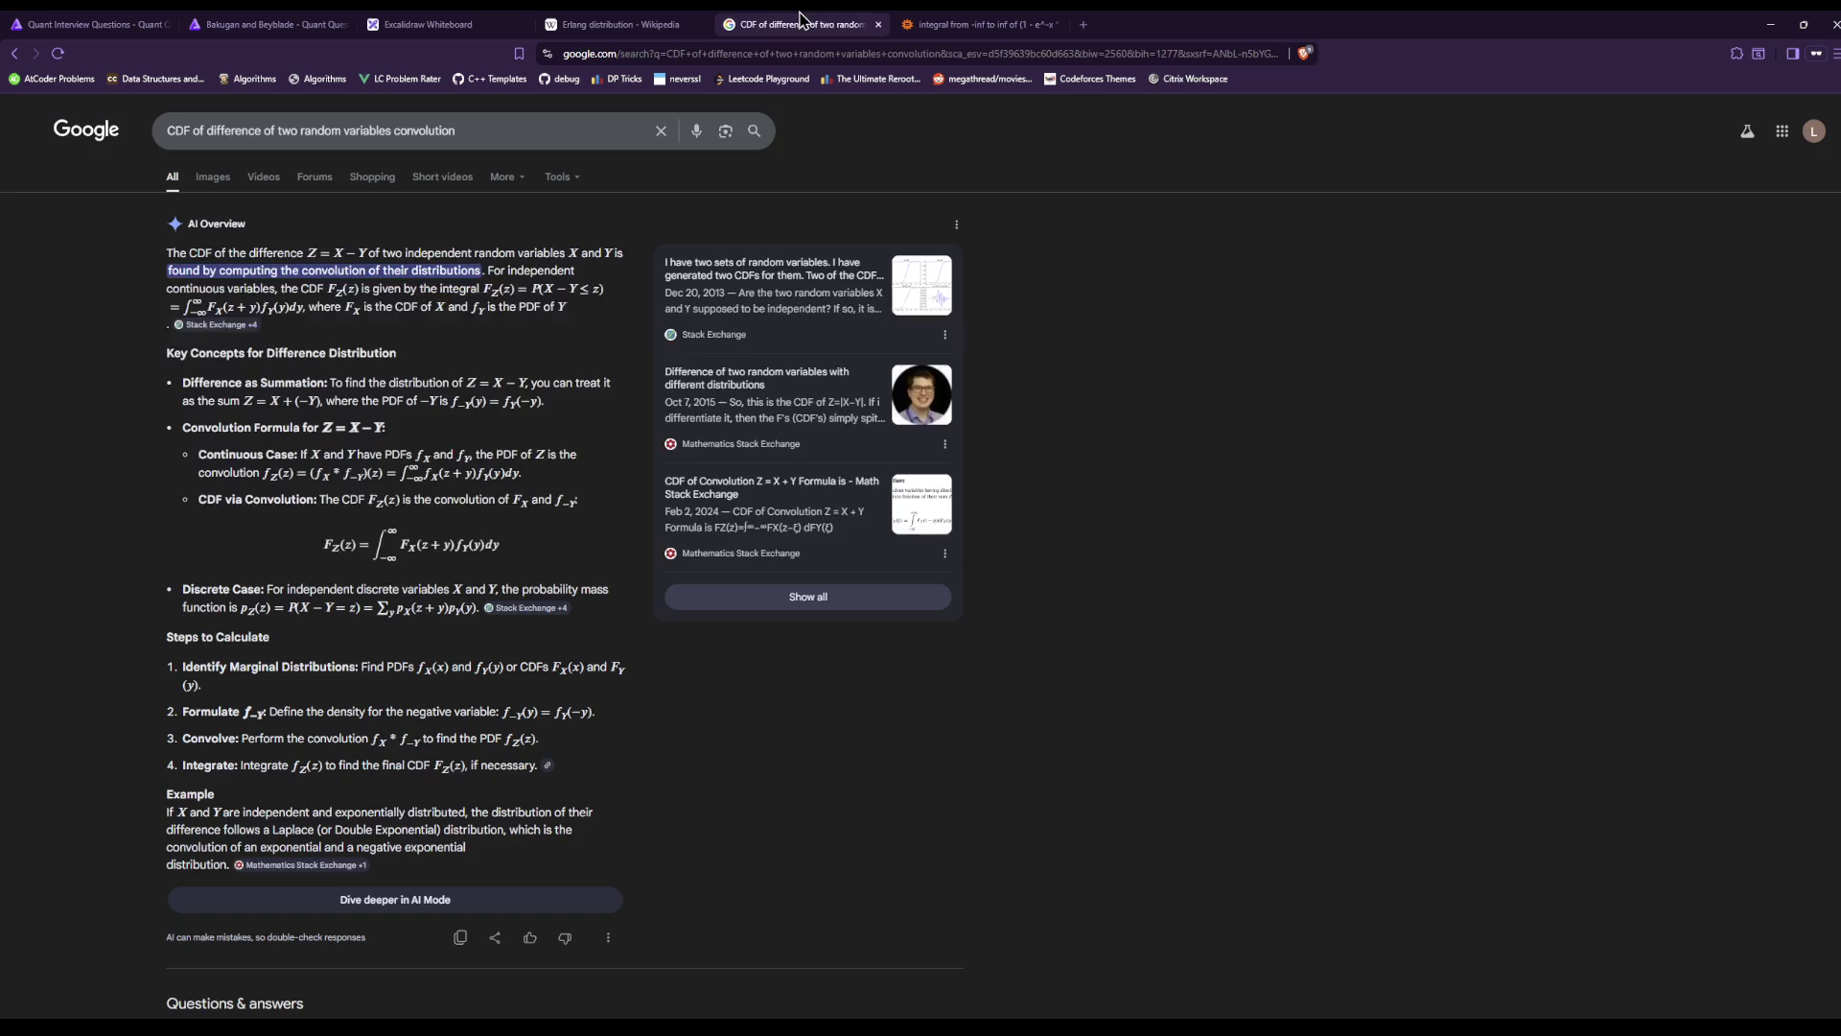
pyautogui.click(619, 23)
pyautogui.click(441, 19)
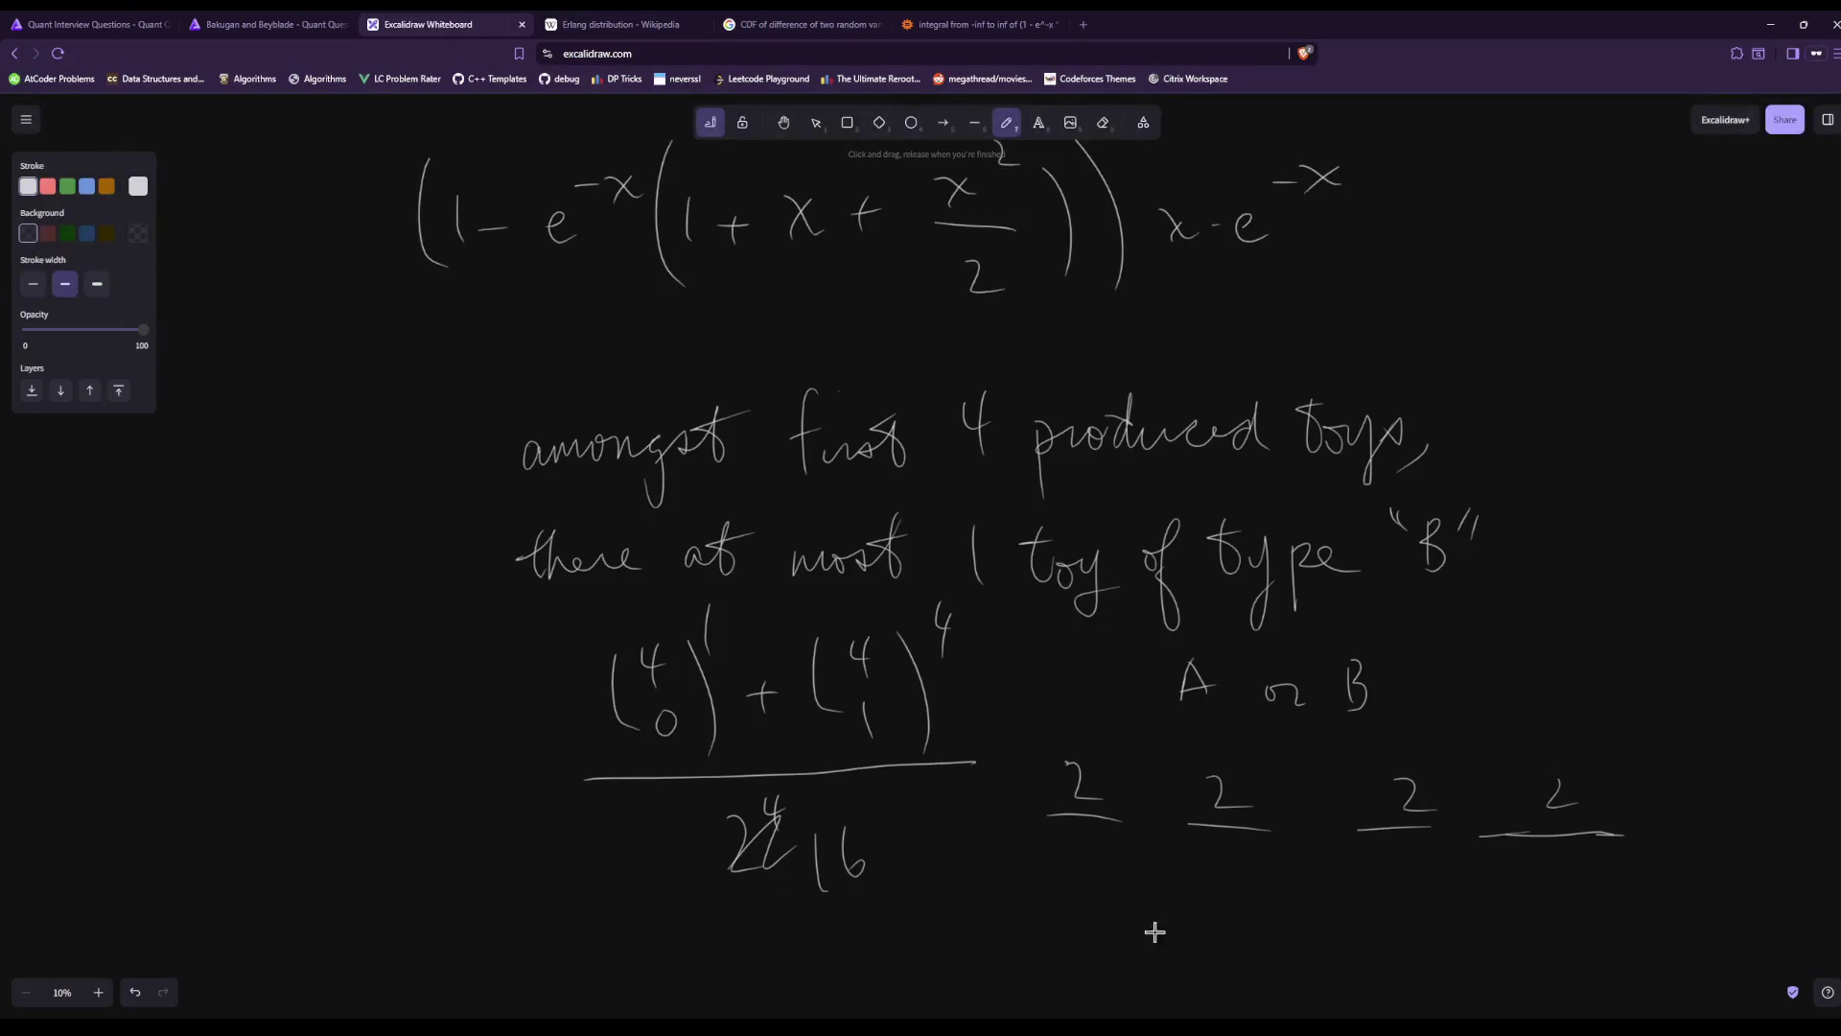
pyautogui.scroll(-1, 886, 819)
pyautogui.scroll(-1, 886, 818)
pyautogui.scroll(1, 964, 792)
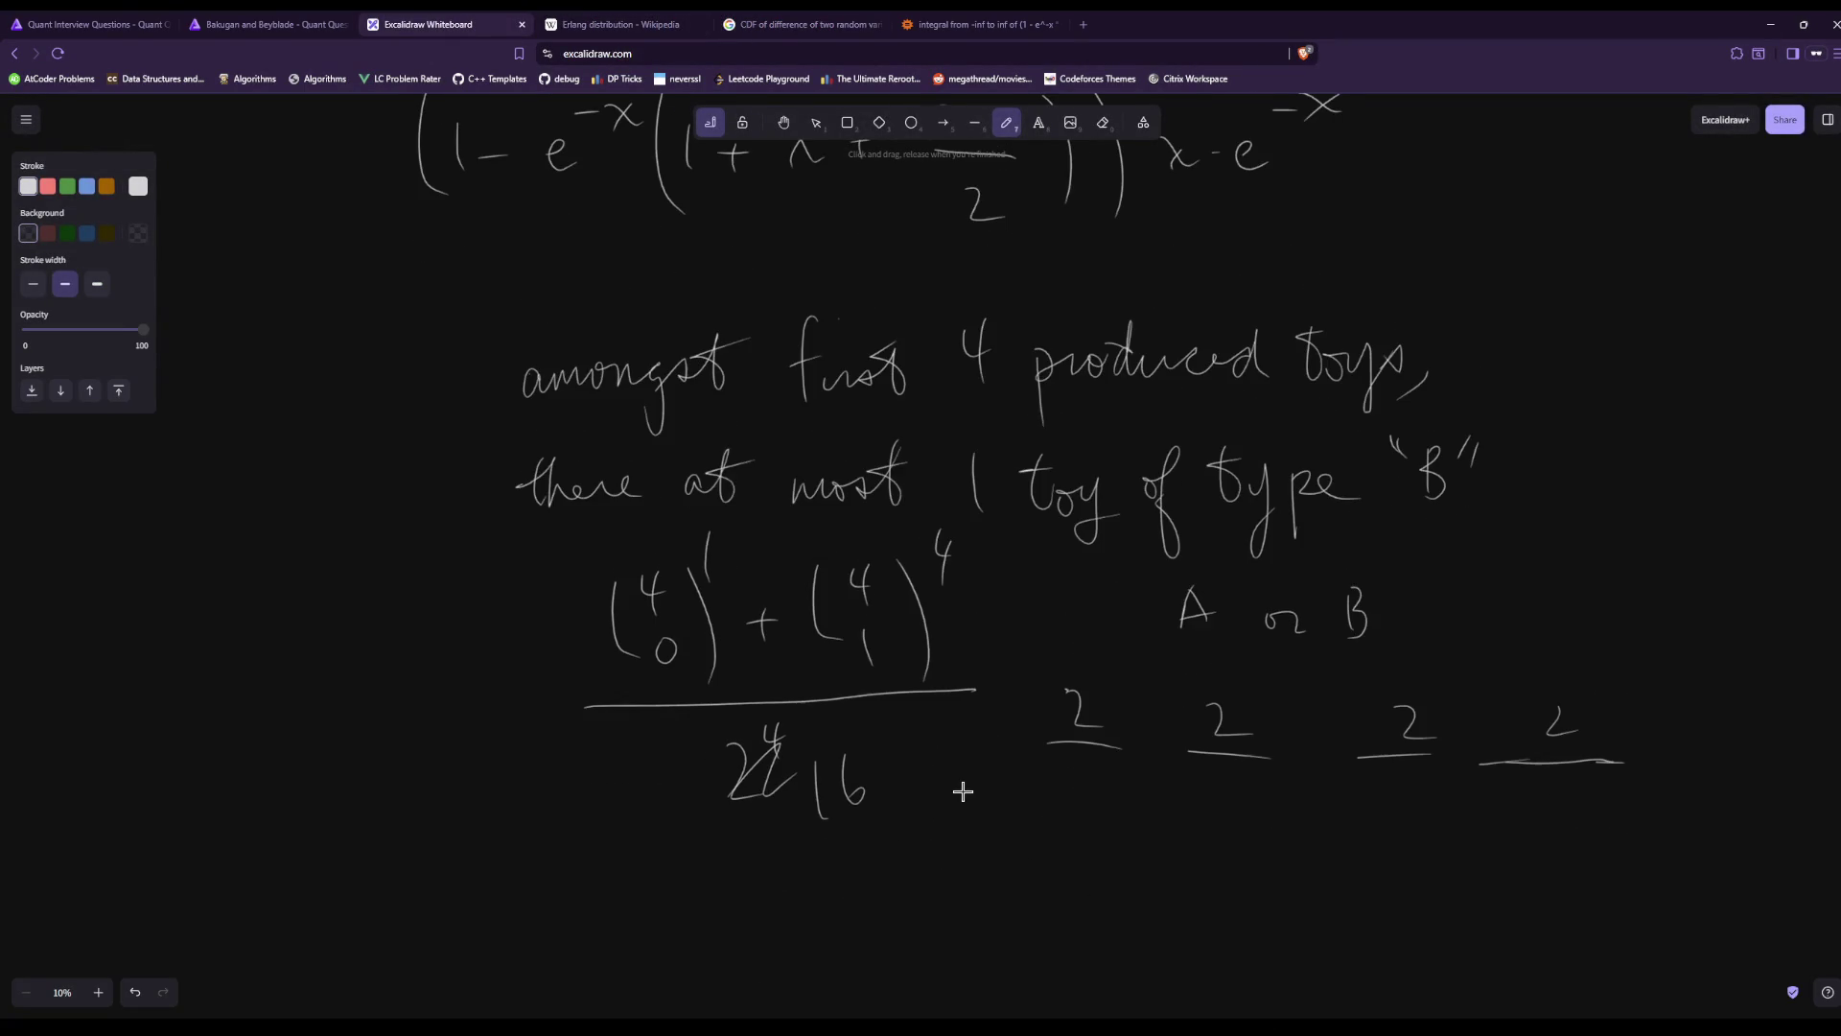
pyautogui.click(278, 21)
# Reread the yellow solution explanation, selecting and deselecting its text twice.
pyautogui.moveTo(723, 857)
pyautogui.mouseDown()
pyautogui.moveTo(714, 897)
pyautogui.moveTo(686, 875)
pyautogui.moveTo(389, 834)
pyautogui.mouseUp()
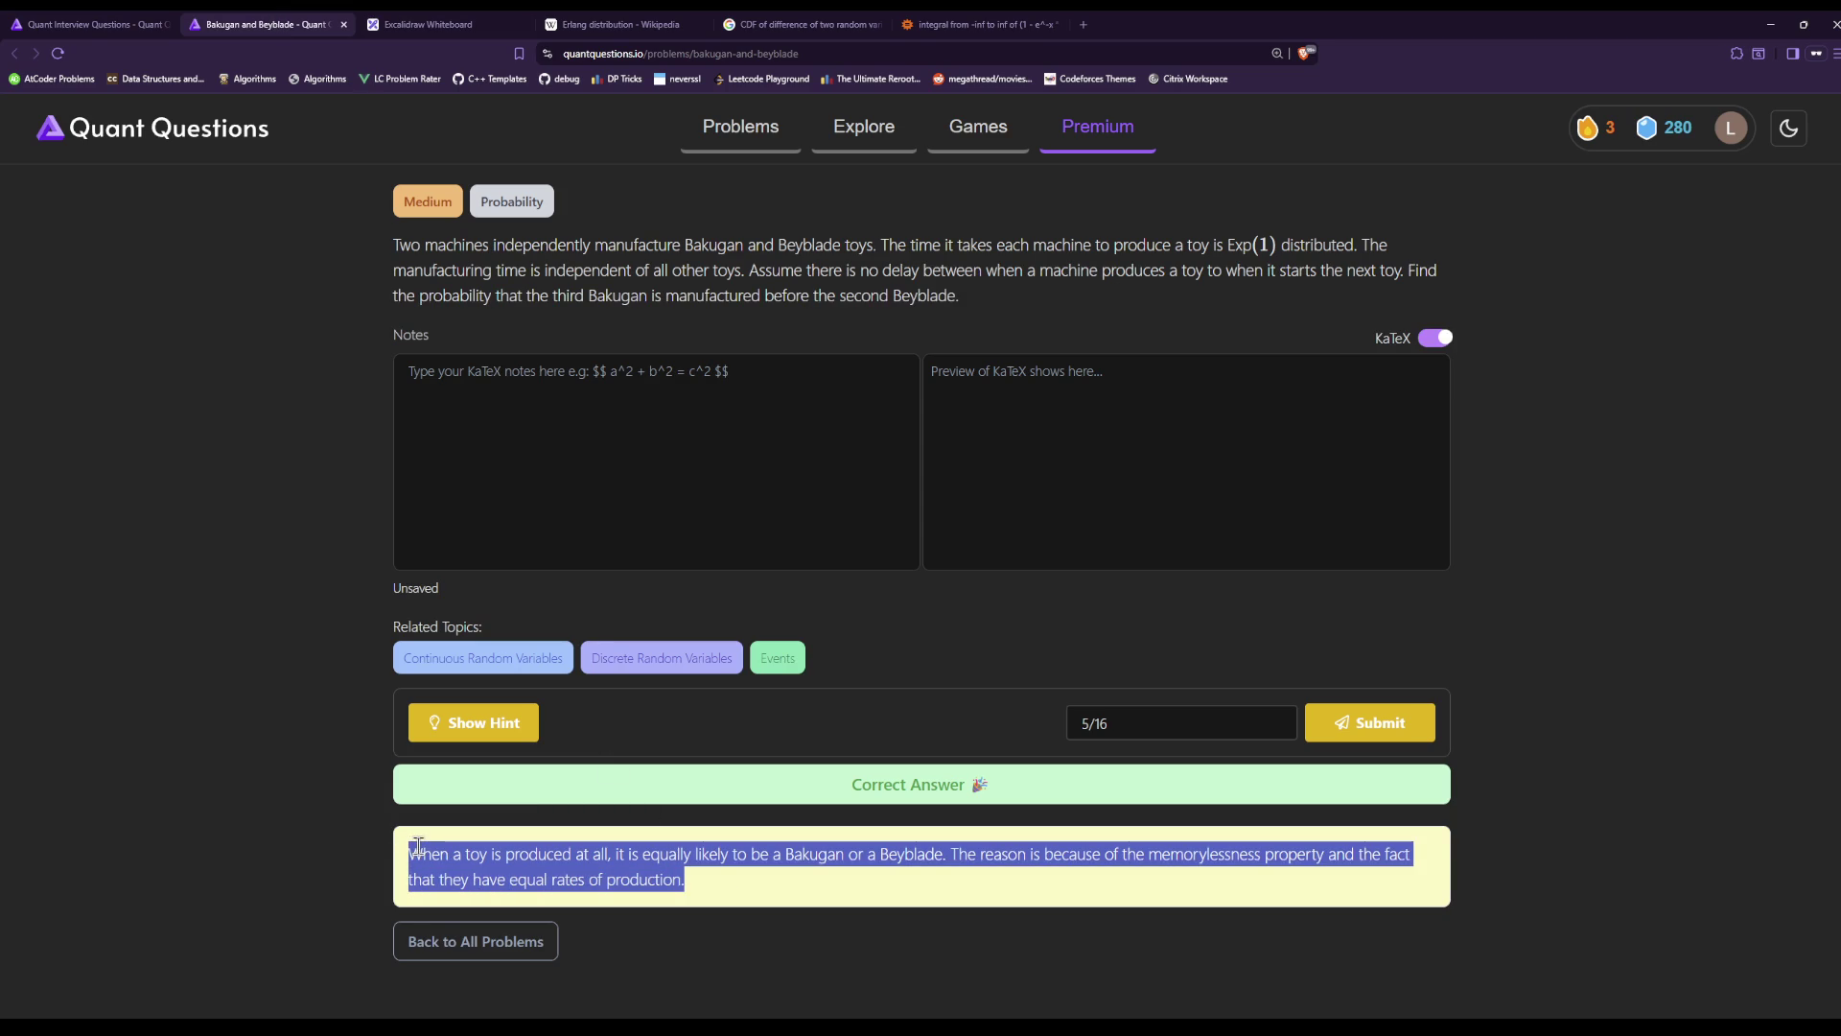
pyautogui.click(700, 876)
pyautogui.moveTo(676, 876)
pyautogui.mouseDown()
pyautogui.moveTo(350, 866)
pyautogui.moveTo(614, 877)
pyautogui.moveTo(401, 847)
pyautogui.moveTo(811, 892)
pyautogui.mouseUp()
pyautogui.click(877, 896)
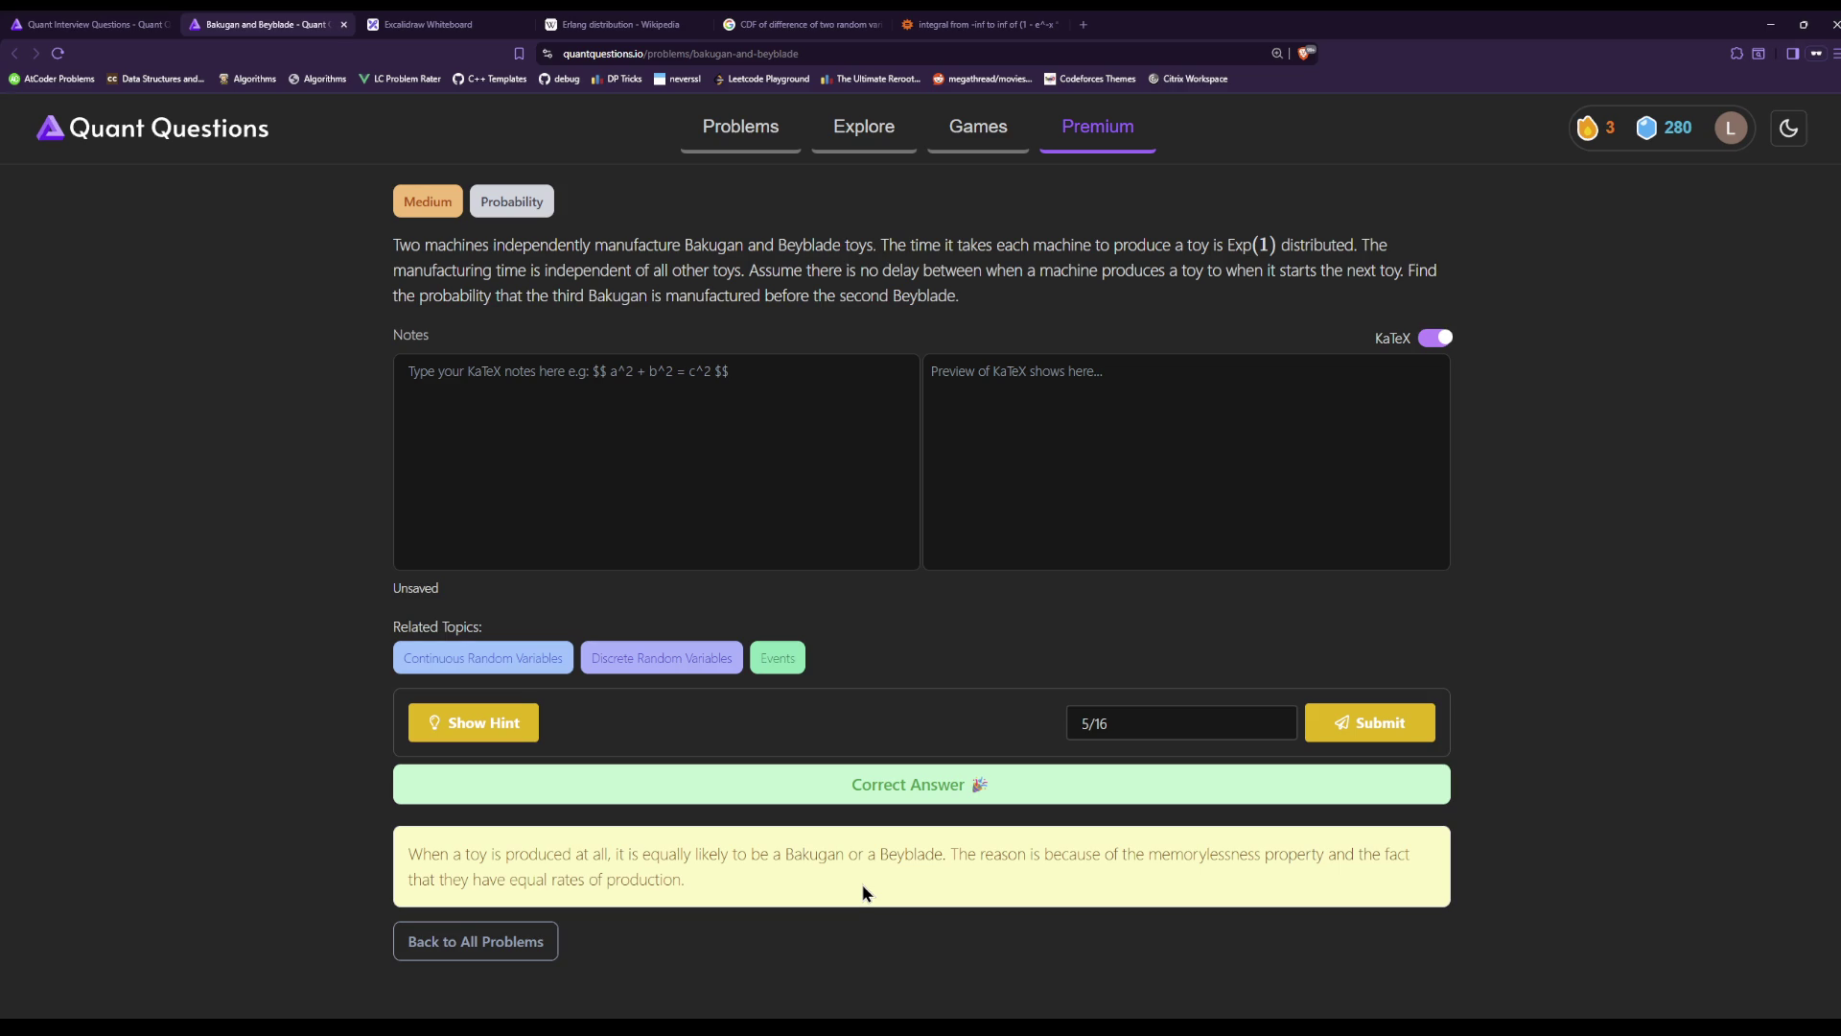
pyautogui.click(661, 24)
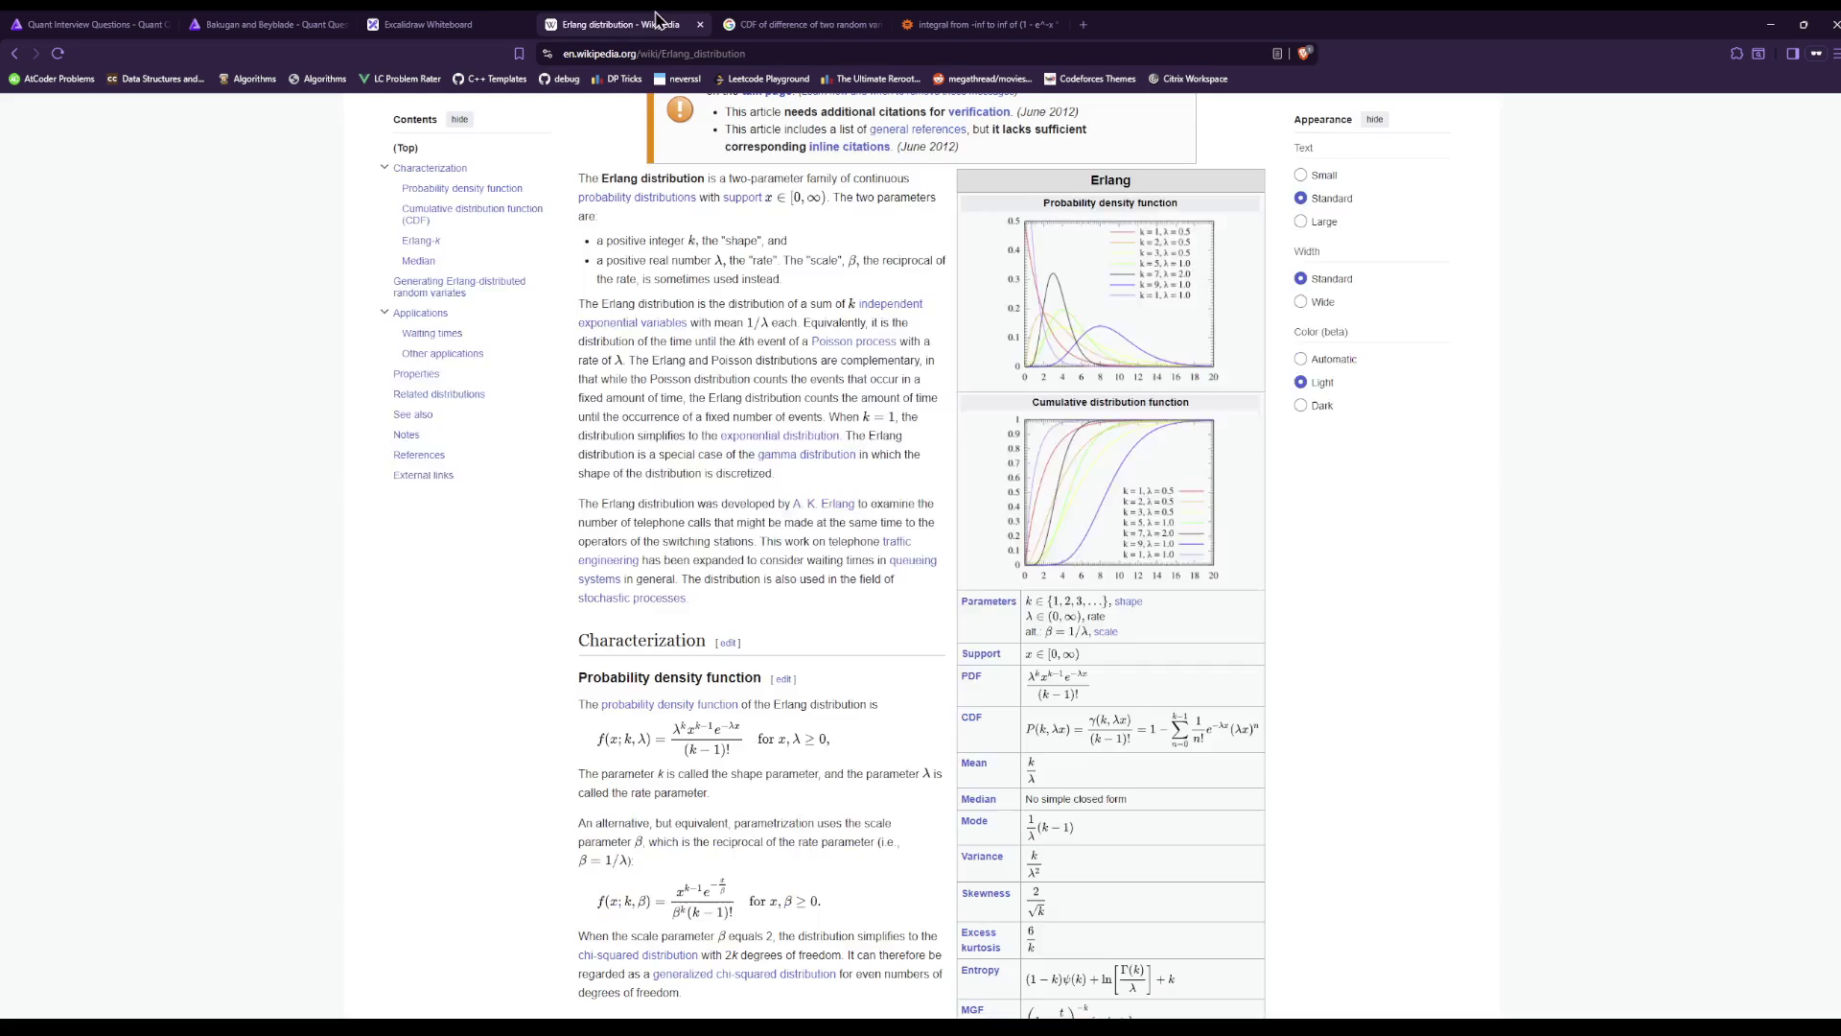
# Restore the integral's lower limit to 0 and re-evaluate, giving 5/16.
pyautogui.click(489, 23)
pyautogui.click(901, 21)
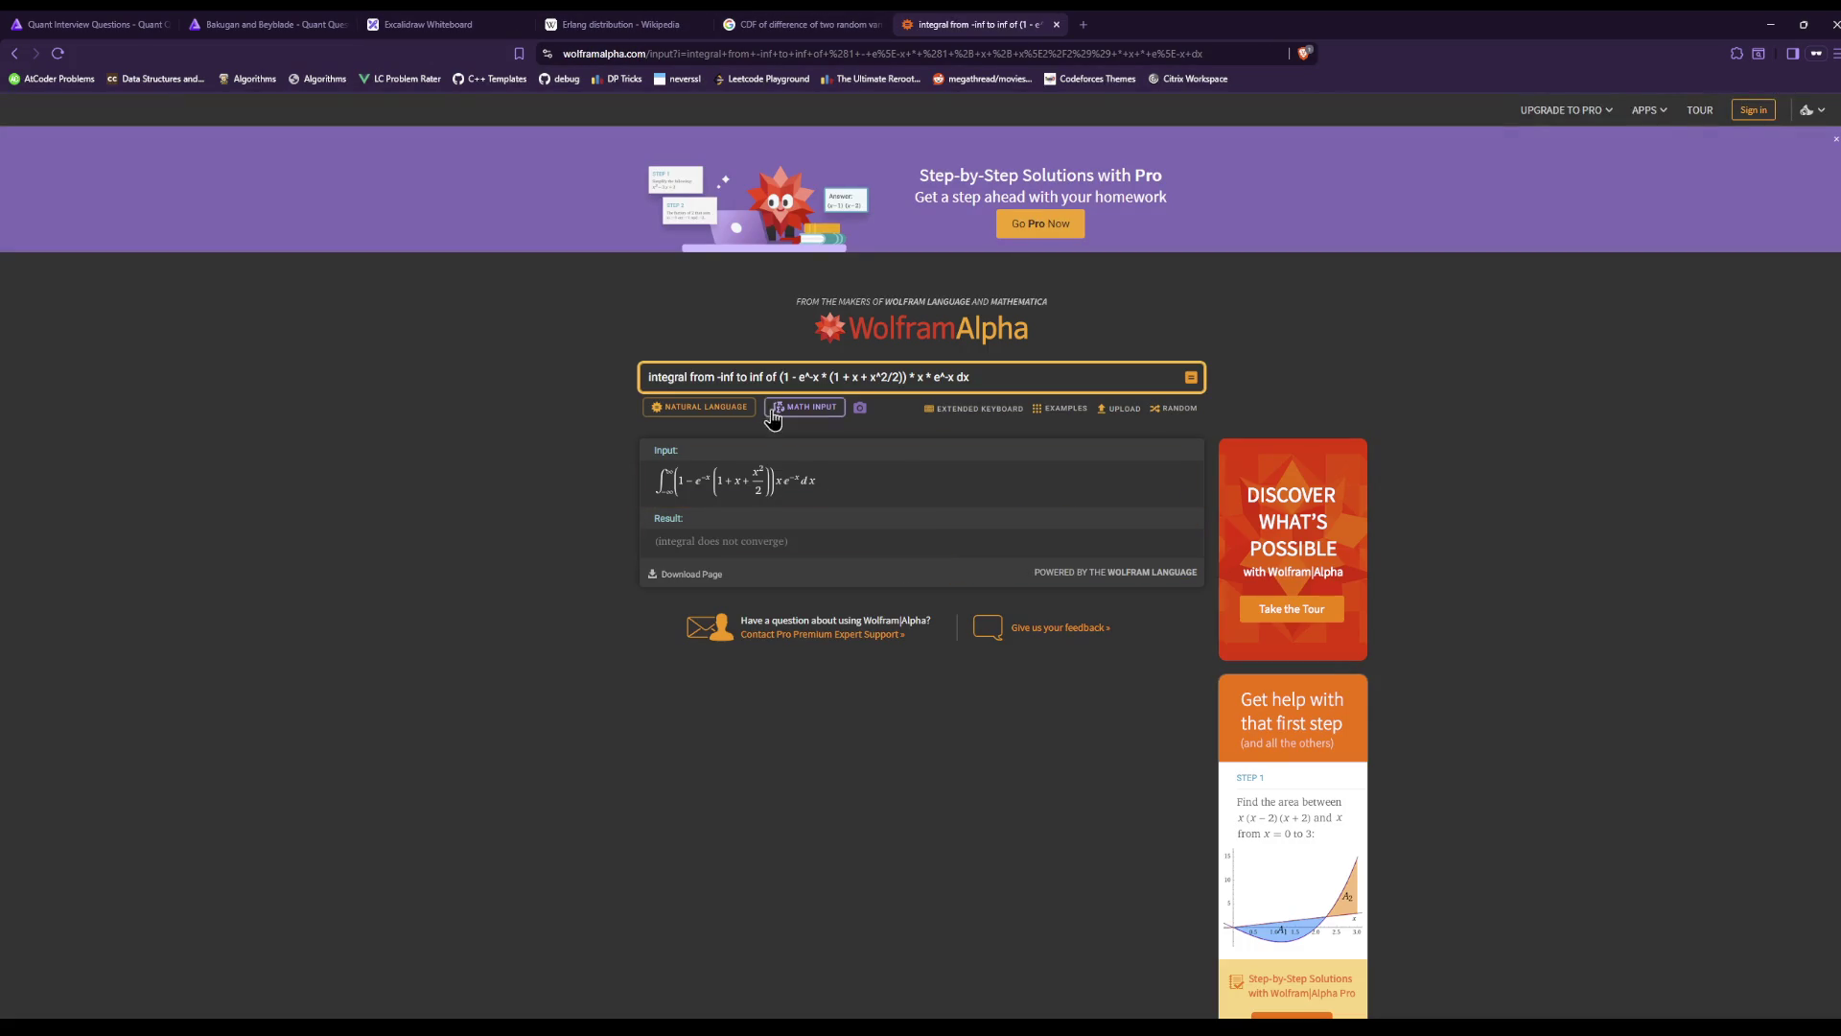
pyautogui.moveTo(706, 379); pyautogui.dragTo(991, 374)
pyautogui.click(1026, 375)
pyautogui.press('BackSpace')
pyautogui.press('BackSpace')
pyautogui.write('0')
pyautogui.press('Return')
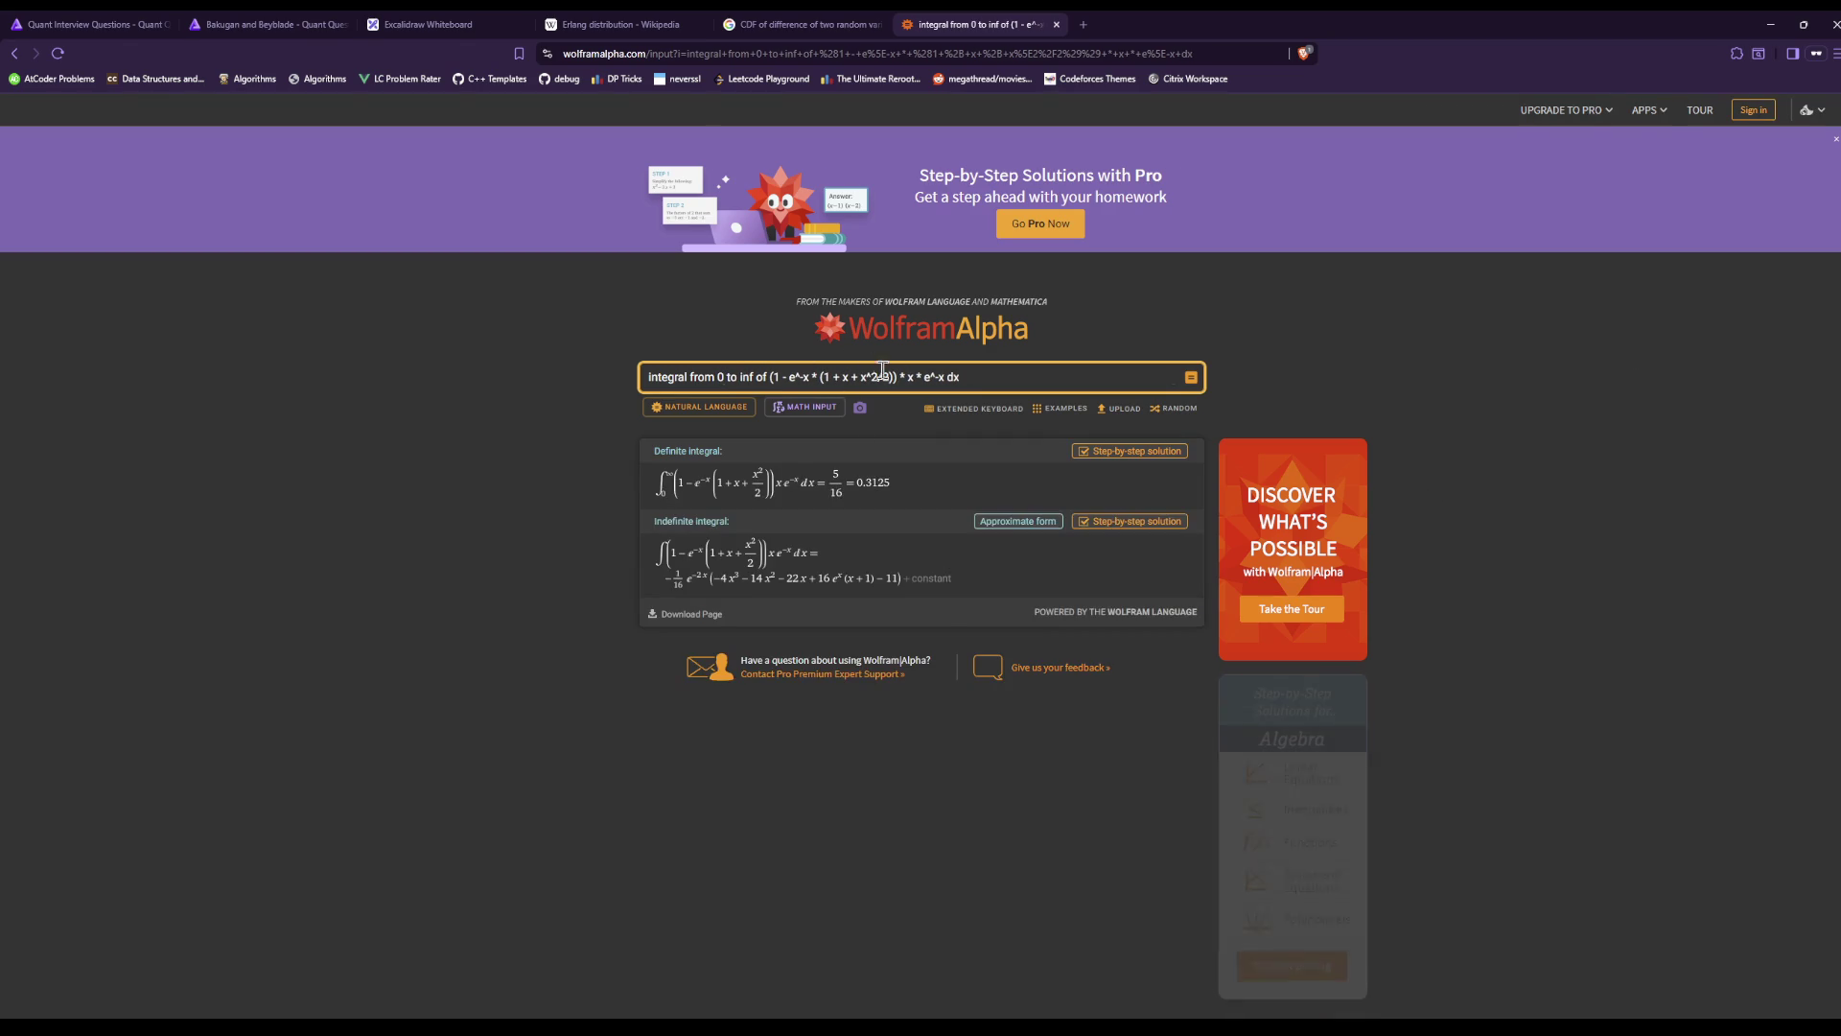
pyautogui.click(664, 19)
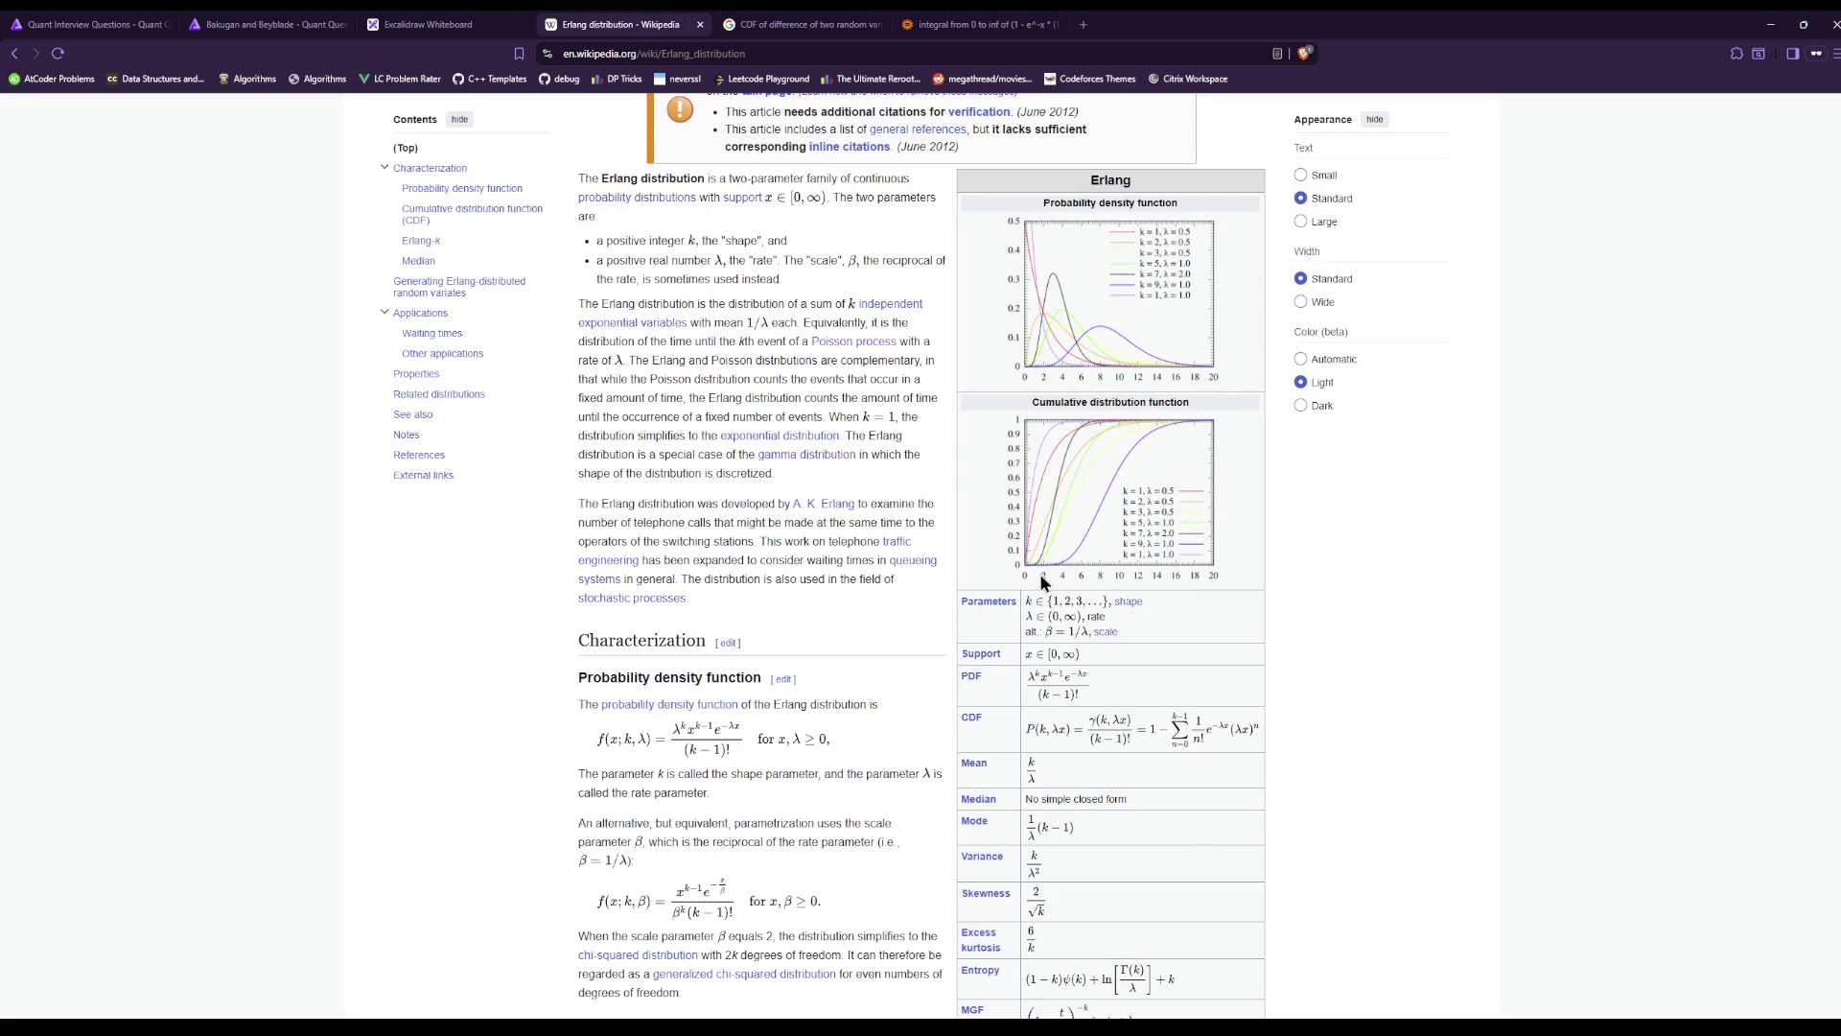
pyautogui.click(796, 21)
pyautogui.click(407, 21)
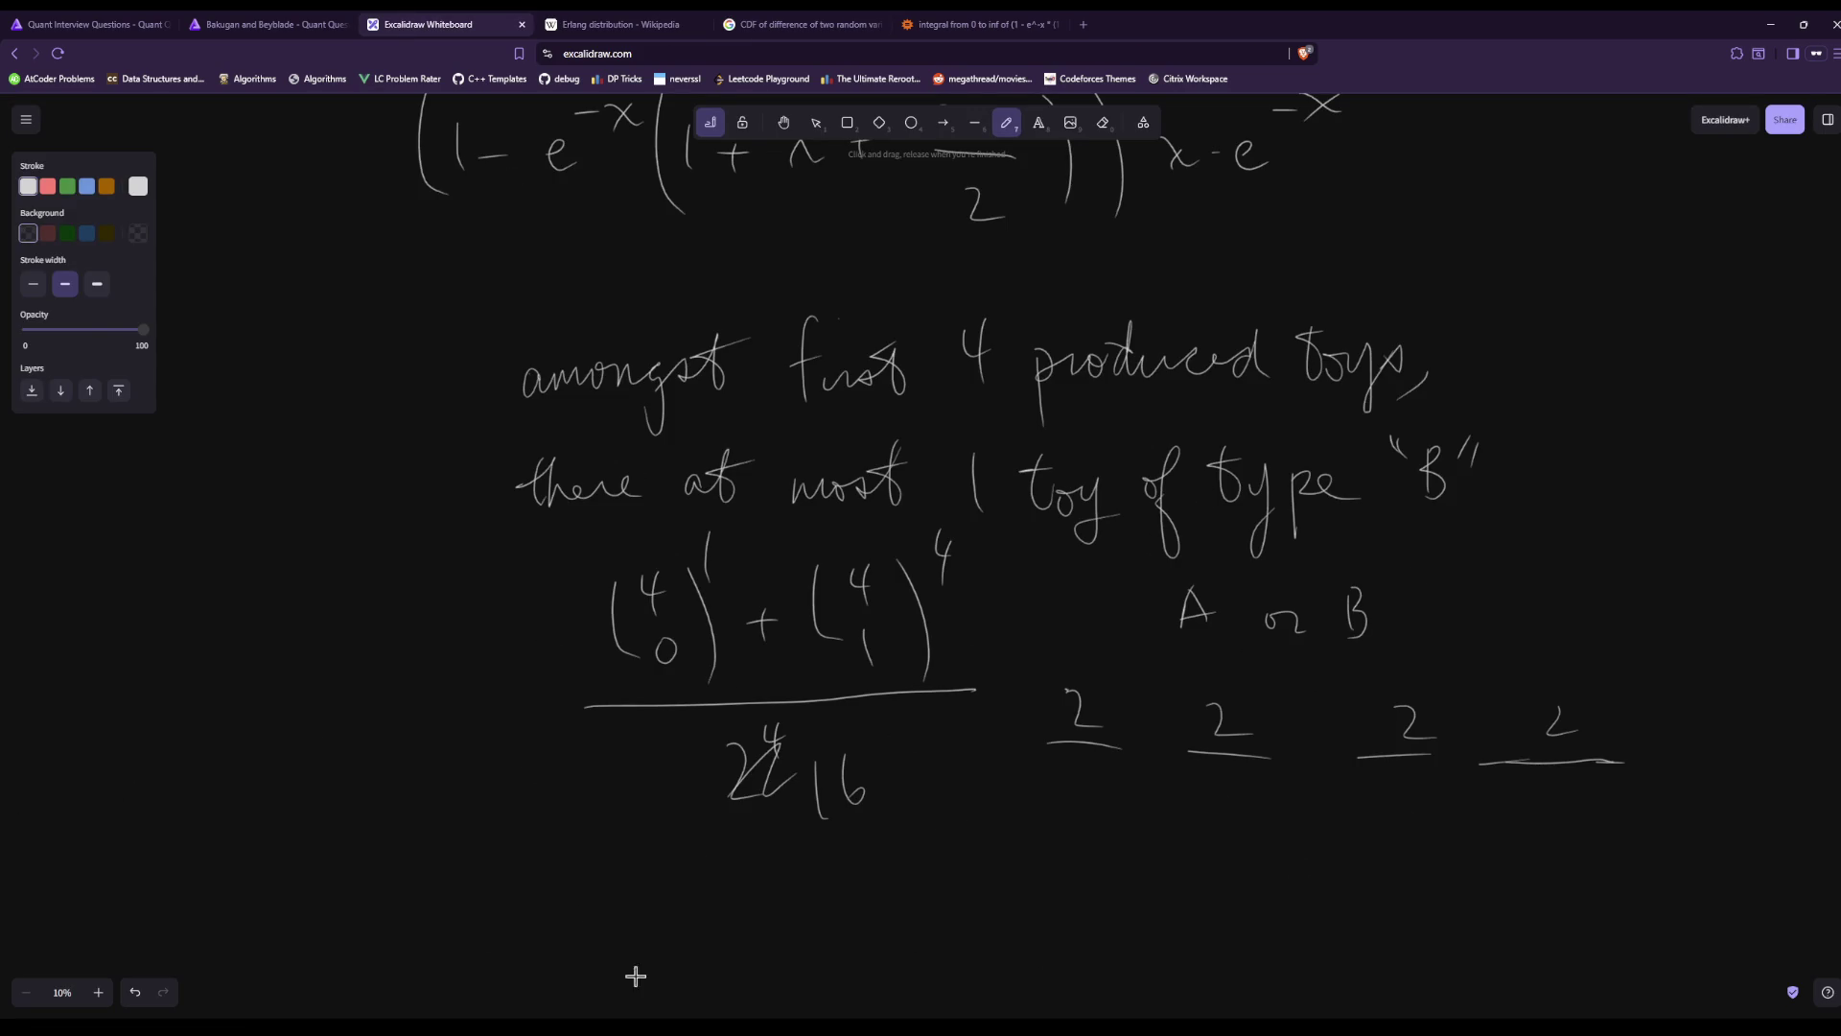
# Insert '+ x^3 / 6' after x^2/2 in the query and evaluate it to 3/16.
pyautogui.click(1017, 24)
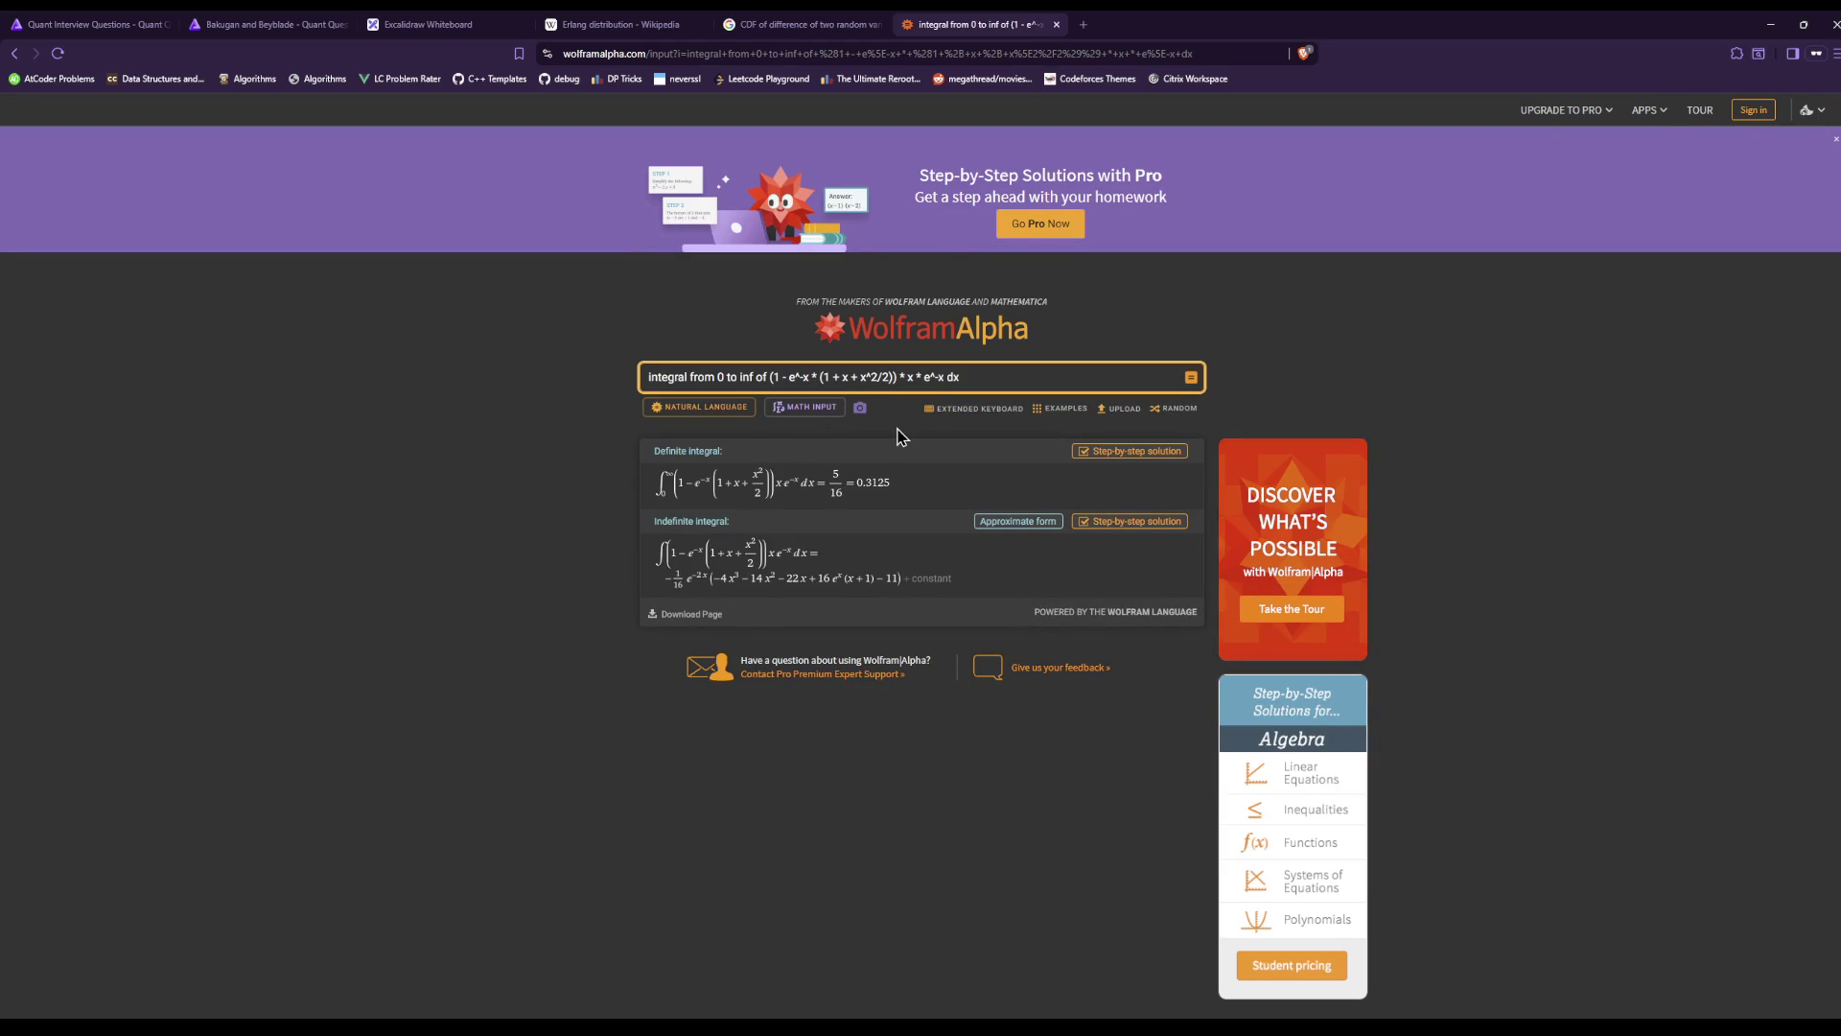
pyautogui.click(893, 378)
pyautogui.write('+ x^')
pyautogui.write('3')
pyautogui.write(' / 6')
pyautogui.press('Return')
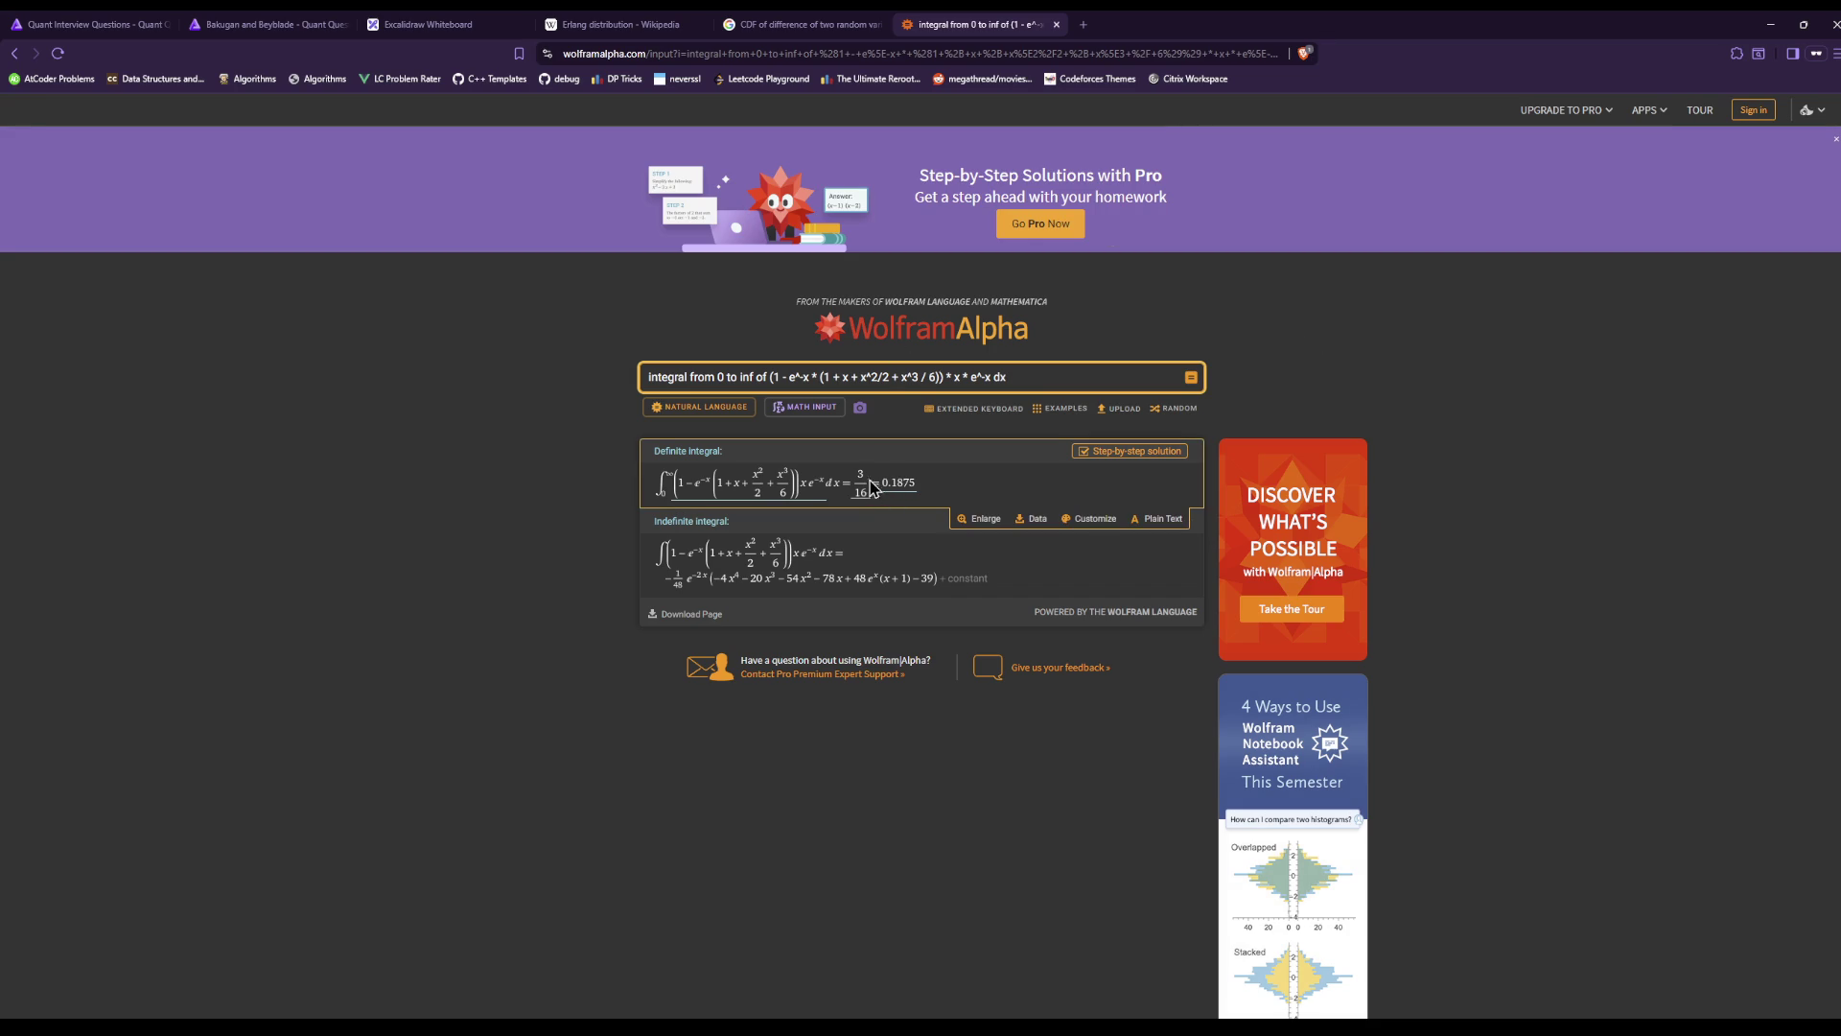
pyautogui.moveTo(873, 529)
pyautogui.scroll(-3, 883, 499)
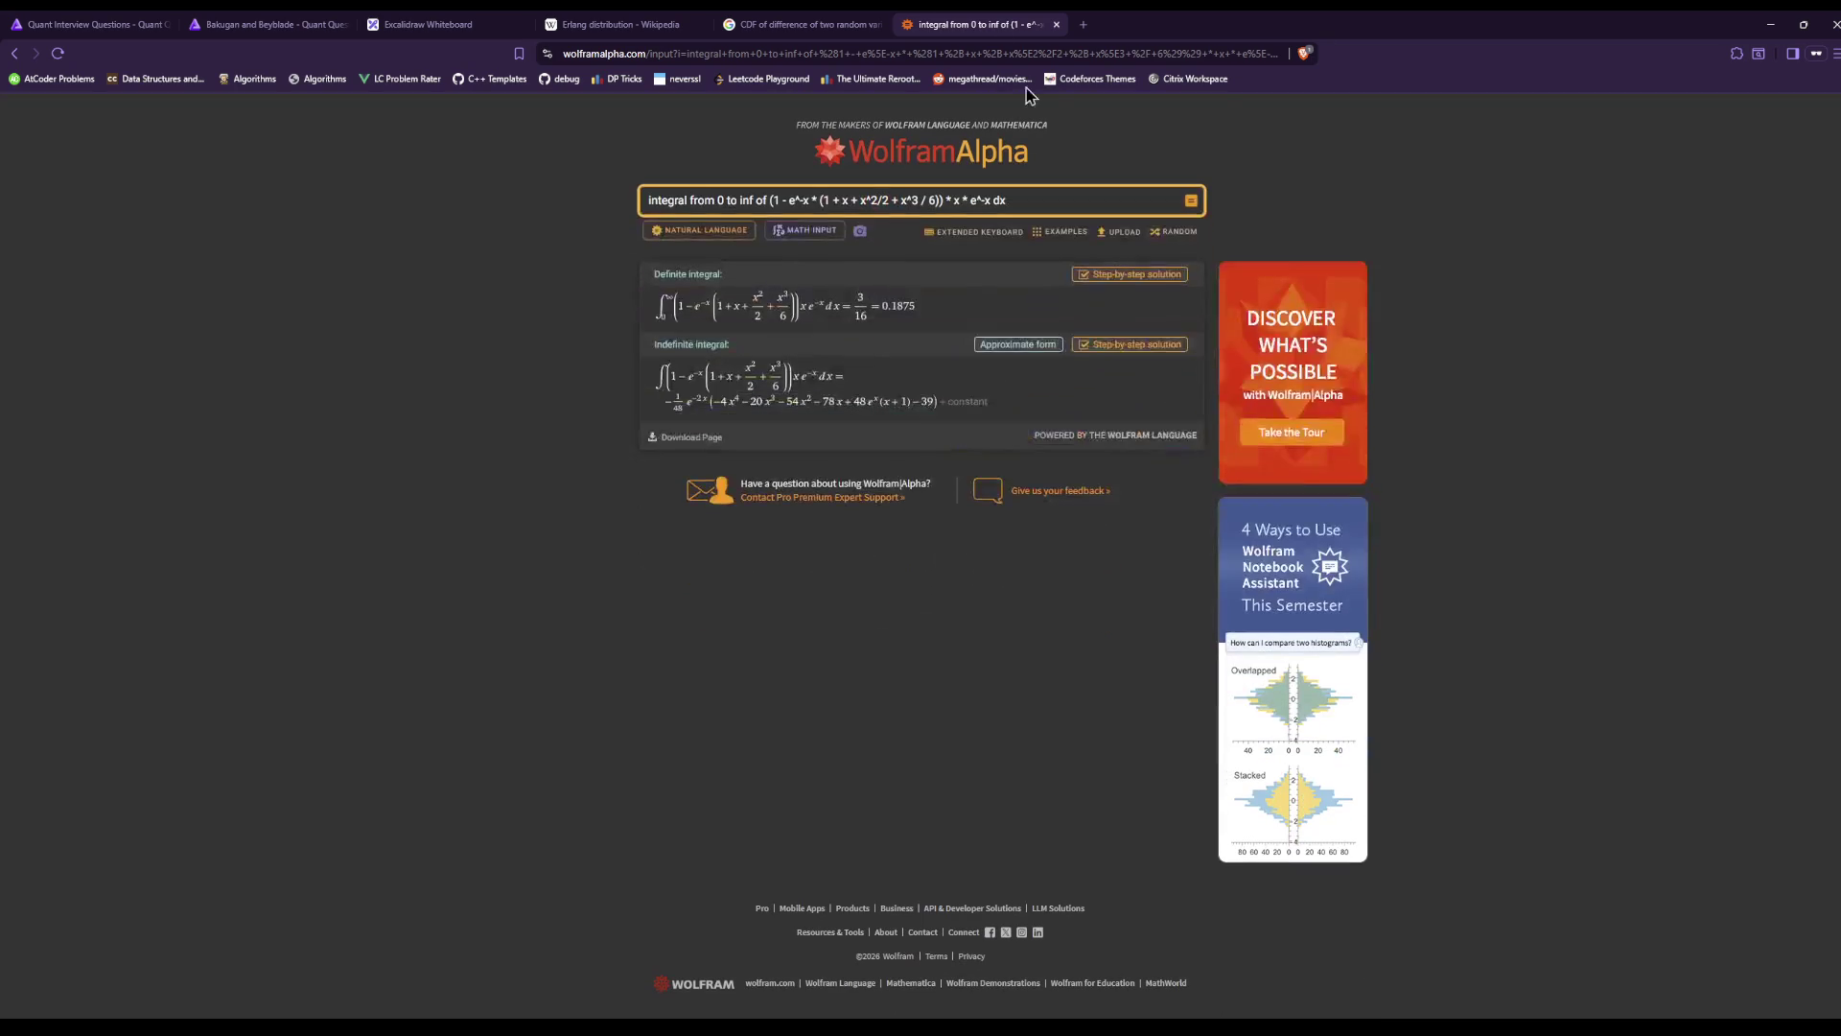
pyautogui.click(802, 22)
pyautogui.click(613, 24)
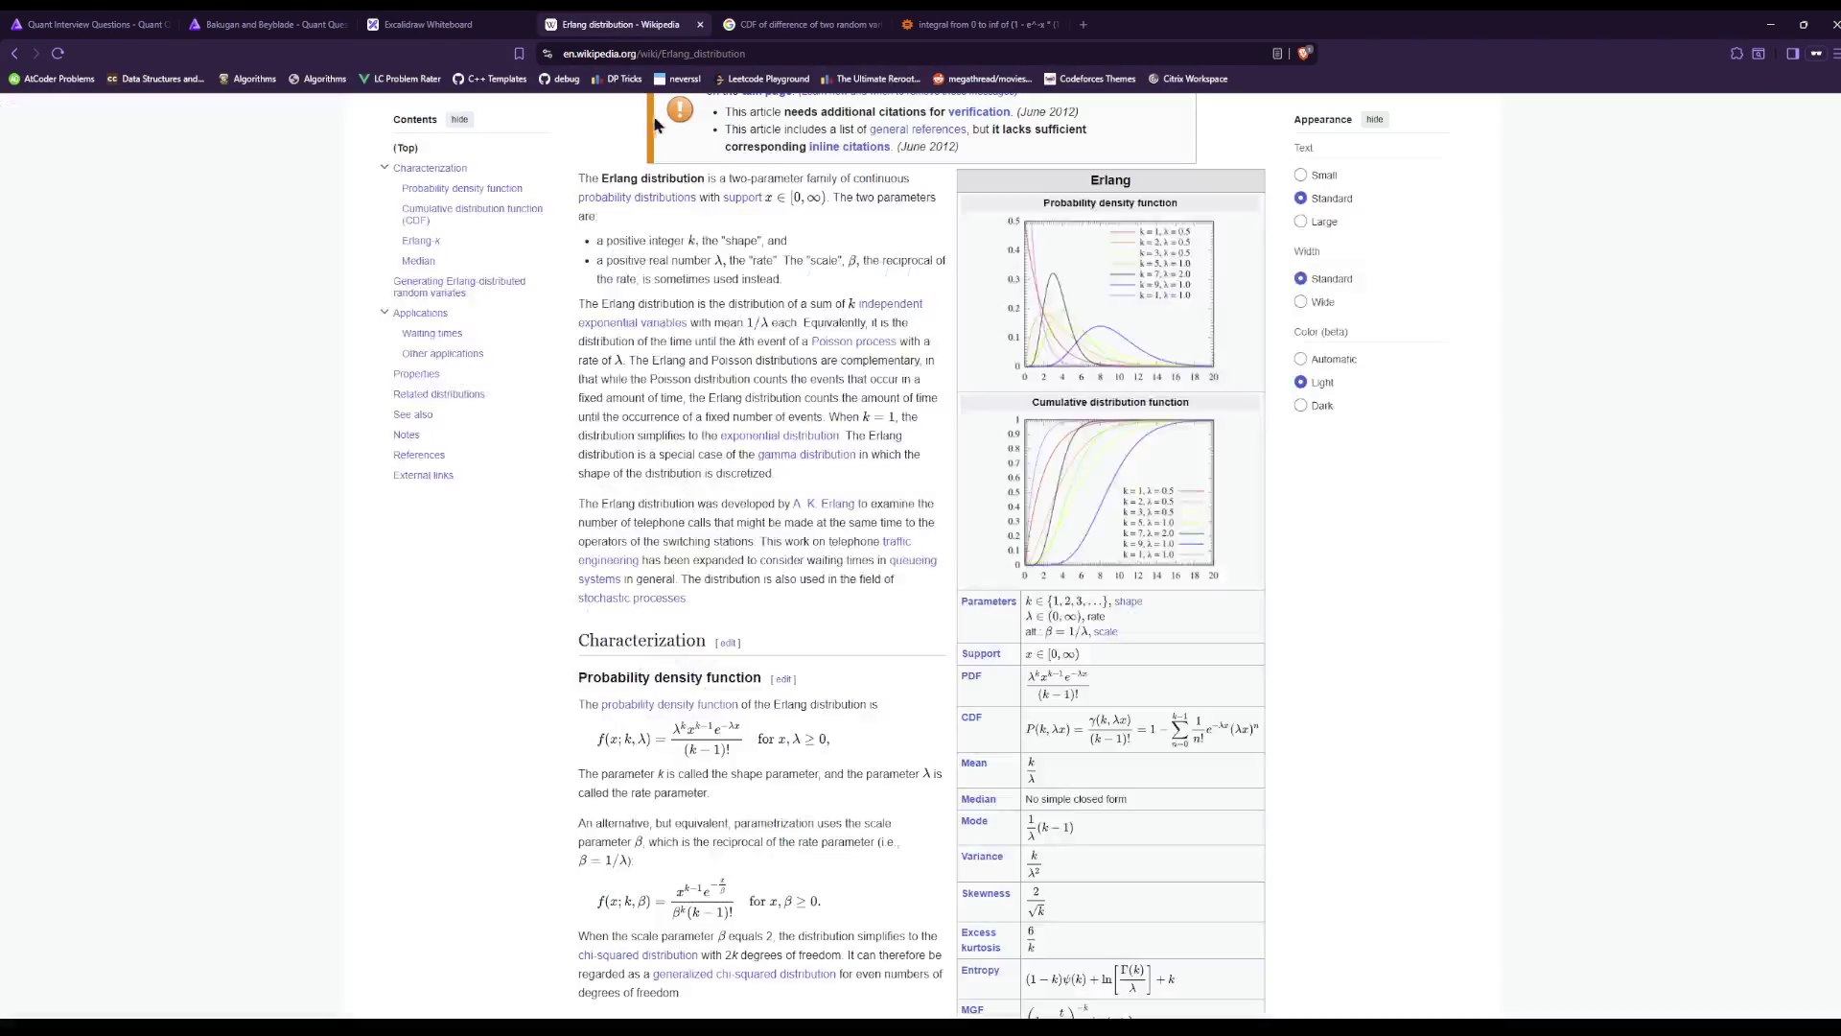
pyautogui.click(429, 24)
pyautogui.scroll(-3, 623, 486)
pyautogui.scroll(-2, 623, 485)
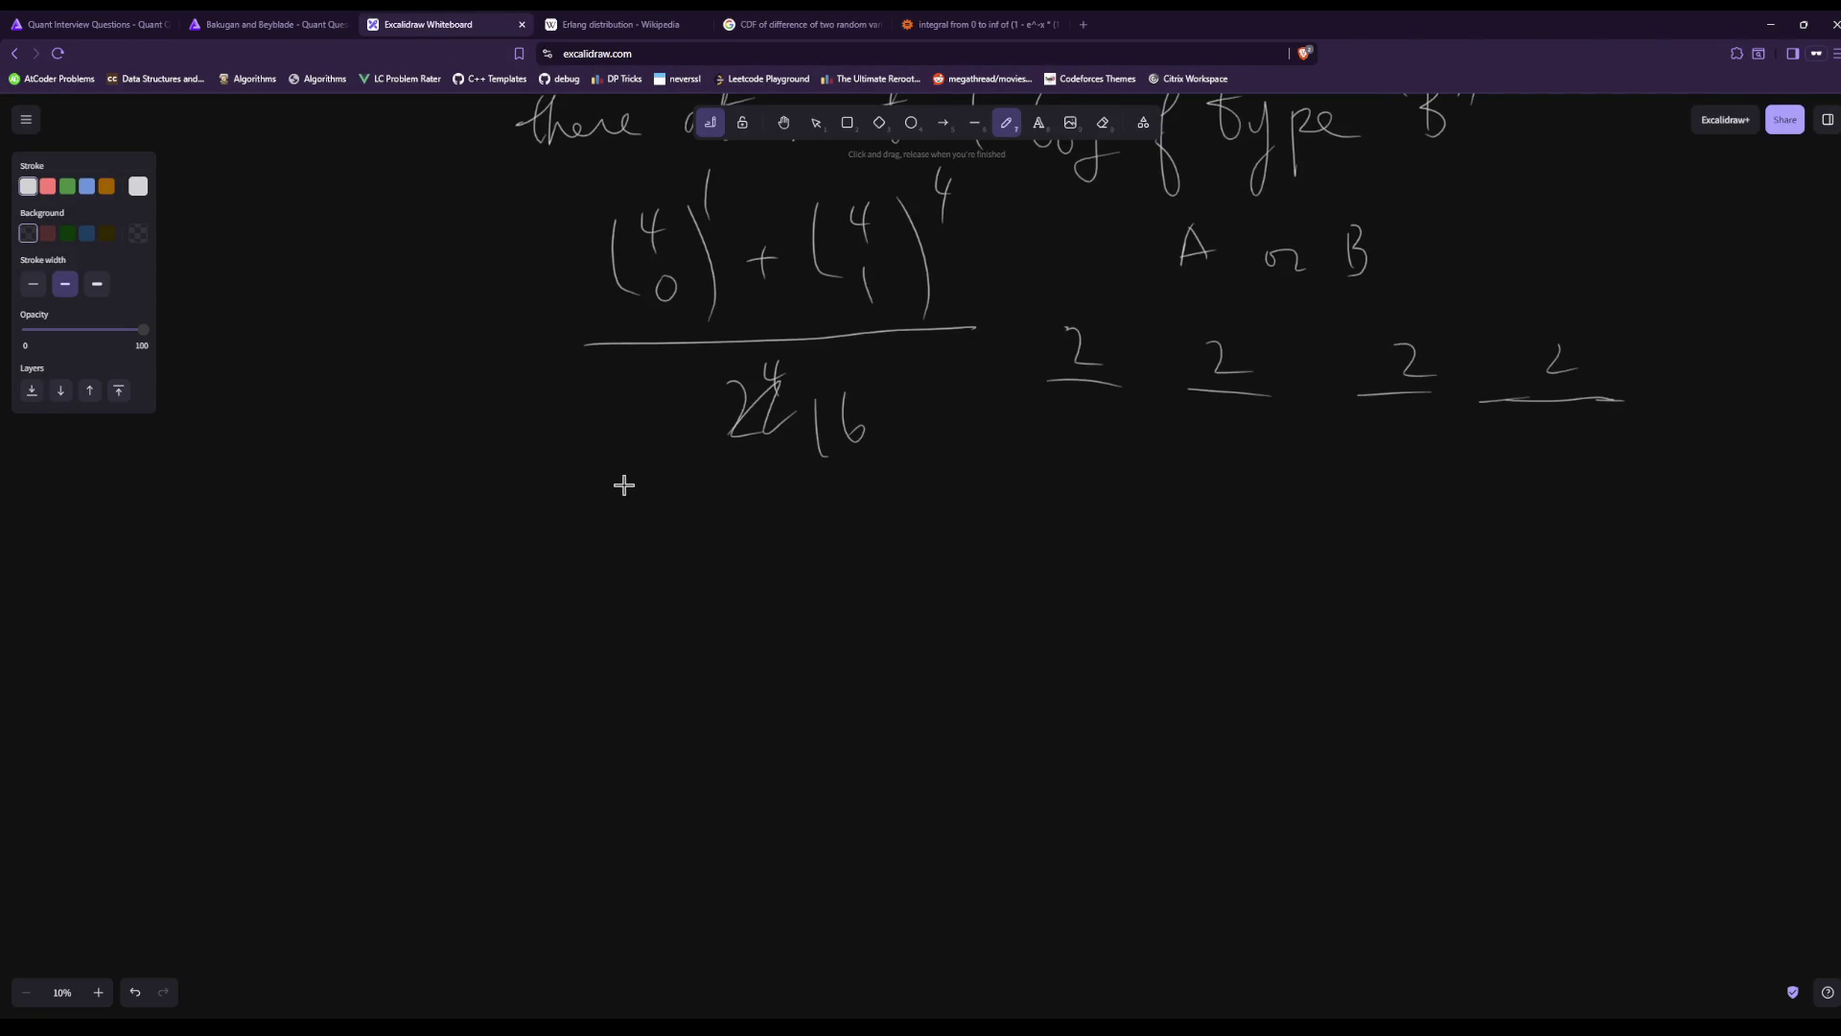
# Handwrite (5 choose 0) + (5 choose 1) over 2⁵ below the earlier fraction.
pyautogui.moveTo(657, 564); pyautogui.dragTo(674, 672)
pyautogui.moveTo(715, 580); pyautogui.dragTo(700, 614)
pyautogui.moveTo(710, 666); pyautogui.dragTo(727, 679)
pyautogui.moveTo(808, 608); pyautogui.dragTo(834, 604)
pyautogui.moveTo(822, 595); pyautogui.dragTo(820, 644)
pyautogui.moveTo(892, 554); pyautogui.dragTo(897, 646)
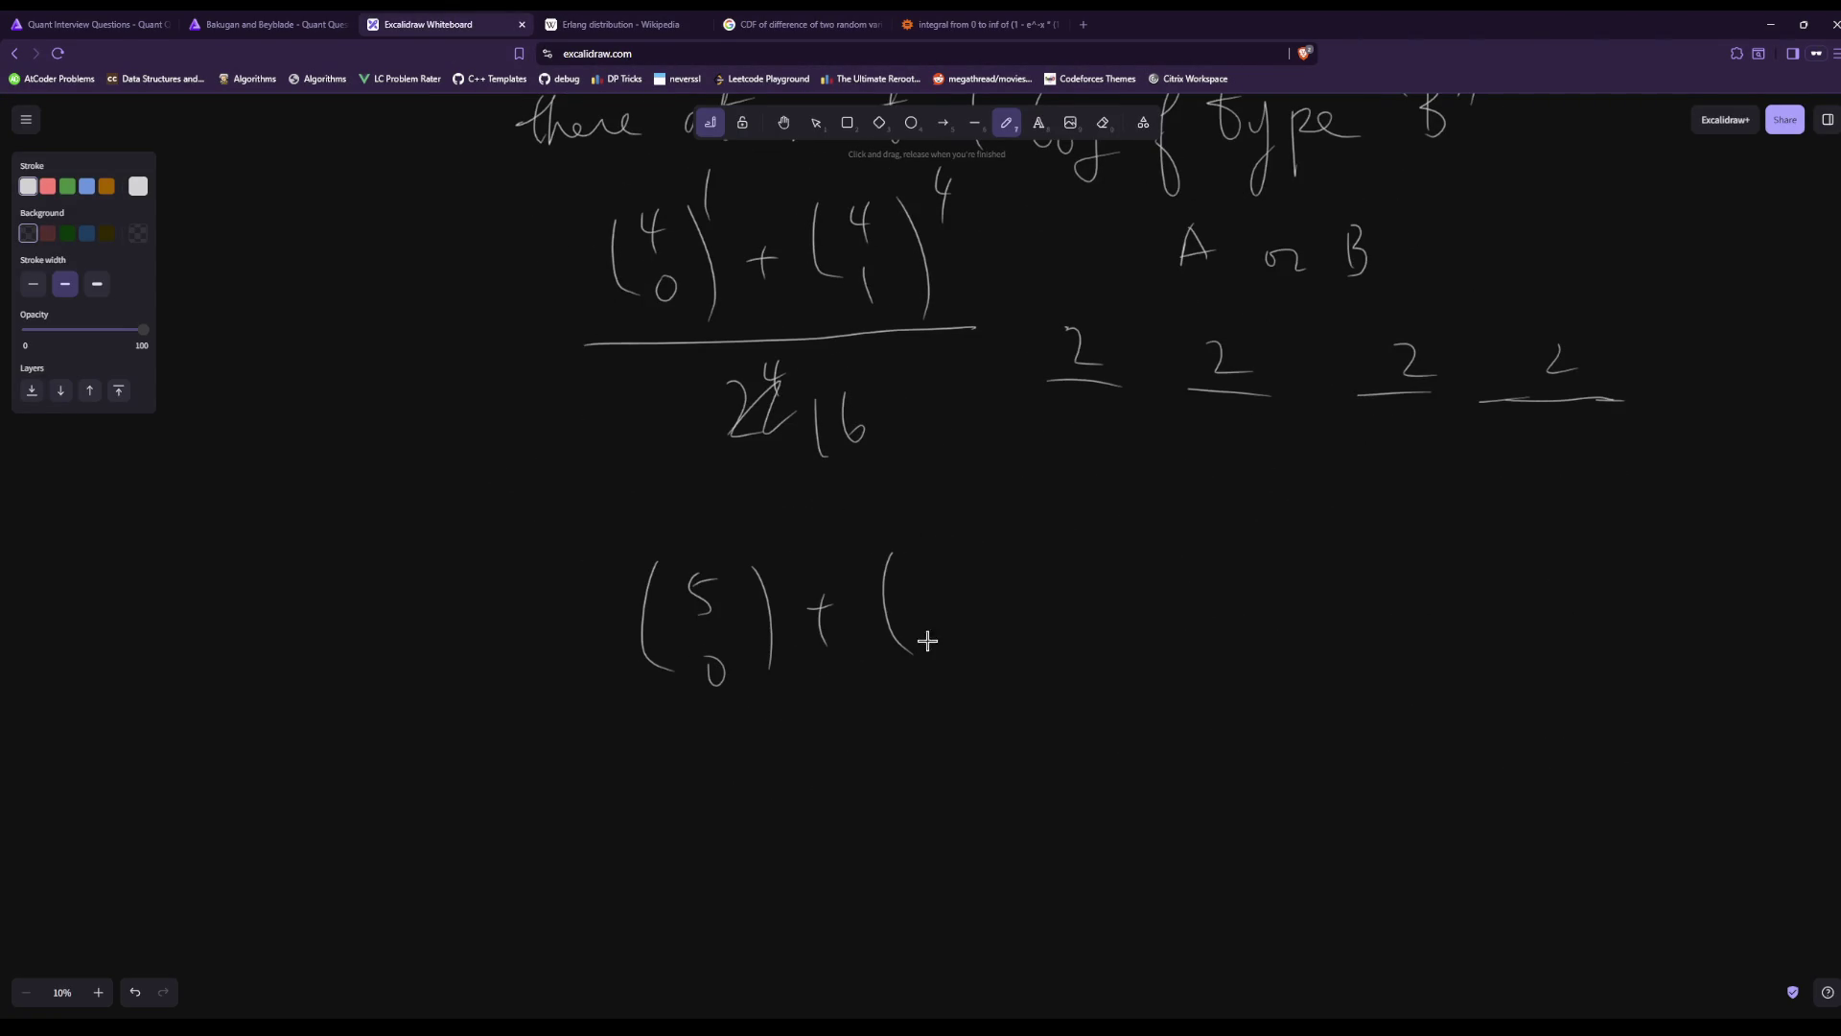
pyautogui.moveTo(996, 553); pyautogui.dragTo(1016, 653)
pyautogui.moveTo(587, 726); pyautogui.dragTo(1055, 696)
pyautogui.moveTo(761, 792)
pyautogui.mouseDown()
pyautogui.moveTo(768, 865)
pyautogui.moveTo(796, 848)
pyautogui.mouseUp()
pyautogui.moveTo(831, 765); pyautogui.dragTo(838, 796)
pyautogui.moveTo(840, 765); pyautogui.dragTo(855, 761)
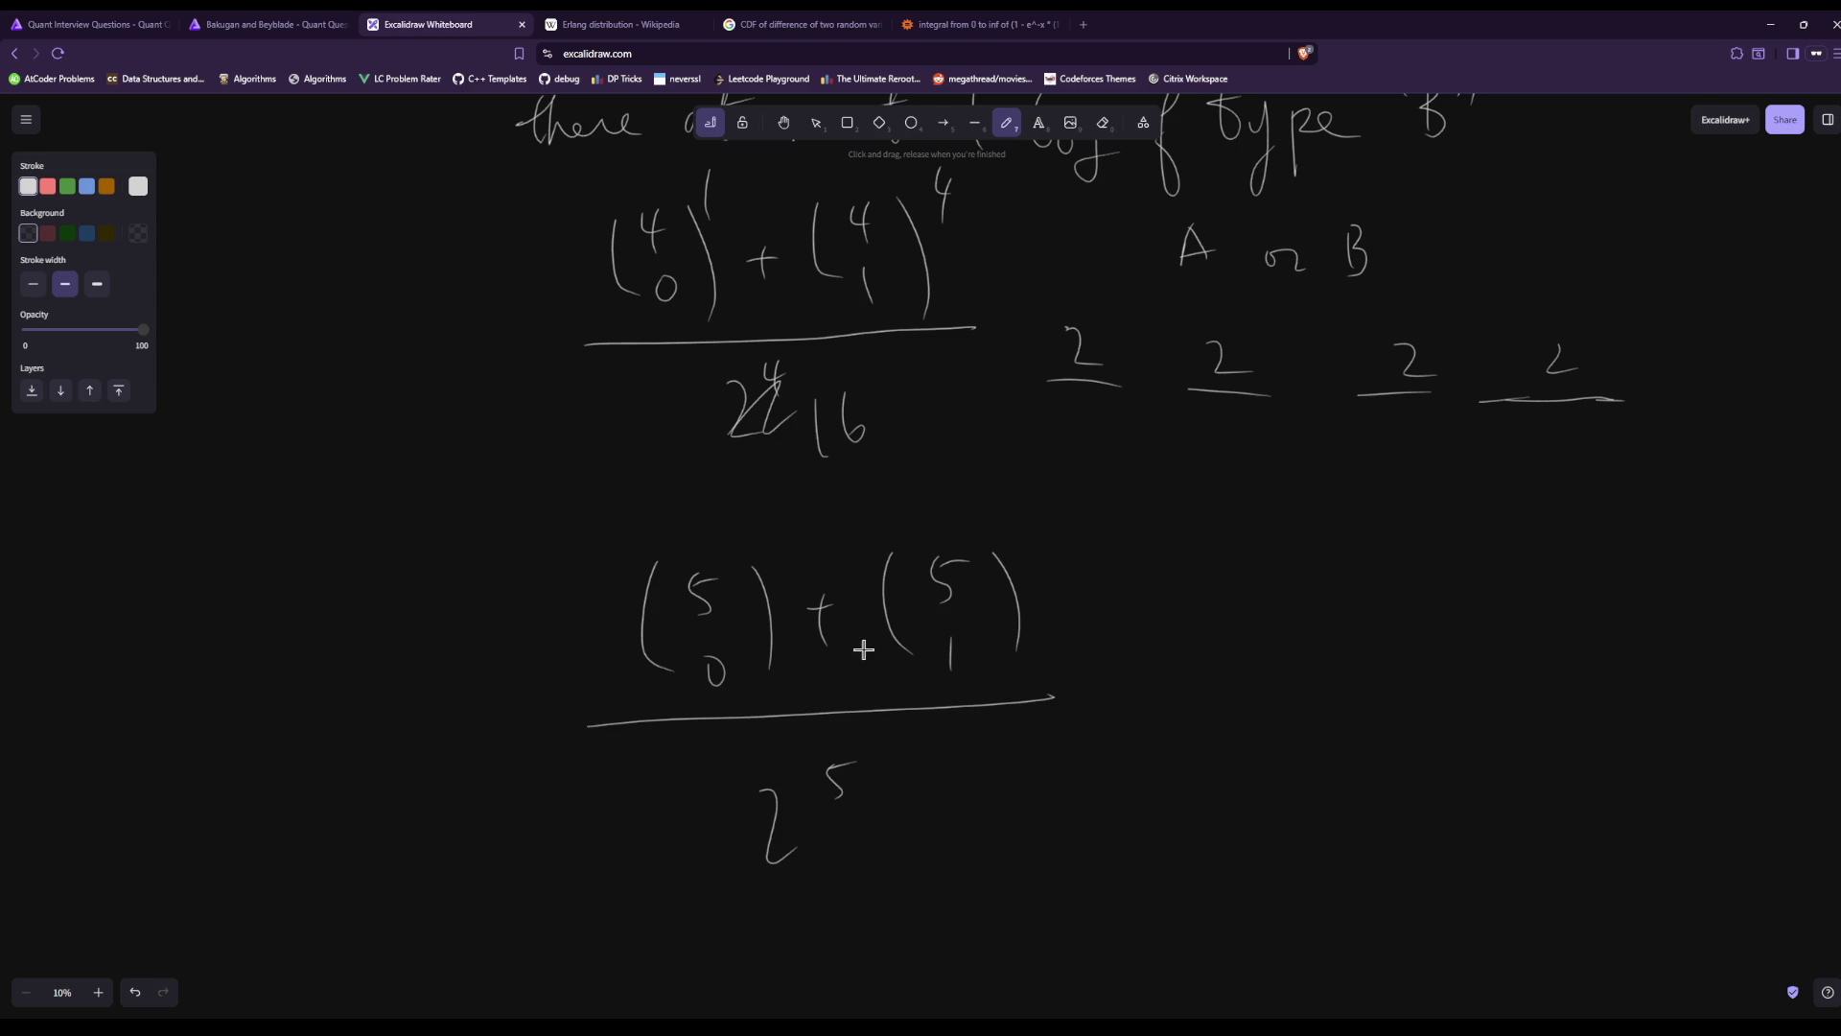
# Simplify the sum to 6/32 = 3/16 beside it on the whiteboard.
pyautogui.moveTo(1181, 482)
pyautogui.mouseDown()
pyautogui.moveTo(1181, 511)
pyautogui.moveTo(1275, 548)
pyautogui.moveTo(1257, 633)
pyautogui.mouseUp()
pyautogui.moveTo(1328, 553); pyautogui.dragTo(1353, 550)
pyautogui.moveTo(1335, 568); pyautogui.dragTo(1364, 563)
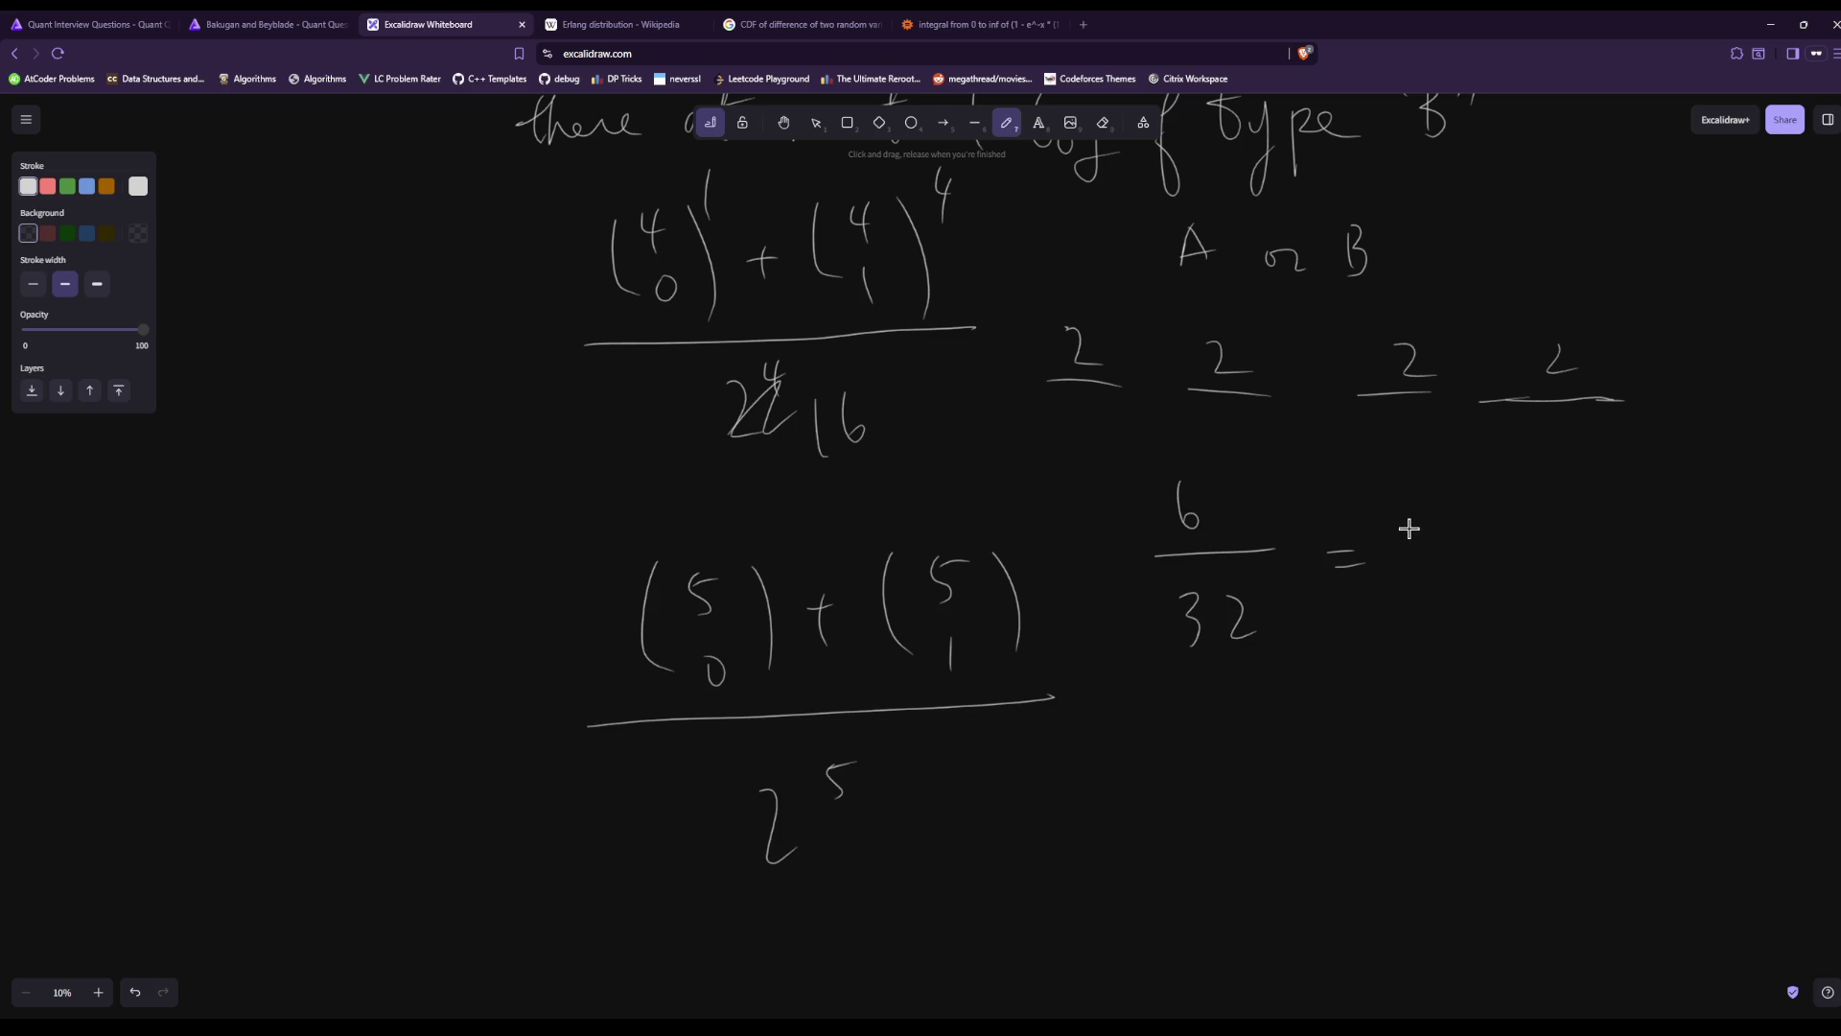
pyautogui.moveTo(1396, 501)
pyautogui.mouseDown()
pyautogui.moveTo(1401, 543)
pyautogui.moveTo(1460, 550)
pyautogui.mouseUp()
pyautogui.moveTo(1403, 575); pyautogui.dragTo(1419, 619)
pyautogui.click(1044, 24)
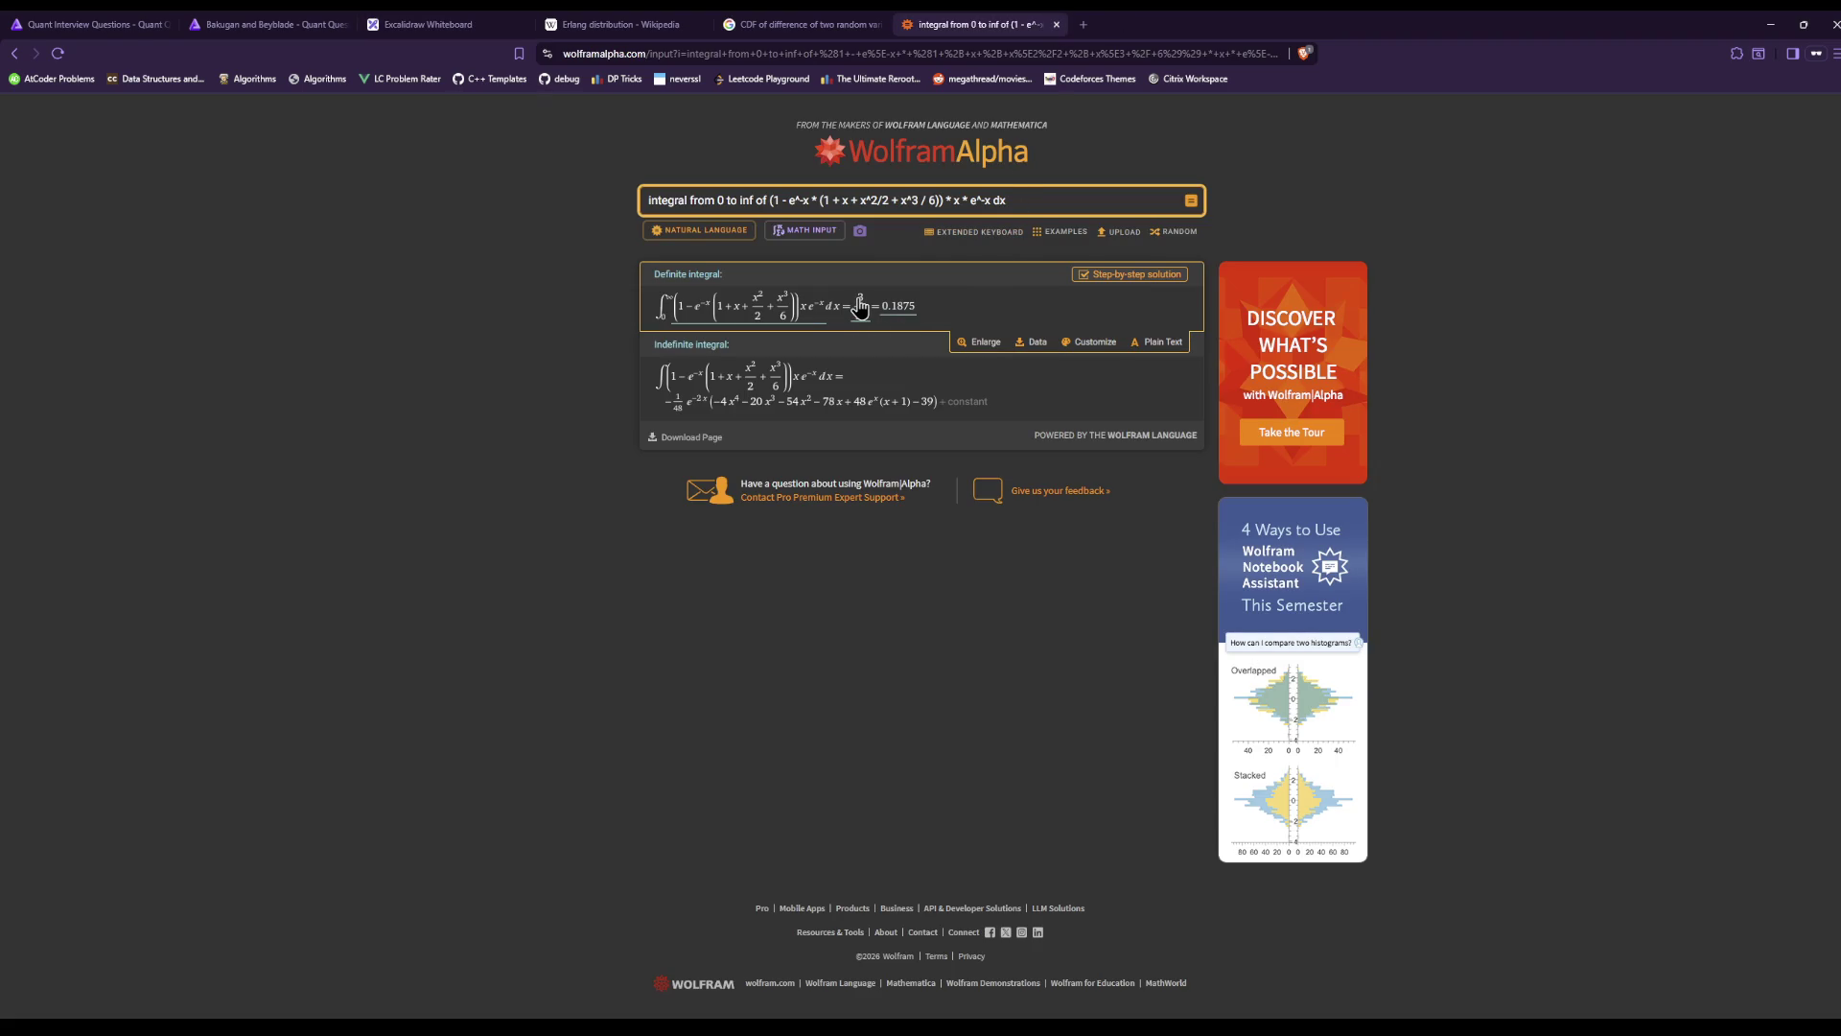
pyautogui.click(671, 21)
pyautogui.click(802, 24)
pyautogui.click(618, 24)
pyautogui.click(427, 24)
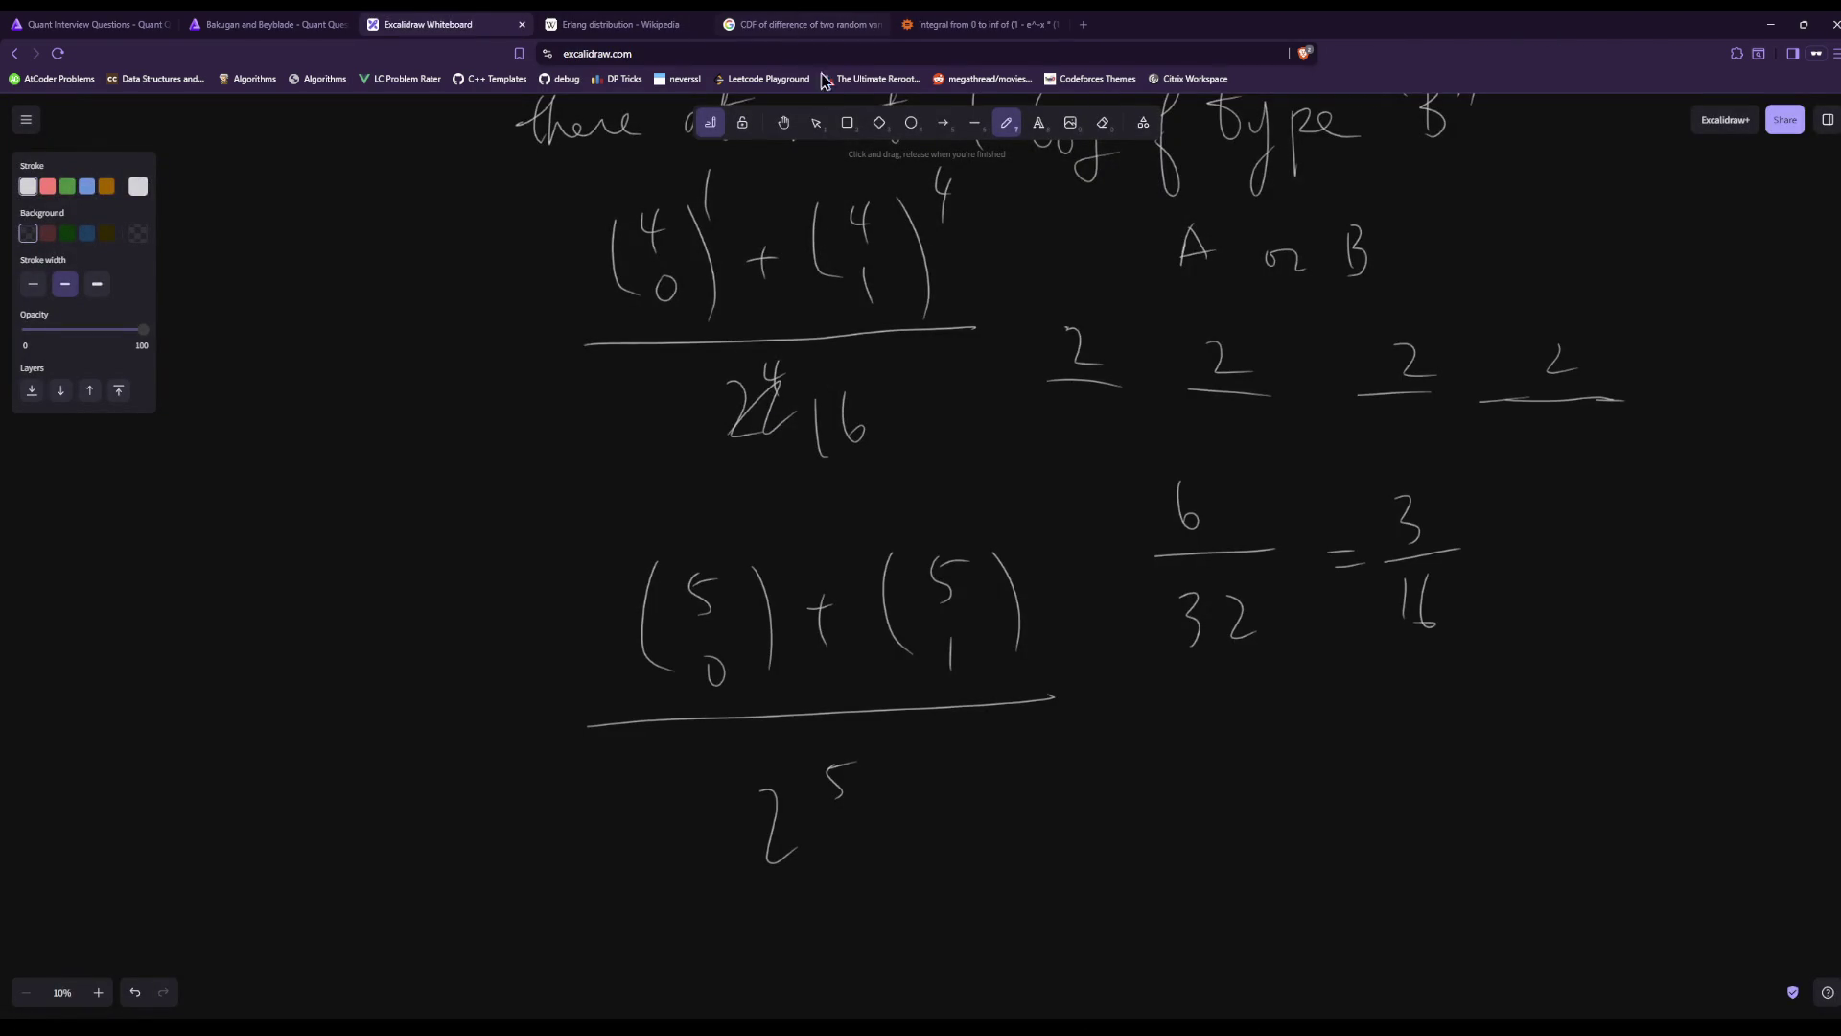
pyautogui.click(873, 22)
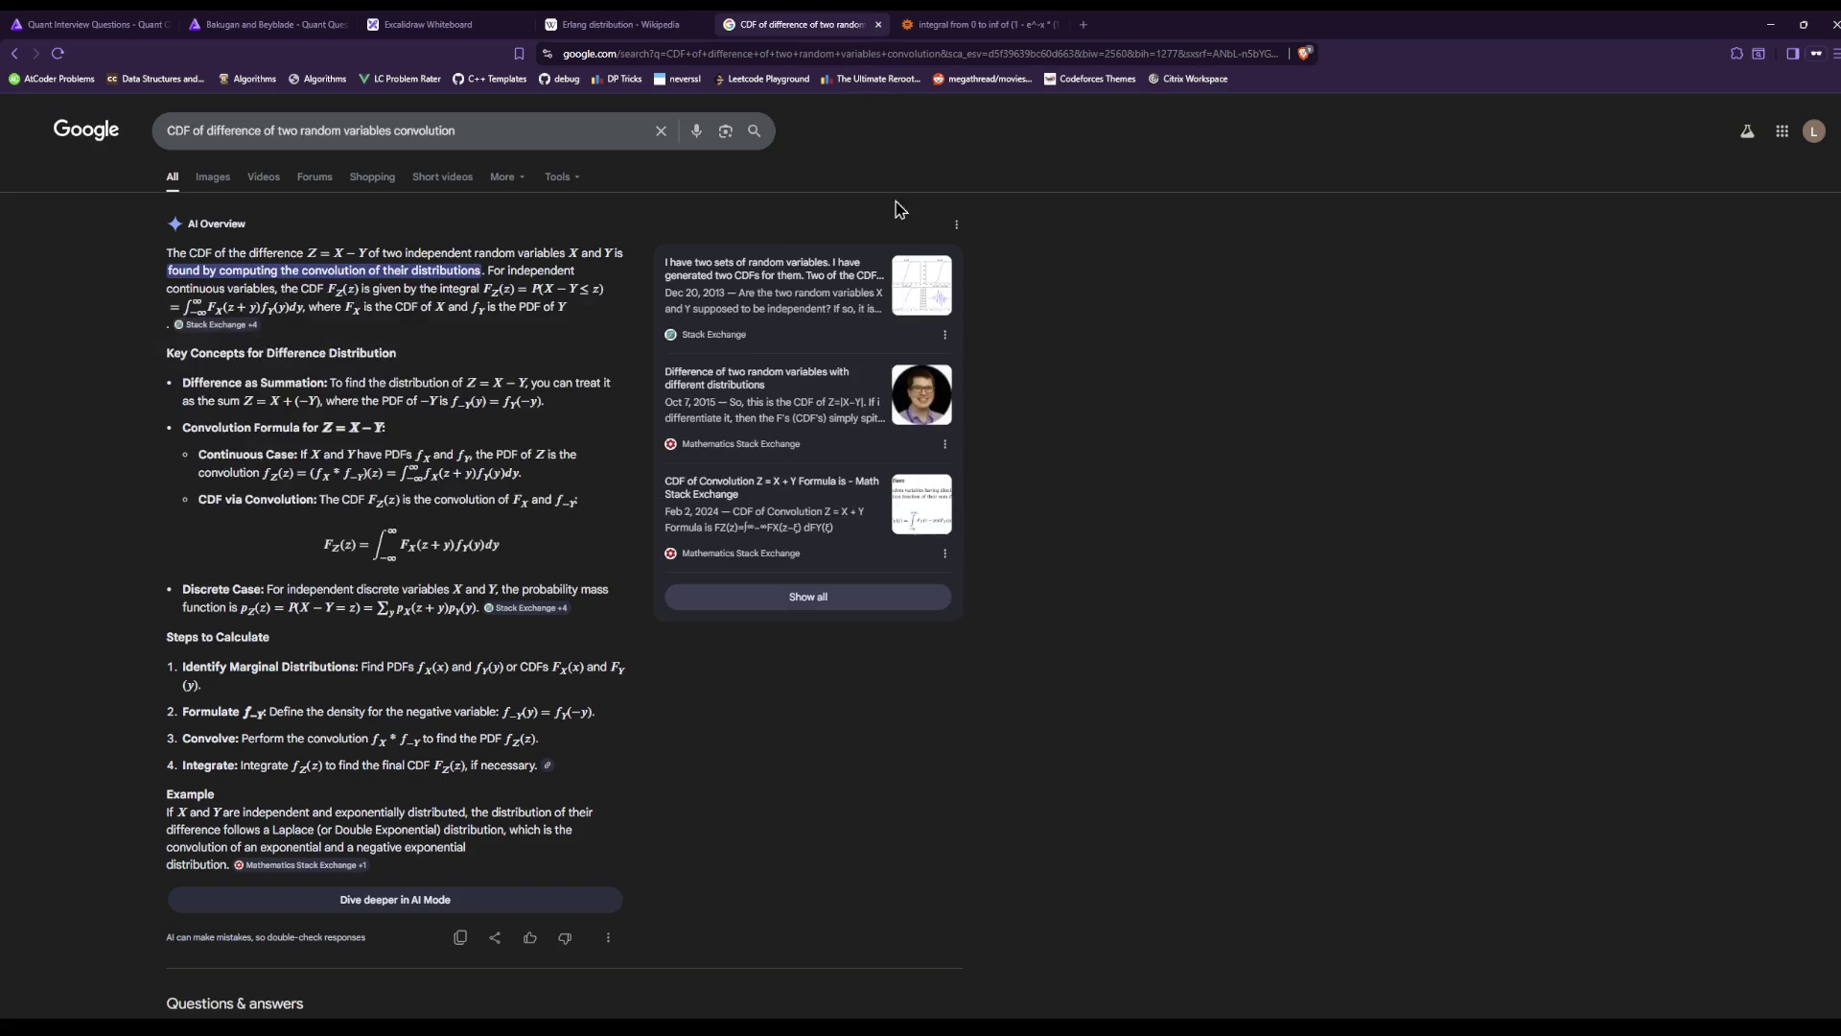
# Cycle through the whiteboard, Erlang article, Bakugan and Beyblade problem and CDF search tabs.
pyautogui.click(662, 24)
pyautogui.click(474, 35)
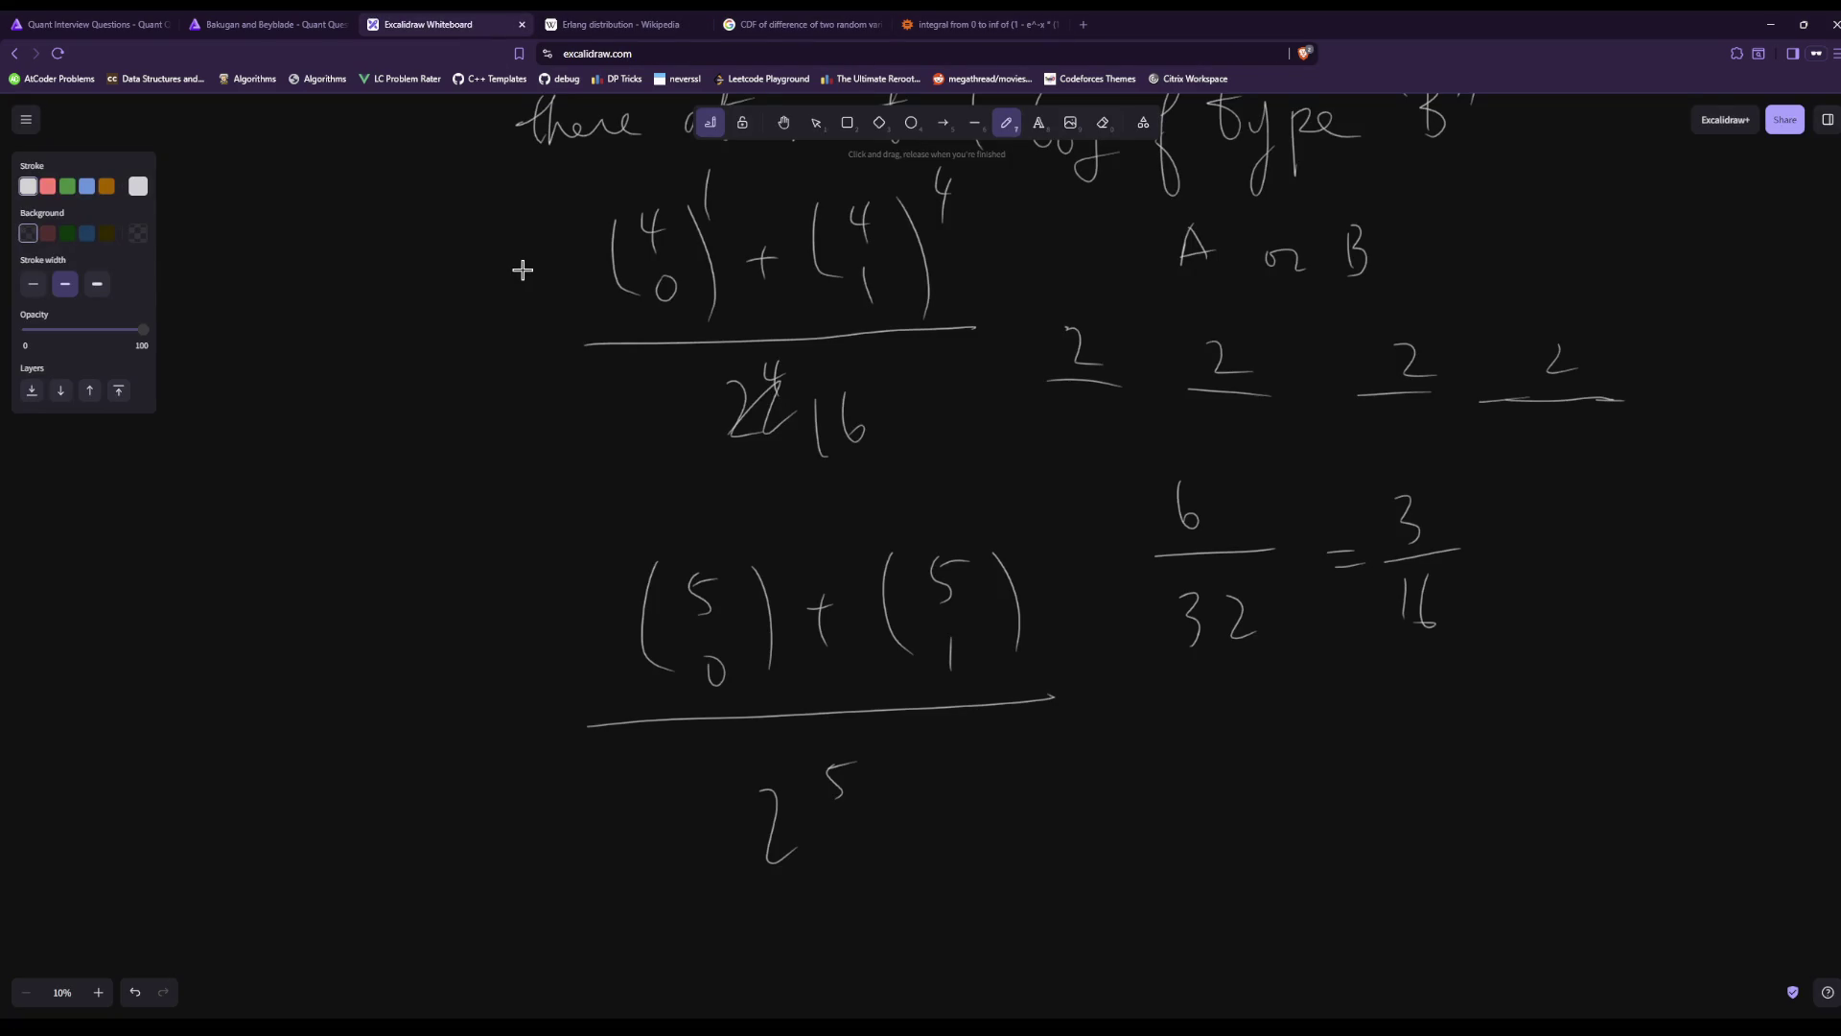
pyautogui.click(614, 24)
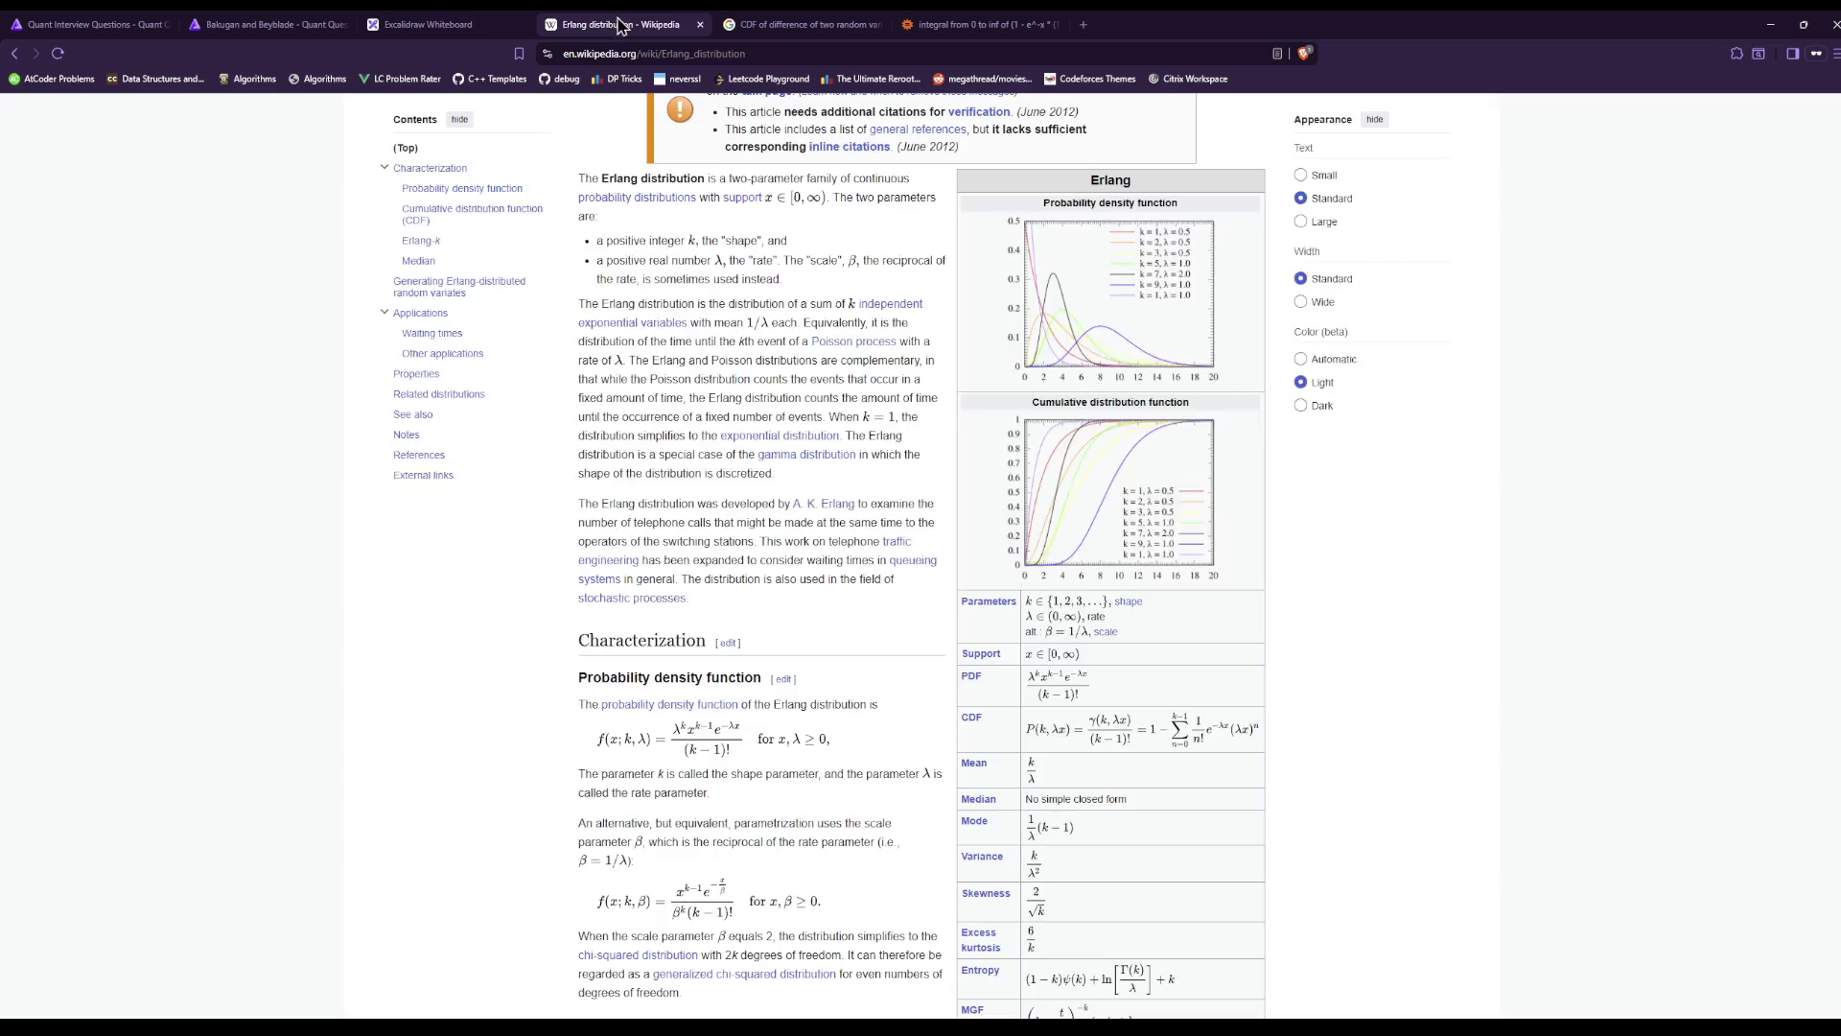
pyautogui.click(268, 24)
pyautogui.click(419, 27)
pyautogui.click(614, 24)
pyautogui.click(805, 24)
pyautogui.click(640, 21)
# Review Wolfram Alpha's 3/16 = 0.1875 result, highlighting a term in the integral query.
pyautogui.click(964, 24)
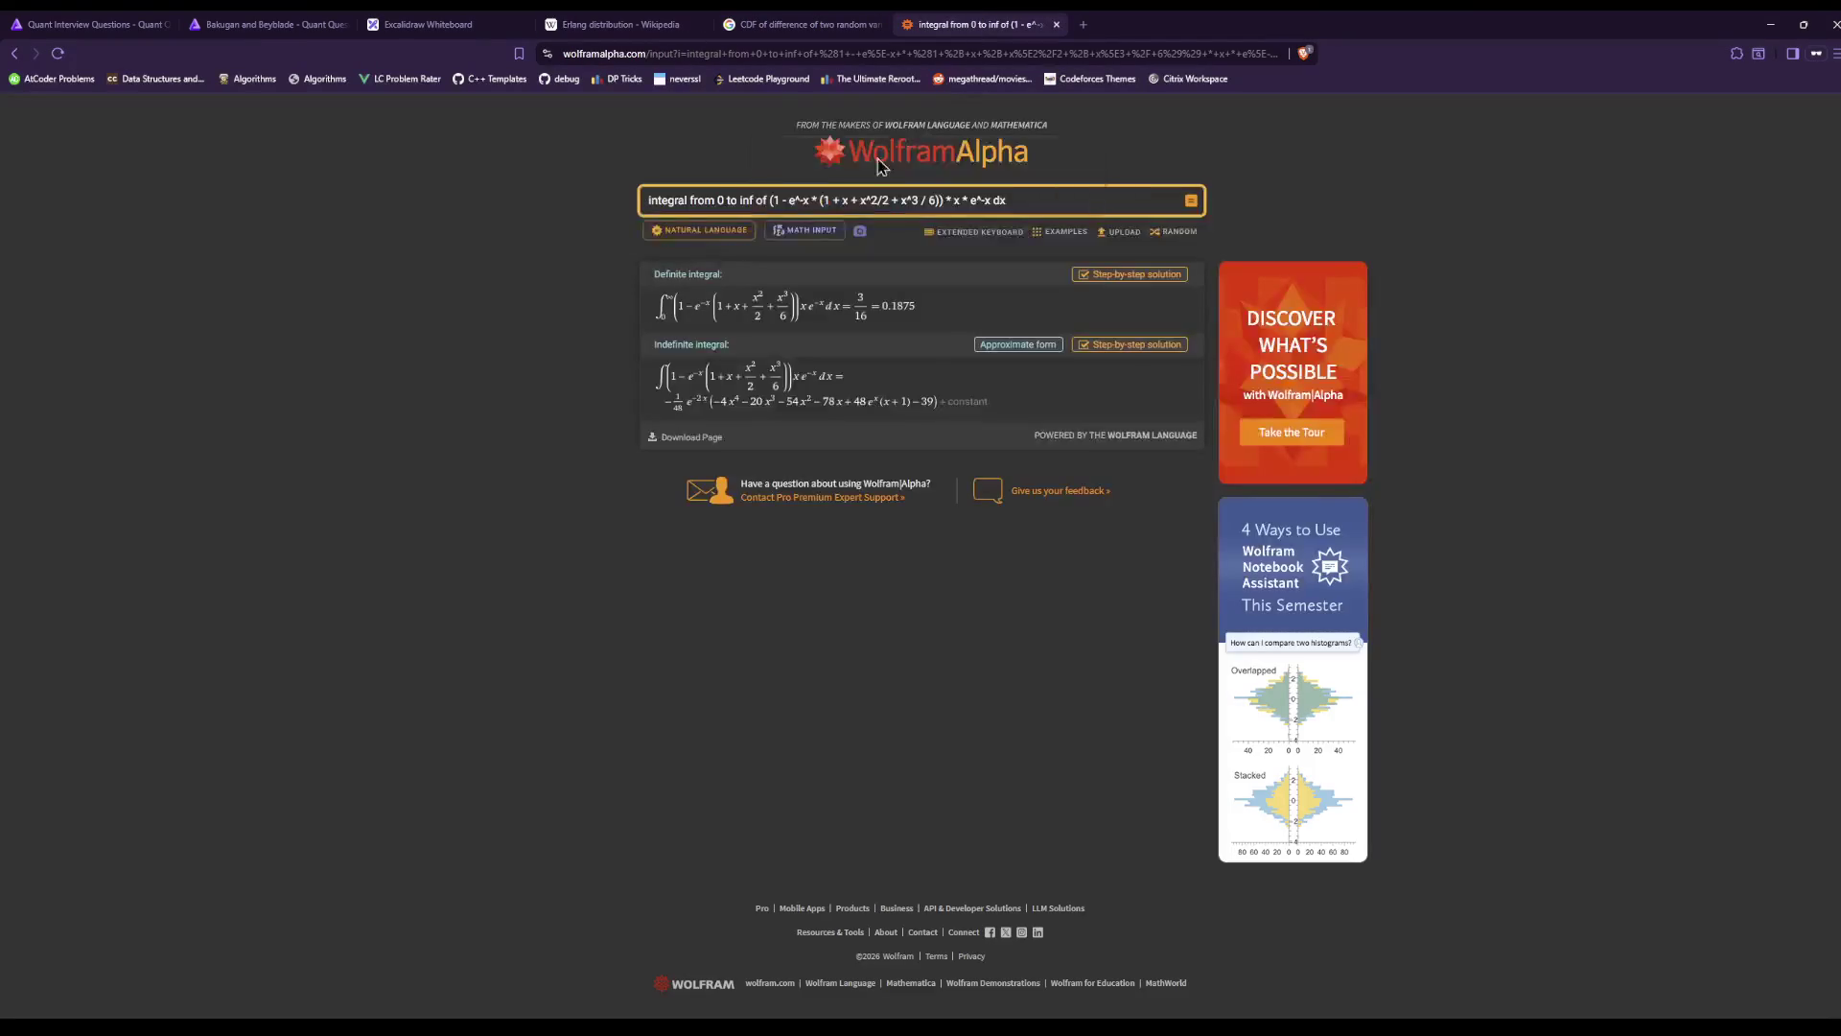
pyautogui.doubleClick(975, 202)
pyautogui.click(806, 24)
pyautogui.click(422, 24)
pyautogui.click(240, 26)
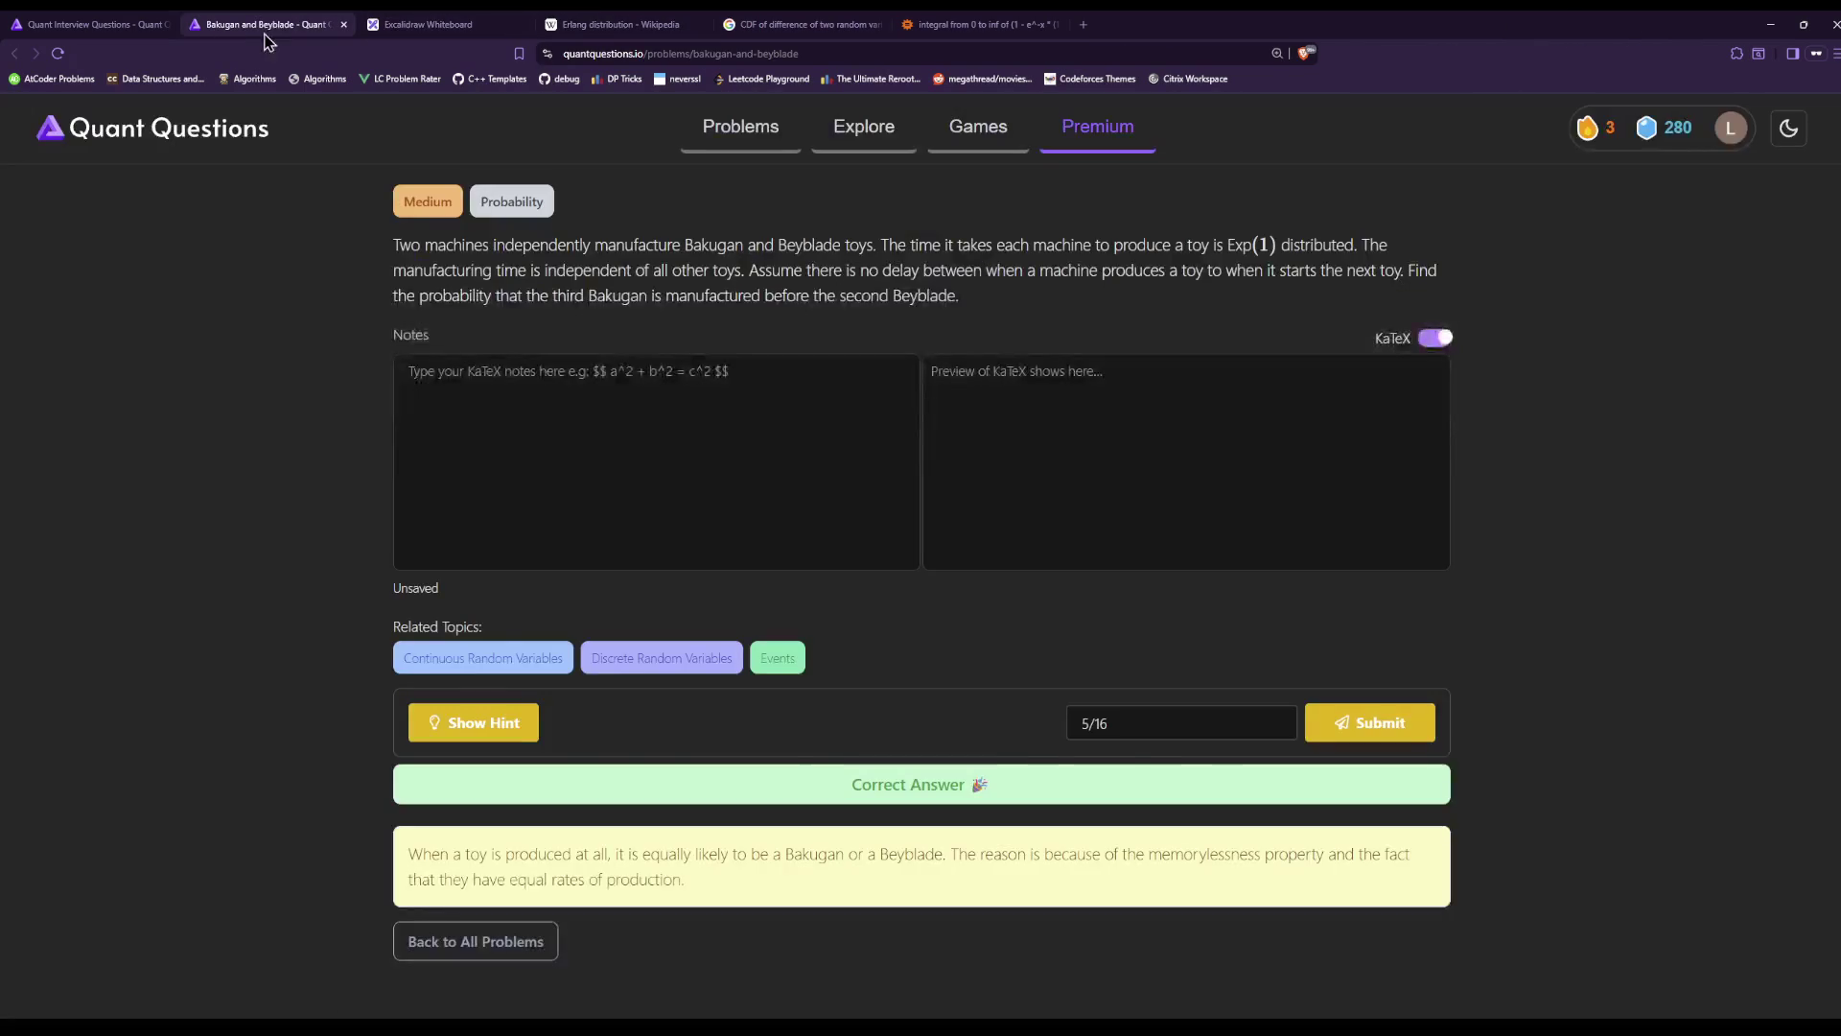
pyautogui.click(618, 24)
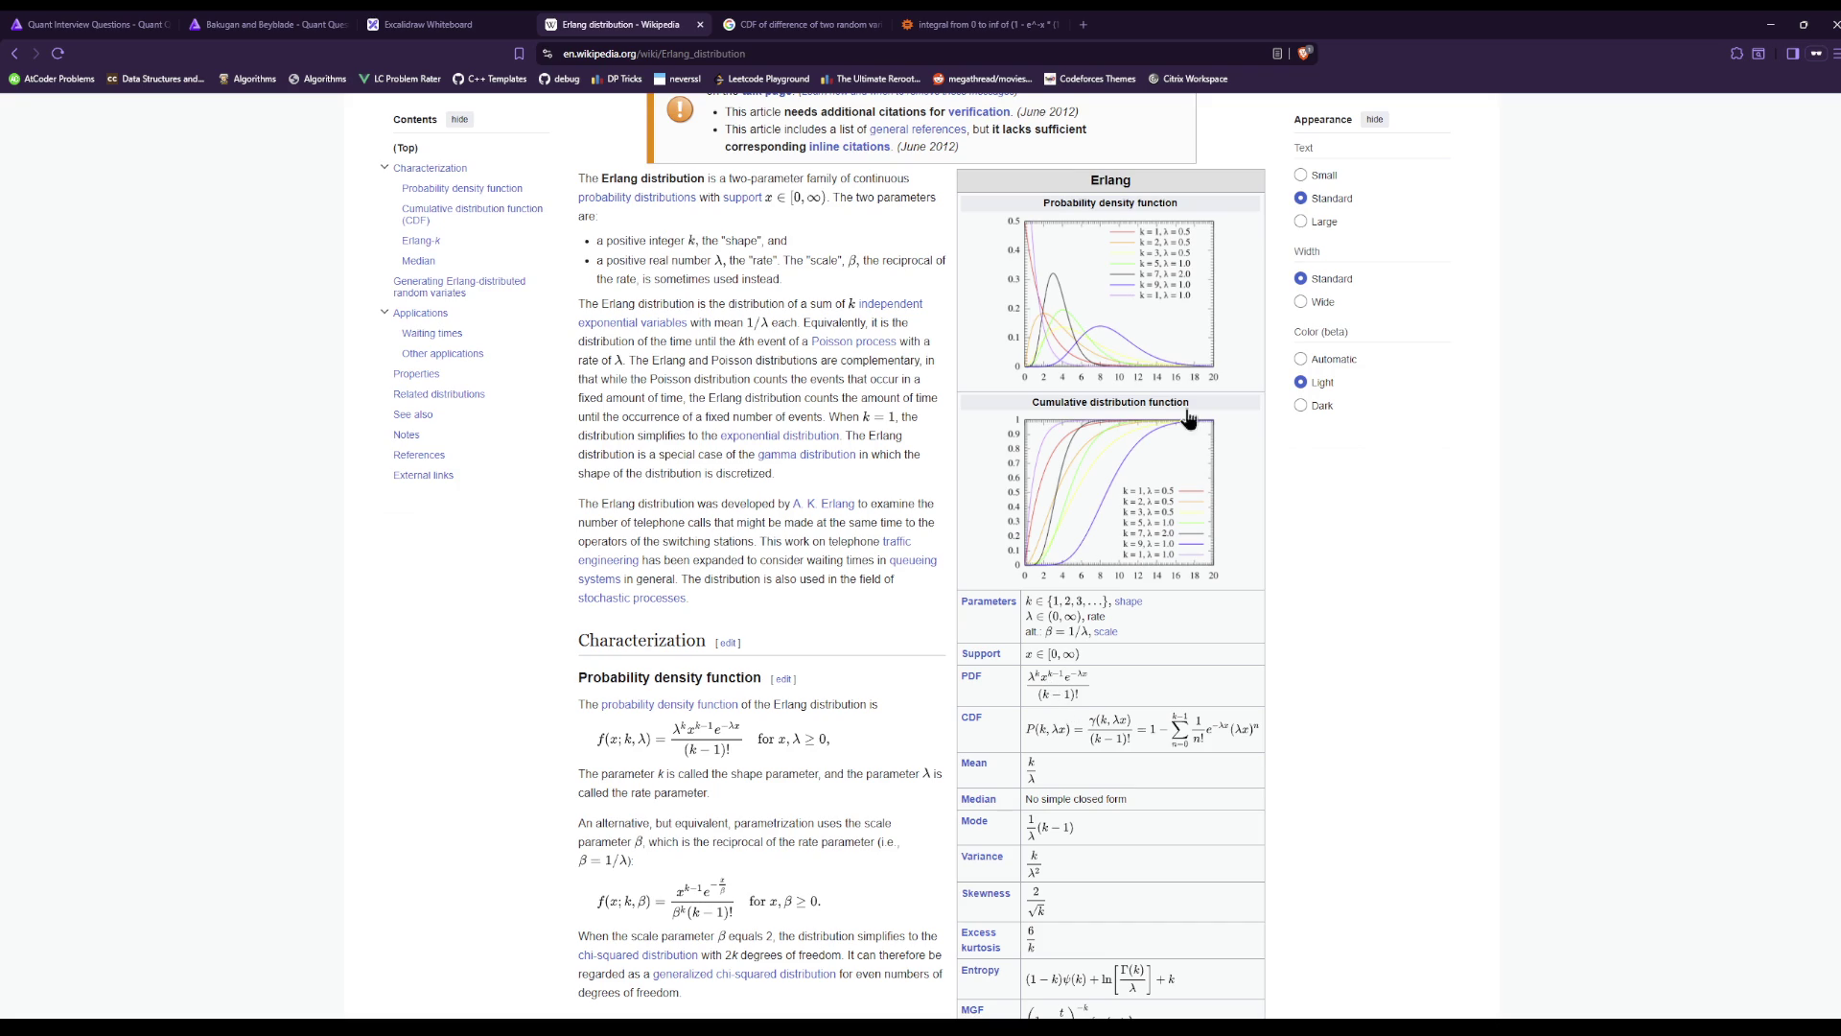
# Change the Wolfram Alpha integral's density to x^2 e^-x / 2 and recompute it to 0.34375.
pyautogui.click(1017, 23)
pyautogui.write('^2')
pyautogui.press('Right')
pyautogui.press('Right')
pyautogui.press('Right')
pyautogui.write('/ 2')
pyautogui.press('Return')
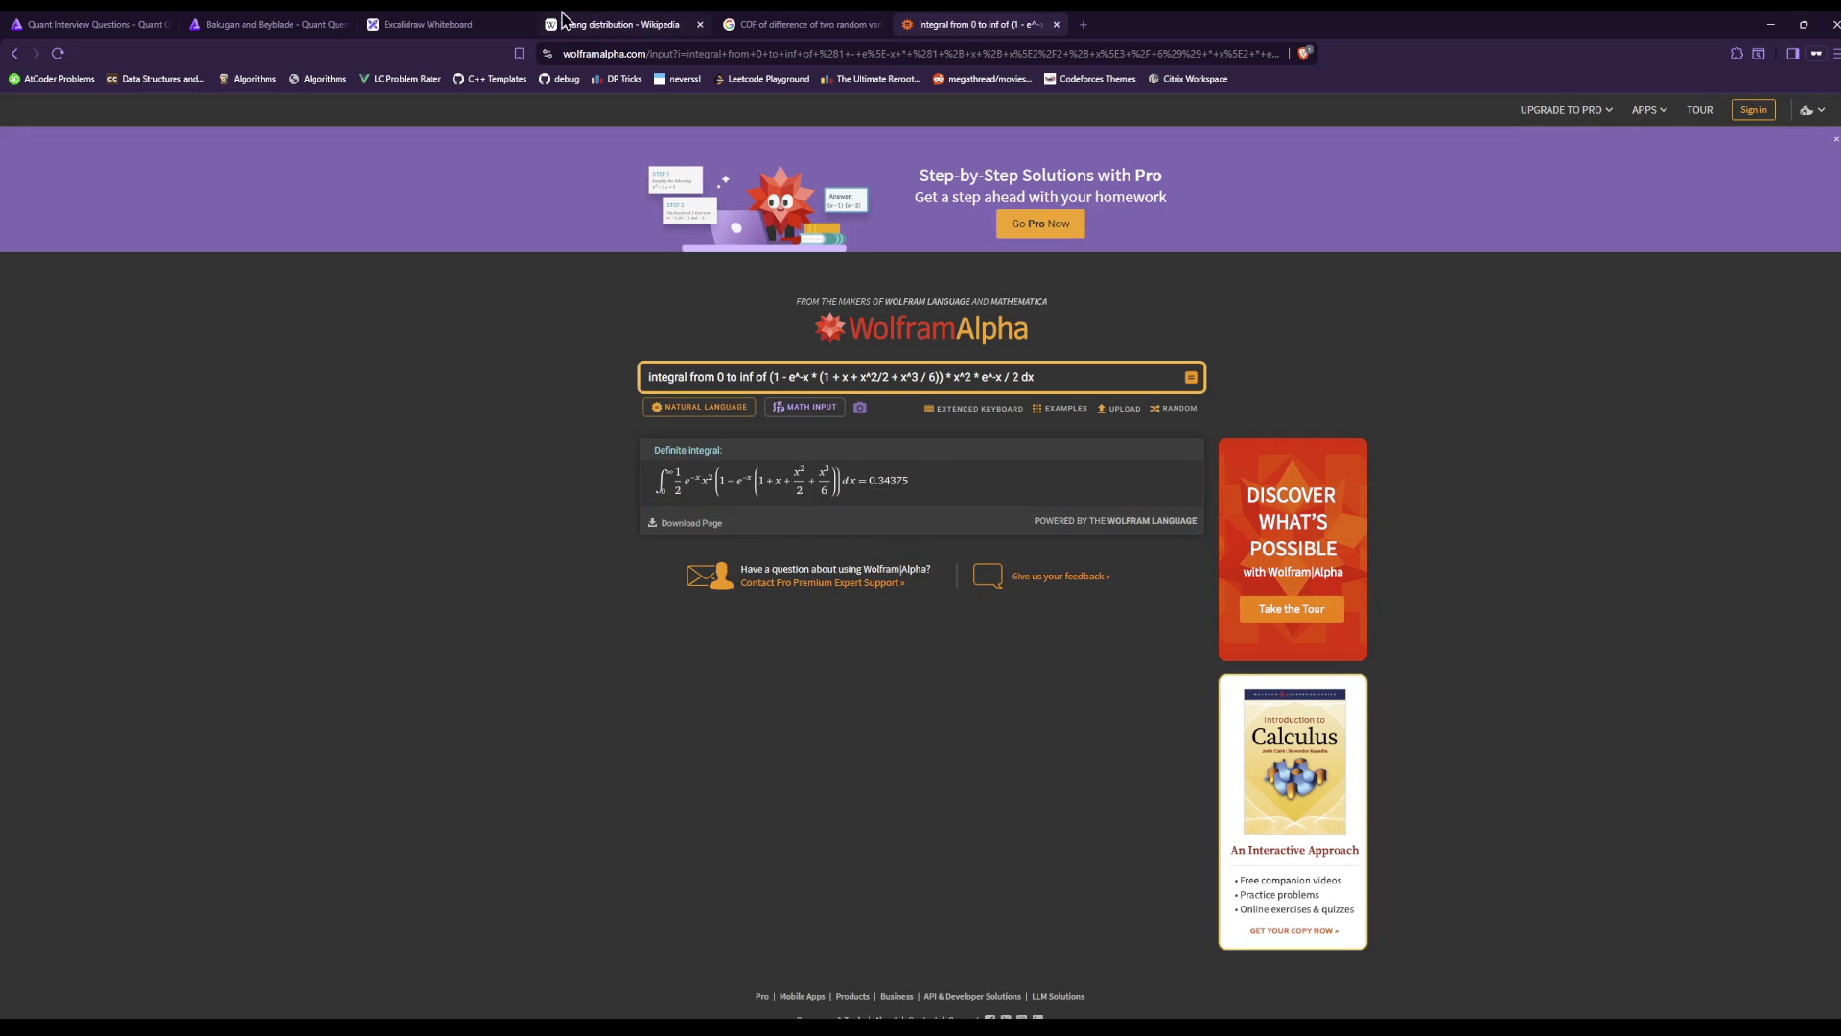
# Cycle through the open tabs back to the Excalidraw whiteboard and scroll down the canvas.
pyautogui.click(259, 24)
pyautogui.click(550, 24)
pyautogui.click(806, 24)
pyautogui.click(614, 24)
pyautogui.click(500, 26)
pyautogui.scroll(-5, 1029, 890)
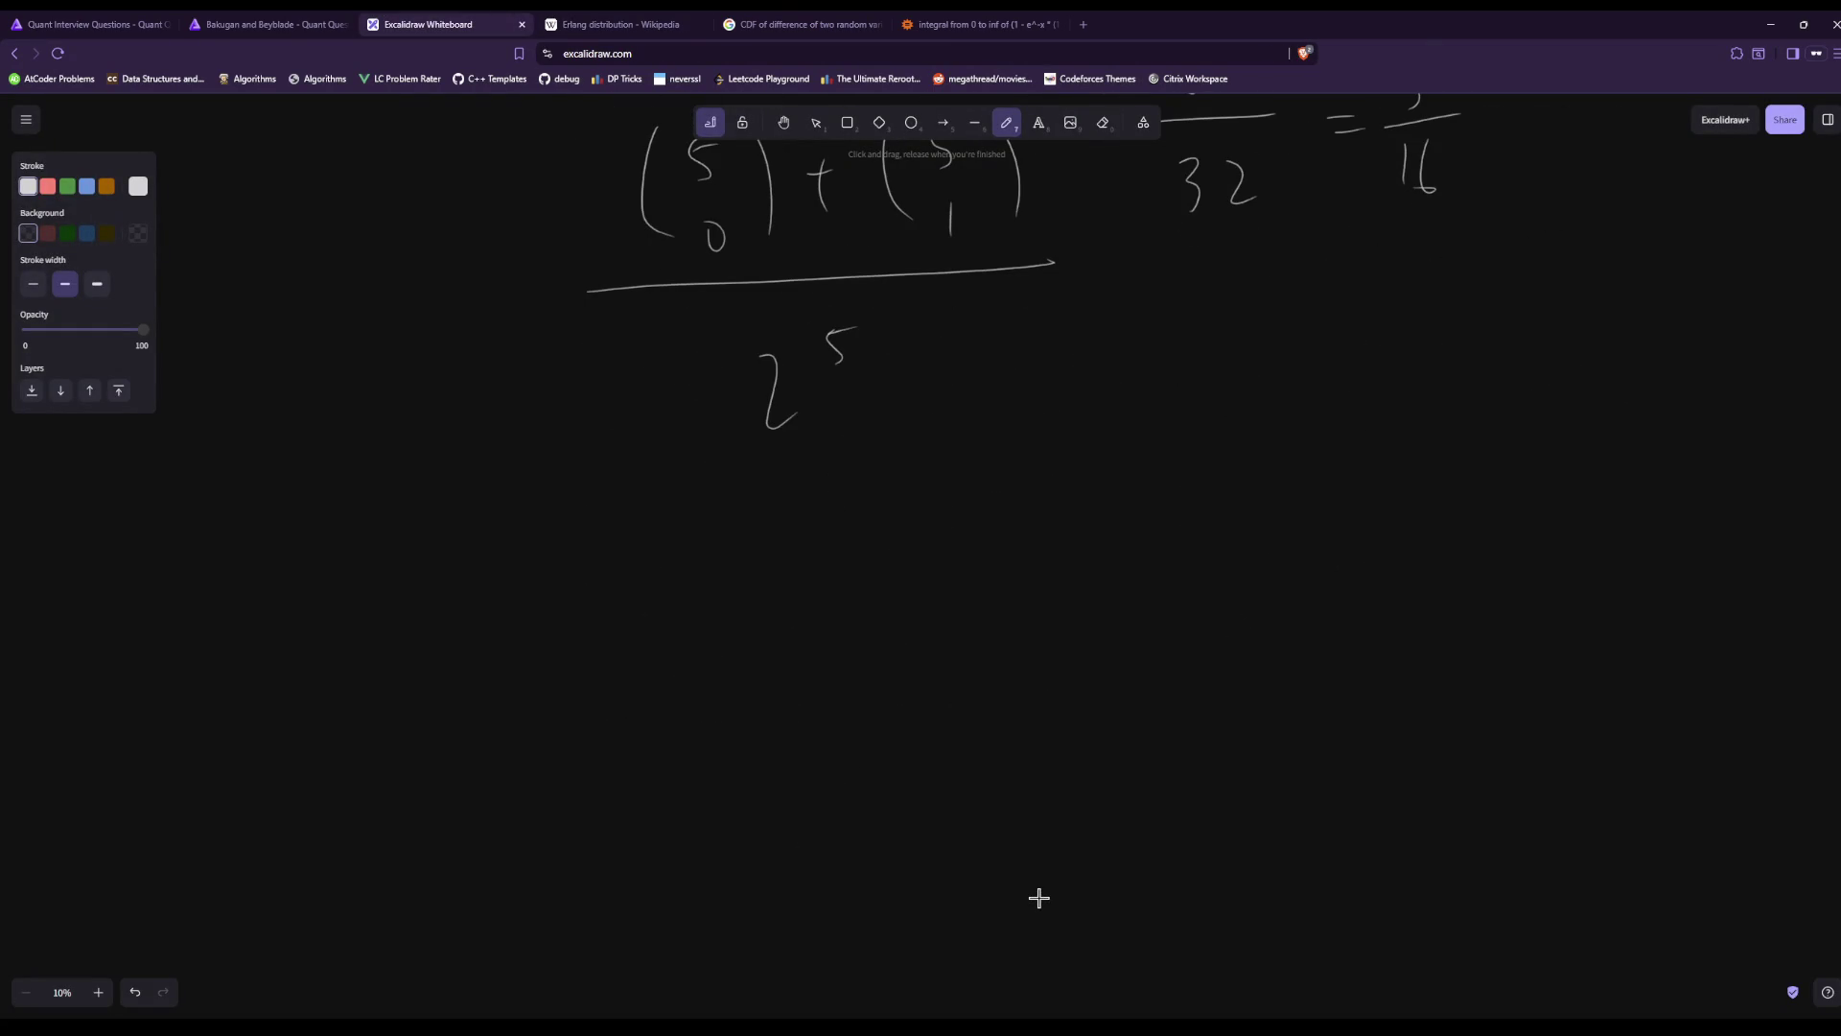
# Handwrite '4 before 3' below the 2^5 fraction.
pyautogui.moveTo(844, 517)
pyautogui.mouseDown()
pyautogui.moveTo(871, 543)
pyautogui.moveTo(866, 570)
pyautogui.mouseUp()
pyautogui.moveTo(970, 506)
pyautogui.mouseDown()
pyautogui.moveTo(981, 543)
pyautogui.moveTo(1018, 561)
pyautogui.moveTo(1084, 557)
pyautogui.mouseUp()
pyautogui.moveTo(1149, 518); pyautogui.dragTo(1143, 572)
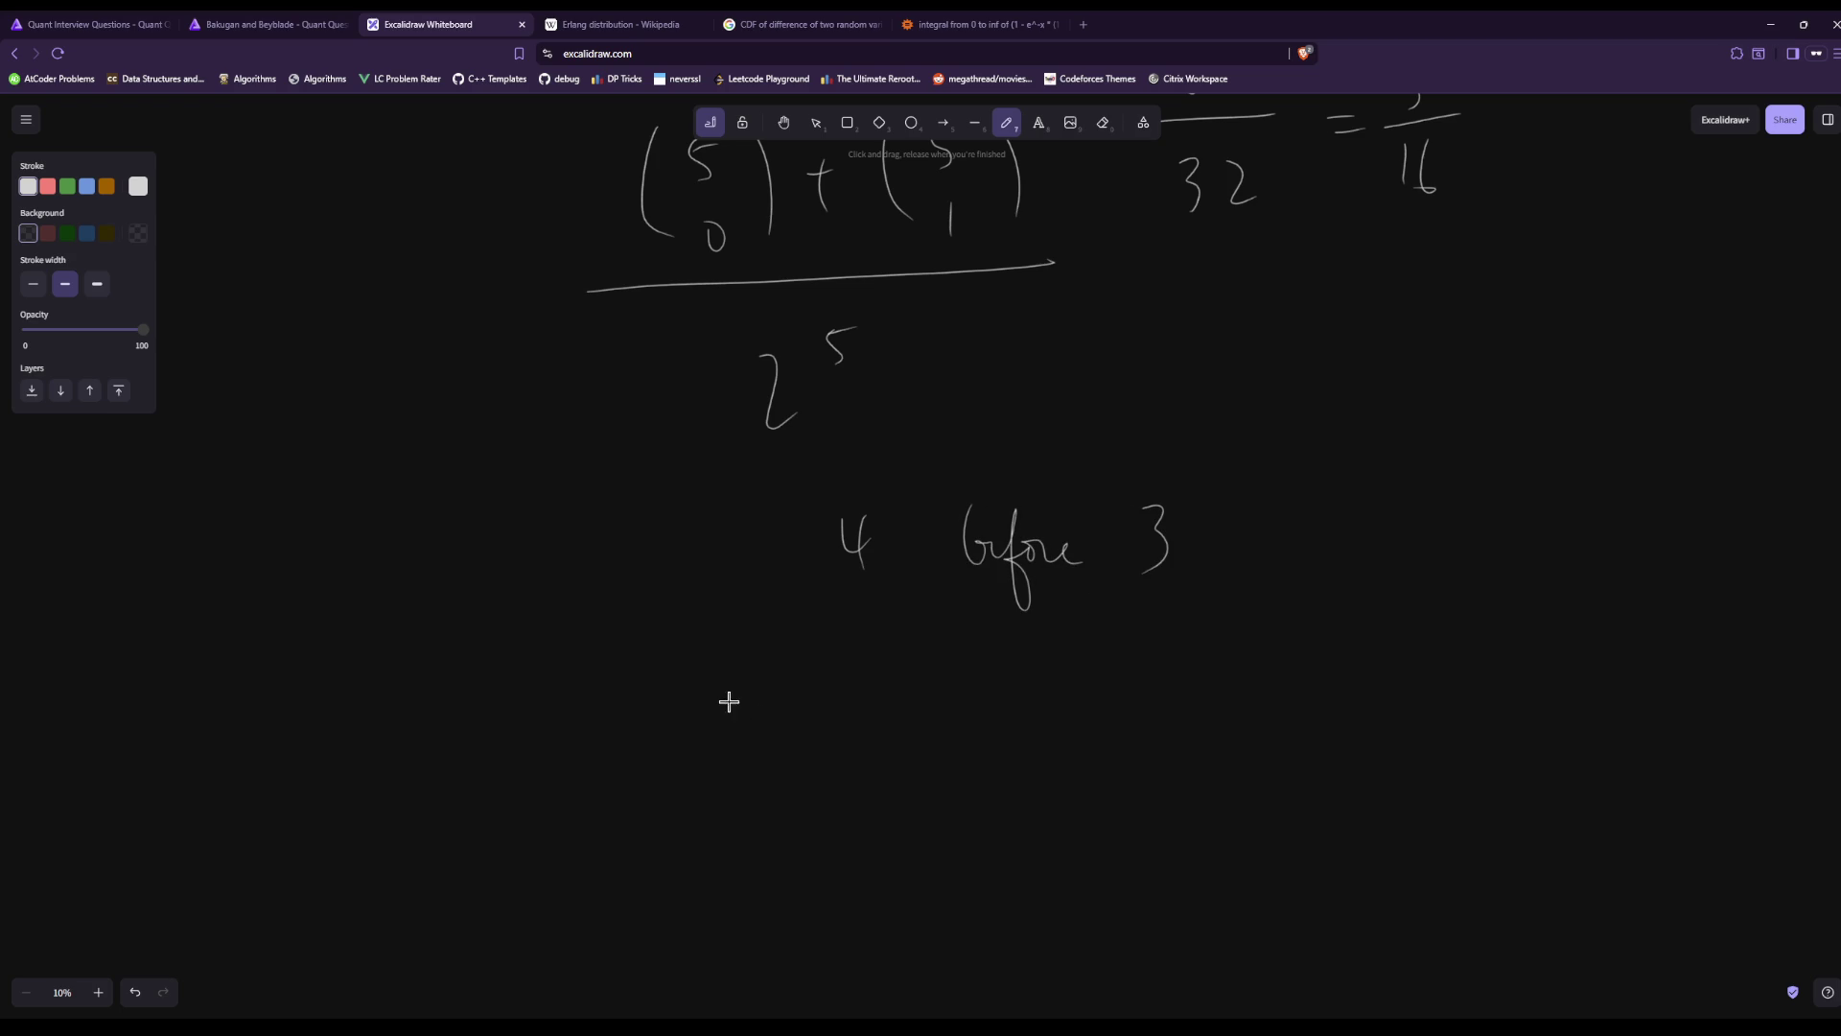
# Write the sum of binomials (6 choose 0) + (6 choose 1) + (6 choose 2).
pyautogui.moveTo(687, 631)
pyautogui.mouseDown()
pyautogui.moveTo(707, 771)
pyautogui.moveTo(721, 678)
pyautogui.moveTo(748, 740)
pyautogui.mouseUp()
pyautogui.moveTo(777, 637); pyautogui.dragTo(824, 792)
pyautogui.moveTo(852, 710); pyautogui.dragTo(884, 707)
pyautogui.moveTo(868, 698); pyautogui.dragTo(877, 738)
pyautogui.moveTo(945, 635); pyautogui.dragTo(950, 764)
pyautogui.moveTo(971, 635)
pyautogui.mouseDown()
pyautogui.moveTo(997, 779)
pyautogui.moveTo(1055, 782)
pyautogui.mouseUp()
pyautogui.moveTo(1081, 703); pyautogui.dragTo(1112, 698)
pyautogui.moveTo(1102, 689); pyautogui.dragTo(1112, 735)
pyautogui.moveTo(1163, 625)
pyautogui.mouseDown()
pyautogui.moveTo(1153, 705)
pyautogui.moveTo(1186, 773)
pyautogui.mouseUp()
pyautogui.moveTo(1211, 634); pyautogui.dragTo(1266, 769)
# Put the sum over 2^6 and set it equal to a fraction over 64.
pyautogui.moveTo(751, 848); pyautogui.dragTo(1314, 839)
pyautogui.moveTo(1029, 906); pyautogui.dragTo(1067, 942)
pyautogui.moveTo(1095, 868); pyautogui.dragTo(1101, 890)
pyautogui.moveTo(1382, 803); pyautogui.dragTo(1410, 799)
pyautogui.moveTo(1373, 820); pyautogui.dragTo(1594, 789)
pyautogui.moveTo(1489, 827)
pyautogui.mouseDown()
pyautogui.moveTo(1478, 874)
pyautogui.moveTo(1554, 845)
pyautogui.mouseUp()
pyautogui.moveTo(1549, 818); pyautogui.dragTo(1545, 882)
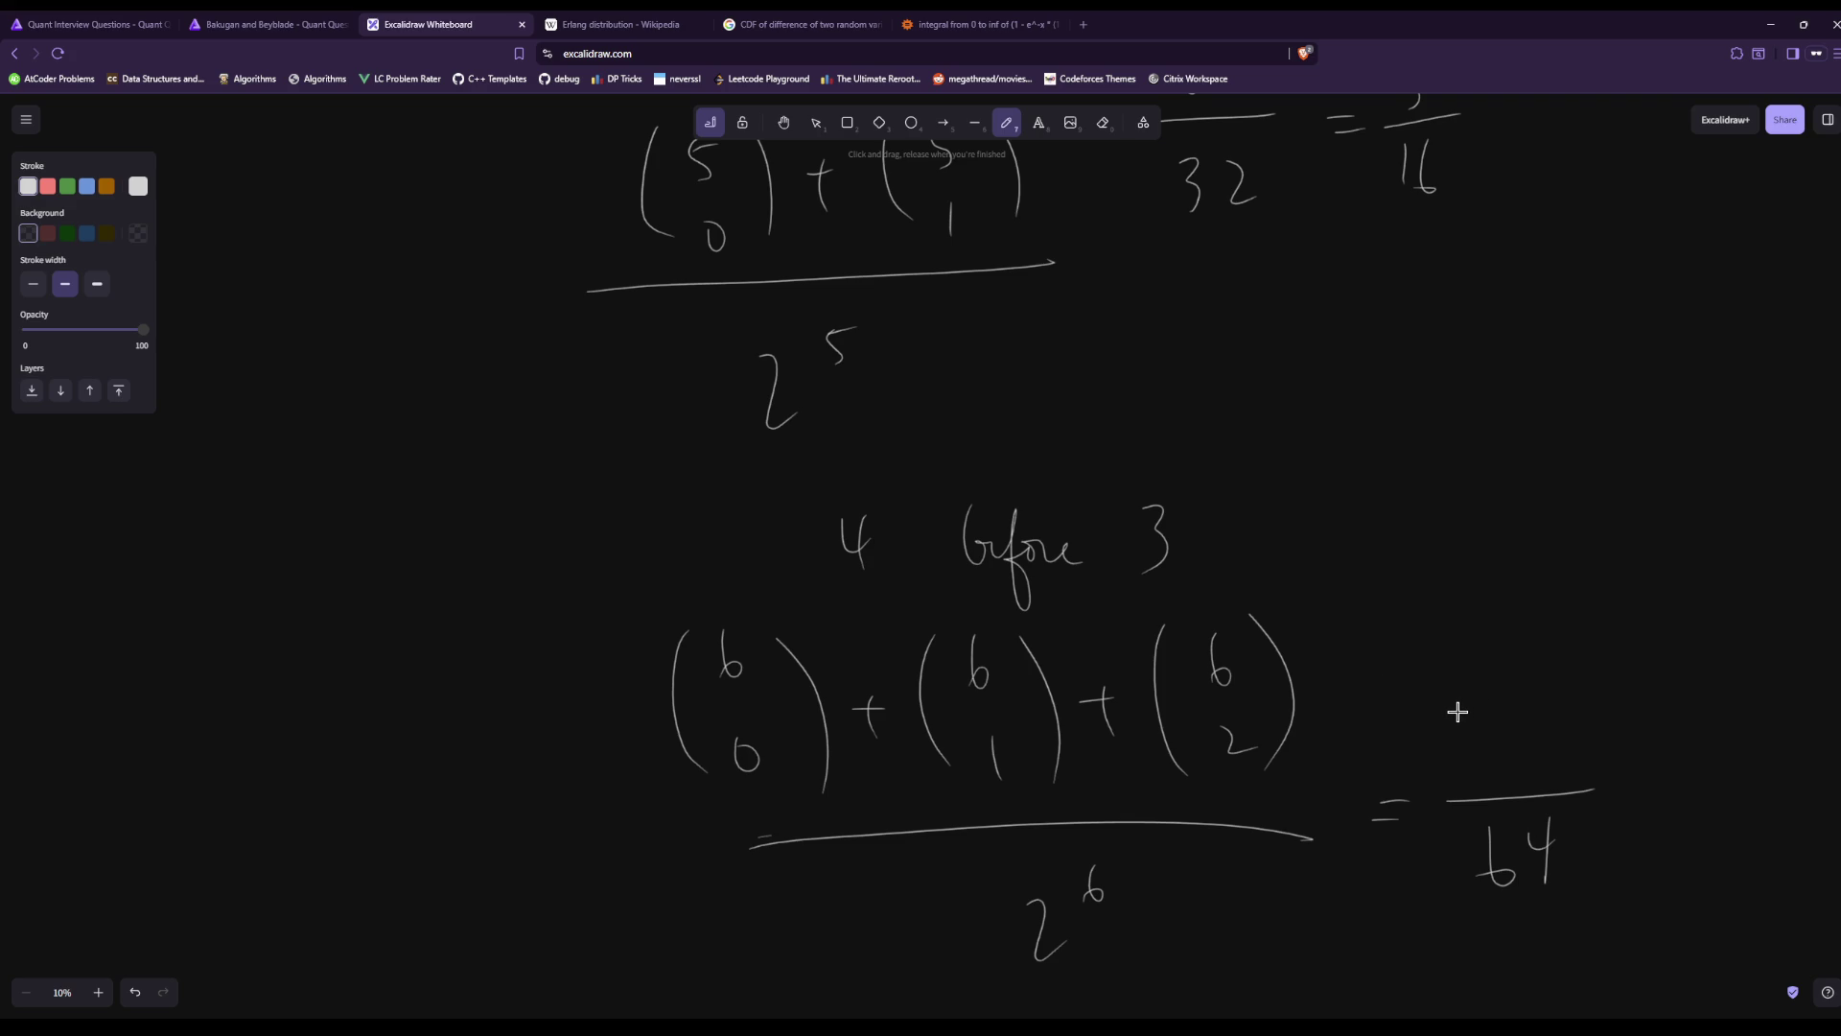
# Fill in the numerator 22 over 64 and simplify it to 11/32.
pyautogui.moveTo(1482, 697); pyautogui.dragTo(1522, 731)
pyautogui.moveTo(1531, 692)
pyautogui.mouseDown()
pyautogui.moveTo(1538, 733)
pyautogui.moveTo(1572, 729)
pyautogui.mouseUp()
pyautogui.moveTo(1630, 816); pyautogui.dragTo(1652, 812)
pyautogui.moveTo(1628, 828); pyautogui.dragTo(1655, 822)
pyautogui.moveTo(1705, 740); pyautogui.dragTo(1707, 769)
pyautogui.moveTo(1727, 734)
pyautogui.mouseDown()
pyautogui.moveTo(1743, 802)
pyautogui.moveTo(1696, 897)
pyautogui.mouseUp()
pyautogui.moveTo(1735, 868); pyautogui.dragTo(1759, 899)
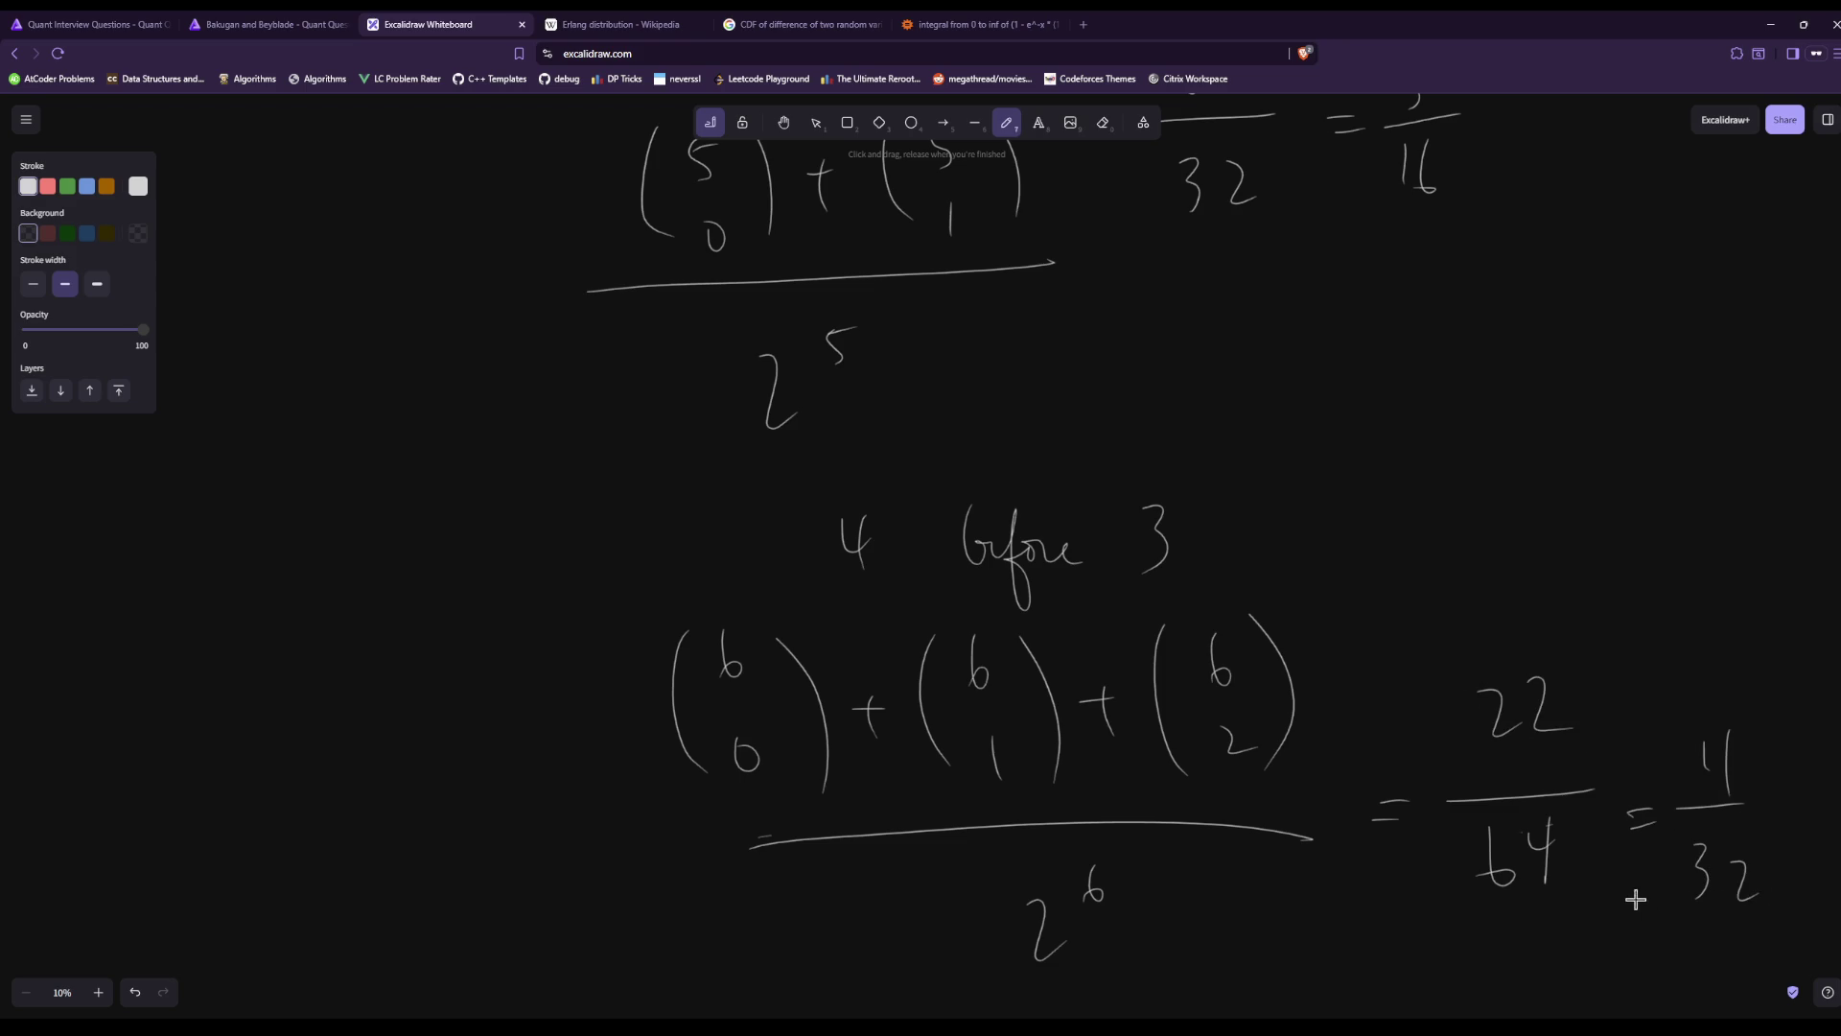
# Write the binomial values 1 + 6 + 15 above the three binomial terms.
pyautogui.moveTo(584, 572)
pyautogui.mouseDown()
pyautogui.moveTo(590, 624)
pyautogui.moveTo(629, 602)
pyautogui.mouseUp()
pyautogui.moveTo(665, 573)
pyautogui.mouseDown()
pyautogui.moveTo(658, 600)
pyautogui.moveTo(712, 583)
pyautogui.mouseUp()
pyautogui.moveTo(704, 576); pyautogui.dragTo(701, 602)
pyautogui.moveTo(754, 564)
pyautogui.mouseDown()
pyautogui.moveTo(752, 606)
pyautogui.moveTo(777, 606)
pyautogui.moveTo(793, 554)
pyautogui.moveTo(787, 607)
pyautogui.moveTo(827, 617)
pyautogui.mouseUp()
pyautogui.moveTo(844, 592); pyautogui.dragTo(842, 628)
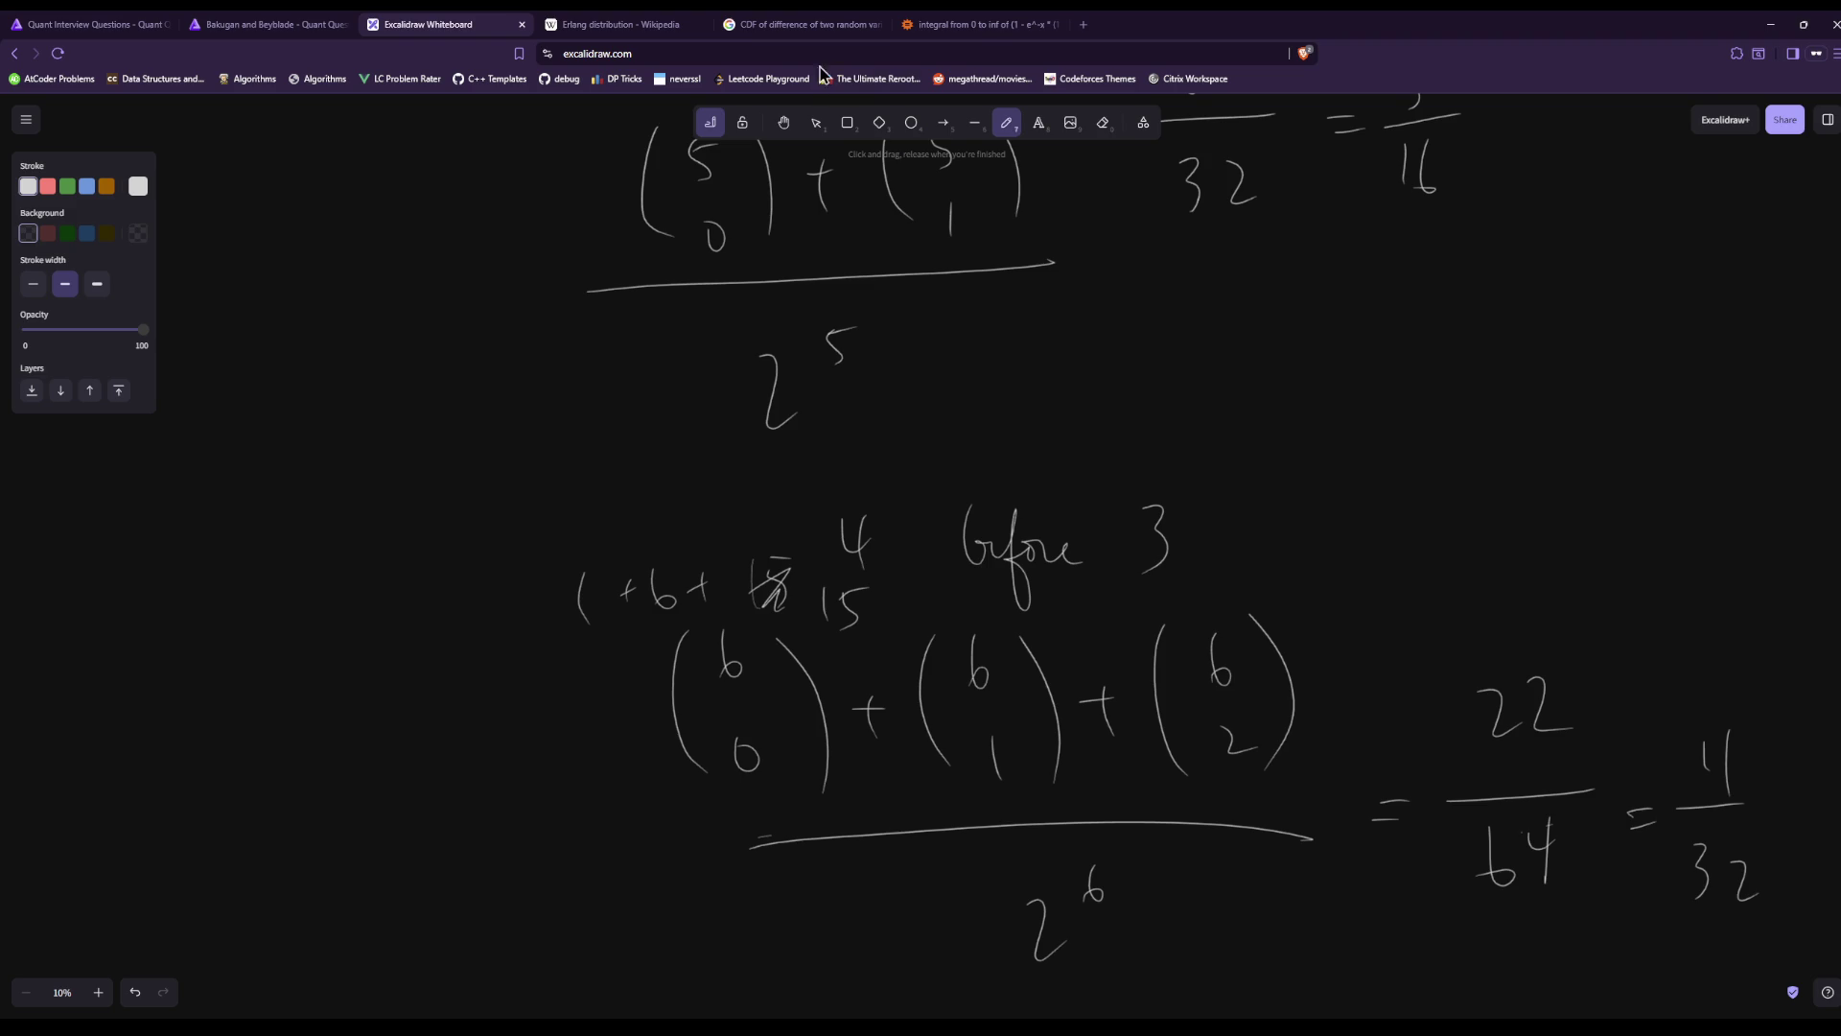
# Check in Wolfram Alpha that 11/32 equals 0.34375, then go to the Bakugan and Beyblade problem.
pyautogui.click(935, 27)
pyautogui.hotkey('ctrl', 'a')
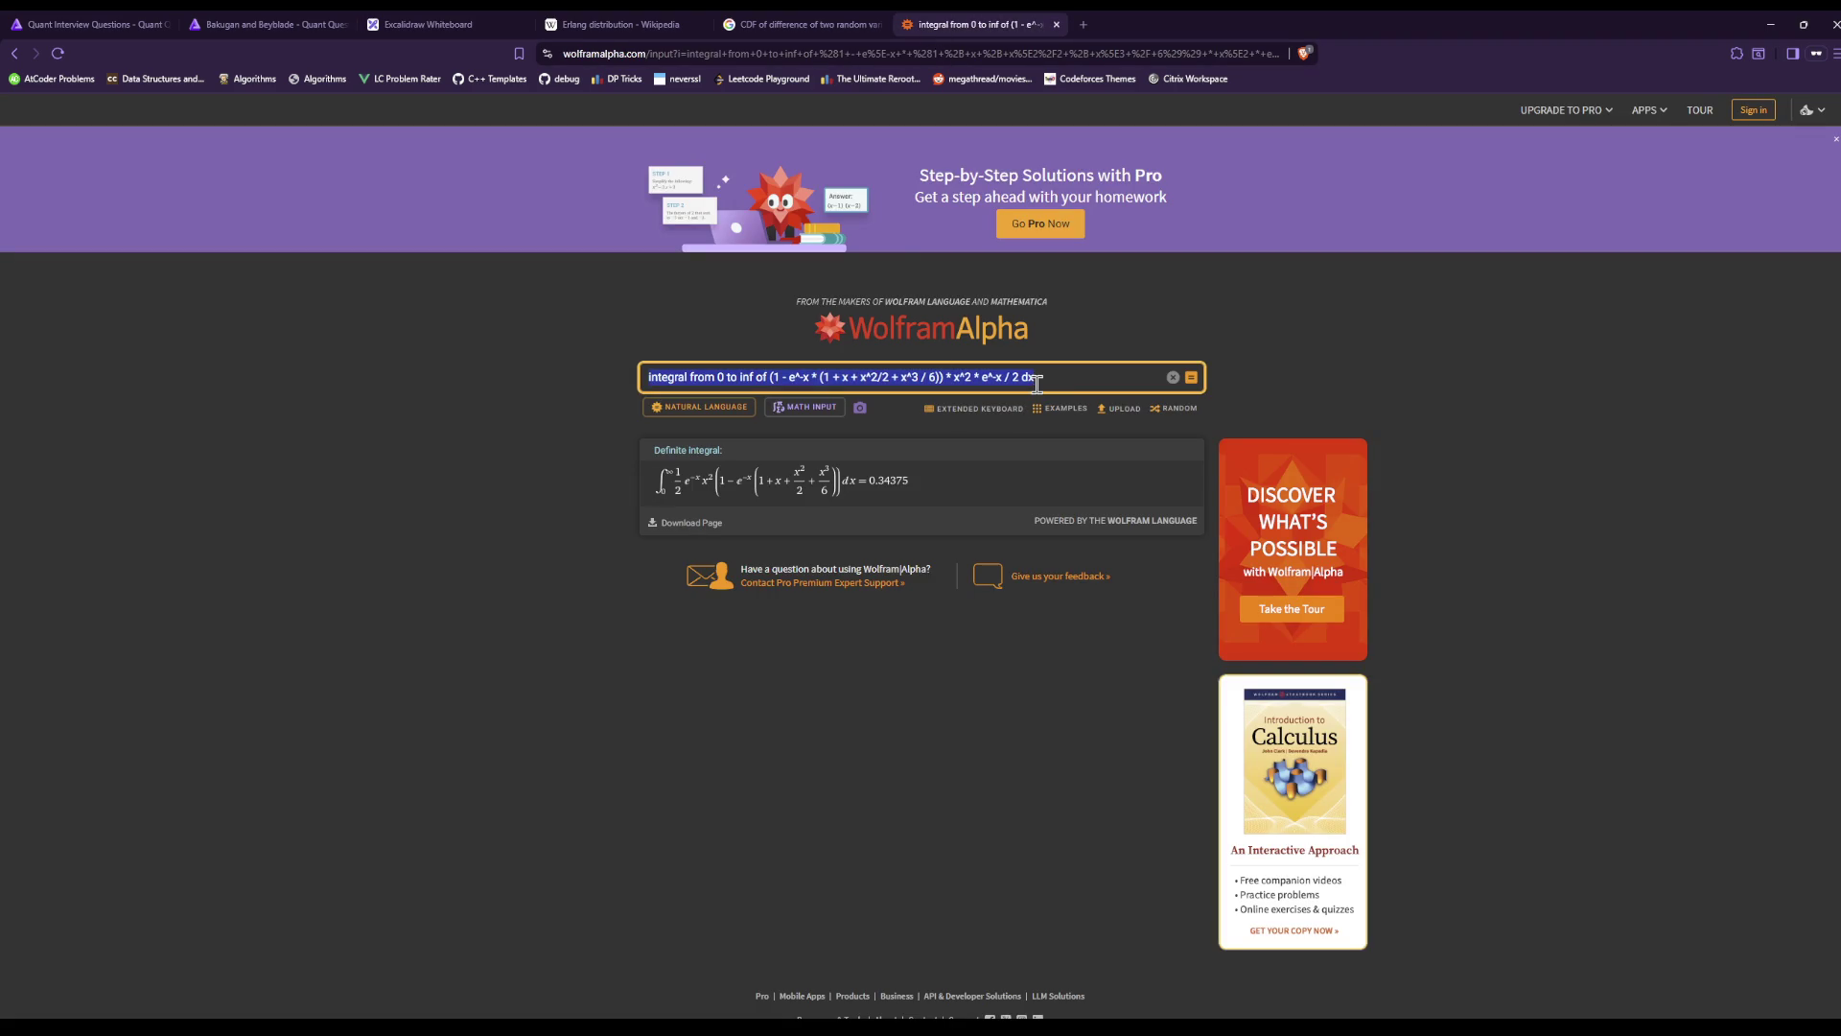
pyautogui.write('11/32')
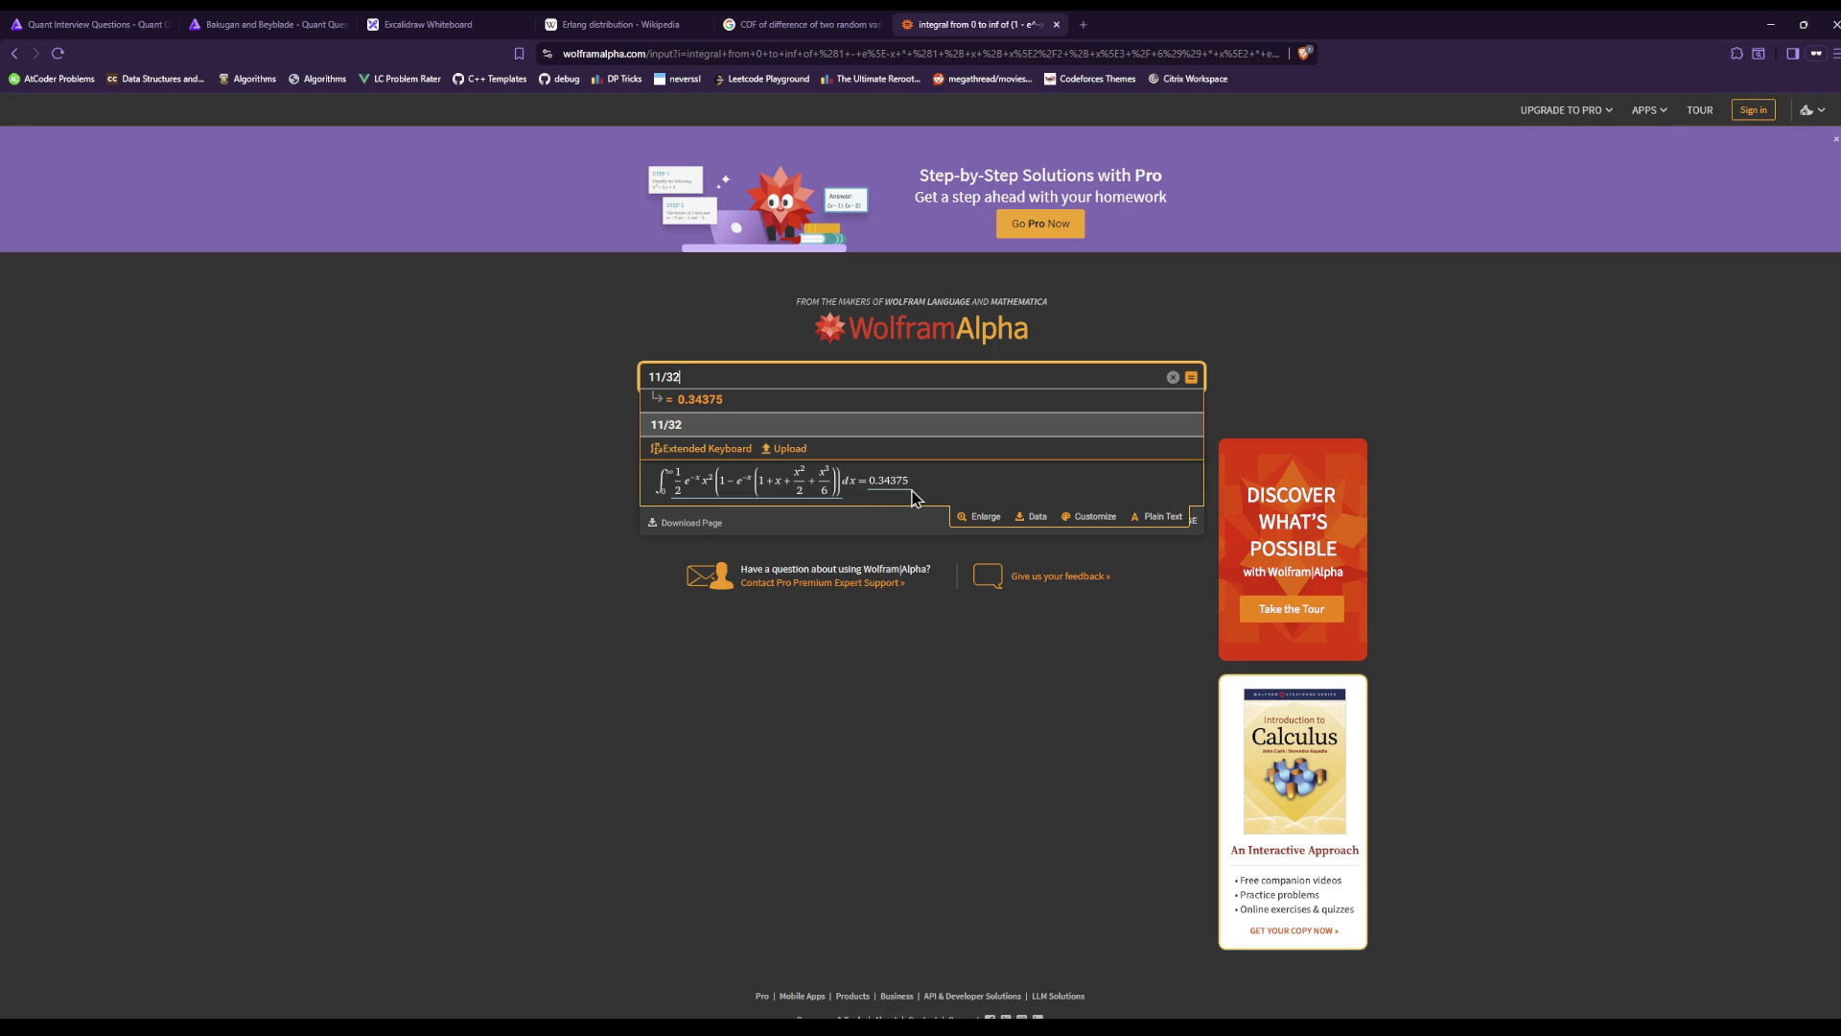
pyautogui.click(276, 21)
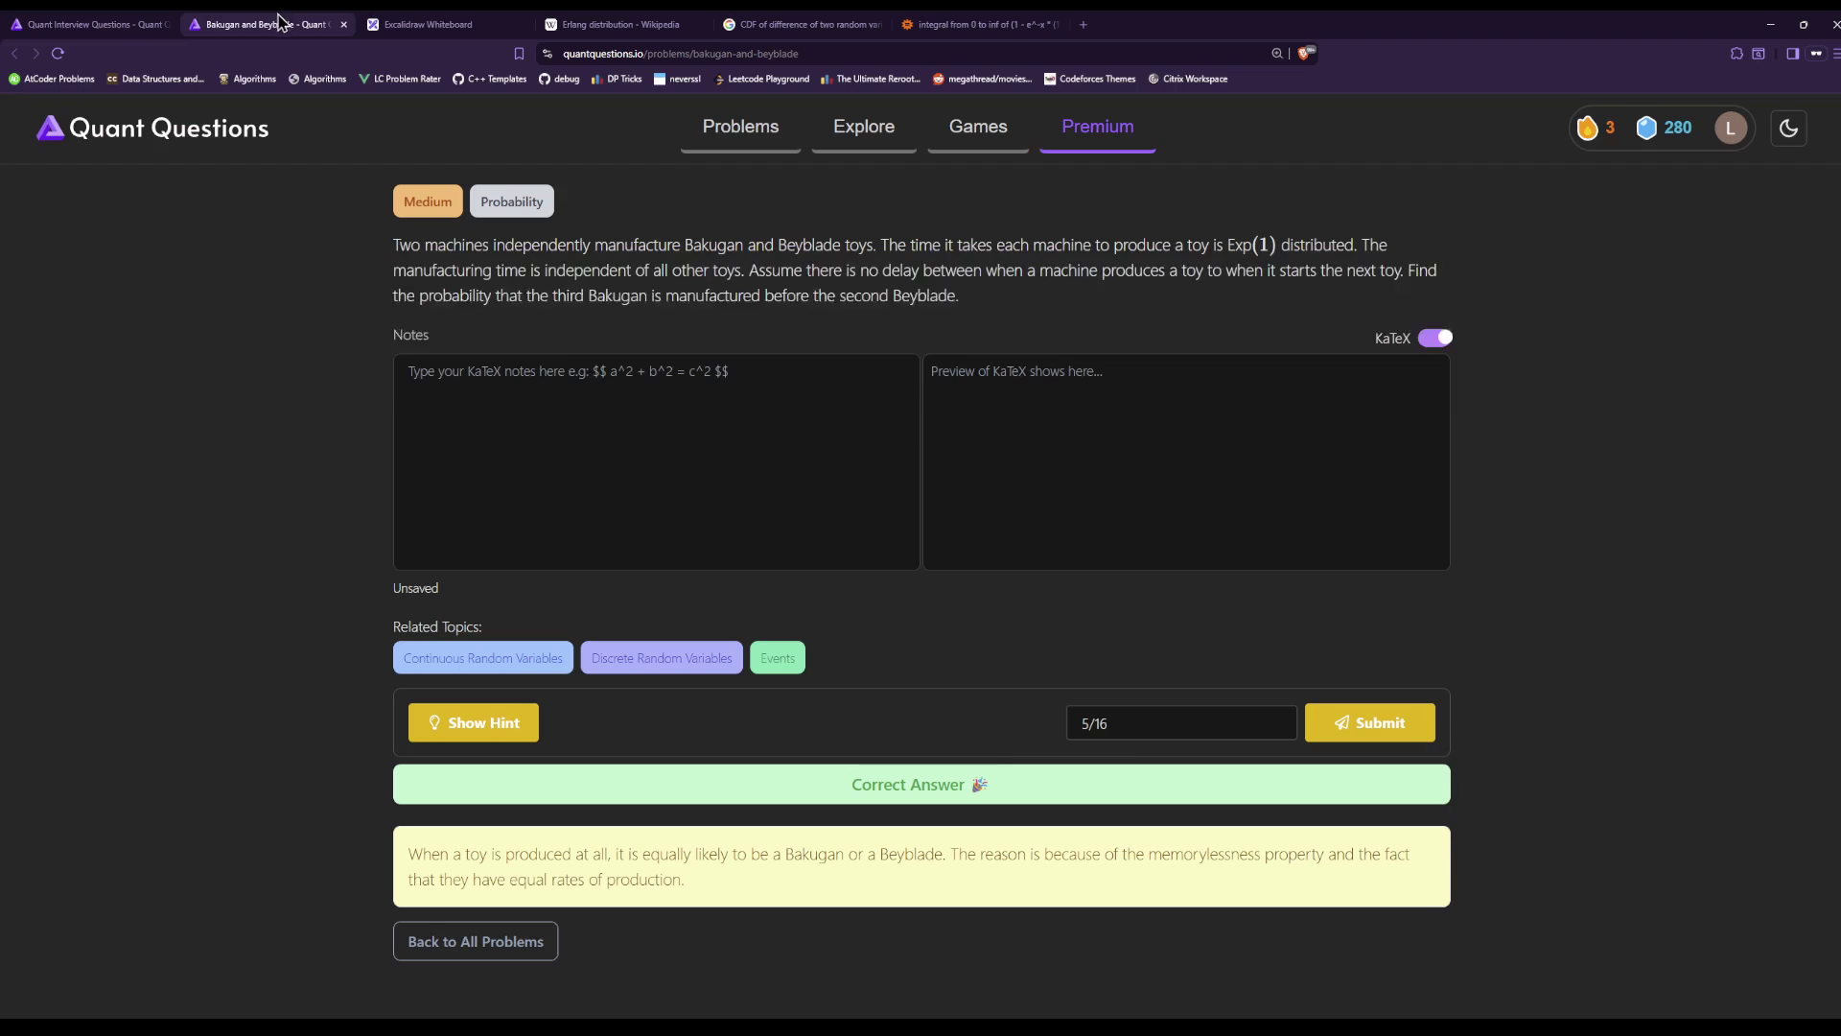
# Highlight the solution explanation and its memorylessness reason, then go to the Erlang distribution article.
pyautogui.moveTo(716, 878)
pyautogui.mouseDown()
pyautogui.moveTo(616, 856)
pyautogui.moveTo(376, 858)
pyautogui.mouseUp()
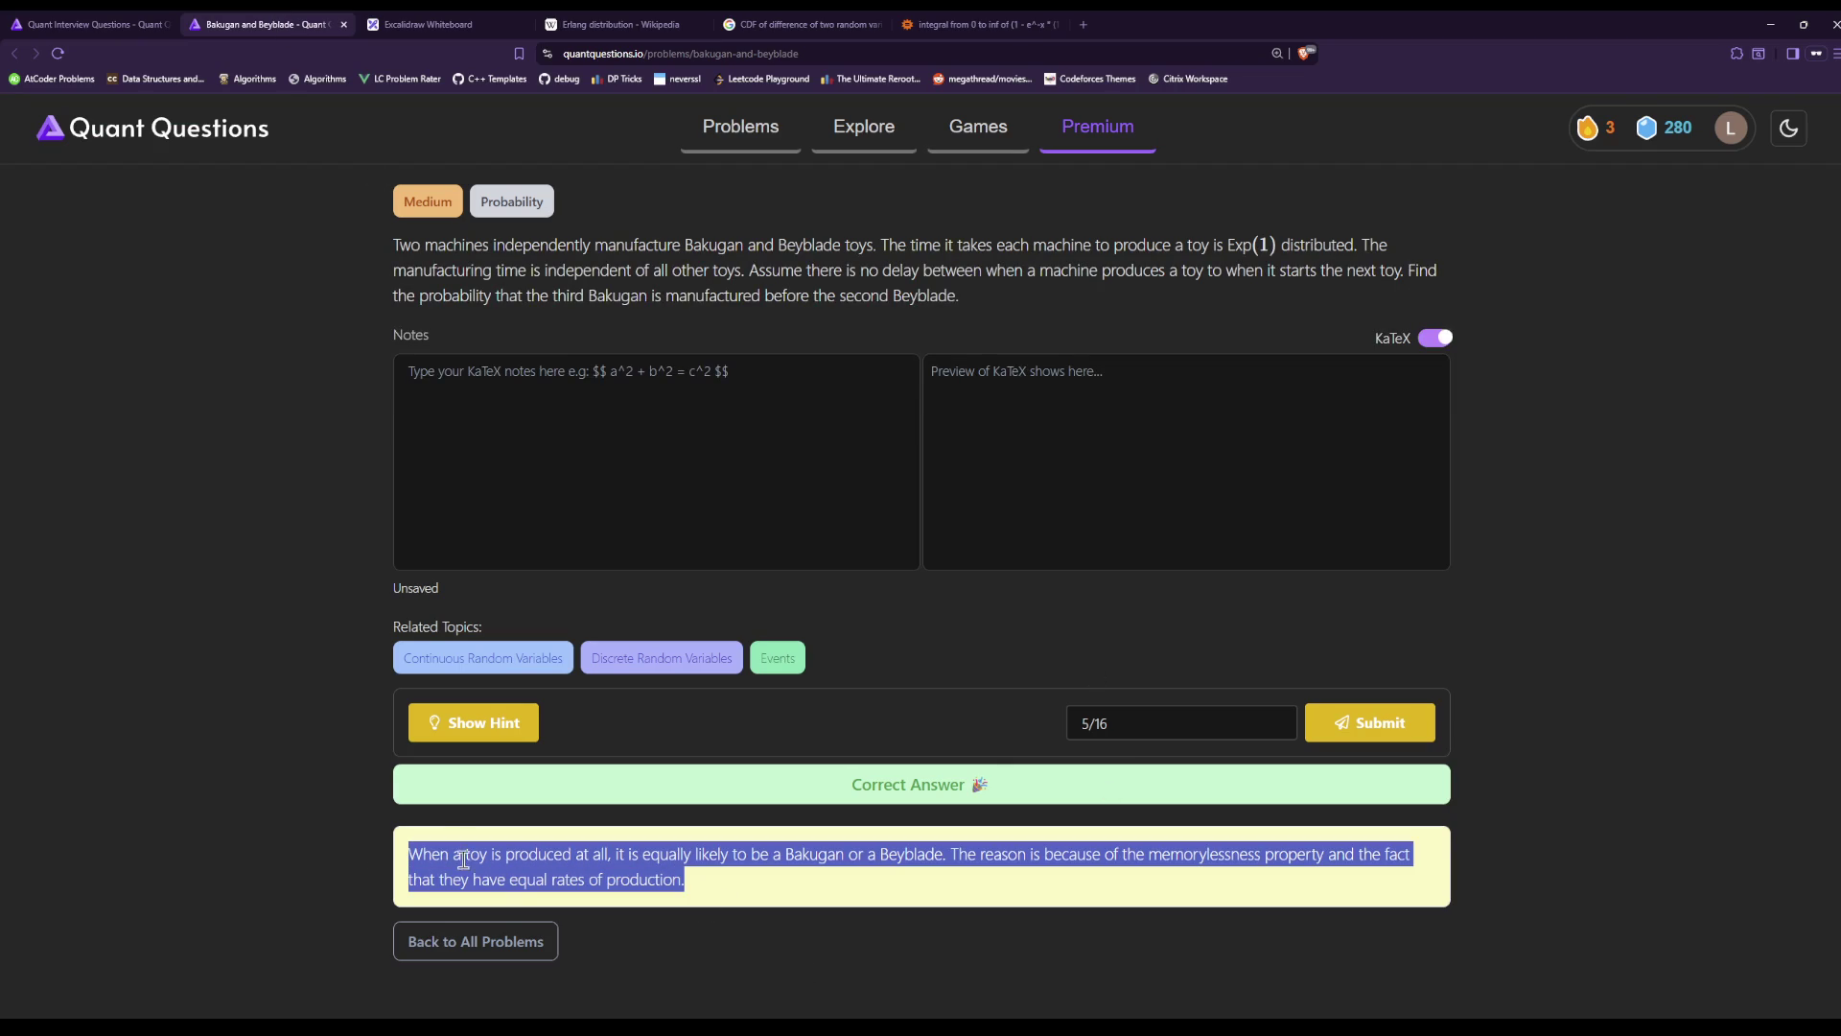
pyautogui.click(985, 884)
pyautogui.moveTo(958, 854); pyautogui.dragTo(1265, 853)
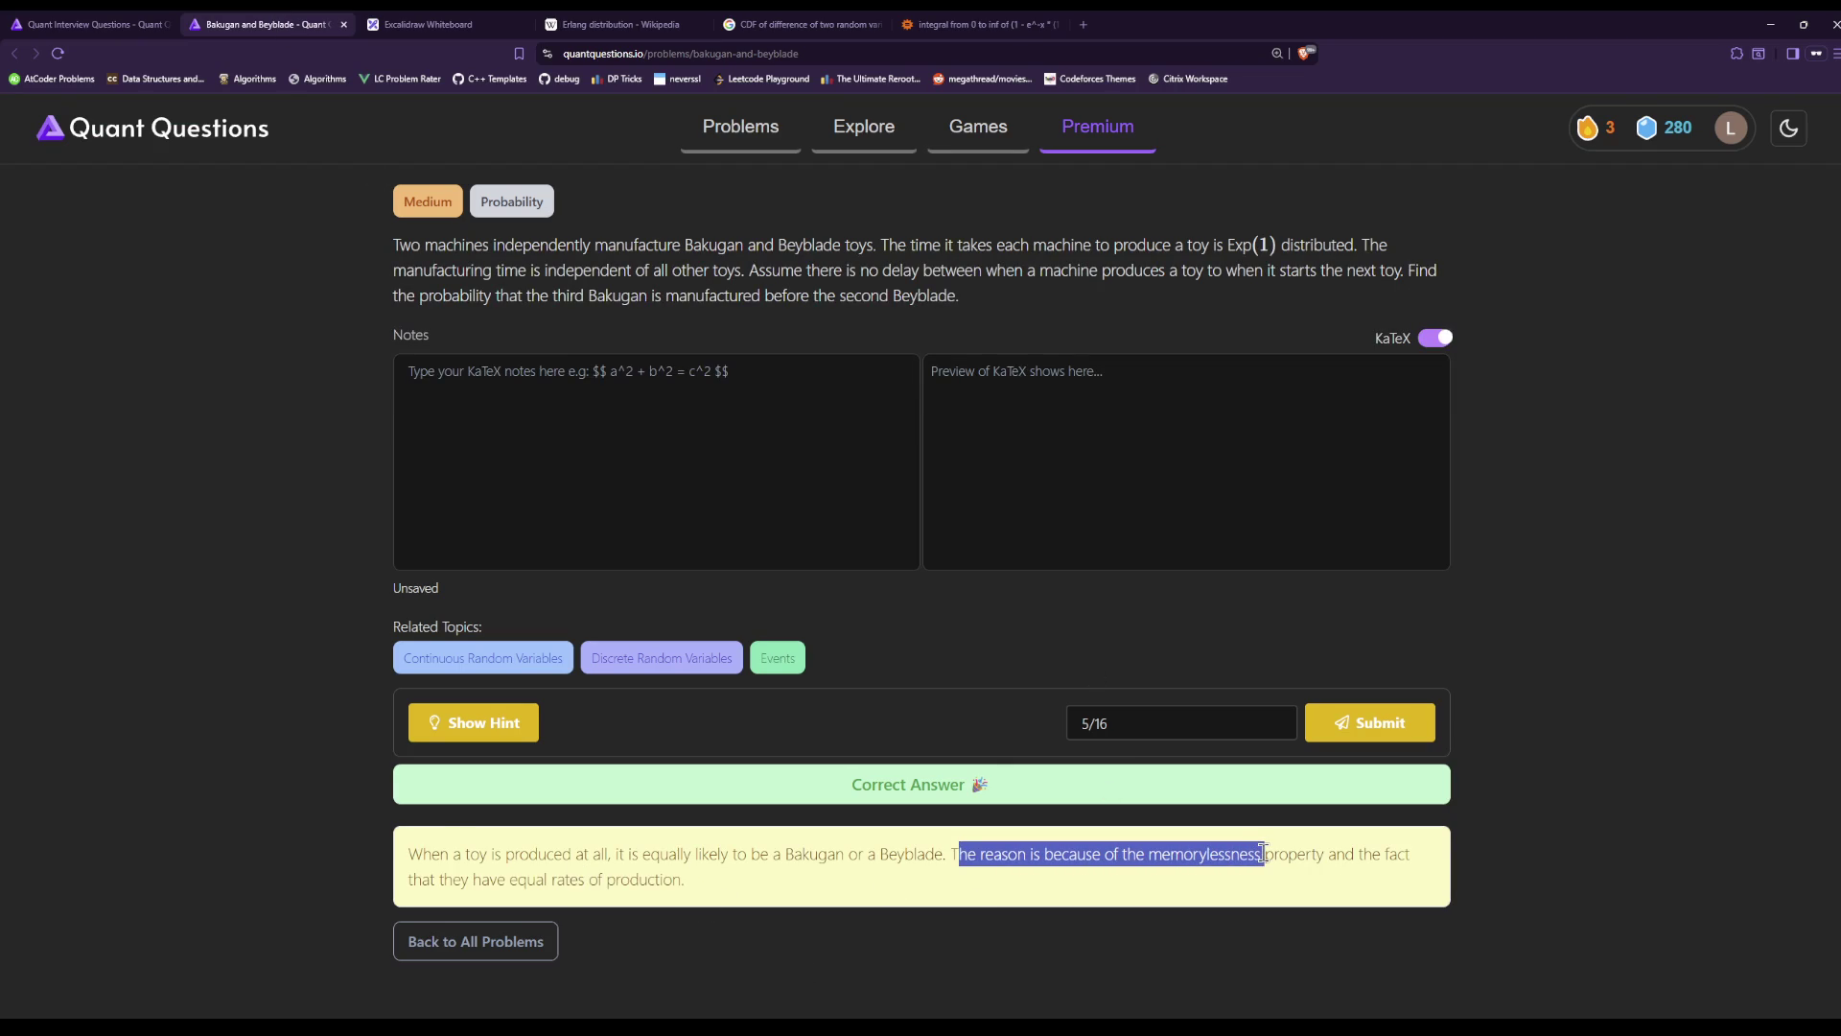
pyautogui.click(1074, 873)
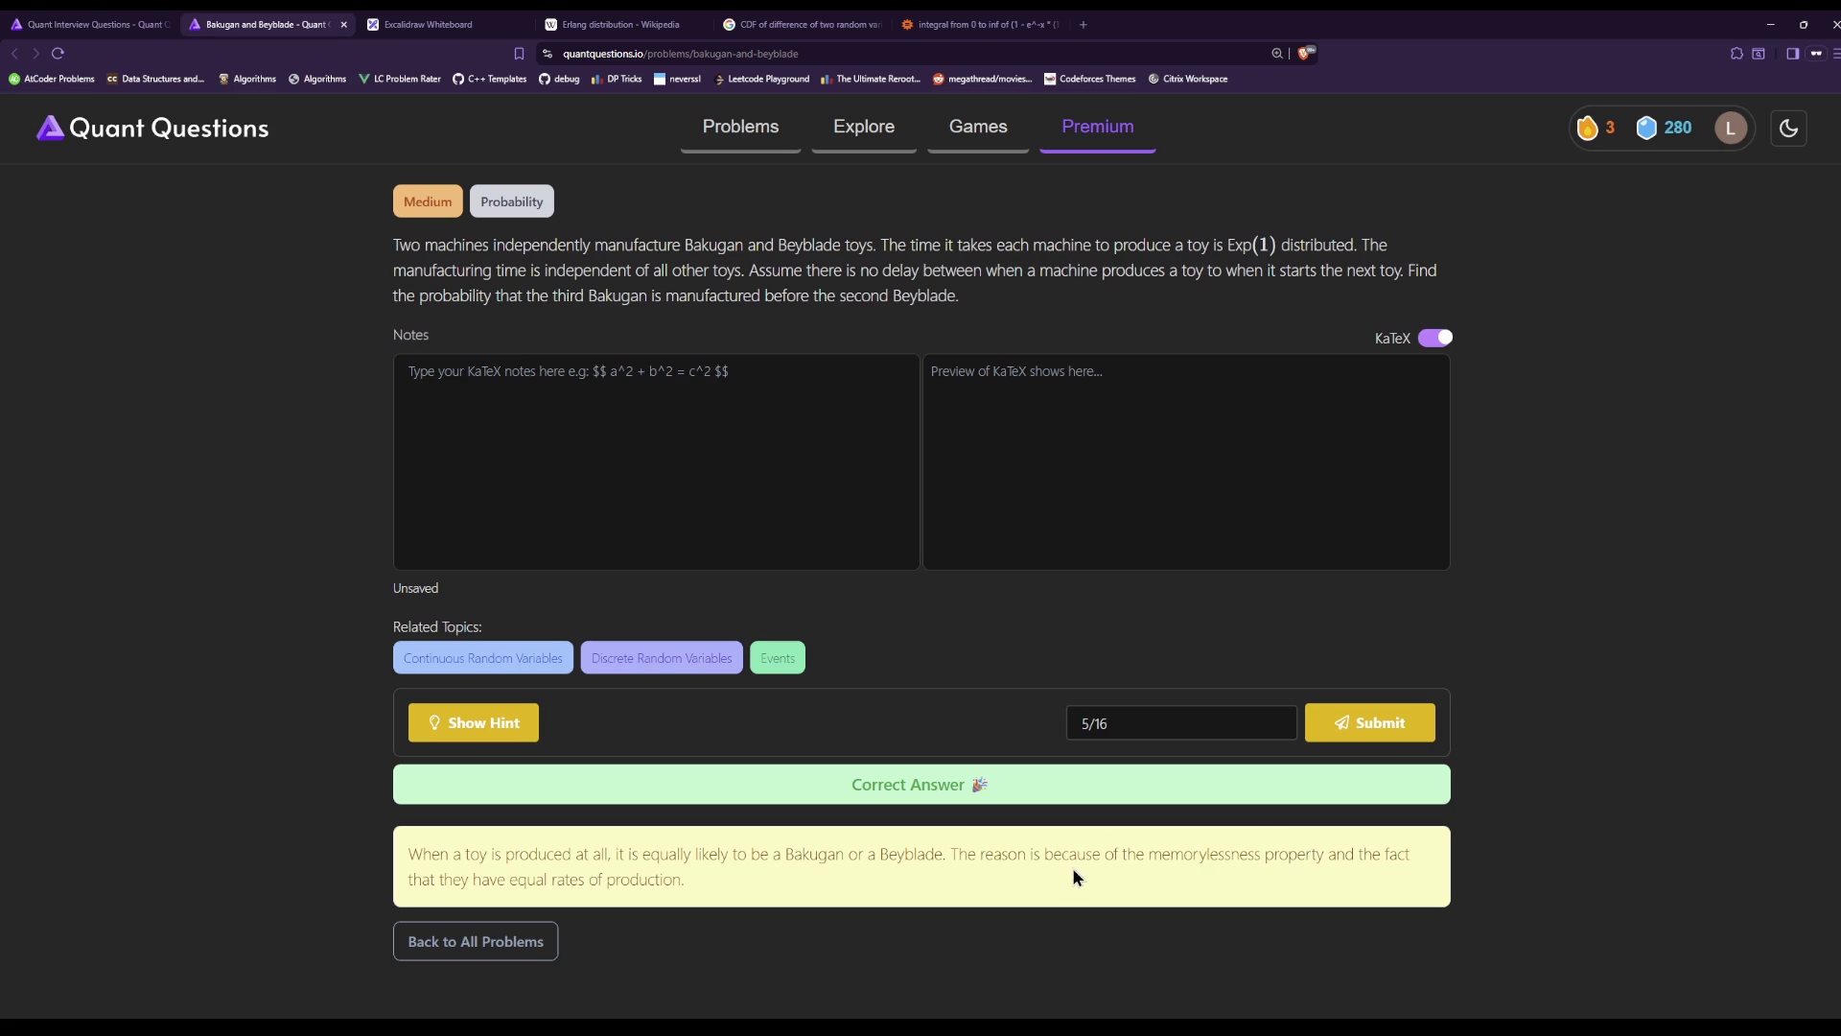
pyautogui.scroll(2, 1072, 867)
pyautogui.click(614, 24)
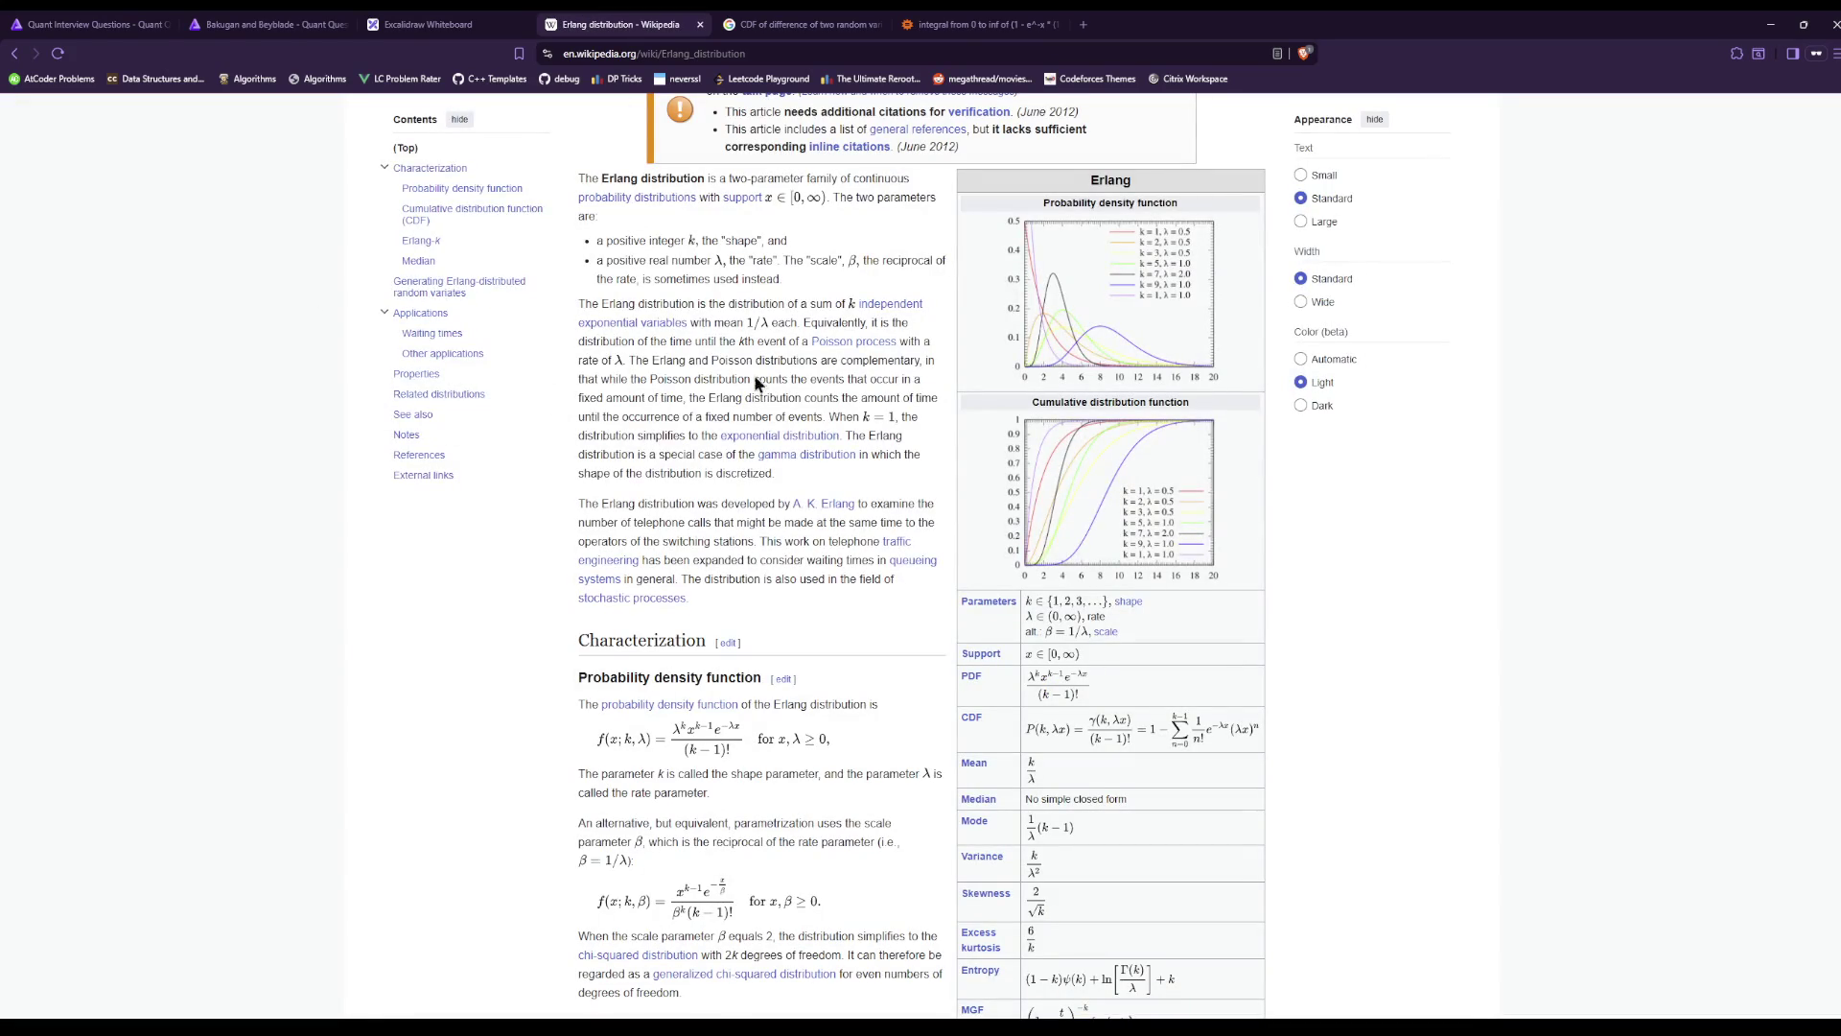
# Open the Exponential distribution article and search it for 'memoryless', jumping to the second of 7 matches.
pyautogui.click(661, 329)
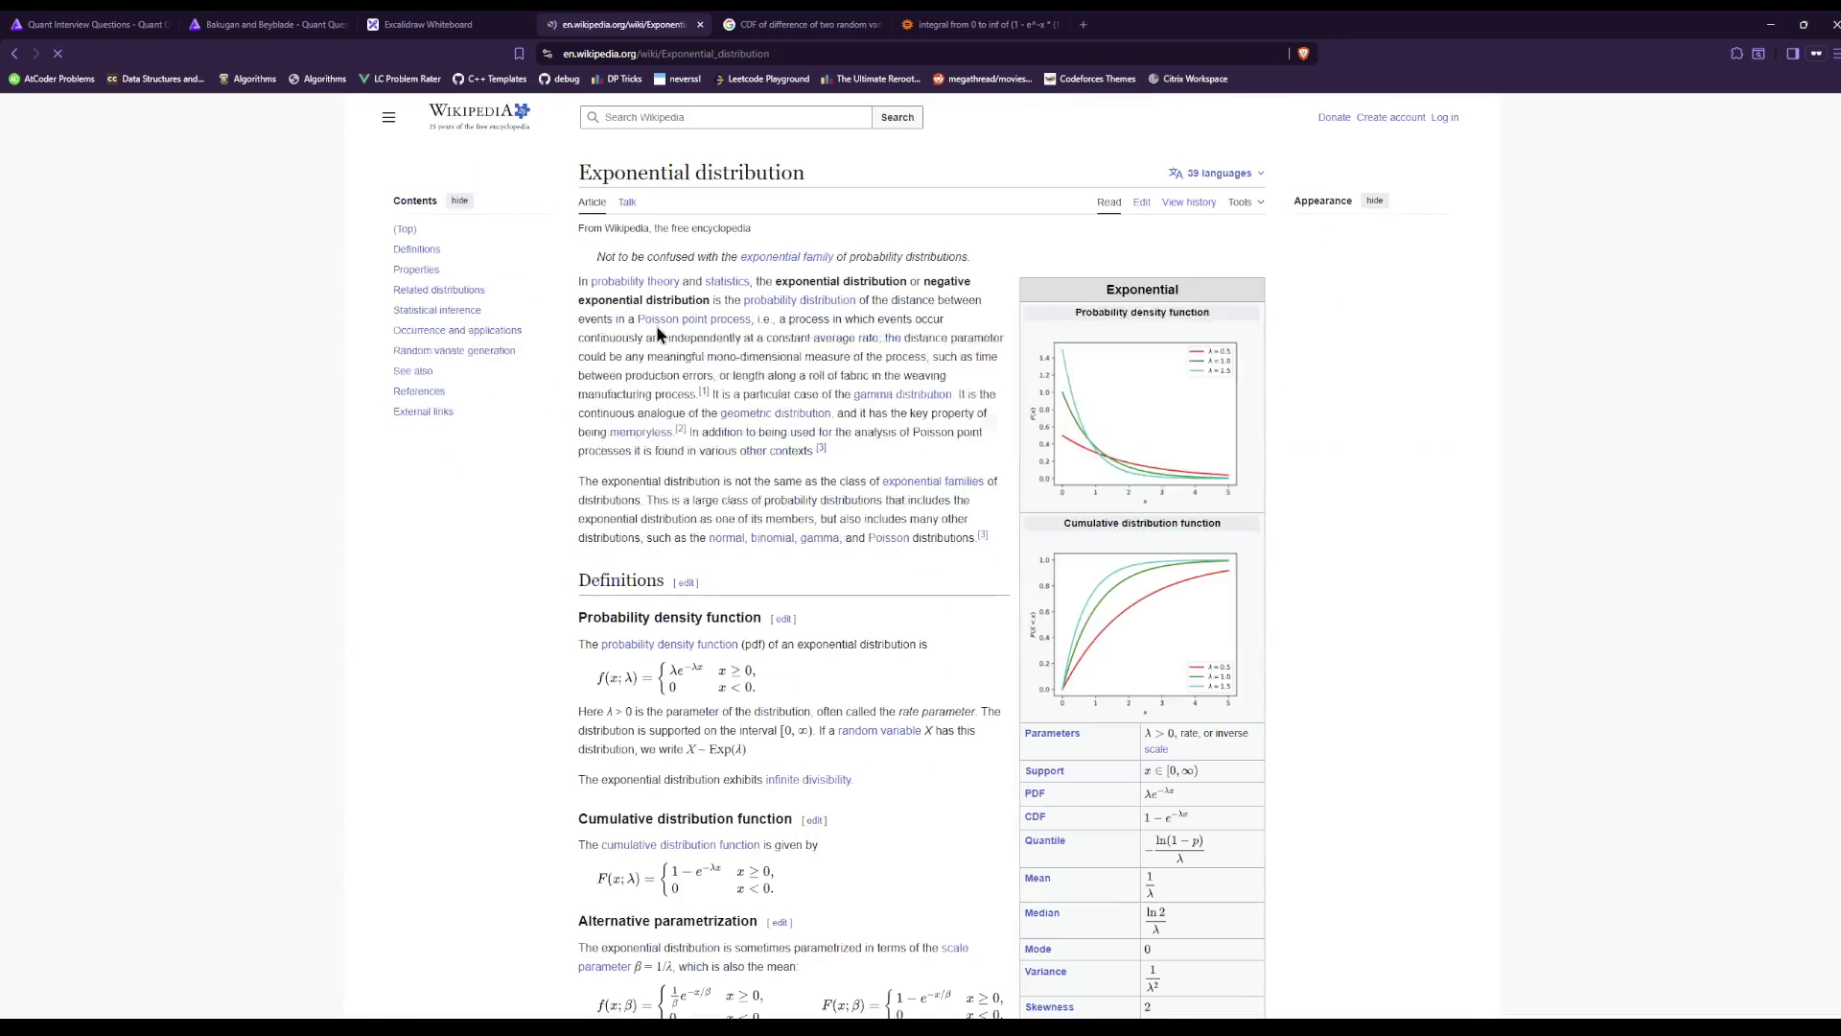
pyautogui.hotkey('ctrl', 'f')
pyautogui.write('memoryless')
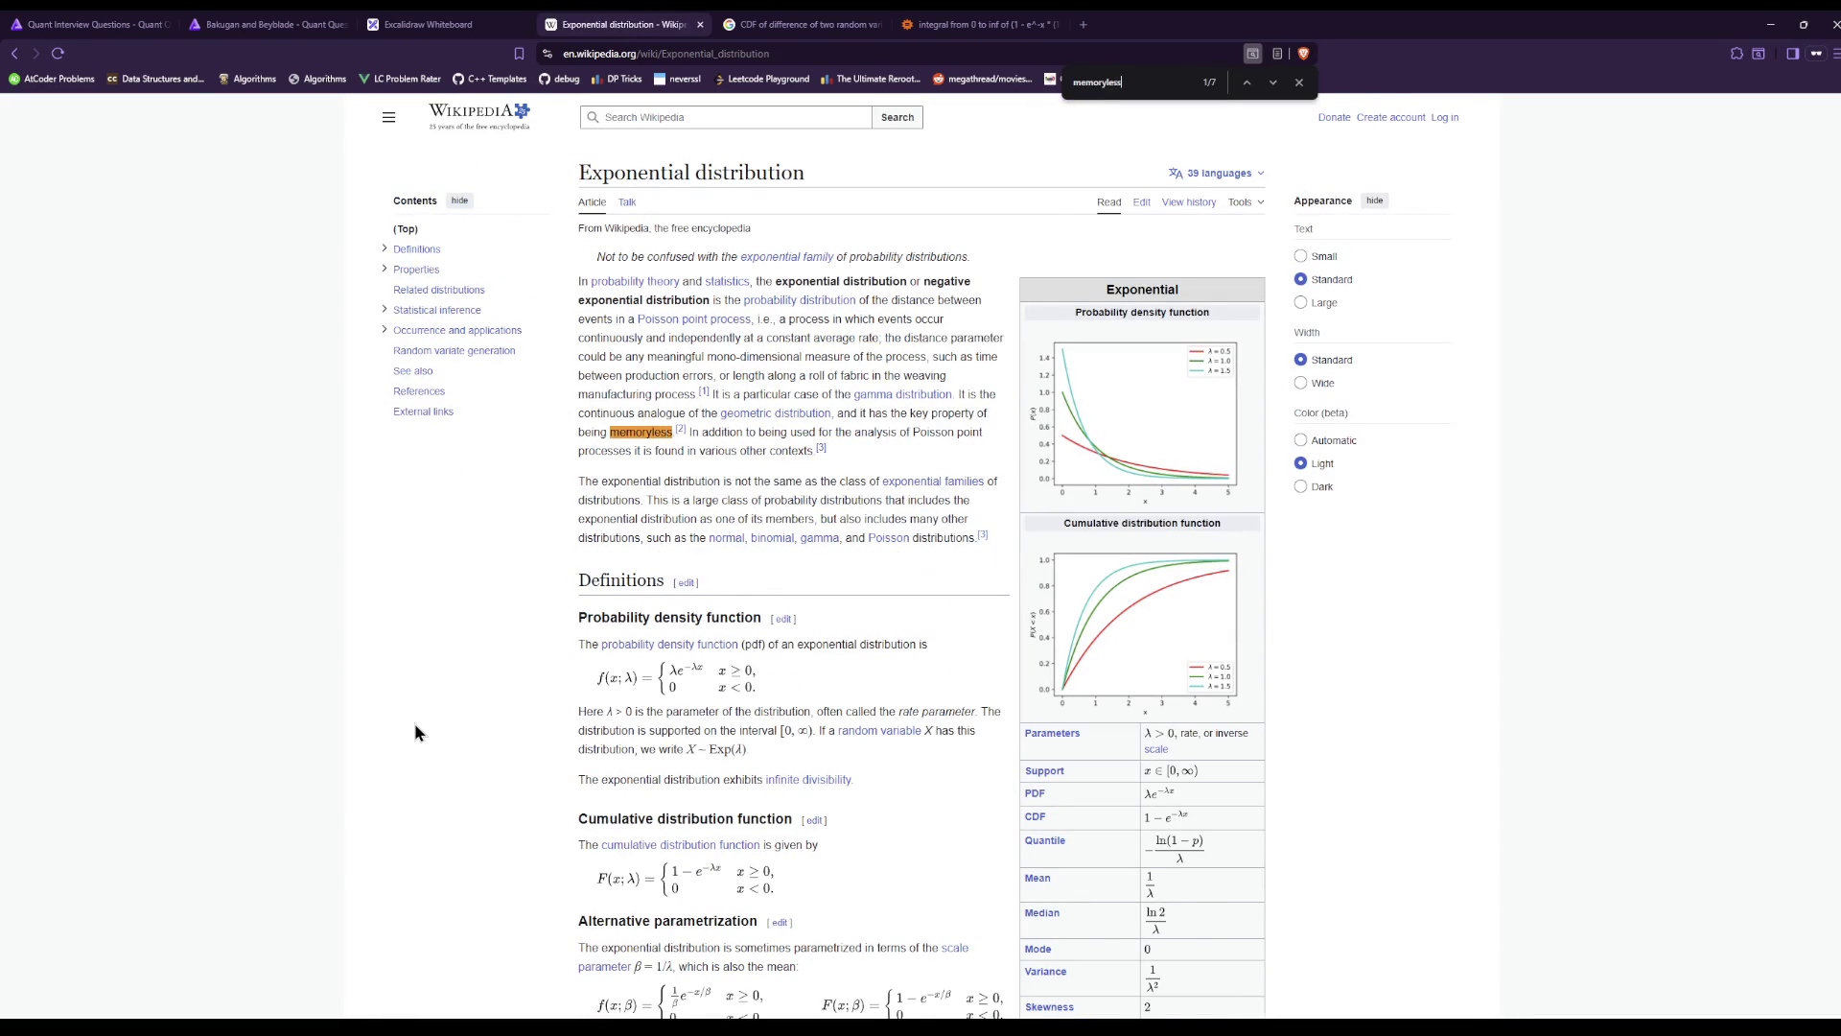
pyautogui.press('Return')
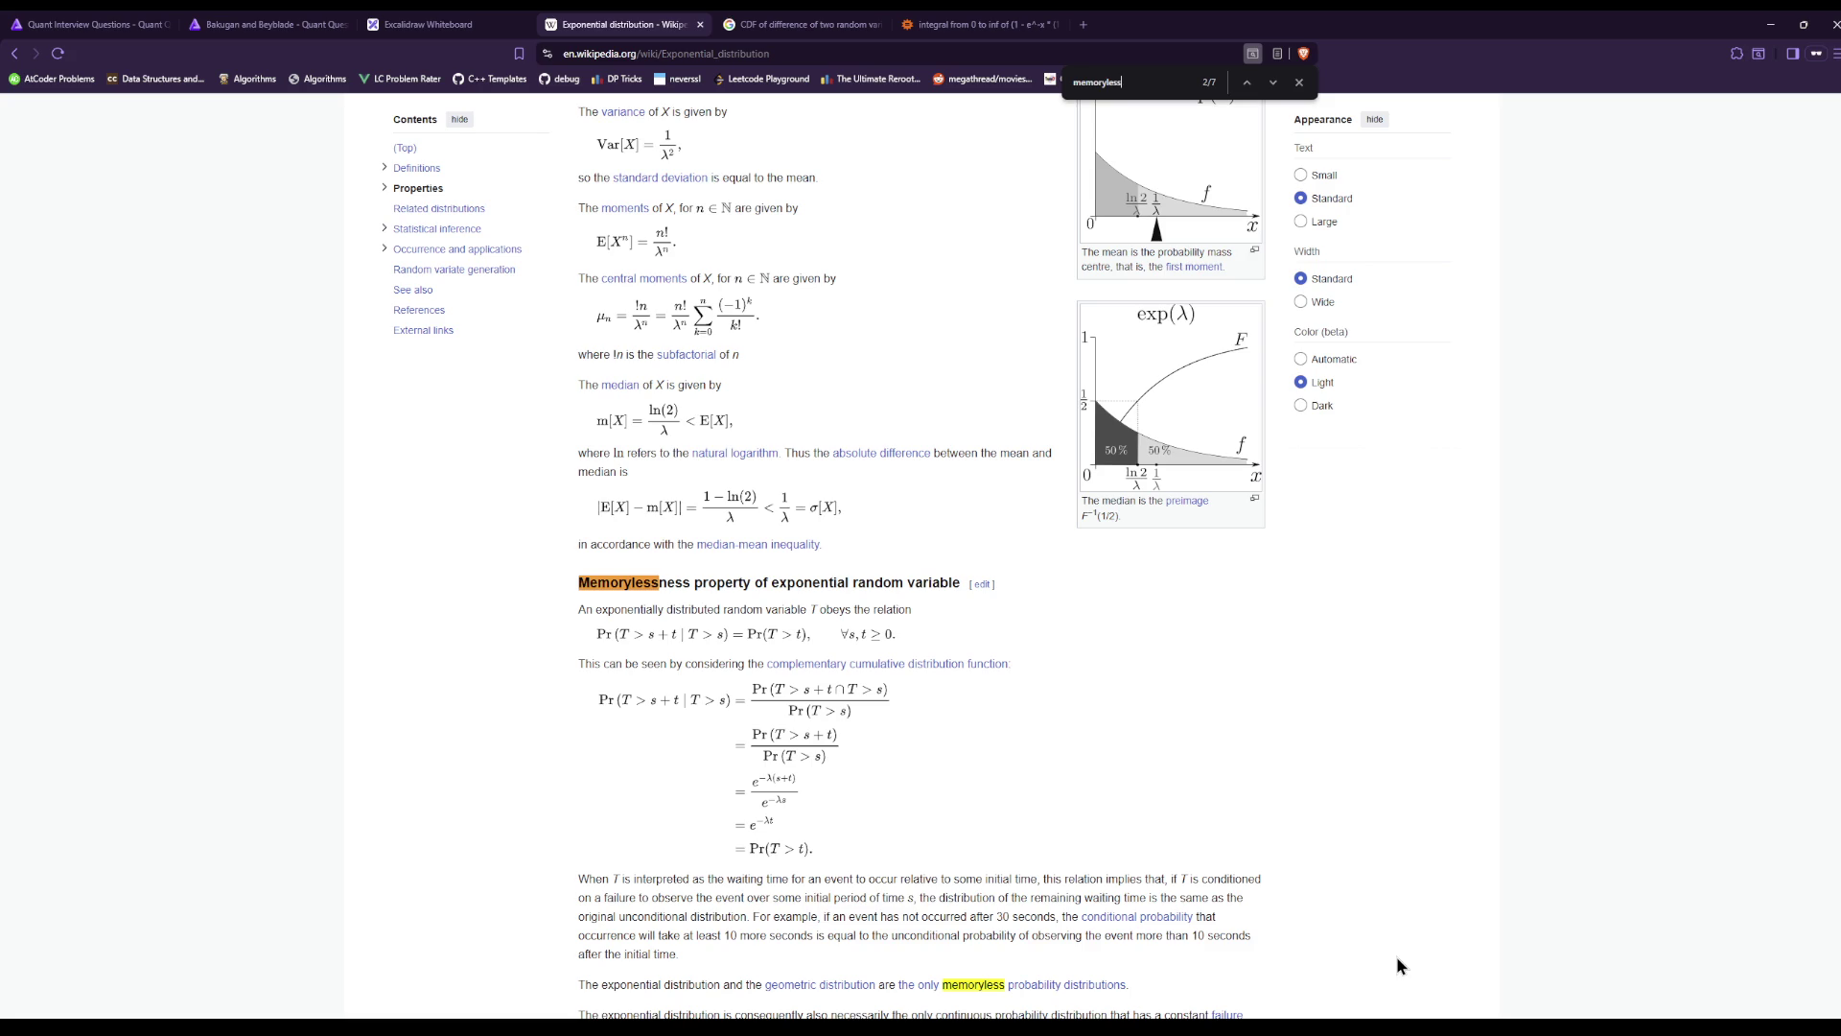
pyautogui.scroll(6, 1216, 876)
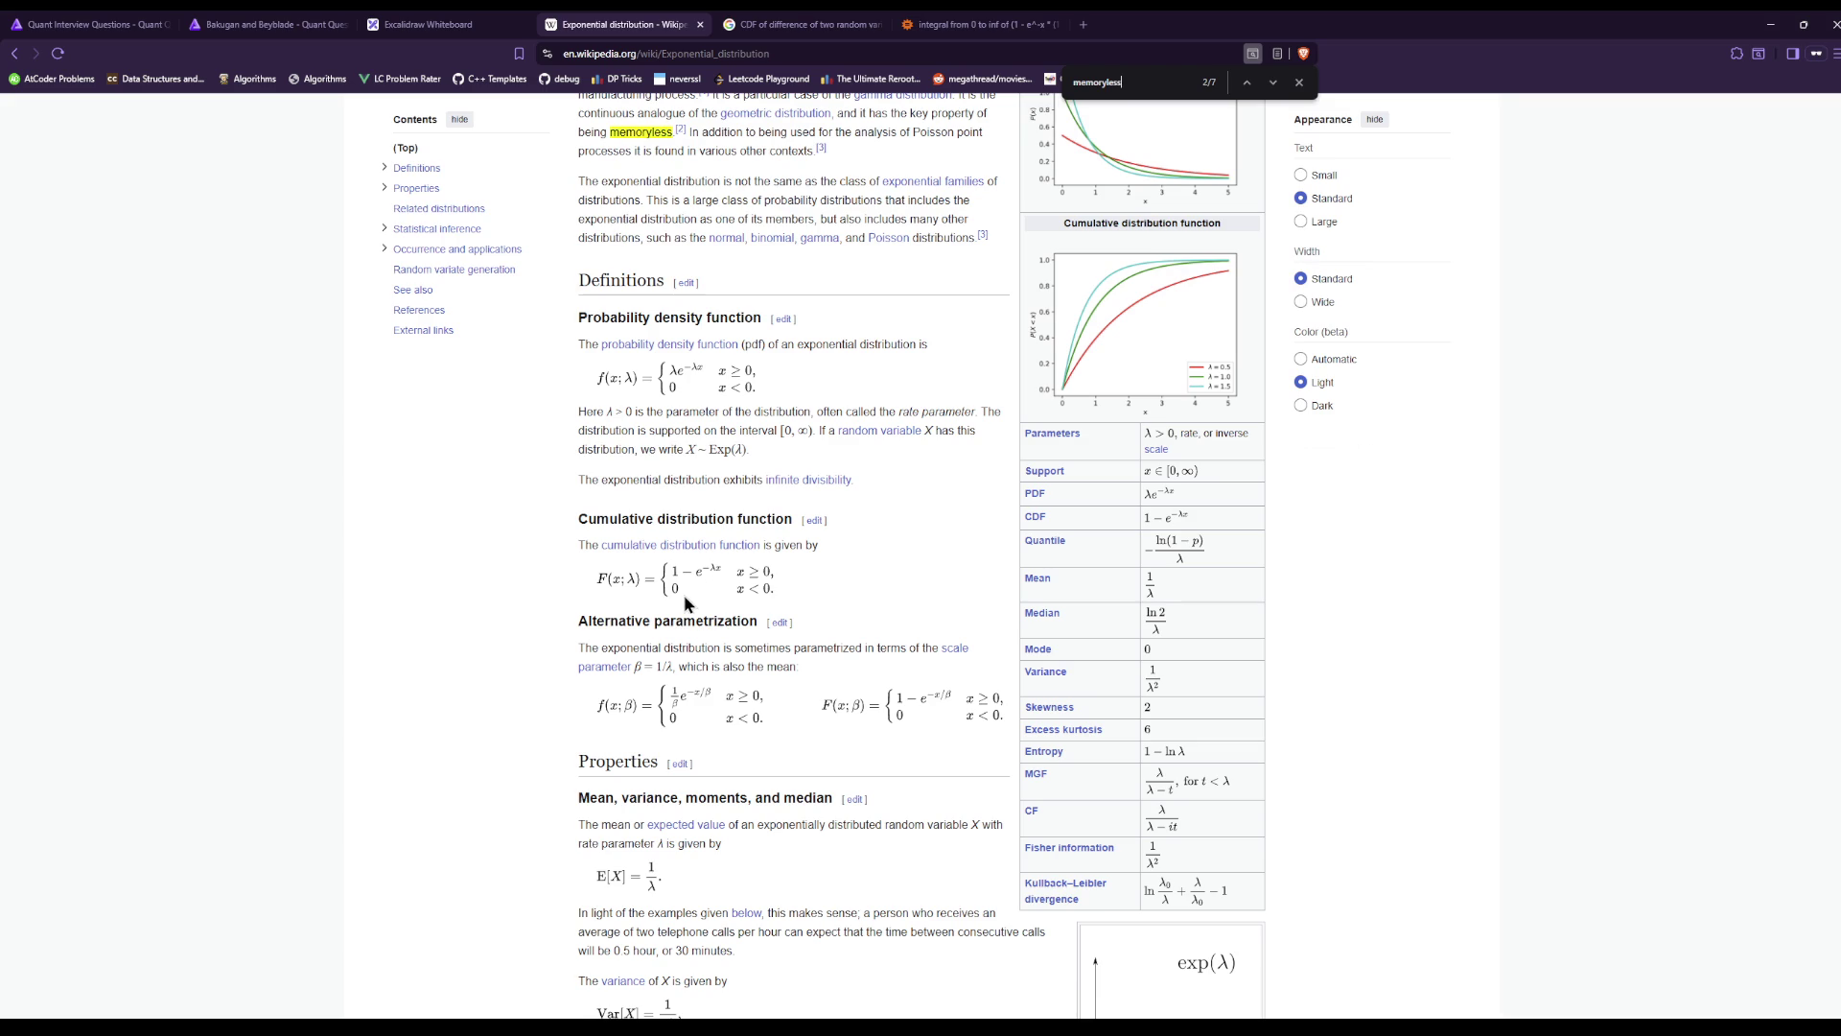
pyautogui.scroll(-5, 1217, 690)
pyautogui.scroll(-7, 1027, 769)
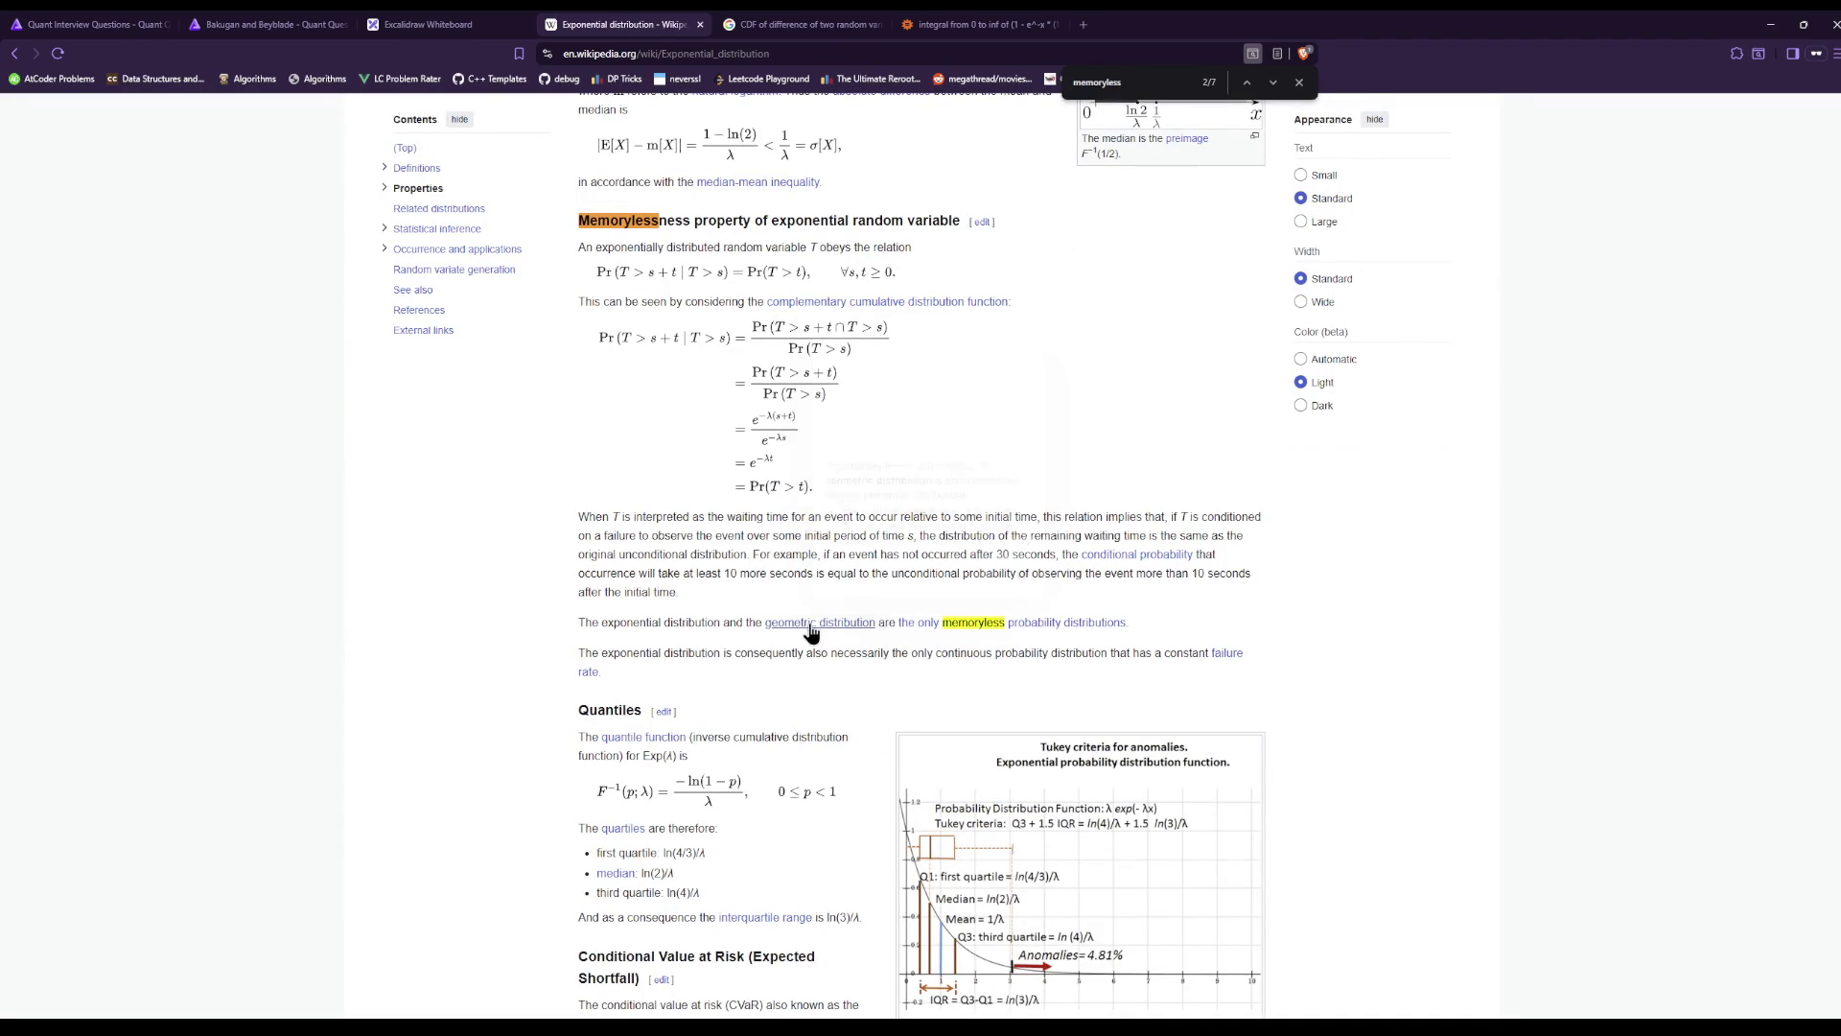
# Scroll through the Exponential distribution article between tab switches, then go to the Bakugan and Beyblade problem.
pyautogui.moveTo(810, 635)
pyautogui.click(500, 21)
pyautogui.click(802, 22)
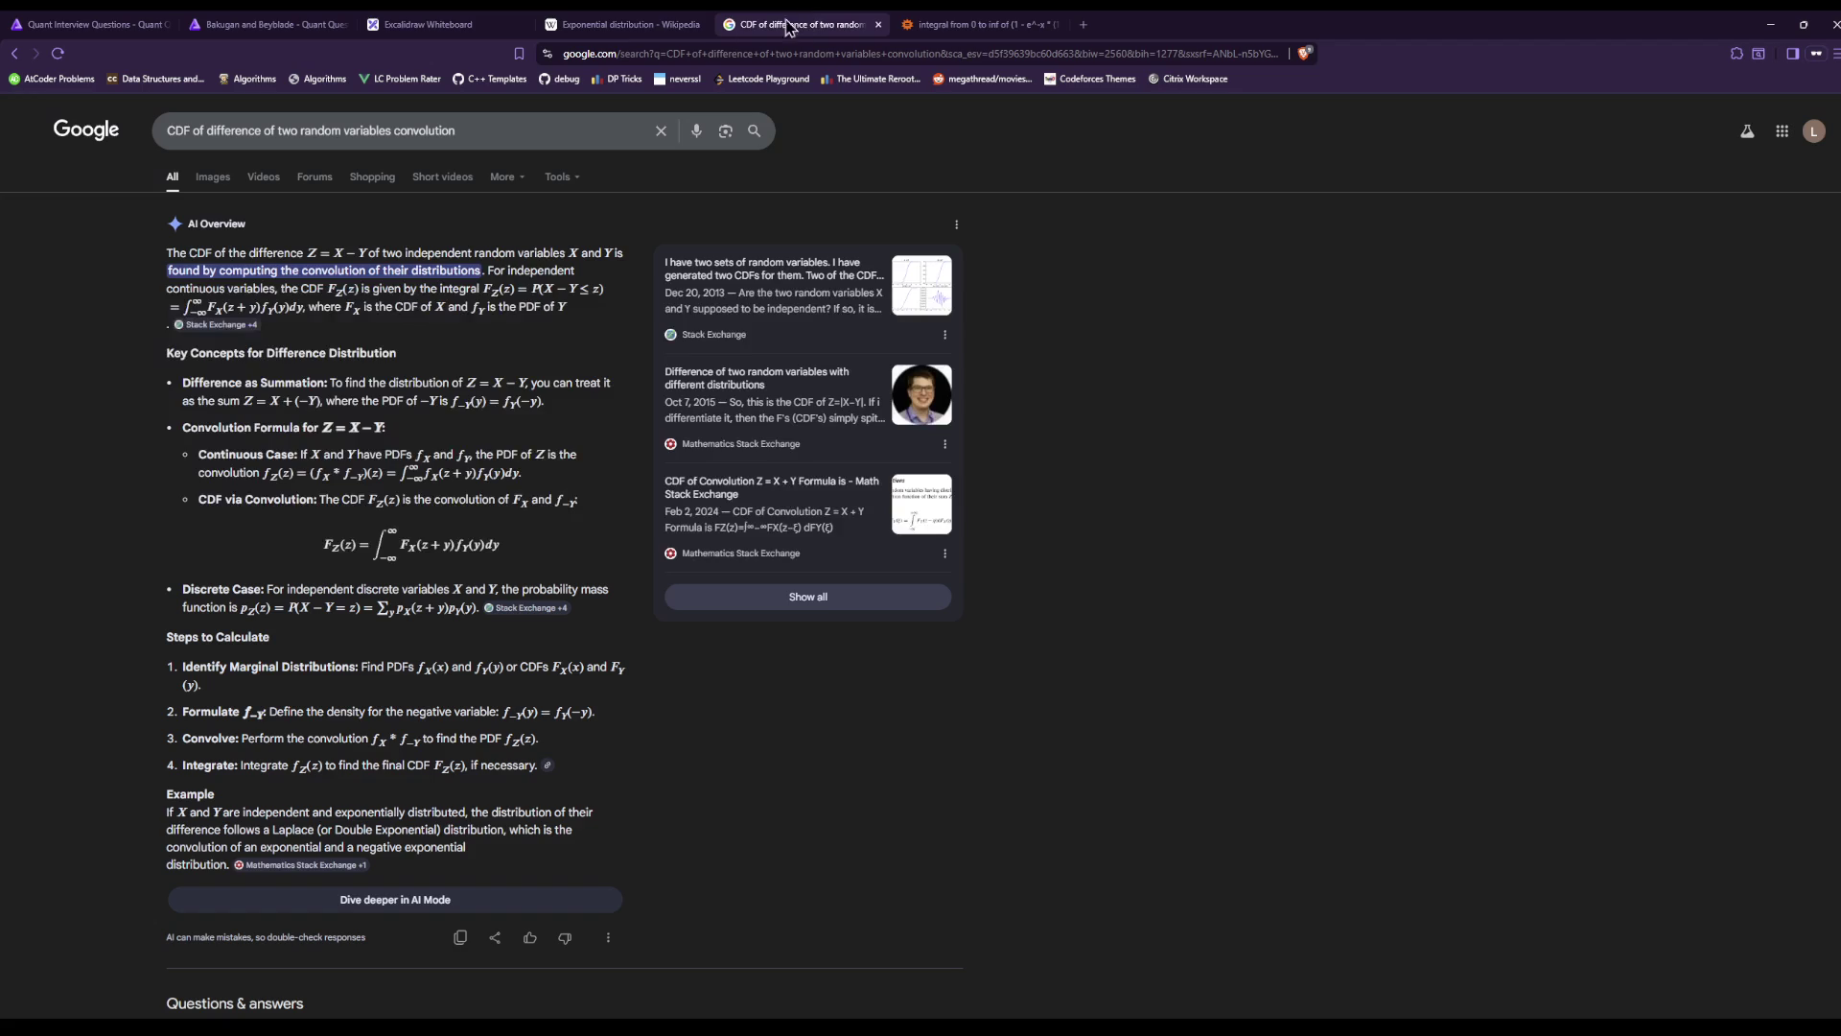
pyautogui.click(618, 26)
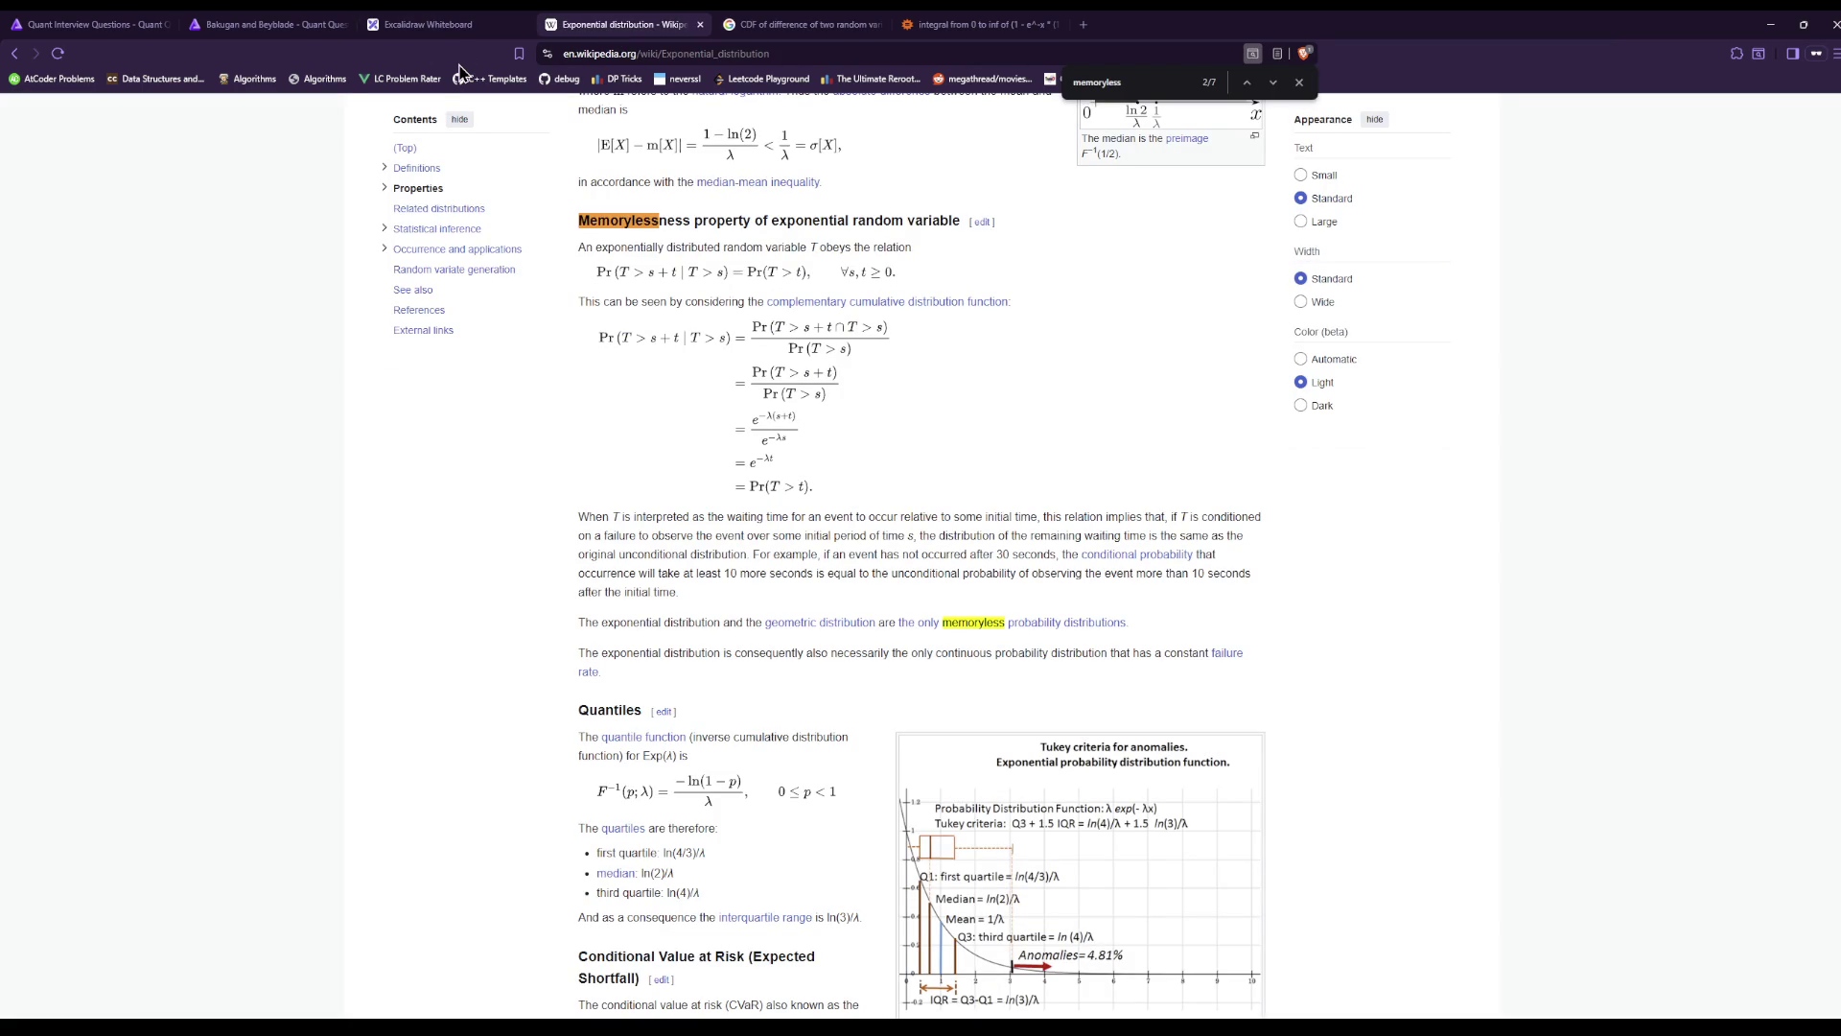
pyautogui.click(412, 25)
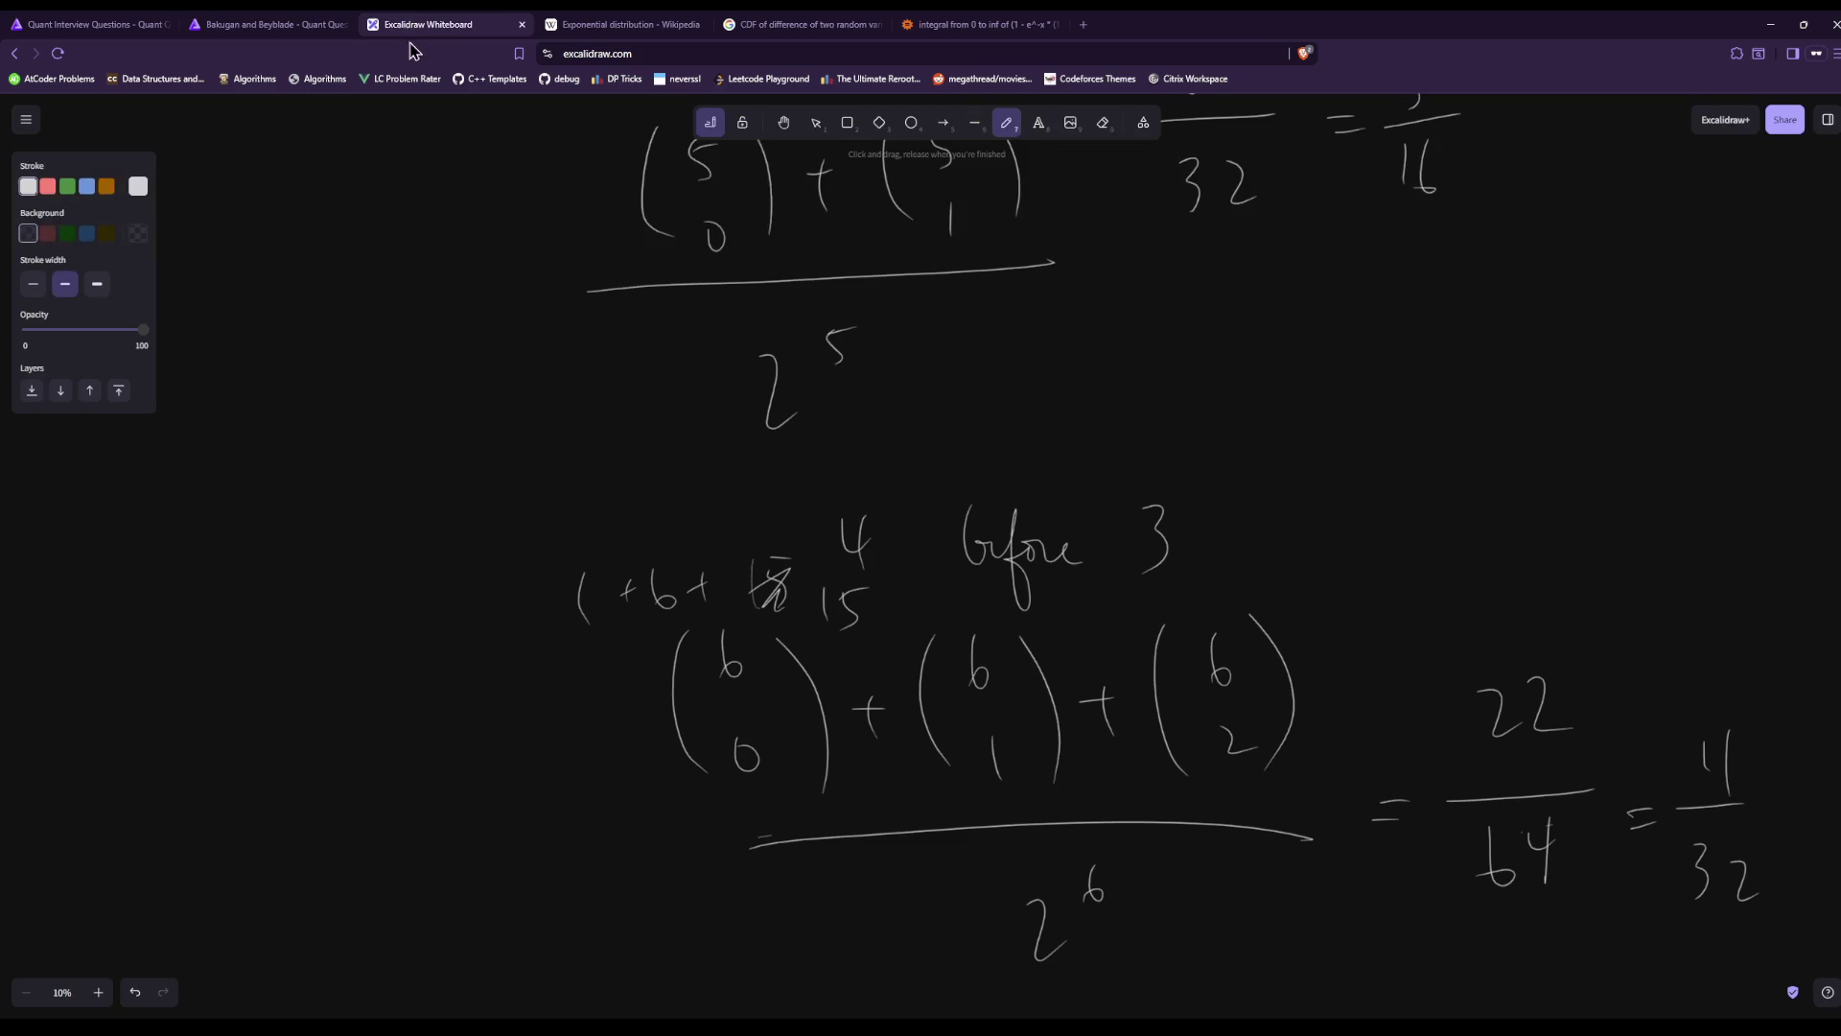
pyautogui.click(643, 24)
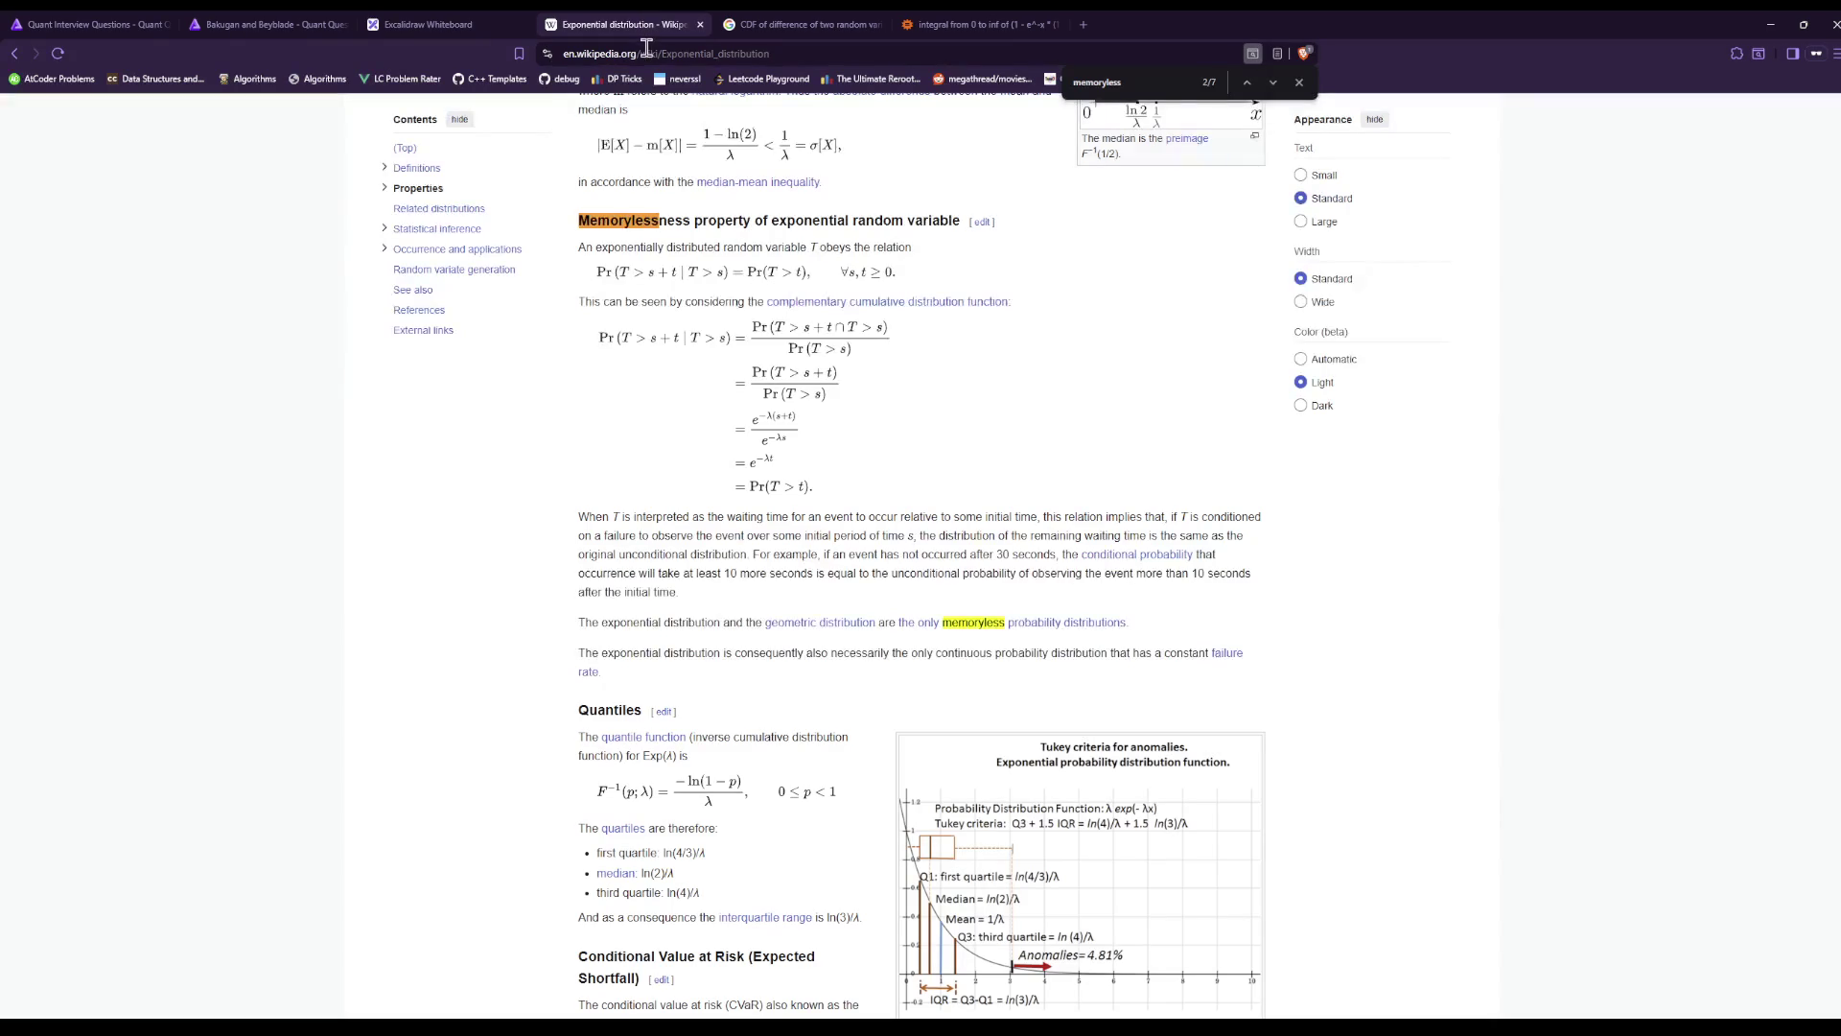
pyautogui.scroll(-4, 912, 633)
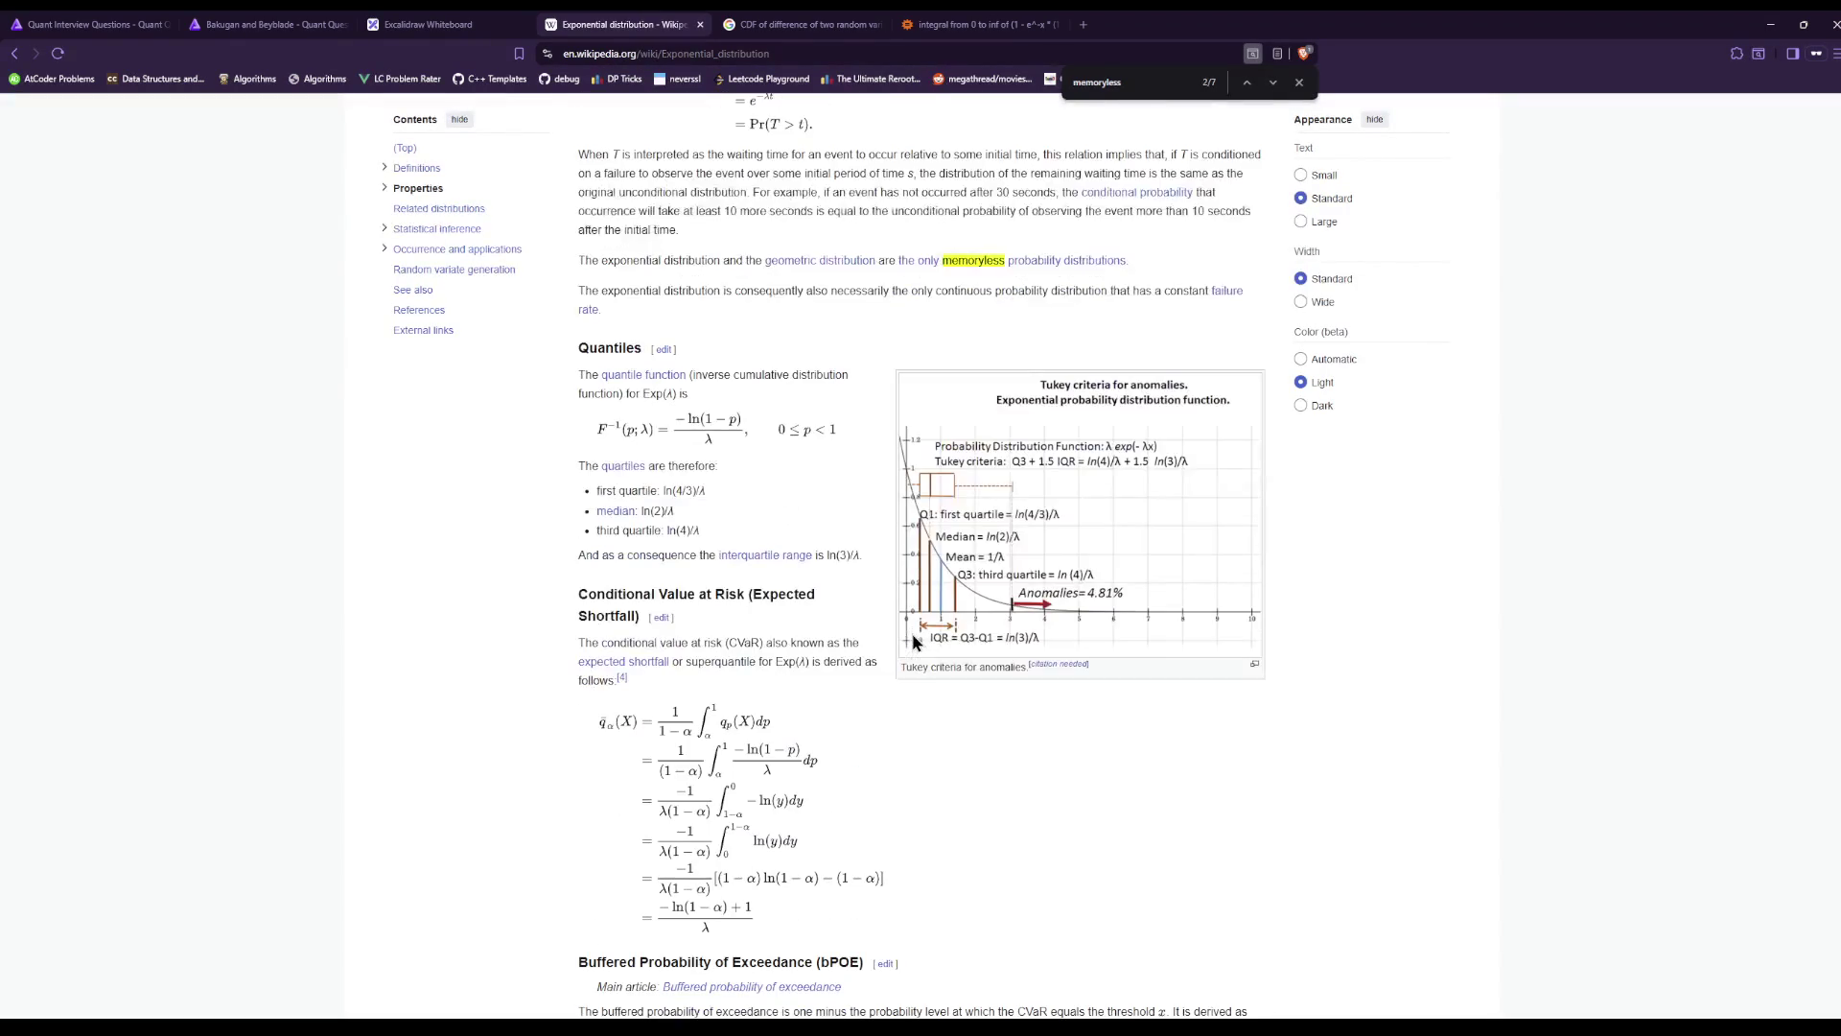
pyautogui.scroll(-4, 1019, 856)
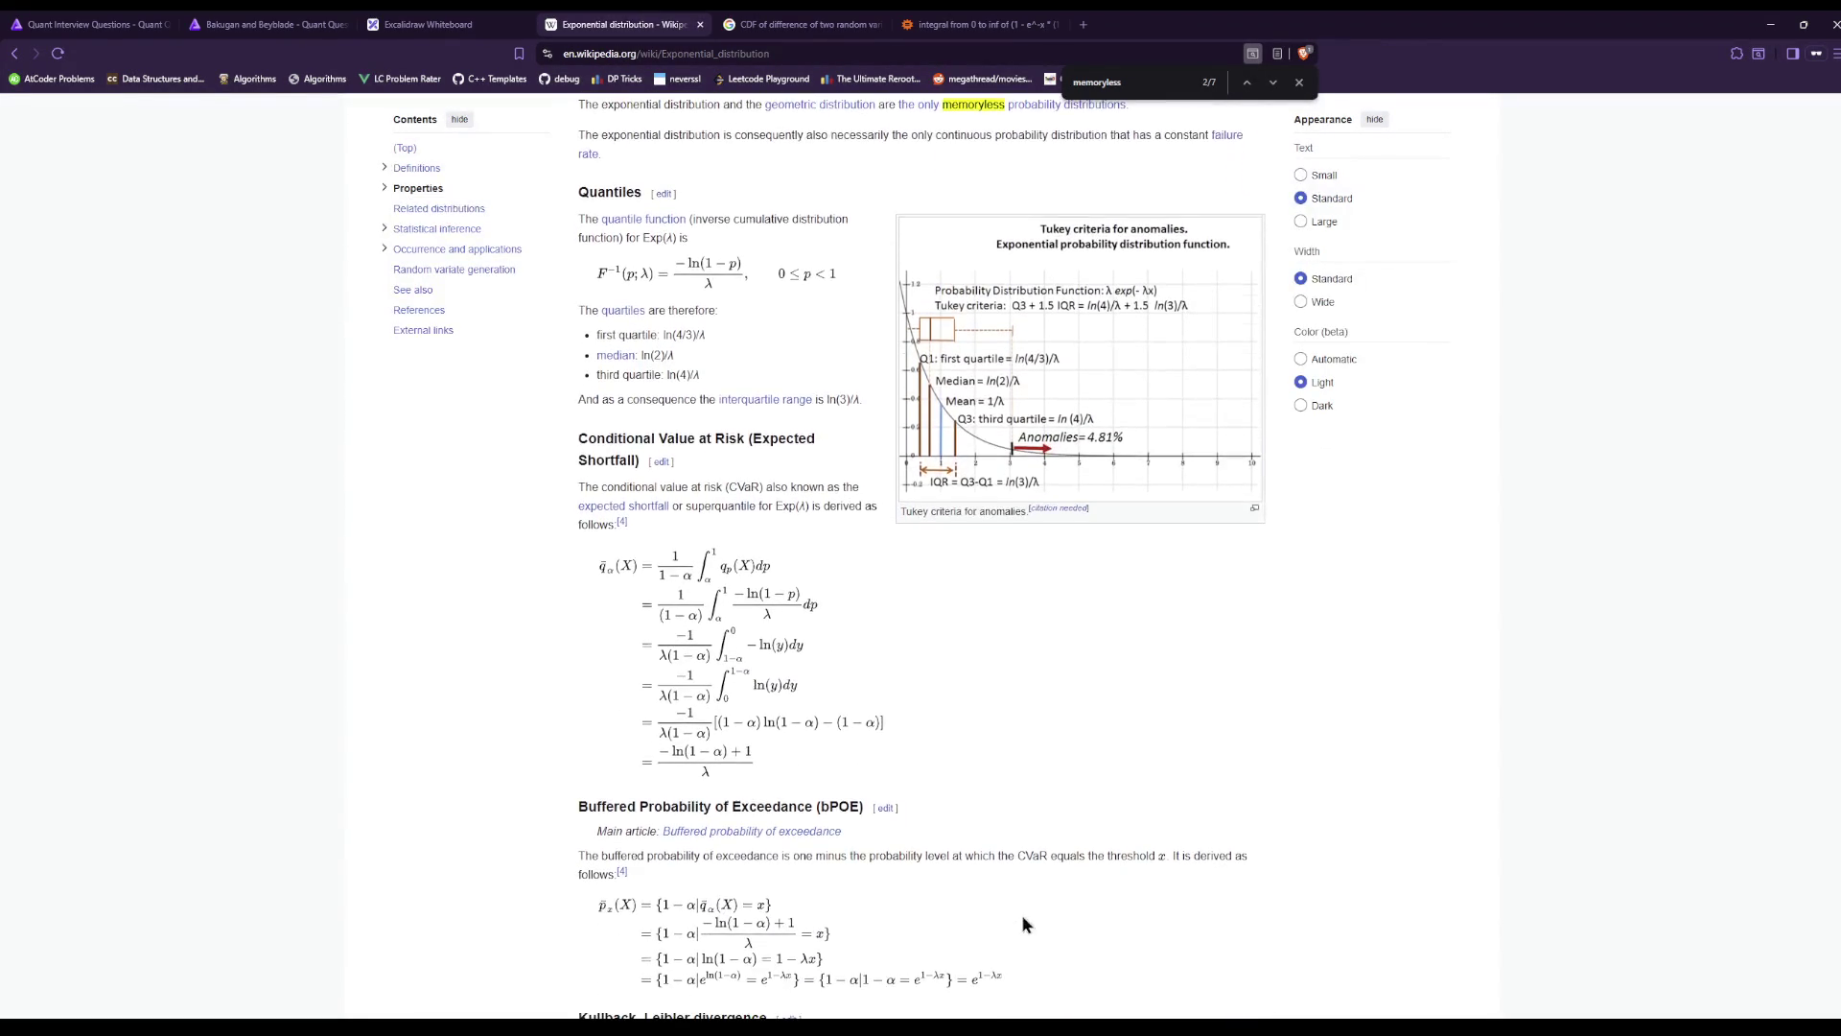
pyautogui.scroll(15, 1019, 983)
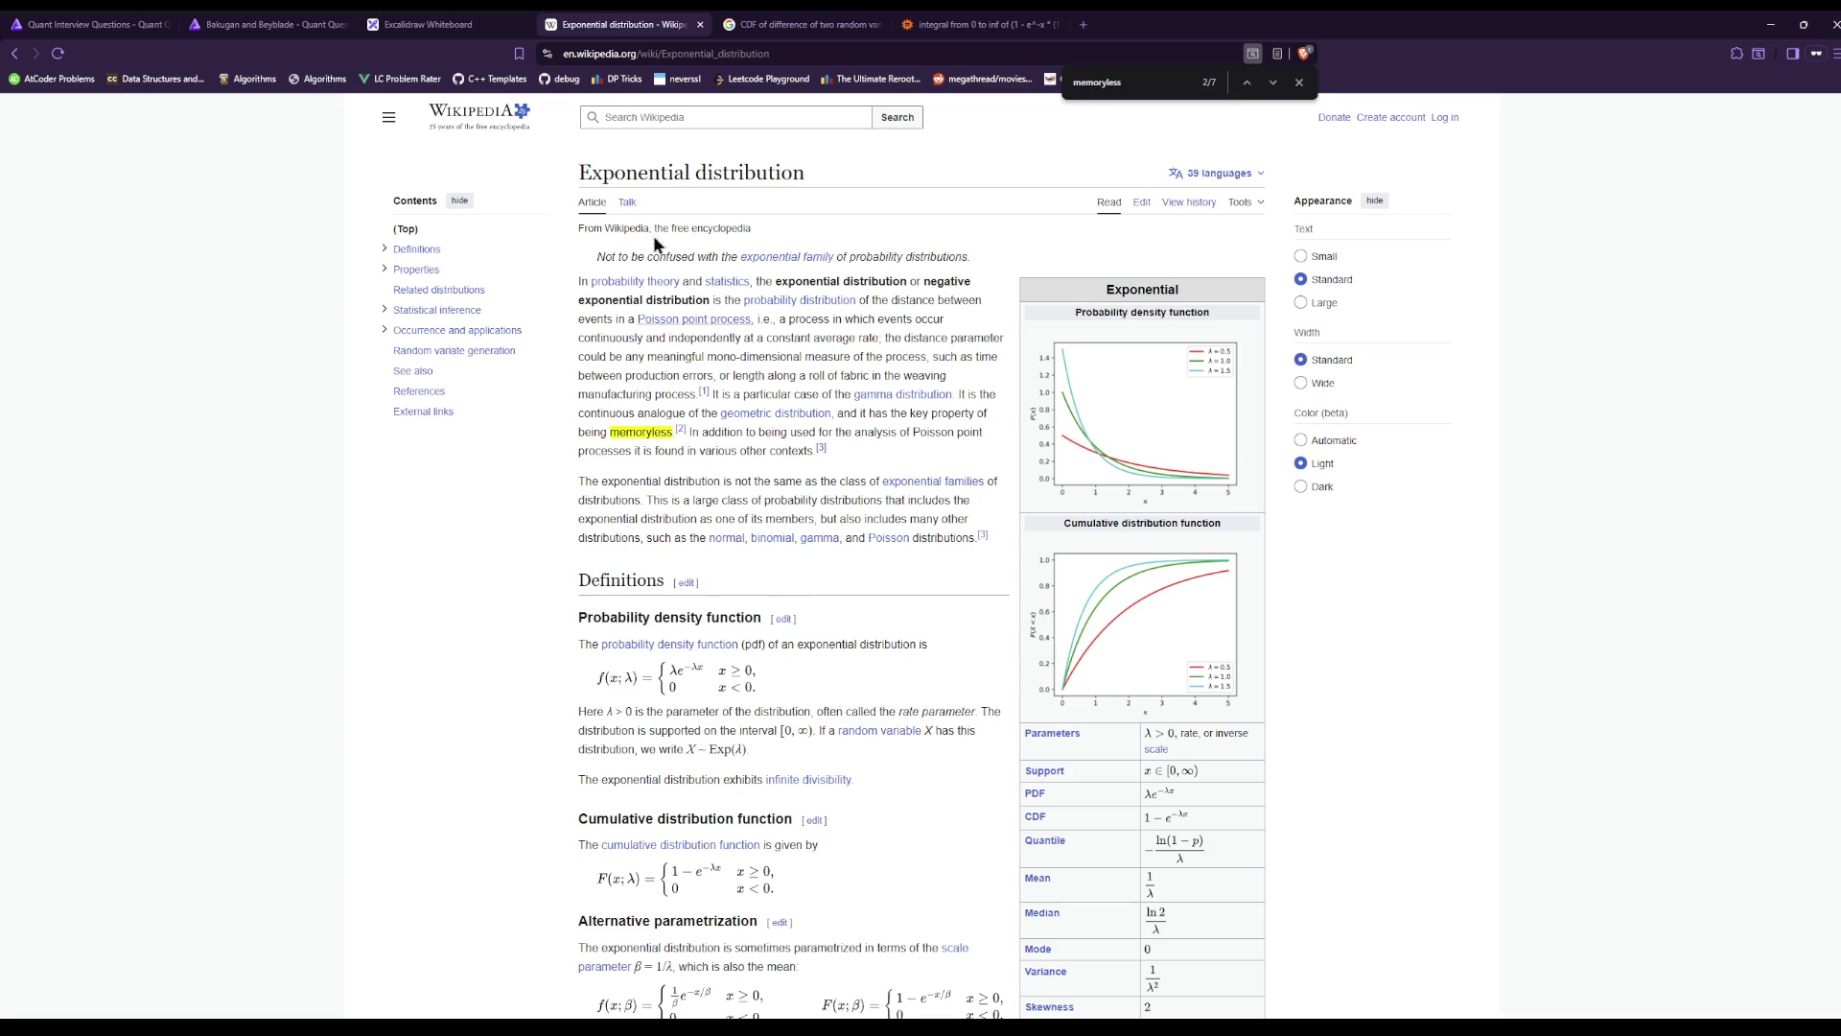
pyautogui.click(523, 21)
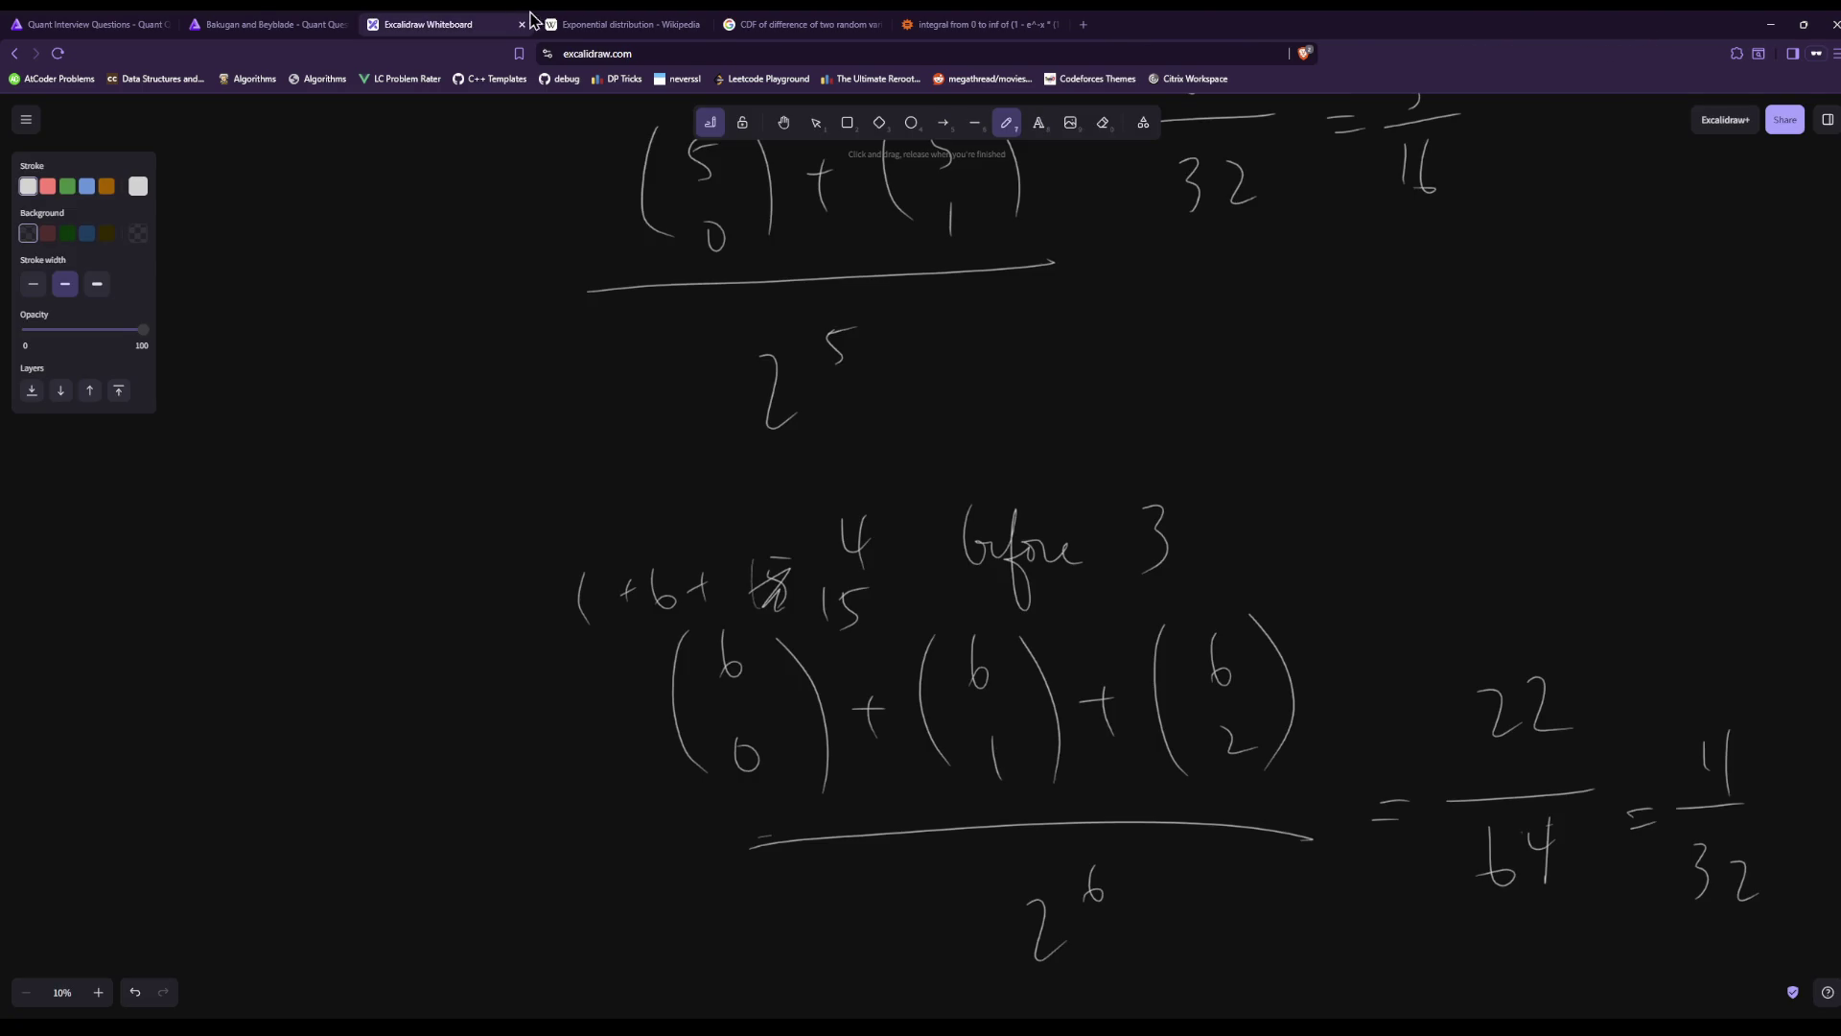
pyautogui.click(273, 21)
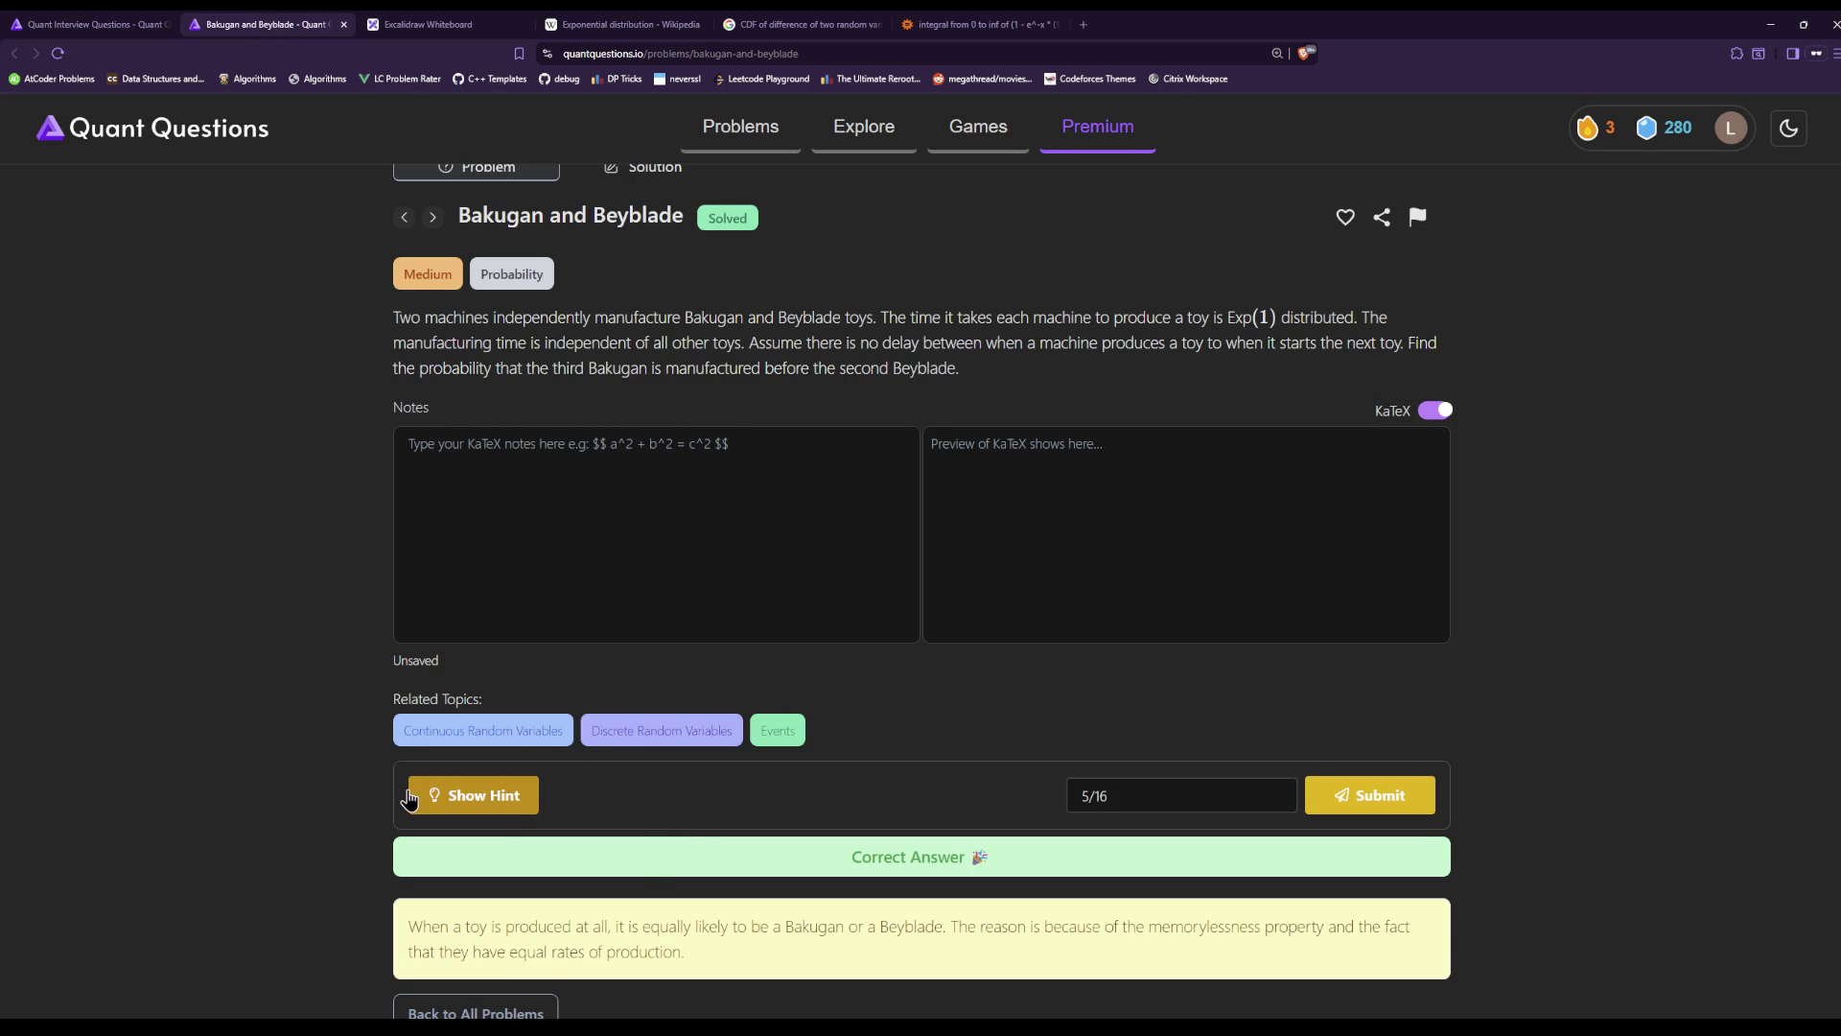
pyautogui.scroll(-1, 516, 822)
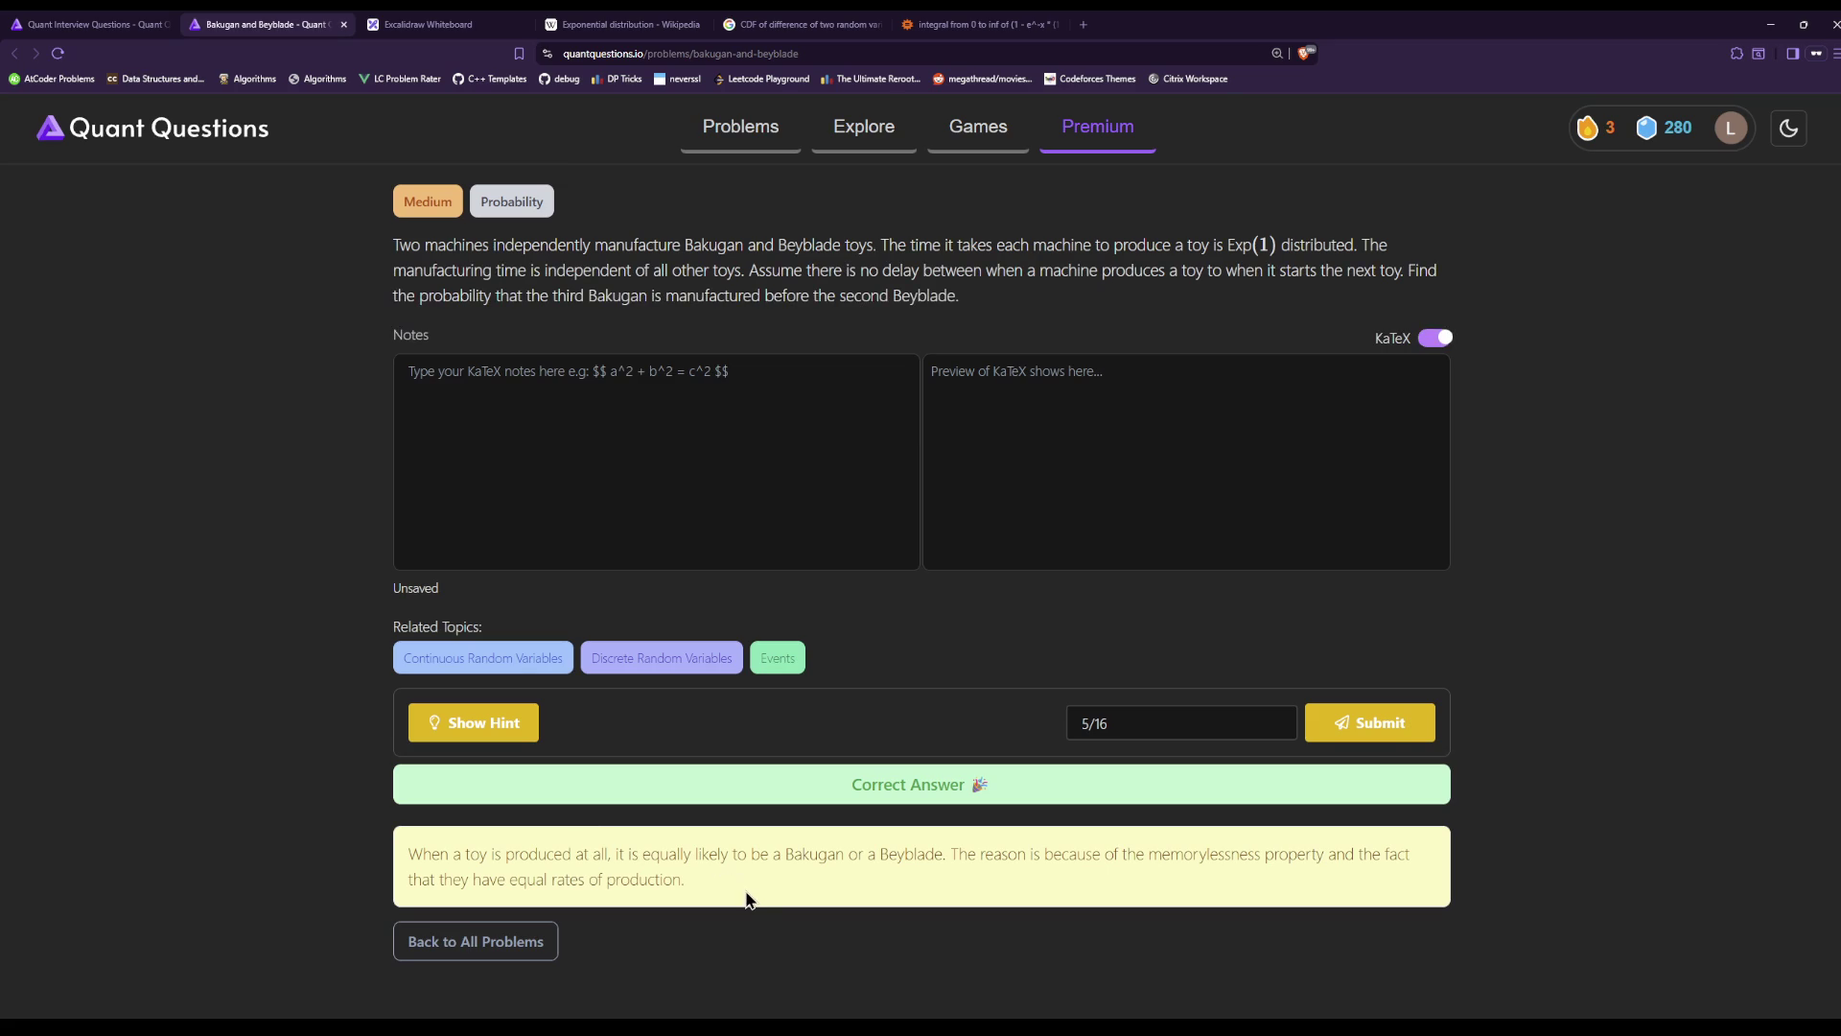
pyautogui.moveTo(751, 900); pyautogui.dragTo(742, 857)
pyautogui.click(1045, 877)
pyautogui.moveTo(1150, 853); pyautogui.dragTo(1263, 853)
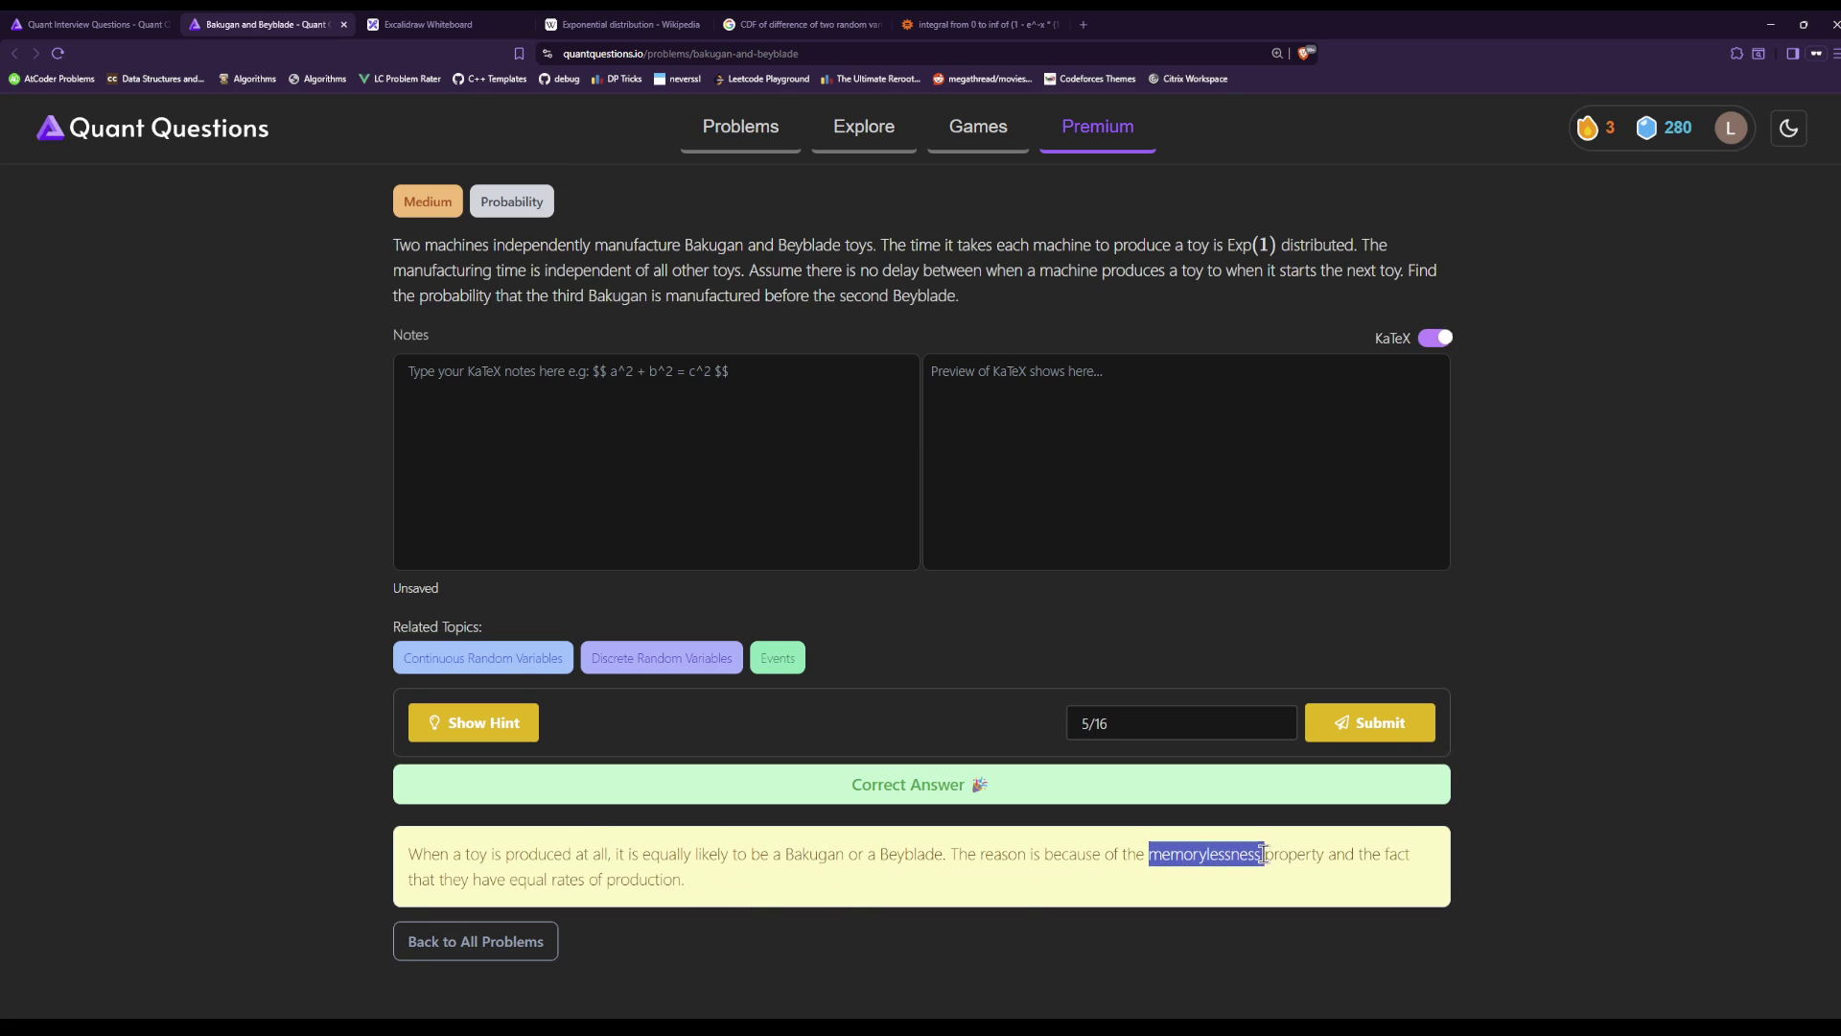
pyautogui.moveTo(1263, 854); pyautogui.dragTo(1260, 860)
pyautogui.moveTo(1150, 862); pyautogui.dragTo(1261, 862)
pyautogui.moveTo(1128, 904)
pyautogui.mouseDown()
pyautogui.moveTo(485, 853)
pyautogui.moveTo(484, 801)
pyautogui.mouseUp()
pyautogui.click(970, 887)
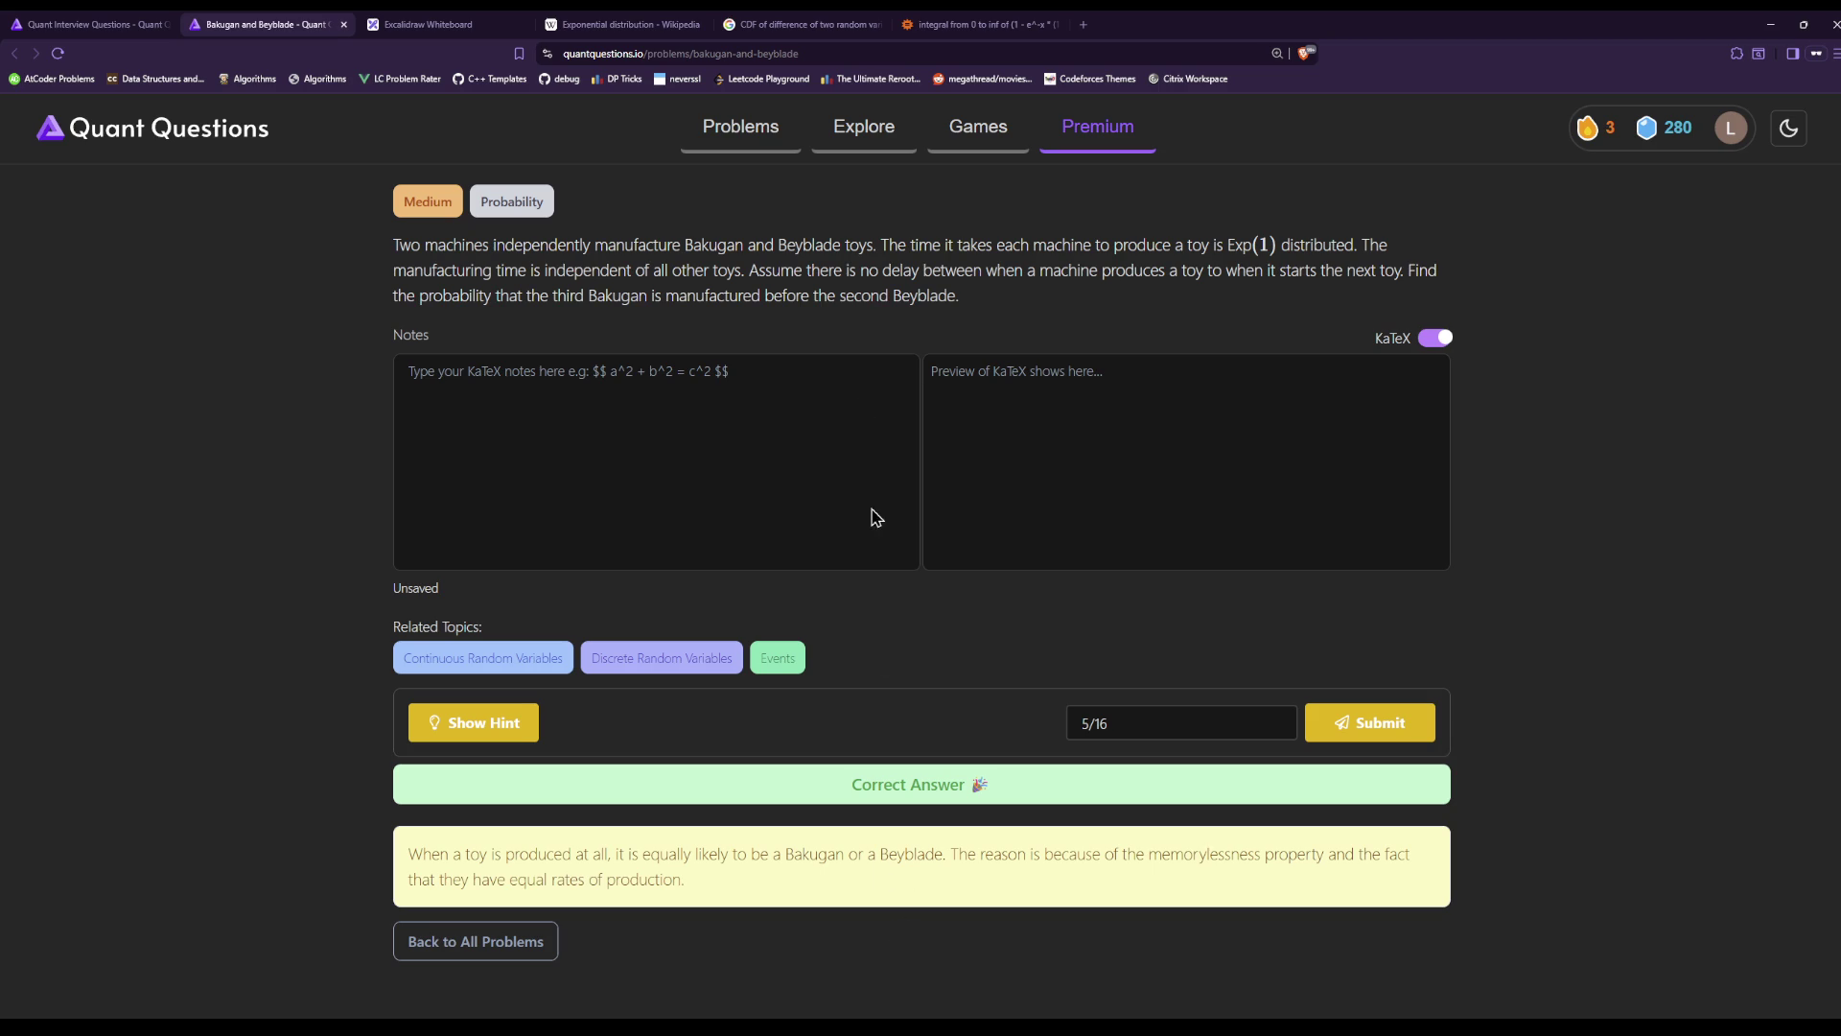
pyautogui.click(91, 24)
# Cycle through the open browser tabs back to the Bakugan and Beyblade problem.
pyautogui.click(432, 24)
pyautogui.click(614, 24)
pyautogui.click(762, 21)
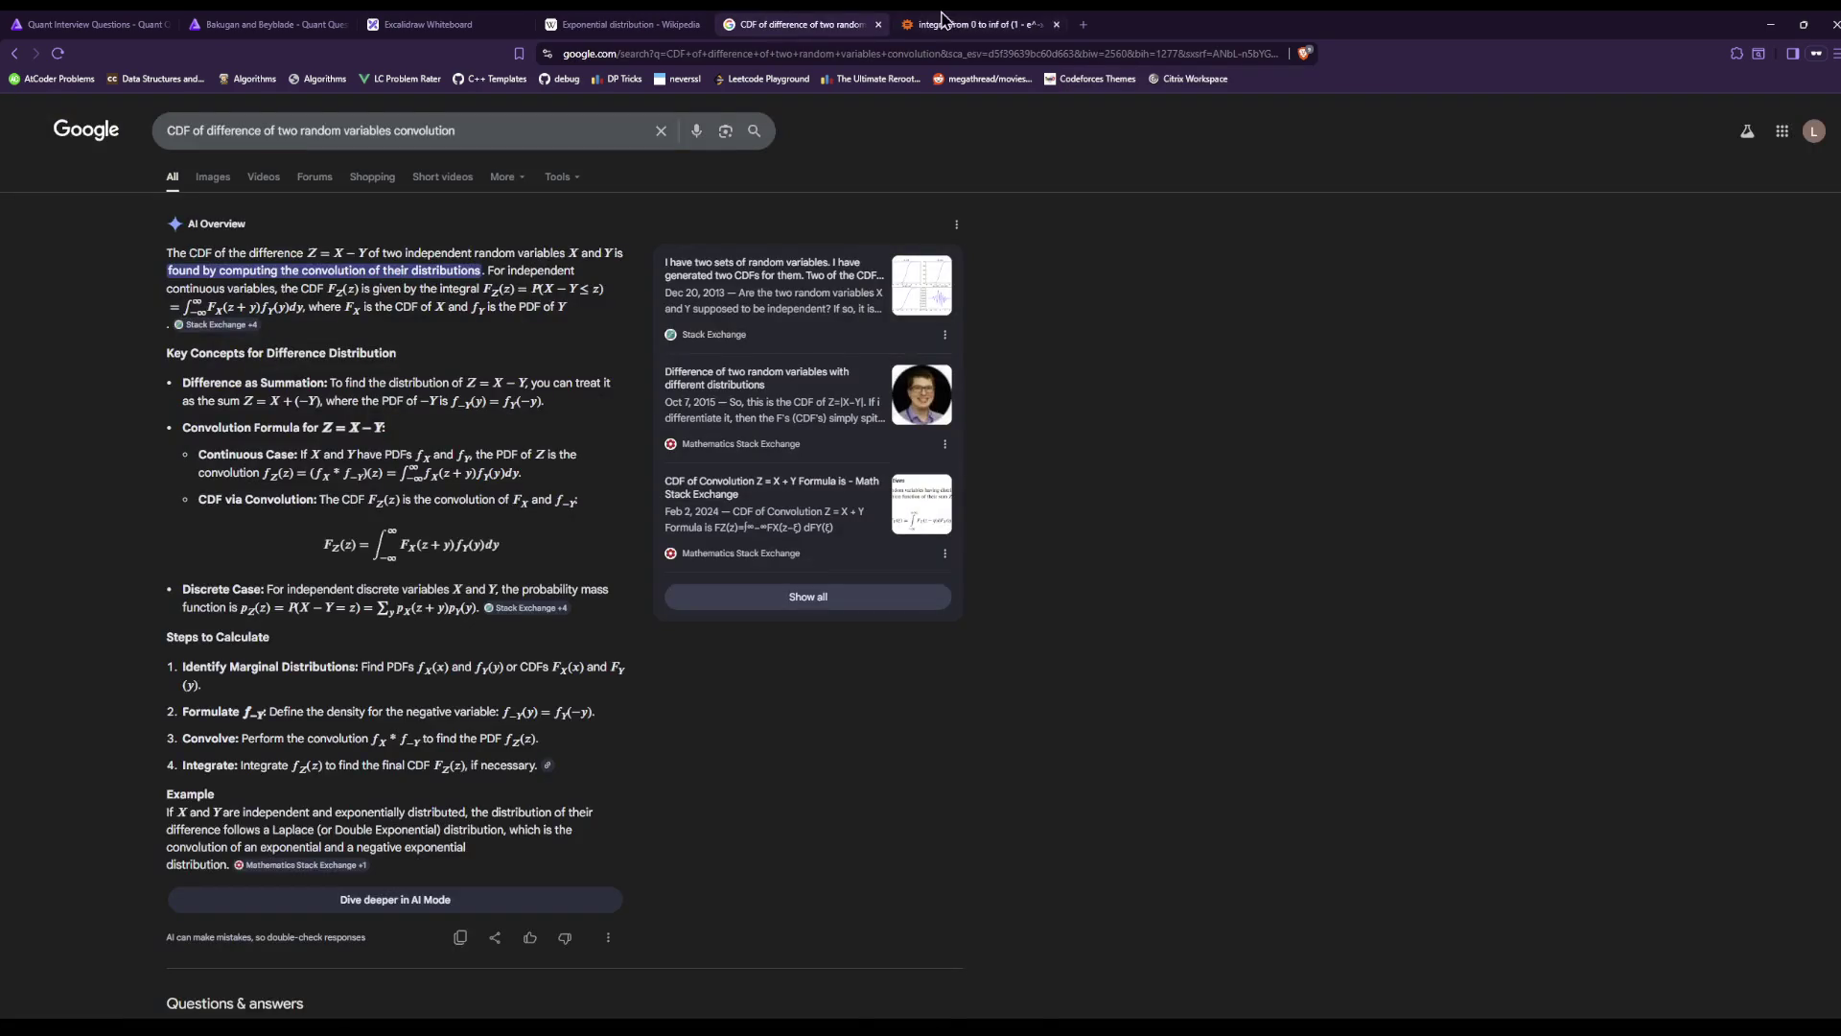
pyautogui.click(979, 24)
pyautogui.click(623, 24)
pyautogui.click(431, 24)
pyautogui.click(317, 22)
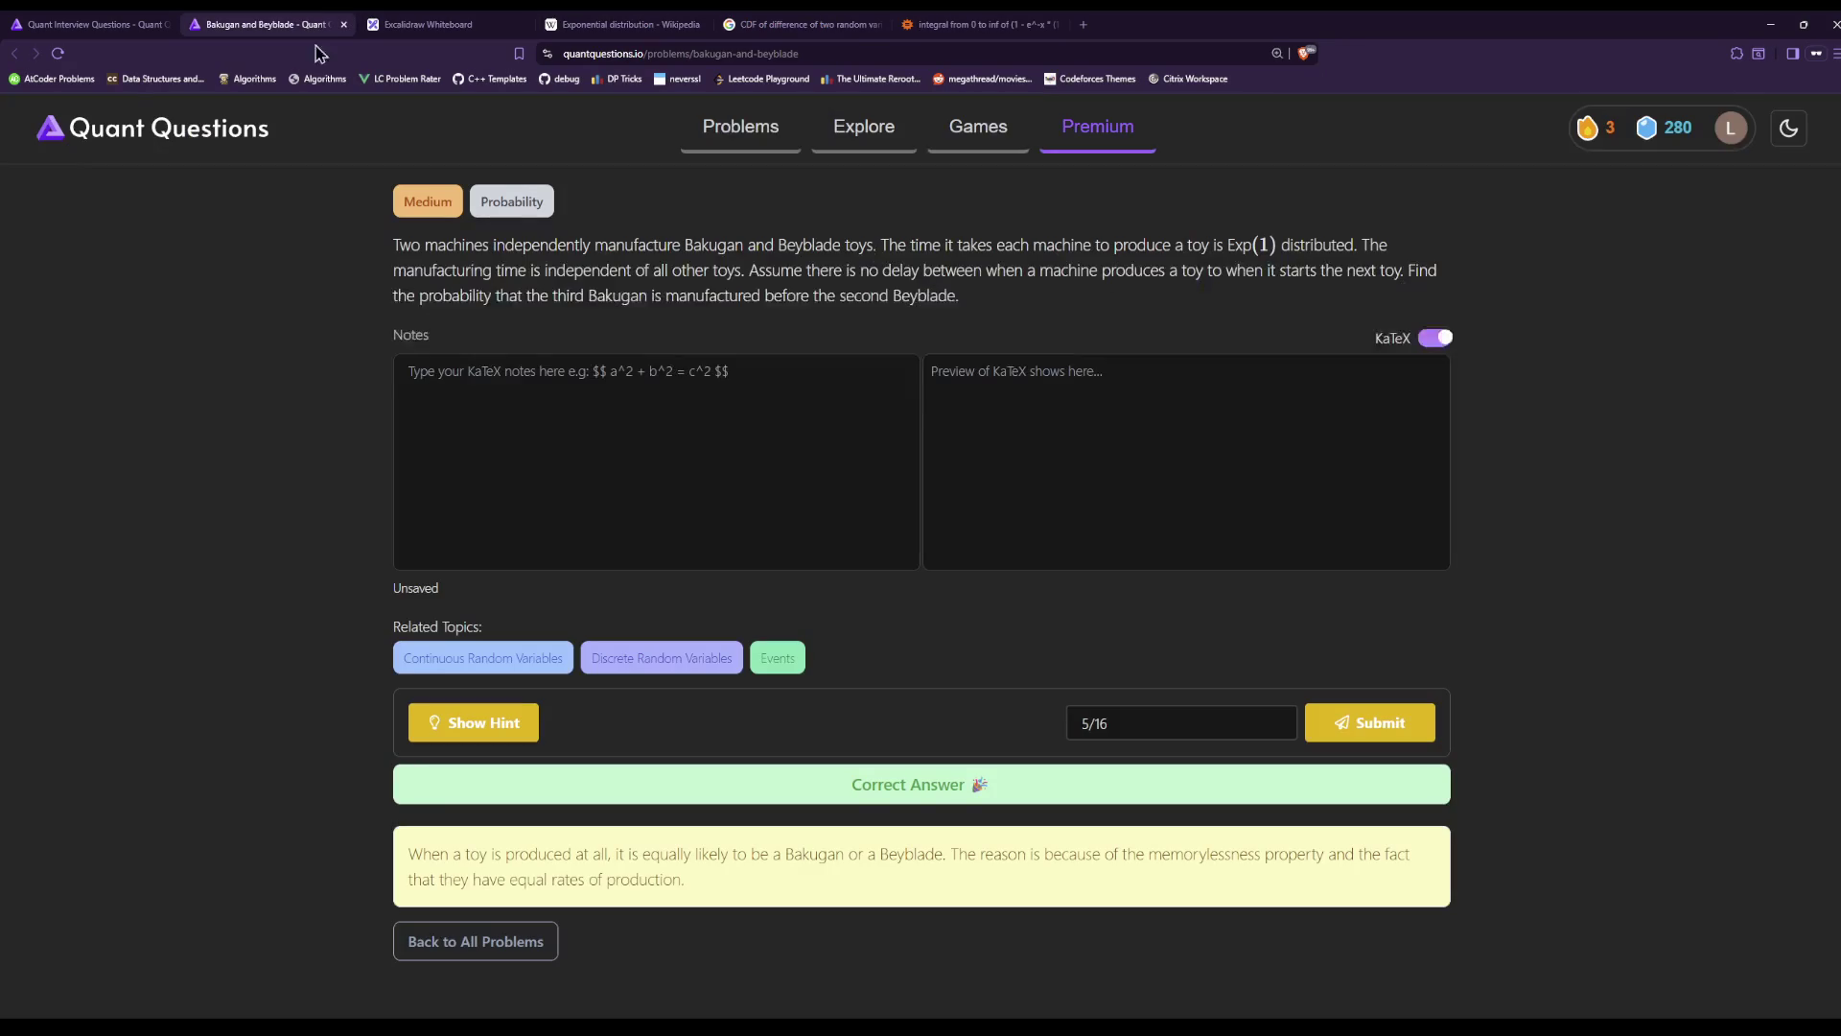
pyautogui.scroll(2, 633, 269)
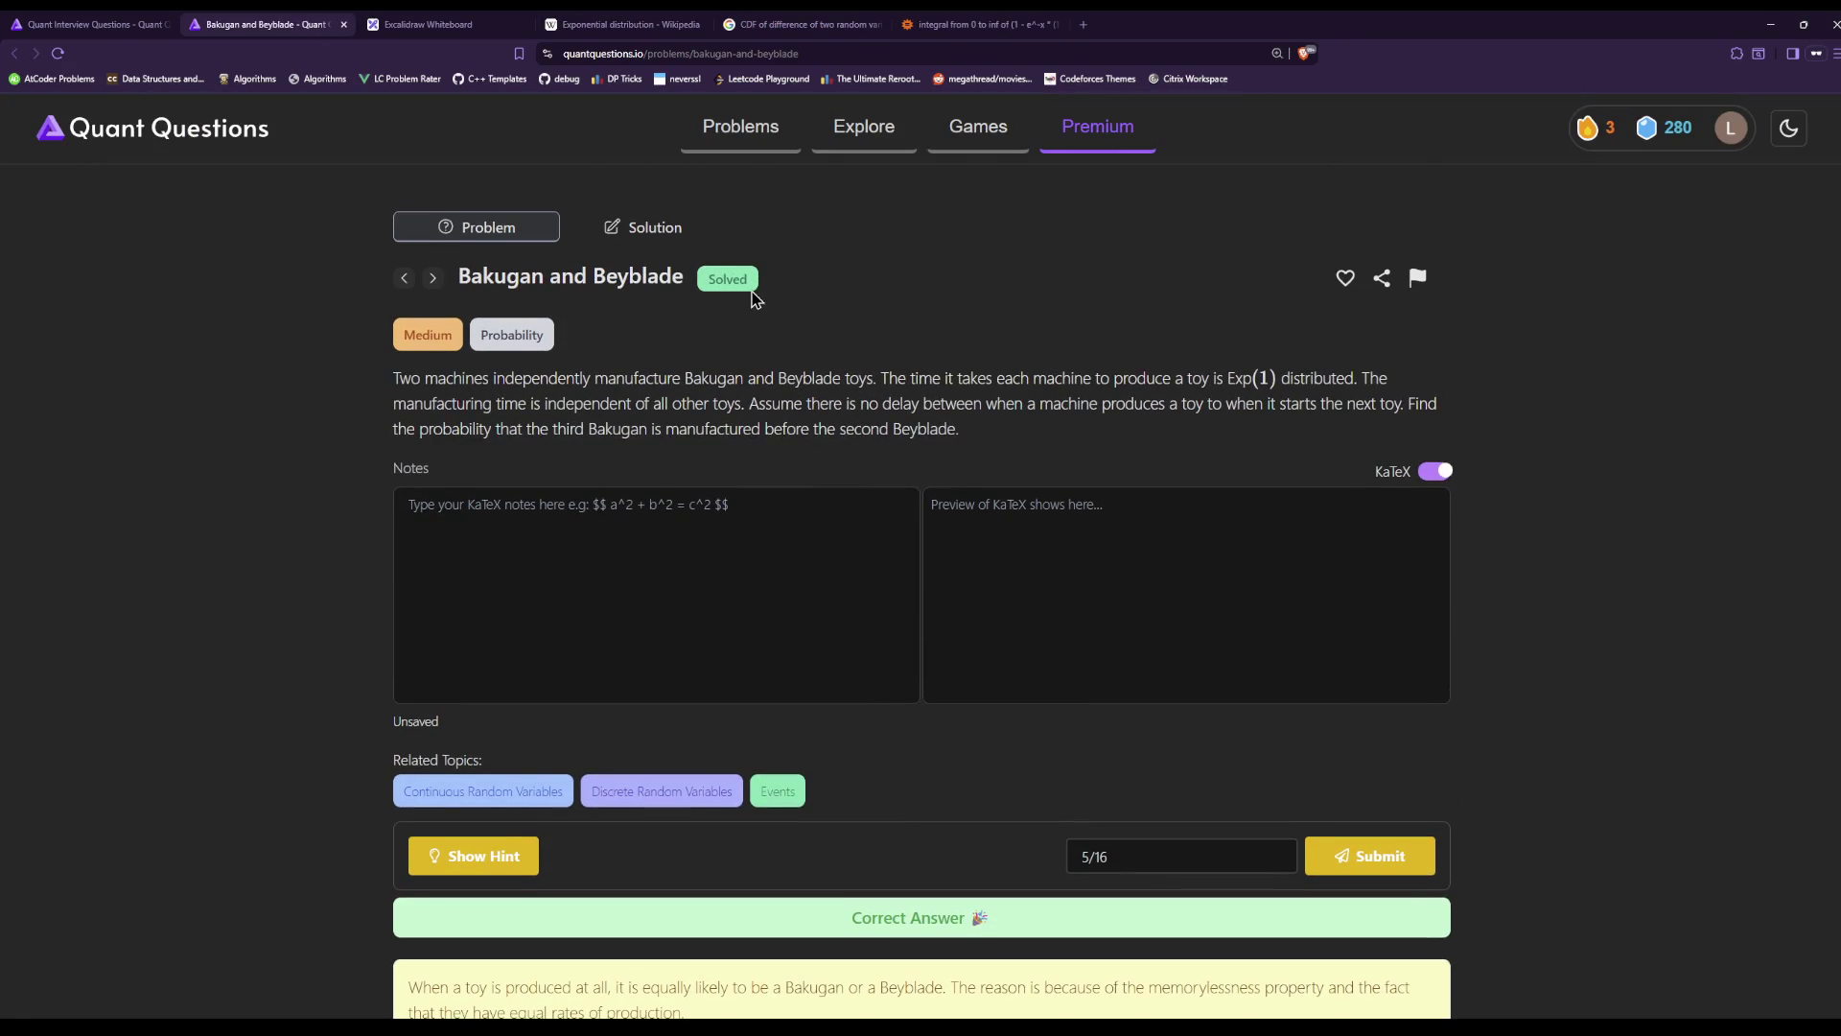
# Show and read the official coin-flip solution confirming 5/16, then close the problem tab.
pyautogui.click(660, 239)
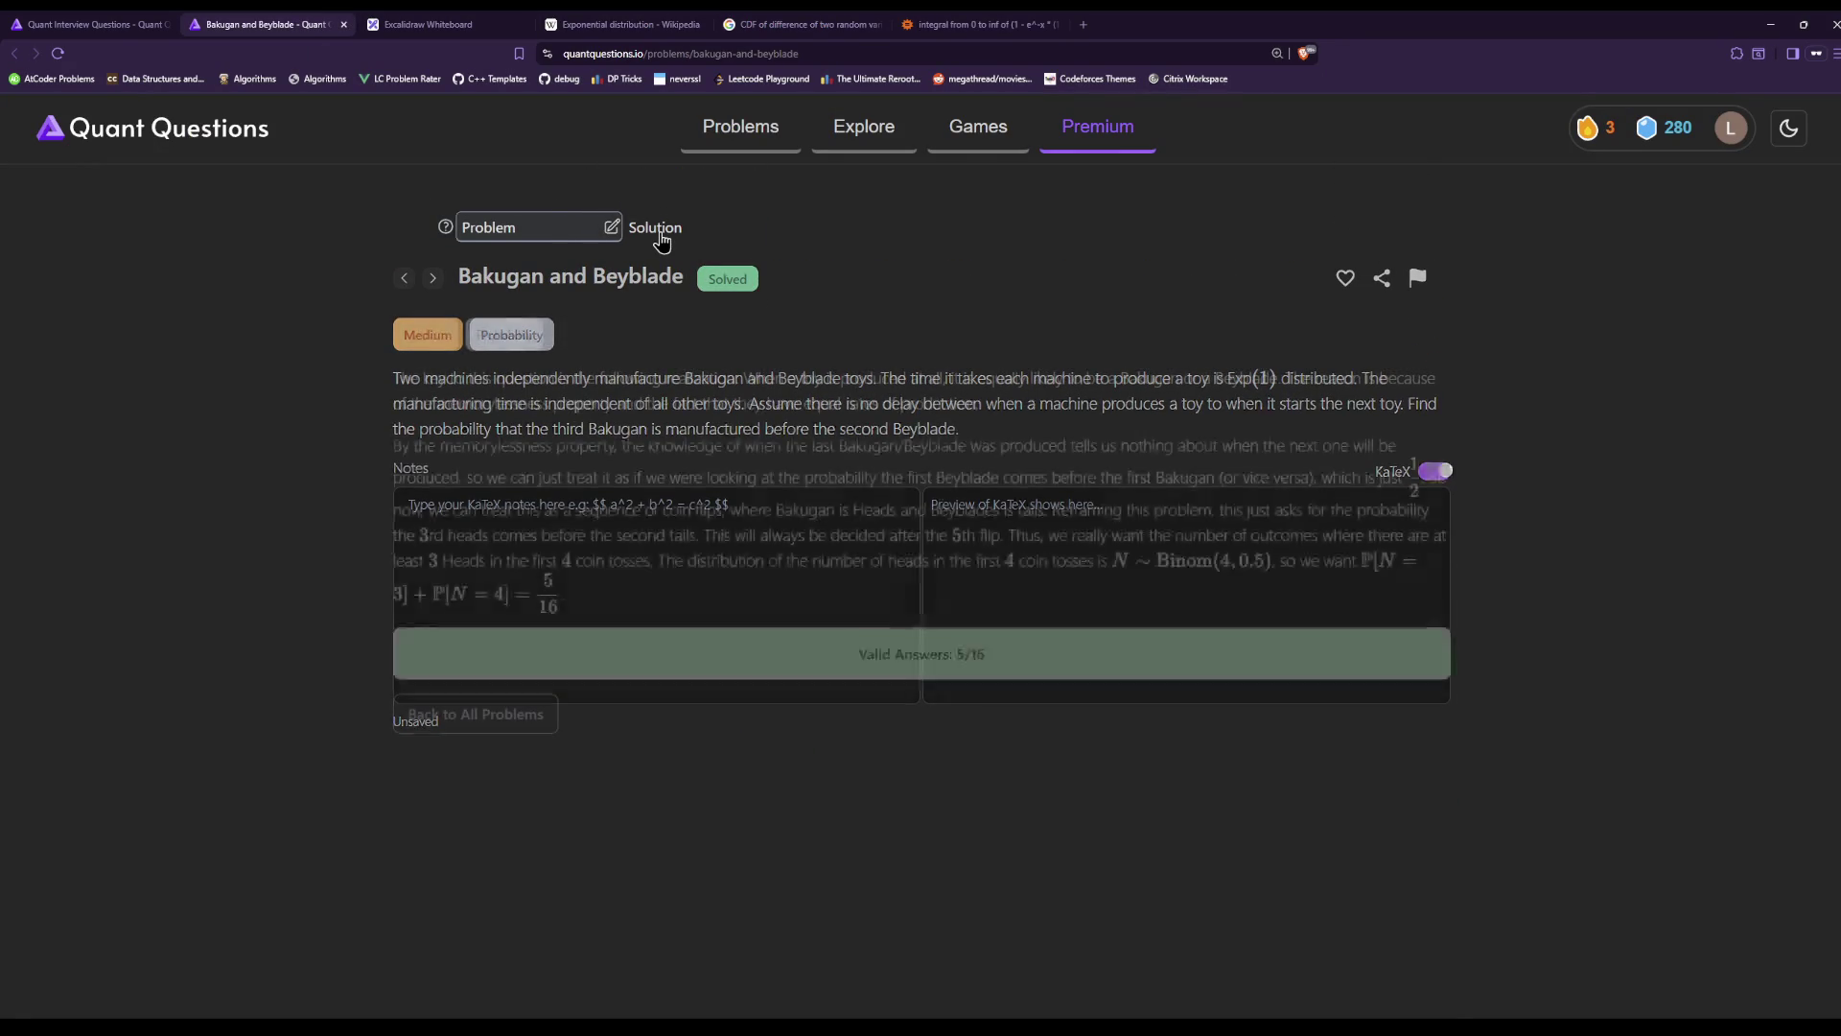
pyautogui.moveTo(1038, 411); pyautogui.dragTo(892, 374)
pyautogui.click(908, 402)
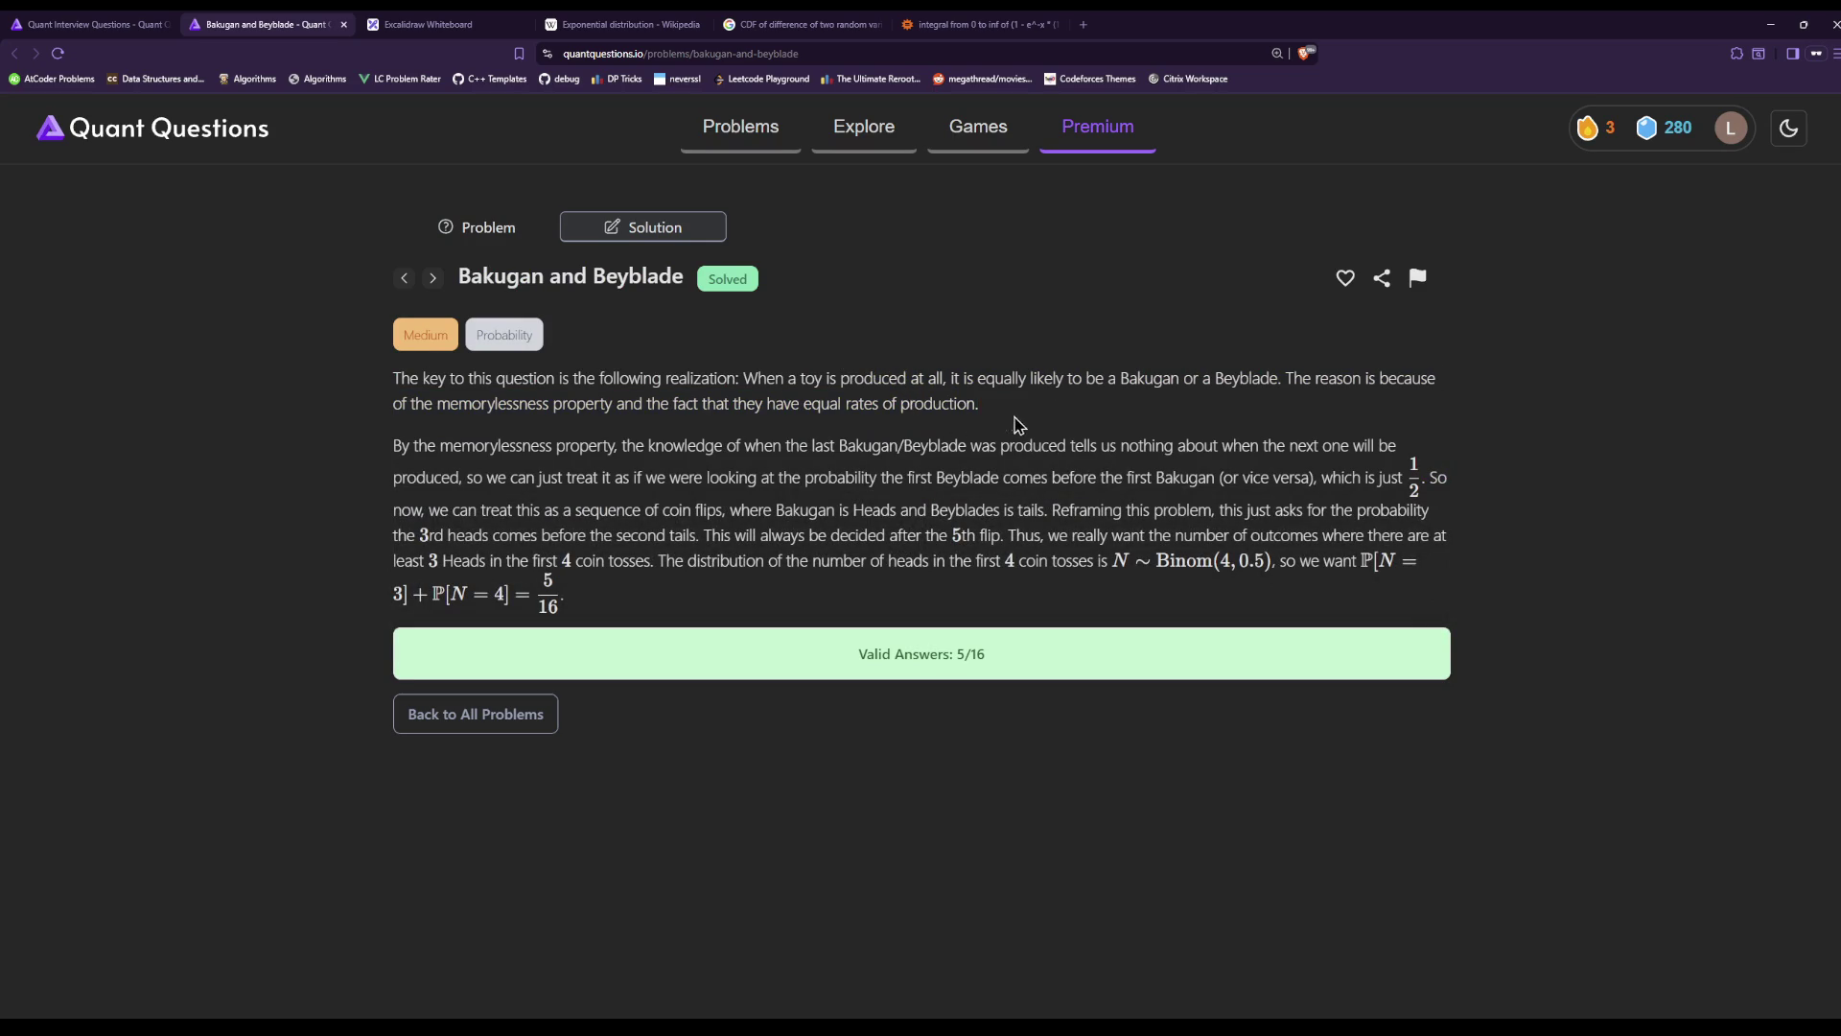
pyautogui.click(343, 24)
pyautogui.click(150, 21)
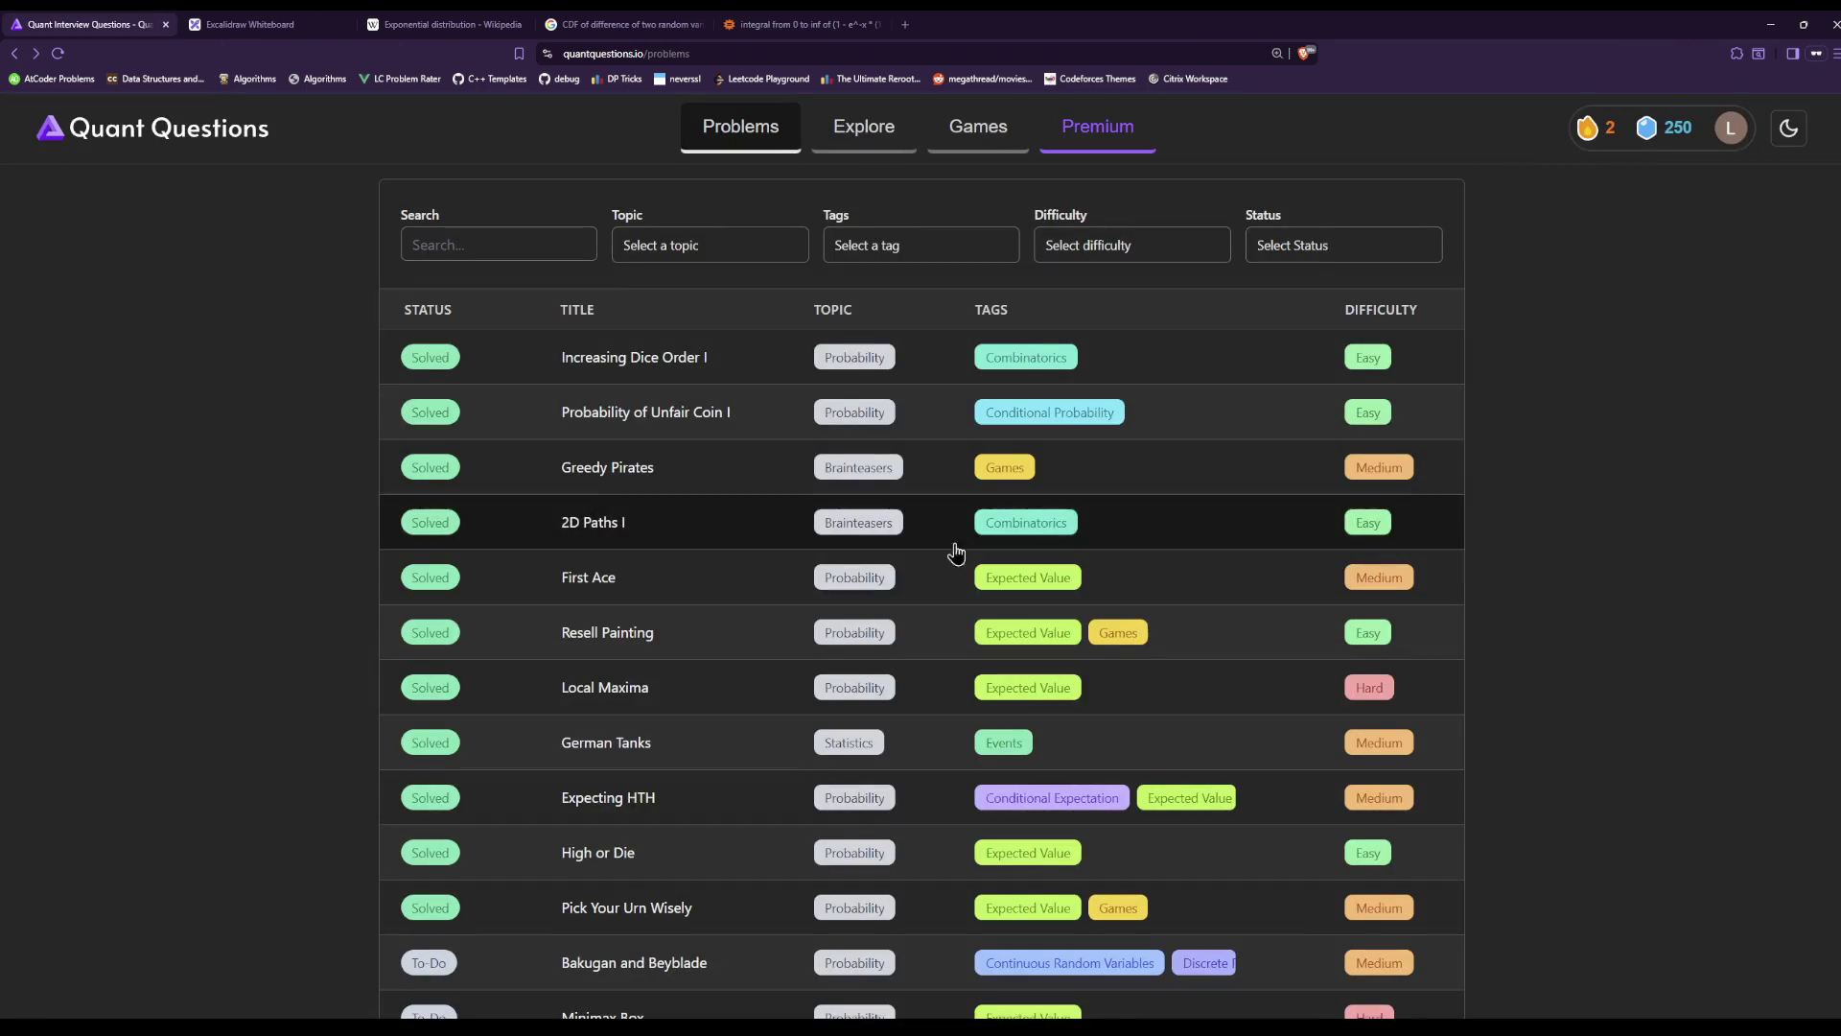
# Reload the problems list so Bakugan and Beyblade shows Solved, and open the Minimax Box problem.
pyautogui.scroll(-3, 1218, 749)
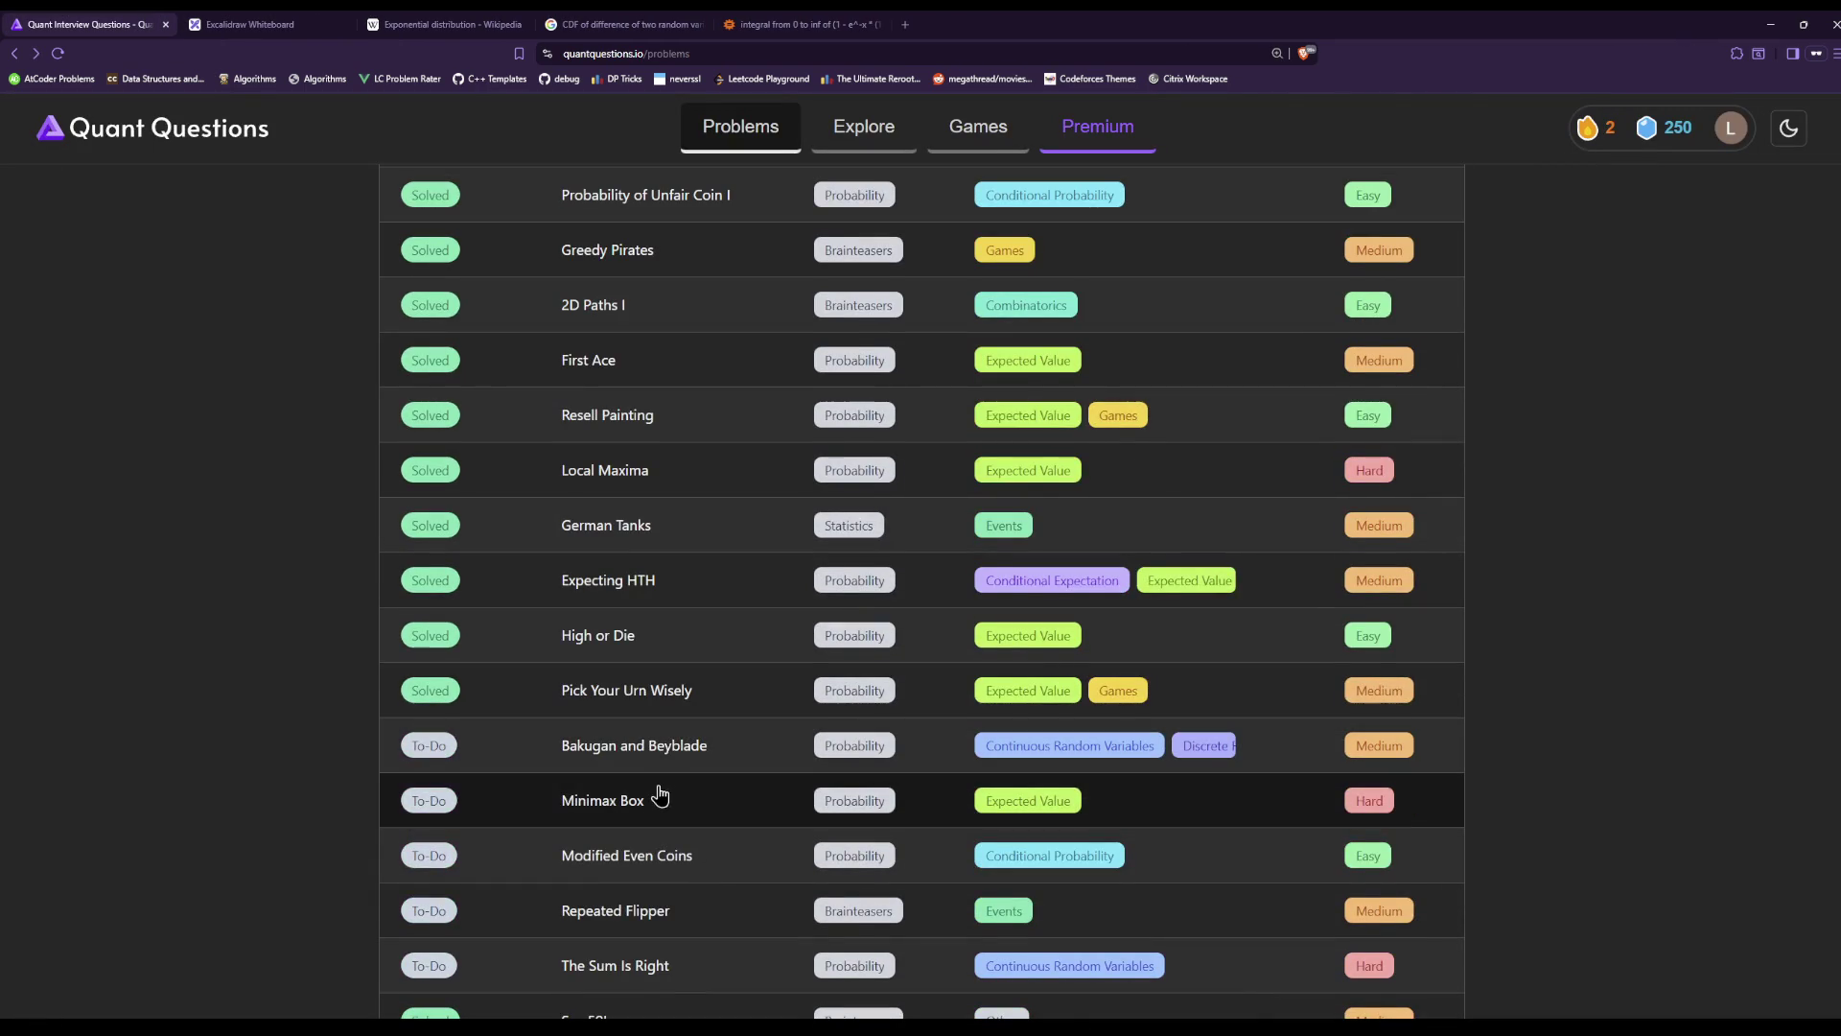
pyautogui.scroll(-1, 658, 793)
pyautogui.click(57, 54)
pyautogui.scroll(-8, 834, 993)
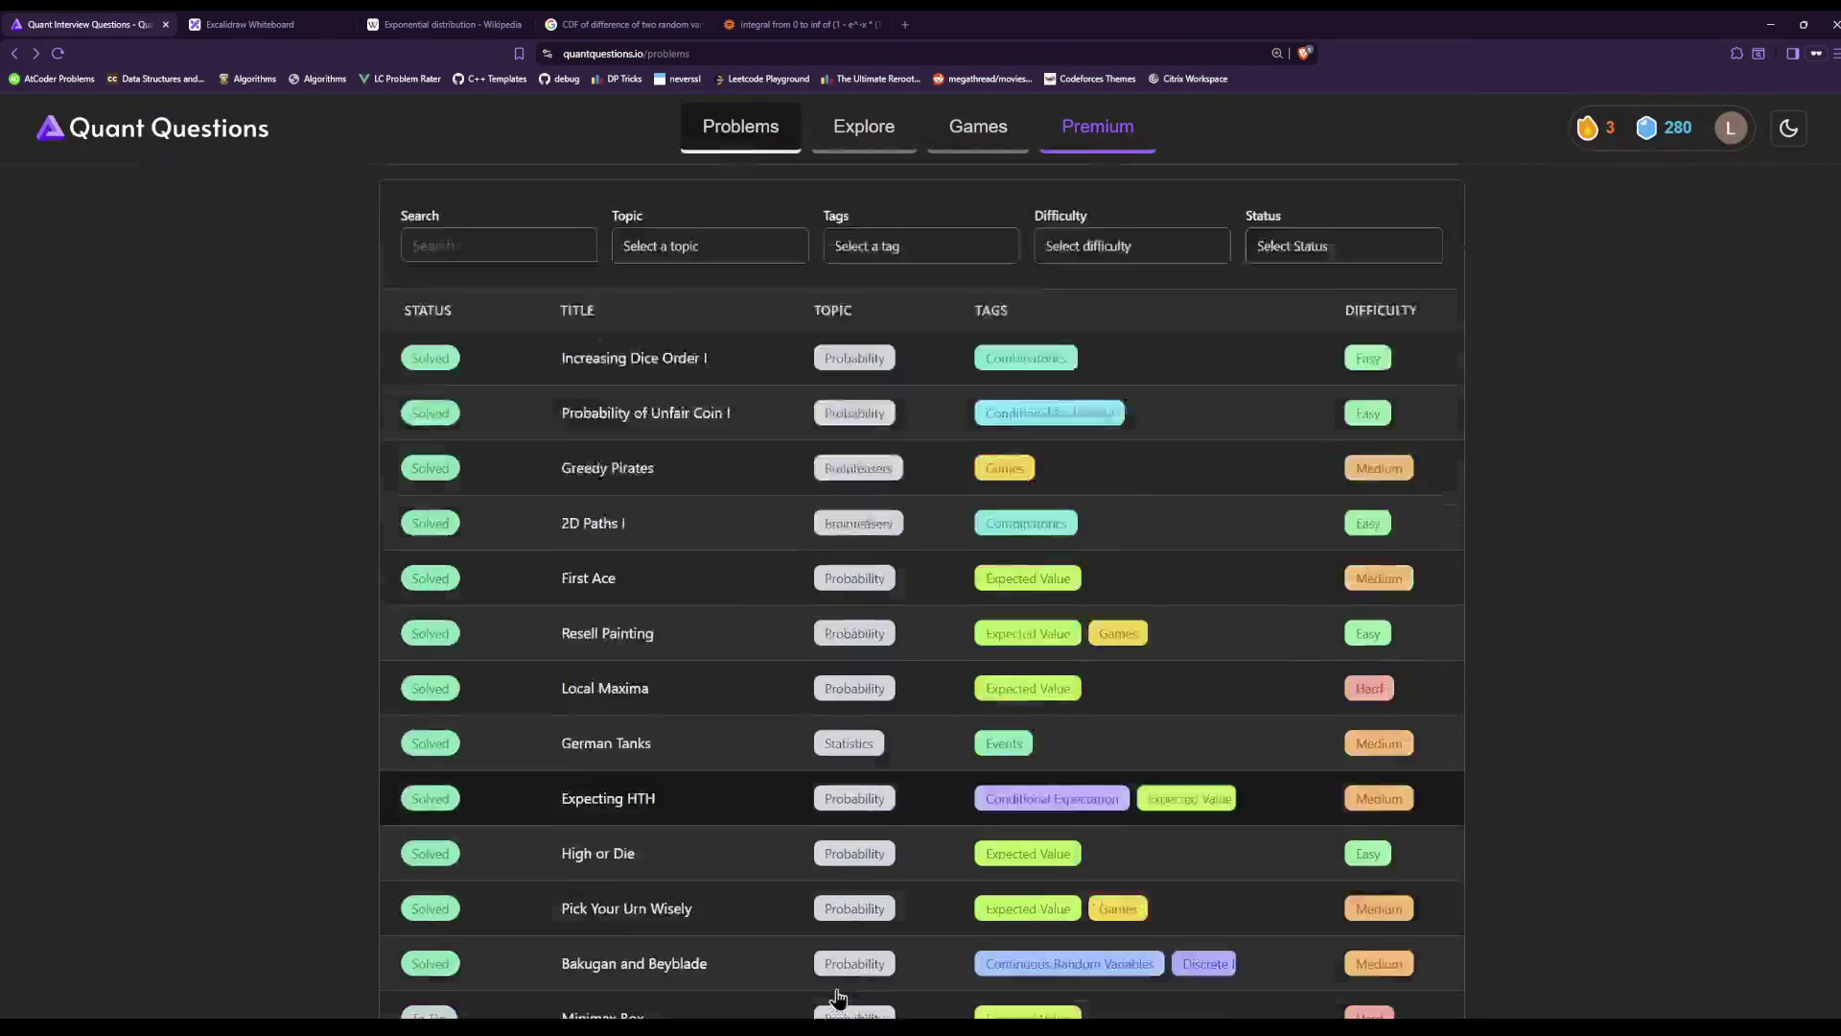
pyautogui.click(617, 660)
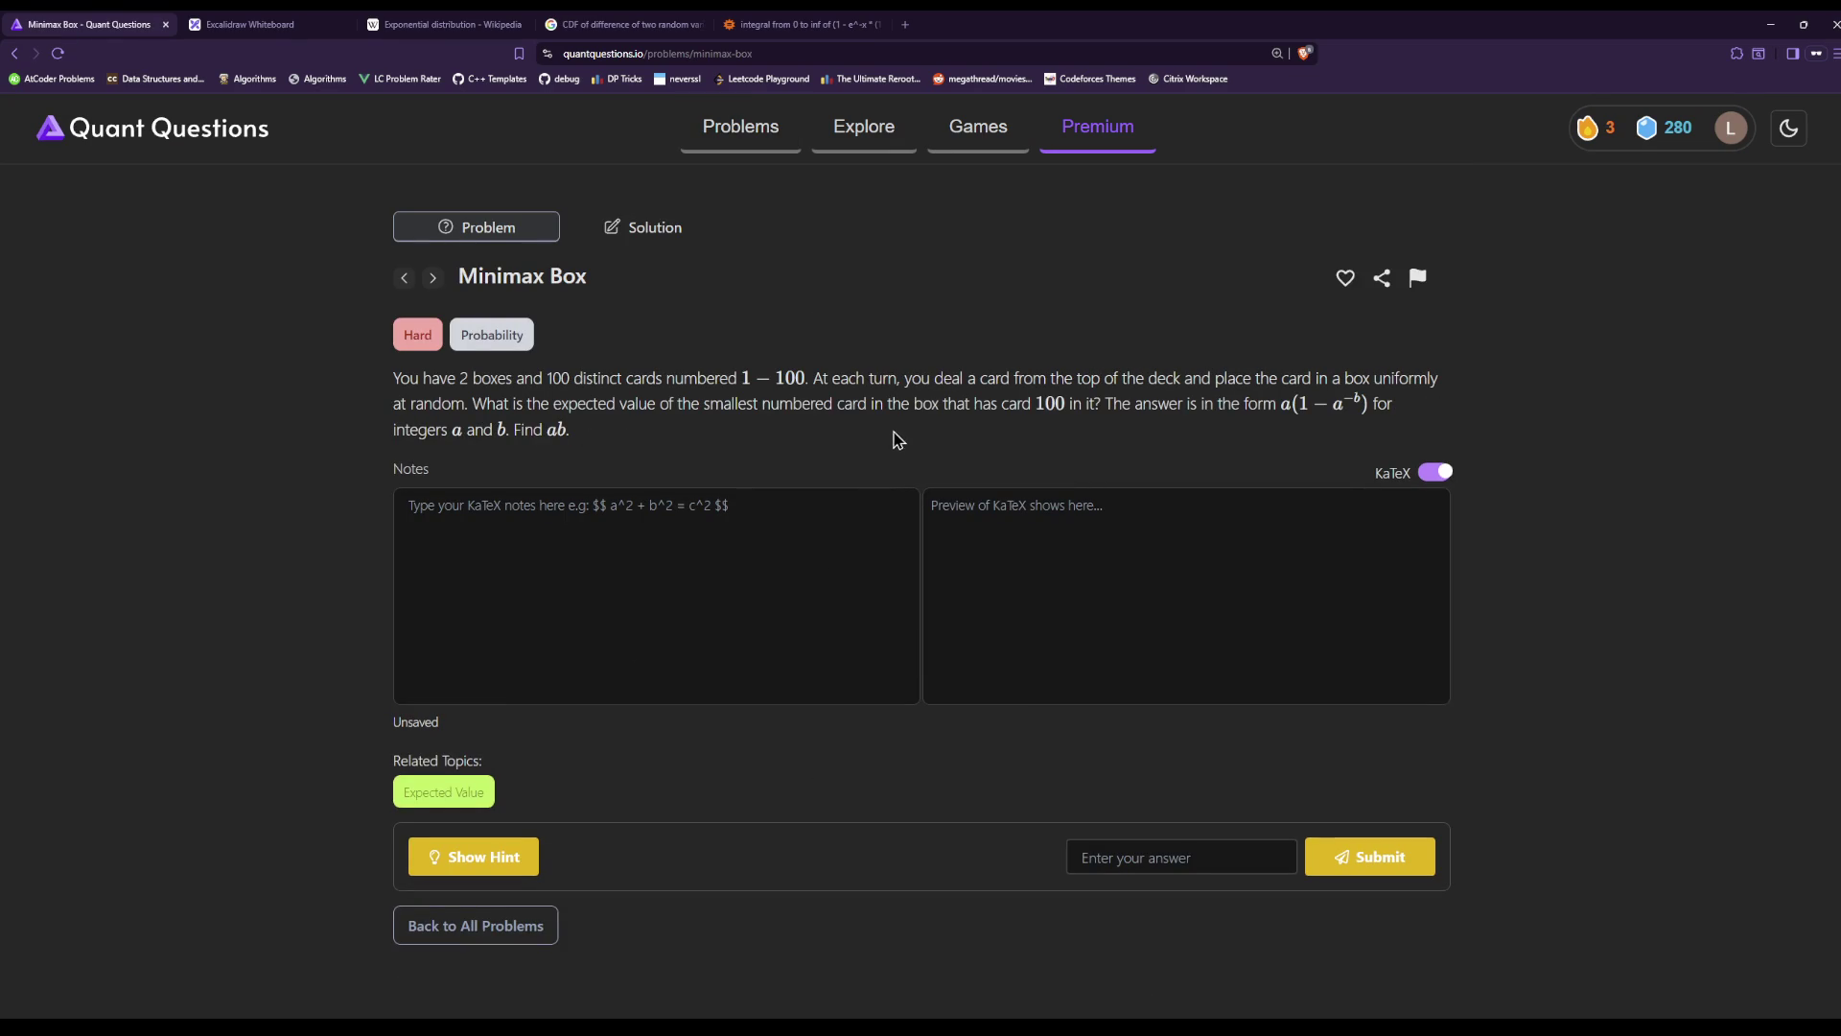
pyautogui.moveTo(601, 429)
pyautogui.mouseDown()
pyautogui.moveTo(484, 376)
pyautogui.moveTo(436, 382)
pyautogui.moveTo(545, 427)
pyautogui.moveTo(1202, 404)
pyautogui.mouseUp()
pyautogui.click(1184, 428)
pyautogui.click(554, 429)
# Go back and briefly open the Local Maxima problem, then return to the list.
pyautogui.click(15, 52)
pyautogui.scroll(-3, 1489, 546)
pyautogui.moveTo(1443, 590)
pyautogui.mouseDown()
pyautogui.moveTo(636, 588)
pyautogui.moveTo(444, 617)
pyautogui.mouseUp()
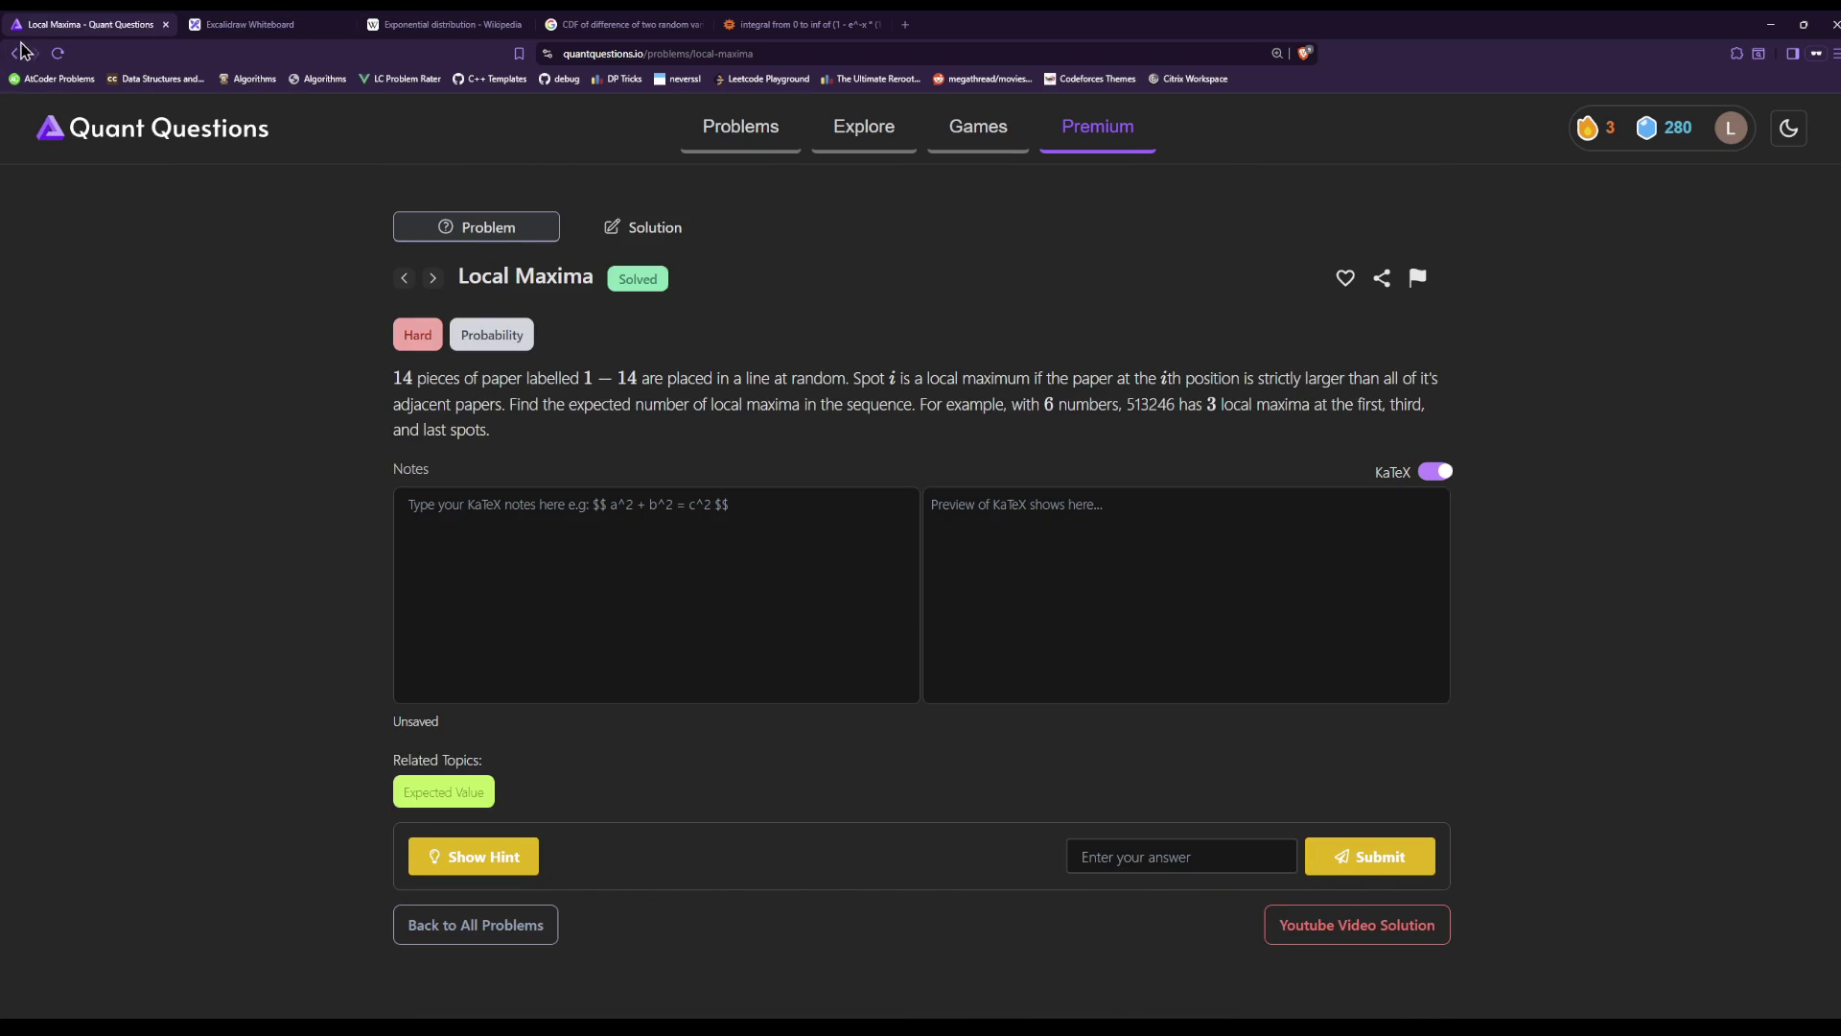
pyautogui.click(14, 53)
# Scan the top problem rows and reopen the Minimax Box problem.
pyautogui.scroll(-3, 711, 608)
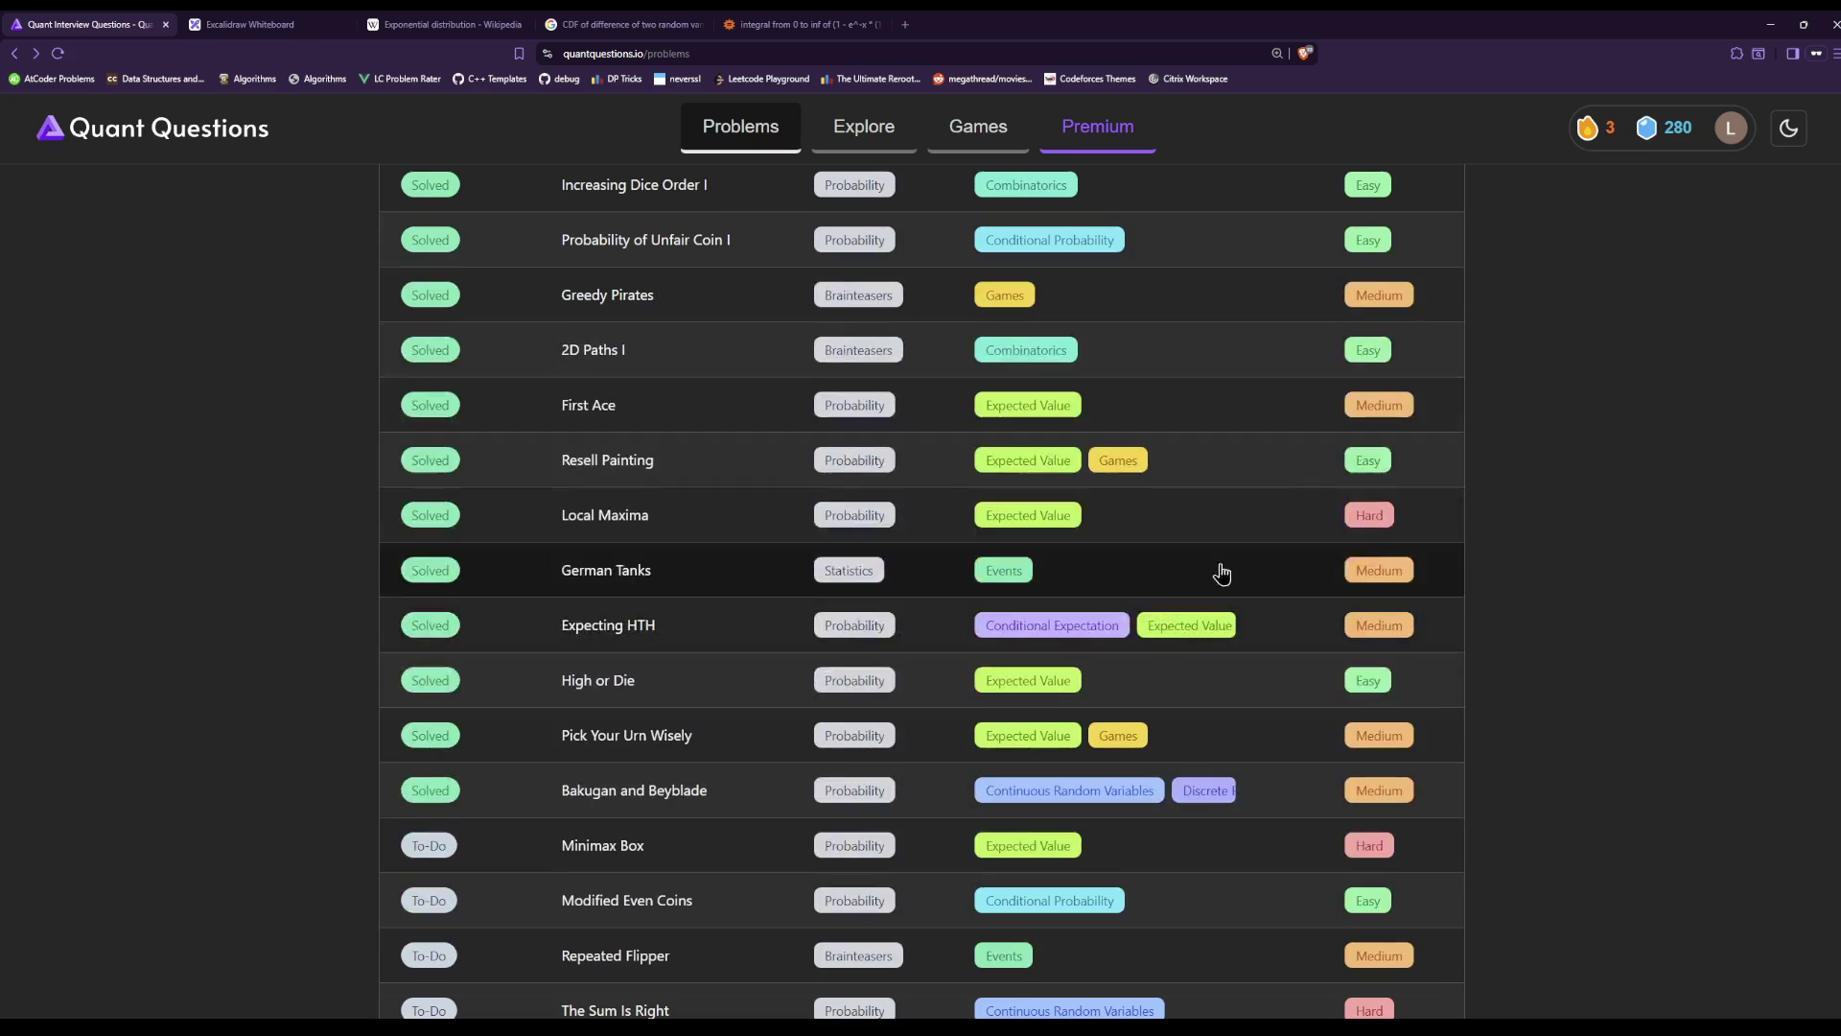
pyautogui.moveTo(1429, 549)
pyautogui.mouseDown()
pyautogui.moveTo(390, 514)
pyautogui.moveTo(284, 552)
pyautogui.mouseUp()
pyautogui.click(285, 554)
pyautogui.scroll(-2, 326, 681)
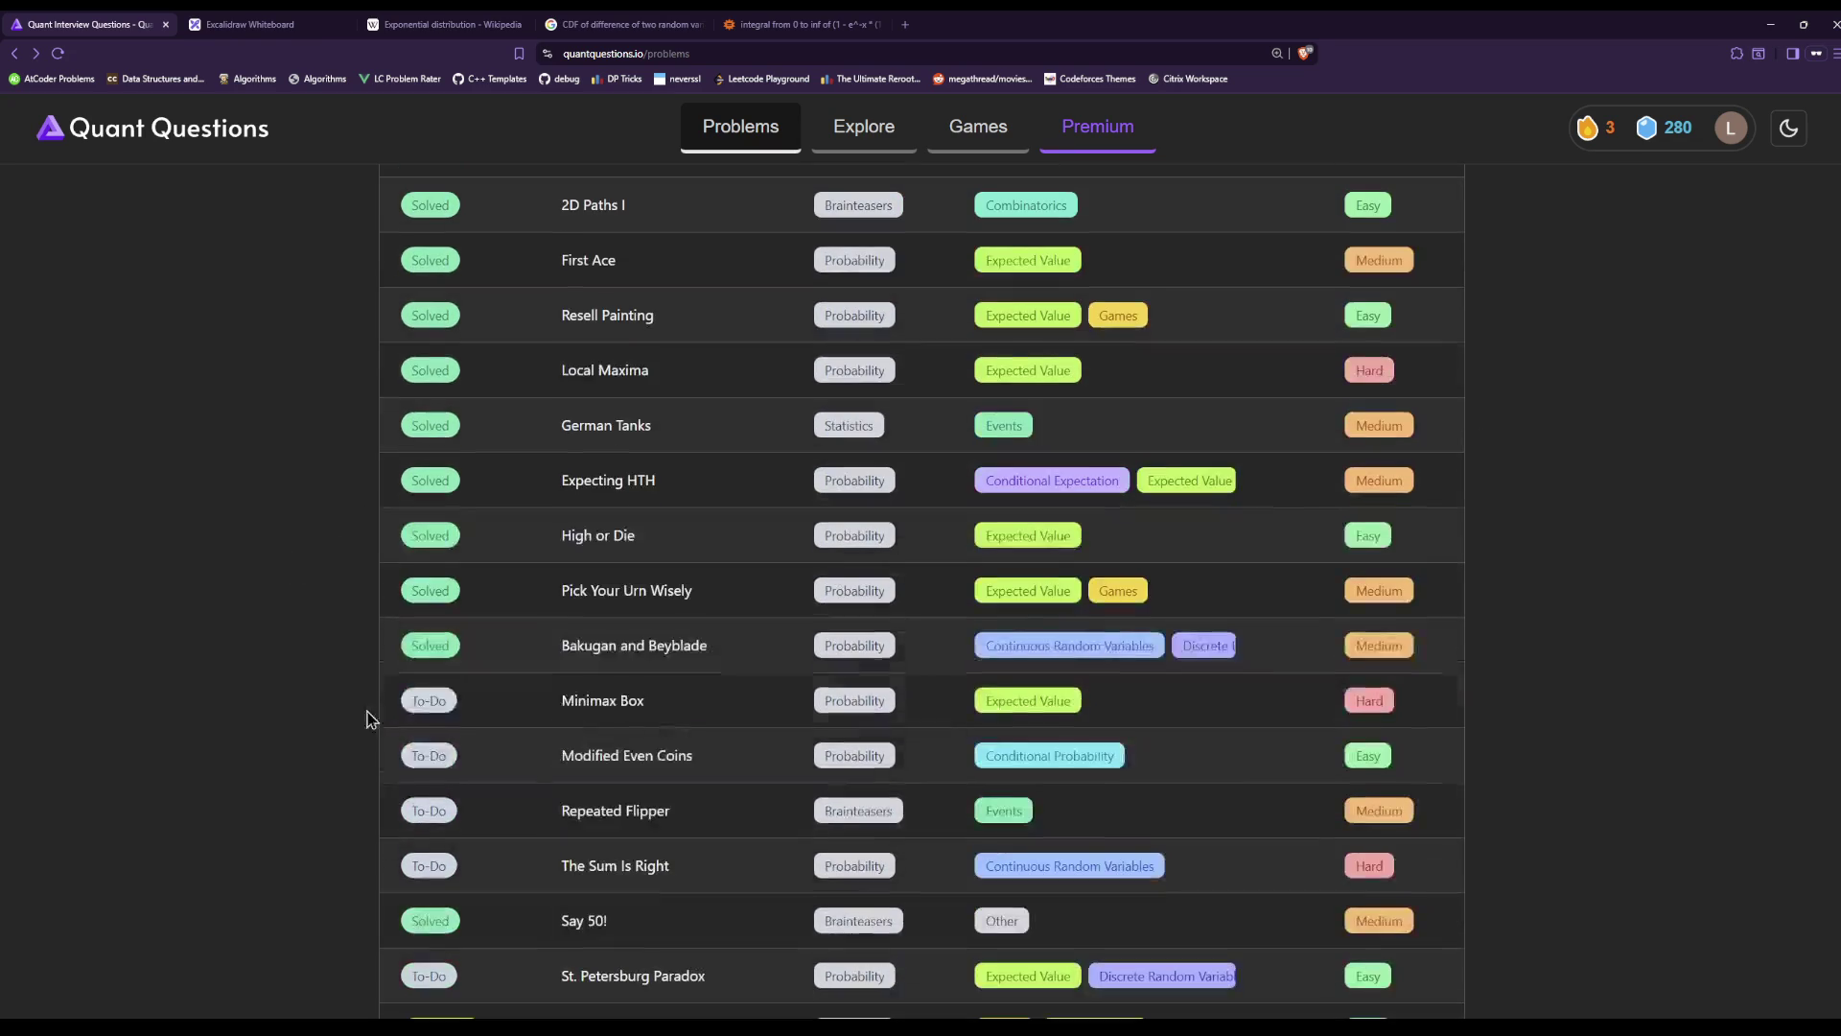
pyautogui.scroll(2, 1131, 493)
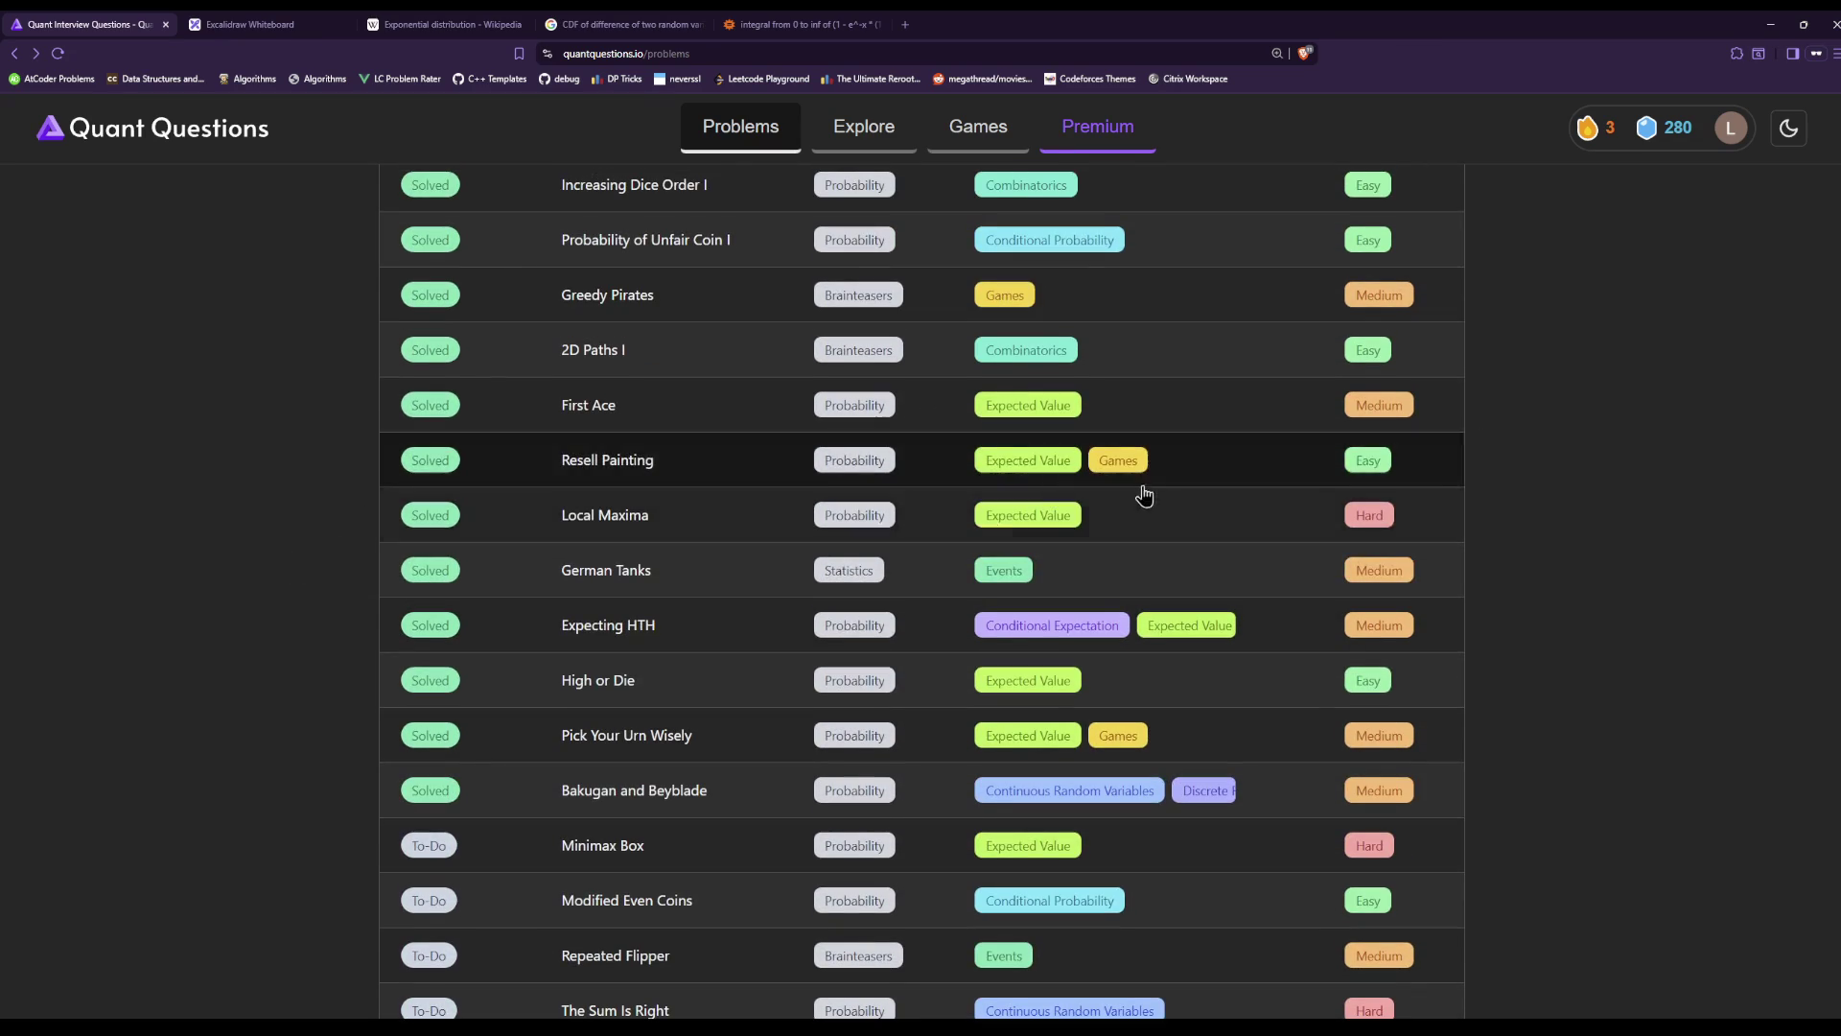
pyautogui.click(1201, 861)
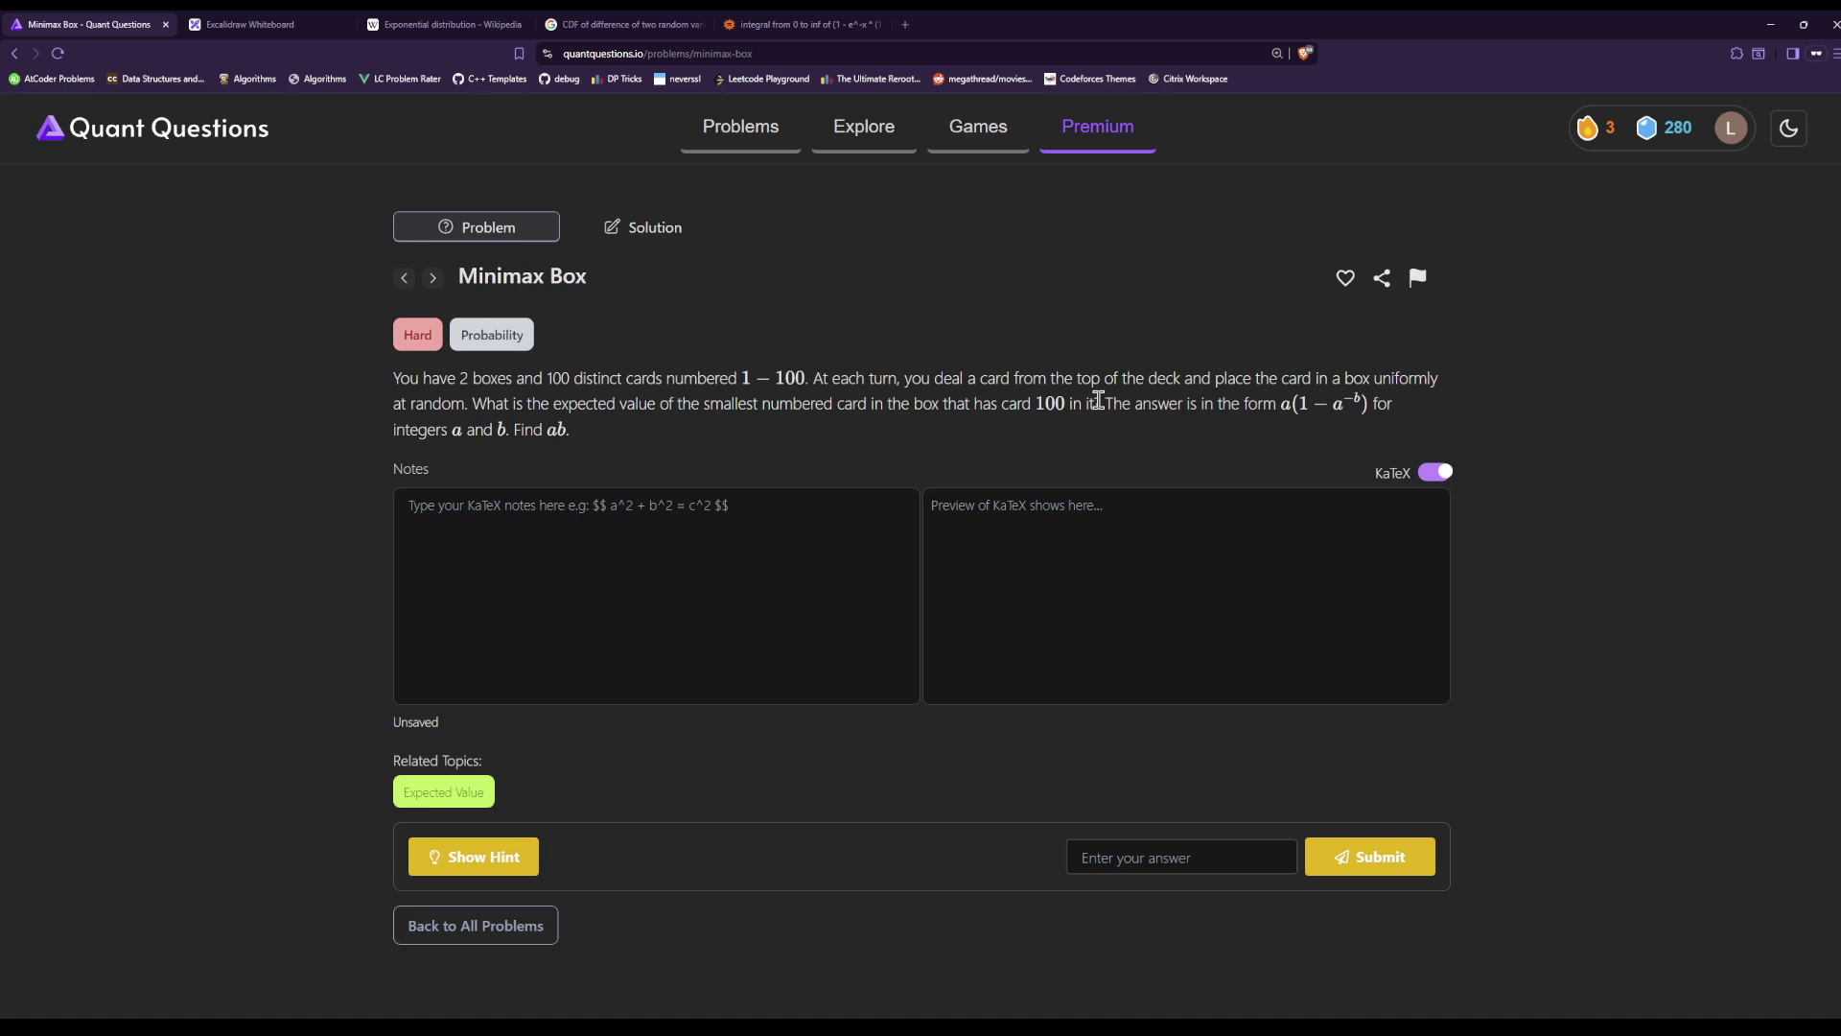
# Switch back to the Excalidraw whiteboard showing the earlier 22/64 = 11/32 result.
pyautogui.hotkey('ctrl', 'Tab')
pyautogui.scroll(-5, 645, 459)
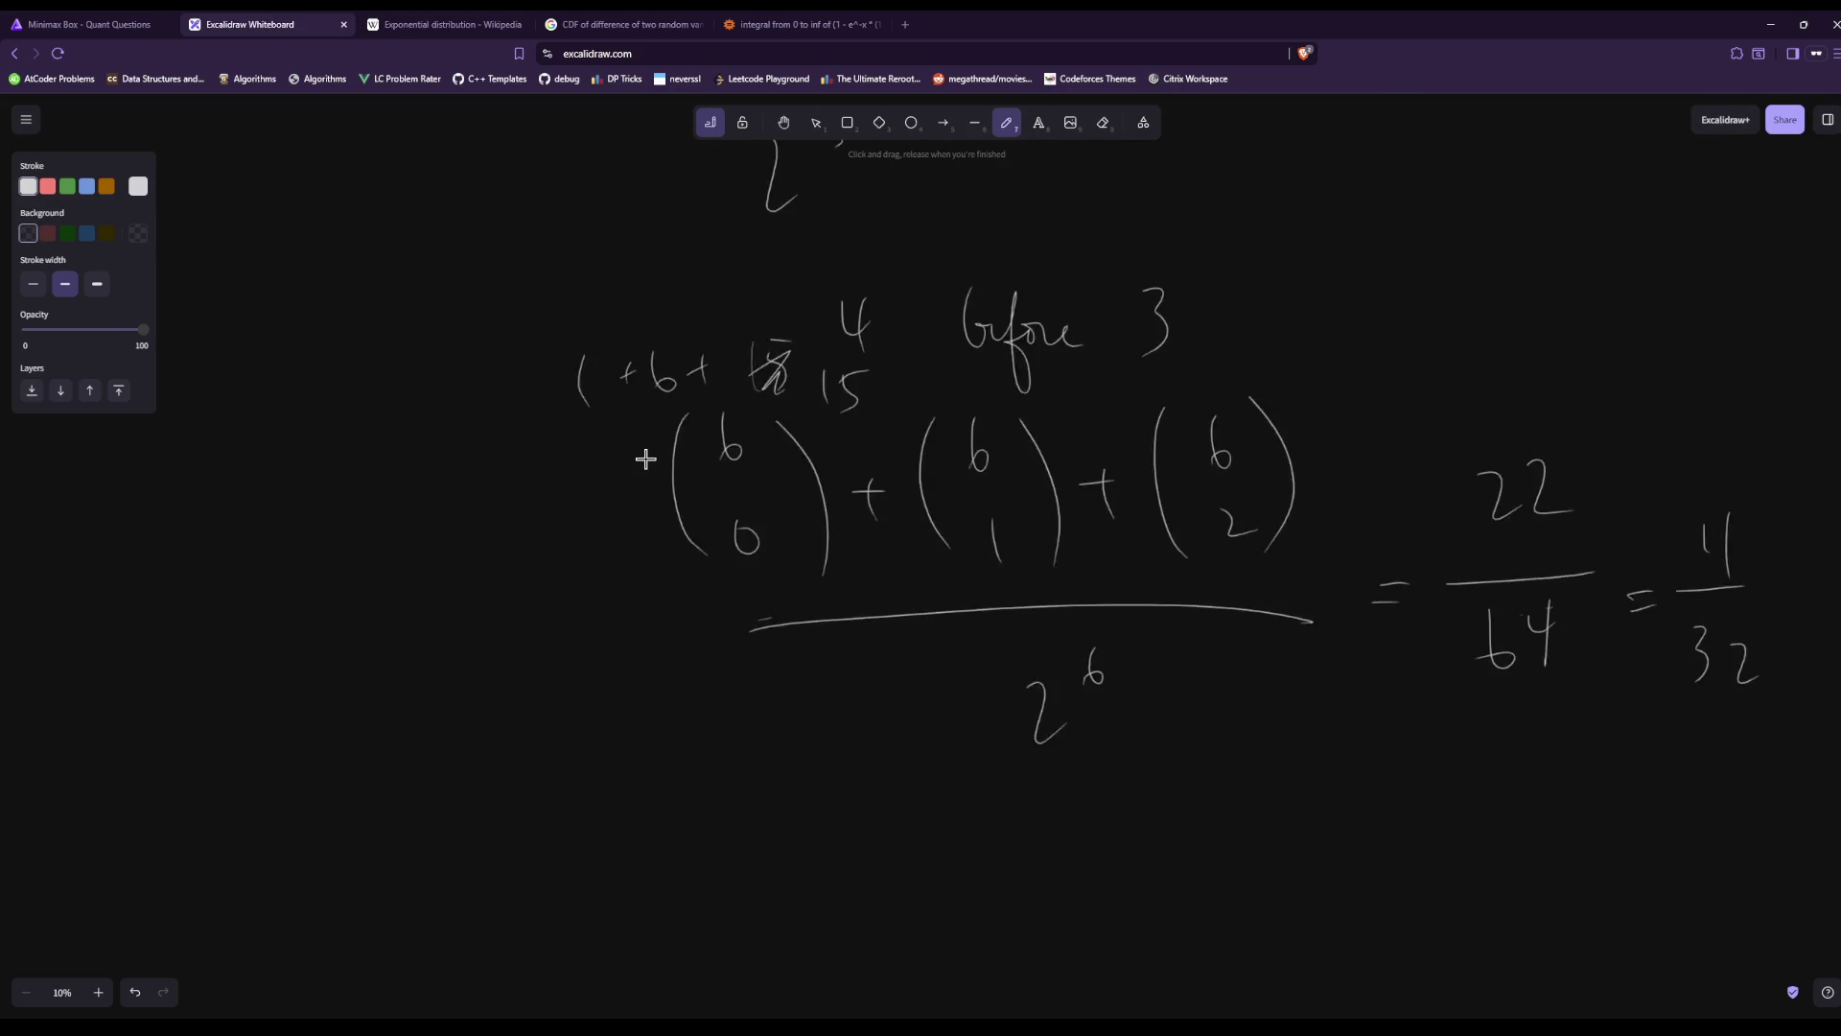
# On blank canvas, write E[min A | 100∈A] followed by an equals sign.
pyautogui.scroll(-3, 646, 459)
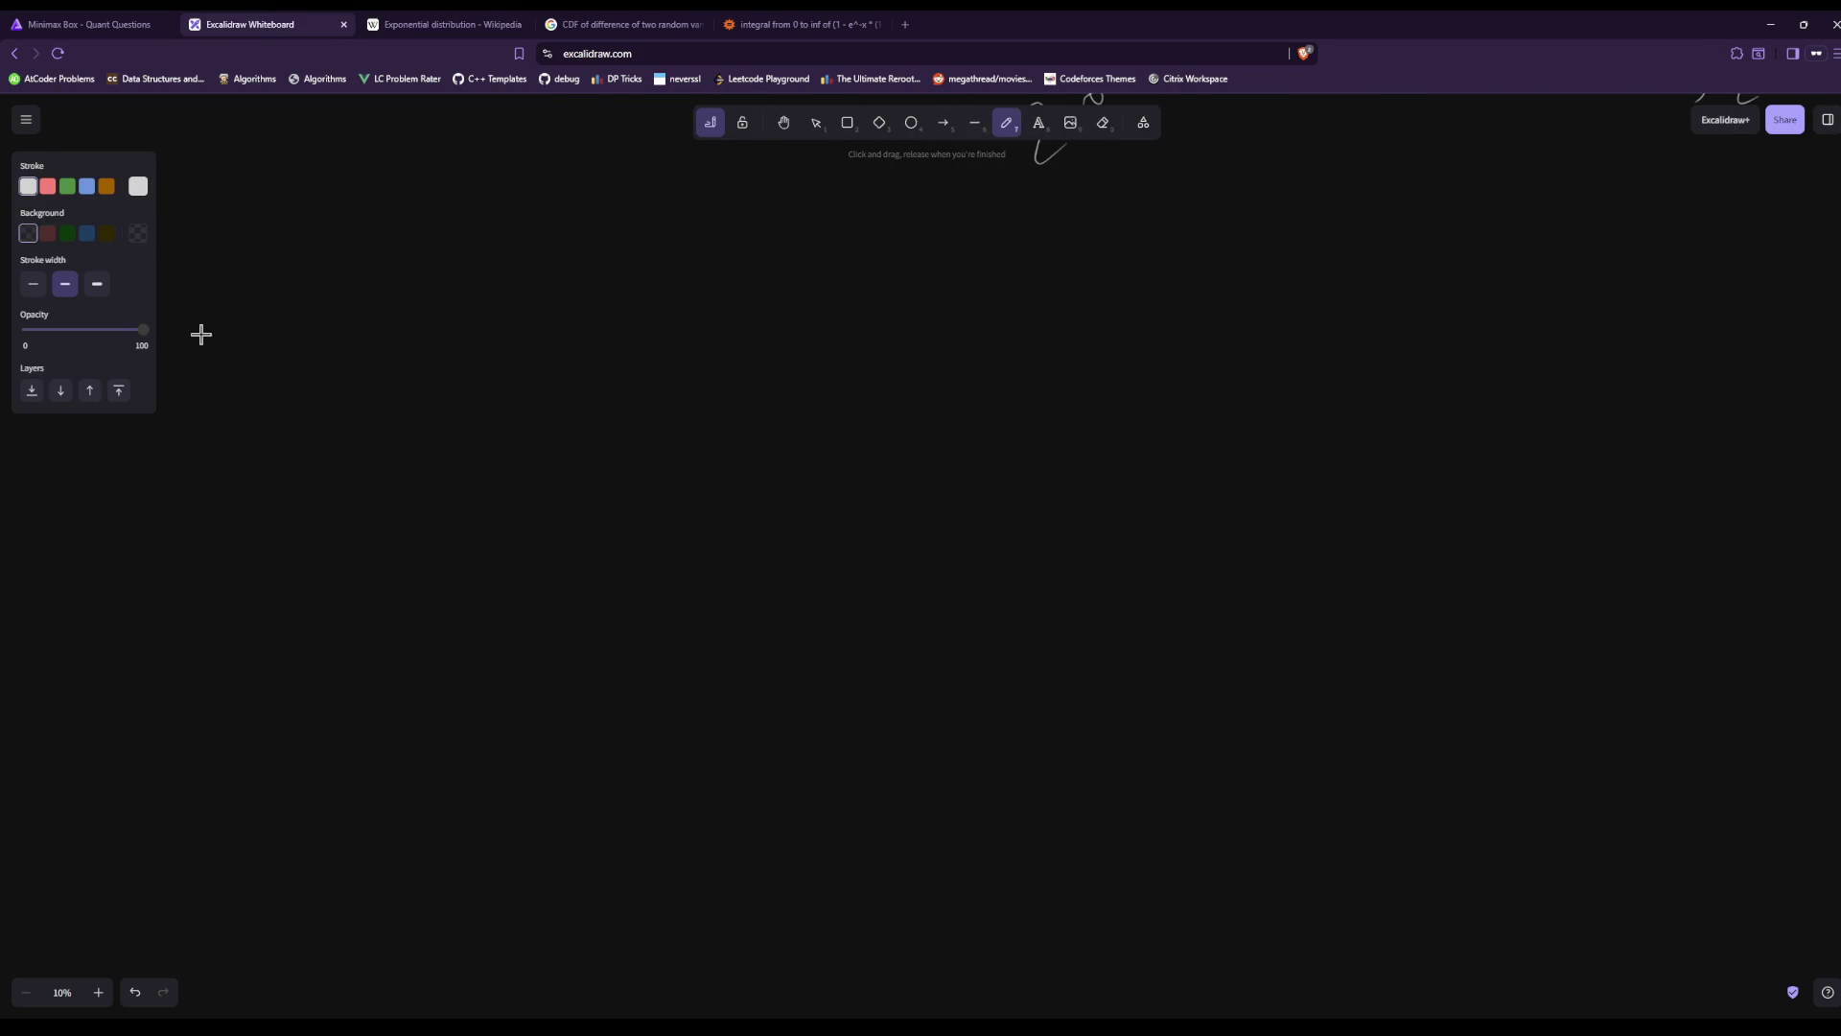
pyautogui.moveTo(266, 323); pyautogui.dragTo(289, 321)
pyautogui.moveTo(264, 327)
pyautogui.mouseDown()
pyautogui.moveTo(260, 384)
pyautogui.moveTo(288, 386)
pyautogui.mouseUp()
pyautogui.moveTo(268, 332); pyautogui.dragTo(267, 386)
pyautogui.moveTo(316, 323)
pyautogui.mouseDown()
pyautogui.moveTo(318, 392)
pyautogui.moveTo(447, 382)
pyautogui.moveTo(443, 362)
pyautogui.mouseUp()
pyautogui.moveTo(481, 306); pyautogui.dragTo(481, 393)
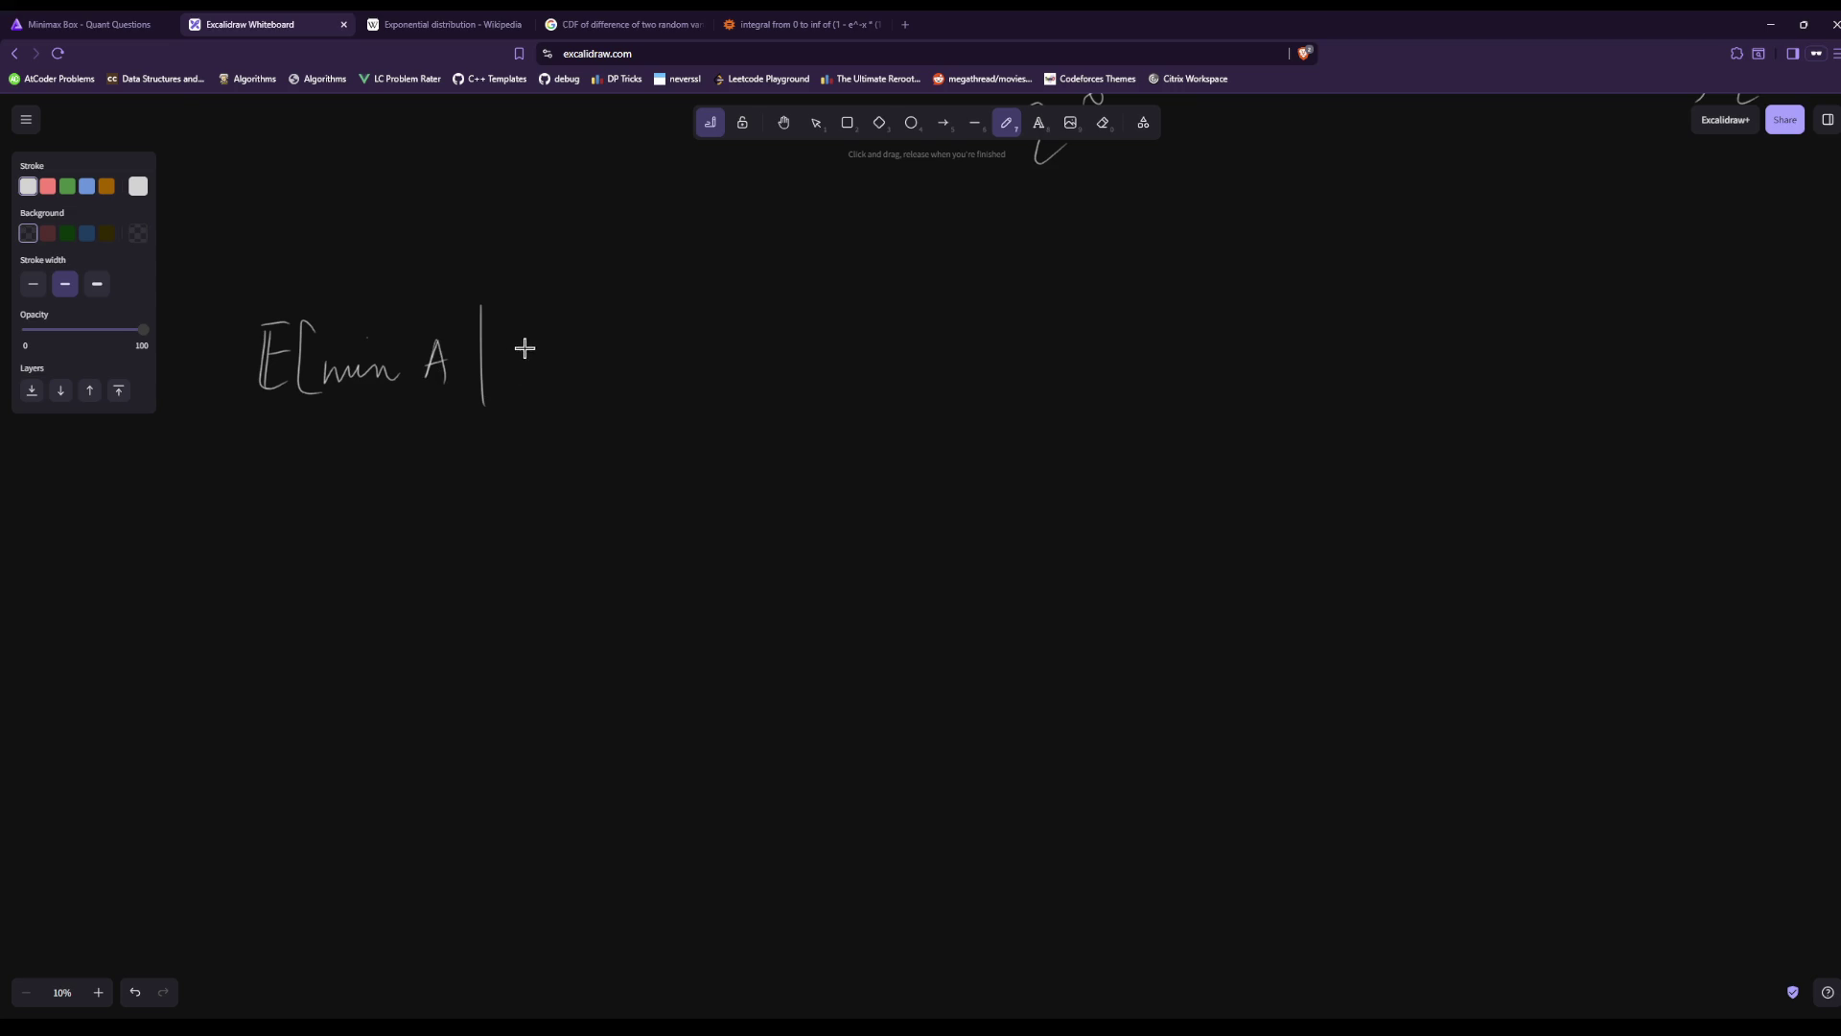
pyautogui.moveTo(521, 344); pyautogui.dragTo(518, 376)
pyautogui.moveTo(540, 343); pyautogui.dragTo(538, 346)
pyautogui.moveTo(552, 345)
pyautogui.mouseDown()
pyautogui.moveTo(624, 358)
pyautogui.moveTo(645, 391)
pyautogui.moveTo(689, 354)
pyautogui.mouseUp()
pyautogui.moveTo(673, 365); pyautogui.dragTo(689, 363)
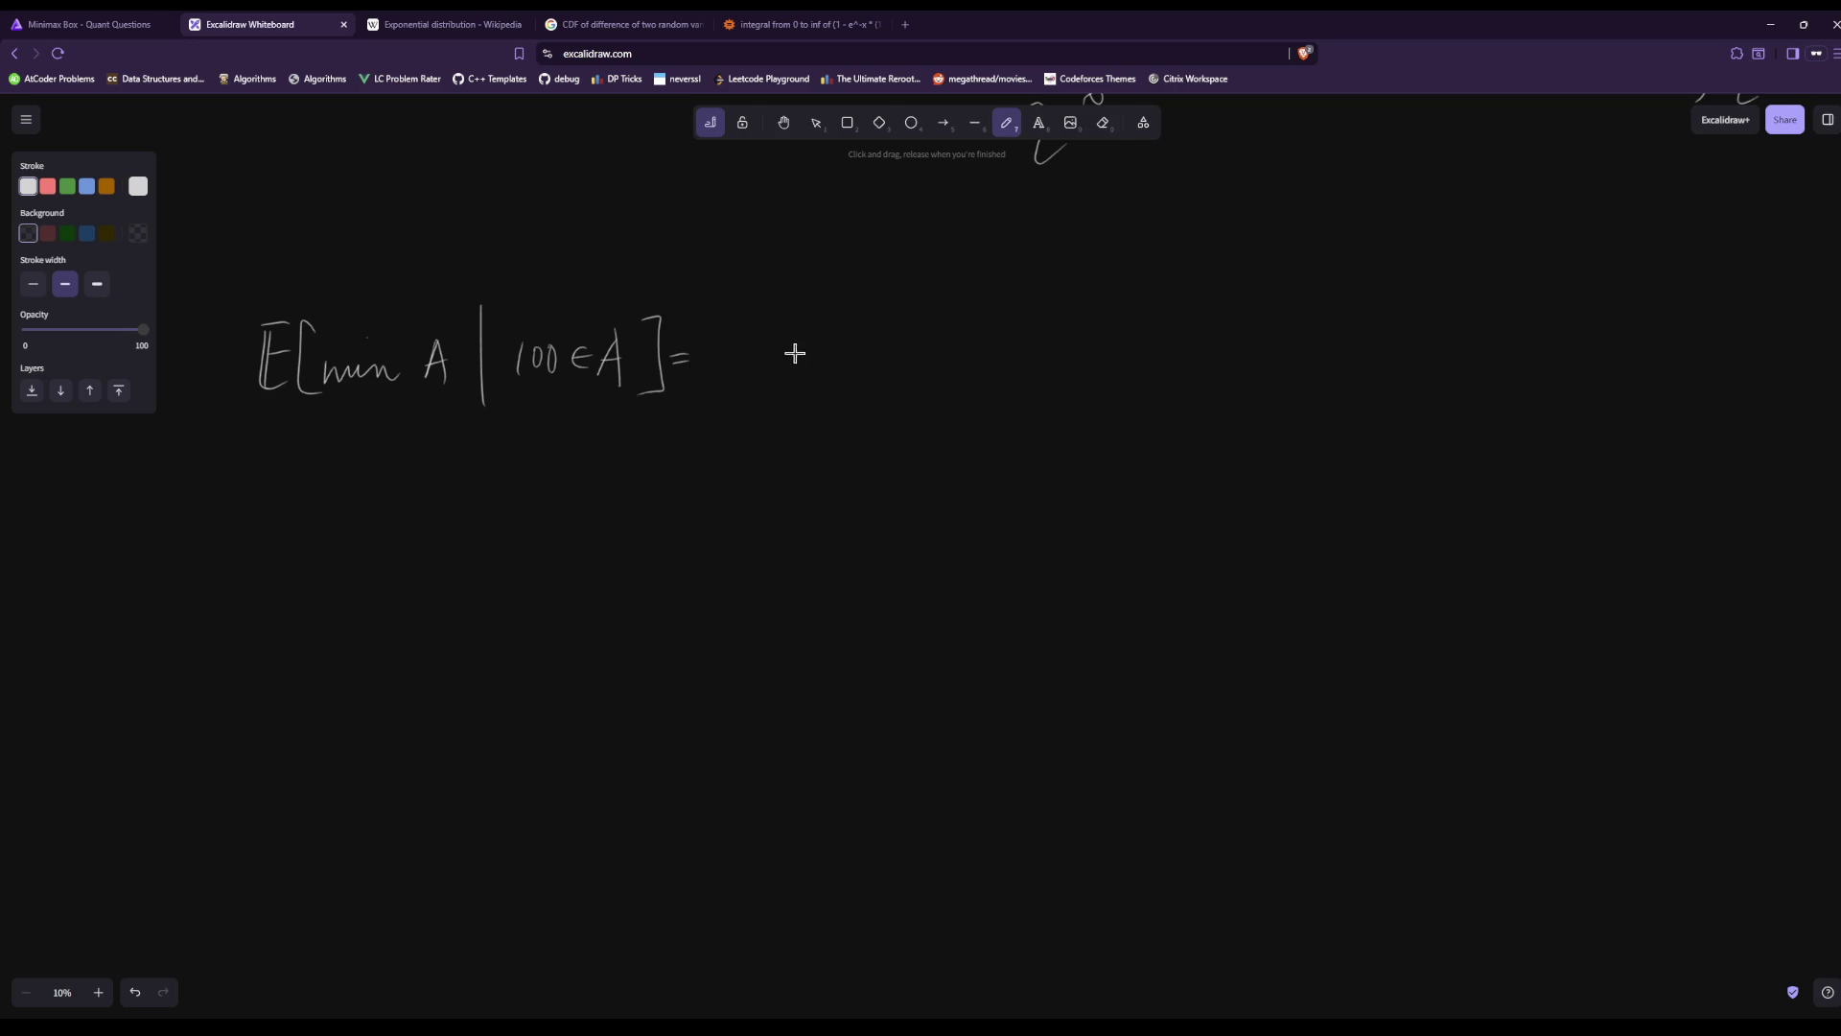
# Draw a summation sign running from a = 1 to 100.
pyautogui.moveTo(783, 317)
pyautogui.mouseDown()
pyautogui.moveTo(739, 376)
pyautogui.moveTo(785, 391)
pyautogui.moveTo(723, 419)
pyautogui.moveTo(770, 430)
pyautogui.mouseUp()
pyautogui.moveTo(792, 420); pyautogui.dragTo(790, 441)
pyautogui.moveTo(734, 269)
pyautogui.mouseDown()
pyautogui.moveTo(735, 300)
pyautogui.moveTo(757, 281)
pyautogui.mouseUp()
pyautogui.moveTo(770, 281); pyautogui.dragTo(777, 285)
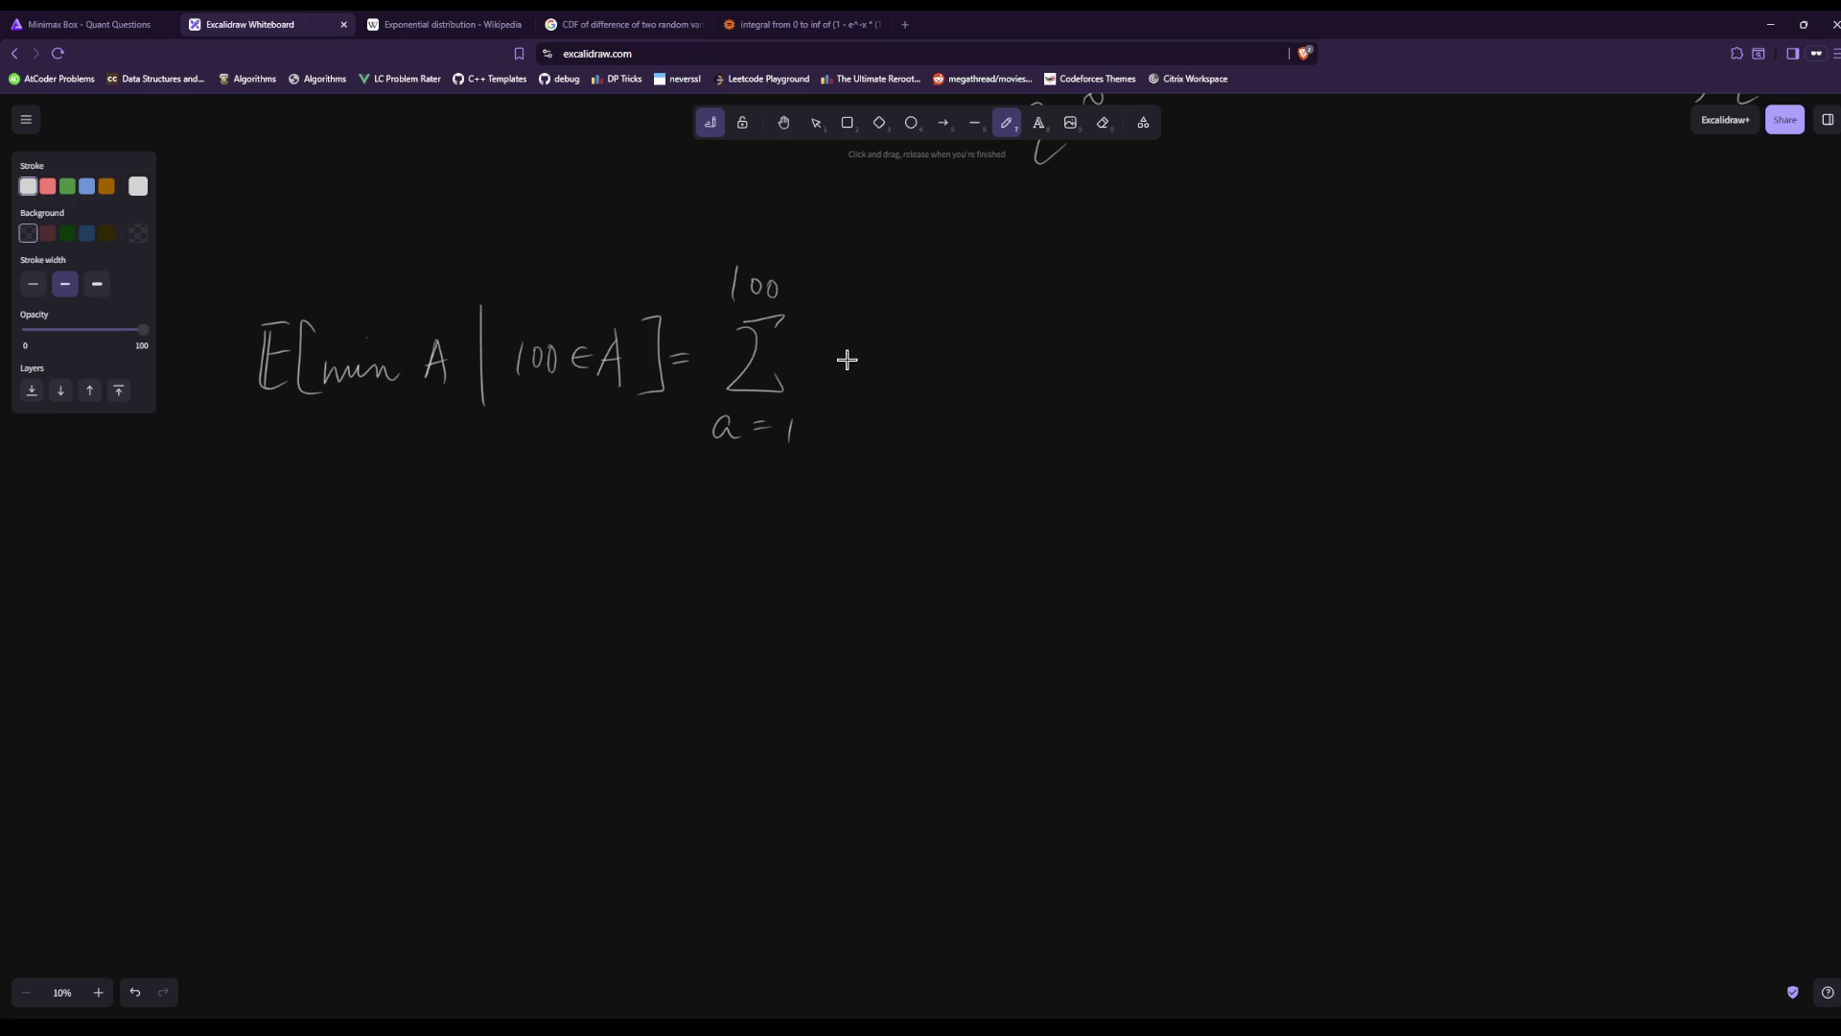
# Write the summand a·P(min A = a | 100∈A) over a fraction bar.
pyautogui.moveTo(895, 356)
pyautogui.mouseDown()
pyautogui.moveTo(897, 308)
pyautogui.moveTo(908, 331)
pyautogui.mouseUp()
pyautogui.moveTo(950, 331); pyautogui.dragTo(953, 378)
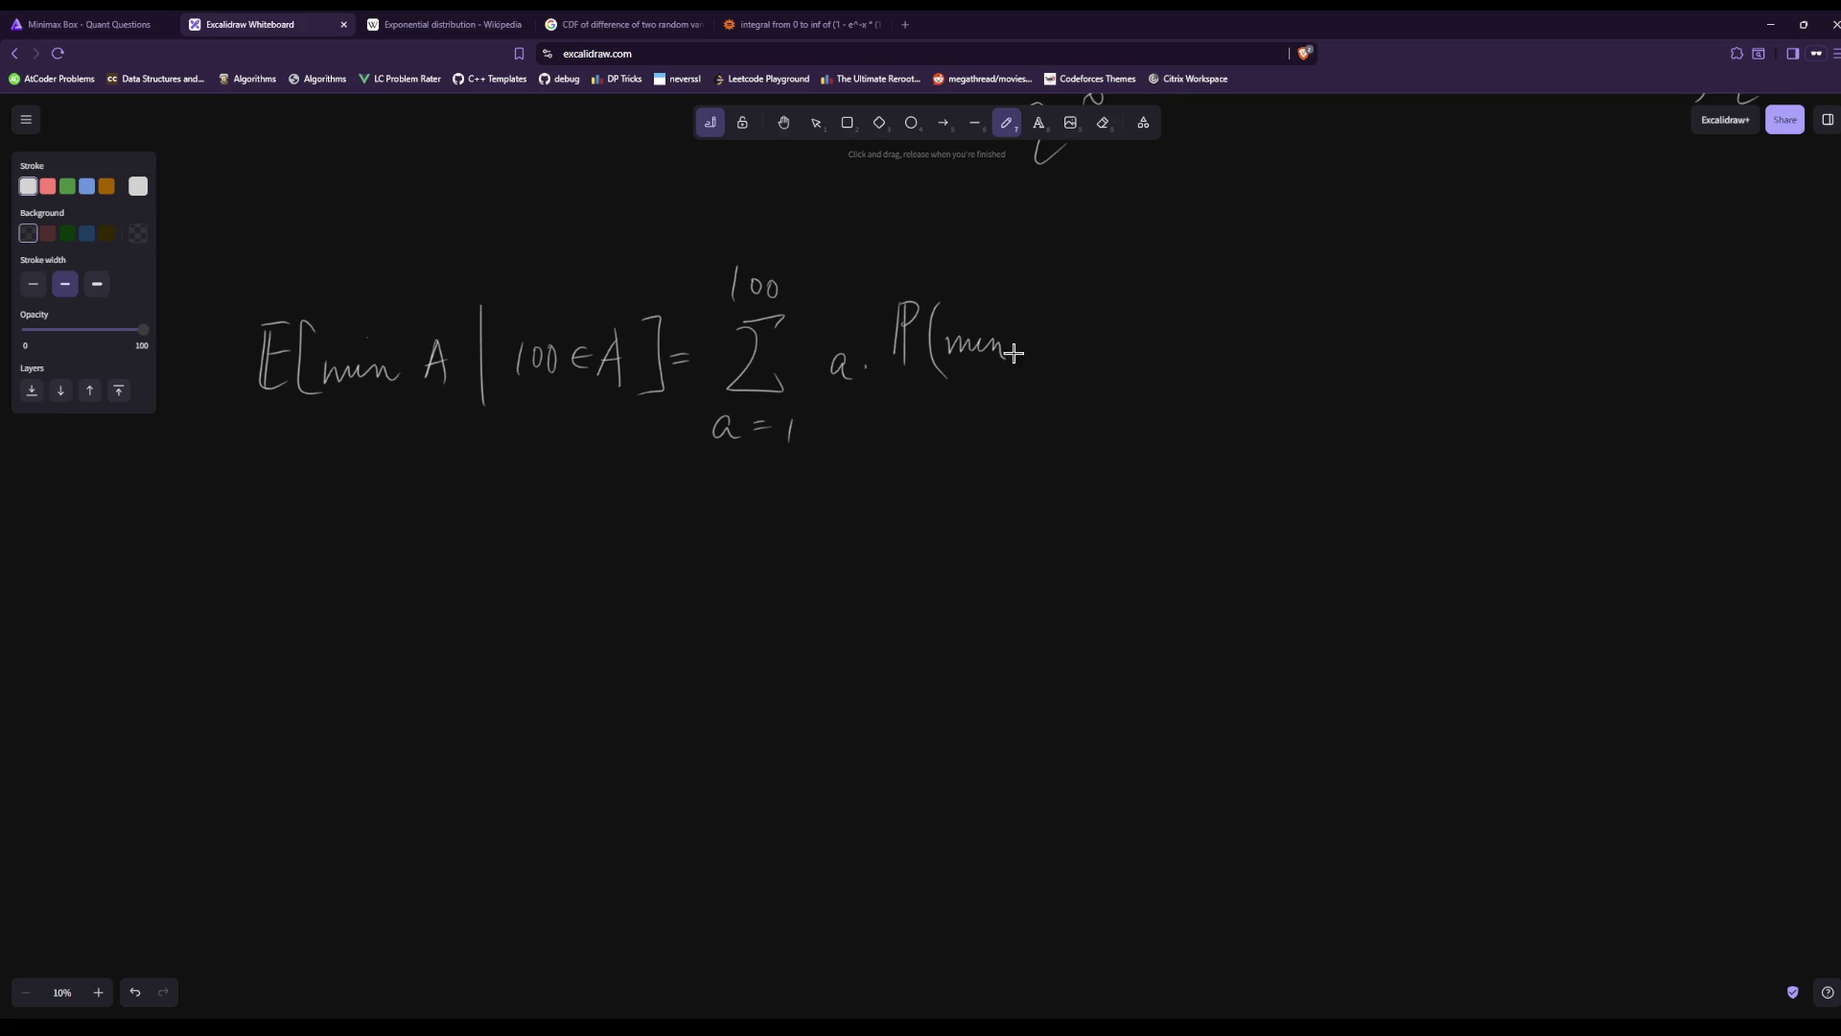
pyautogui.moveTo(1028, 361); pyautogui.dragTo(1056, 359)
pyautogui.moveTo(1031, 337); pyautogui.dragTo(1147, 354)
pyautogui.moveTo(1178, 276); pyautogui.dragTo(1174, 386)
pyautogui.moveTo(1233, 326); pyautogui.dragTo(1231, 360)
pyautogui.moveTo(1250, 328)
pyautogui.mouseDown()
pyautogui.moveTo(1247, 347)
pyautogui.moveTo(1257, 331)
pyautogui.mouseUp()
pyautogui.moveTo(1272, 328)
pyautogui.mouseDown()
pyautogui.moveTo(1343, 360)
pyautogui.moveTo(1340, 343)
pyautogui.mouseUp()
pyautogui.moveTo(1358, 292); pyautogui.dragTo(1372, 376)
pyautogui.moveTo(886, 391); pyautogui.dragTo(1450, 368)
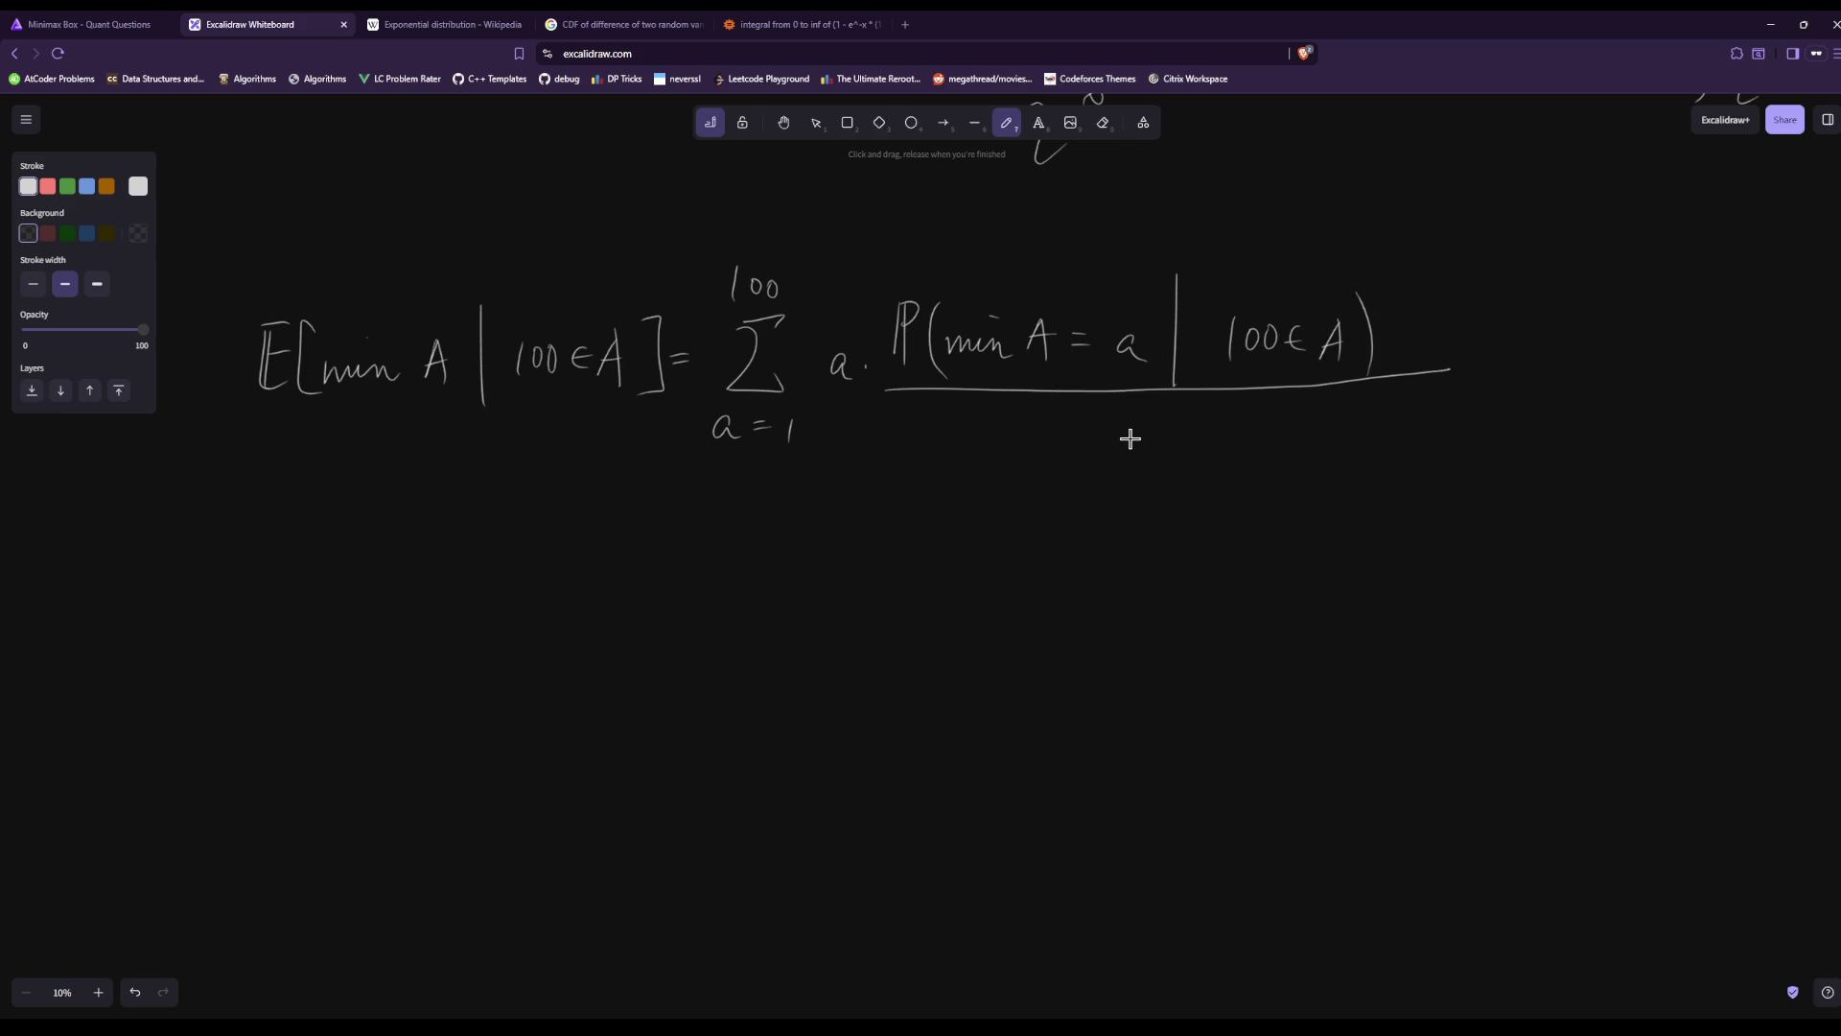
# Erase the stray underline and the conditioning bar in the probability.
pyautogui.click(1103, 122)
pyautogui.moveTo(923, 407); pyautogui.dragTo(998, 394)
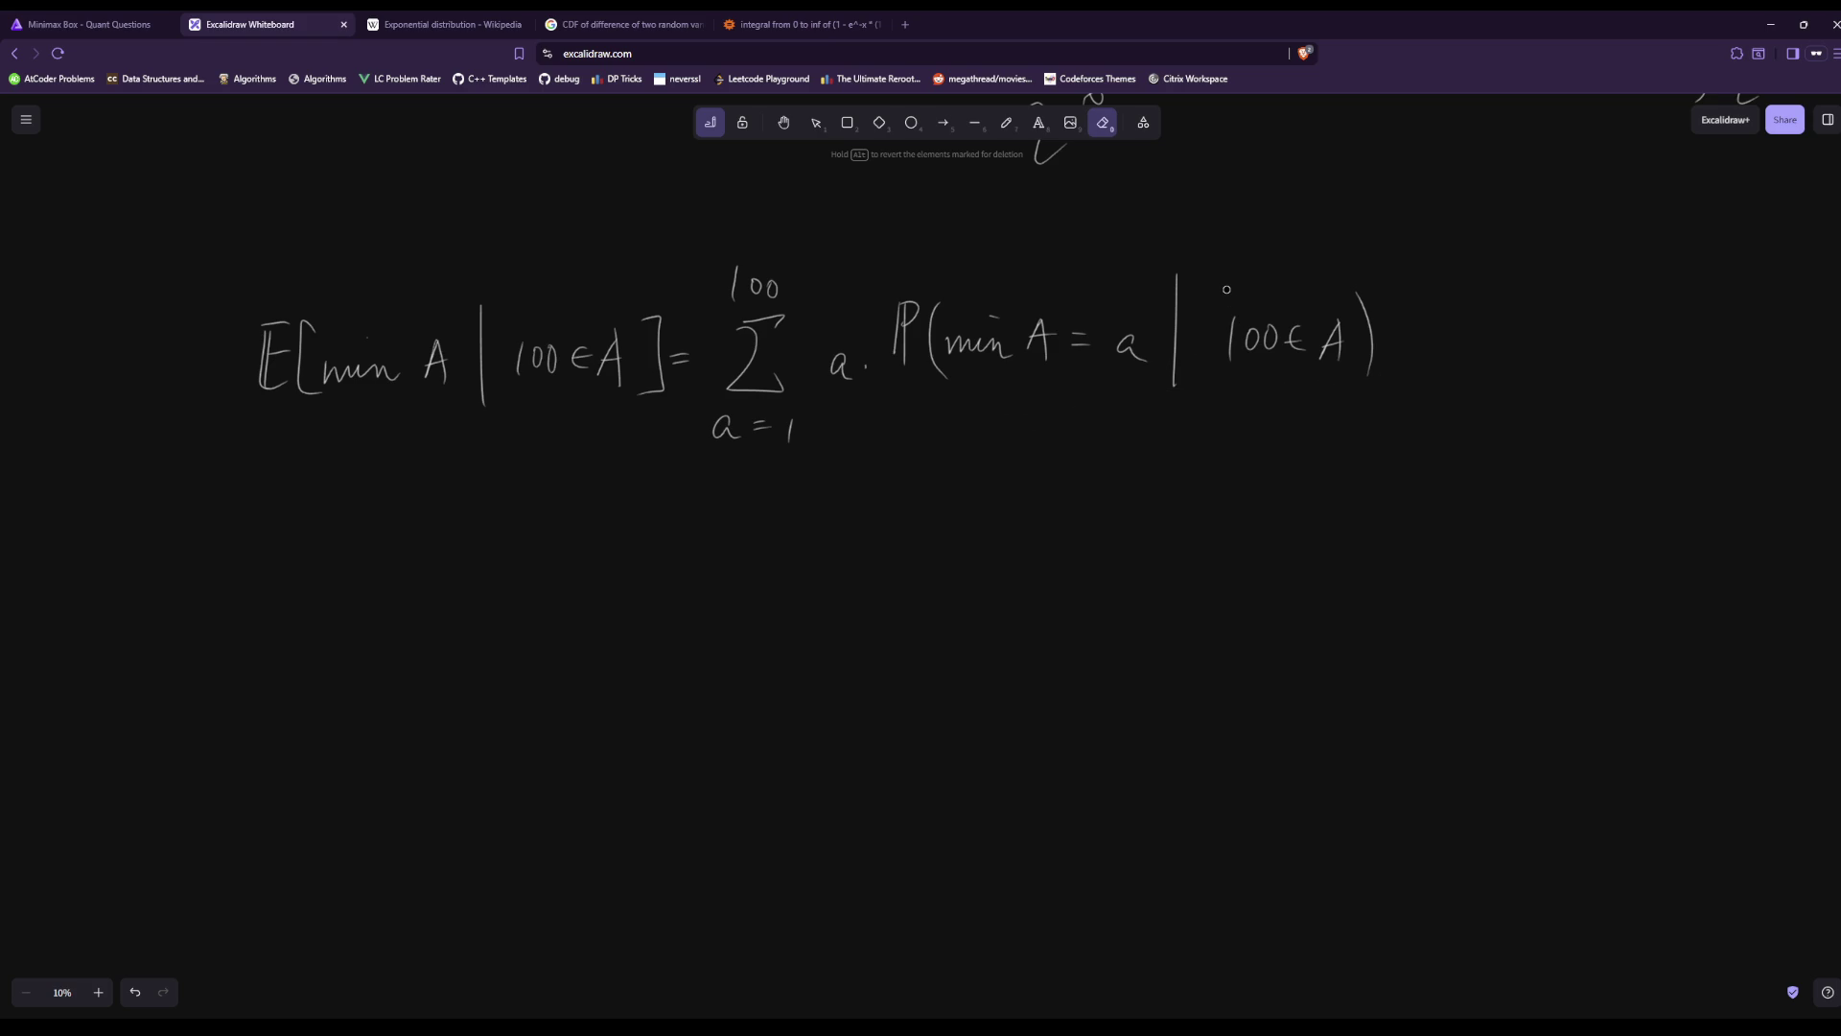
pyautogui.moveTo(1162, 335); pyautogui.dragTo(1194, 367)
# Draw the ∩ sign and a fraction bar over the denominator P(100∈A).
pyautogui.click(1007, 123)
pyautogui.moveTo(885, 390); pyautogui.dragTo(1387, 369)
pyautogui.moveTo(1041, 404)
pyautogui.mouseDown()
pyautogui.moveTo(1042, 456)
pyautogui.moveTo(1045, 428)
pyautogui.mouseUp()
pyautogui.moveTo(1079, 398)
pyautogui.mouseDown()
pyautogui.moveTo(1074, 458)
pyautogui.moveTo(1111, 433)
pyautogui.mouseUp()
pyautogui.moveTo(1133, 430)
pyautogui.mouseDown()
pyautogui.moveTo(1130, 452)
pyautogui.moveTo(1139, 431)
pyautogui.mouseUp()
pyautogui.moveTo(1169, 429)
pyautogui.mouseDown()
pyautogui.moveTo(1169, 449)
pyautogui.moveTo(1218, 461)
pyautogui.mouseUp()
pyautogui.moveTo(1196, 441); pyautogui.dragTo(1253, 463)
# Bracket the denominator with a brace and note that it equals 1/2.
pyautogui.moveTo(1025, 481); pyautogui.dragTo(1131, 526)
pyautogui.moveTo(1293, 461)
pyautogui.mouseDown()
pyautogui.moveTo(1132, 533)
pyautogui.moveTo(1145, 565)
pyautogui.mouseUp()
pyautogui.moveTo(1112, 598); pyautogui.dragTo(1147, 630)
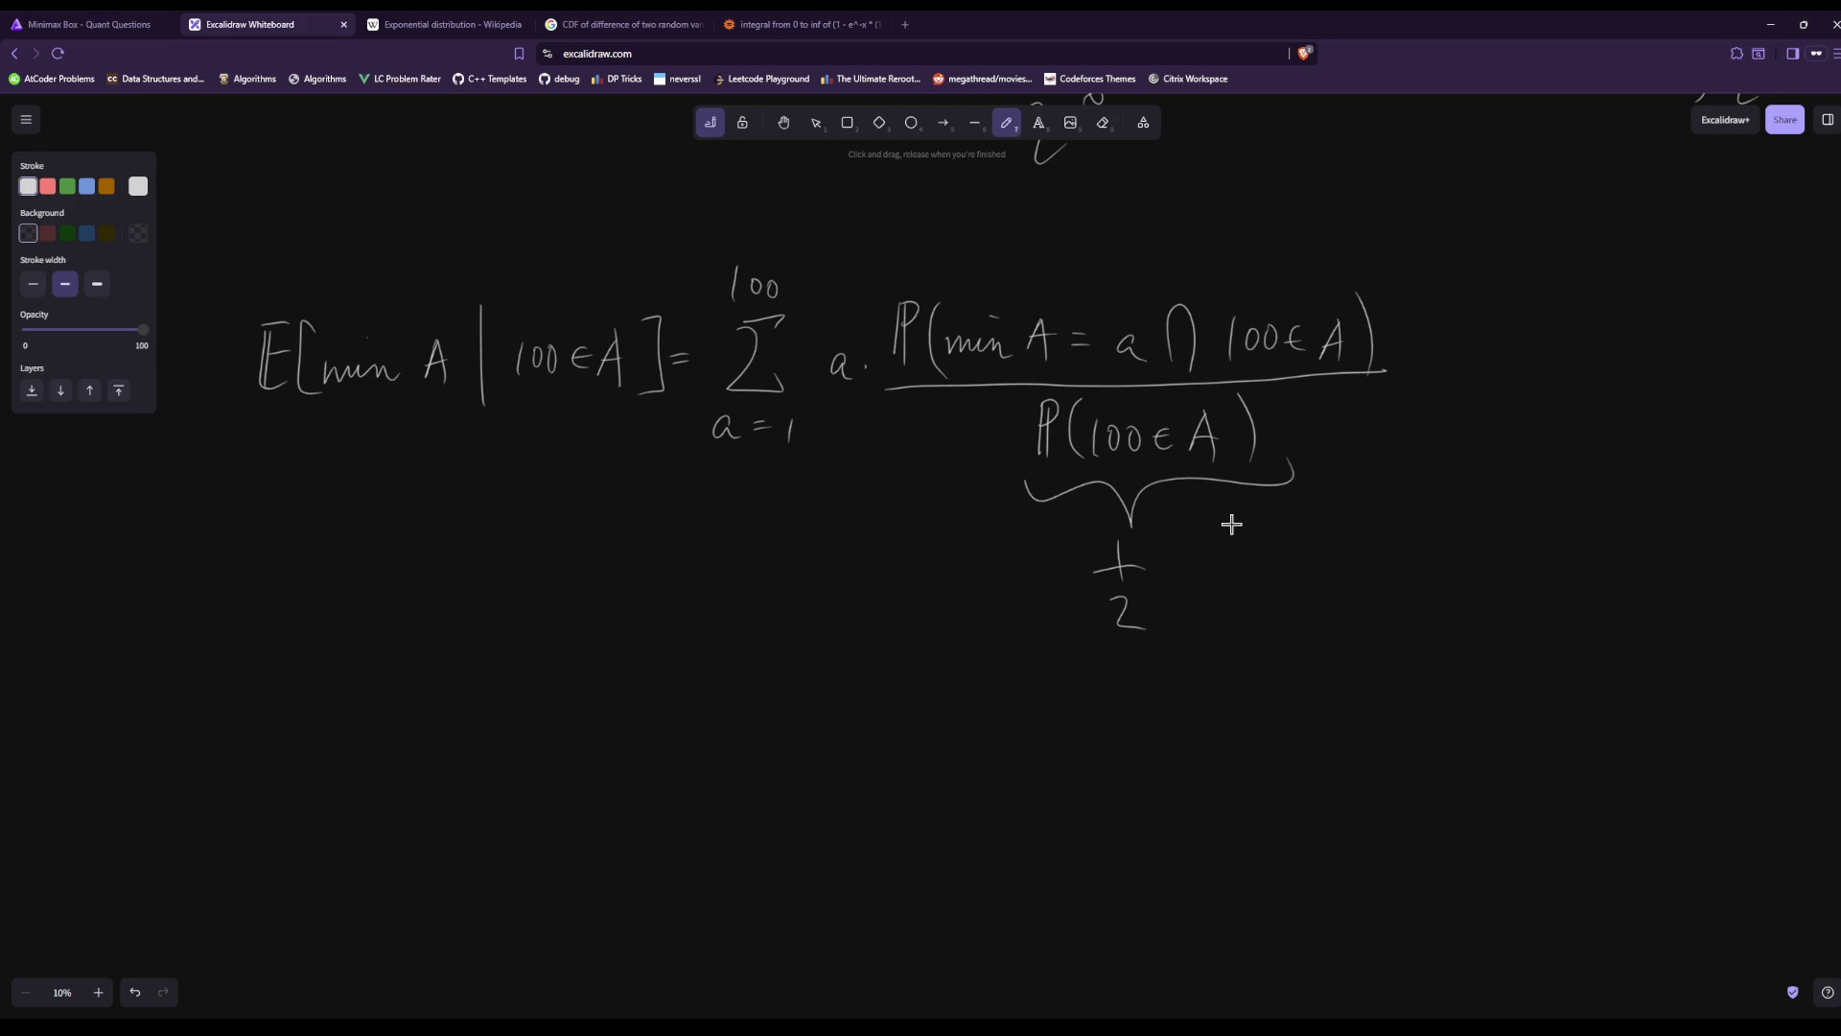
# Start the next line with = 1/2 Σ from a=1 to 100 of a.
pyautogui.moveTo(675, 678); pyautogui.dragTo(707, 690)
pyautogui.moveTo(742, 646); pyautogui.dragTo(744, 680)
pyautogui.moveTo(721, 691)
pyautogui.mouseDown()
pyautogui.moveTo(766, 684)
pyautogui.moveTo(764, 752)
pyautogui.mouseUp()
pyautogui.moveTo(836, 670)
pyautogui.mouseDown()
pyautogui.moveTo(815, 692)
pyautogui.moveTo(844, 738)
pyautogui.moveTo(805, 794)
pyautogui.mouseUp()
pyautogui.moveTo(813, 776); pyautogui.dragTo(835, 785)
pyautogui.moveTo(858, 771); pyautogui.dragTo(858, 795)
pyautogui.moveTo(818, 639); pyautogui.dragTo(821, 623)
pyautogui.moveTo(844, 626); pyautogui.dragTo(843, 628)
pyautogui.moveTo(885, 710); pyautogui.dragTo(933, 736)
# Complete the term ·P(min A = a ∩ 100∈A) with its closing parenthesis.
pyautogui.moveTo(940, 671)
pyautogui.mouseDown()
pyautogui.moveTo(939, 734)
pyautogui.moveTo(941, 707)
pyautogui.moveTo(990, 744)
pyautogui.moveTo(1103, 737)
pyautogui.mouseUp()
pyautogui.moveTo(1082, 721); pyautogui.dragTo(1099, 719)
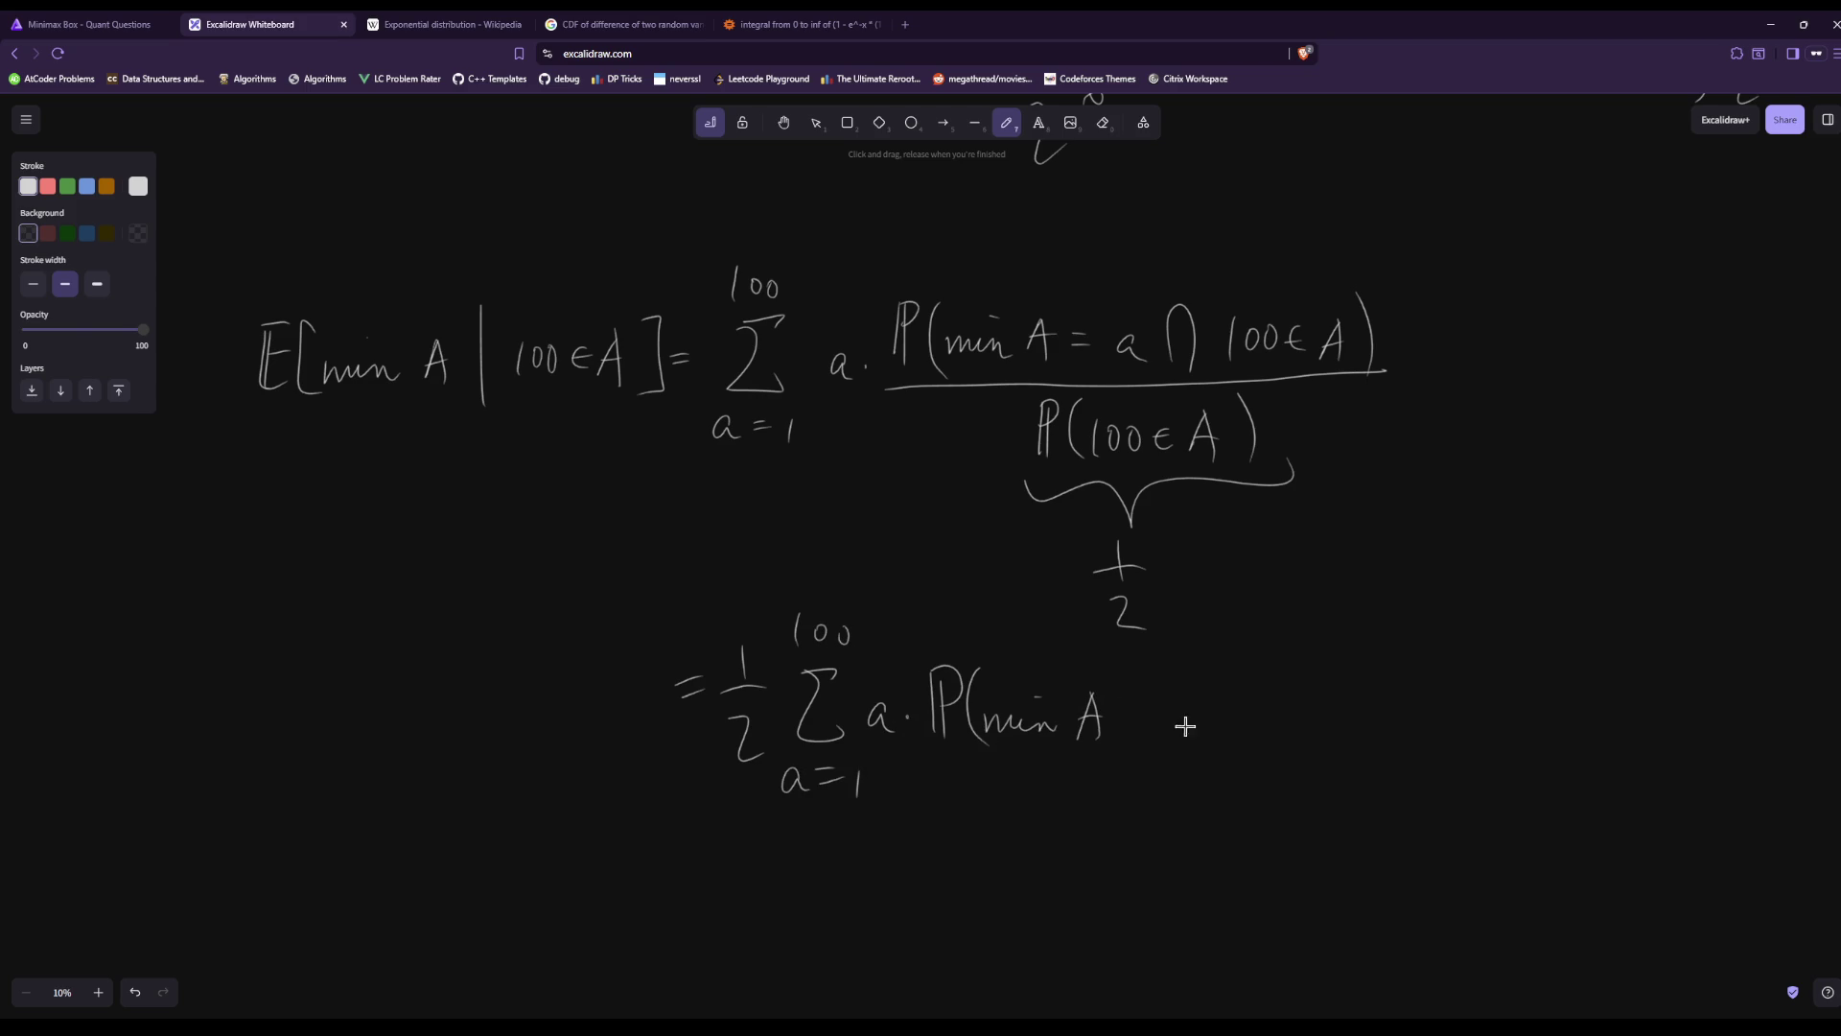
pyautogui.moveTo(1233, 739)
pyautogui.mouseDown()
pyautogui.moveTo(1245, 671)
pyautogui.moveTo(1268, 740)
pyautogui.mouseUp()
pyautogui.moveTo(1349, 694); pyautogui.dragTo(1348, 697)
pyautogui.moveTo(1444, 648); pyautogui.dragTo(1453, 740)
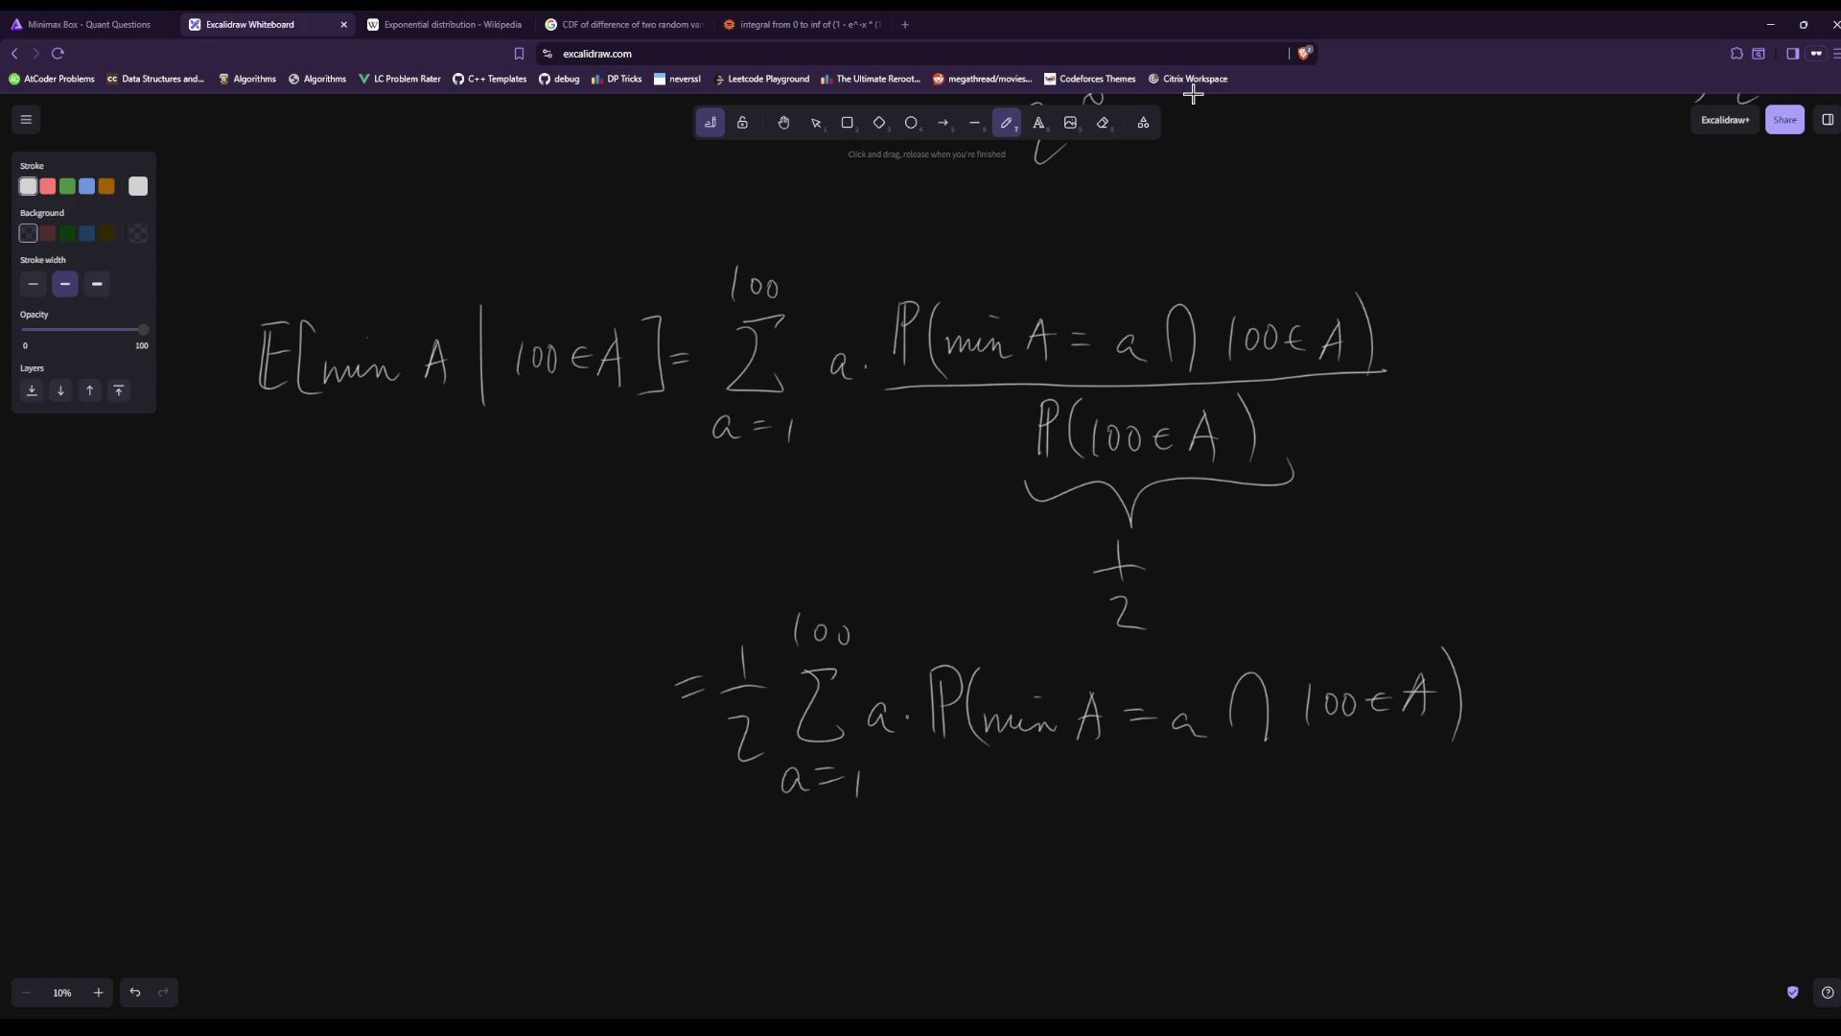
pyautogui.scroll(-5, 1282, 342)
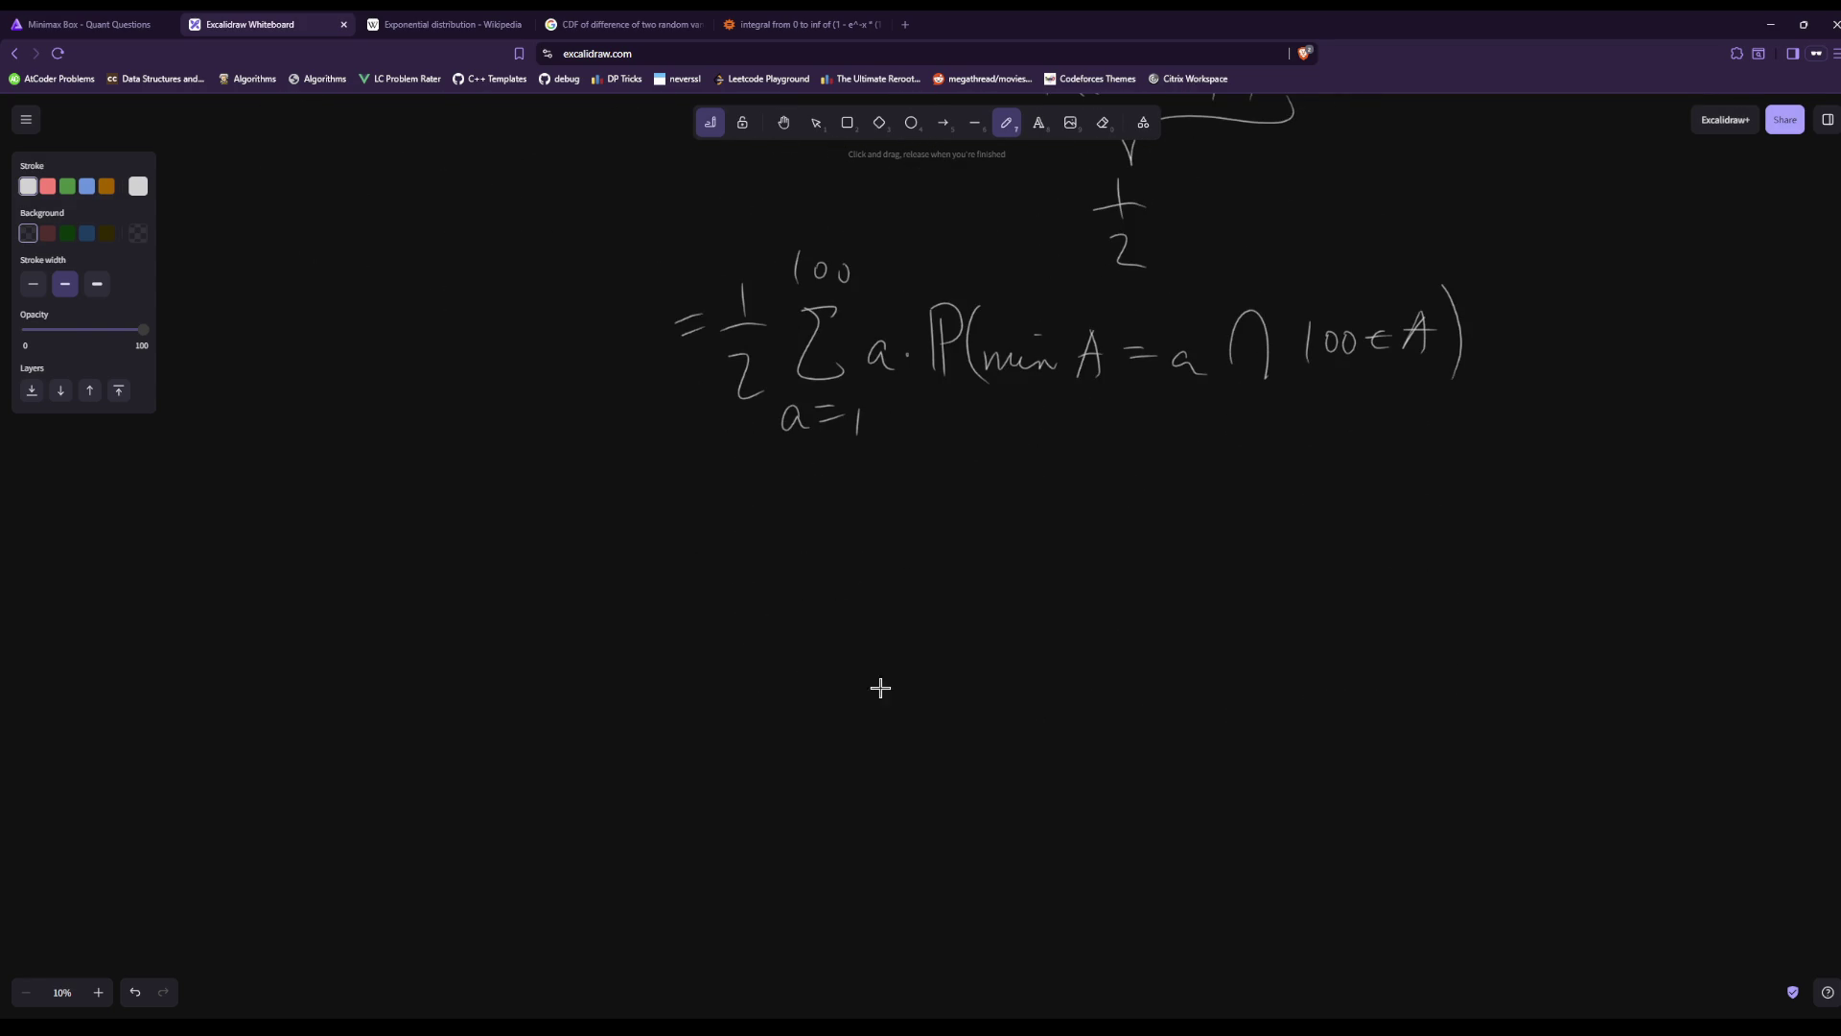
# Begin the third line with = 1/2 Σ from a=1 to 99 of a.
pyautogui.moveTo(674, 497); pyautogui.dragTo(714, 490)
pyautogui.moveTo(697, 509); pyautogui.dragTo(738, 499)
pyautogui.moveTo(762, 473); pyautogui.dragTo(762, 510)
pyautogui.moveTo(738, 514)
pyautogui.mouseDown()
pyautogui.moveTo(788, 509)
pyautogui.moveTo(783, 572)
pyautogui.mouseUp()
pyautogui.moveTo(869, 482)
pyautogui.mouseDown()
pyautogui.moveTo(834, 494)
pyautogui.moveTo(887, 559)
pyautogui.moveTo(867, 588)
pyautogui.mouseUp()
pyautogui.moveTo(844, 601); pyautogui.dragTo(890, 606)
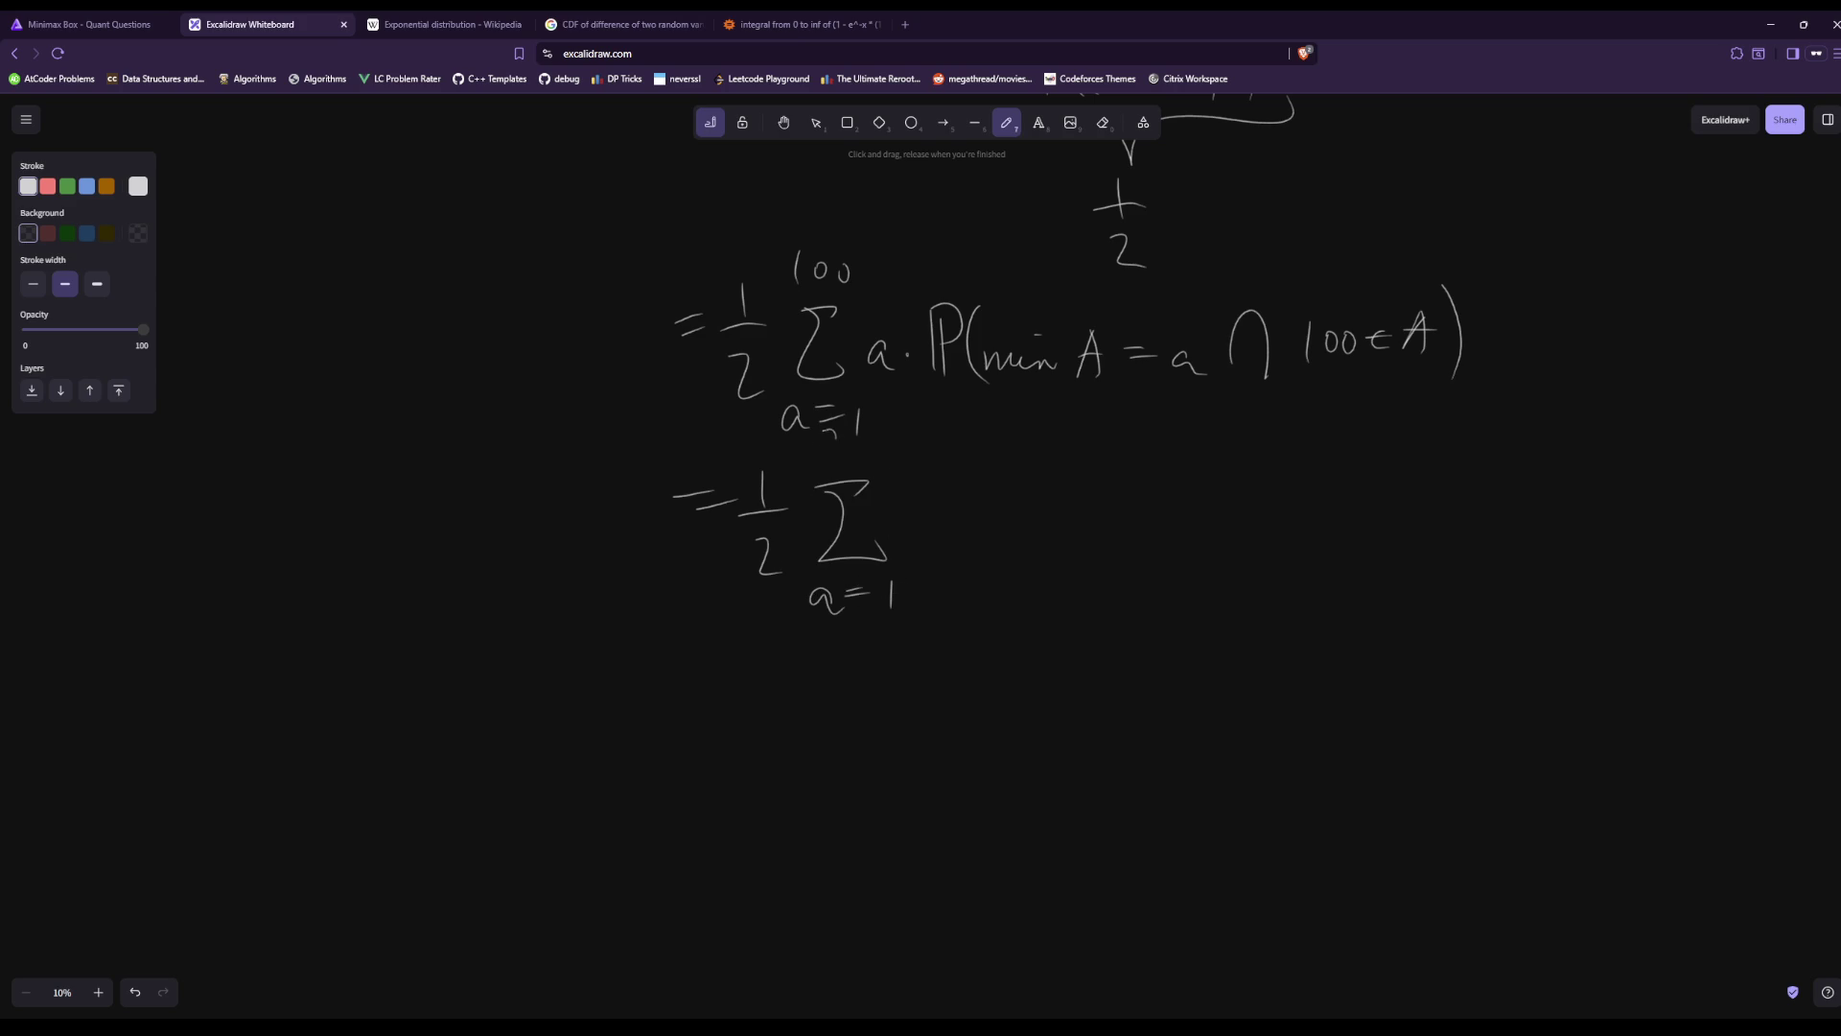
pyautogui.moveTo(860, 441); pyautogui.dragTo(928, 546)
pyautogui.click(947, 528)
pyautogui.moveTo(987, 491); pyautogui.dragTo(987, 551)
# Add ·P(min A = a)·1/2 + 1/2 to finish the third line.
pyautogui.moveTo(988, 483)
pyautogui.mouseDown()
pyautogui.moveTo(1028, 549)
pyautogui.moveTo(1086, 518)
pyautogui.moveTo(1230, 537)
pyautogui.mouseUp()
pyautogui.moveTo(1220, 464); pyautogui.dragTo(1242, 553)
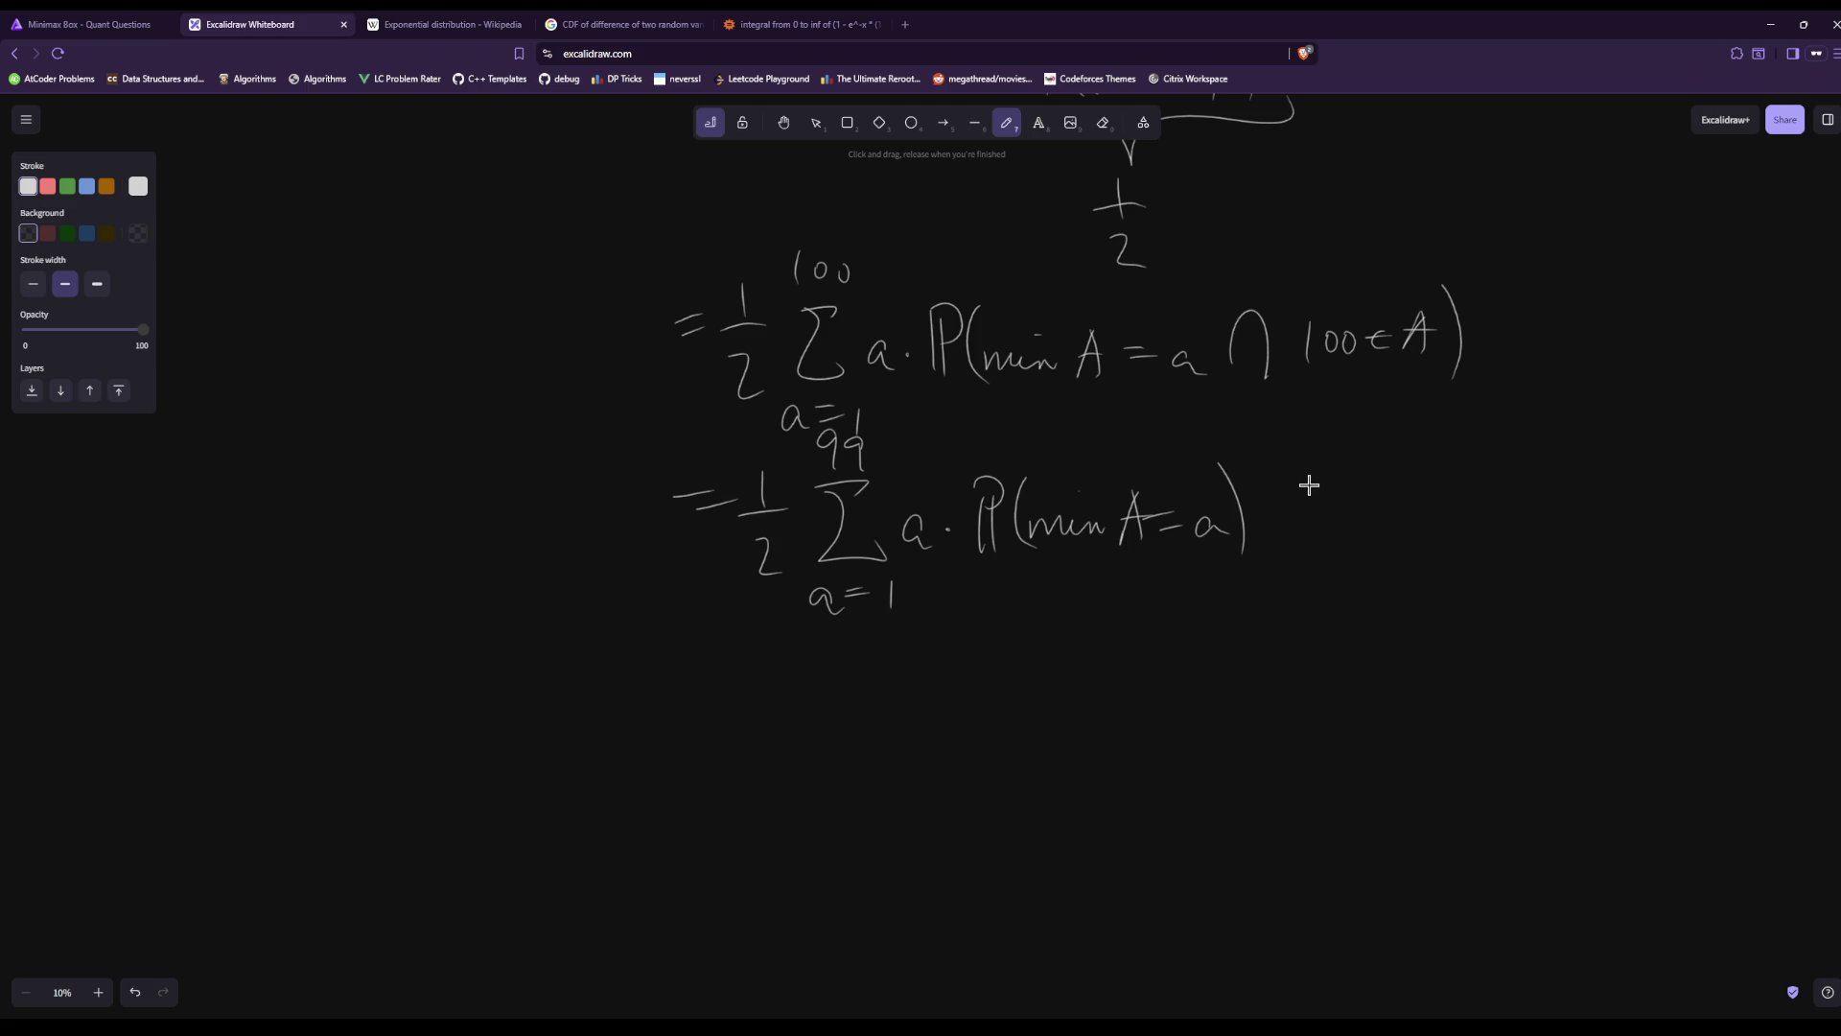
pyautogui.click(1263, 522)
pyautogui.moveTo(1297, 483)
pyautogui.mouseDown()
pyautogui.moveTo(1303, 513)
pyautogui.moveTo(1323, 515)
pyautogui.mouseUp()
pyautogui.moveTo(1306, 545); pyautogui.dragTo(1327, 568)
pyautogui.moveTo(1377, 504); pyautogui.dragTo(1374, 543)
pyautogui.moveTo(1445, 475); pyautogui.dragTo(1480, 566)
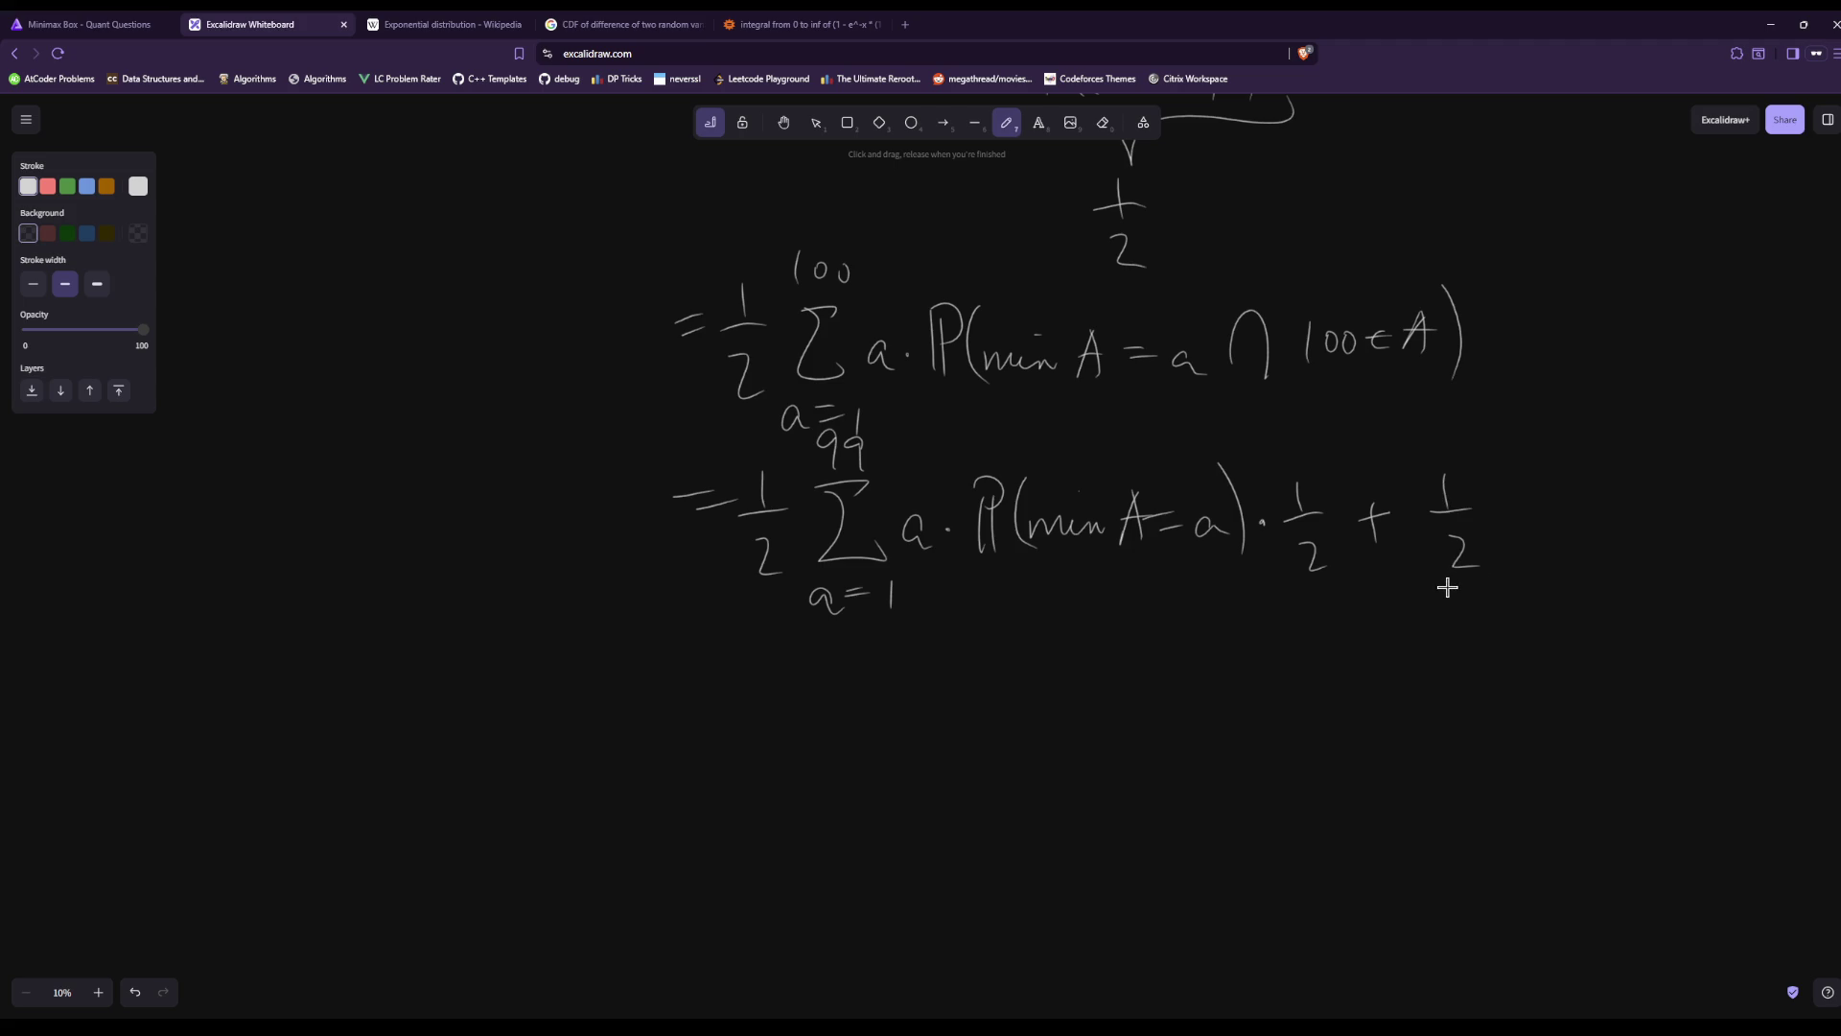
pyautogui.scroll(4, 1263, 357)
pyautogui.scroll(-2, 1247, 383)
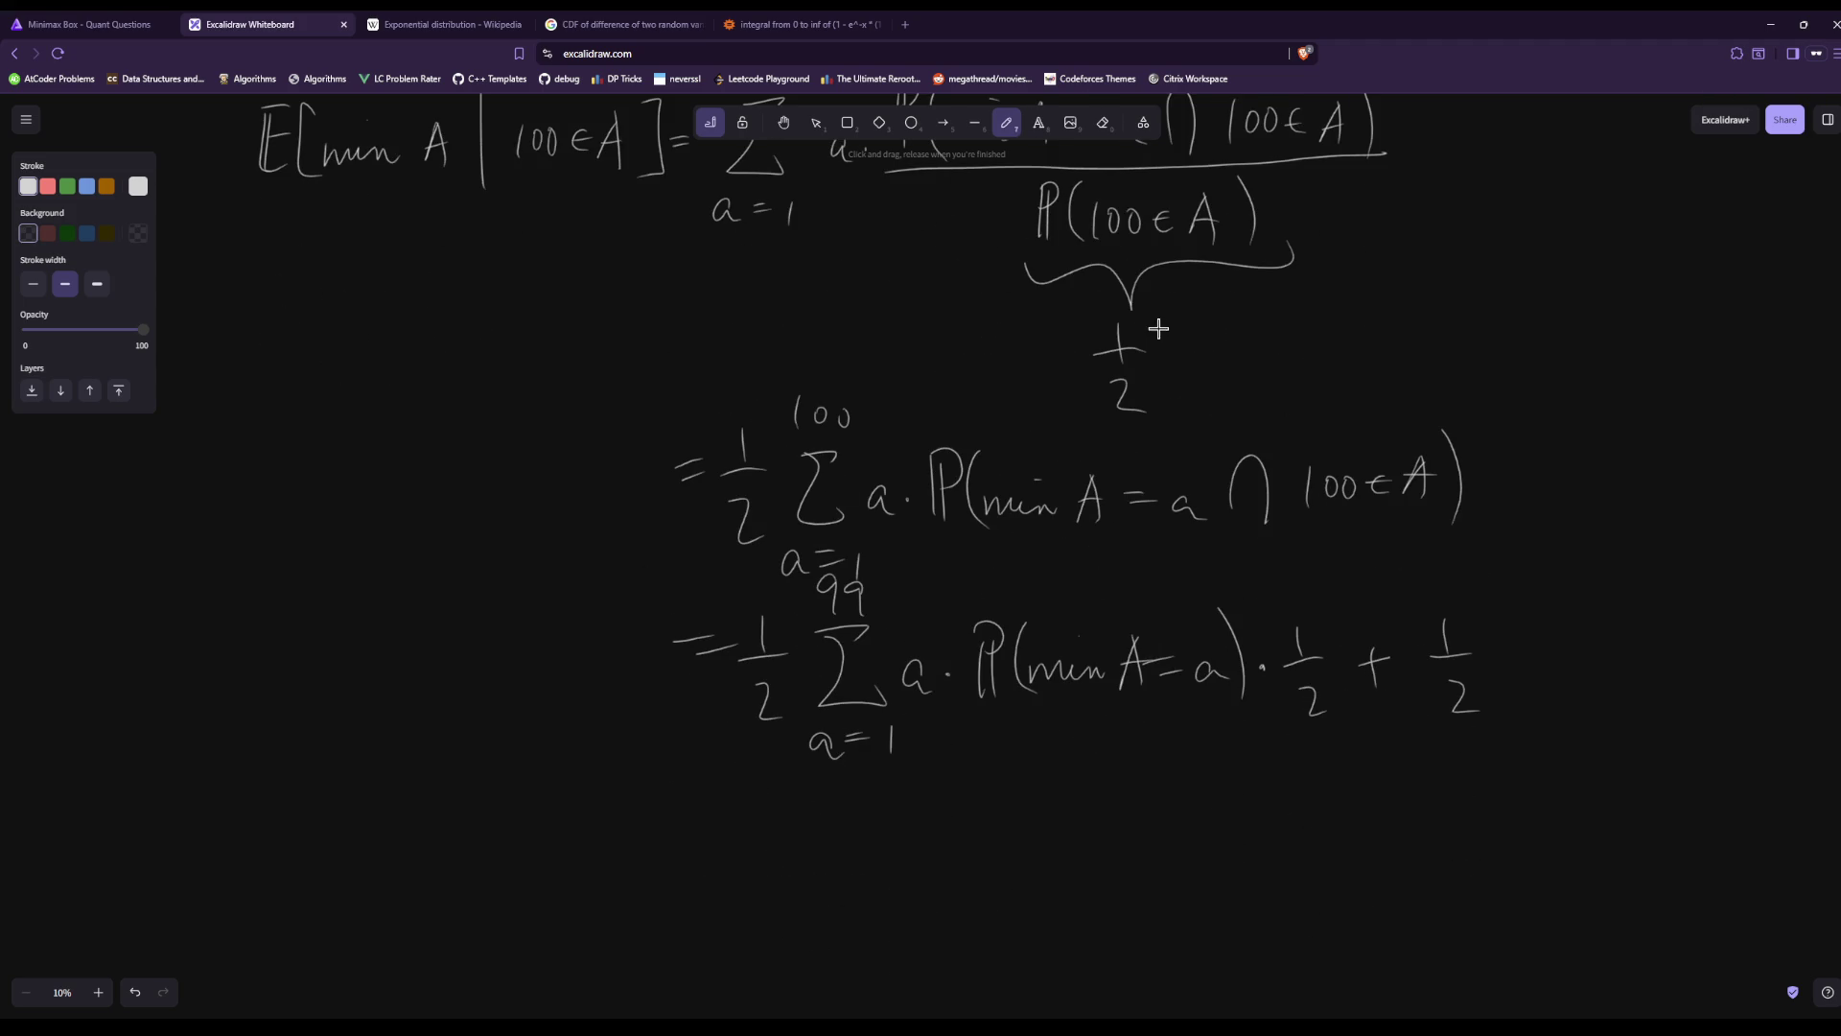
# Replace the 1/2 factors before both sums with 2.
pyautogui.scroll(1, 1141, 377)
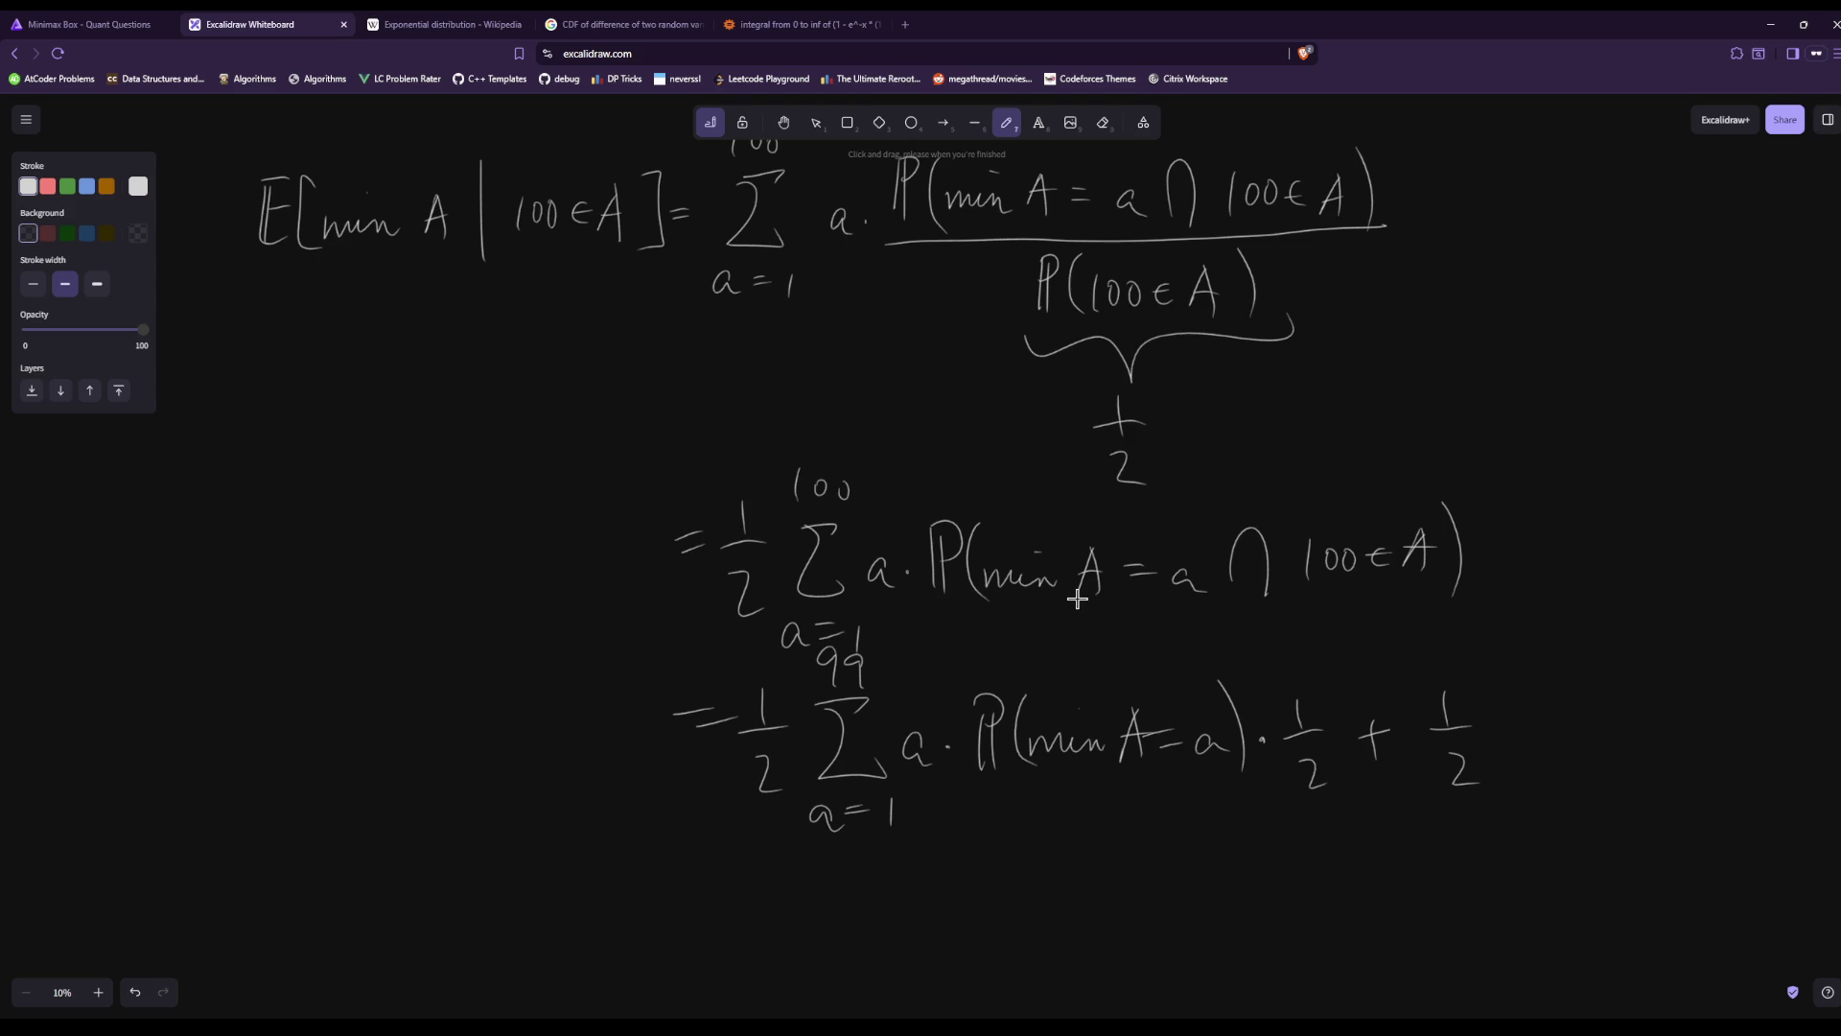
pyautogui.click(1102, 123)
pyautogui.moveTo(739, 551); pyautogui.dragTo(747, 609)
pyautogui.moveTo(762, 705); pyautogui.dragTo(769, 791)
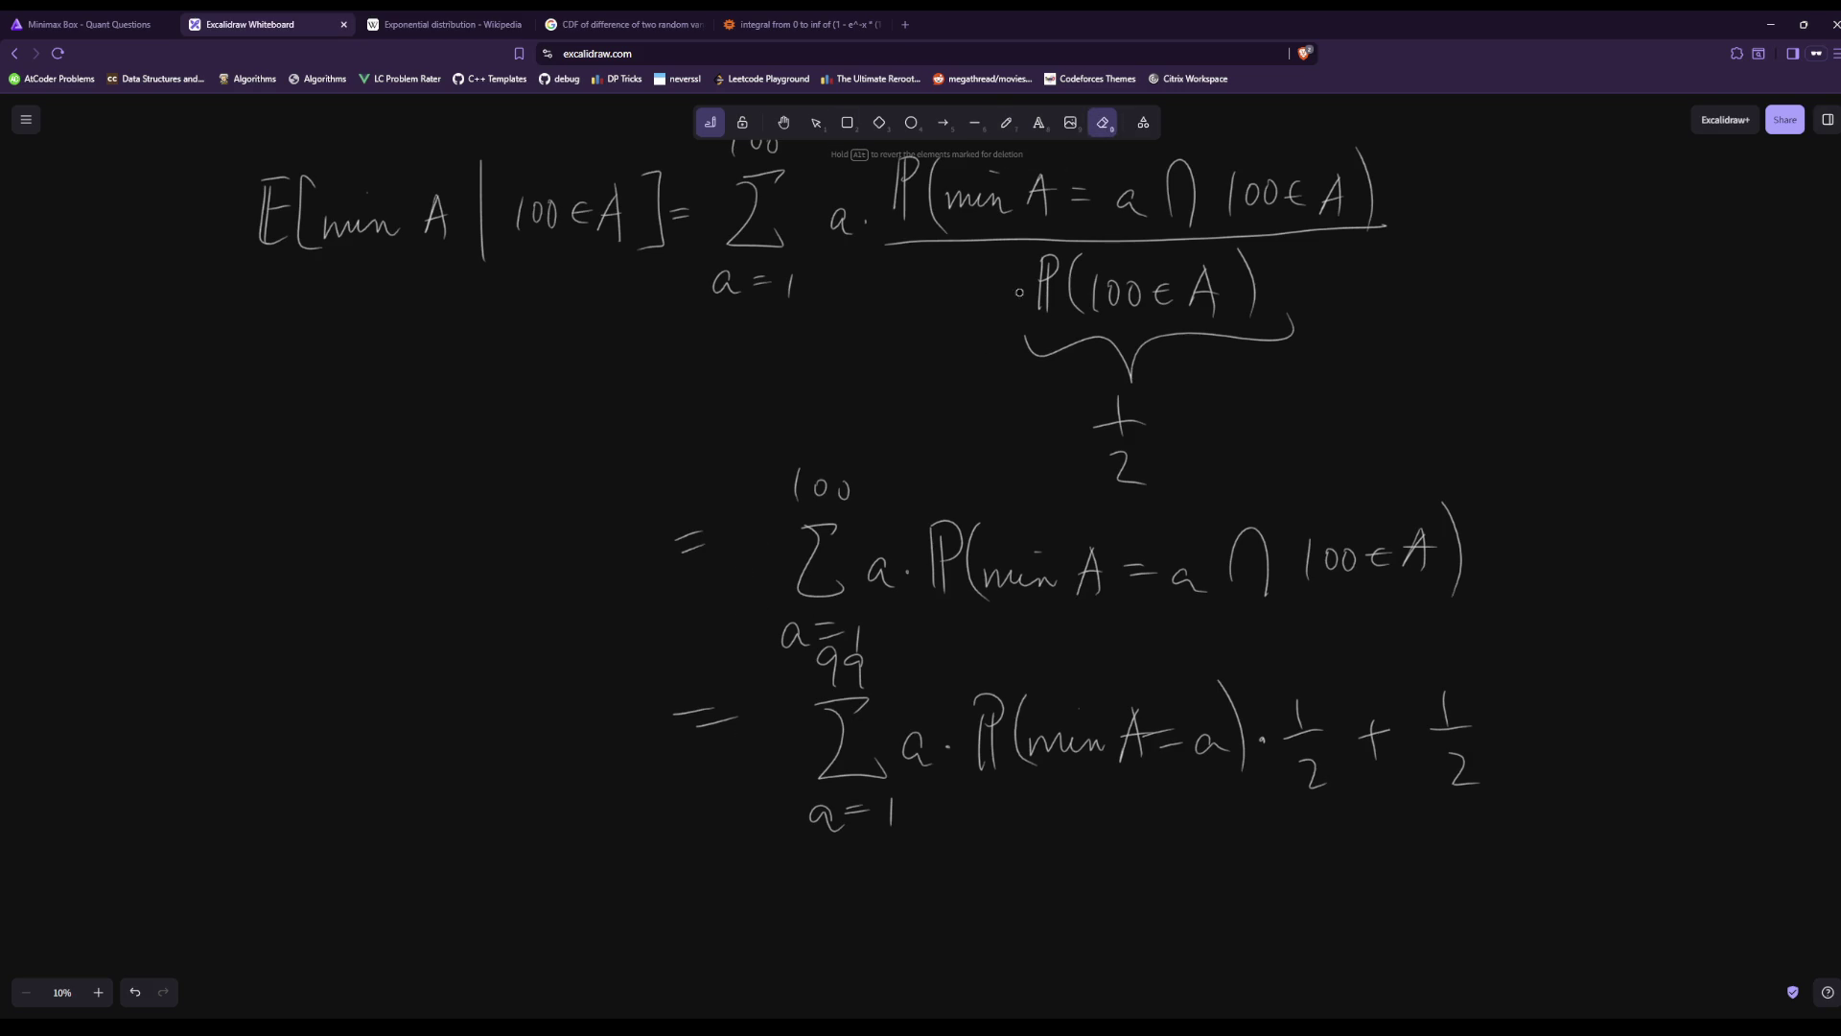
pyautogui.click(1013, 127)
pyautogui.moveTo(734, 548); pyautogui.dragTo(761, 589)
pyautogui.moveTo(751, 749); pyautogui.dragTo(778, 787)
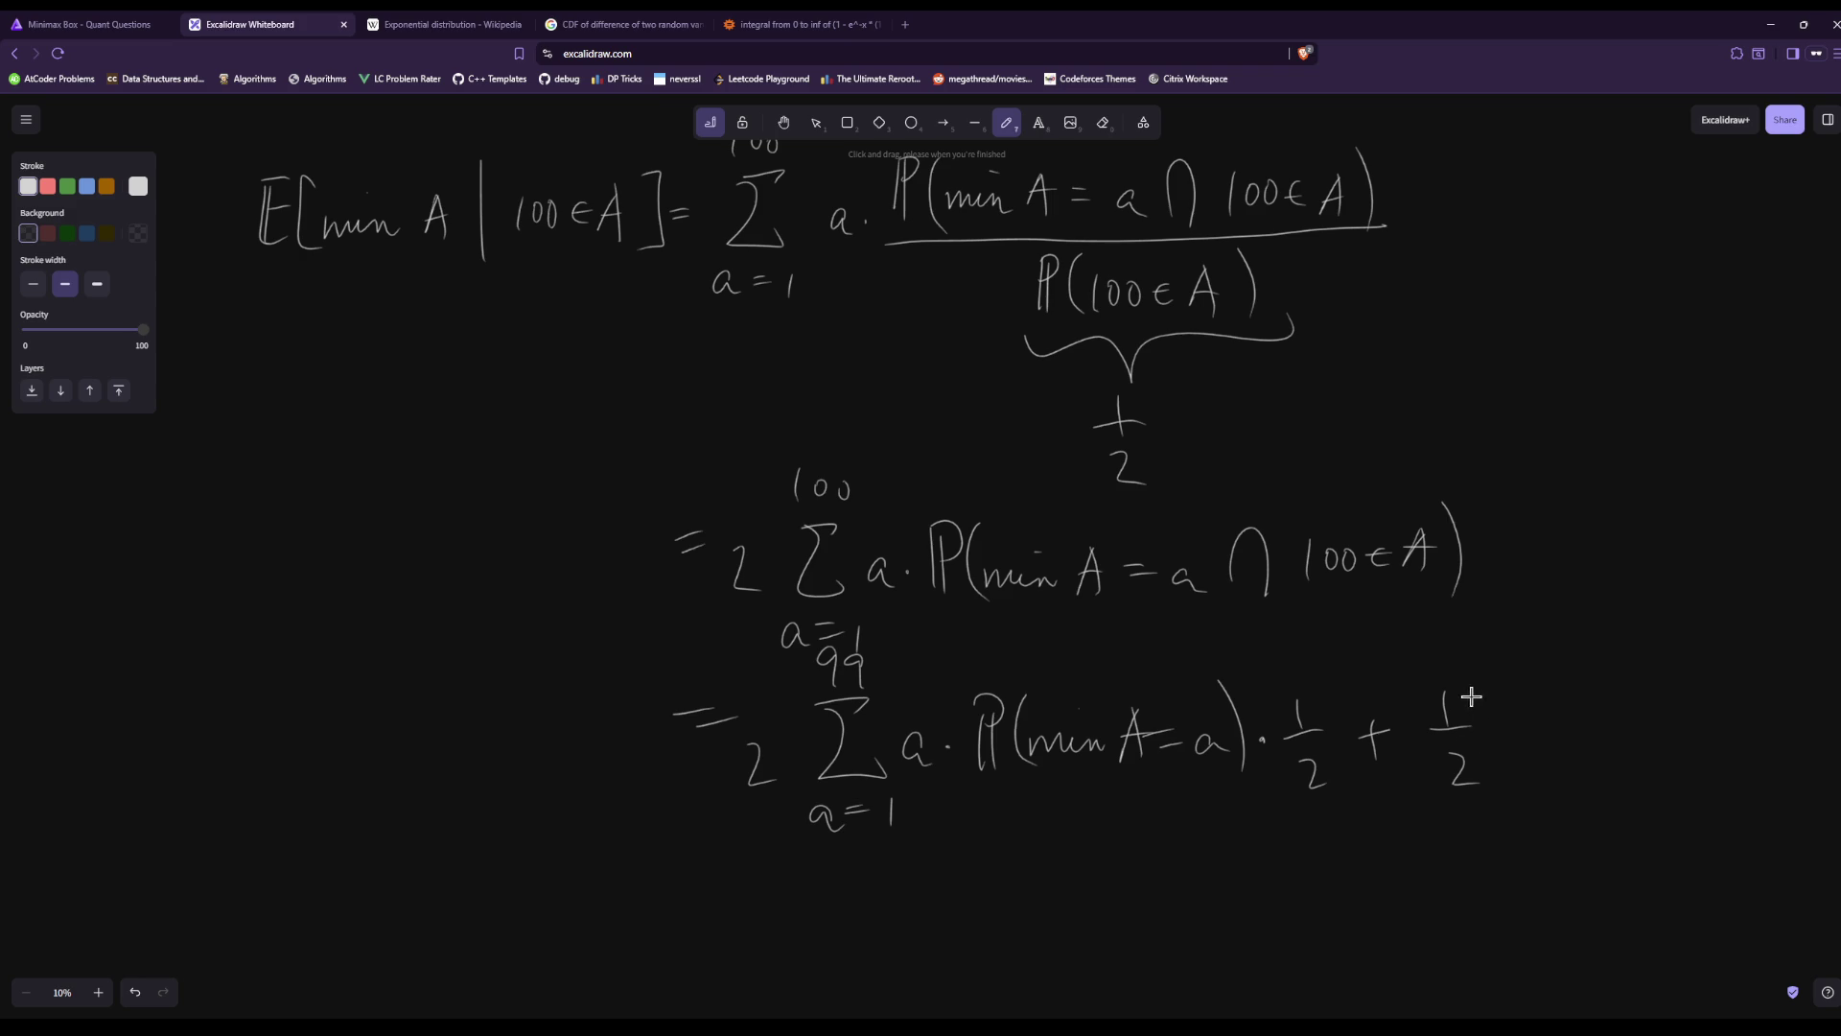
# Change the final 1/2 term into (1/2)^100.
pyautogui.click(1102, 123)
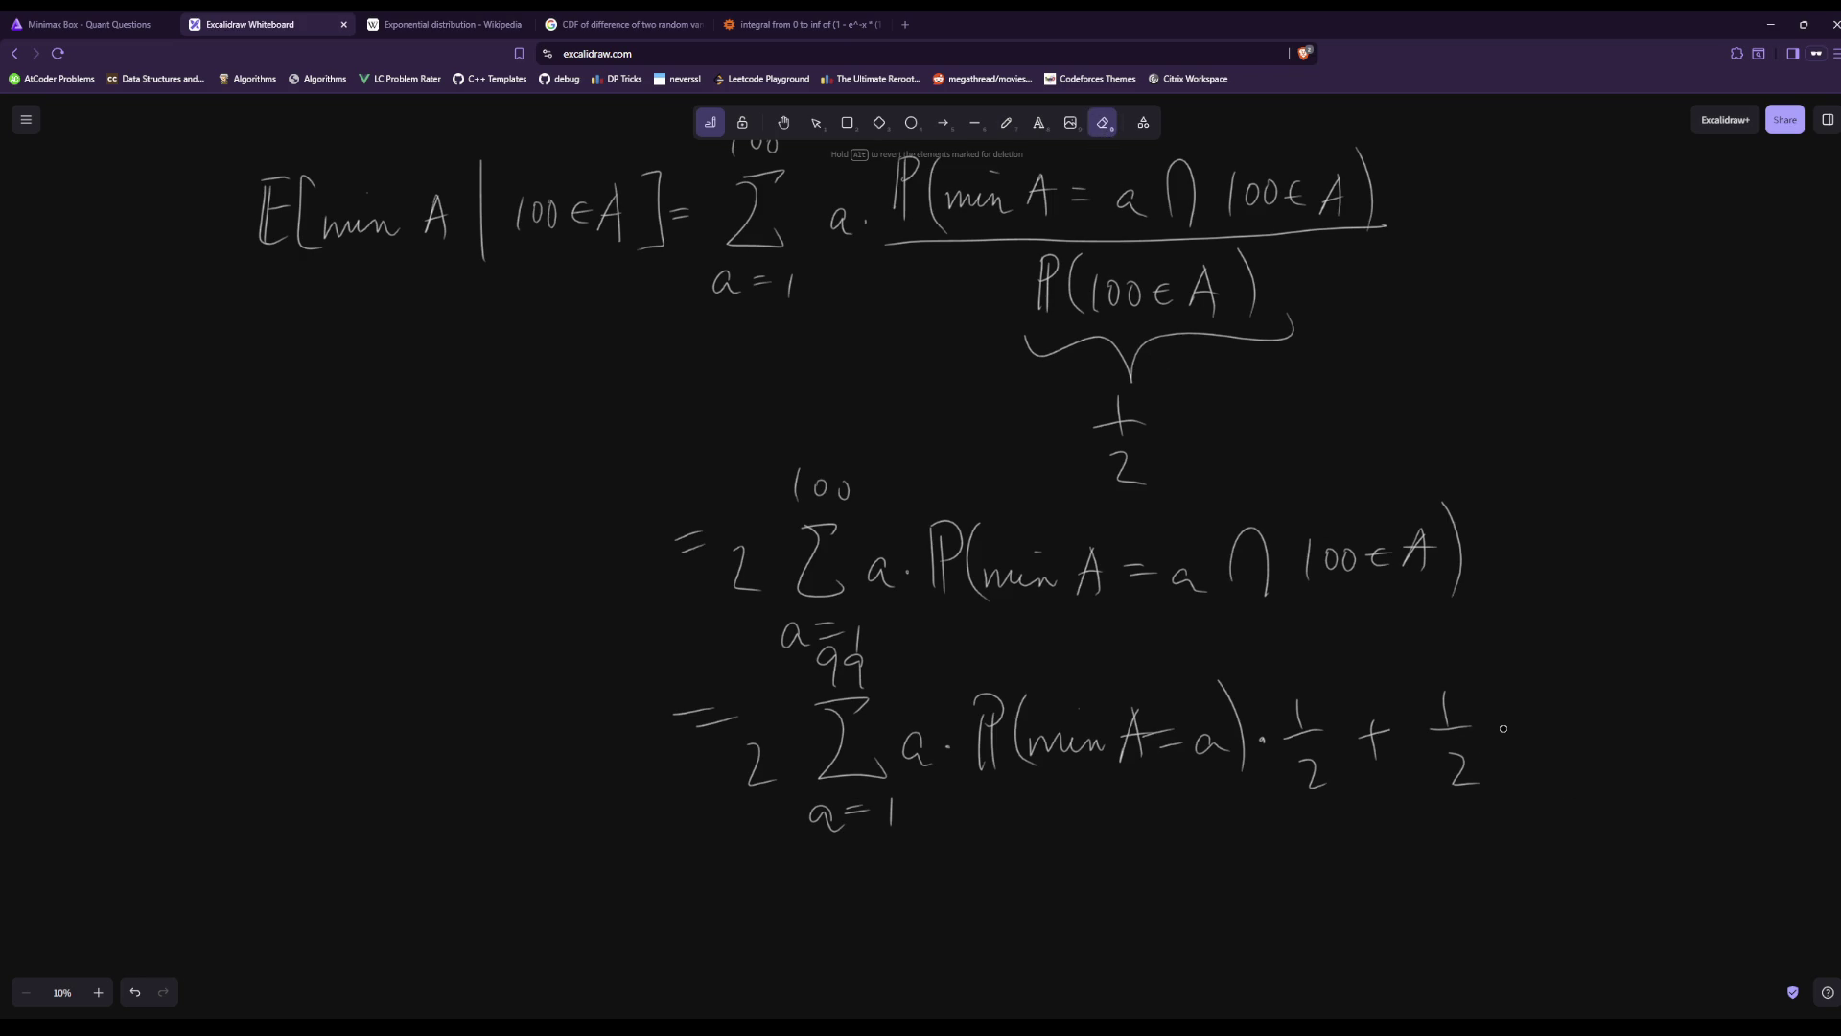
pyautogui.moveTo(1461, 720); pyautogui.dragTo(1454, 792)
pyautogui.click(1005, 123)
pyautogui.moveTo(1417, 714)
pyautogui.mouseDown()
pyautogui.moveTo(1459, 752)
pyautogui.moveTo(1450, 731)
pyautogui.moveTo(1482, 731)
pyautogui.mouseUp()
pyautogui.hotkey('ctrl', 'z')
pyautogui.moveTo(1452, 764); pyautogui.dragTo(1482, 784)
pyautogui.moveTo(1417, 717); pyautogui.dragTo(1425, 781)
pyautogui.moveTo(1491, 693)
pyautogui.mouseDown()
pyautogui.moveTo(1509, 775)
pyautogui.moveTo(1520, 699)
pyautogui.mouseUp()
pyautogui.moveTo(1540, 679); pyautogui.dragTo(1570, 689)
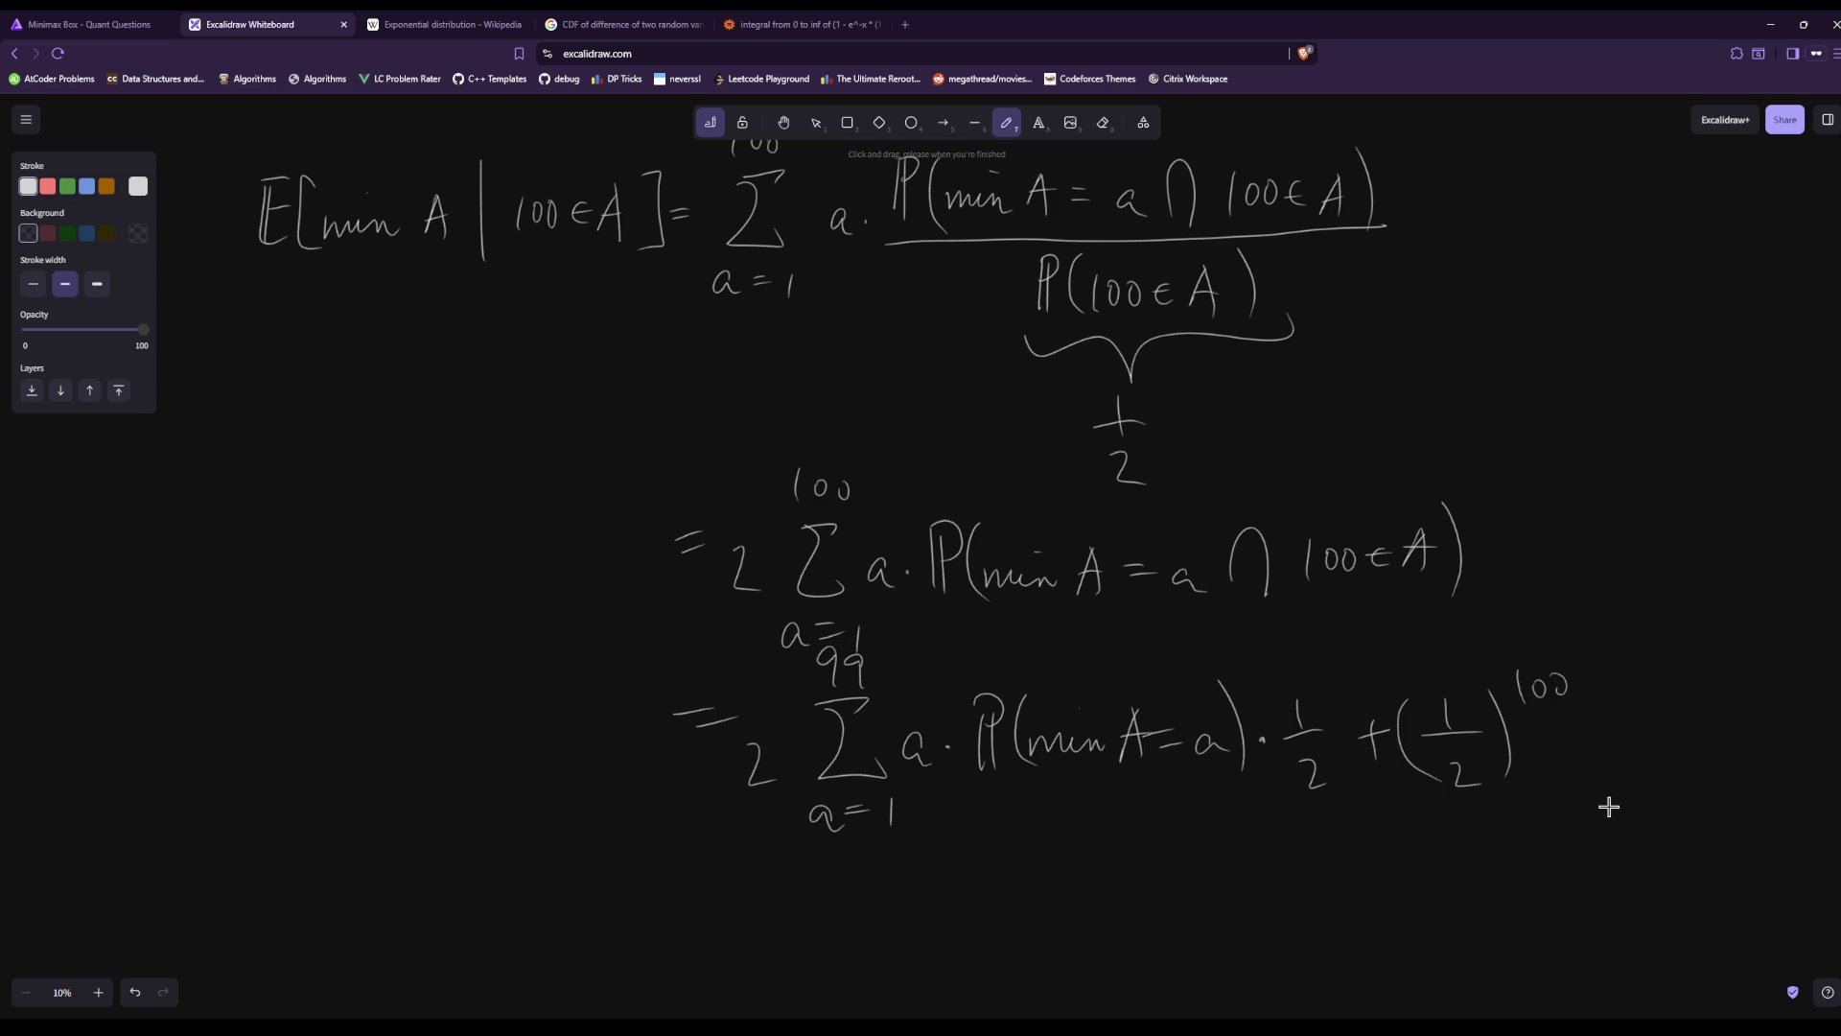
# Check the Minimax Box answer form and the WolframAlpha results page, then return to Excalidraw.
pyautogui.click(89, 24)
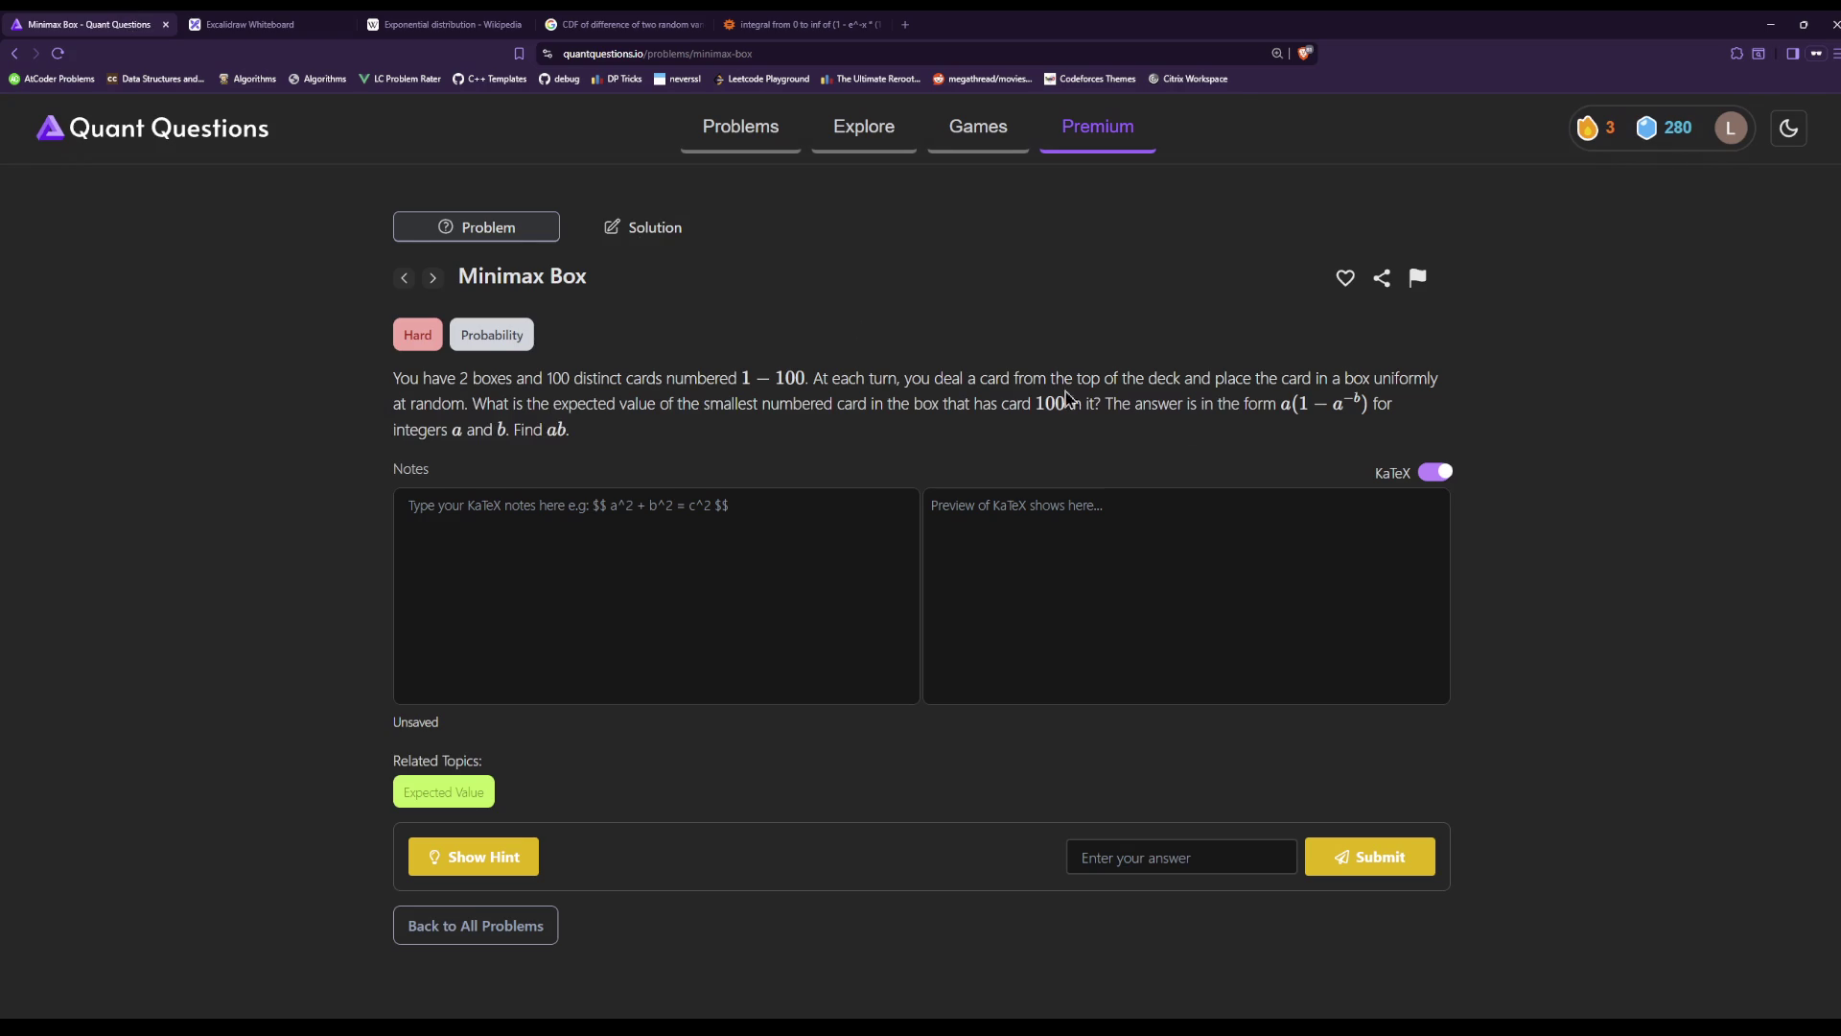
pyautogui.doubleClick(1338, 402)
pyautogui.click(772, 24)
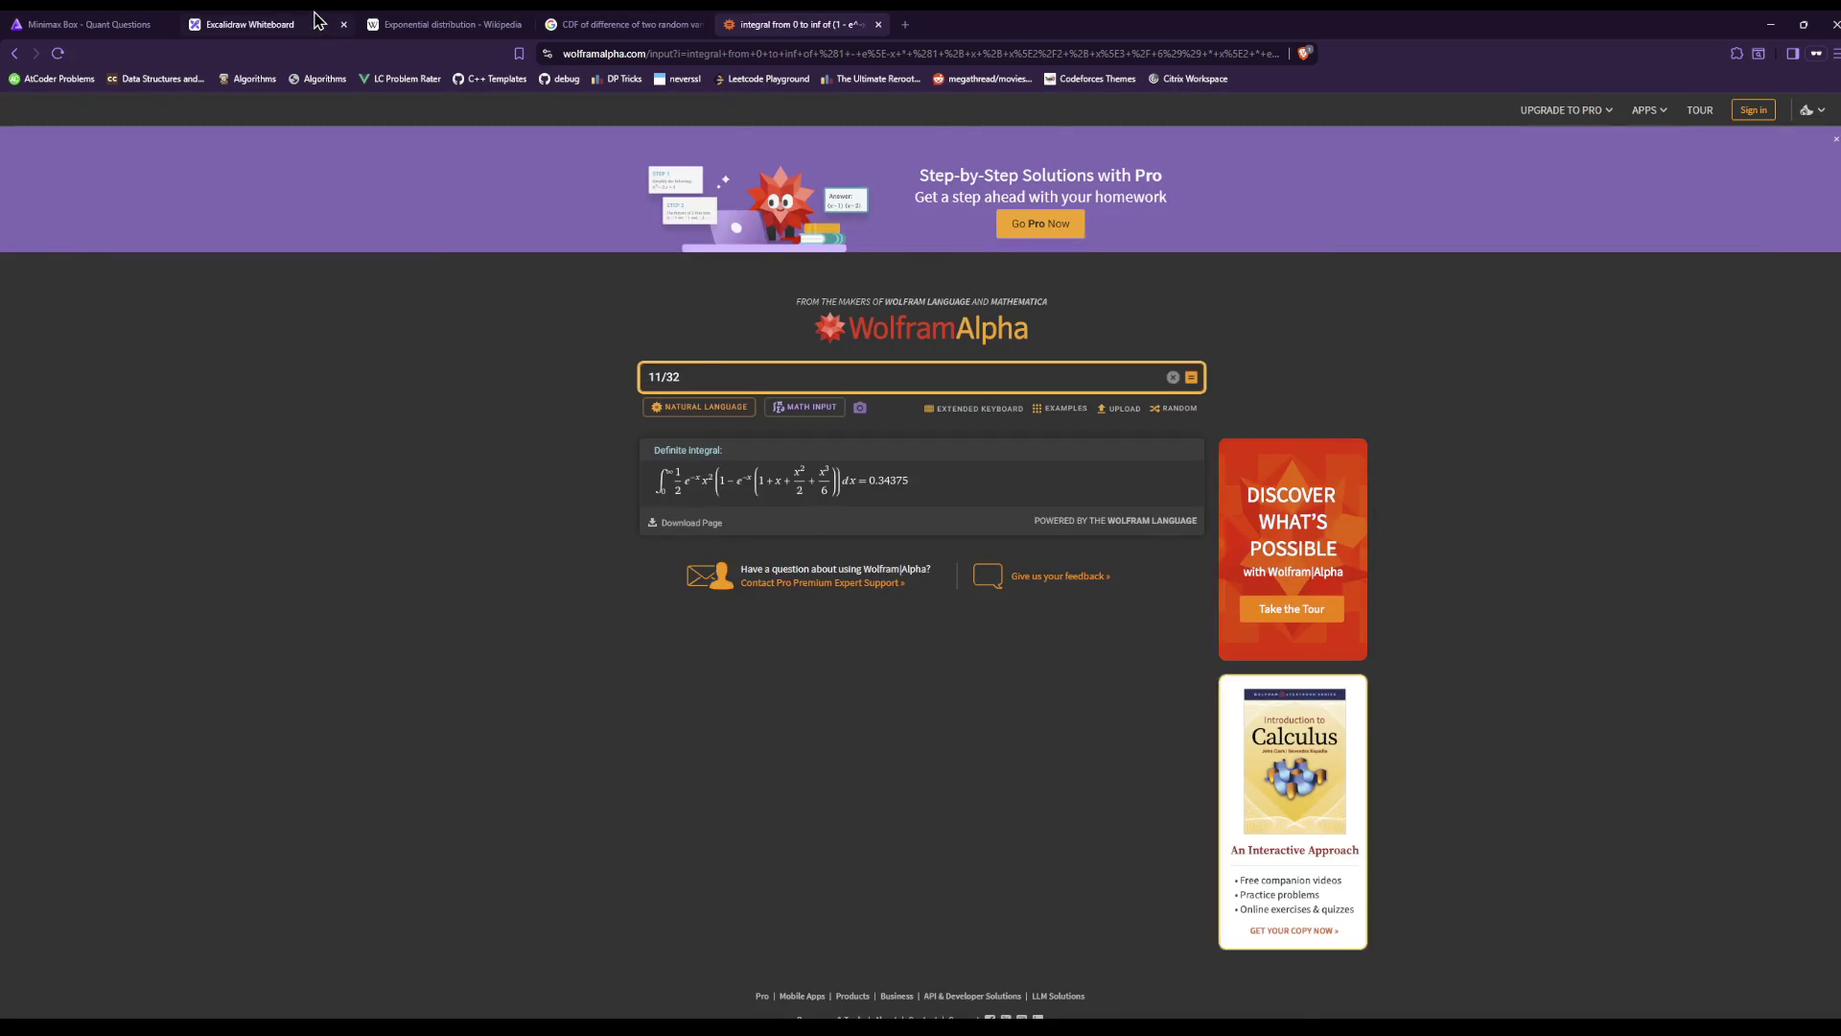
pyautogui.click(315, 15)
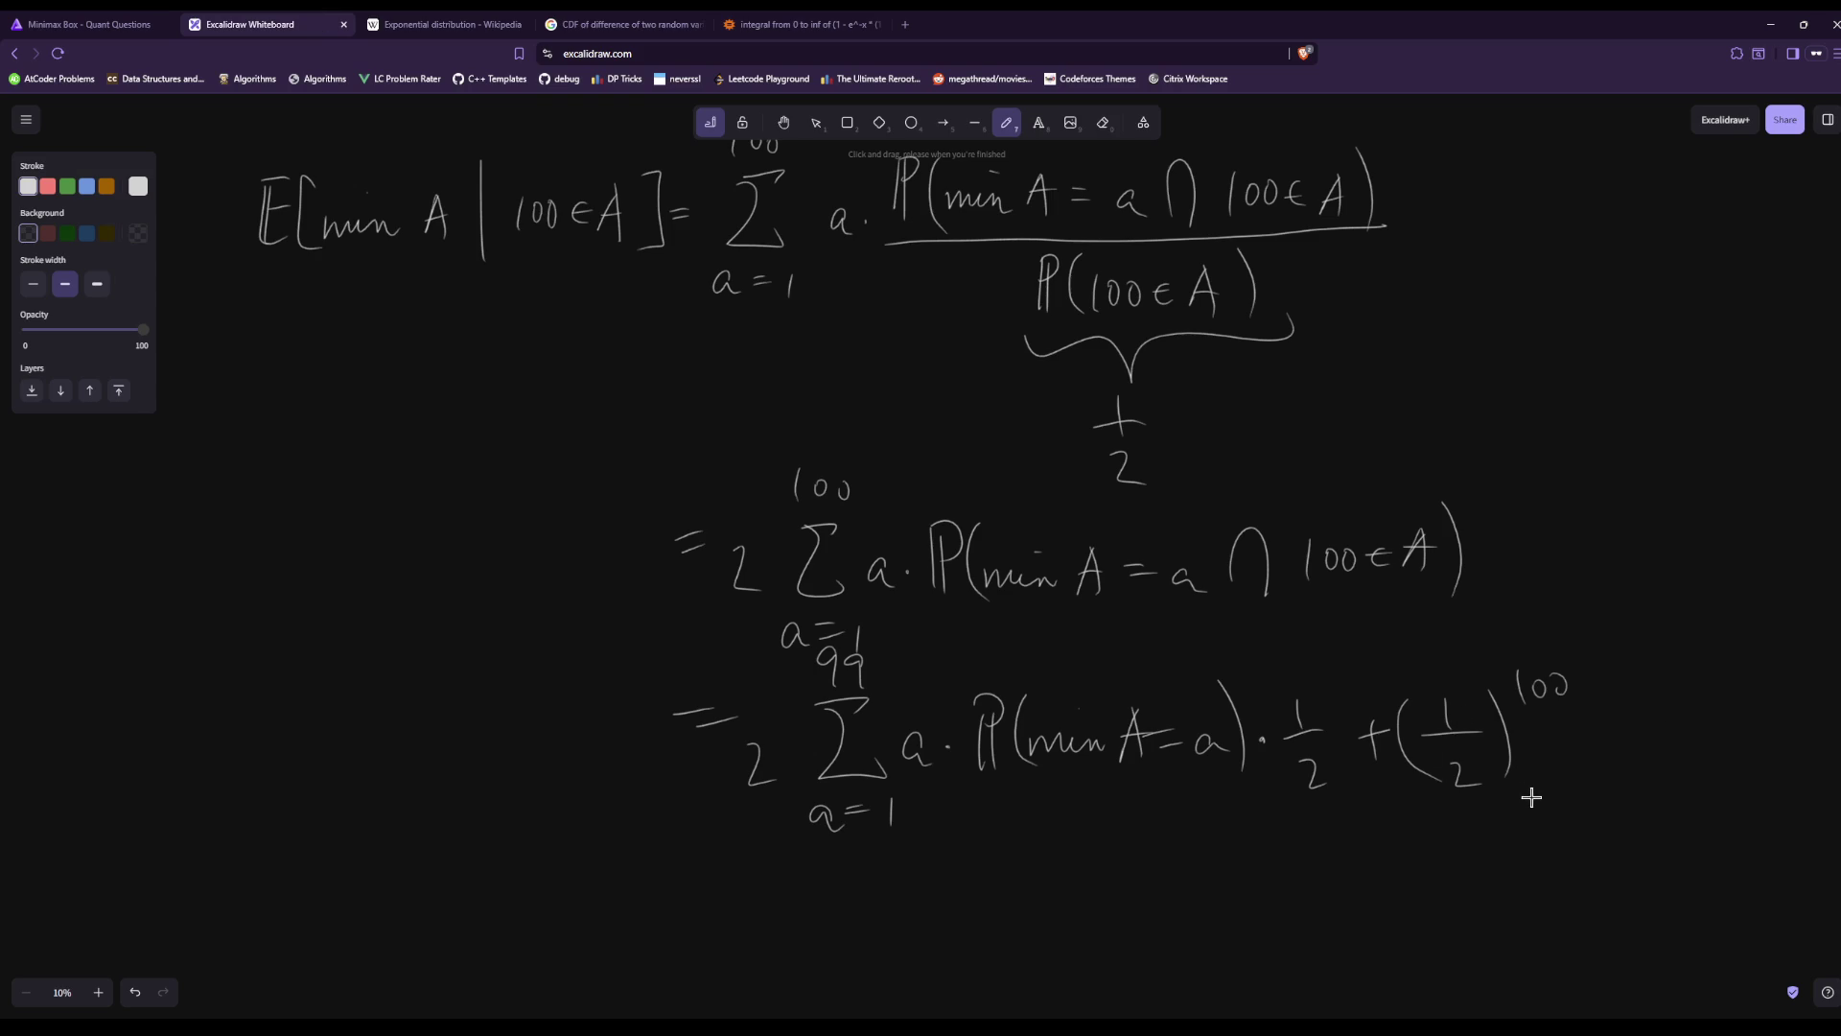
# Draw a brace under the second sum and start a new line with an equals sign.
pyautogui.scroll(-5, 1515, 806)
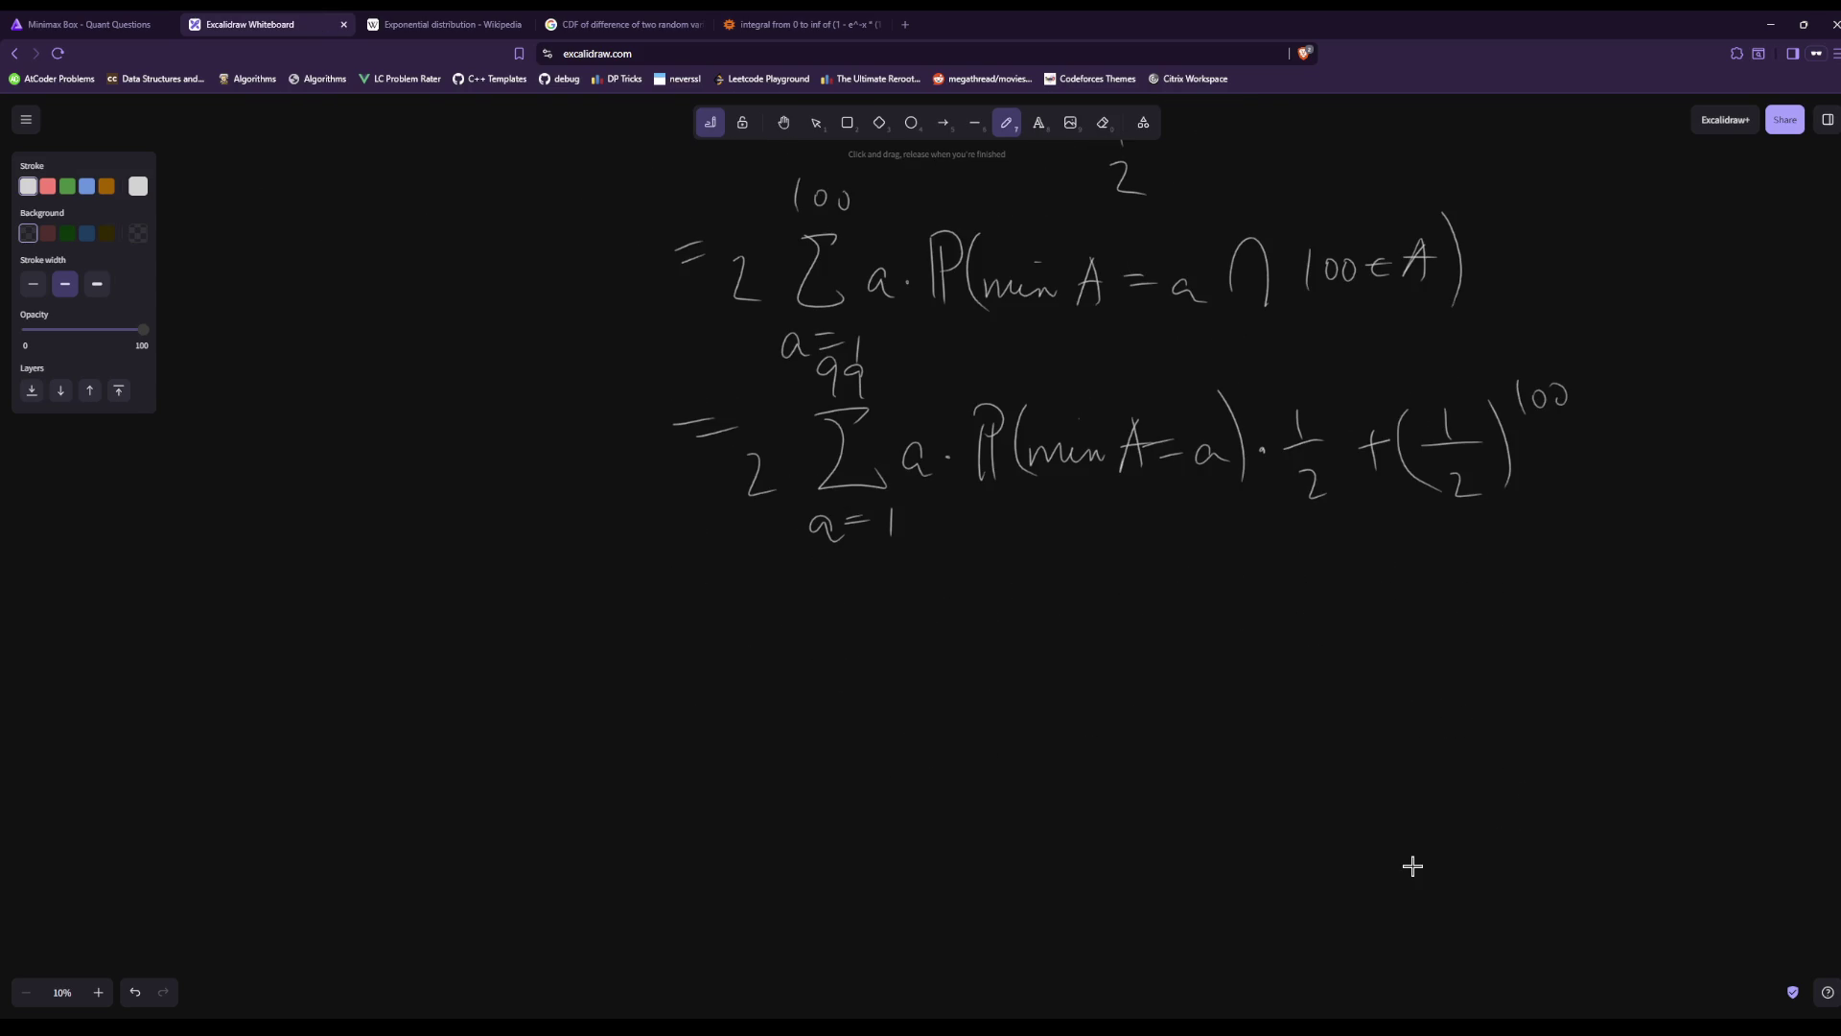
pyautogui.scroll(2, 1414, 868)
pyautogui.scroll(-1, 1065, 887)
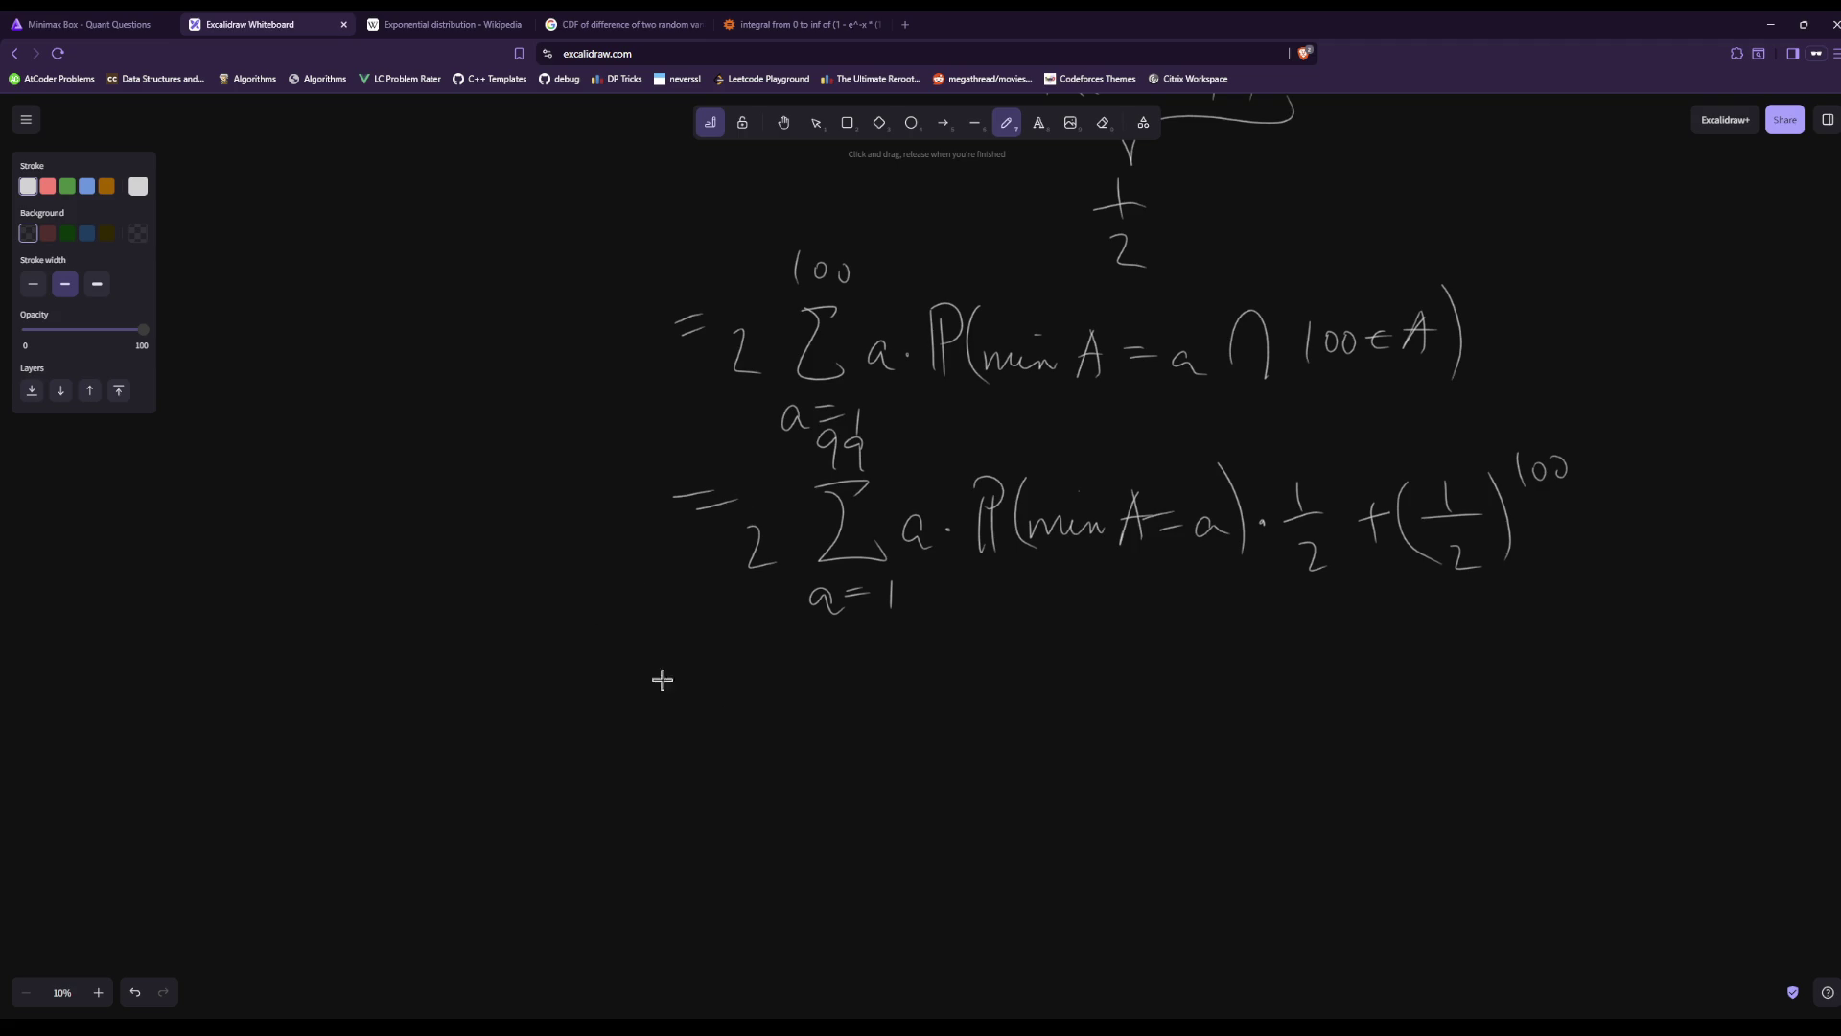
pyautogui.moveTo(667, 747); pyautogui.dragTo(693, 746)
pyautogui.moveTo(670, 770); pyautogui.dragTo(697, 768)
pyautogui.moveTo(817, 670)
pyautogui.mouseDown()
pyautogui.moveTo(952, 715)
pyautogui.moveTo(1214, 612)
pyautogui.mouseUp()
pyautogui.moveTo(645, 739); pyautogui.dragTo(643, 797)
pyautogui.moveTo(649, 796); pyautogui.dragTo(694, 802)
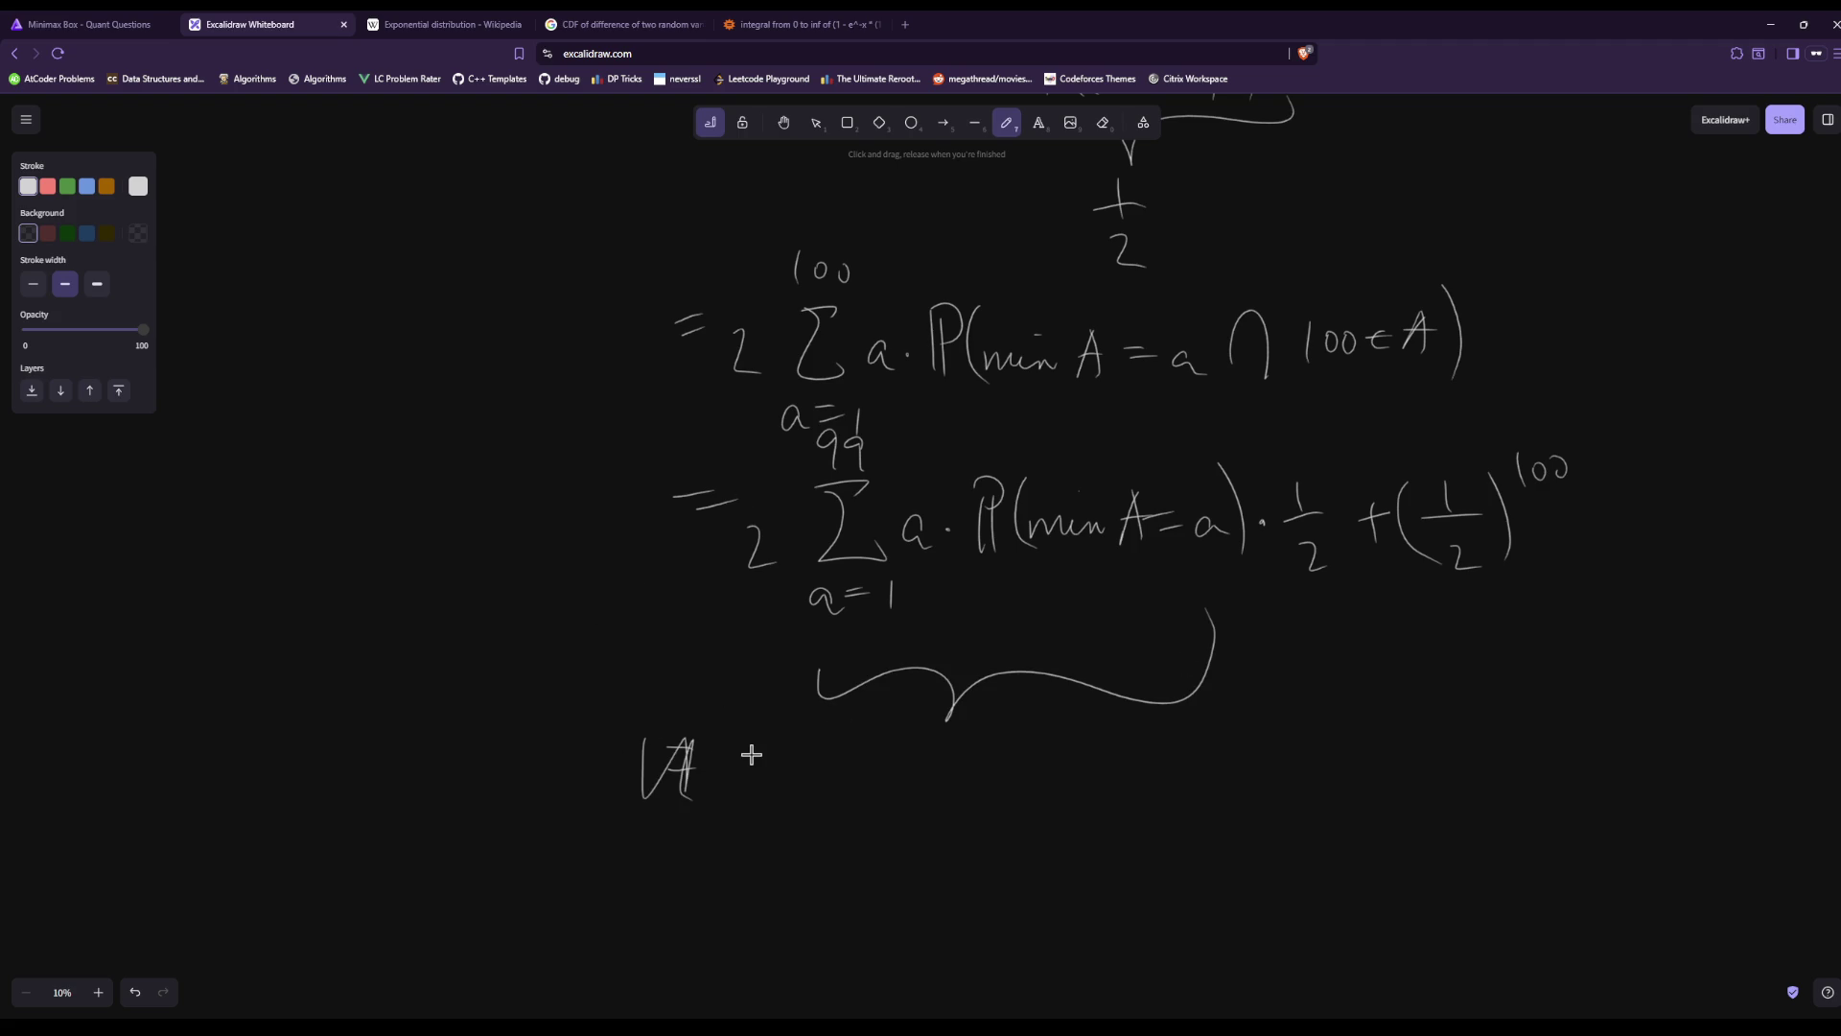
# Draw a new summation sign from a = 1 to 99.
pyautogui.scroll(-3, 751, 755)
pyautogui.moveTo(832, 646)
pyautogui.mouseDown()
pyautogui.moveTo(788, 649)
pyautogui.moveTo(843, 722)
pyautogui.mouseUp()
pyautogui.moveTo(777, 780)
pyautogui.mouseDown()
pyautogui.moveTo(782, 808)
pyautogui.moveTo(821, 784)
pyautogui.mouseUp()
pyautogui.moveTo(791, 795); pyautogui.dragTo(821, 793)
pyautogui.moveTo(841, 776); pyautogui.dragTo(842, 807)
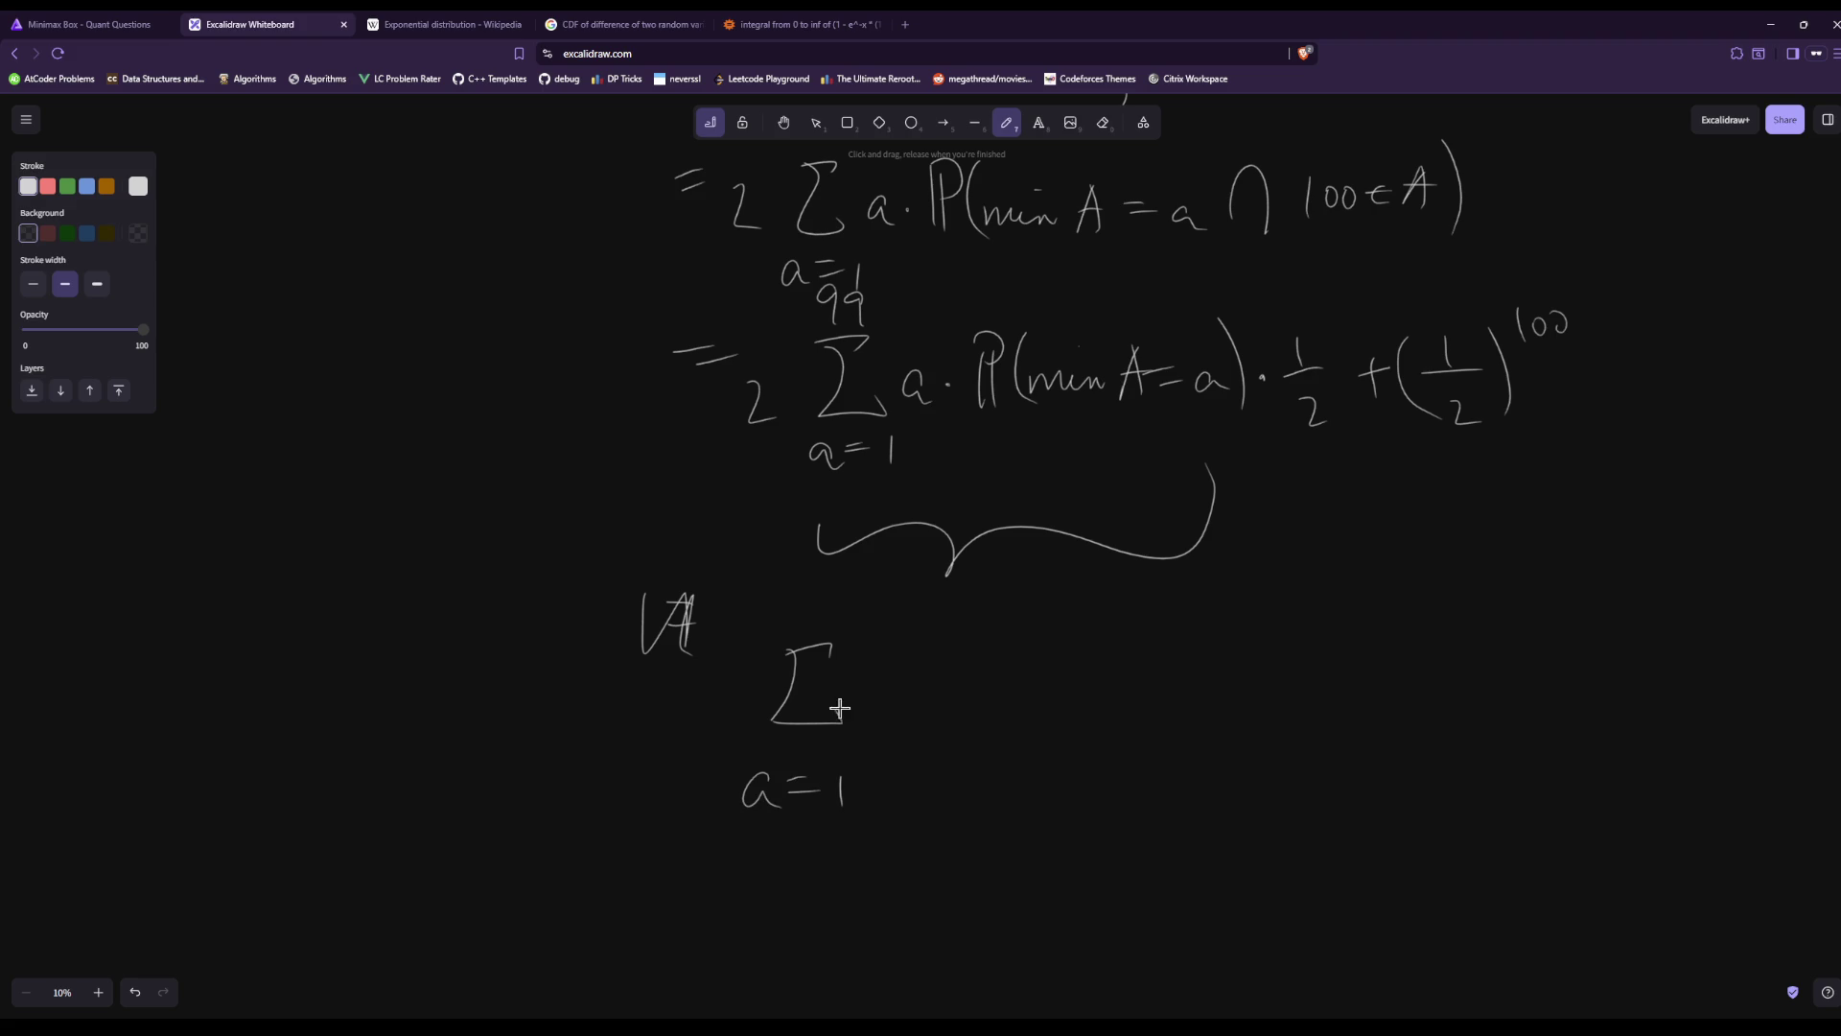
pyautogui.moveTo(794, 577)
pyautogui.mouseDown()
pyautogui.moveTo(784, 614)
pyautogui.moveTo(818, 614)
pyautogui.mouseUp()
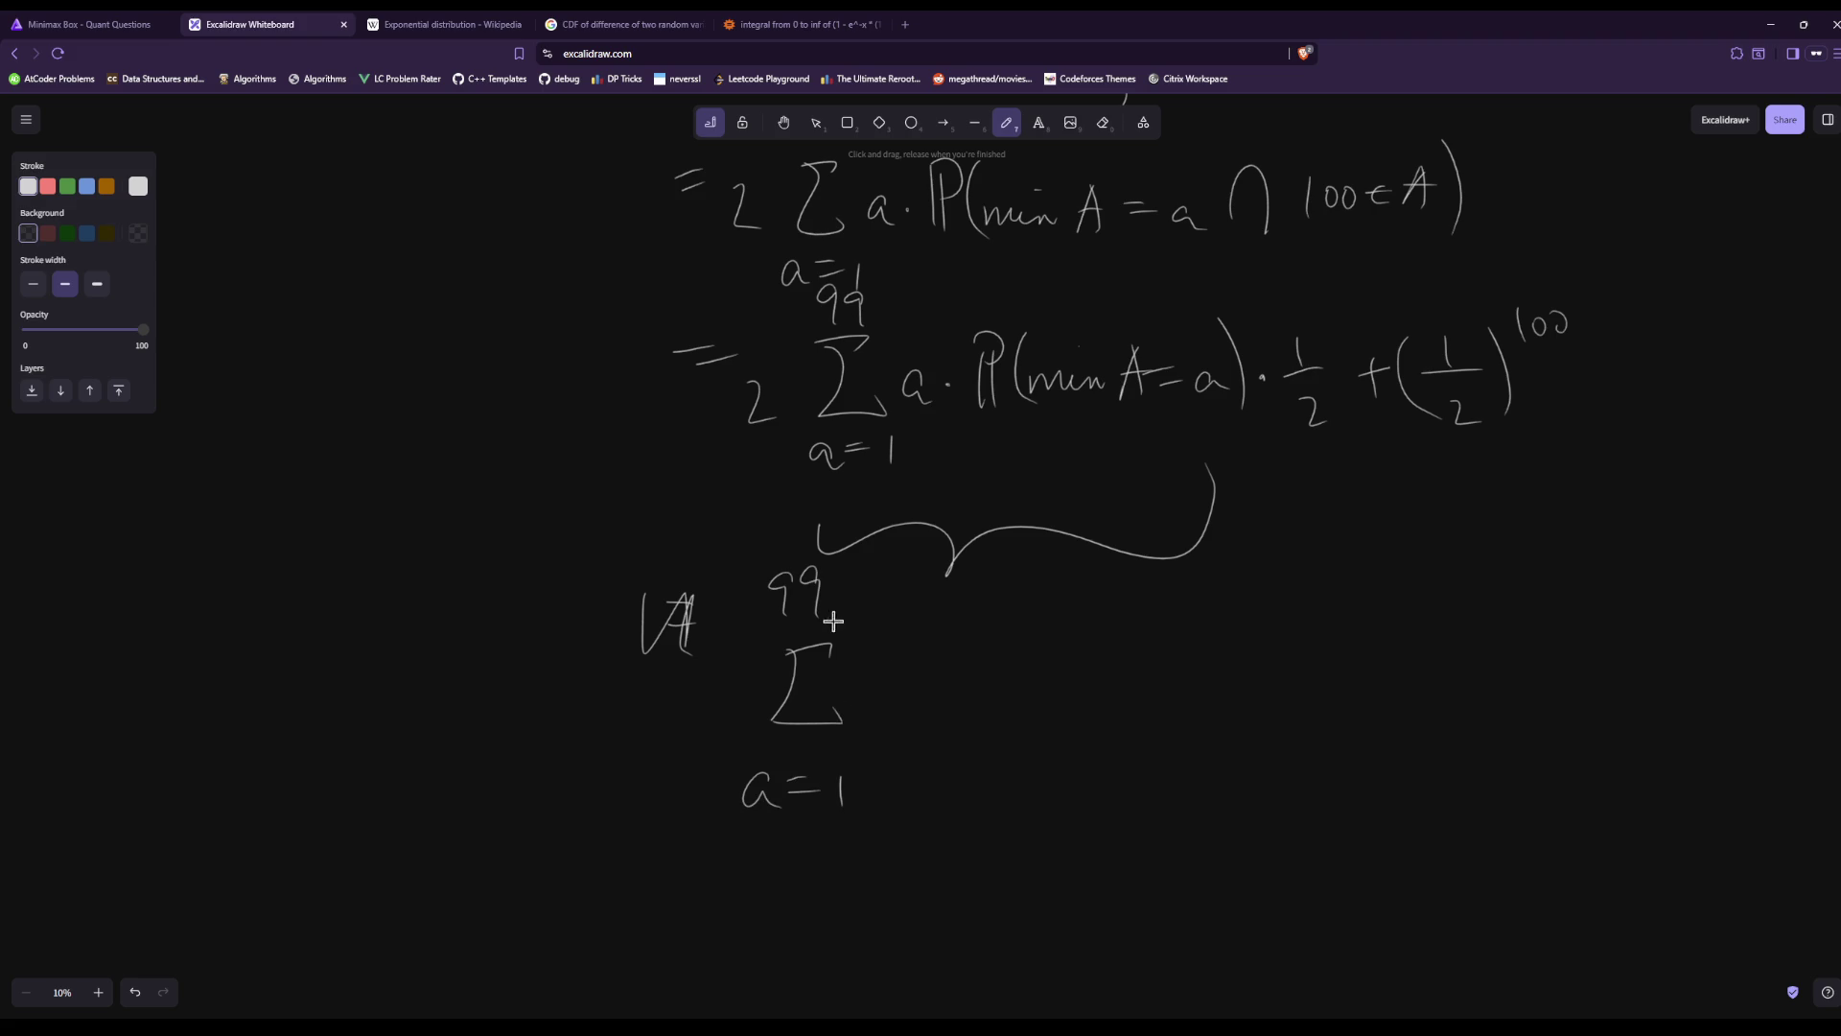
# Write the summand a·(1/2)^(a−1) after the new sum.
pyautogui.click(924, 701)
pyautogui.moveTo(985, 647); pyautogui.dragTo(988, 682)
pyautogui.moveTo(959, 698)
pyautogui.mouseDown()
pyautogui.moveTo(1015, 696)
pyautogui.moveTo(1004, 763)
pyautogui.mouseUp()
pyautogui.moveTo(971, 662); pyautogui.dragTo(978, 764)
pyautogui.moveTo(1032, 660); pyautogui.dragTo(1037, 765)
pyautogui.moveTo(1086, 651)
pyautogui.mouseDown()
pyautogui.moveTo(1072, 660)
pyautogui.moveTo(1093, 668)
pyautogui.mouseUp()
pyautogui.moveTo(1105, 658); pyautogui.dragTo(1138, 682)
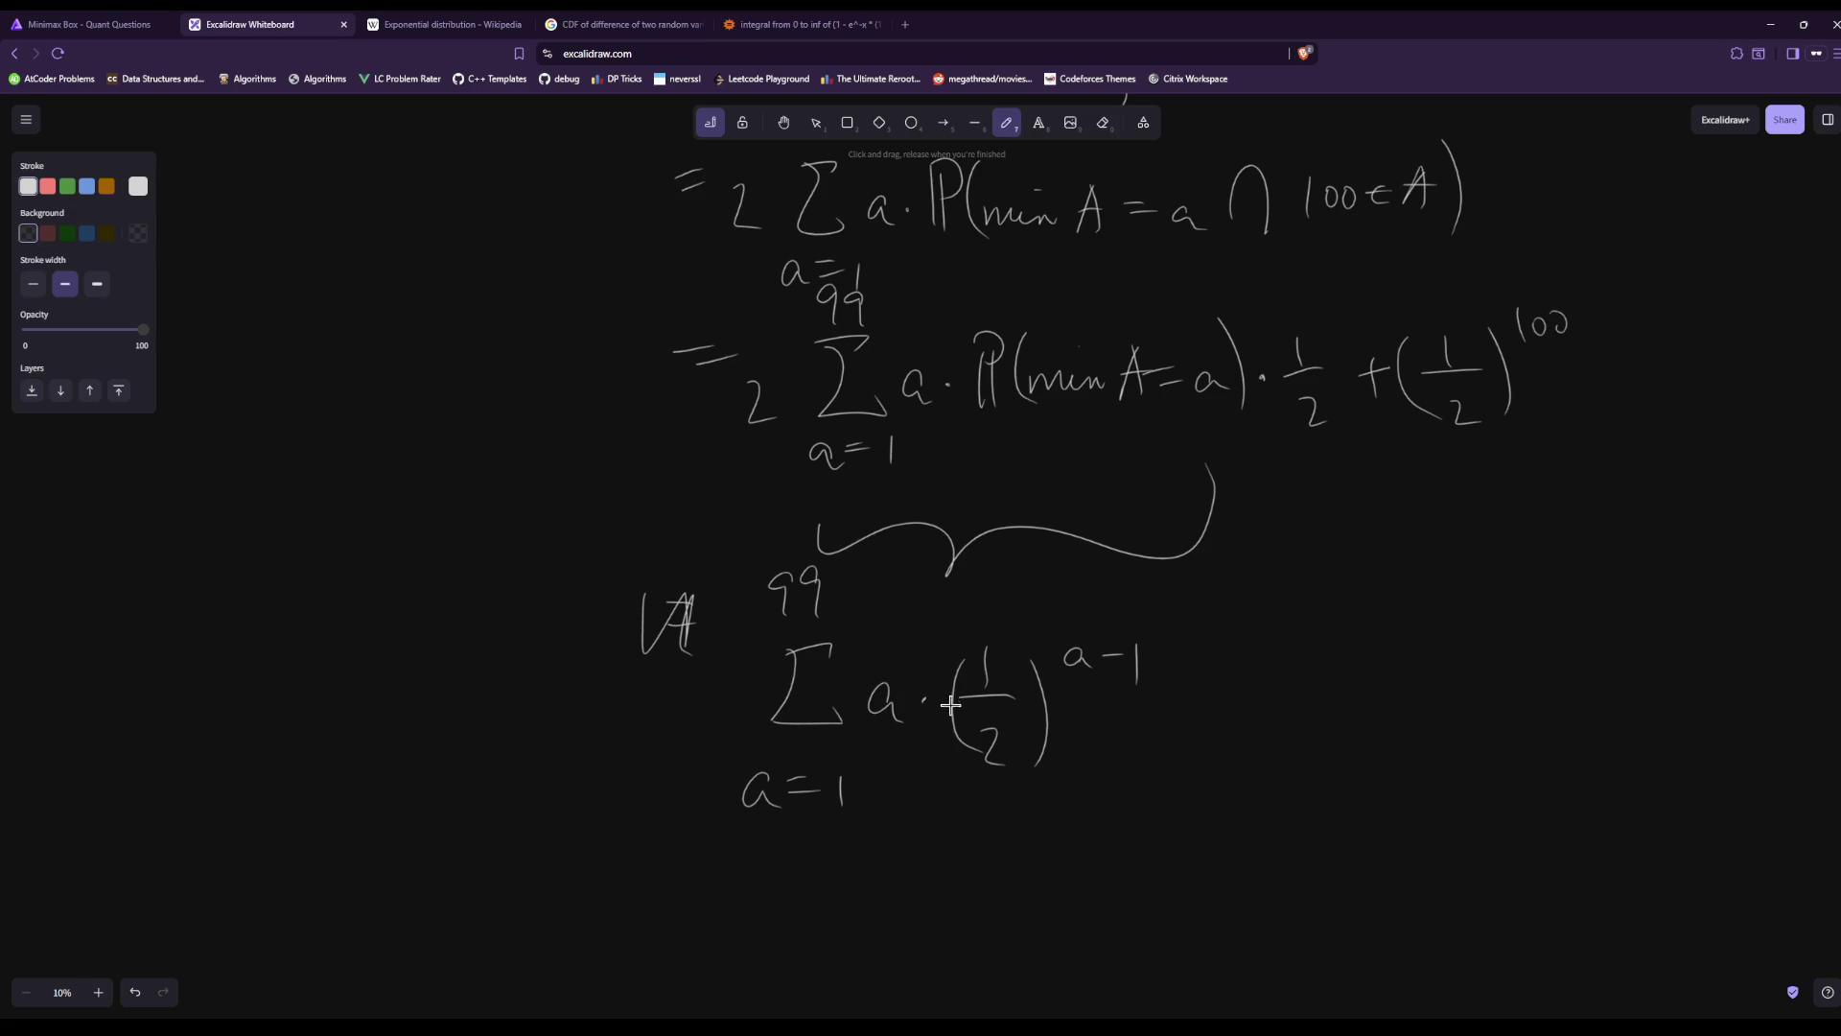
# Load codeforces.com from the problem tab's address bar and inspect the address, then return to the whiteboard.
pyautogui.click(96, 23)
pyautogui.click(613, 52)
pyautogui.write('c')
pyautogui.press('Return')
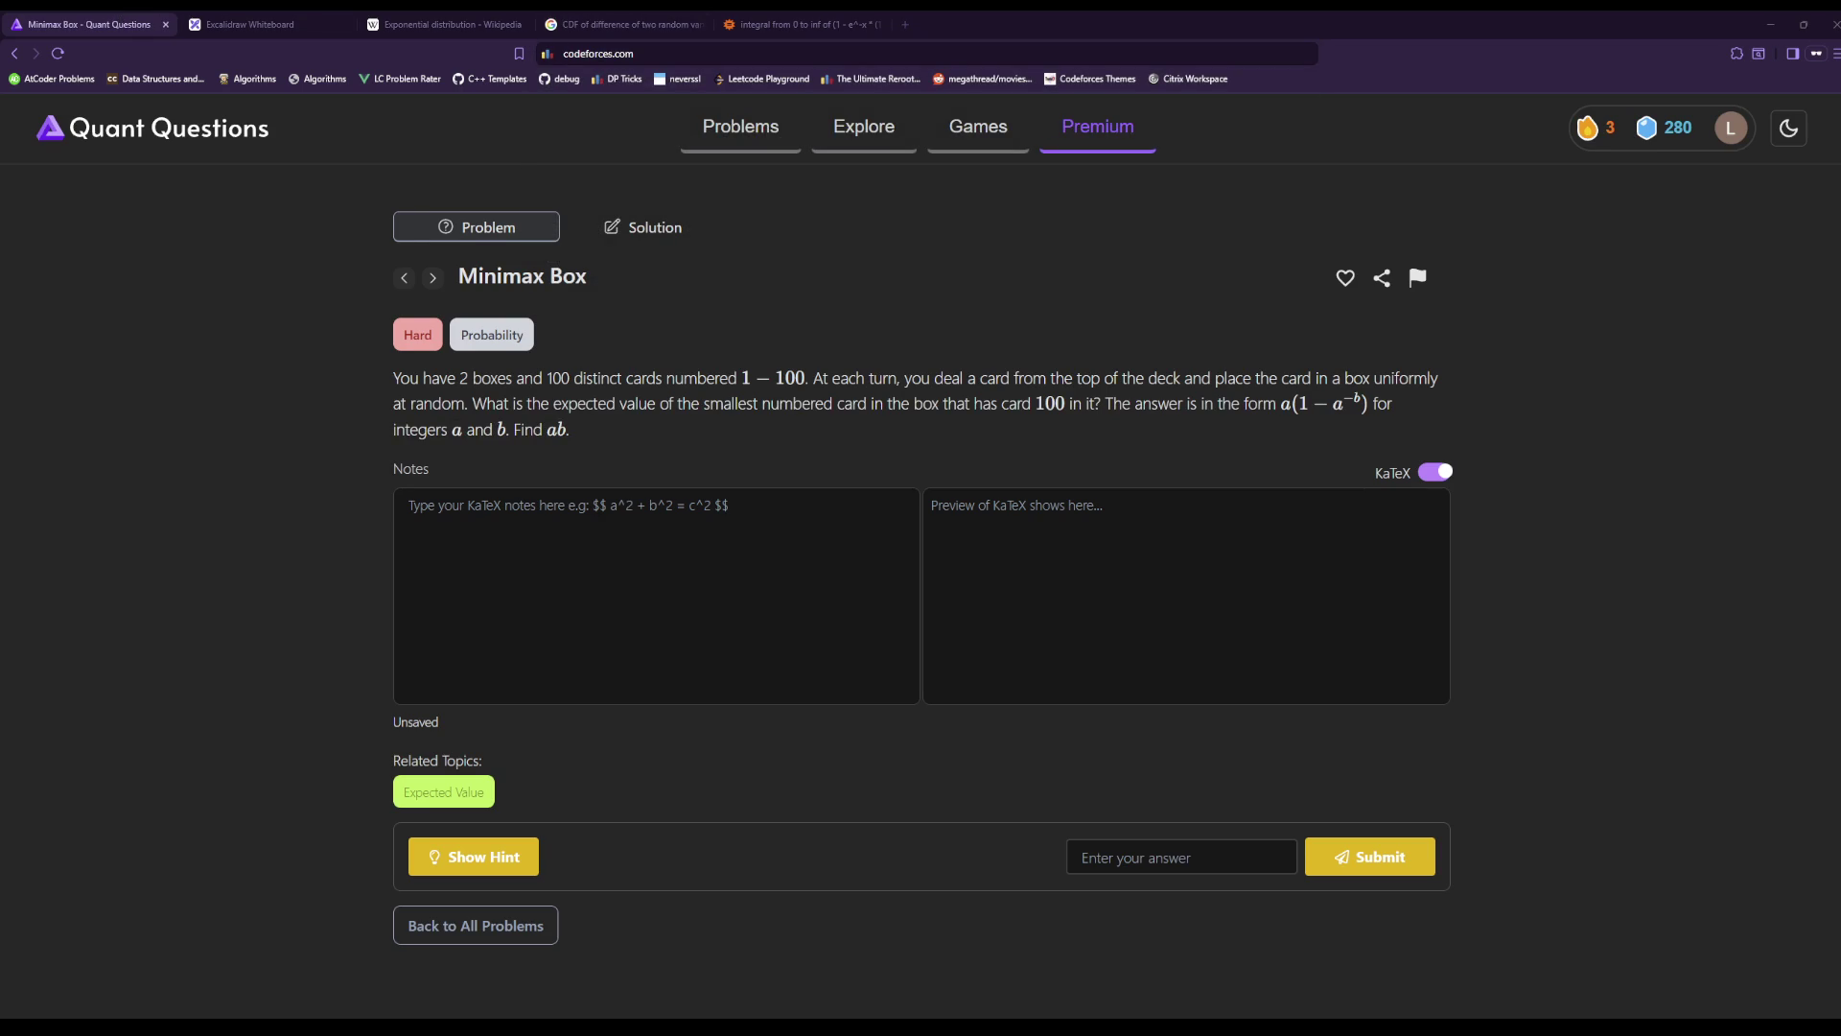
pyautogui.click(682, 54)
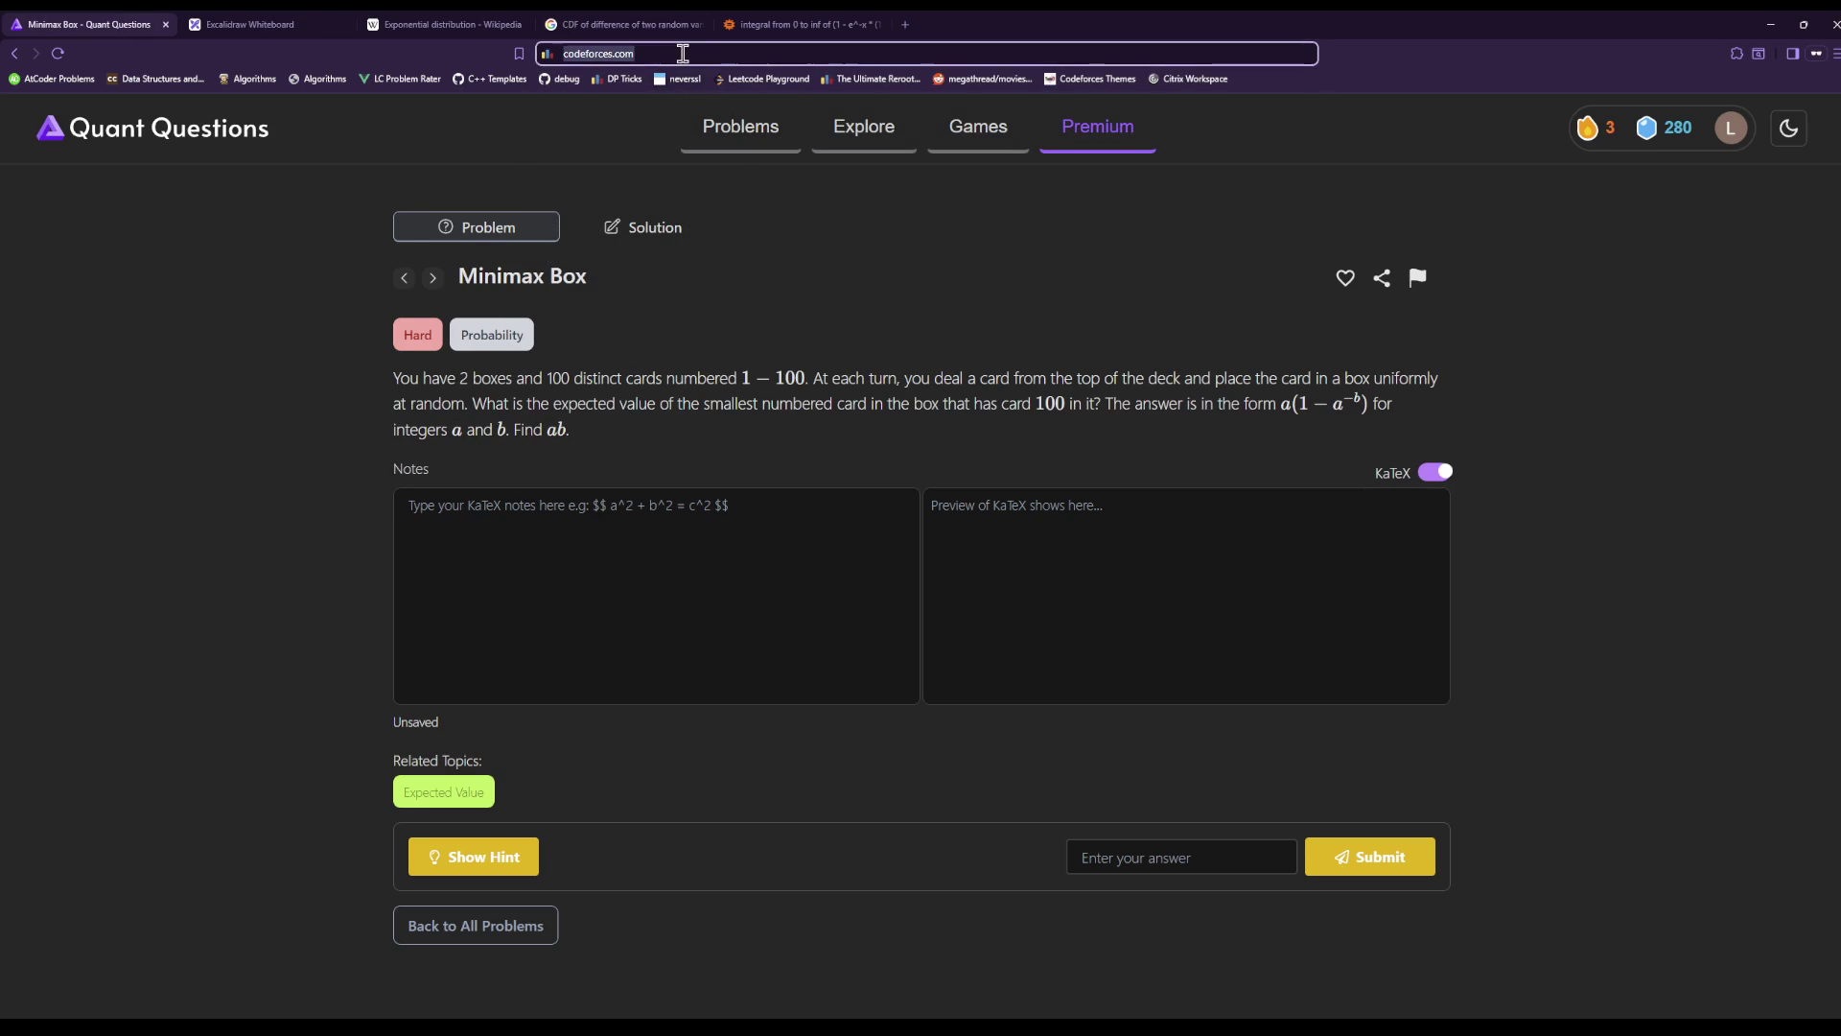
pyautogui.press('Escape')
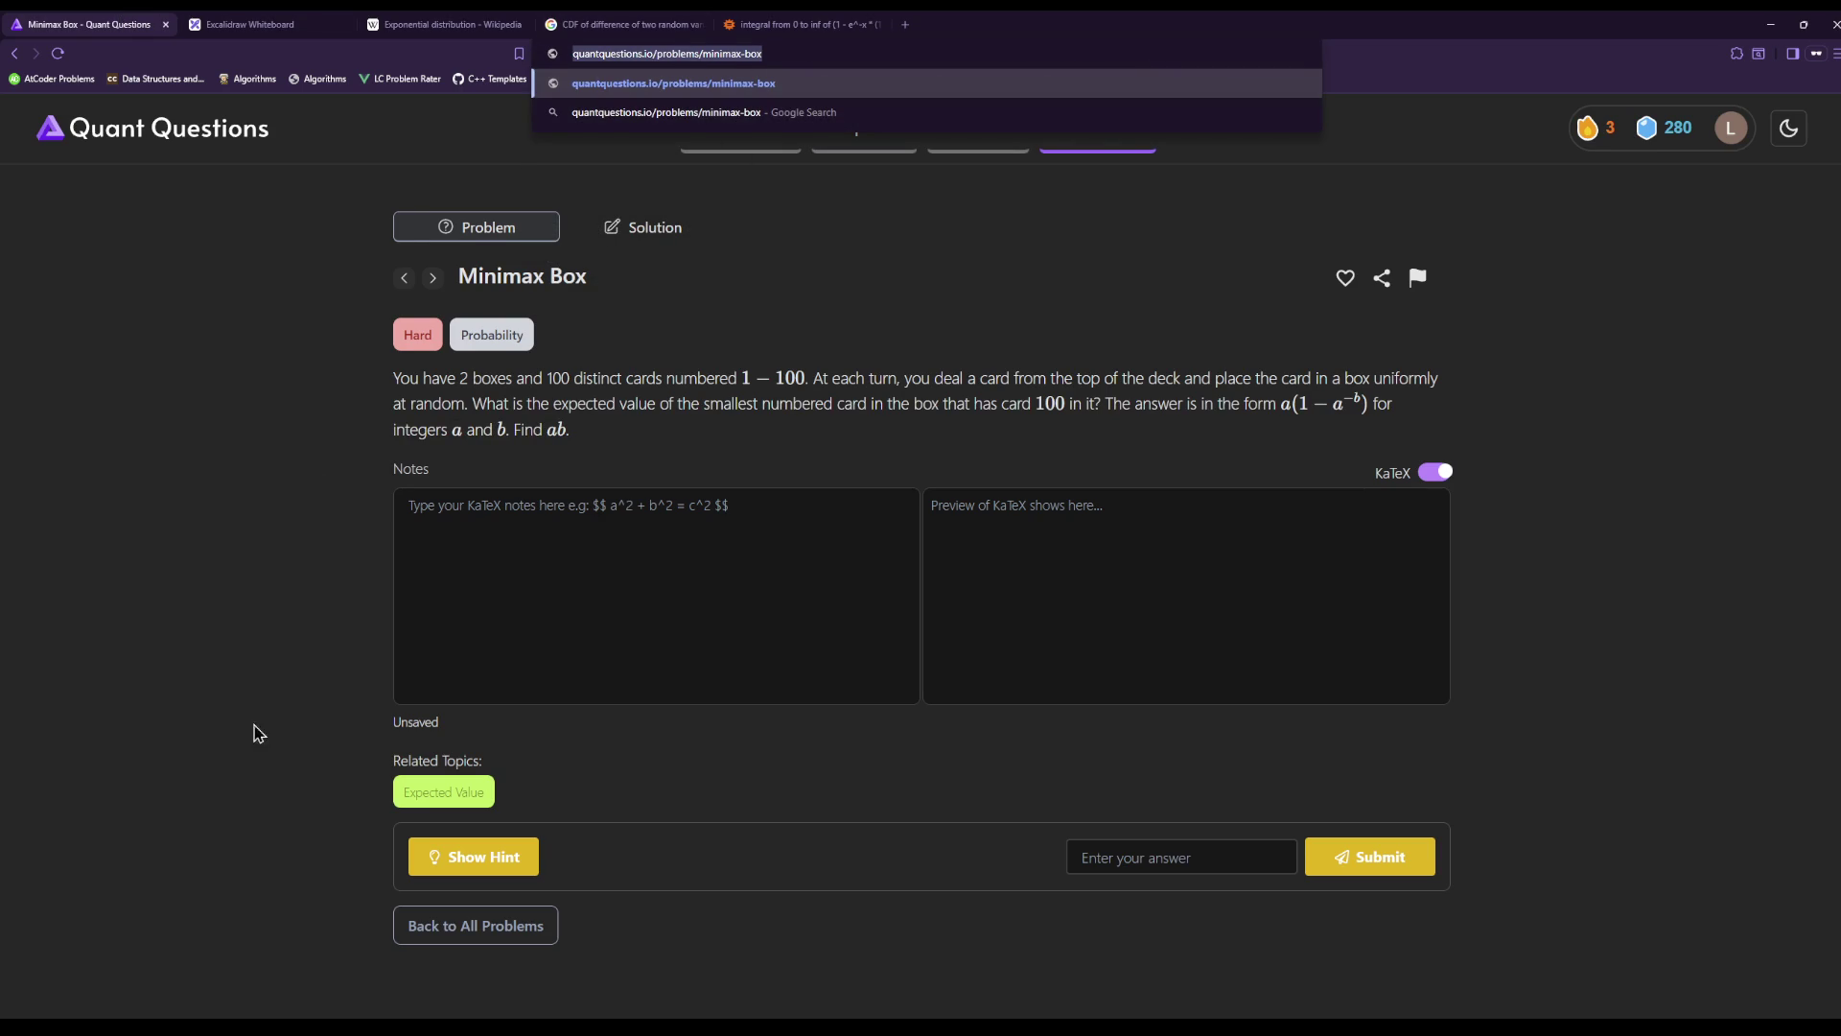
pyautogui.press('Escape')
pyautogui.click(623, 23)
pyautogui.click(249, 24)
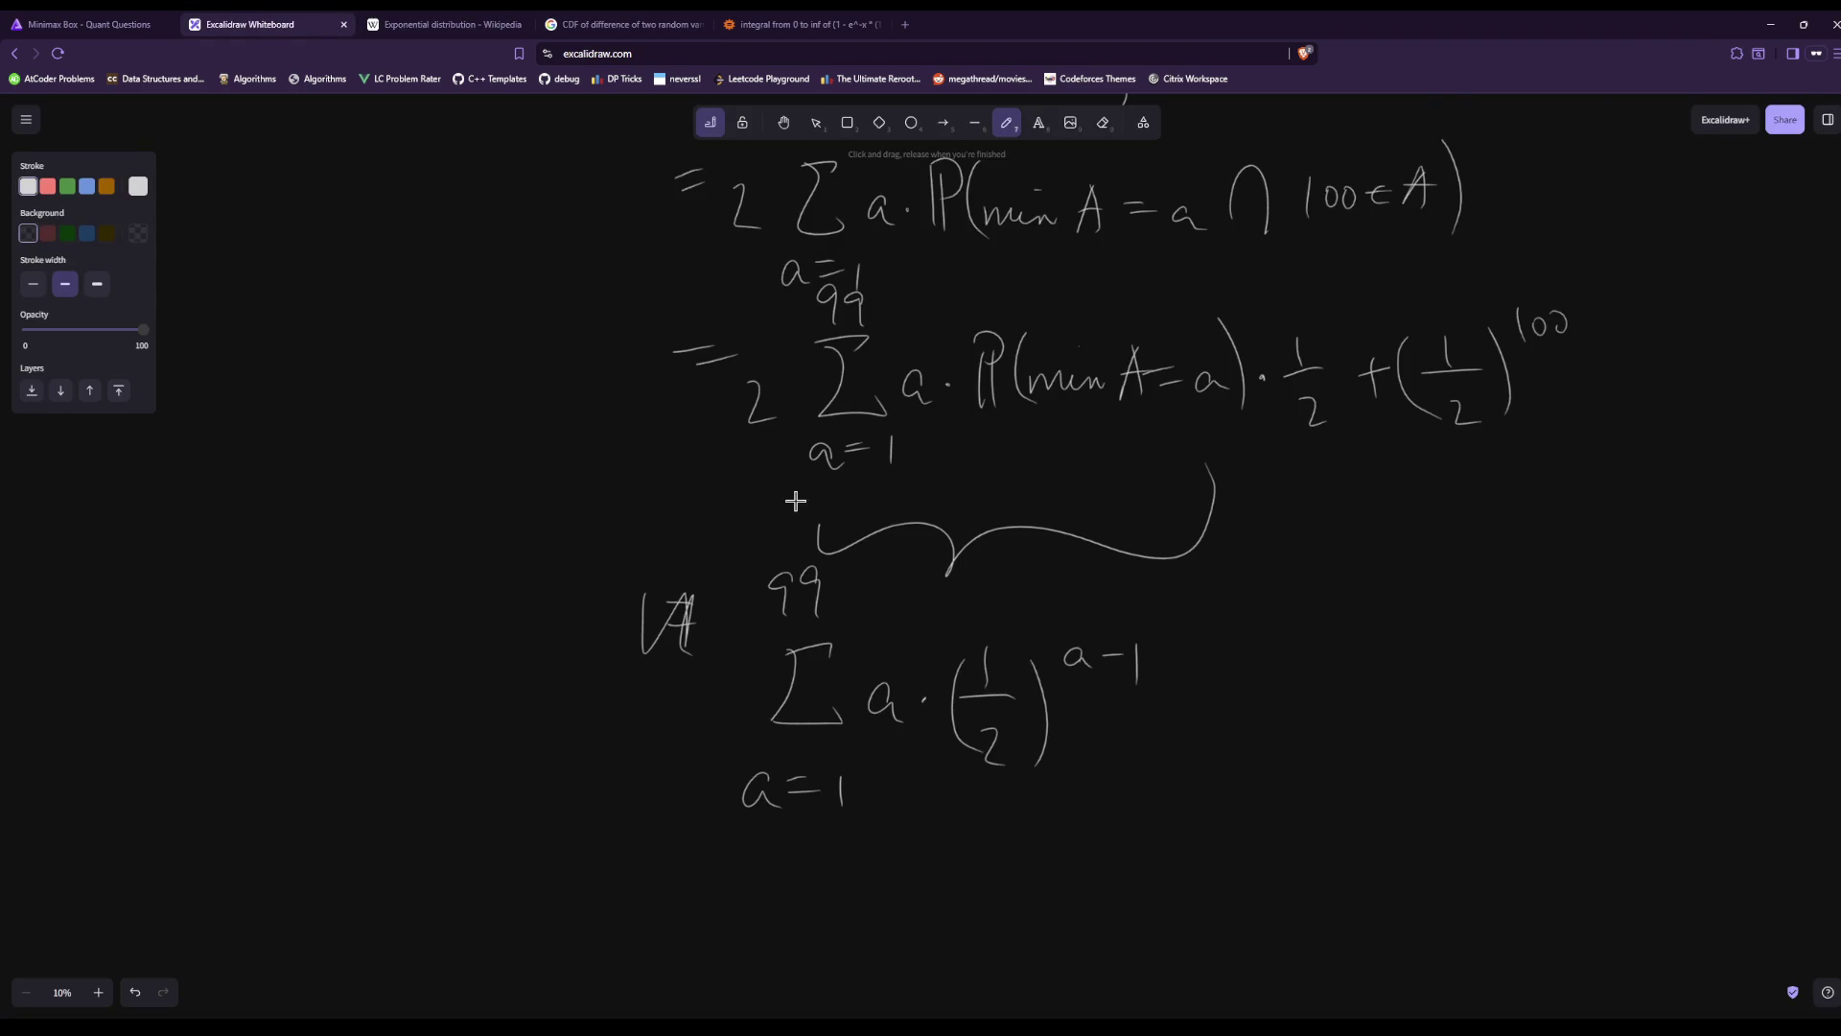
# Erase the −1 so the 99-term sum reads Σ a·(1/2)^a, then resume the pencil.
pyautogui.scroll(-2, 791, 480)
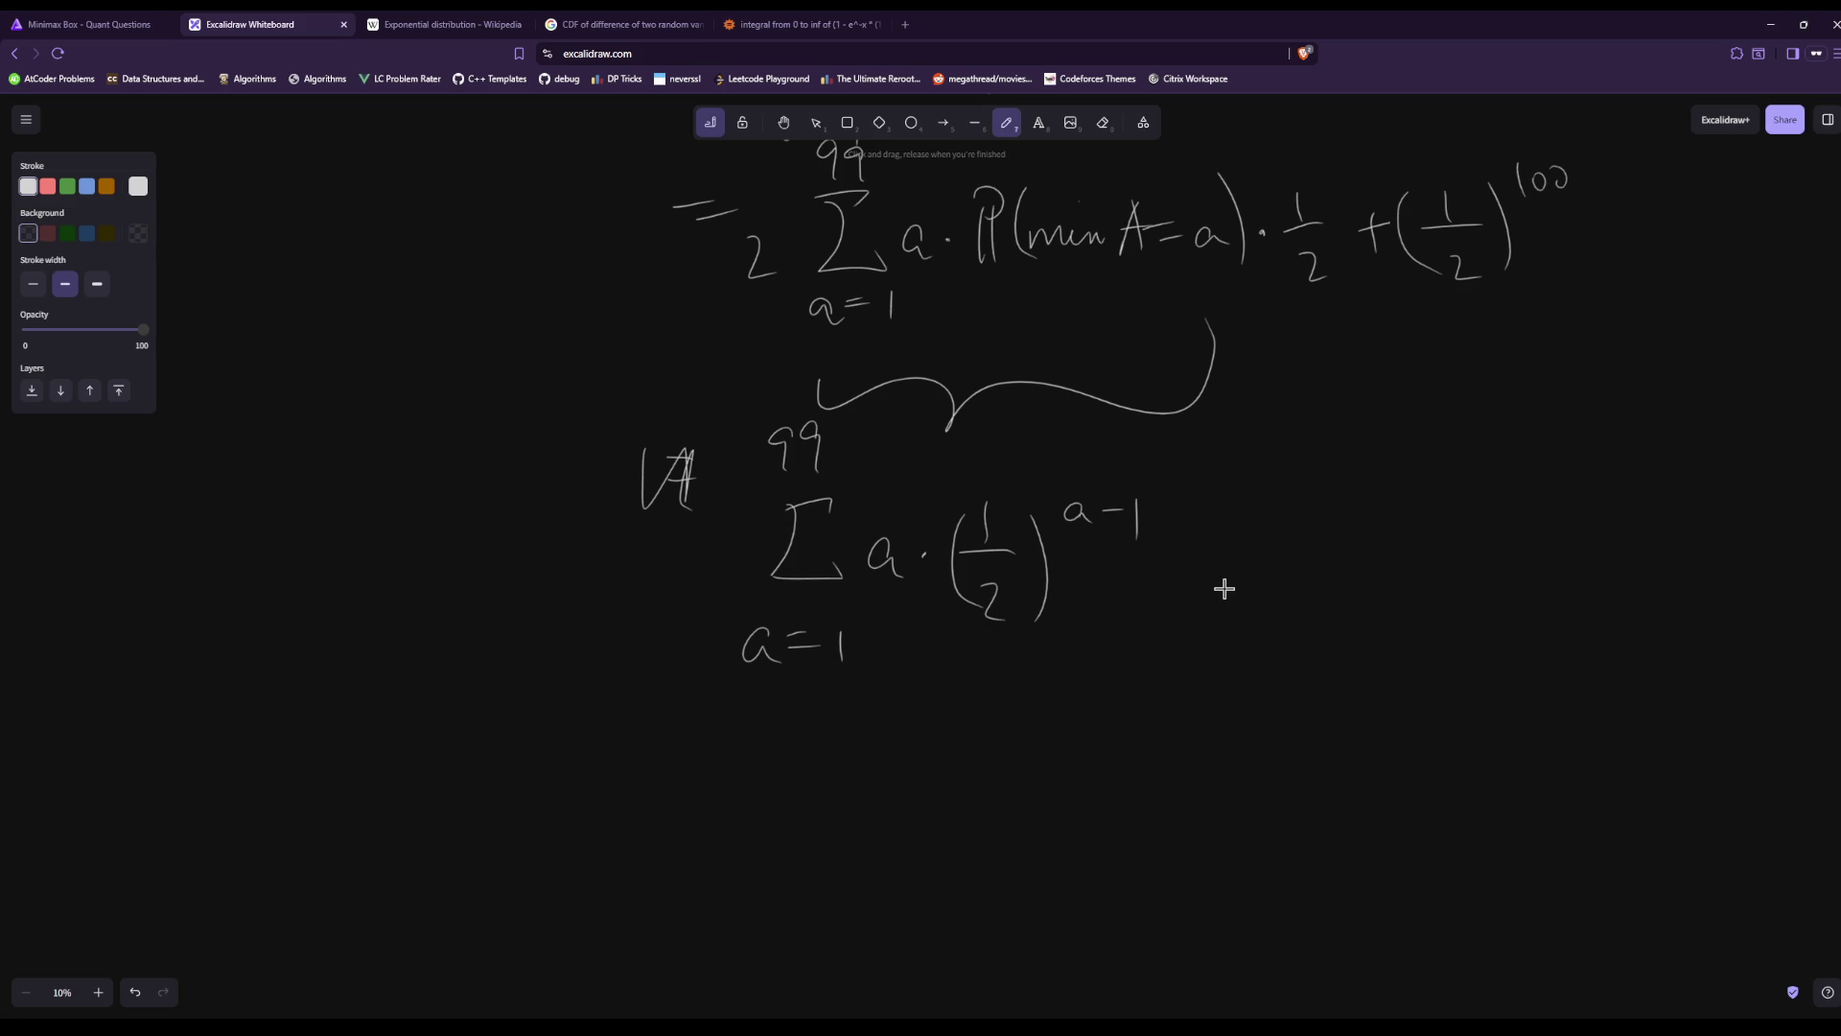
pyautogui.press('e')
pyautogui.moveTo(1088, 518)
pyautogui.mouseDown()
pyautogui.moveTo(1109, 510)
pyautogui.moveTo(1125, 576)
pyautogui.mouseUp()
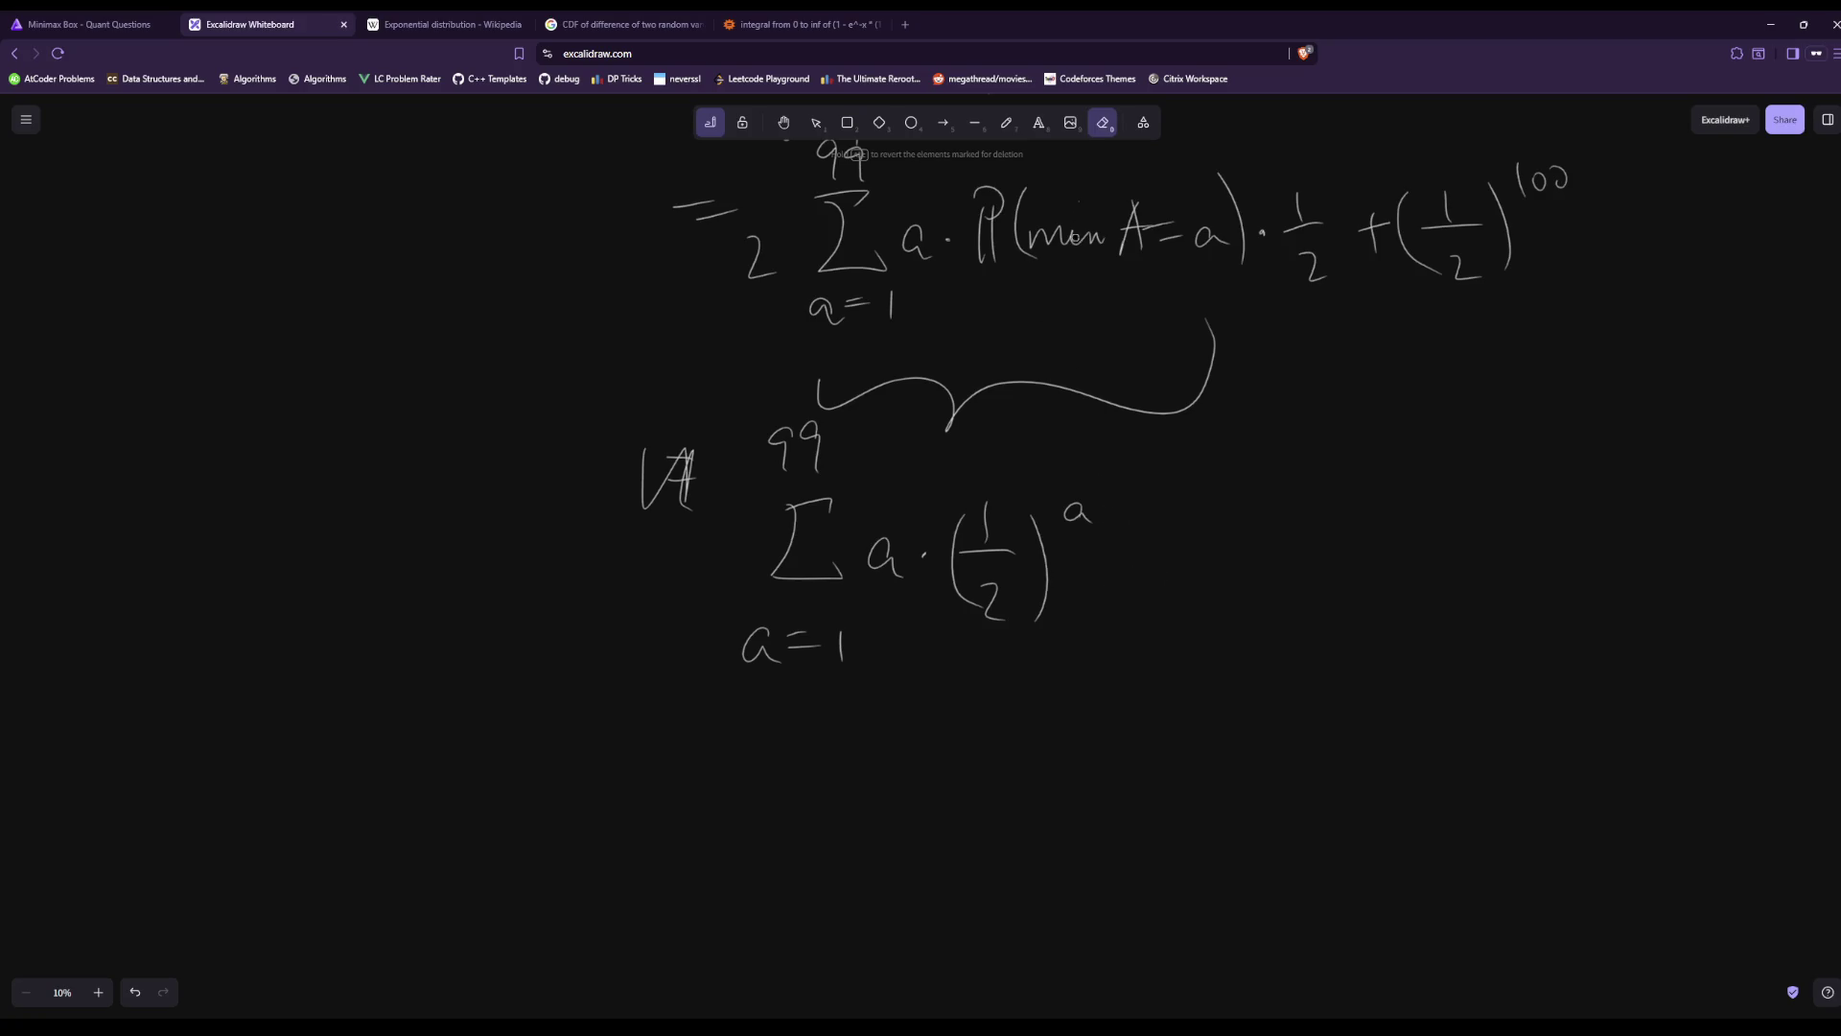
pyautogui.click(1007, 123)
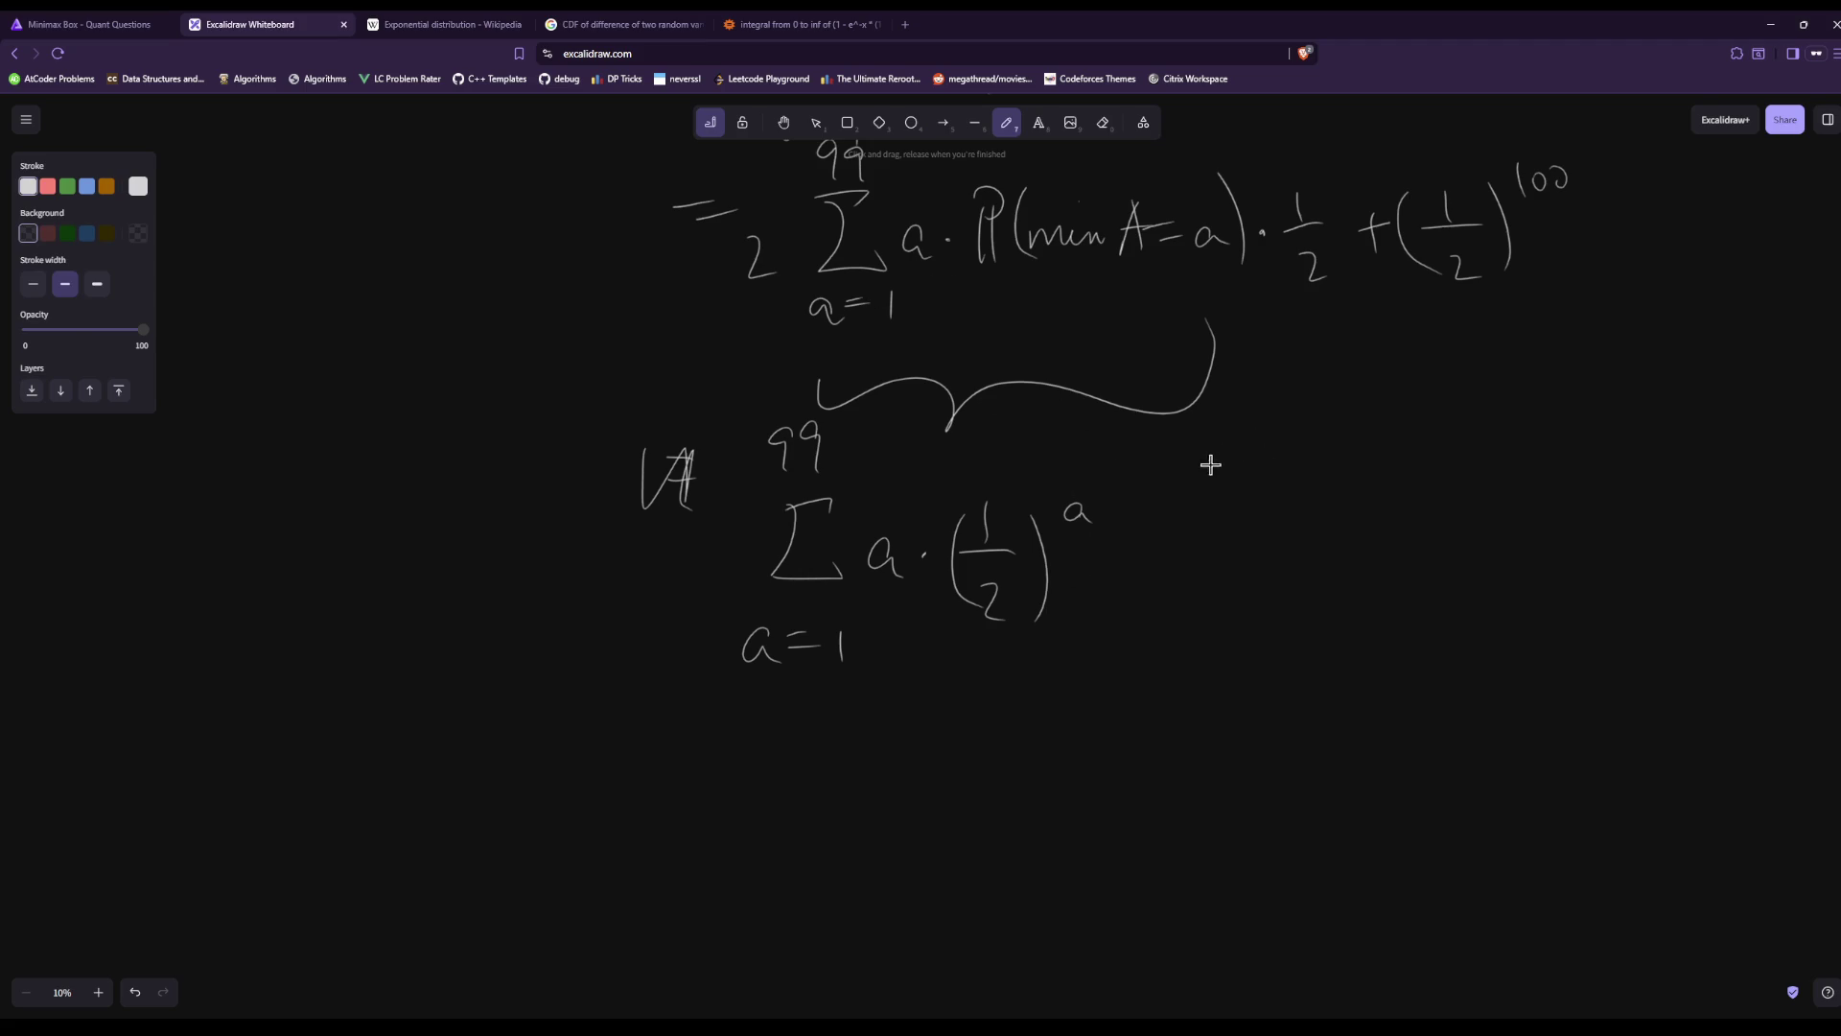
pyautogui.scroll(-3, 1176, 472)
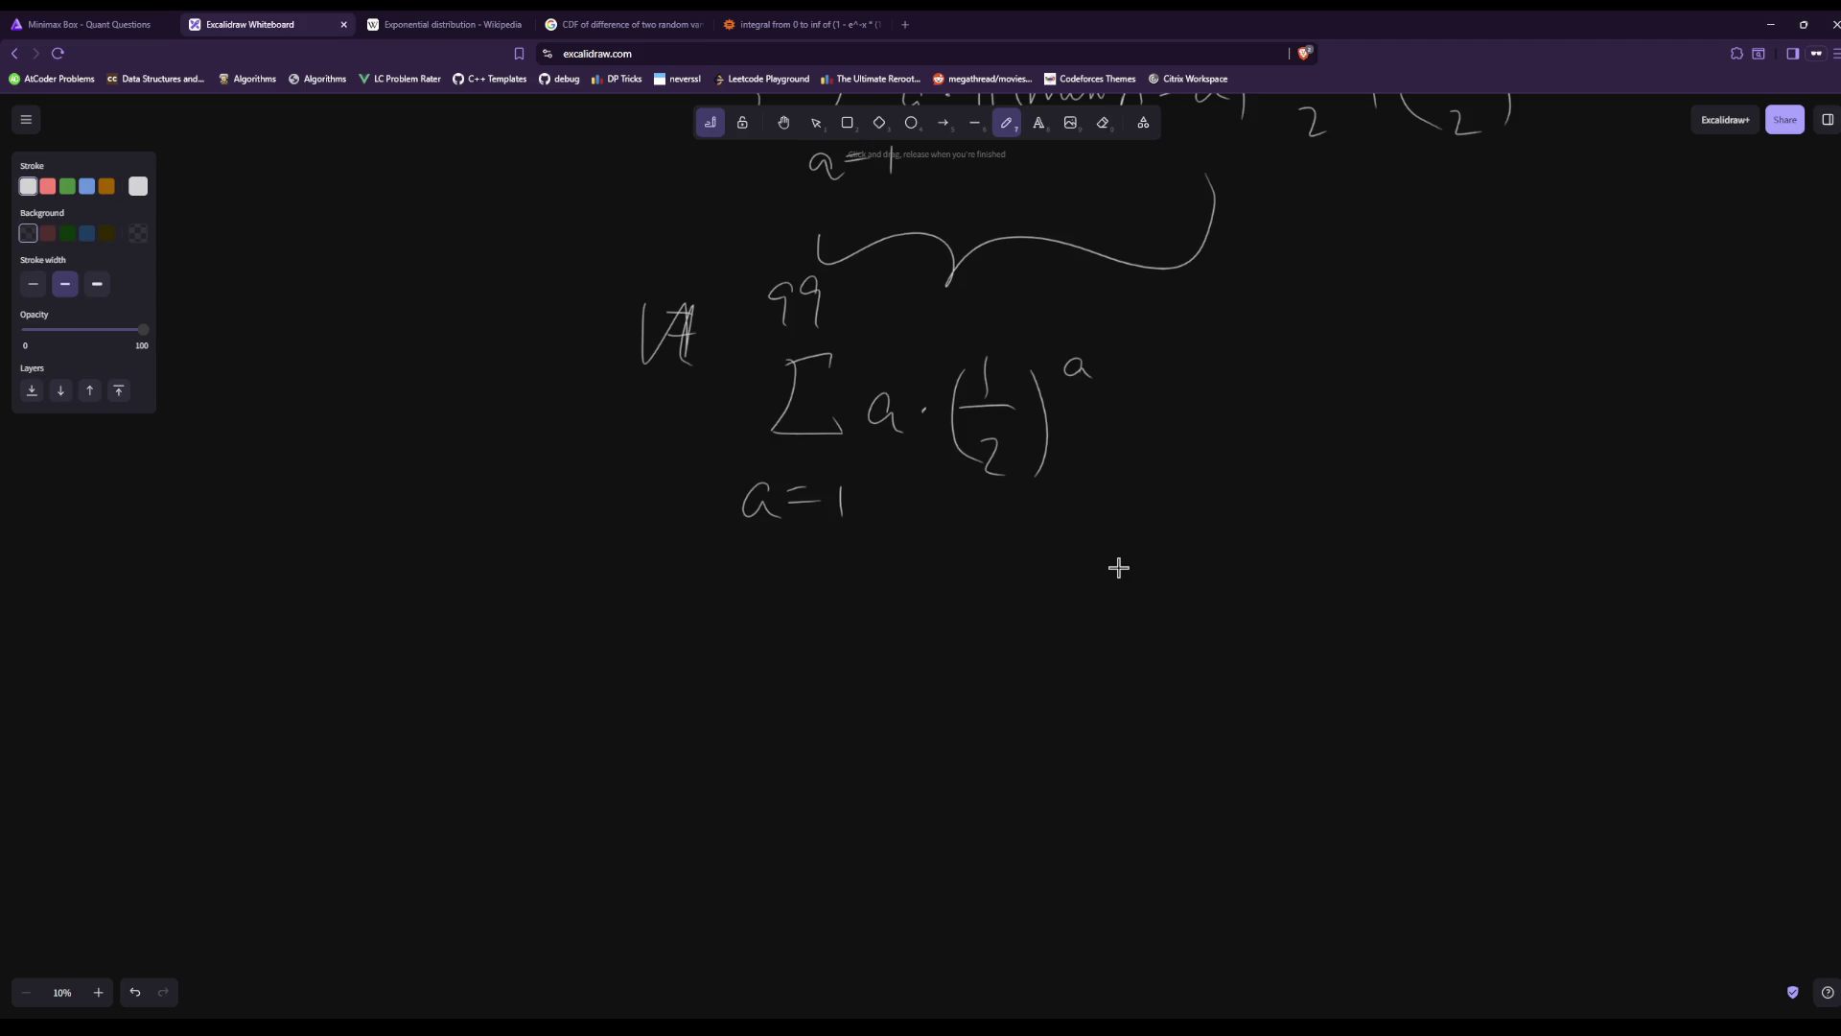
# Write Σ from a=1 to 99 of a/2^a below the previous sum.
pyautogui.moveTo(813, 640)
pyautogui.mouseDown()
pyautogui.moveTo(759, 653)
pyautogui.moveTo(825, 737)
pyautogui.mouseUp()
pyautogui.click(760, 791)
pyautogui.moveTo(760, 791); pyautogui.dragTo(768, 813)
pyautogui.moveTo(778, 800); pyautogui.dragTo(786, 803)
pyautogui.moveTo(799, 581); pyautogui.dragTo(794, 624)
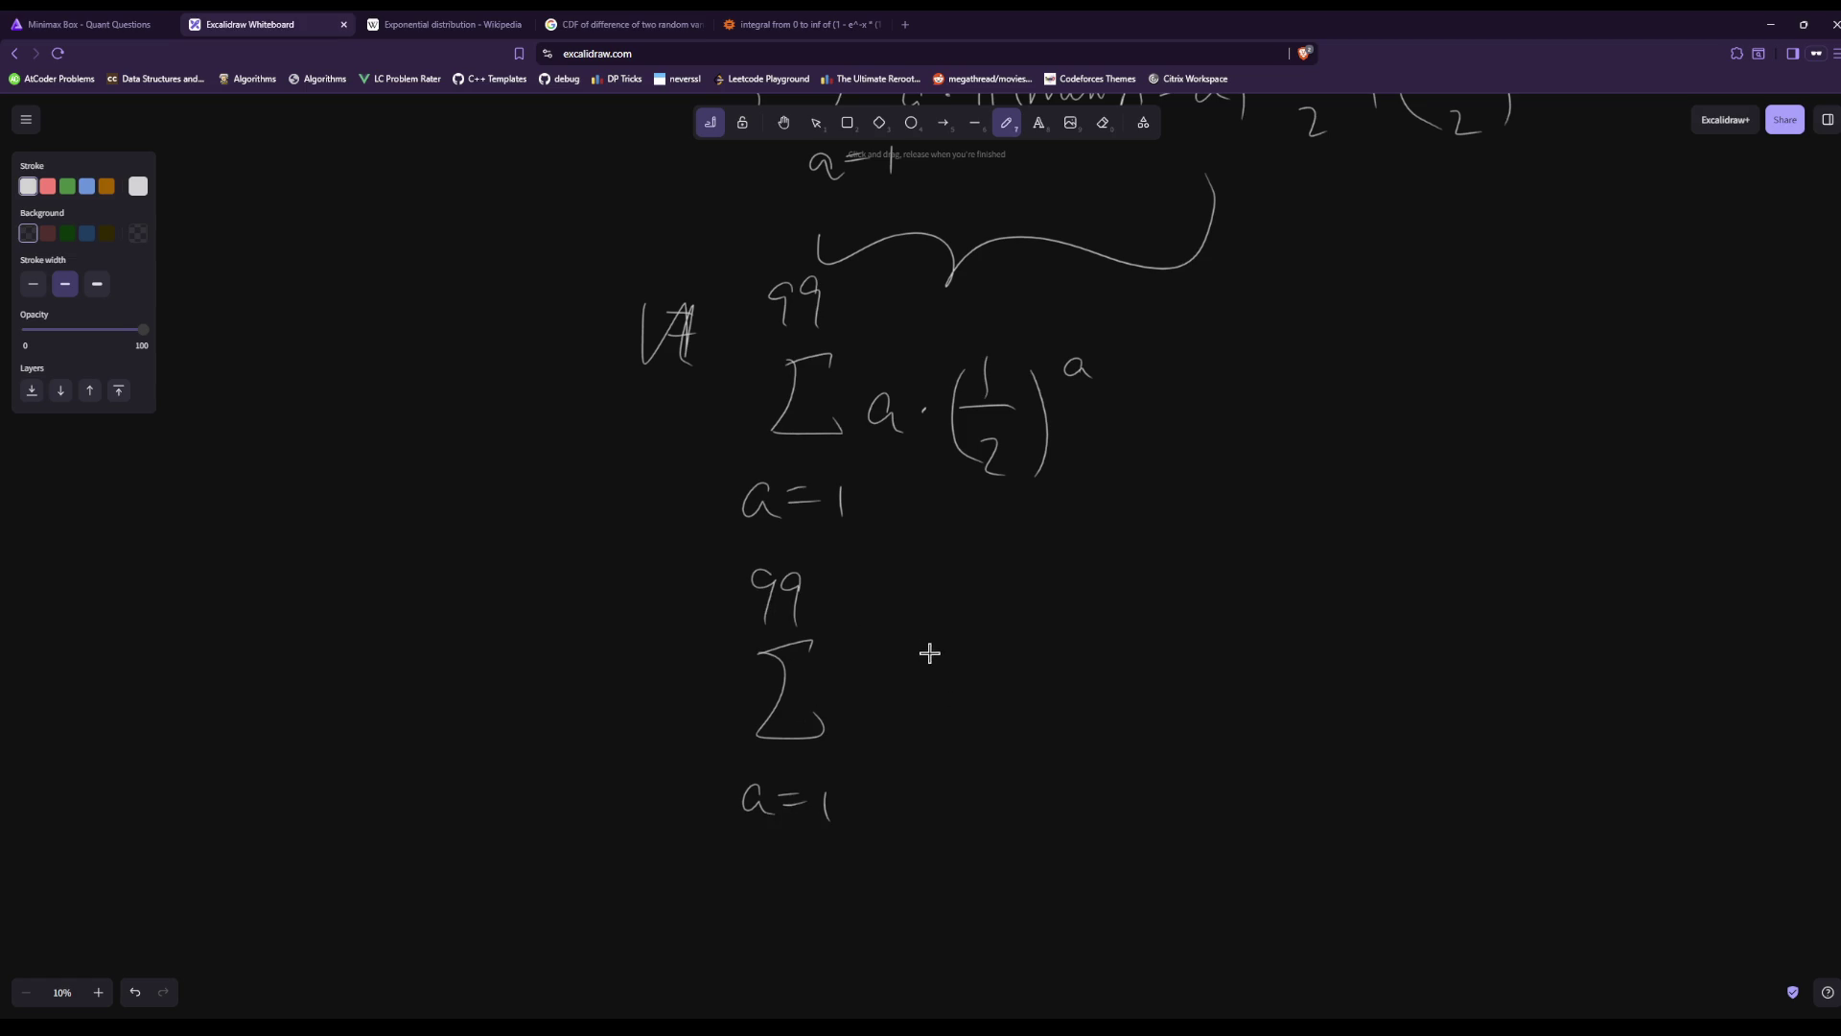
pyautogui.moveTo(923, 649)
pyautogui.mouseDown()
pyautogui.moveTo(927, 673)
pyautogui.moveTo(983, 692)
pyautogui.mouseUp()
pyautogui.moveTo(881, 745); pyautogui.dragTo(909, 784)
pyautogui.moveTo(946, 721); pyautogui.dragTo(971, 745)
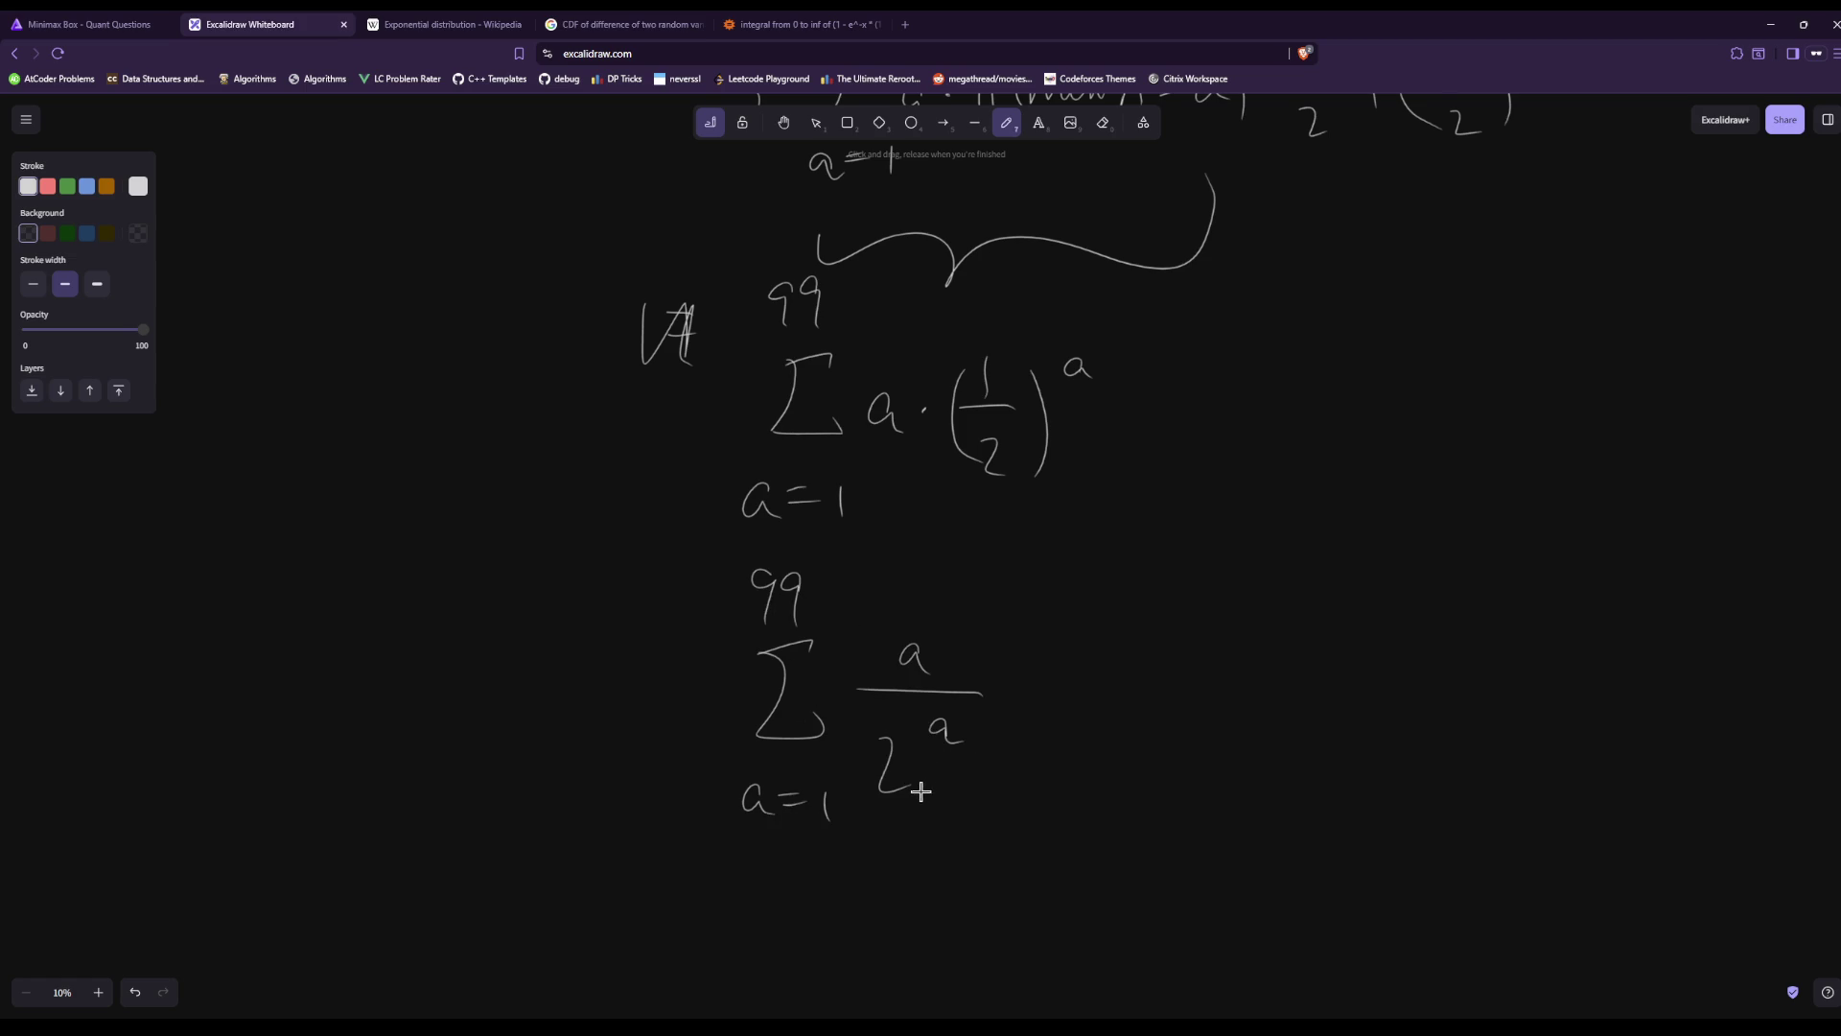
# Subtract a second shifted sum running from a=0 to 98 after the first sum.
pyautogui.scroll(-2, 1135, 571)
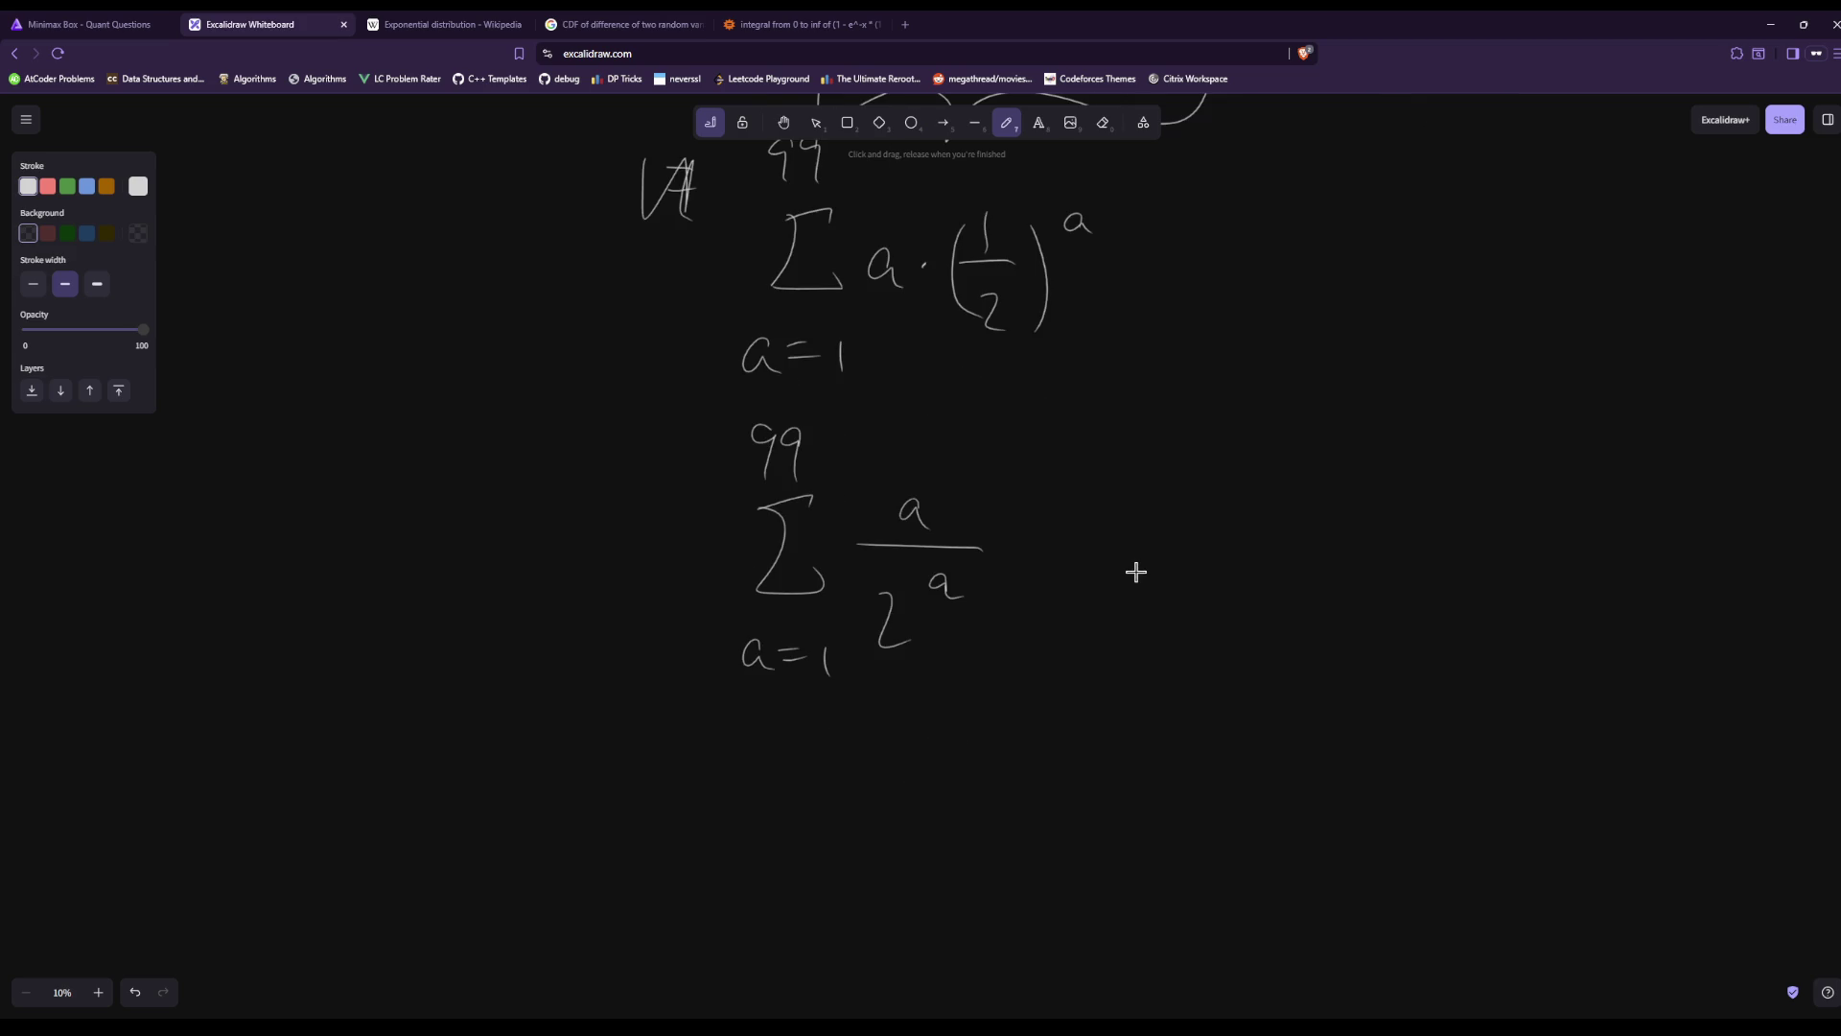
pyautogui.scroll(-1, 1205, 590)
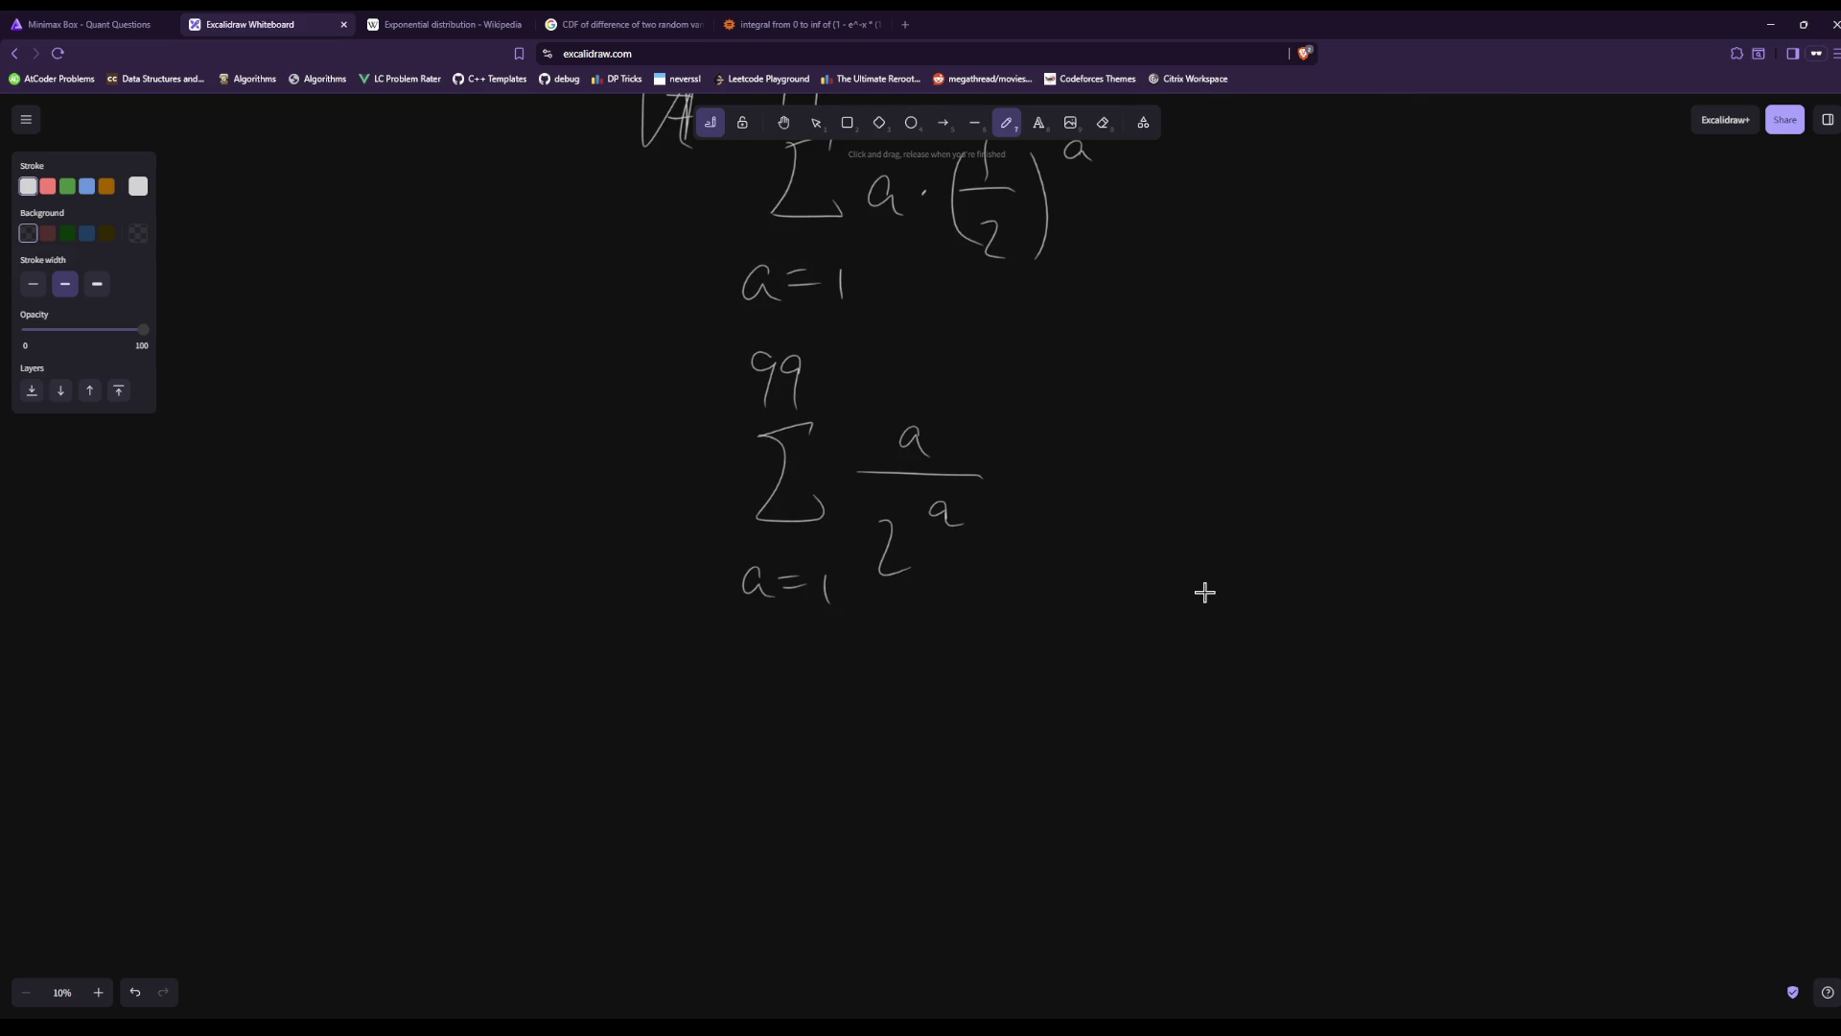
pyautogui.moveTo(1044, 493); pyautogui.dragTo(1077, 489)
pyautogui.moveTo(1168, 438)
pyautogui.mouseDown()
pyautogui.moveTo(1119, 428)
pyautogui.moveTo(1122, 517)
pyautogui.moveTo(1188, 529)
pyautogui.moveTo(1121, 601)
pyautogui.moveTo(1140, 608)
pyautogui.mouseUp()
pyautogui.moveTo(1149, 590); pyautogui.dragTo(1197, 583)
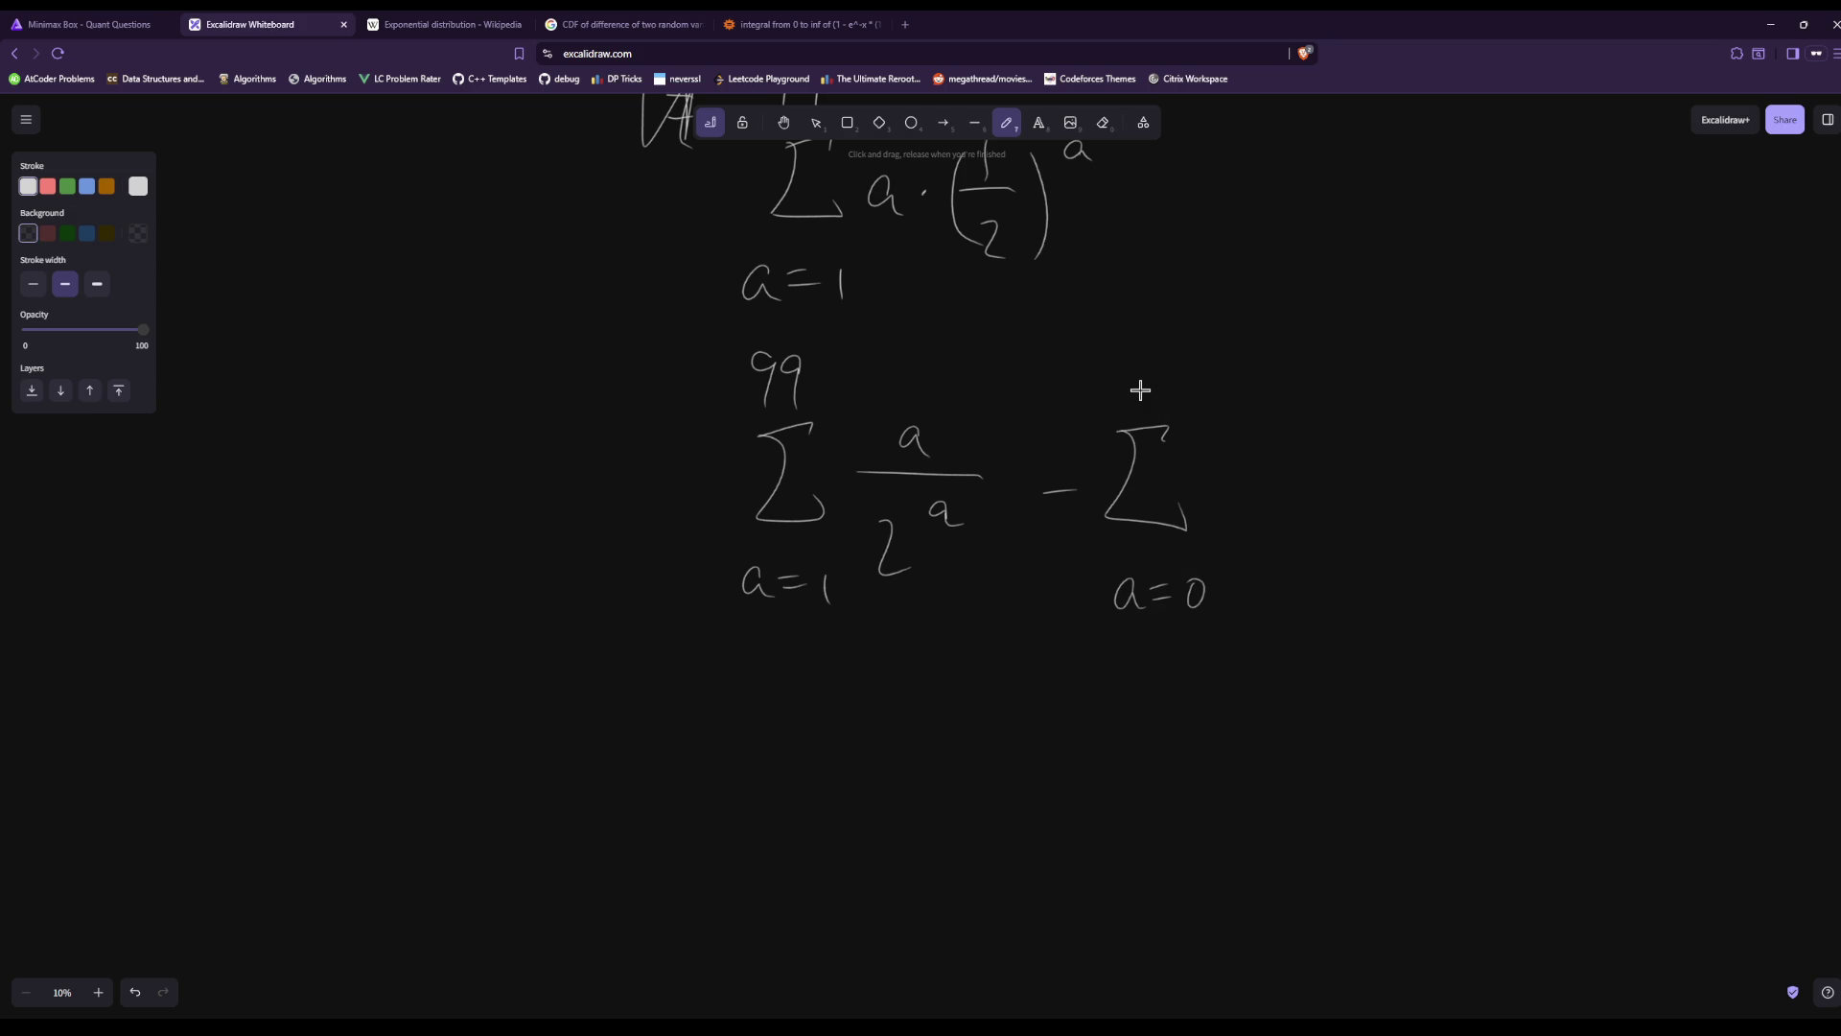
pyautogui.moveTo(1163, 370); pyautogui.dragTo(1151, 380)
pyautogui.moveTo(1227, 482)
pyautogui.mouseDown()
pyautogui.moveTo(1313, 475)
pyautogui.moveTo(1248, 567)
pyautogui.mouseUp()
pyautogui.moveTo(1301, 509); pyautogui.dragTo(1325, 522)
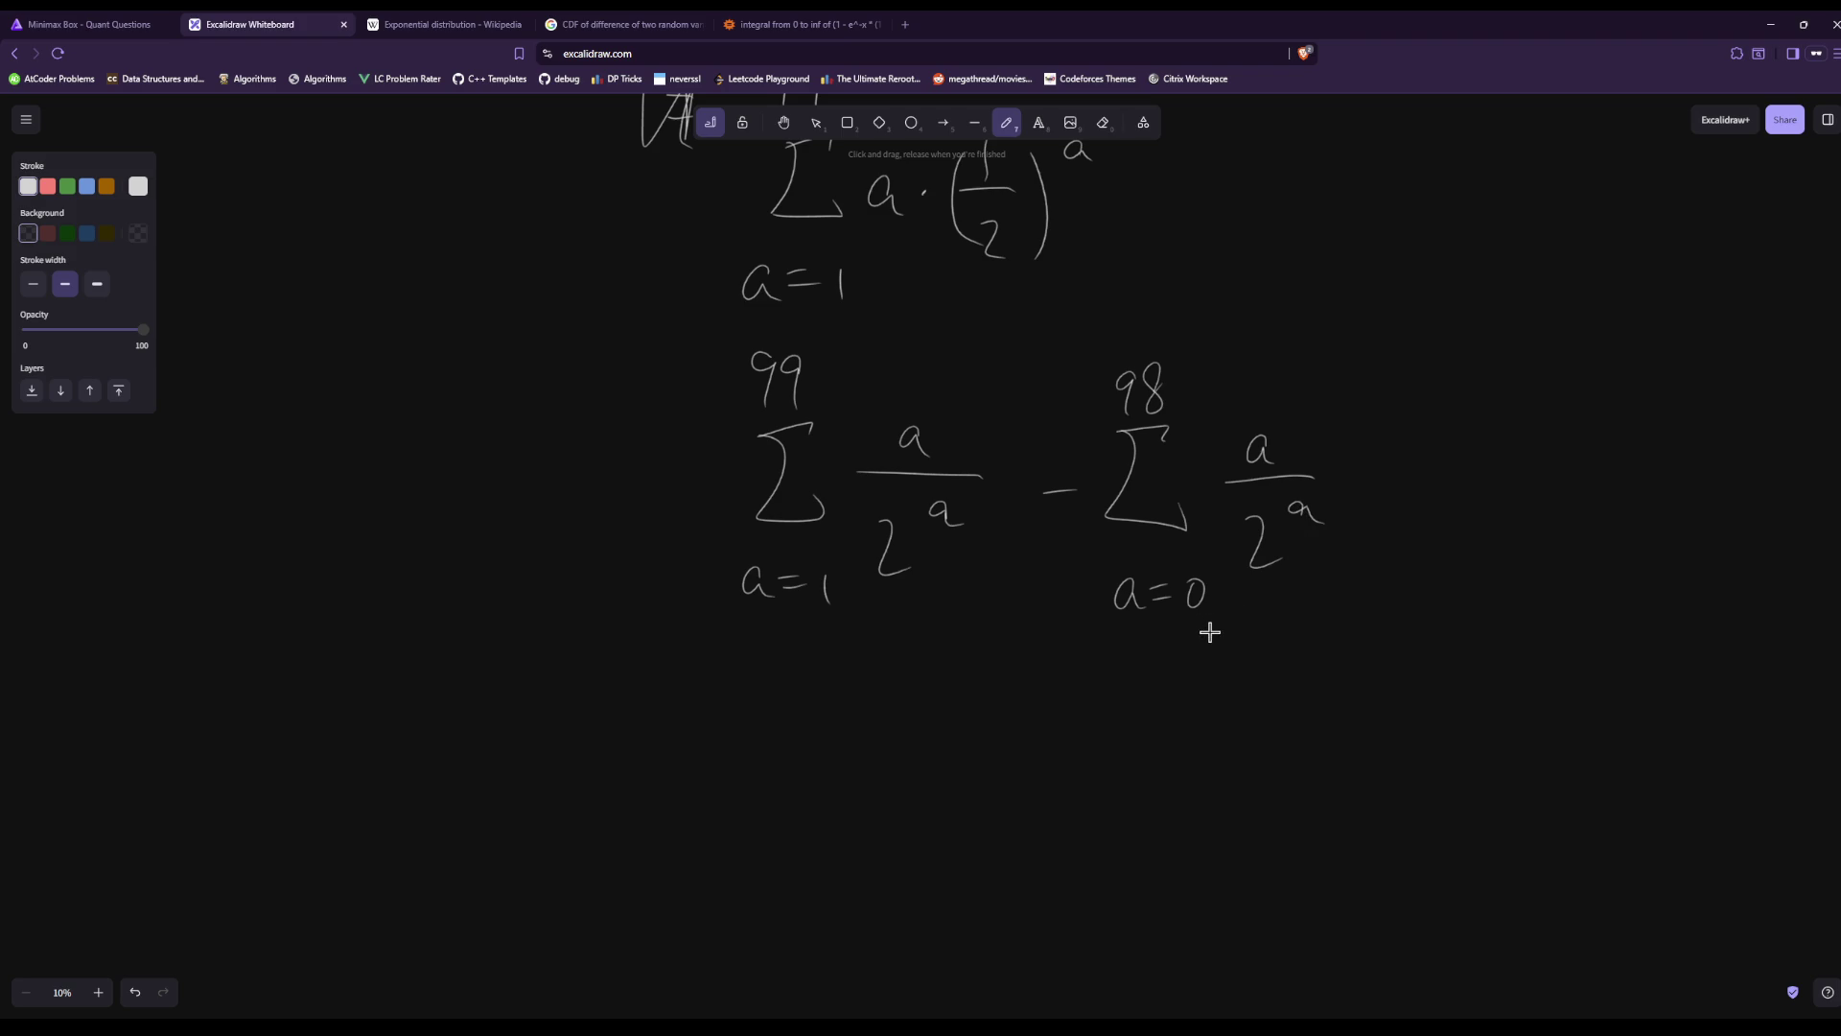
# Erase the subtracted second sum, including its 98 upper limit.
pyautogui.click(1103, 122)
pyautogui.moveTo(1160, 317); pyautogui.dragTo(1136, 429)
pyautogui.moveTo(1135, 442)
pyautogui.mouseDown()
pyautogui.moveTo(1105, 310)
pyautogui.moveTo(1119, 596)
pyautogui.moveTo(1197, 676)
pyautogui.moveTo(1177, 606)
pyautogui.moveTo(1333, 552)
pyautogui.moveTo(1045, 518)
pyautogui.moveTo(1184, 625)
pyautogui.moveTo(1141, 593)
pyautogui.mouseUp()
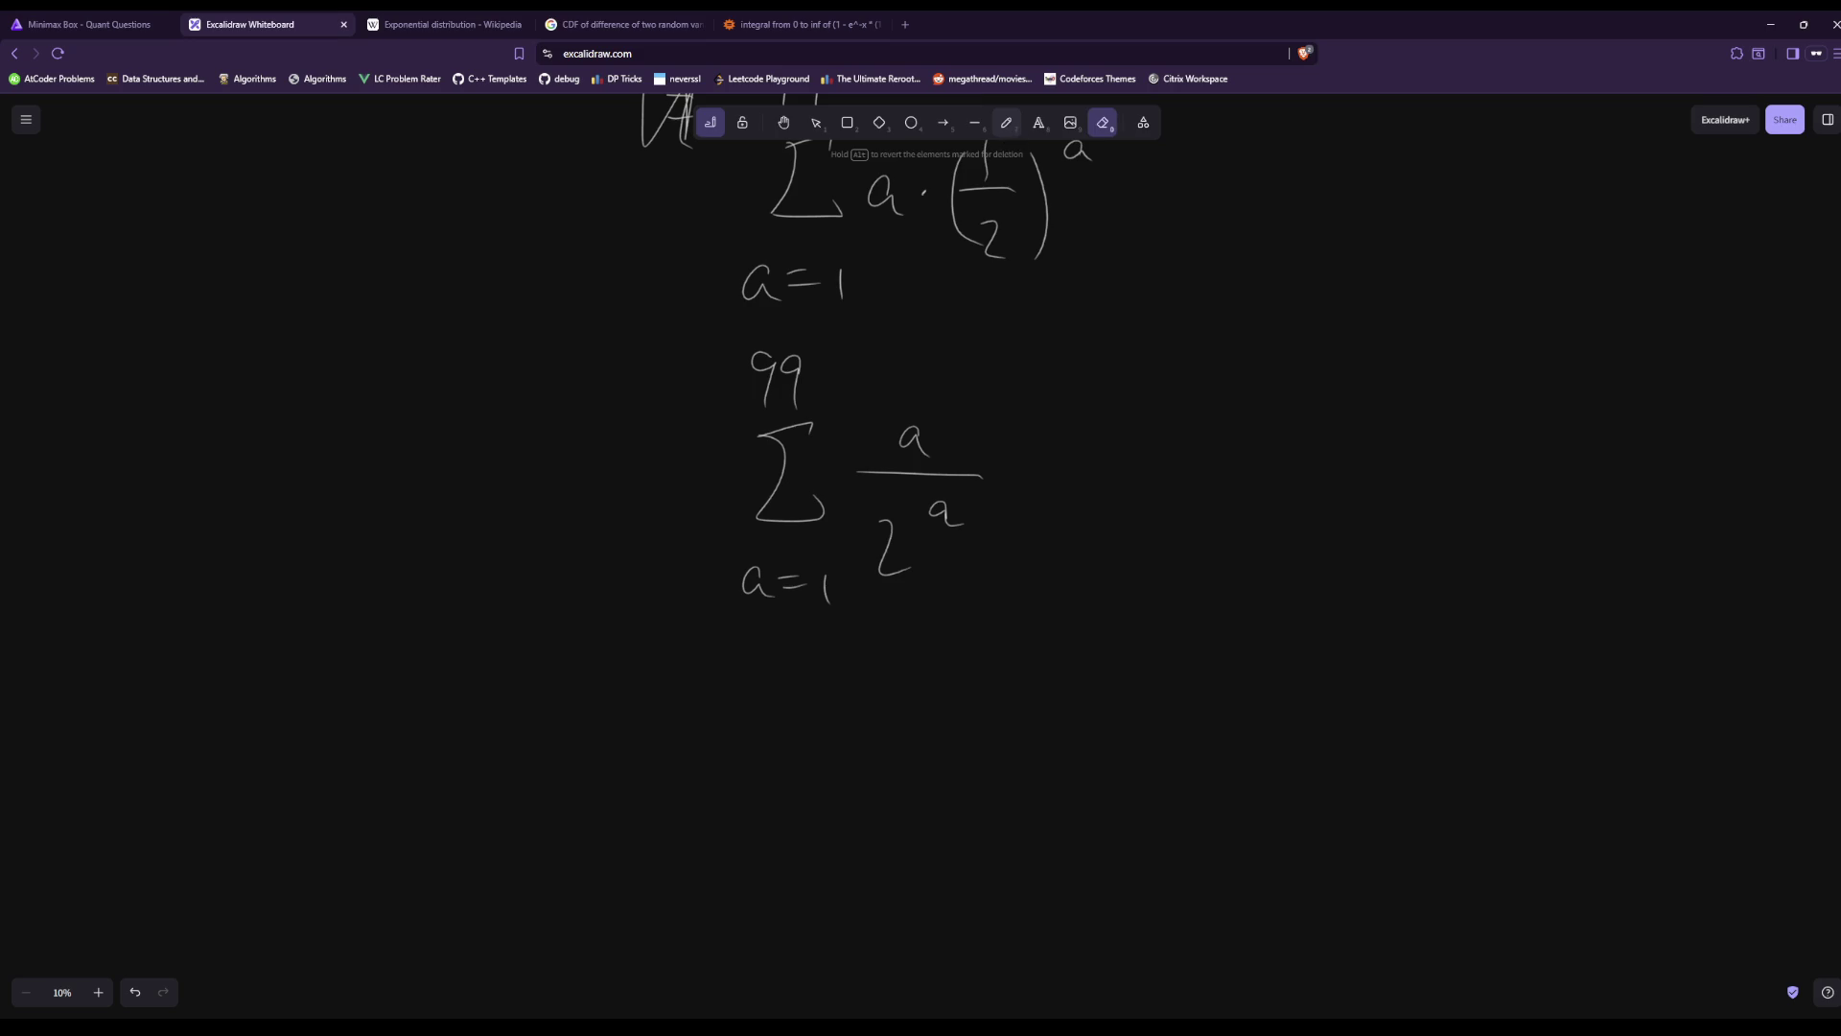
# Set the sum equal to x and start a new line reading x − x/2 =.
pyautogui.click(1007, 121)
pyautogui.moveTo(1035, 477); pyautogui.dragTo(1074, 482)
pyautogui.moveTo(1106, 467)
pyautogui.mouseDown()
pyautogui.moveTo(1142, 491)
pyautogui.moveTo(1115, 496)
pyautogui.mouseUp()
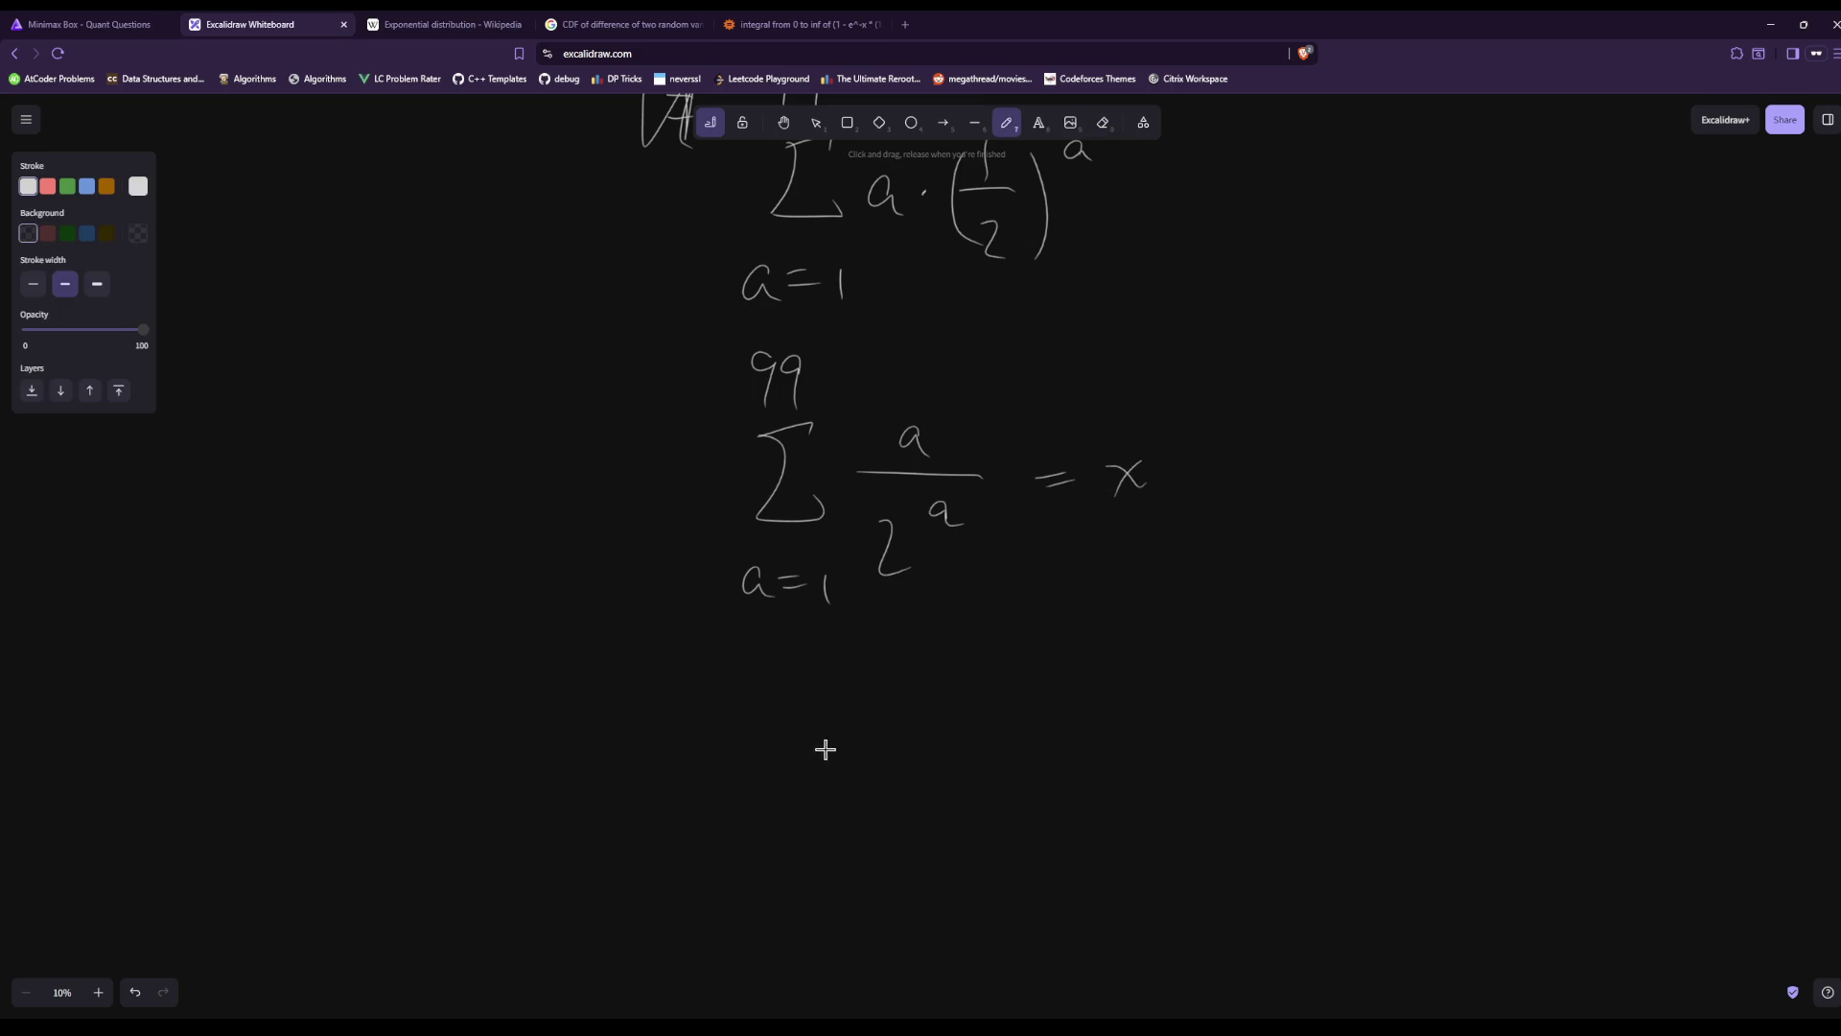
pyautogui.moveTo(709, 741); pyautogui.dragTo(738, 775)
pyautogui.moveTo(744, 726)
pyautogui.mouseDown()
pyautogui.moveTo(722, 779)
pyautogui.moveTo(800, 743)
pyautogui.mouseUp()
pyautogui.moveTo(846, 747); pyautogui.dragTo(902, 733)
pyautogui.moveTo(869, 779)
pyautogui.mouseDown()
pyautogui.moveTo(899, 800)
pyautogui.moveTo(955, 734)
pyautogui.mouseUp()
pyautogui.moveTo(939, 759); pyautogui.dragTo(956, 749)
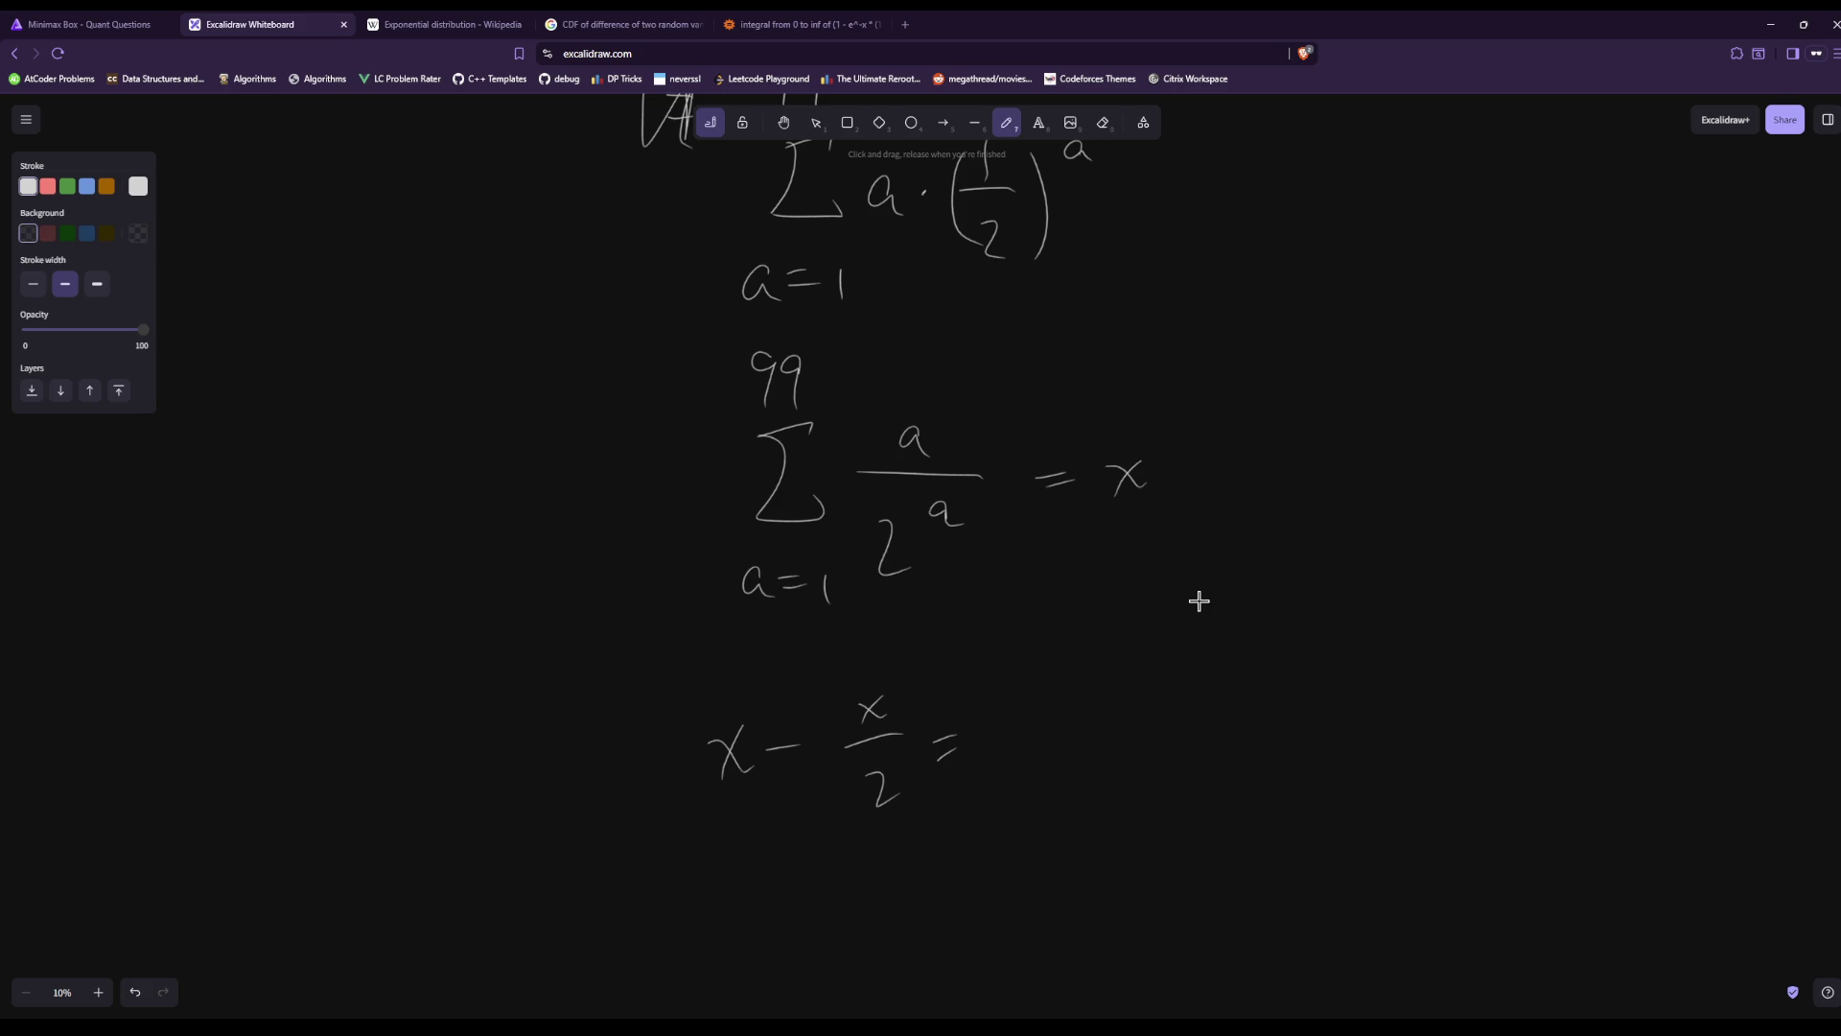
# Write the side expansions 1/2 + 2/4 + 3/8 and 1/4 + 2/8.
pyautogui.moveTo(1153, 620); pyautogui.dragTo(1199, 613)
pyautogui.moveTo(1176, 643)
pyautogui.mouseDown()
pyautogui.moveTo(1195, 666)
pyautogui.moveTo(1247, 606)
pyautogui.mouseUp()
pyautogui.moveTo(1228, 610)
pyautogui.mouseDown()
pyautogui.moveTo(1243, 626)
pyautogui.moveTo(1309, 589)
pyautogui.mouseUp()
pyautogui.moveTo(1281, 618)
pyautogui.mouseDown()
pyautogui.moveTo(1322, 604)
pyautogui.moveTo(1310, 655)
pyautogui.moveTo(1328, 675)
pyautogui.mouseUp()
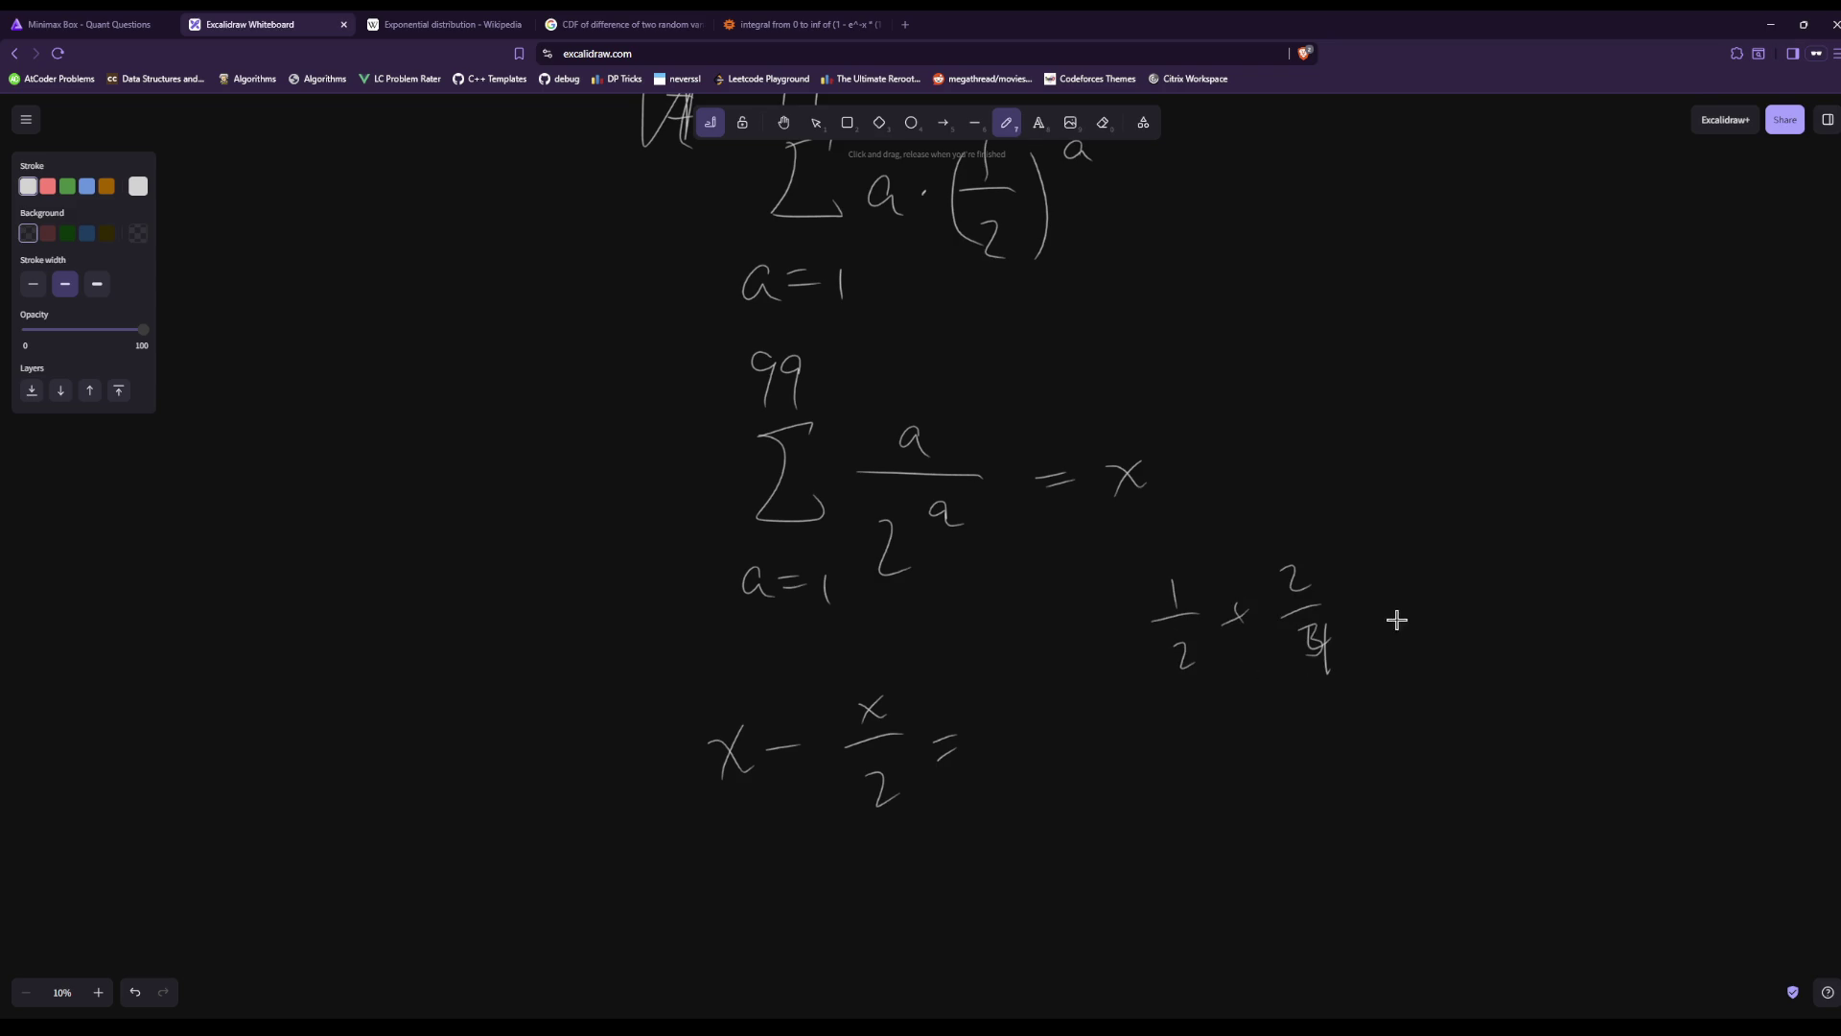
pyautogui.moveTo(1446, 575); pyautogui.dragTo(1437, 591)
pyautogui.moveTo(1425, 610)
pyautogui.mouseDown()
pyautogui.moveTo(1477, 598)
pyautogui.moveTo(1456, 642)
pyautogui.mouseUp()
pyautogui.moveTo(1333, 761); pyautogui.dragTo(1344, 811)
pyautogui.moveTo(1460, 760); pyautogui.dragTo(1511, 755)
pyautogui.moveTo(1508, 767); pyautogui.dragTo(1492, 821)
pyautogui.moveTo(1384, 774)
pyautogui.mouseDown()
pyautogui.moveTo(1414, 763)
pyautogui.moveTo(1408, 808)
pyautogui.mouseUp()
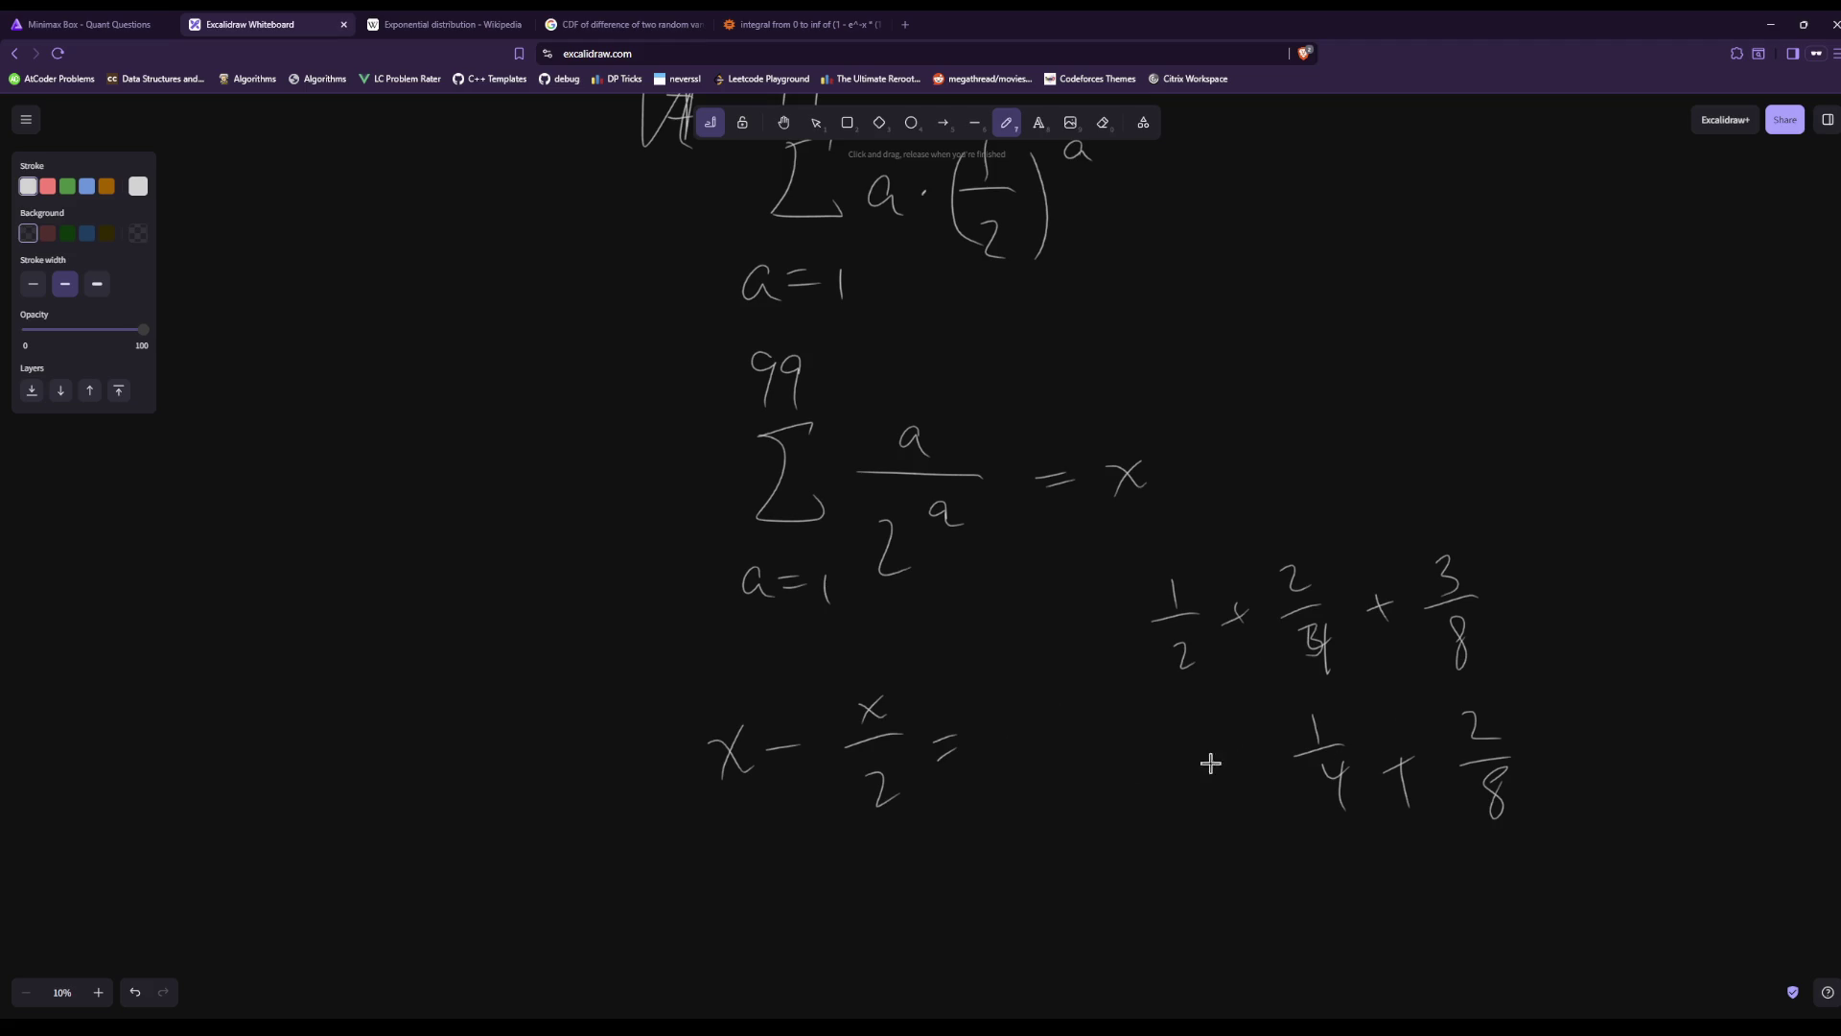
# Complete the right side as Σ from a=1 to 99 of 1/2^a.
pyautogui.moveTo(1002, 715)
pyautogui.mouseDown()
pyautogui.moveTo(1028, 718)
pyautogui.moveTo(1050, 784)
pyautogui.moveTo(1035, 824)
pyautogui.mouseUp()
pyautogui.moveTo(1017, 838); pyautogui.dragTo(1065, 843)
pyautogui.moveTo(982, 672); pyautogui.dragTo(993, 700)
pyautogui.moveTo(1025, 661); pyautogui.dragTo(1022, 697)
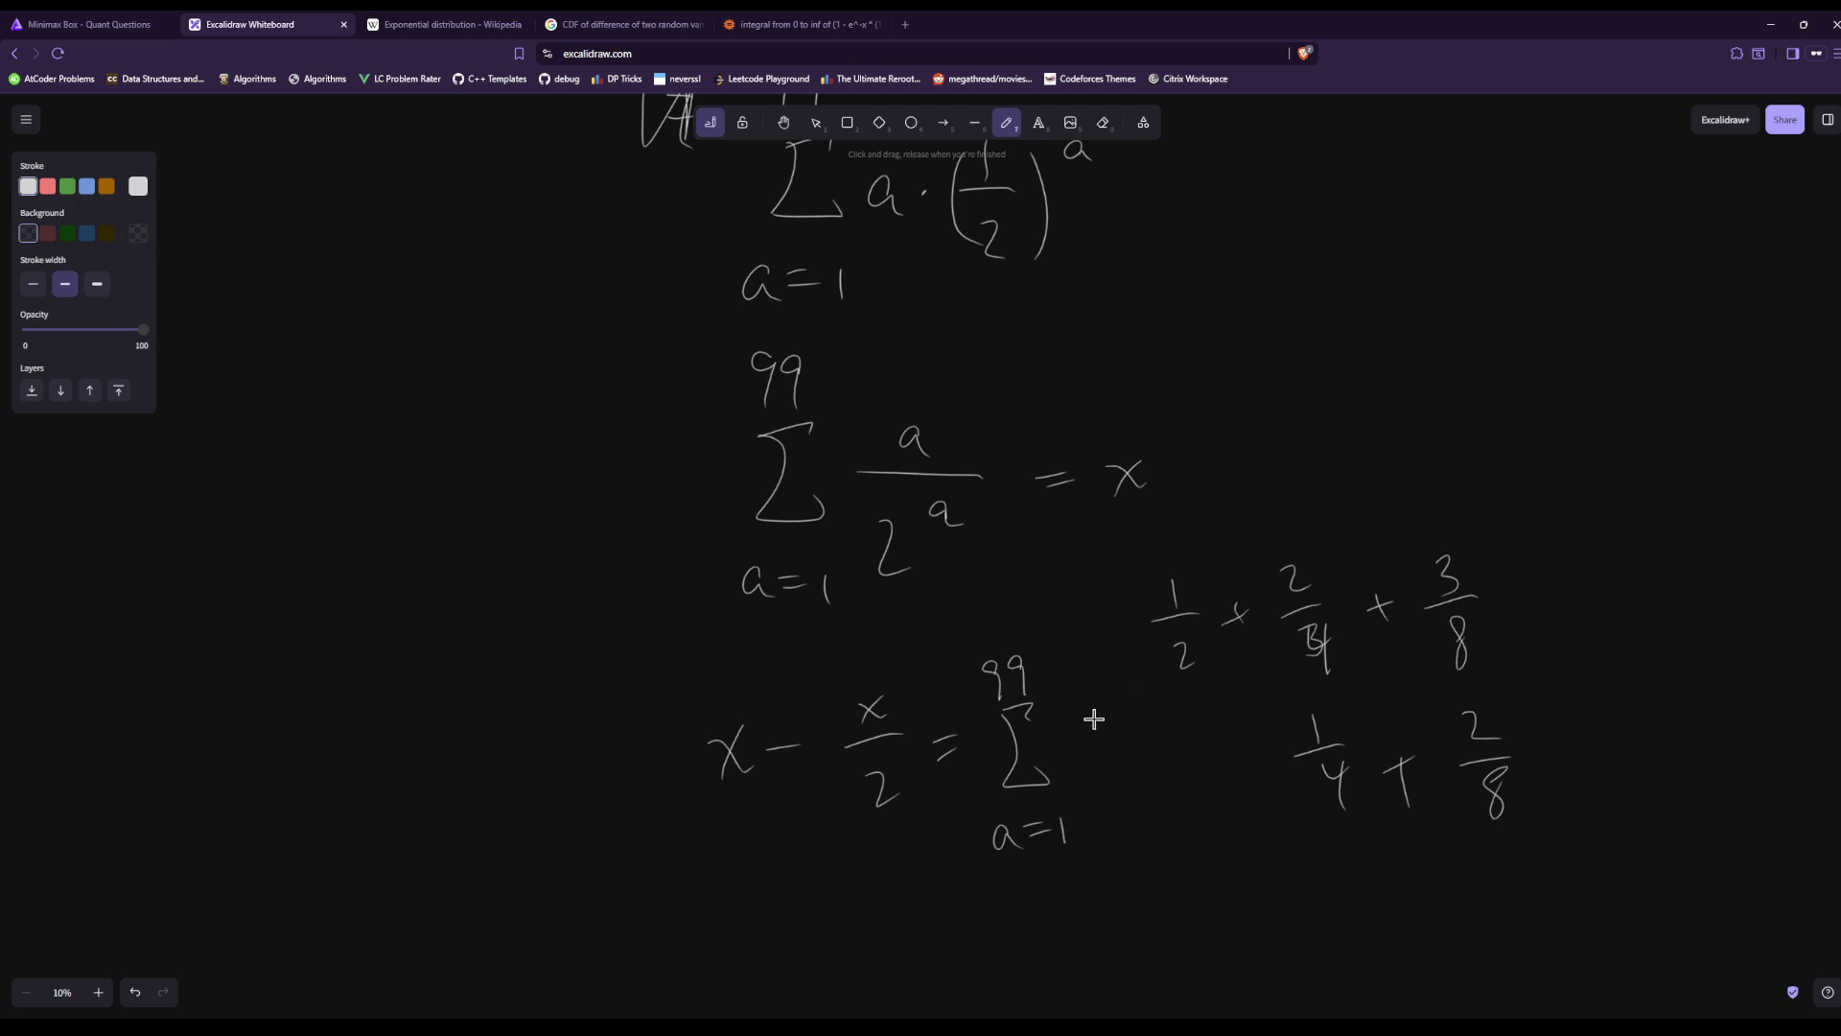
pyautogui.moveTo(1090, 742); pyautogui.dragTo(1131, 740)
pyautogui.moveTo(1099, 781); pyautogui.dragTo(1125, 803)
pyautogui.scroll(-4, 1373, 489)
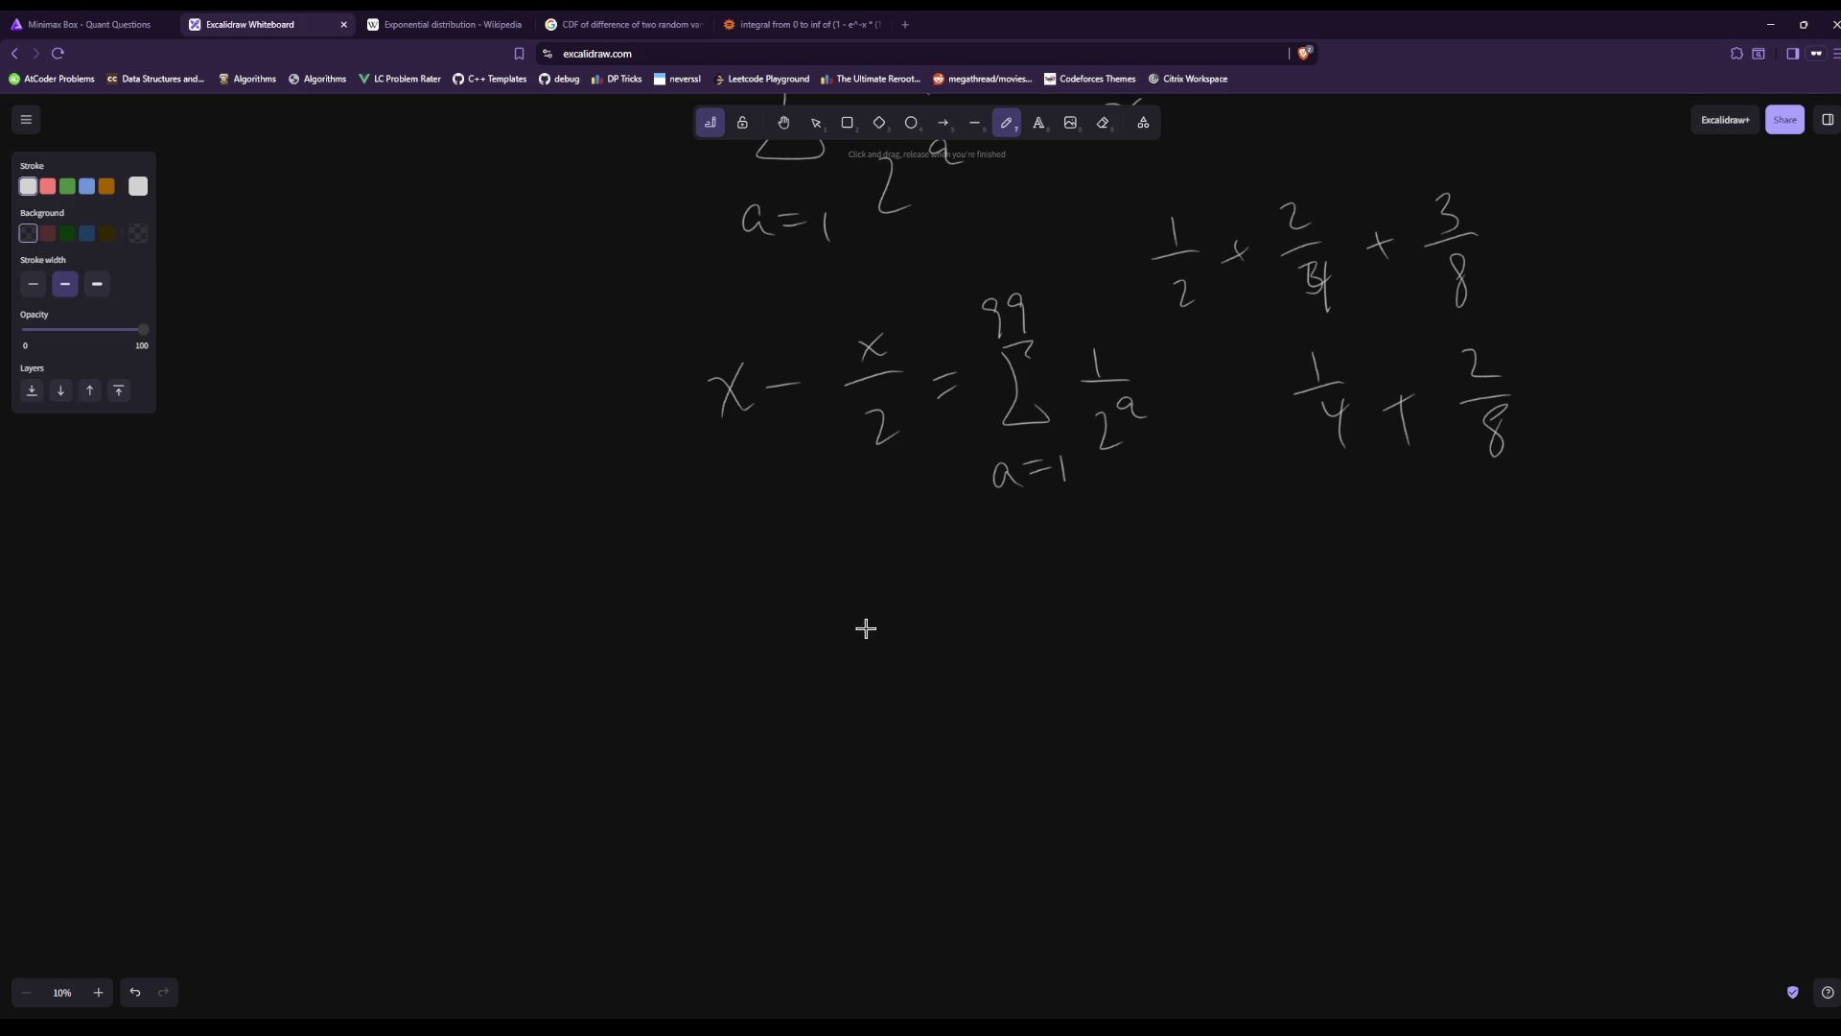
# Start a new line x/2 = and note the common ratio r = 1/2.
pyautogui.moveTo(800, 578); pyautogui.dragTo(836, 604)
pyautogui.moveTo(839, 574)
pyautogui.mouseDown()
pyautogui.moveTo(817, 604)
pyautogui.moveTo(855, 620)
pyautogui.mouseUp()
pyautogui.moveTo(817, 656)
pyautogui.mouseDown()
pyautogui.moveTo(860, 684)
pyautogui.moveTo(918, 626)
pyautogui.mouseUp()
pyautogui.moveTo(892, 649); pyautogui.dragTo(922, 645)
pyautogui.moveTo(1120, 522); pyautogui.dragTo(1174, 523)
pyautogui.moveTo(1157, 538); pyautogui.dragTo(1181, 531)
pyautogui.moveTo(1203, 487)
pyautogui.mouseDown()
pyautogui.moveTo(1207, 518)
pyautogui.moveTo(1228, 516)
pyautogui.mouseUp()
pyautogui.moveTo(1206, 543); pyautogui.dragTo(1231, 565)
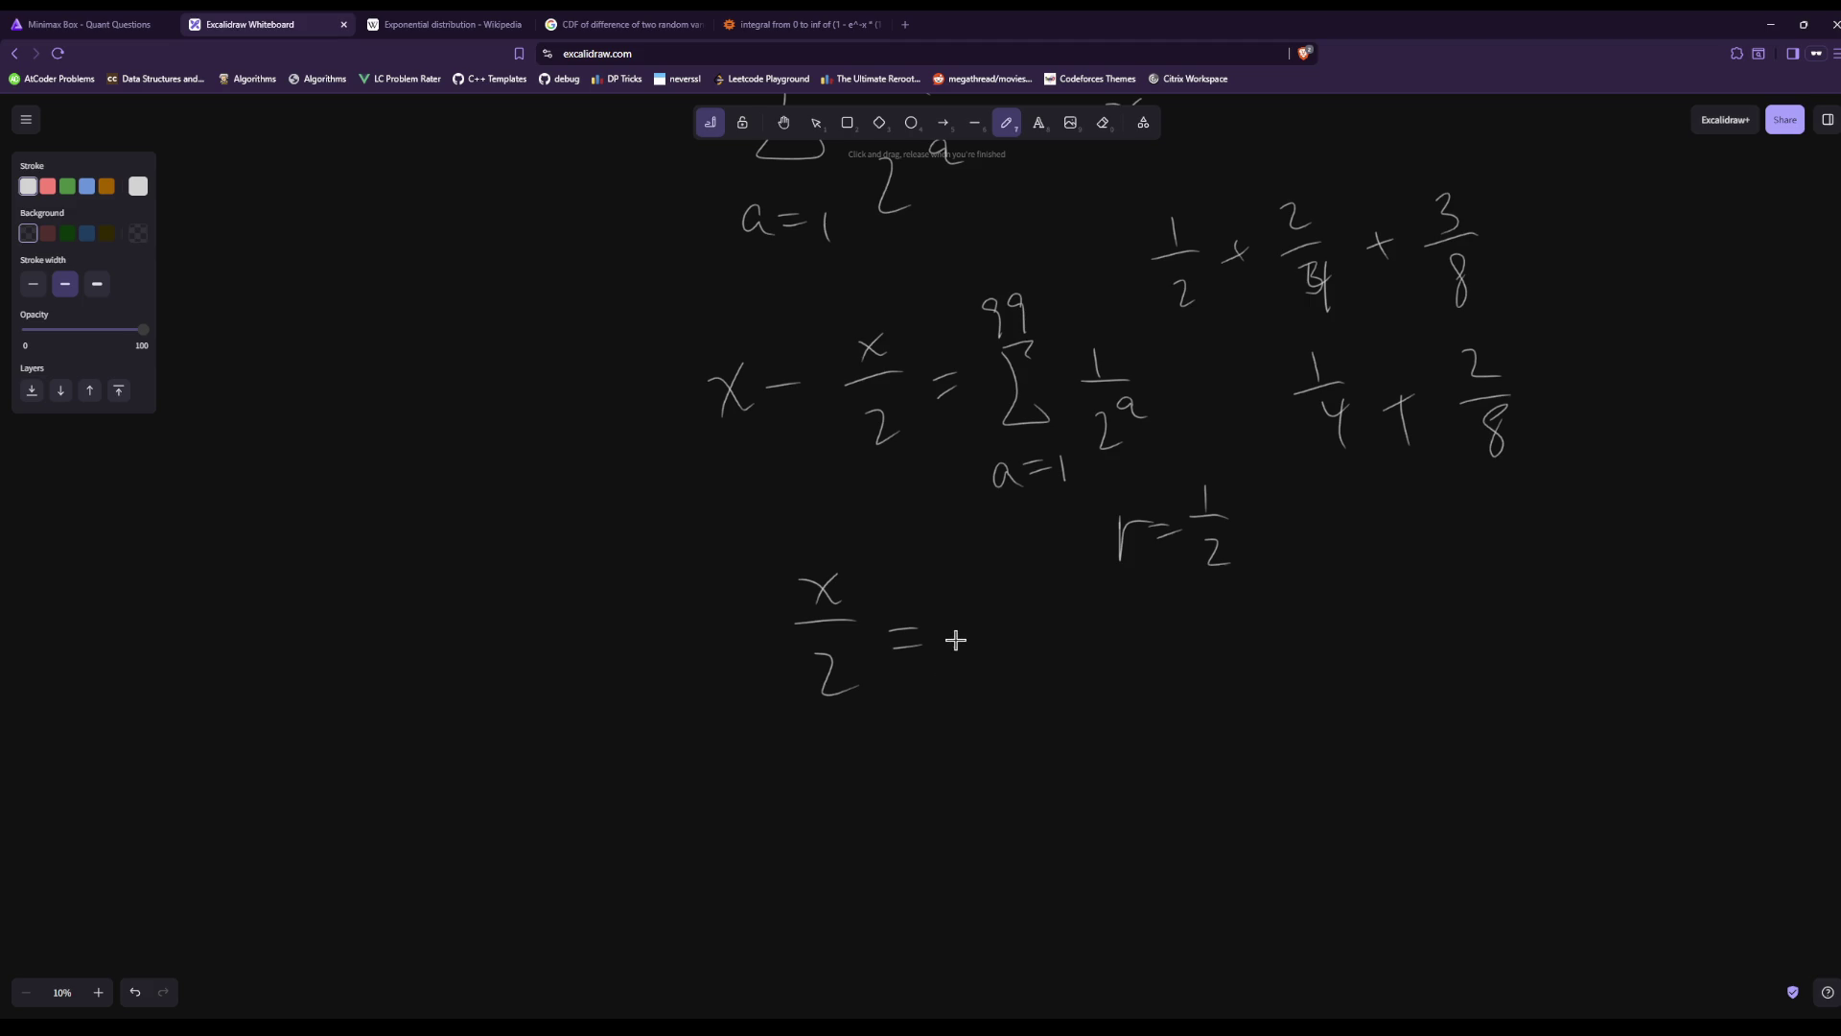
# Write ½(1 − 1/2^100) over ½ and cross out the matching halves.
pyautogui.moveTo(965, 583); pyautogui.dragTo(982, 615)
pyautogui.moveTo(962, 638)
pyautogui.mouseDown()
pyautogui.moveTo(979, 651)
pyautogui.moveTo(1059, 614)
pyautogui.mouseUp()
pyautogui.click(1076, 616)
pyautogui.moveTo(1078, 588)
pyautogui.mouseDown()
pyautogui.moveTo(1082, 623)
pyautogui.moveTo(1111, 614)
pyautogui.moveTo(1105, 658)
pyautogui.moveTo(1115, 632)
pyautogui.mouseUp()
pyautogui.moveTo(1124, 621)
pyautogui.mouseDown()
pyautogui.moveTo(1145, 610)
pyautogui.moveTo(1154, 656)
pyautogui.mouseUp()
pyautogui.moveTo(935, 679); pyautogui.dragTo(1244, 660)
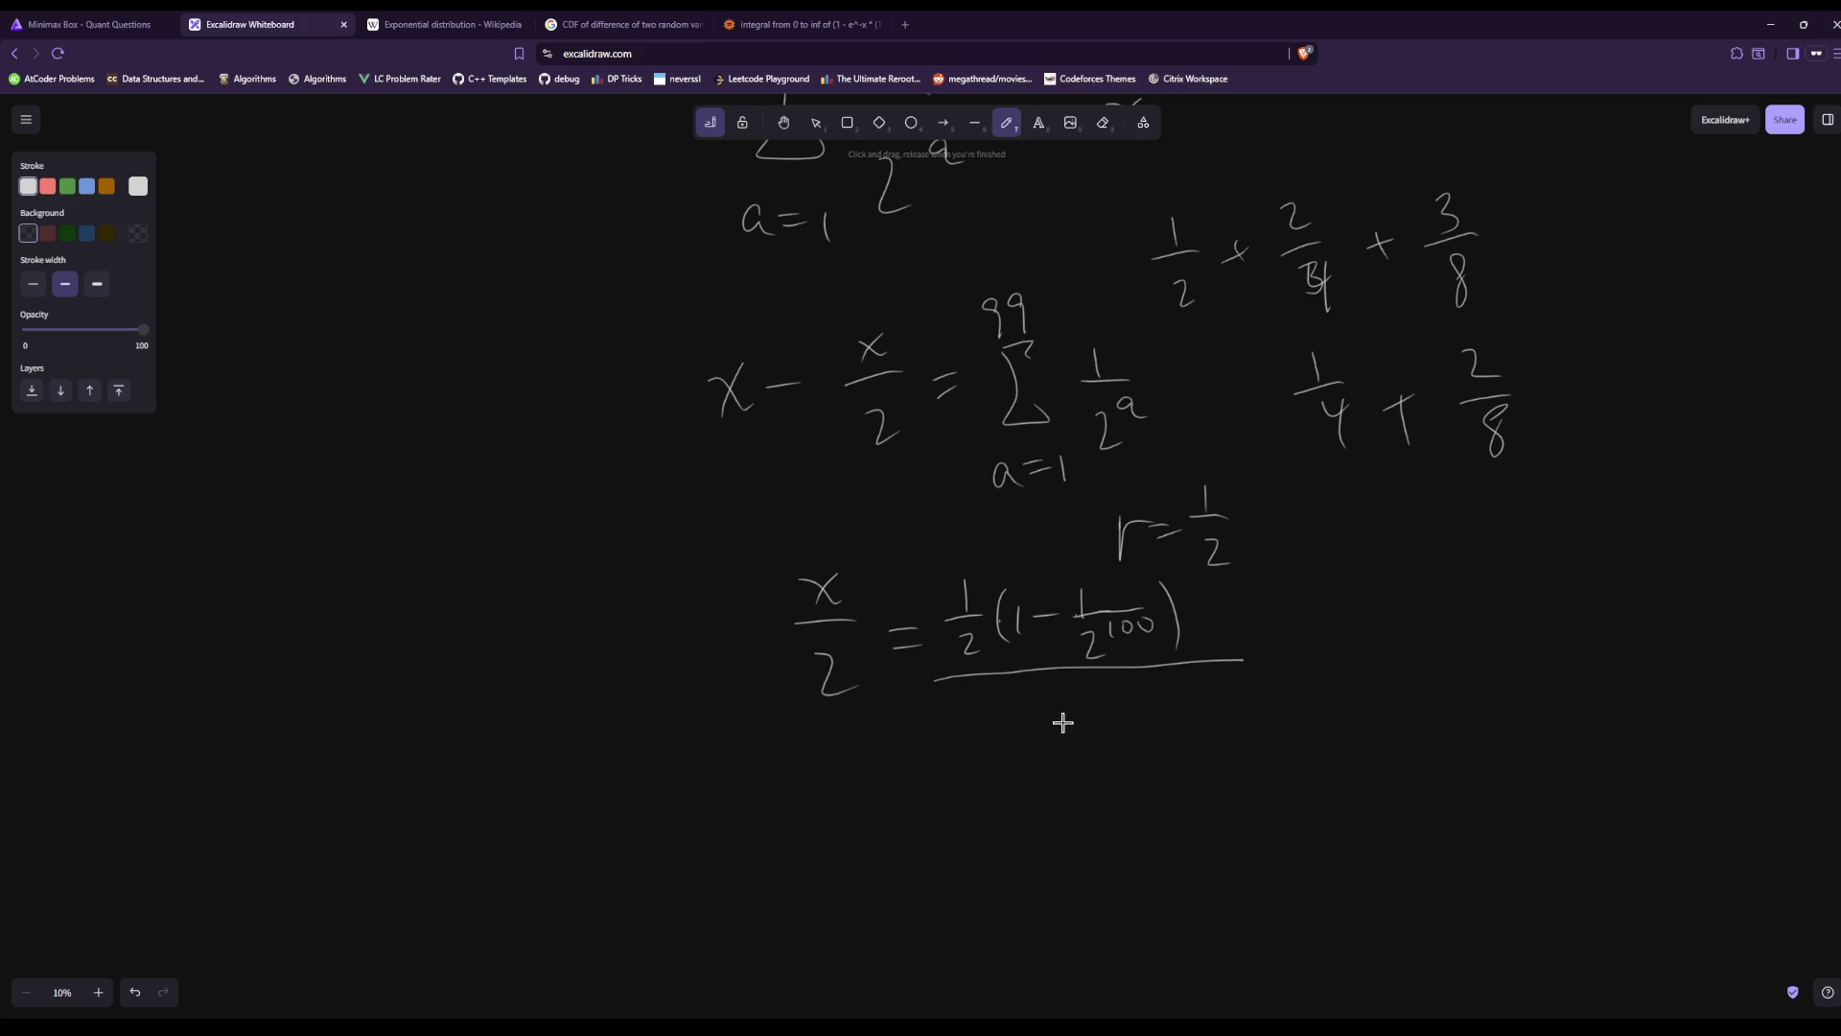
pyautogui.moveTo(1069, 698); pyautogui.dragTo(1100, 770)
pyautogui.moveTo(956, 596); pyautogui.dragTo(1101, 760)
# Write the result x = 2 − 1/2^99 on a new line.
pyautogui.moveTo(801, 838); pyautogui.dragTo(828, 861)
pyautogui.moveTo(821, 836)
pyautogui.mouseDown()
pyautogui.moveTo(803, 863)
pyautogui.moveTo(880, 848)
pyautogui.mouseUp()
pyautogui.moveTo(859, 861); pyautogui.dragTo(942, 875)
pyautogui.moveTo(956, 853); pyautogui.dragTo(1052, 844)
pyautogui.moveTo(1023, 846)
pyautogui.mouseDown()
pyautogui.moveTo(1106, 837)
pyautogui.moveTo(1065, 918)
pyautogui.mouseUp()
pyautogui.moveTo(1069, 876); pyautogui.dragTo(1110, 888)
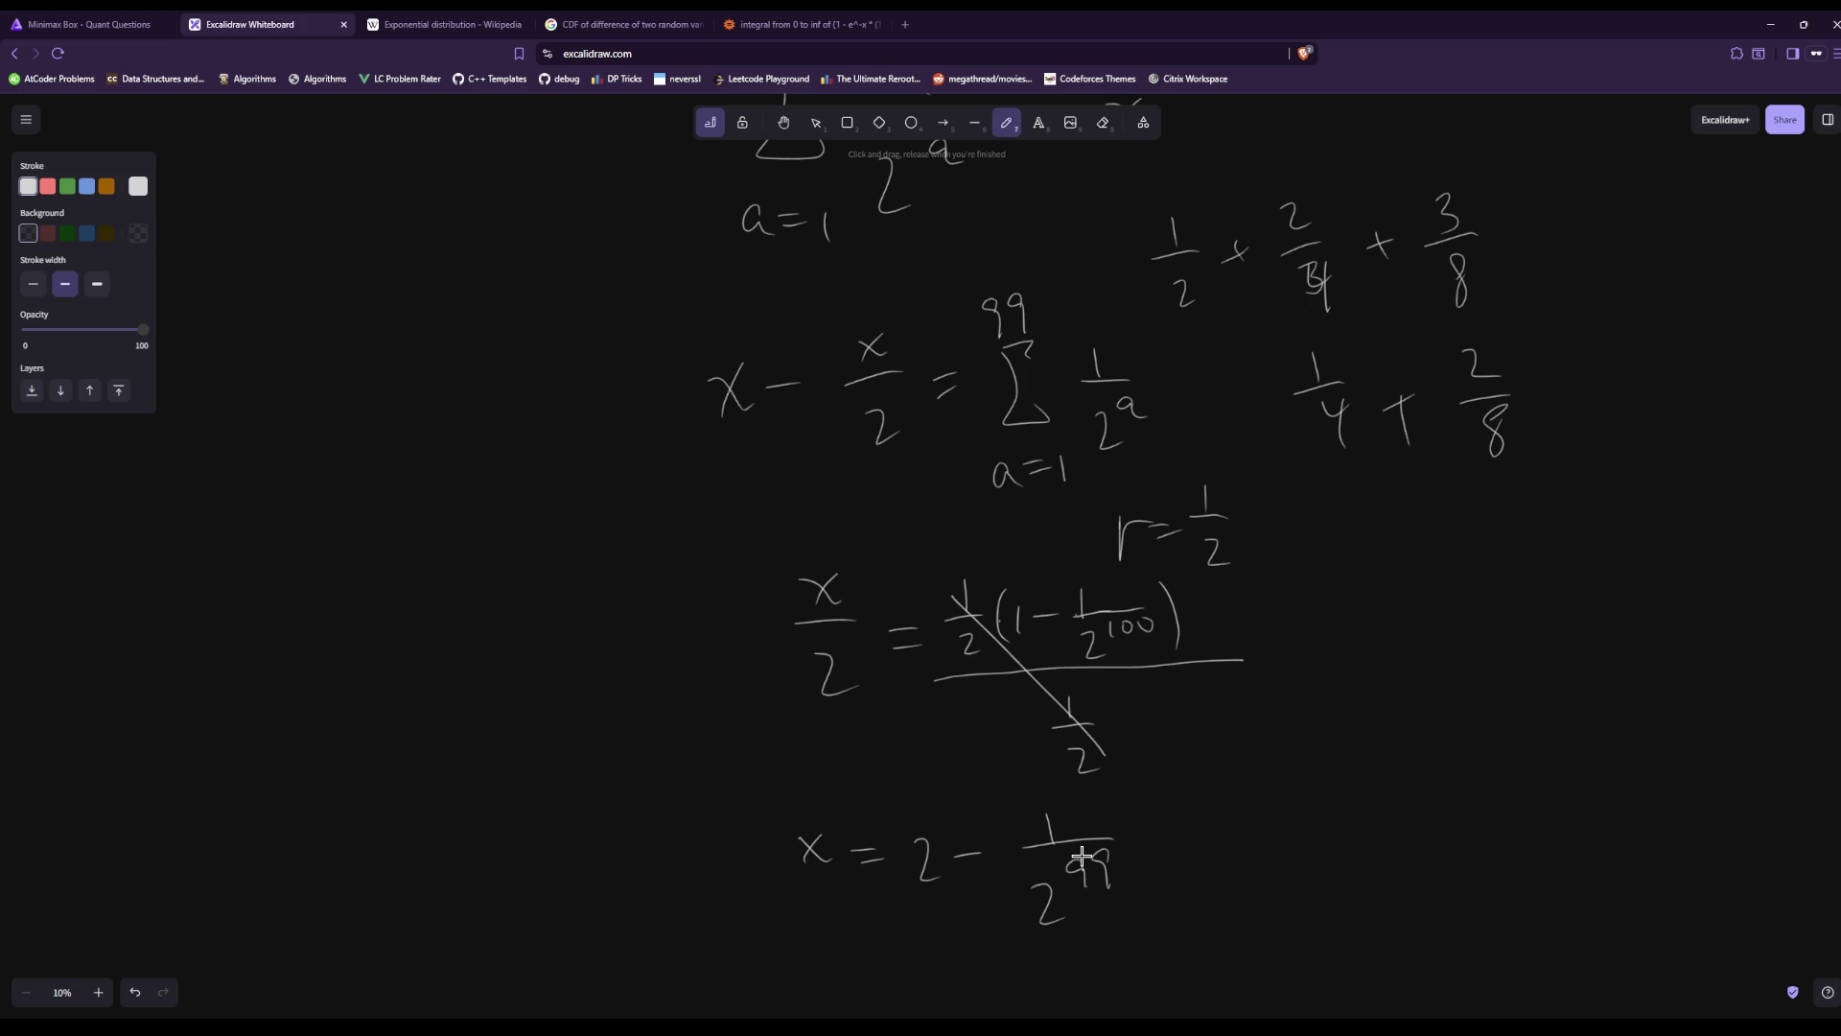
pyautogui.scroll(8, 1291, 687)
# Cross out the 2, the 1/2 and (1/2)^100 in the earlier line, noting 1/2^99 beside it.
pyautogui.scroll(2, 1281, 663)
pyautogui.scroll(-2, 1282, 658)
pyautogui.scroll(2, 1282, 657)
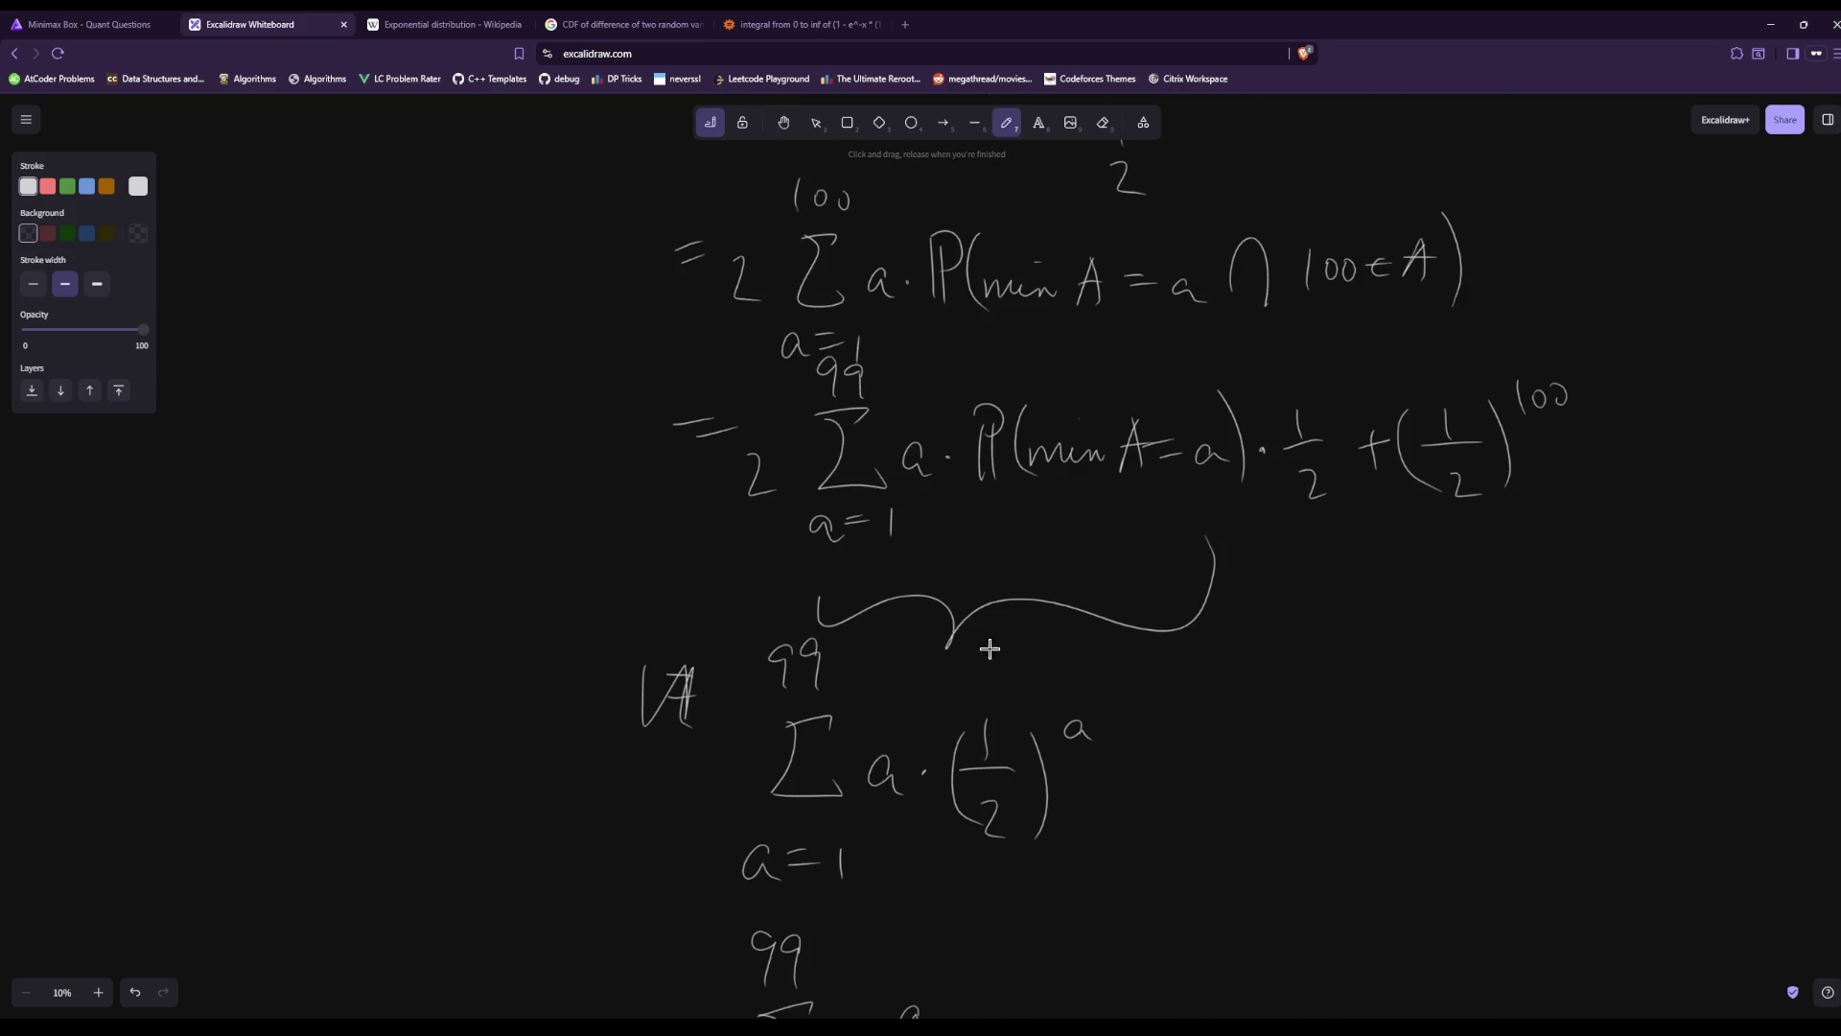
pyautogui.scroll(-4, 1119, 637)
pyautogui.scroll(3, 1138, 674)
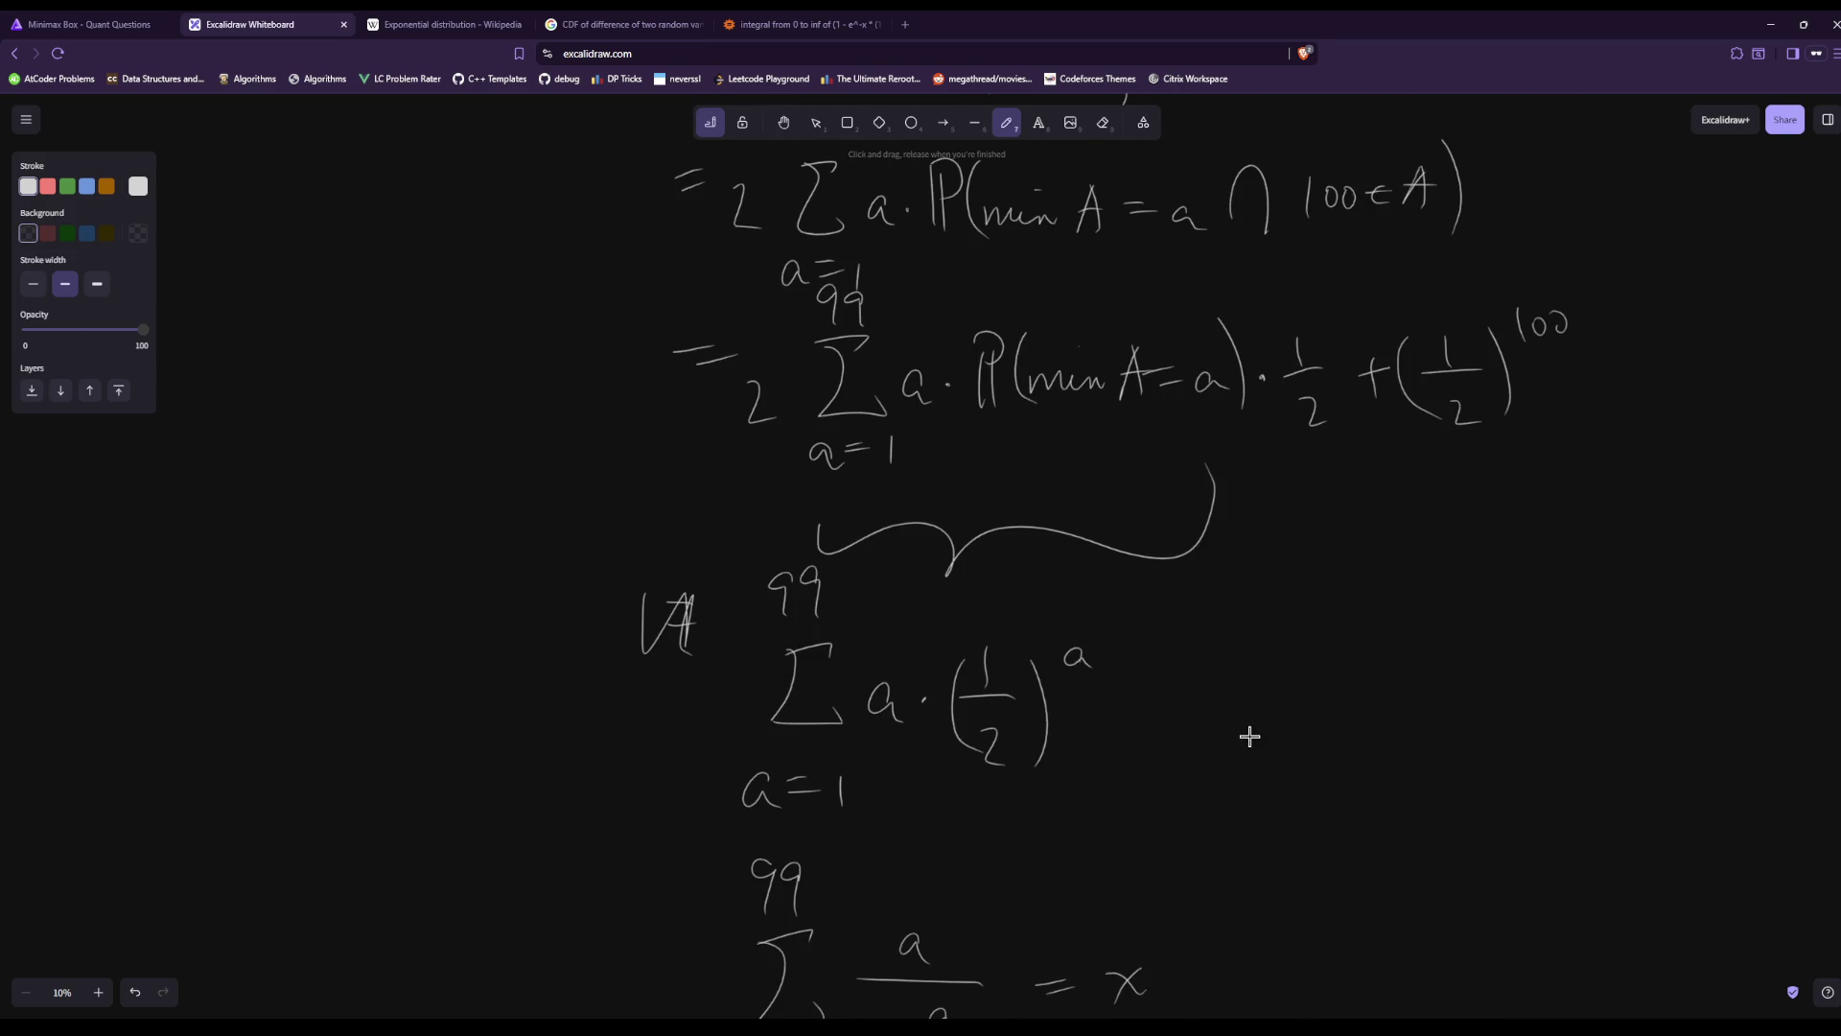
pyautogui.scroll(3, 1295, 690)
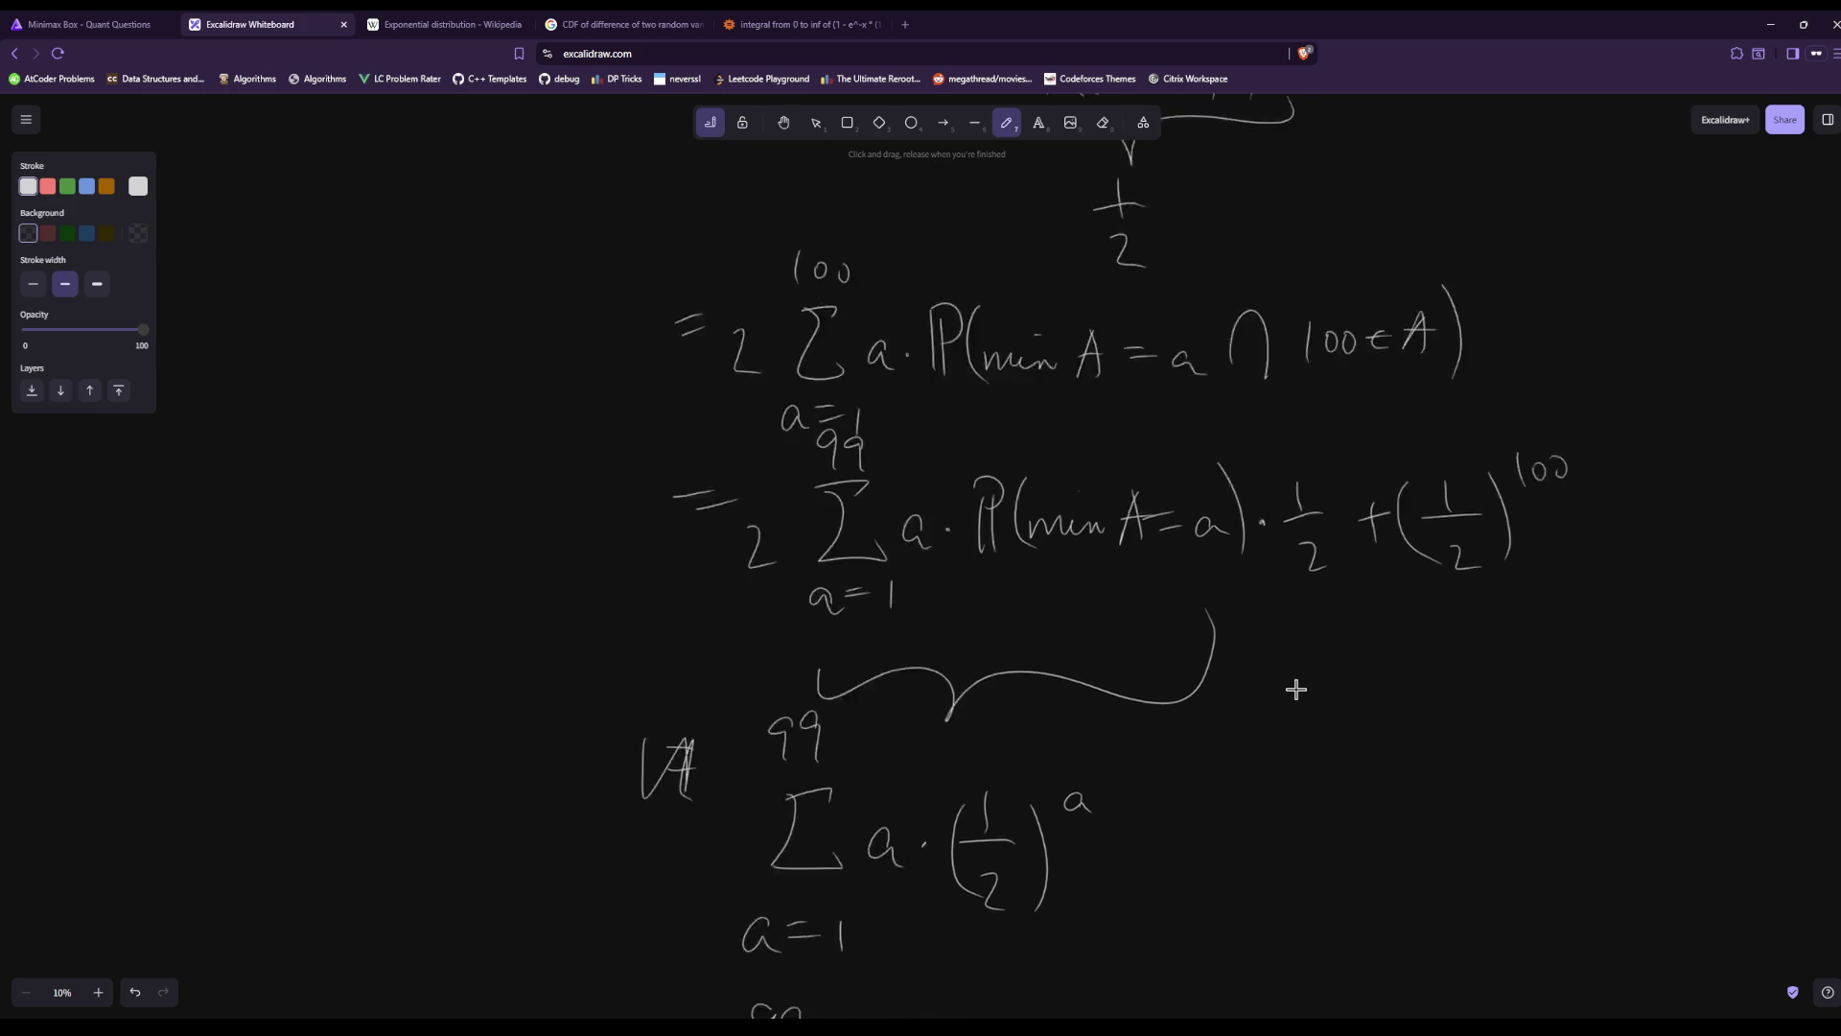
pyautogui.scroll(-2, 1267, 702)
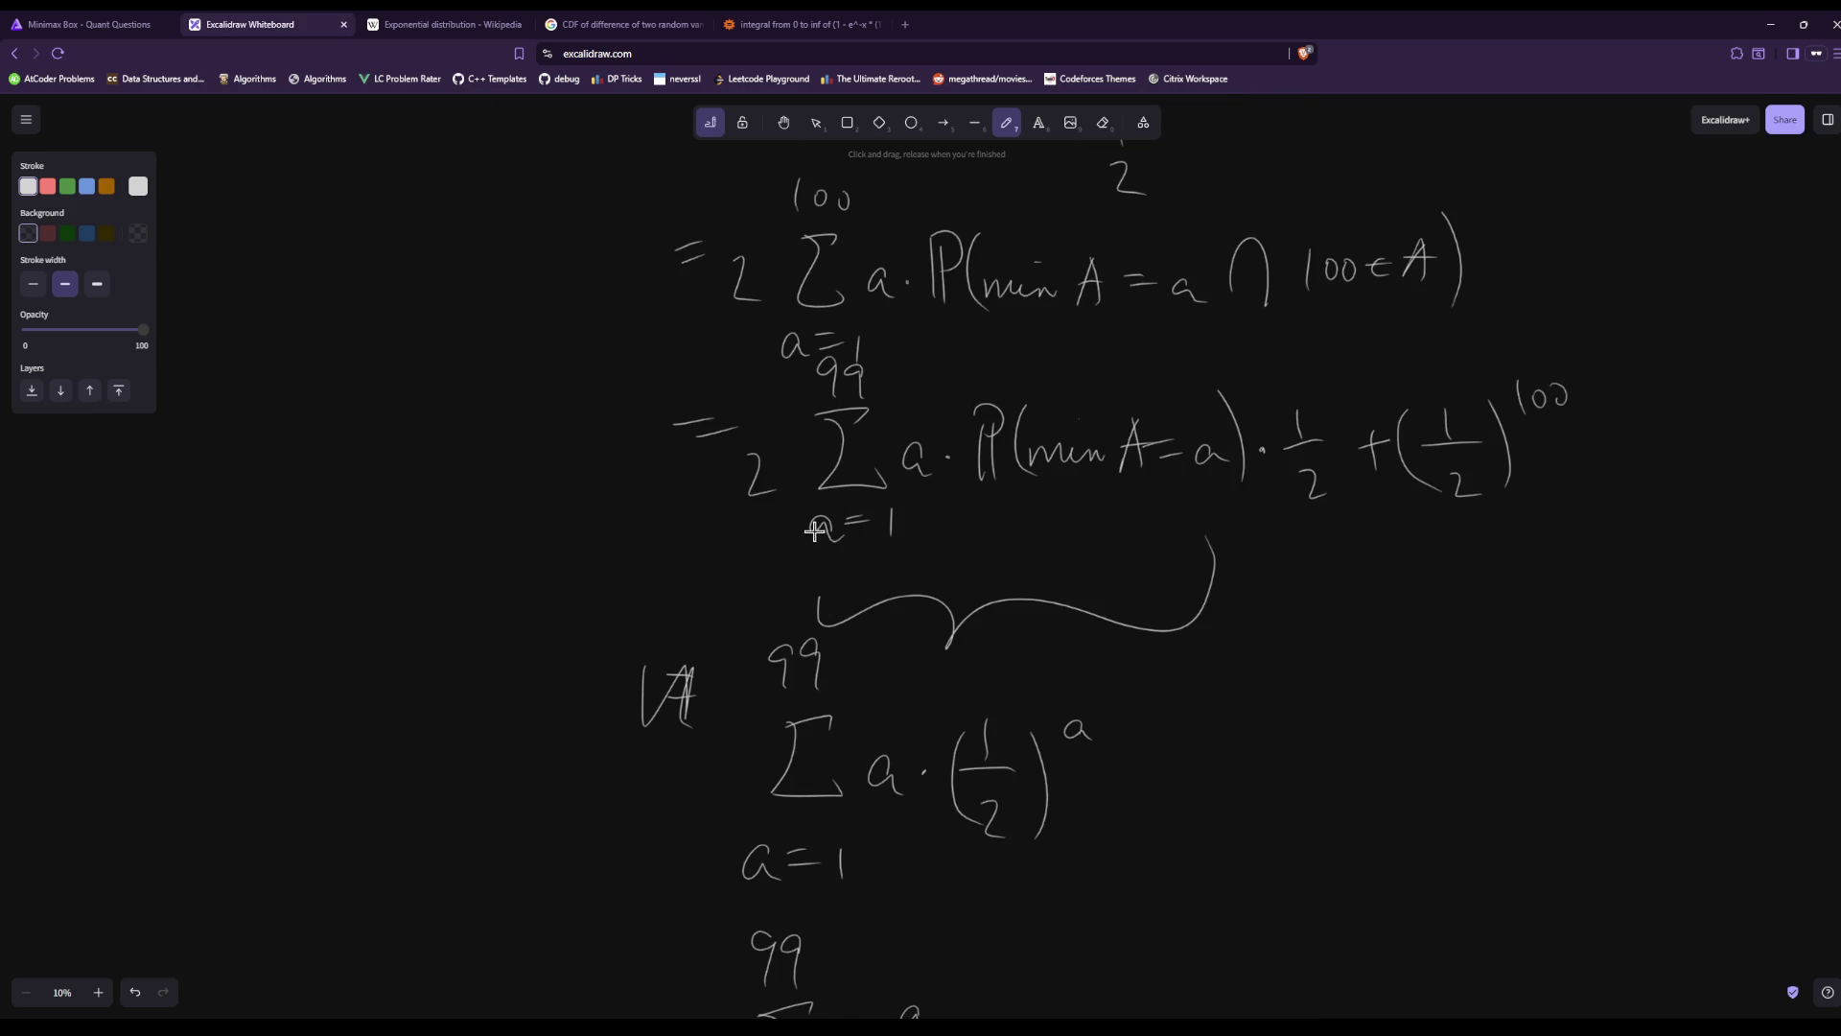
pyautogui.moveTo(710, 520); pyautogui.dragTo(792, 445)
pyautogui.moveTo(1282, 497); pyautogui.dragTo(1333, 391)
pyautogui.moveTo(1401, 509)
pyautogui.mouseDown()
pyautogui.moveTo(1577, 367)
pyautogui.moveTo(1644, 433)
pyautogui.mouseUp()
pyautogui.moveTo(1629, 432)
pyautogui.mouseDown()
pyautogui.moveTo(1670, 427)
pyautogui.moveTo(1657, 498)
pyautogui.moveTo(1693, 466)
pyautogui.mouseUp()
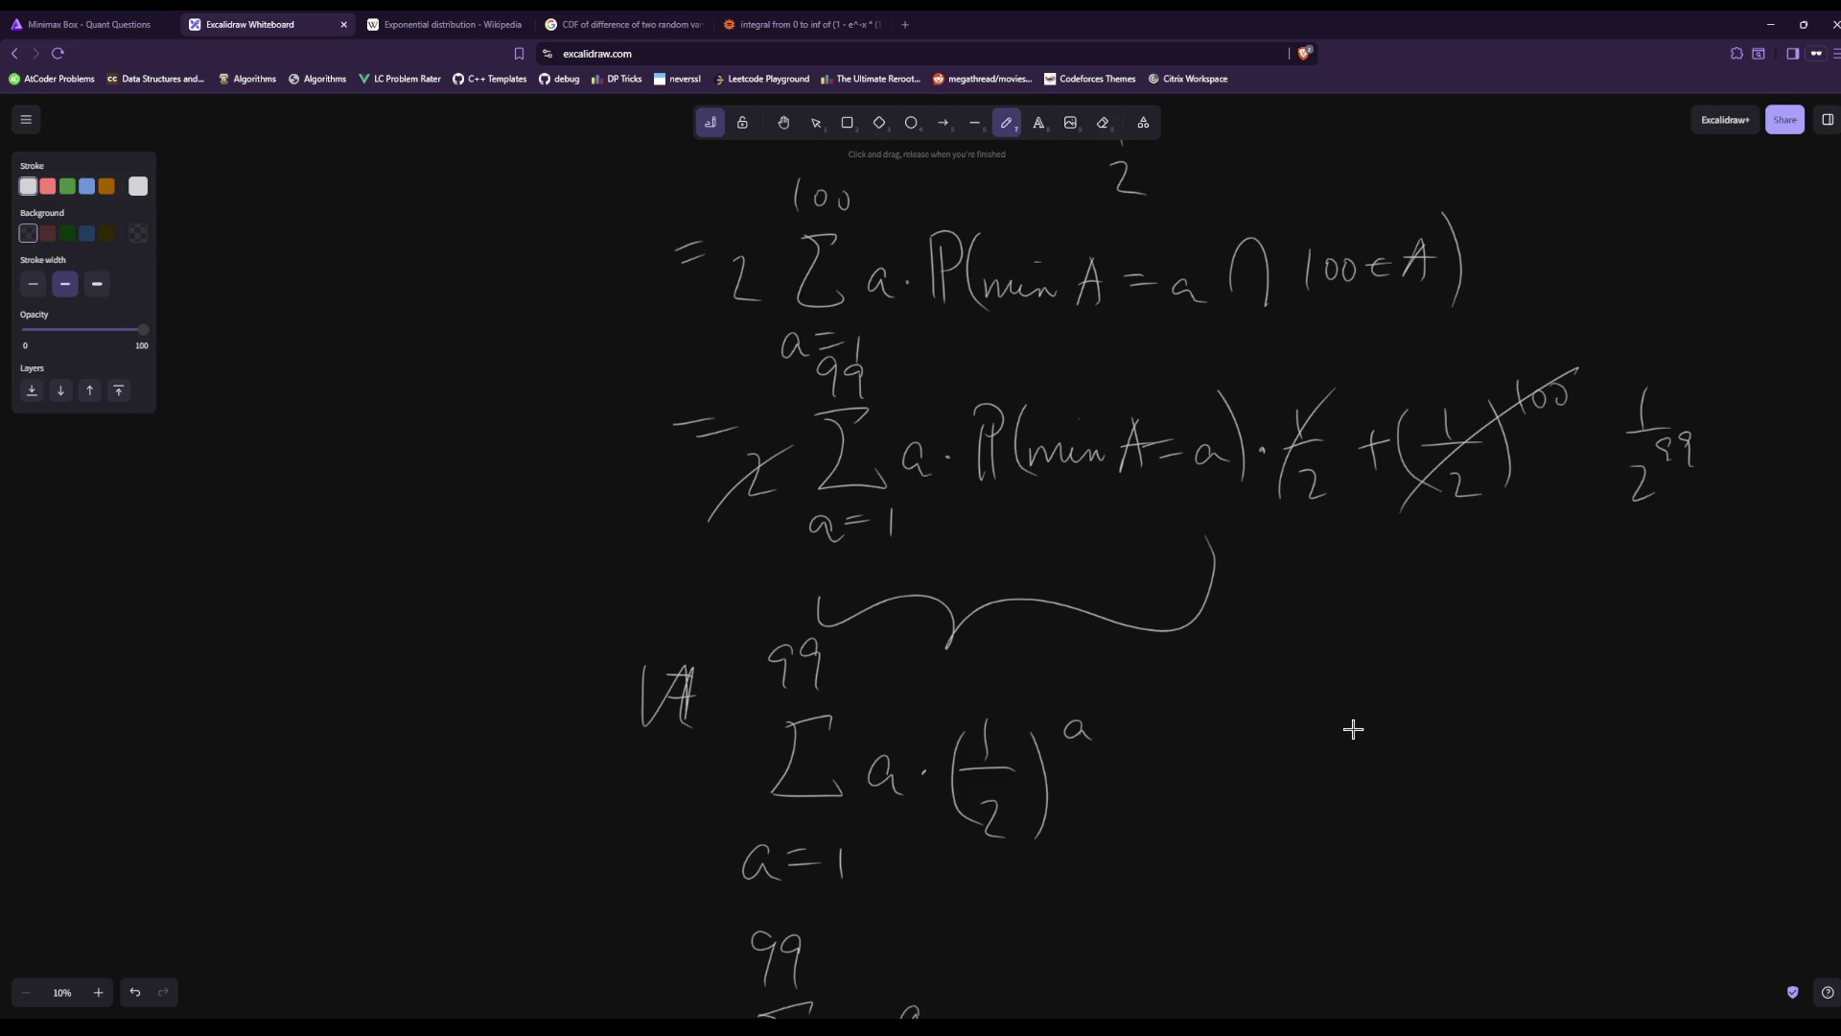
# Restate 2 − 1/2^99 on a new bottom line.
pyautogui.scroll(-3, 1353, 729)
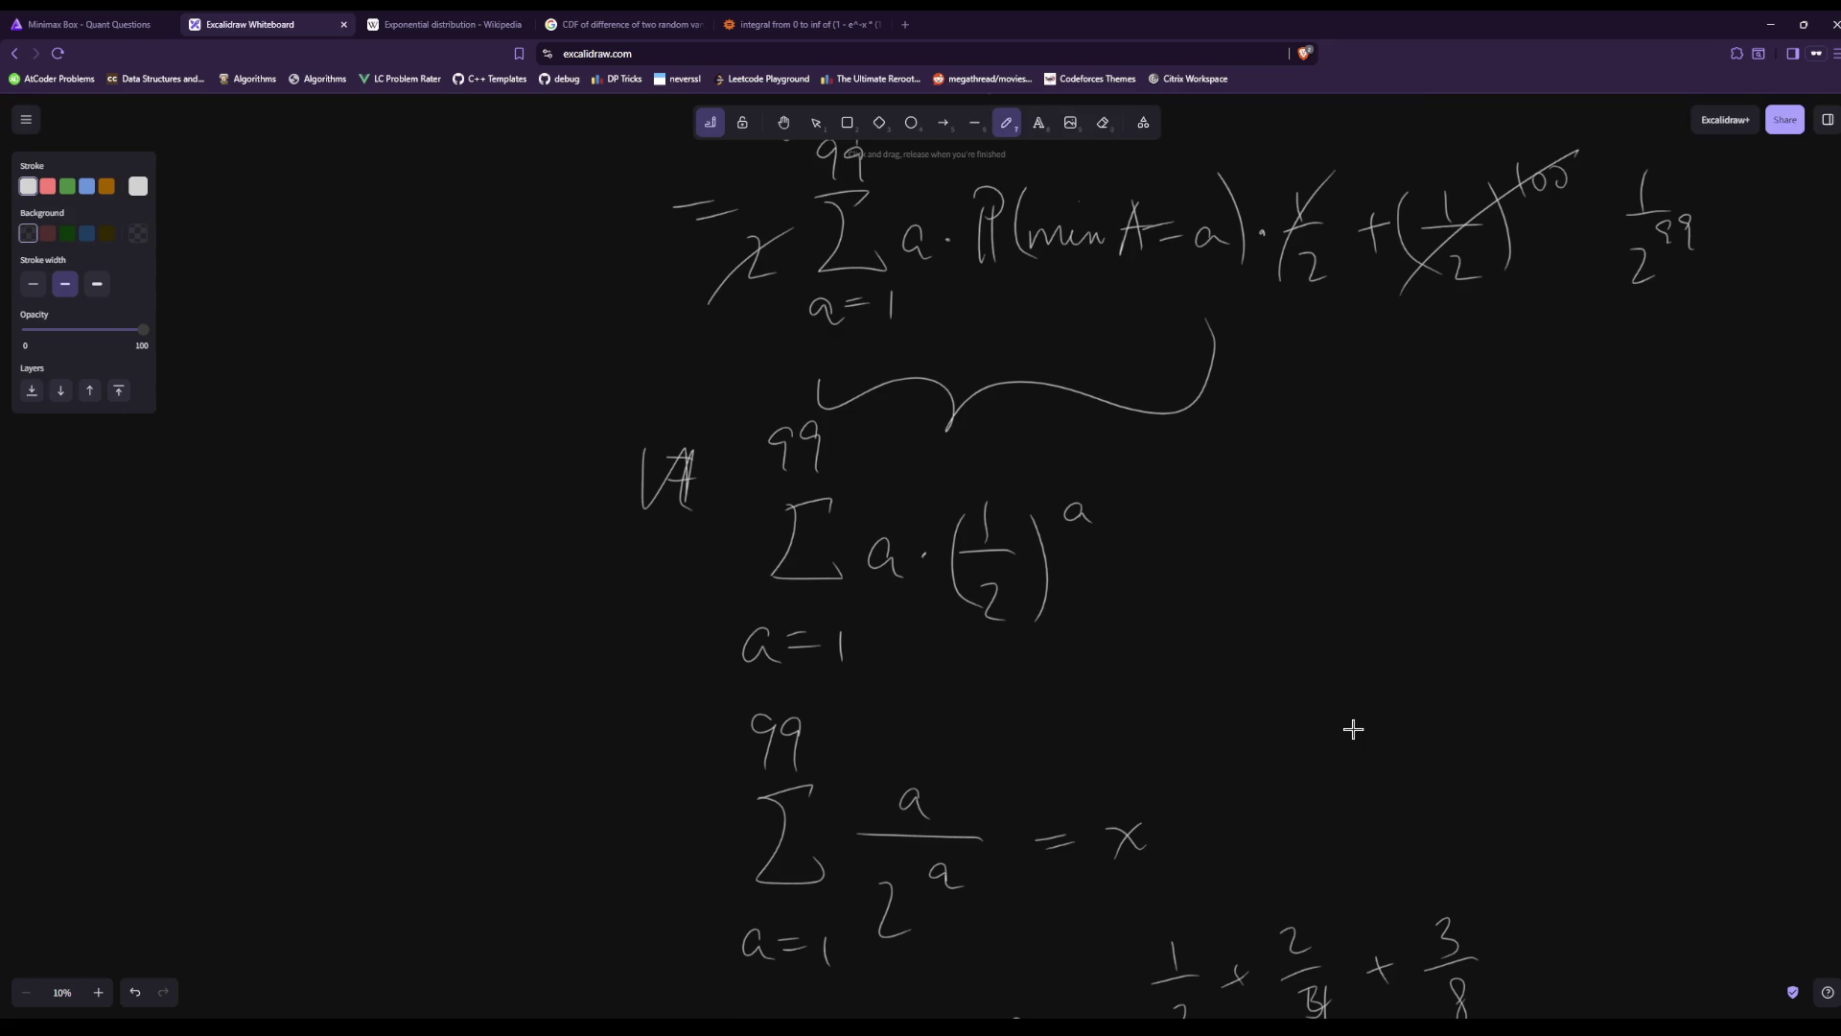
pyautogui.scroll(-10, 1353, 729)
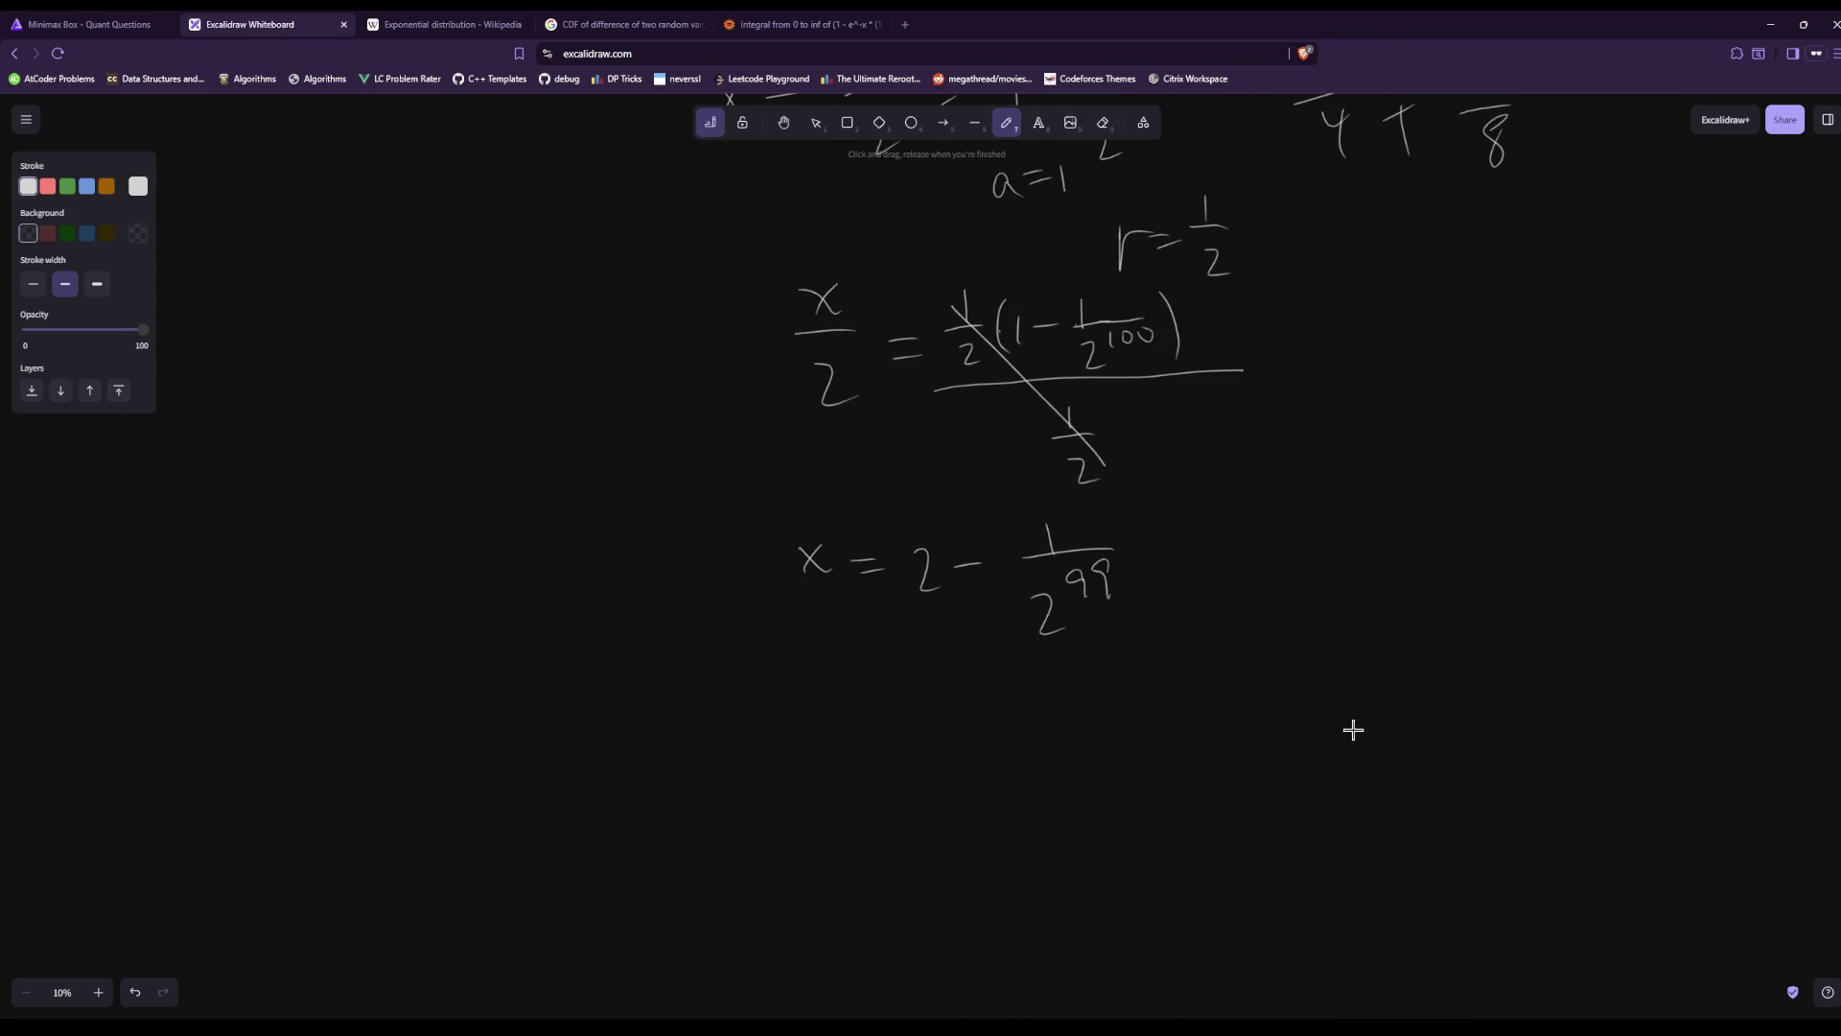
pyautogui.moveTo(739, 842)
pyautogui.mouseDown()
pyautogui.moveTo(797, 888)
pyautogui.moveTo(856, 849)
pyautogui.mouseUp()
pyautogui.moveTo(924, 768)
pyautogui.mouseDown()
pyautogui.moveTo(930, 801)
pyautogui.moveTo(975, 813)
pyautogui.mouseUp()
pyautogui.moveTo(913, 871); pyautogui.dragTo(936, 914)
pyautogui.moveTo(941, 855); pyautogui.dragTo(975, 882)
pyautogui.moveTo(1056, 829); pyautogui.dragTo(1052, 852)
pyautogui.moveTo(1040, 838); pyautogui.dragTo(1069, 834)
pyautogui.scroll(15, 1809, 665)
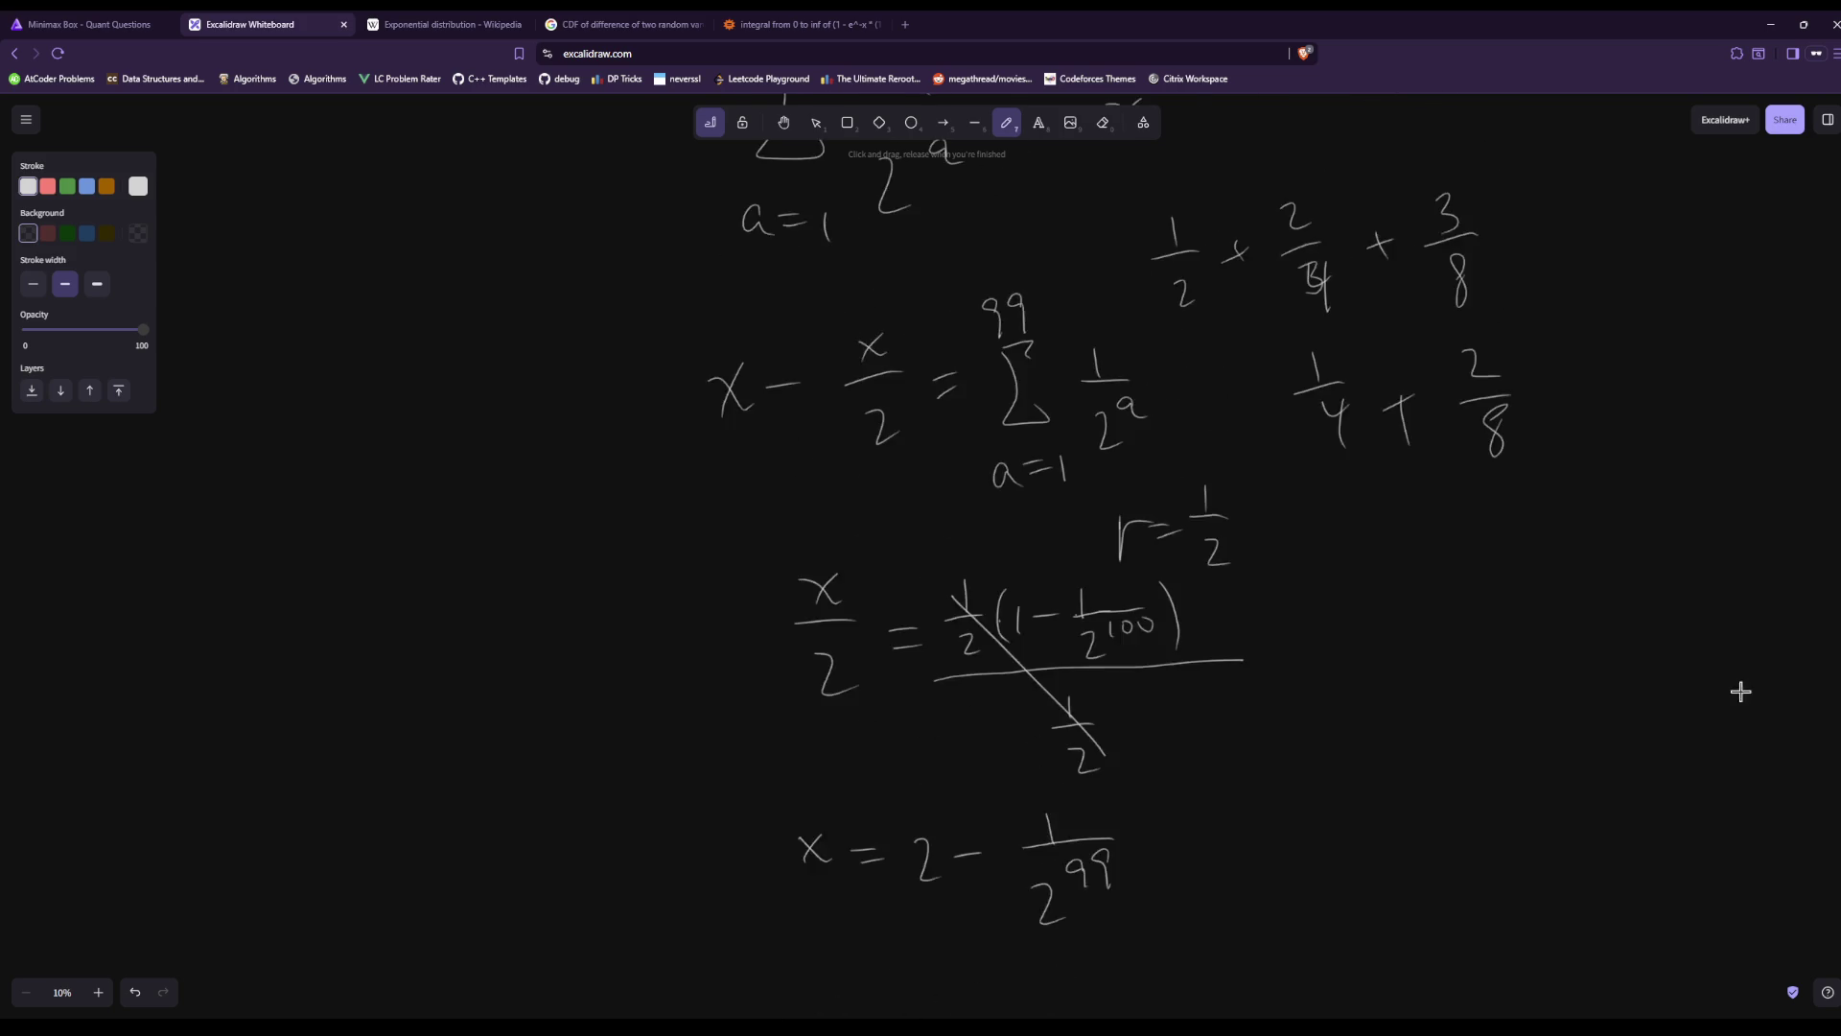
# Finish 2 − 1/2^99 + 1/2^99 by writing 1/2^99 after the plus sign.
pyautogui.scroll(3, 1656, 731)
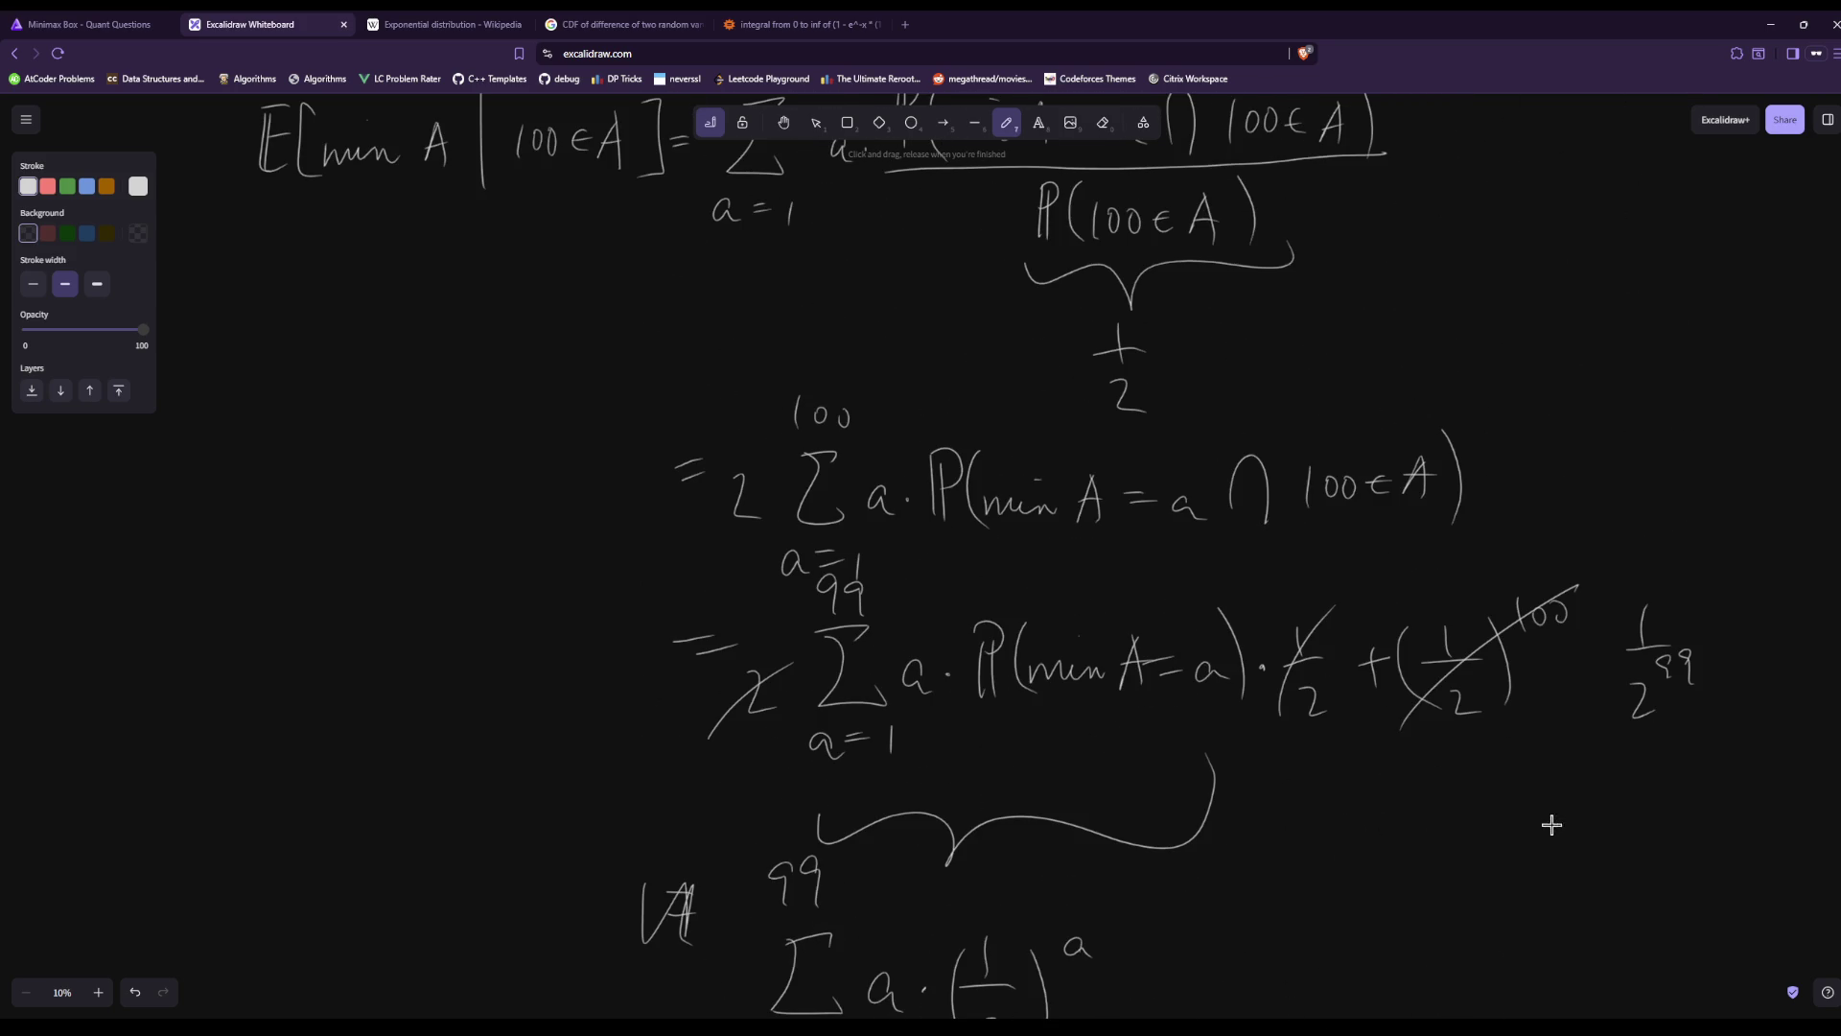
pyautogui.scroll(-20, 1525, 859)
pyautogui.scroll(-3, 1530, 859)
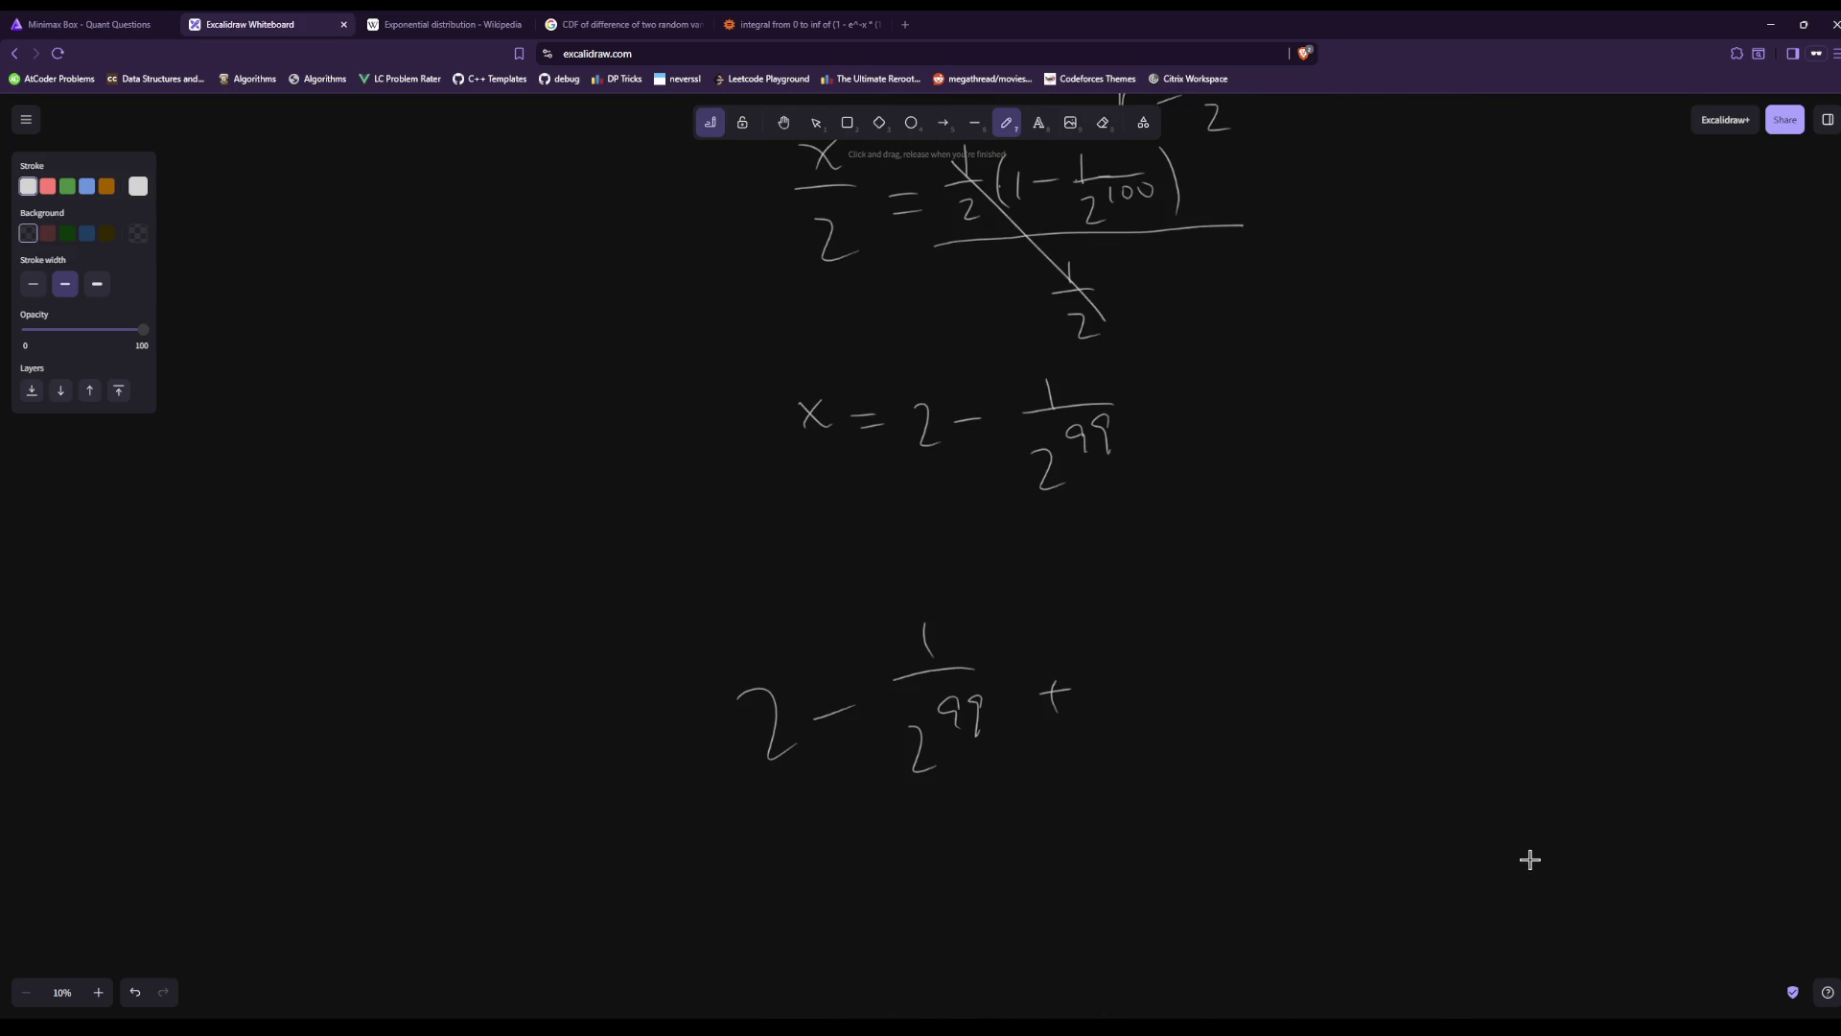
pyautogui.moveTo(1163, 687); pyautogui.dragTo(1214, 680)
pyautogui.moveTo(1165, 741)
pyautogui.mouseDown()
pyautogui.moveTo(1185, 763)
pyautogui.moveTo(1200, 737)
pyautogui.moveTo(1222, 744)
pyautogui.mouseUp()
pyautogui.scroll(15, 1529, 858)
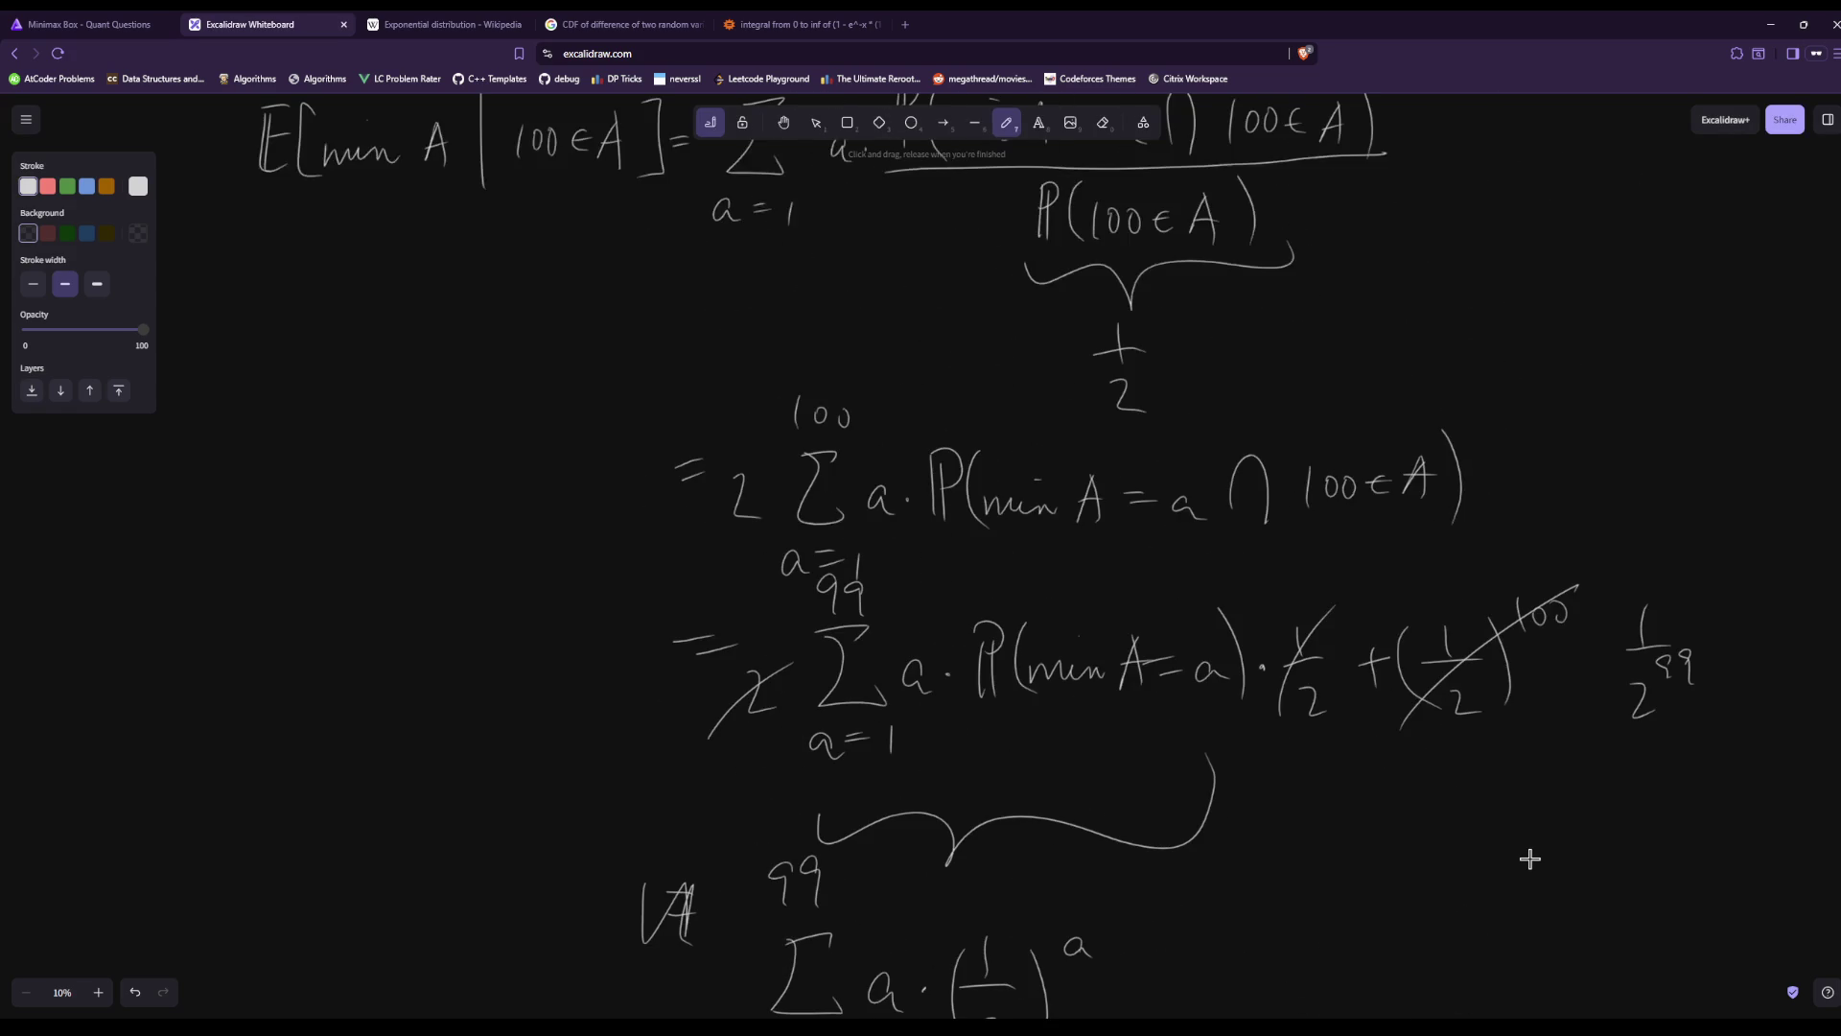
pyautogui.scroll(3, 1333, 854)
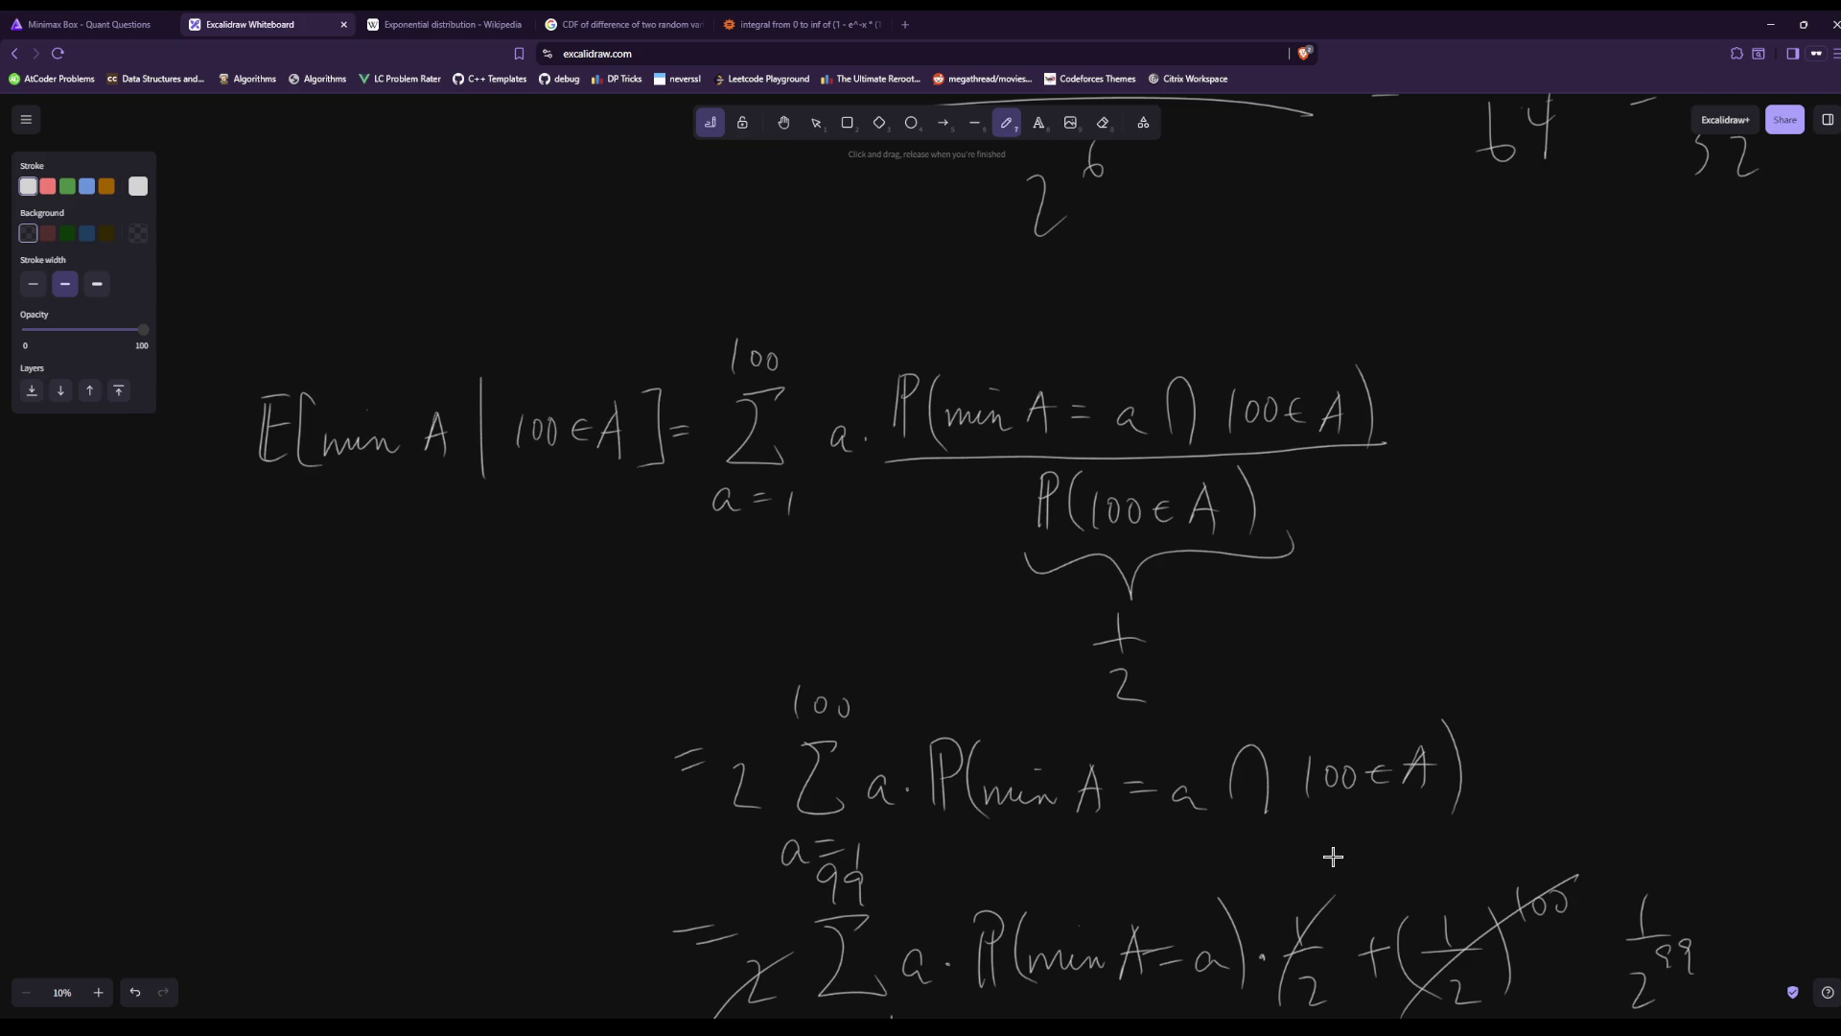
pyautogui.scroll(-1, 1333, 856)
pyautogui.scroll(2, 1333, 856)
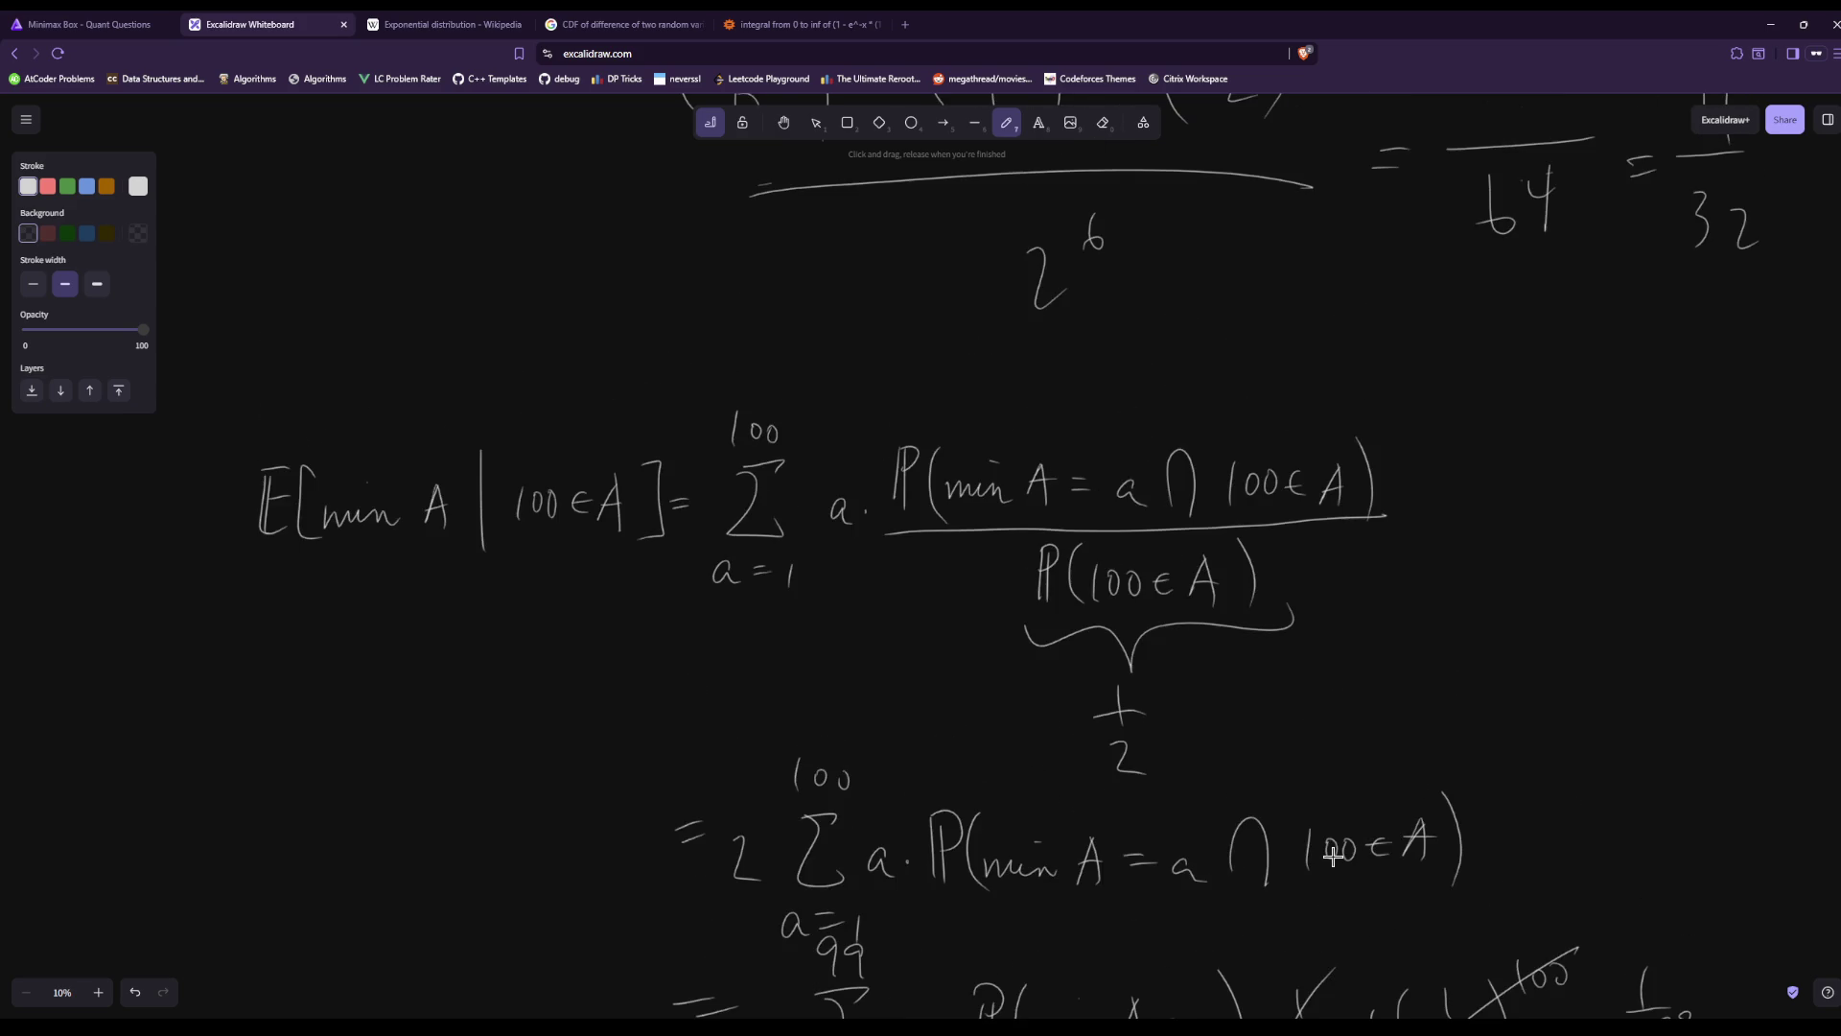
pyautogui.scroll(2, 1333, 856)
pyautogui.scroll(-6, 1333, 856)
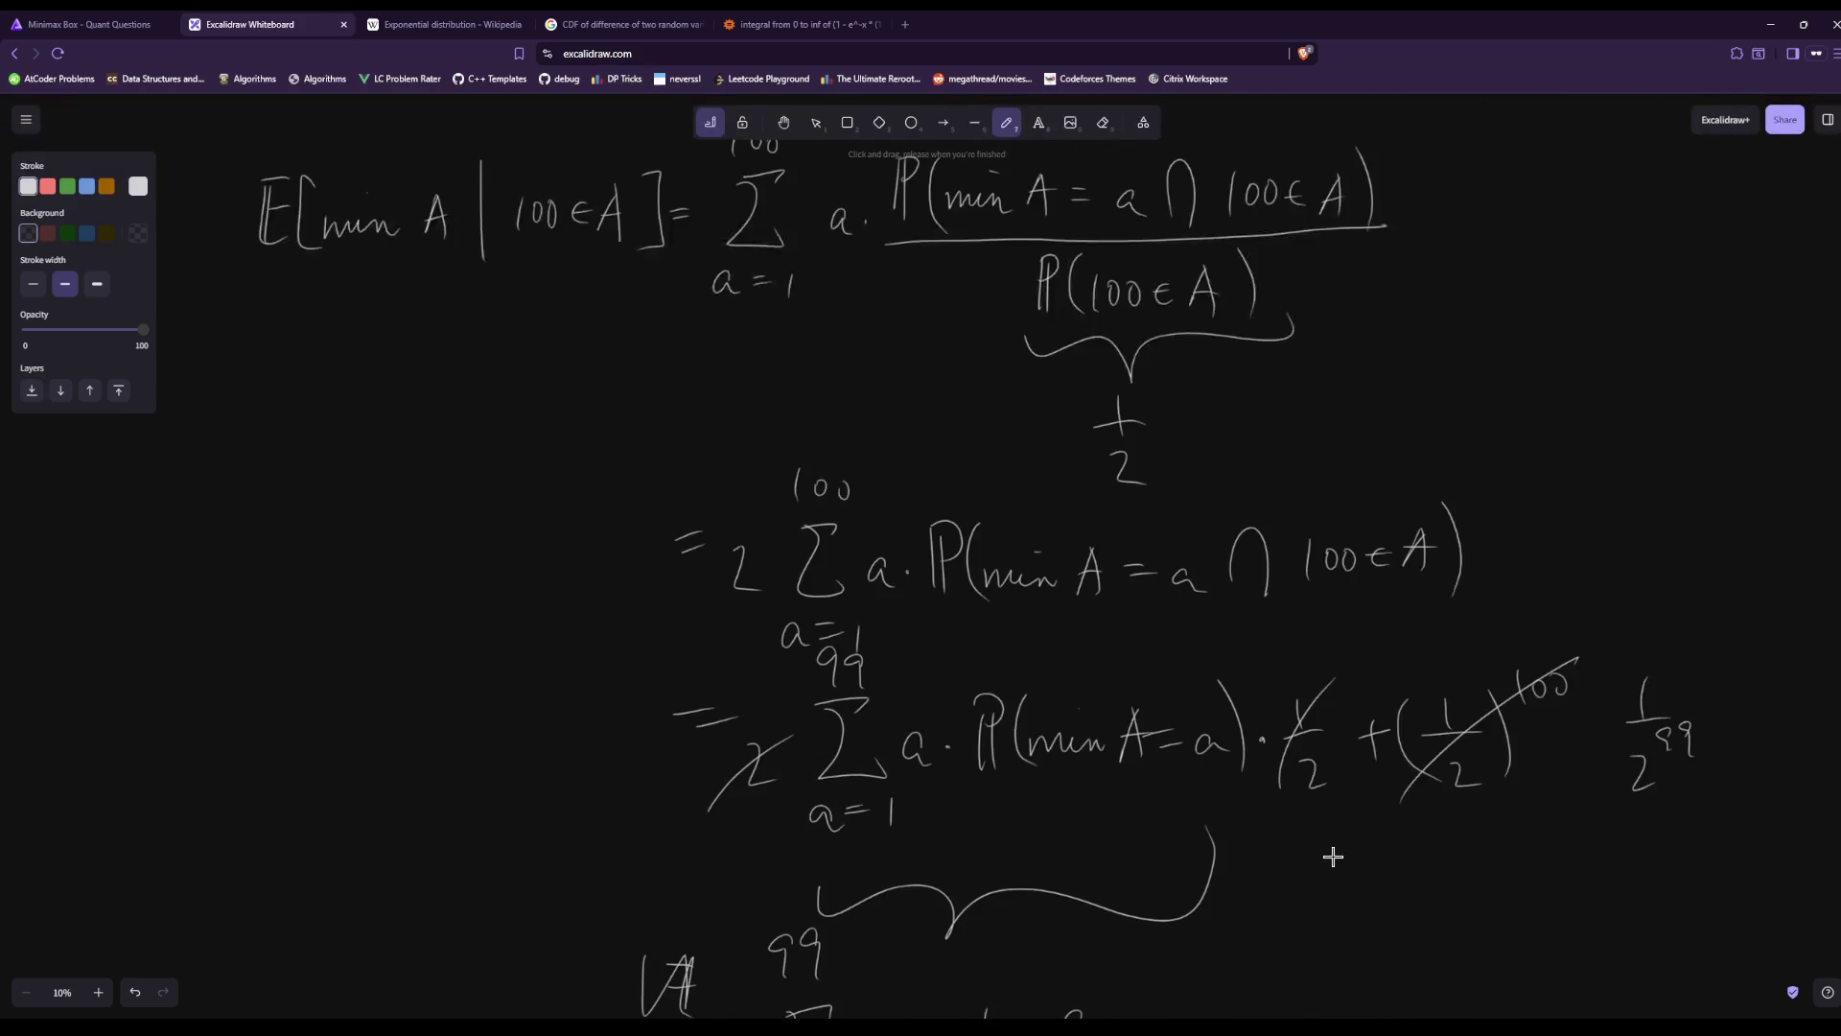
pyautogui.scroll(-1, 1333, 857)
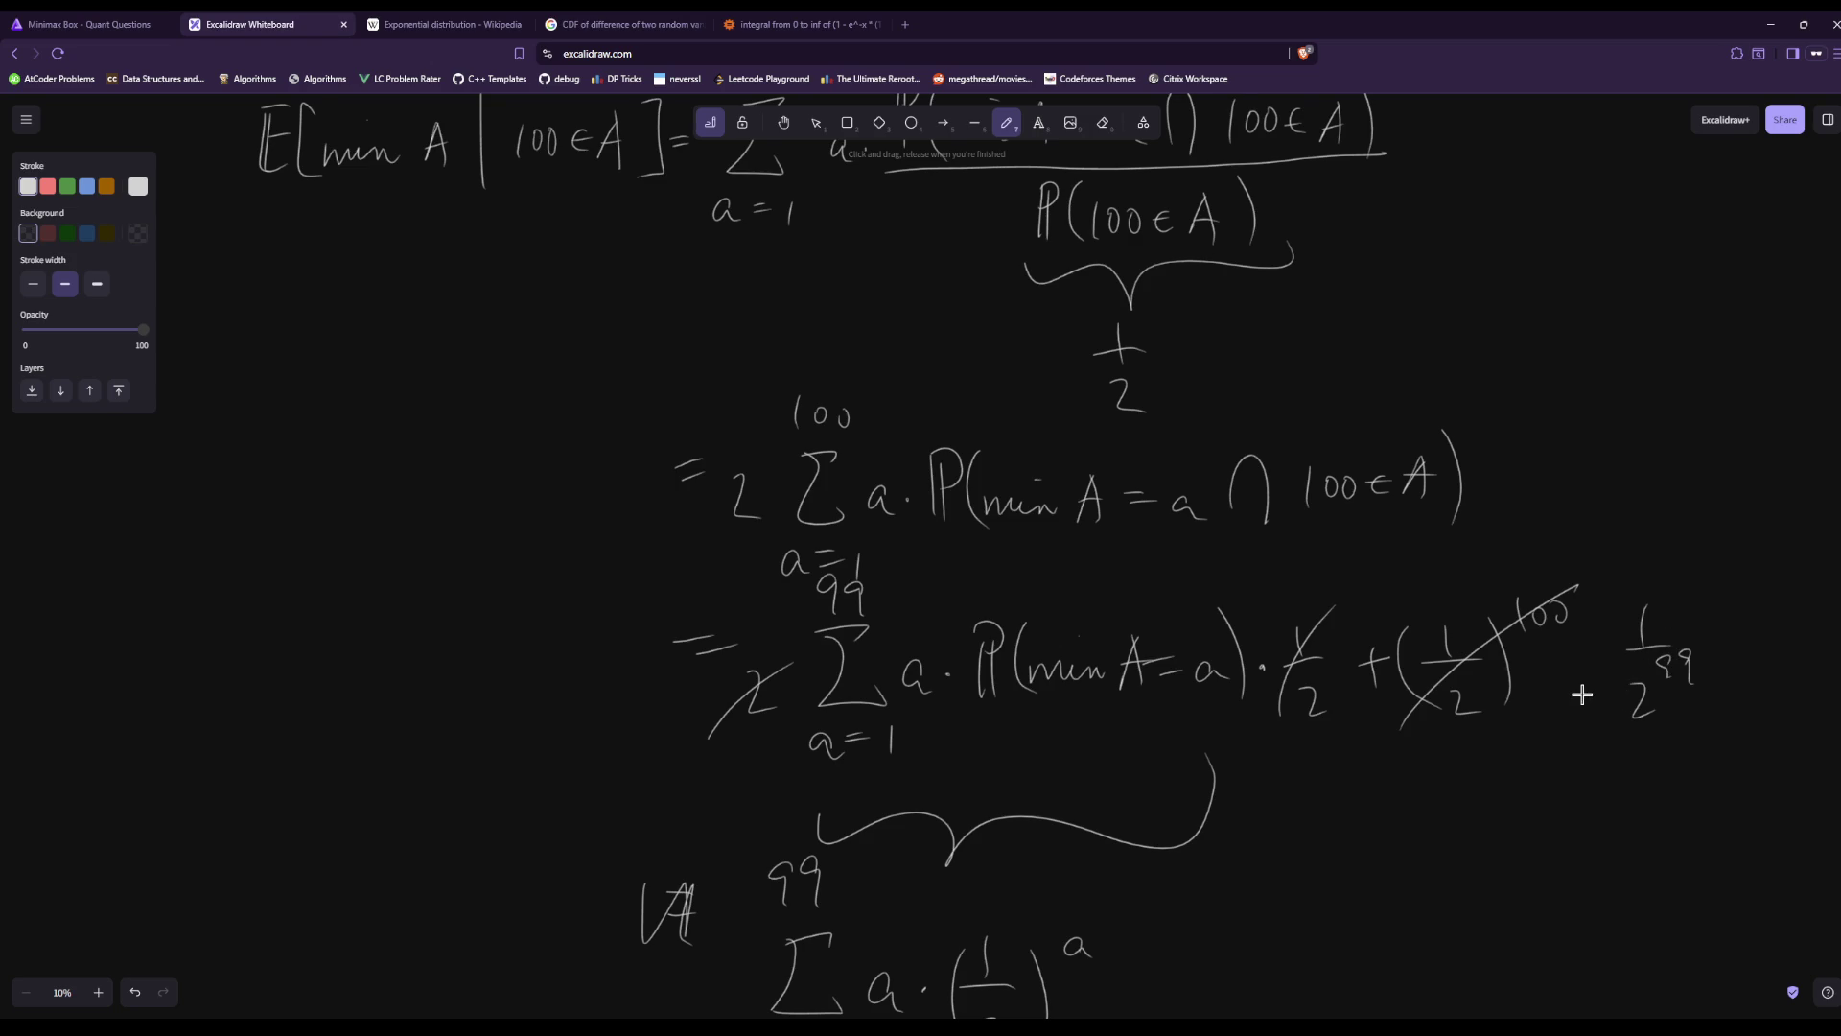
pyautogui.scroll(-3, 1582, 694)
pyautogui.scroll(-3, 1582, 694)
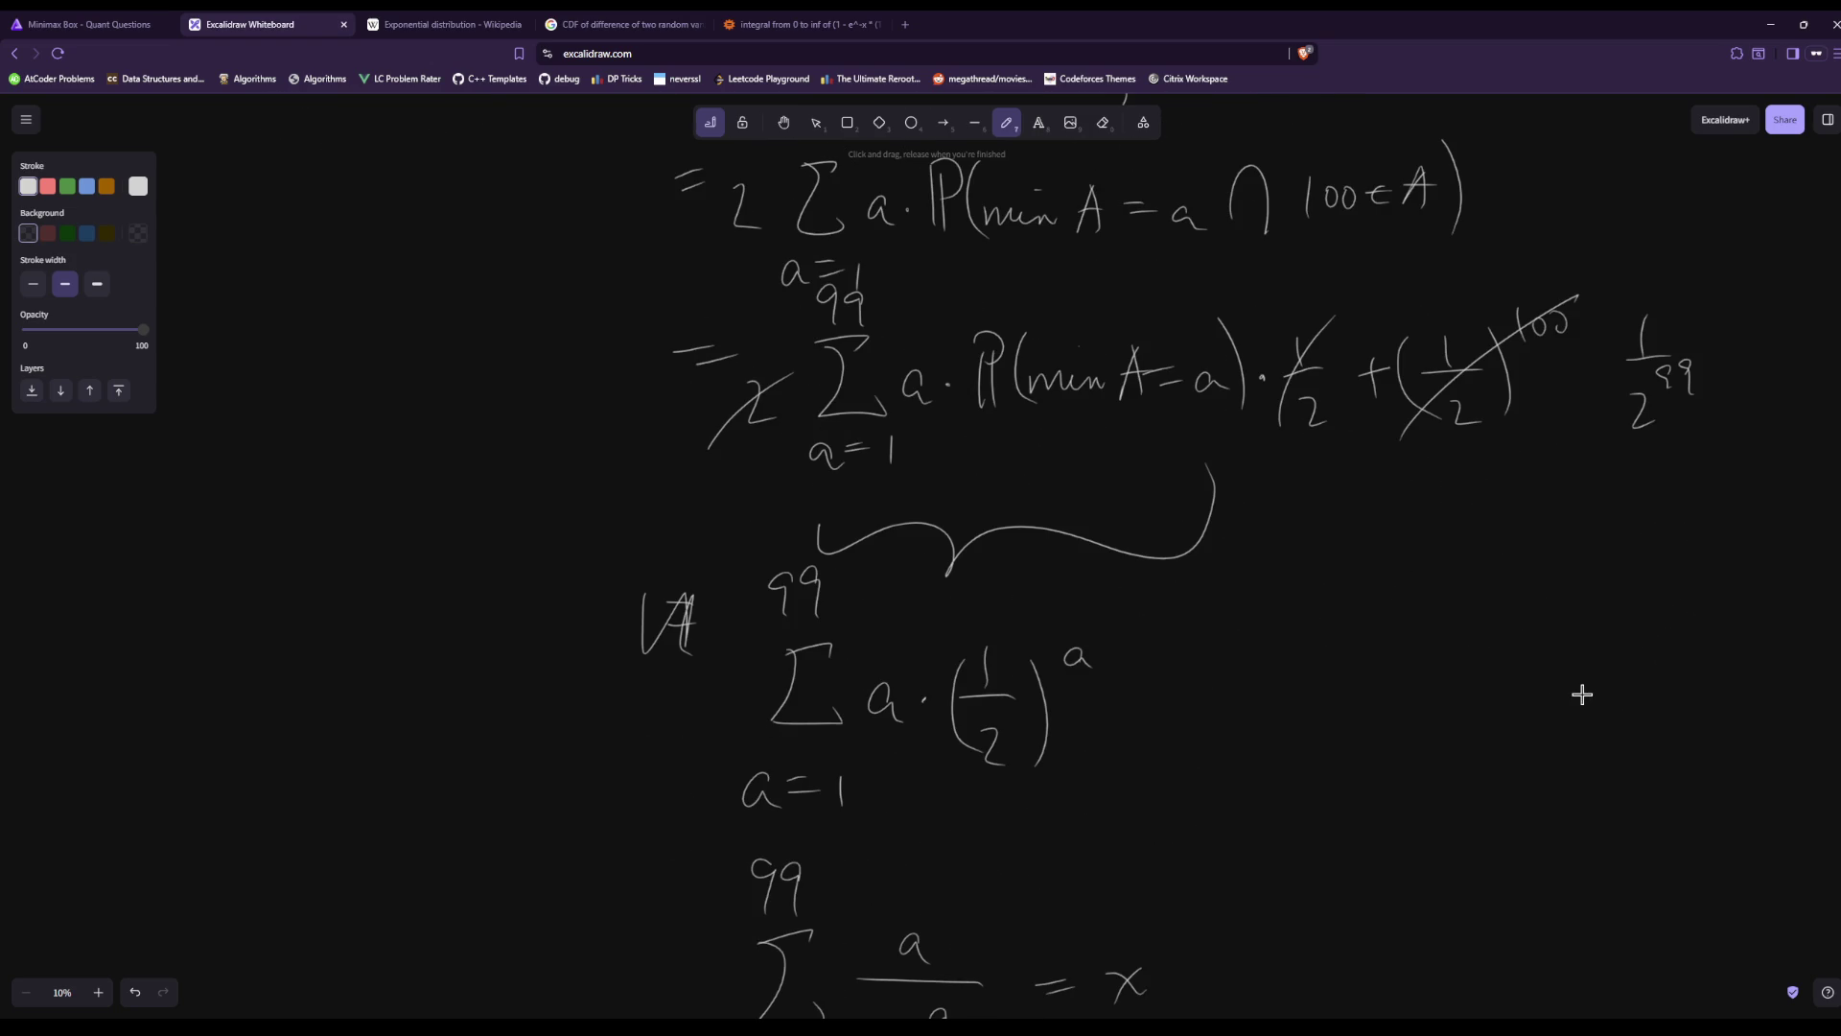
pyautogui.scroll(-2, 1583, 694)
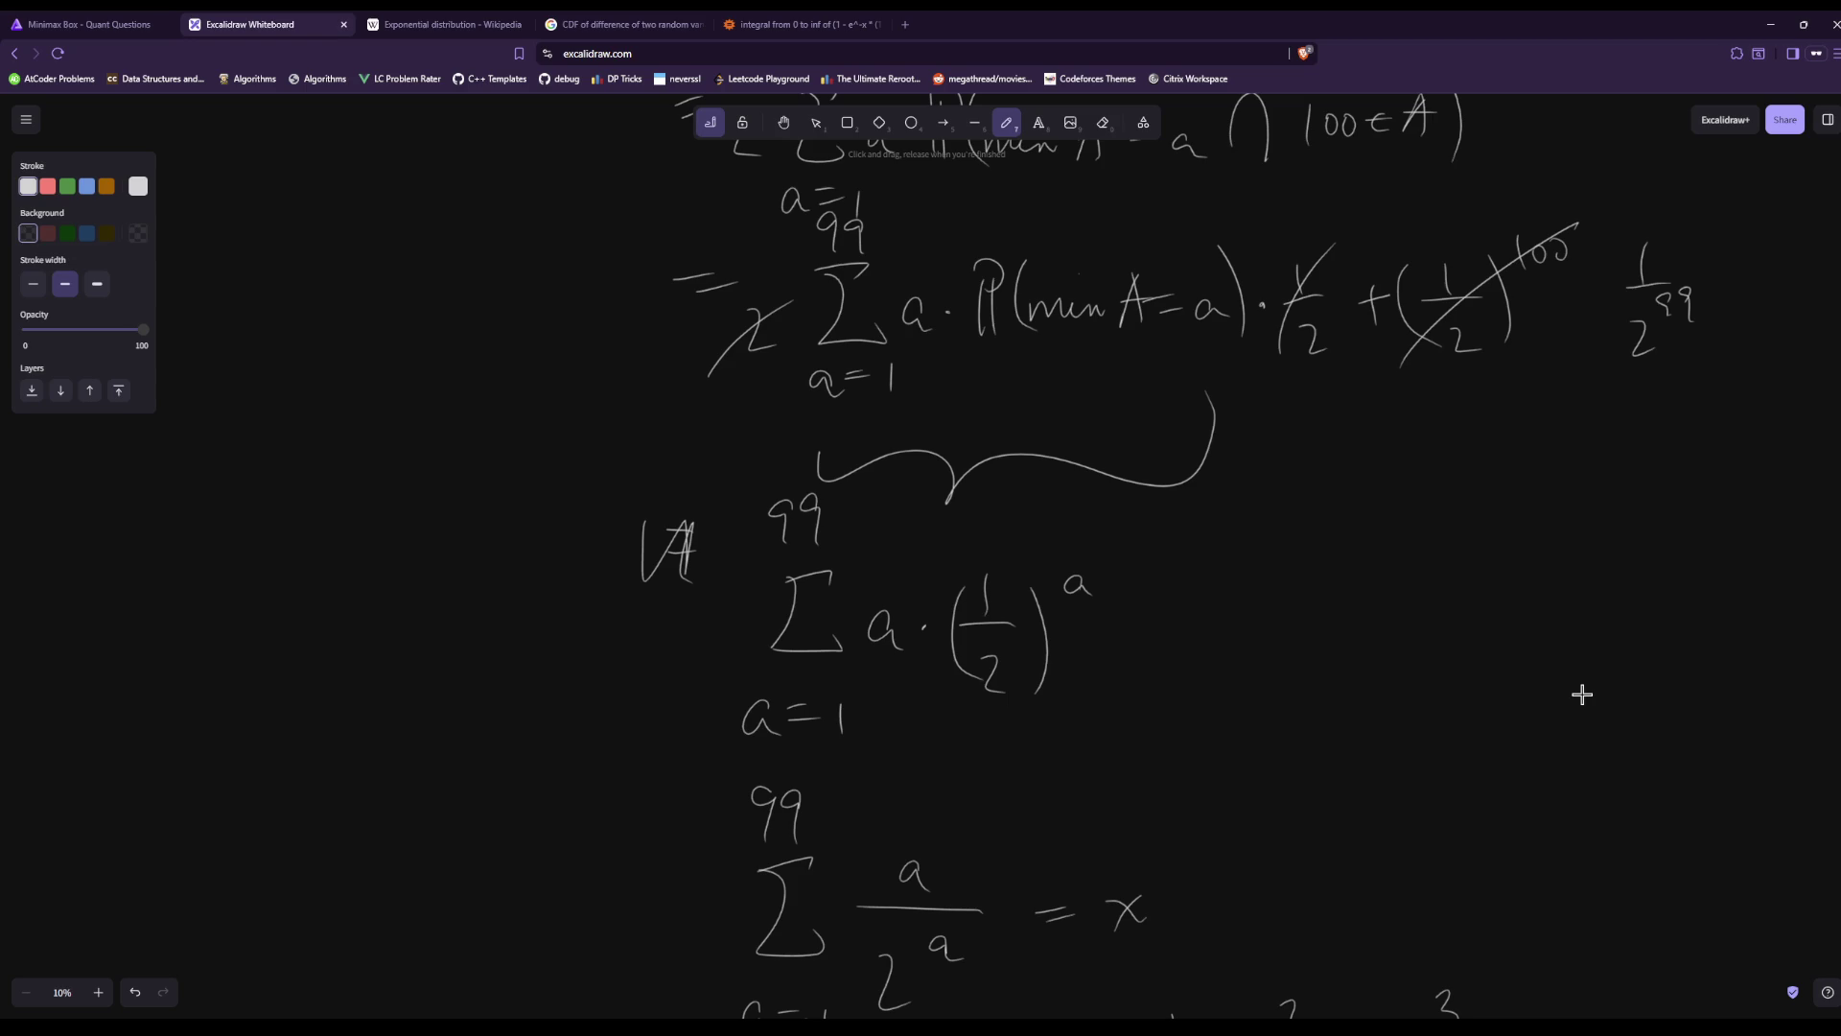
pyautogui.scroll(-20, 1582, 694)
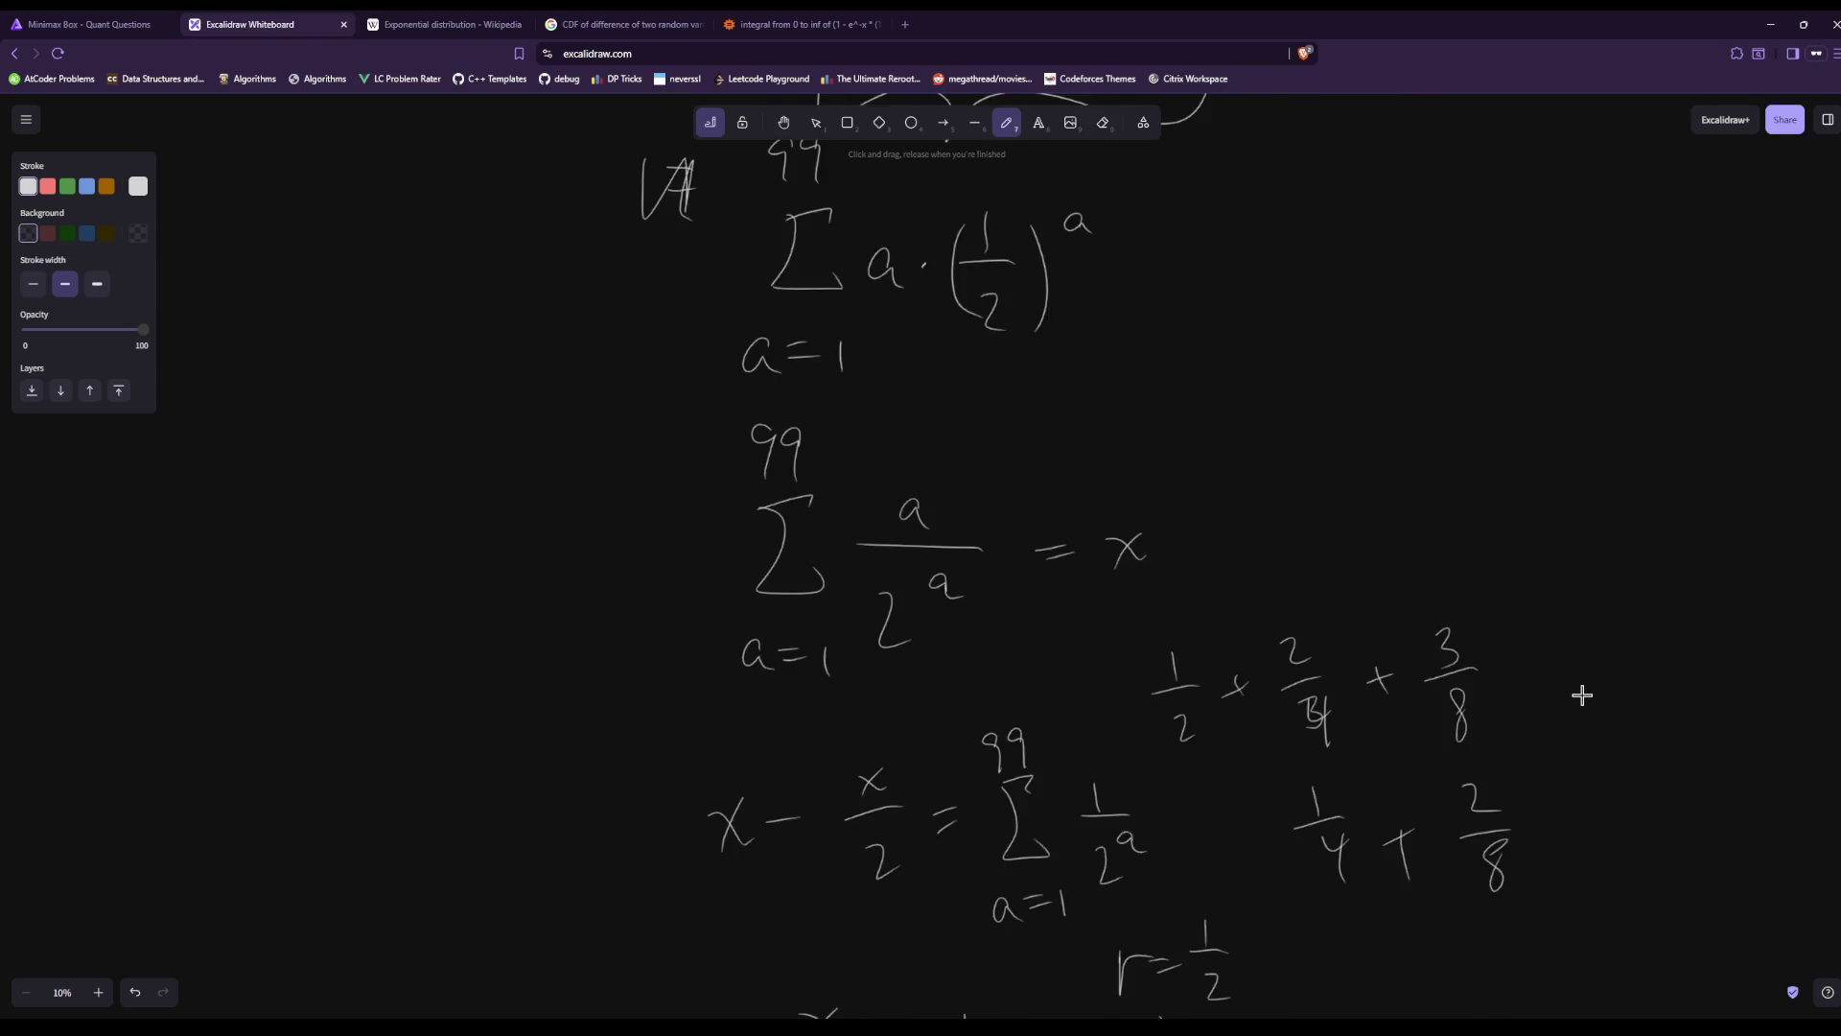
pyautogui.scroll(20, 1582, 693)
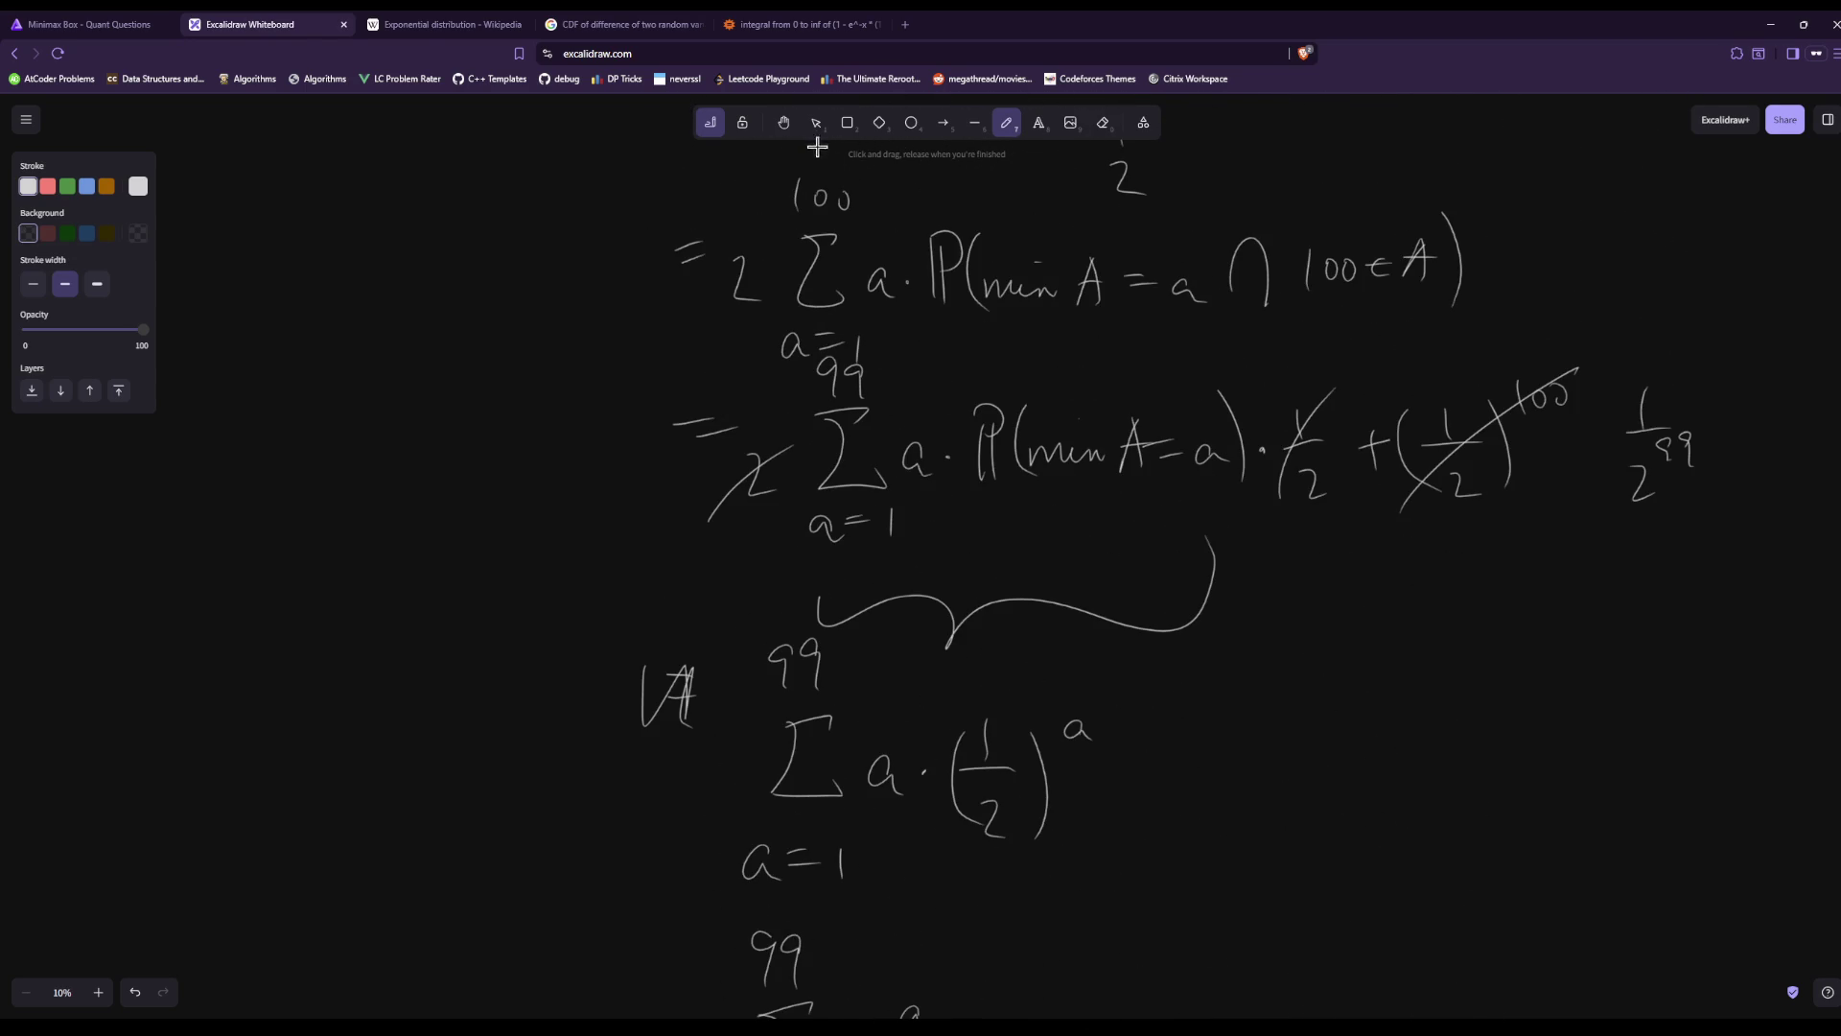
# Pan to the lower left and begin a new line x − x/2 = Σ.
pyautogui.click(783, 123)
pyautogui.moveTo(570, 402); pyautogui.dragTo(771, 330)
pyautogui.scroll(-12, 703, 526)
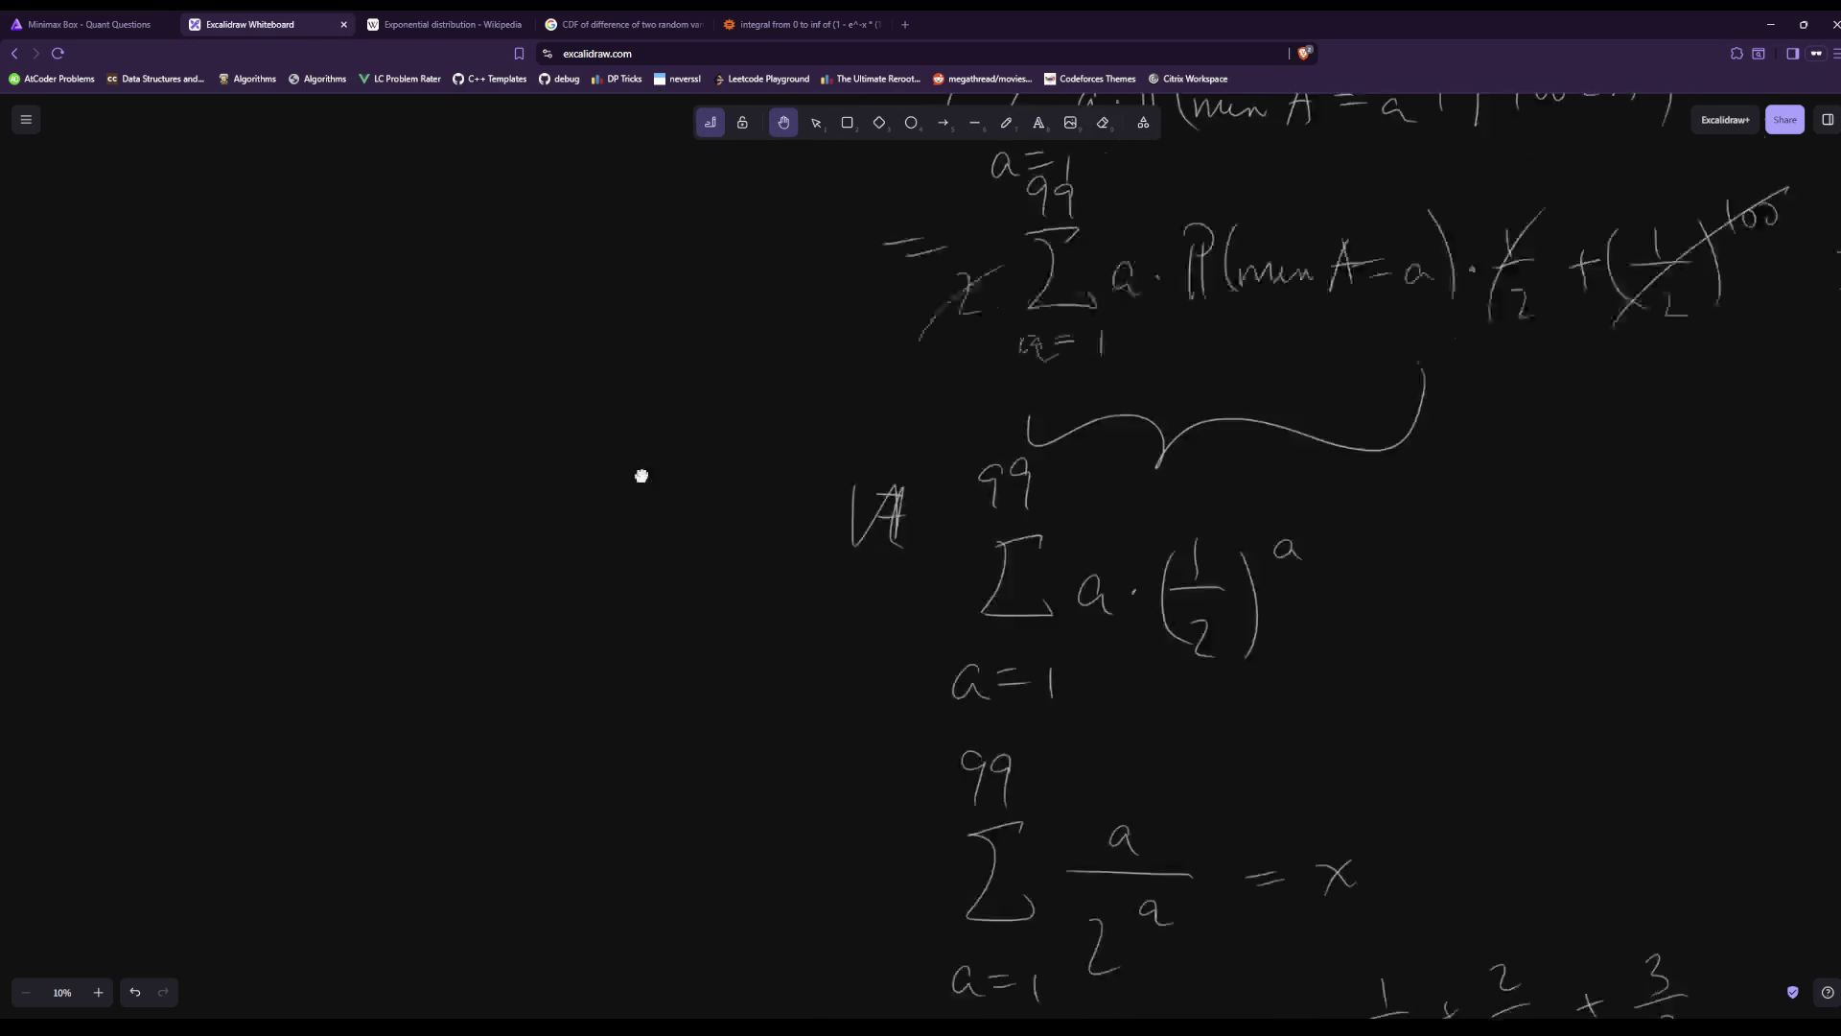
pyautogui.scroll(-3, 716, 407)
pyautogui.hscroll(-2, 793, 297)
pyautogui.click(1004, 124)
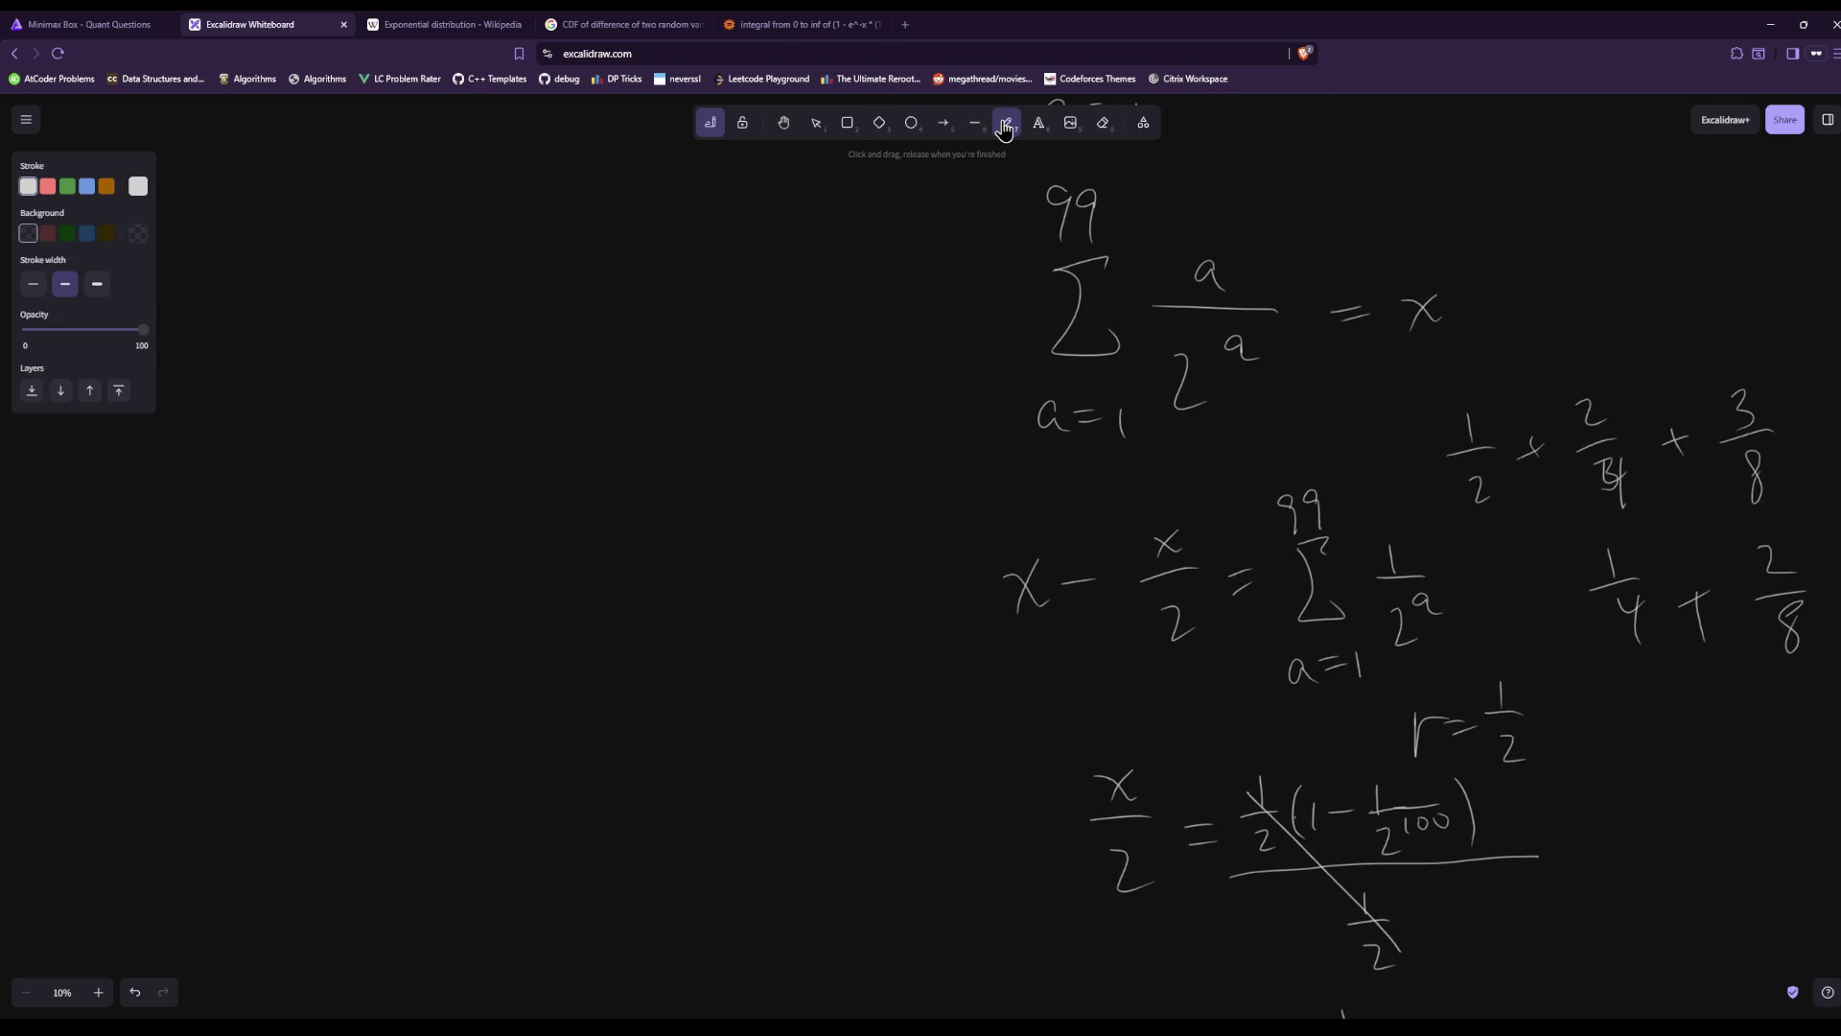
pyautogui.moveTo(282, 787); pyautogui.dragTo(321, 822)
pyautogui.moveTo(309, 785)
pyautogui.mouseDown()
pyautogui.moveTo(290, 828)
pyautogui.moveTo(363, 797)
pyautogui.mouseUp()
pyautogui.moveTo(370, 752)
pyautogui.mouseDown()
pyautogui.moveTo(407, 761)
pyautogui.moveTo(383, 767)
pyautogui.mouseUp()
pyautogui.moveTo(382, 790)
pyautogui.mouseDown()
pyautogui.moveTo(423, 787)
pyautogui.moveTo(427, 861)
pyautogui.mouseUp()
pyautogui.moveTo(468, 801); pyautogui.dragTo(491, 811)
pyautogui.moveTo(552, 760)
pyautogui.mouseDown()
pyautogui.moveTo(513, 765)
pyautogui.moveTo(552, 839)
pyautogui.moveTo(539, 892)
pyautogui.moveTo(558, 872)
pyautogui.mouseUp()
# Complete the sum with a=1 below the sigma, 100 above, and the 1/2^a term.
pyautogui.moveTo(543, 887); pyautogui.dragTo(583, 891)
pyautogui.moveTo(502, 692)
pyautogui.mouseDown()
pyautogui.moveTo(502, 732)
pyautogui.moveTo(537, 708)
pyautogui.mouseUp()
pyautogui.moveTo(556, 703); pyautogui.dragTo(634, 771)
pyautogui.moveTo(601, 781)
pyautogui.mouseDown()
pyautogui.moveTo(670, 775)
pyautogui.moveTo(641, 852)
pyautogui.mouseUp()
pyautogui.moveTo(661, 802); pyautogui.dragTo(674, 823)
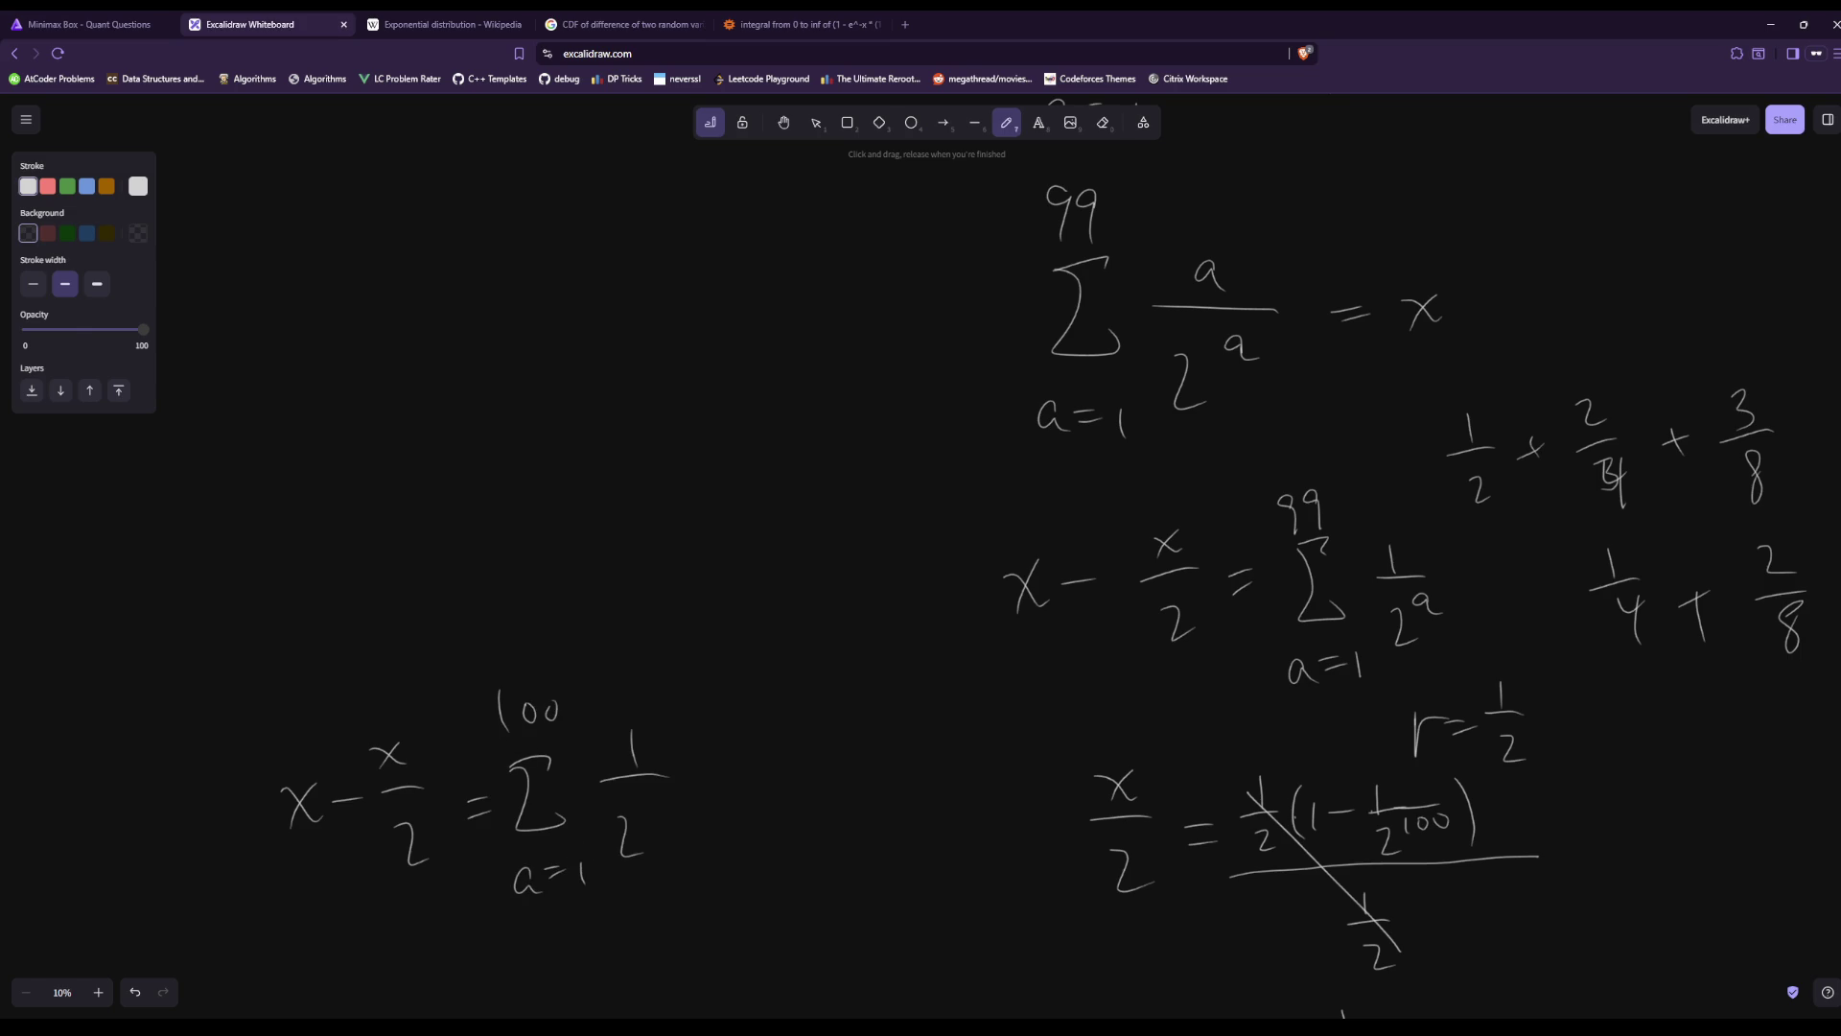
# Draw an implies arrow below the sum and write x = 2·.
pyautogui.moveTo(251, 962); pyautogui.dragTo(266, 962)
pyautogui.moveTo(271, 934)
pyautogui.mouseDown()
pyautogui.moveTo(277, 979)
pyautogui.moveTo(398, 987)
pyautogui.mouseUp()
pyautogui.moveTo(390, 962); pyautogui.dragTo(372, 987)
pyautogui.moveTo(416, 965); pyautogui.dragTo(439, 972)
pyautogui.moveTo(443, 951); pyautogui.dragTo(456, 982)
pyautogui.click(500, 958)
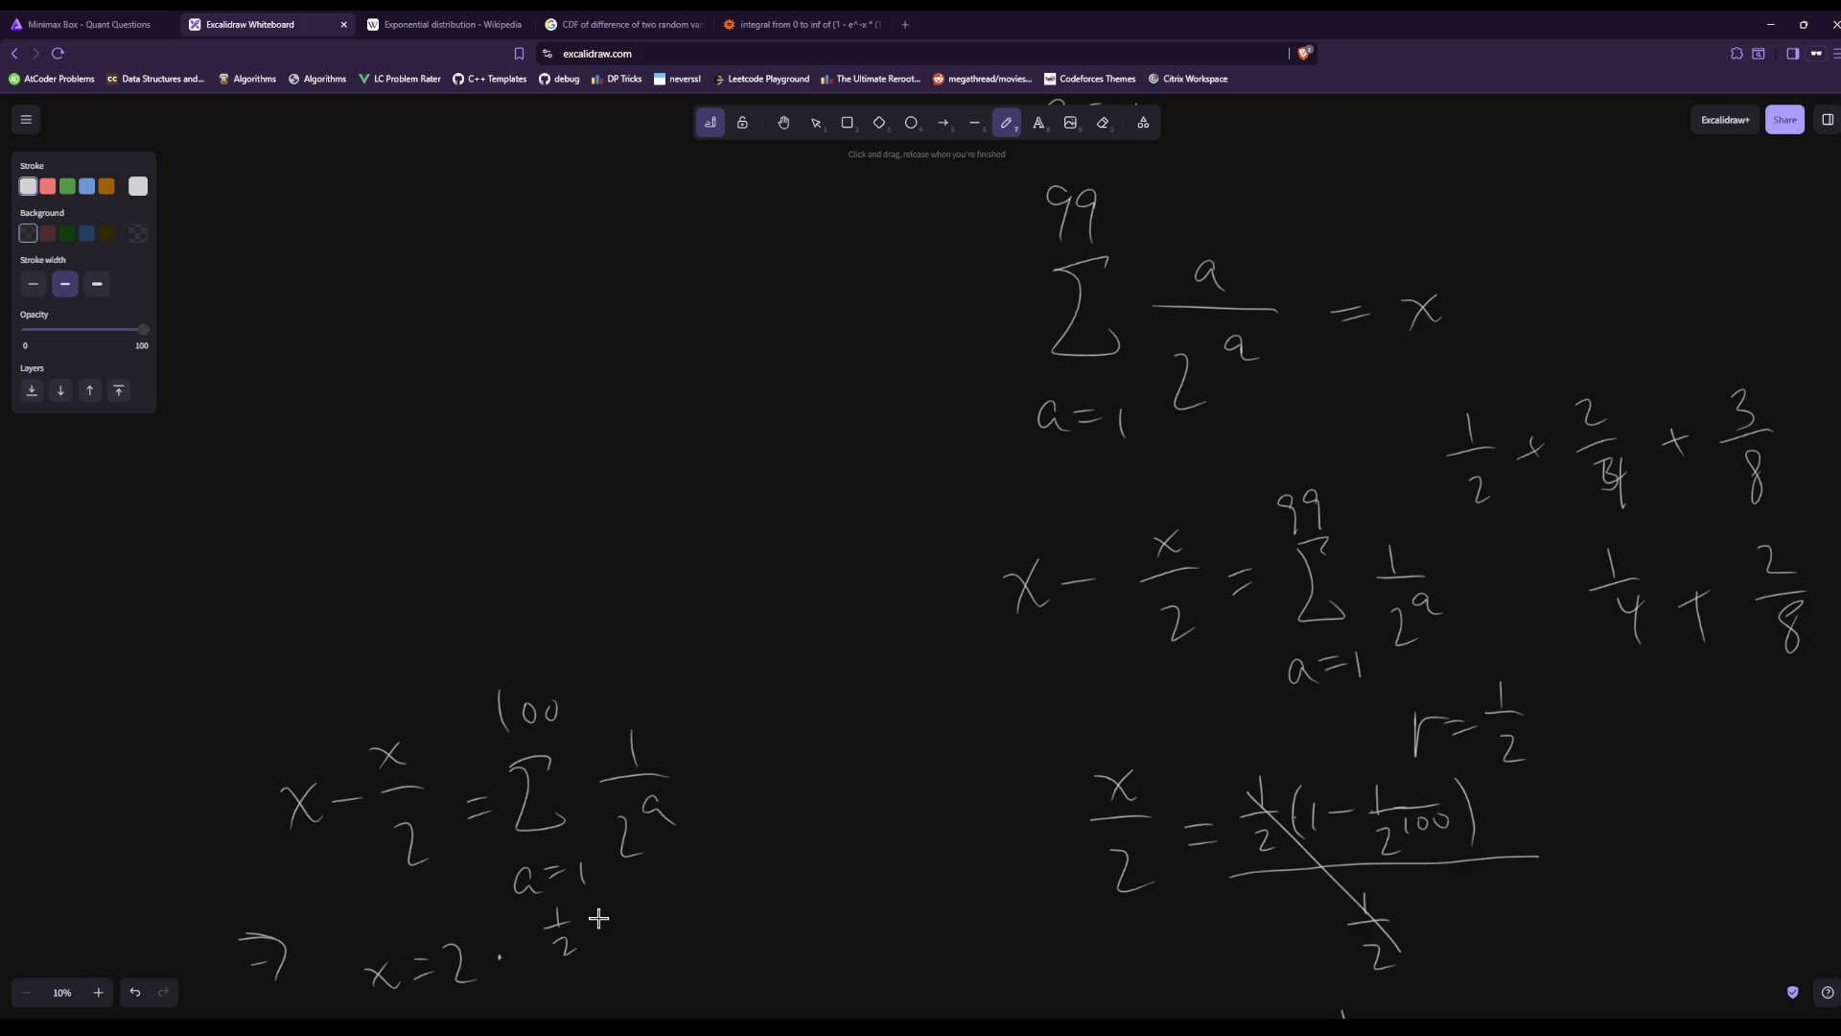
# Write ½(1 − 1/2^101) after the dot and draw a fraction bar under it.
pyautogui.moveTo(596, 906)
pyautogui.mouseDown()
pyautogui.moveTo(590, 945)
pyautogui.moveTo(647, 919)
pyautogui.mouseUp()
pyautogui.moveTo(678, 901); pyautogui.dragTo(725, 892)
pyautogui.moveTo(682, 921); pyautogui.dragTo(695, 943)
pyautogui.moveTo(747, 878); pyautogui.dragTo(750, 923)
pyautogui.moveTo(536, 983); pyautogui.dragTo(767, 949)
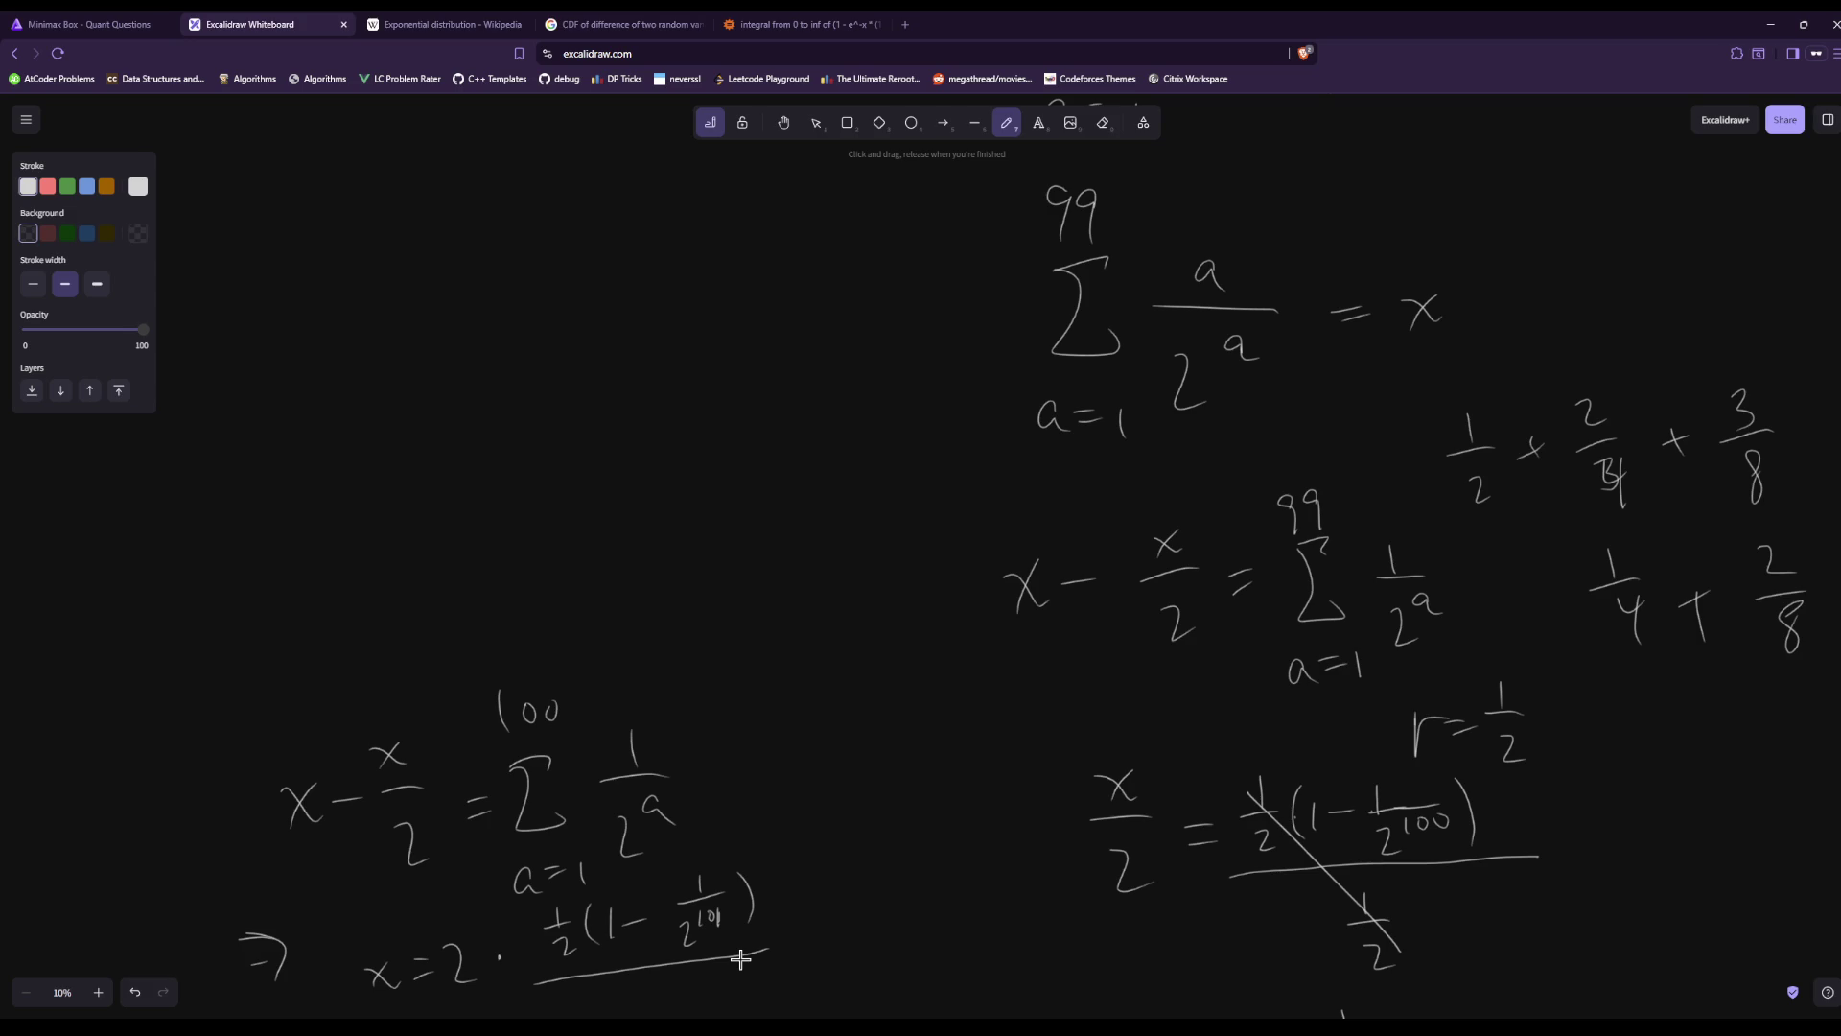
# Write the ½ denominator under the bar and cross out the cancelling halves.
pyautogui.scroll(-3, 1115, 714)
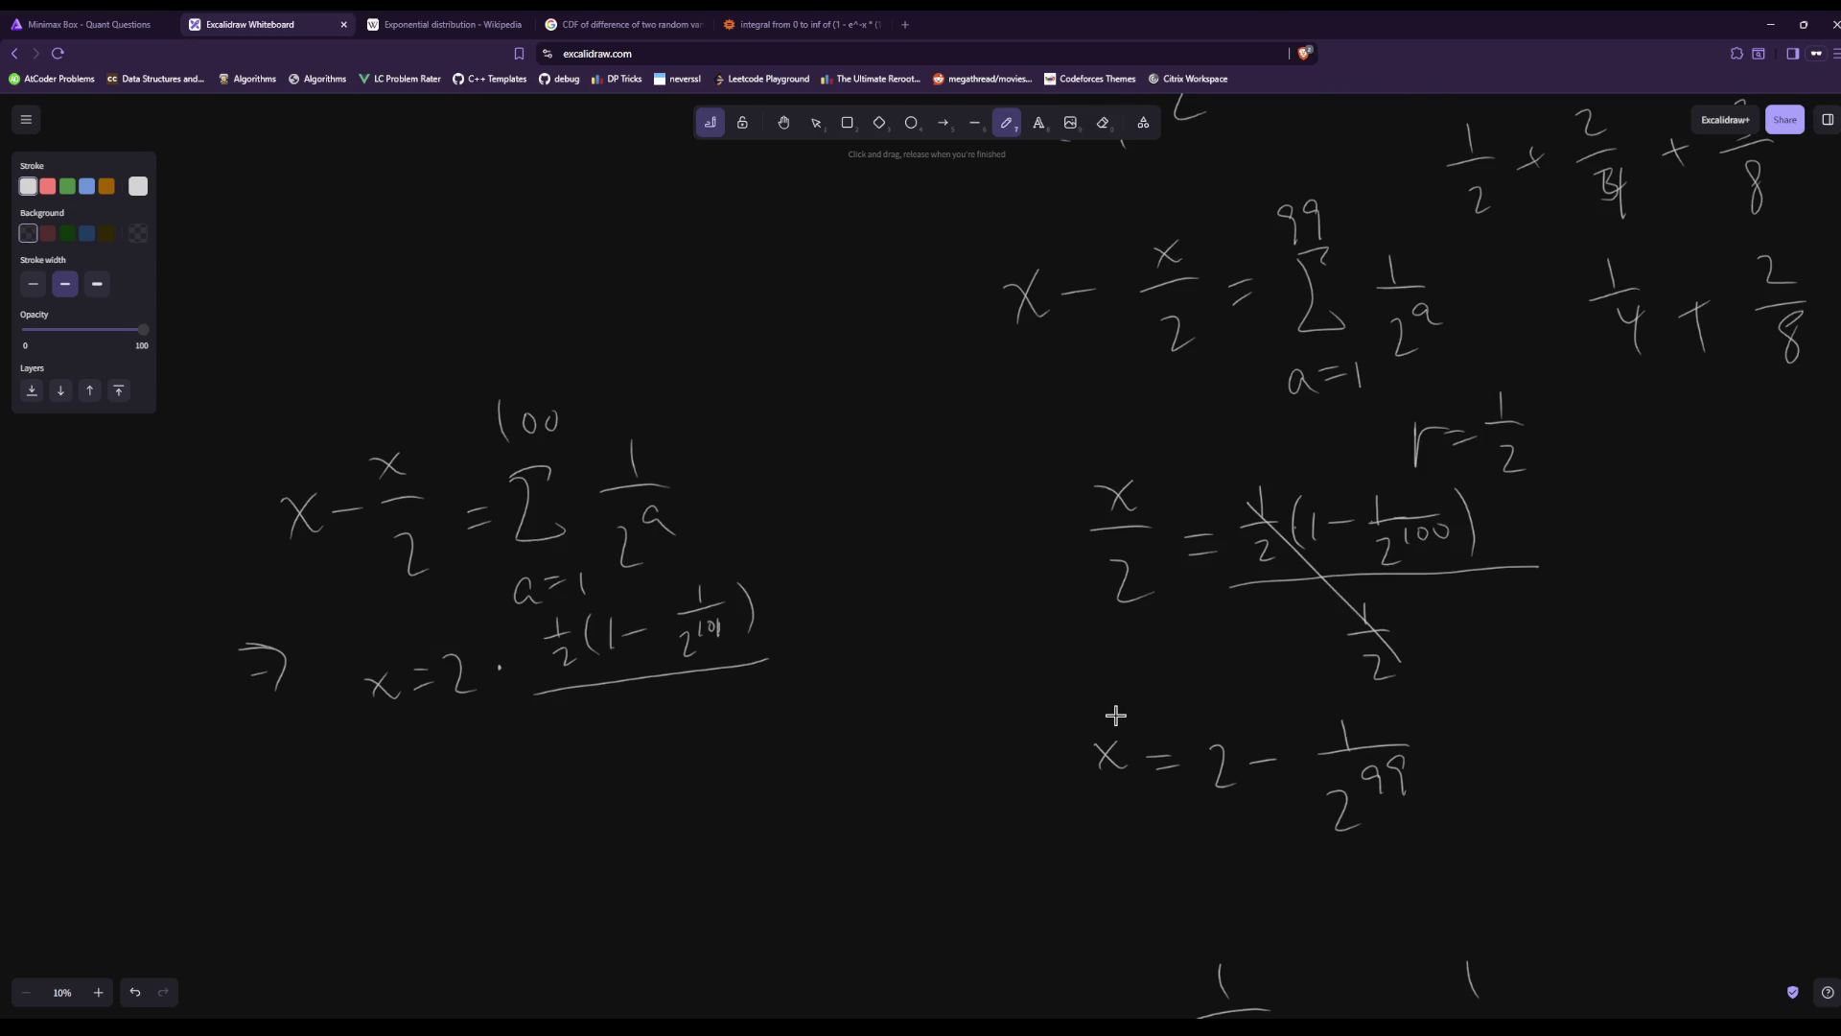
pyautogui.moveTo(666, 694); pyautogui.dragTo(658, 731)
pyautogui.moveTo(544, 672); pyautogui.dragTo(568, 624)
pyautogui.moveTo(656, 800); pyautogui.dragTo(666, 727)
# Write the new line x = 2·(1 − 1/2^101), then begin = 2 − and undo it.
pyautogui.moveTo(382, 873); pyautogui.dragTo(406, 899)
pyautogui.moveTo(408, 873)
pyautogui.mouseDown()
pyautogui.moveTo(384, 902)
pyautogui.moveTo(444, 883)
pyautogui.mouseUp()
pyautogui.moveTo(425, 896)
pyautogui.mouseDown()
pyautogui.moveTo(507, 884)
pyautogui.moveTo(514, 913)
pyautogui.moveTo(564, 911)
pyautogui.moveTo(700, 860)
pyautogui.mouseUp()
pyautogui.click(534, 888)
pyautogui.moveTo(672, 869)
pyautogui.mouseDown()
pyautogui.moveTo(744, 861)
pyautogui.moveTo(716, 929)
pyautogui.moveTo(723, 897)
pyautogui.mouseUp()
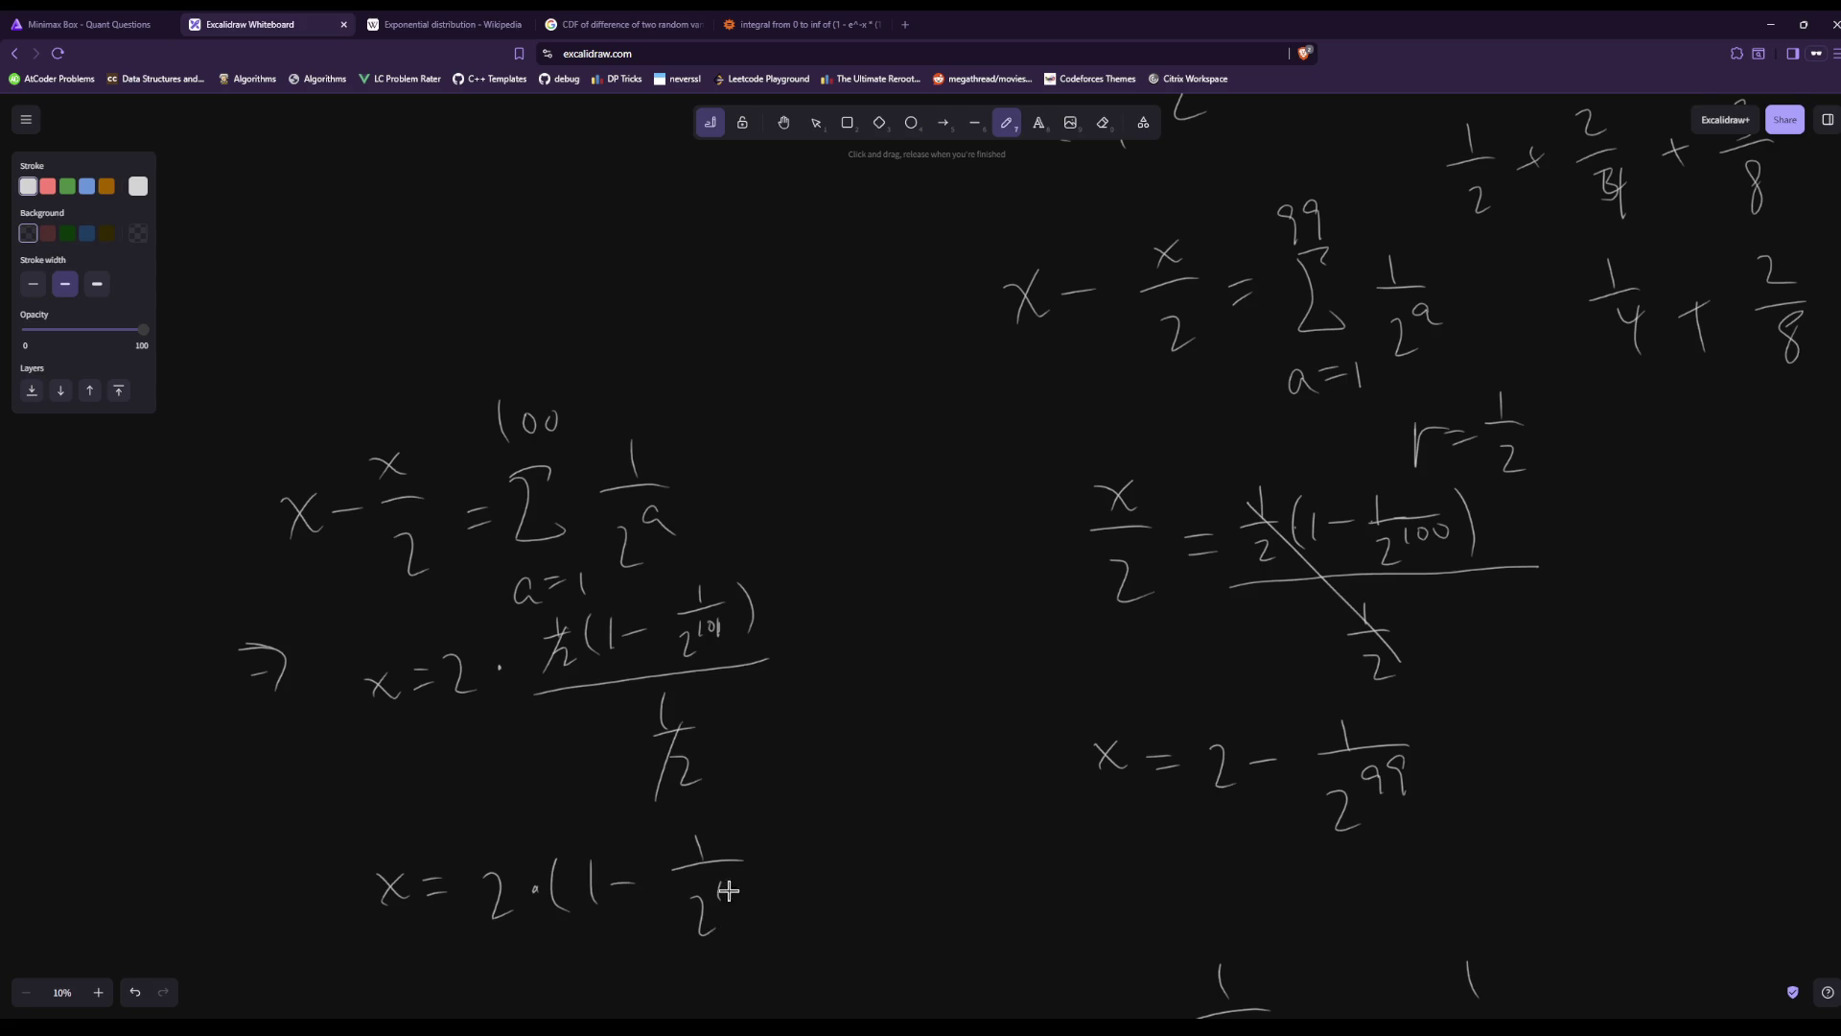
pyautogui.moveTo(779, 821); pyautogui.dragTo(800, 916)
pyautogui.moveTo(527, 963)
pyautogui.mouseDown()
pyautogui.moveTo(552, 995)
pyautogui.moveTo(586, 974)
pyautogui.mouseUp()
pyautogui.hotkey('ctrl', 'z')
# Scroll up, down and right across the canvas to review the whole derivation.
pyautogui.scroll(2, 1098, 709)
pyautogui.scroll(10, 1099, 710)
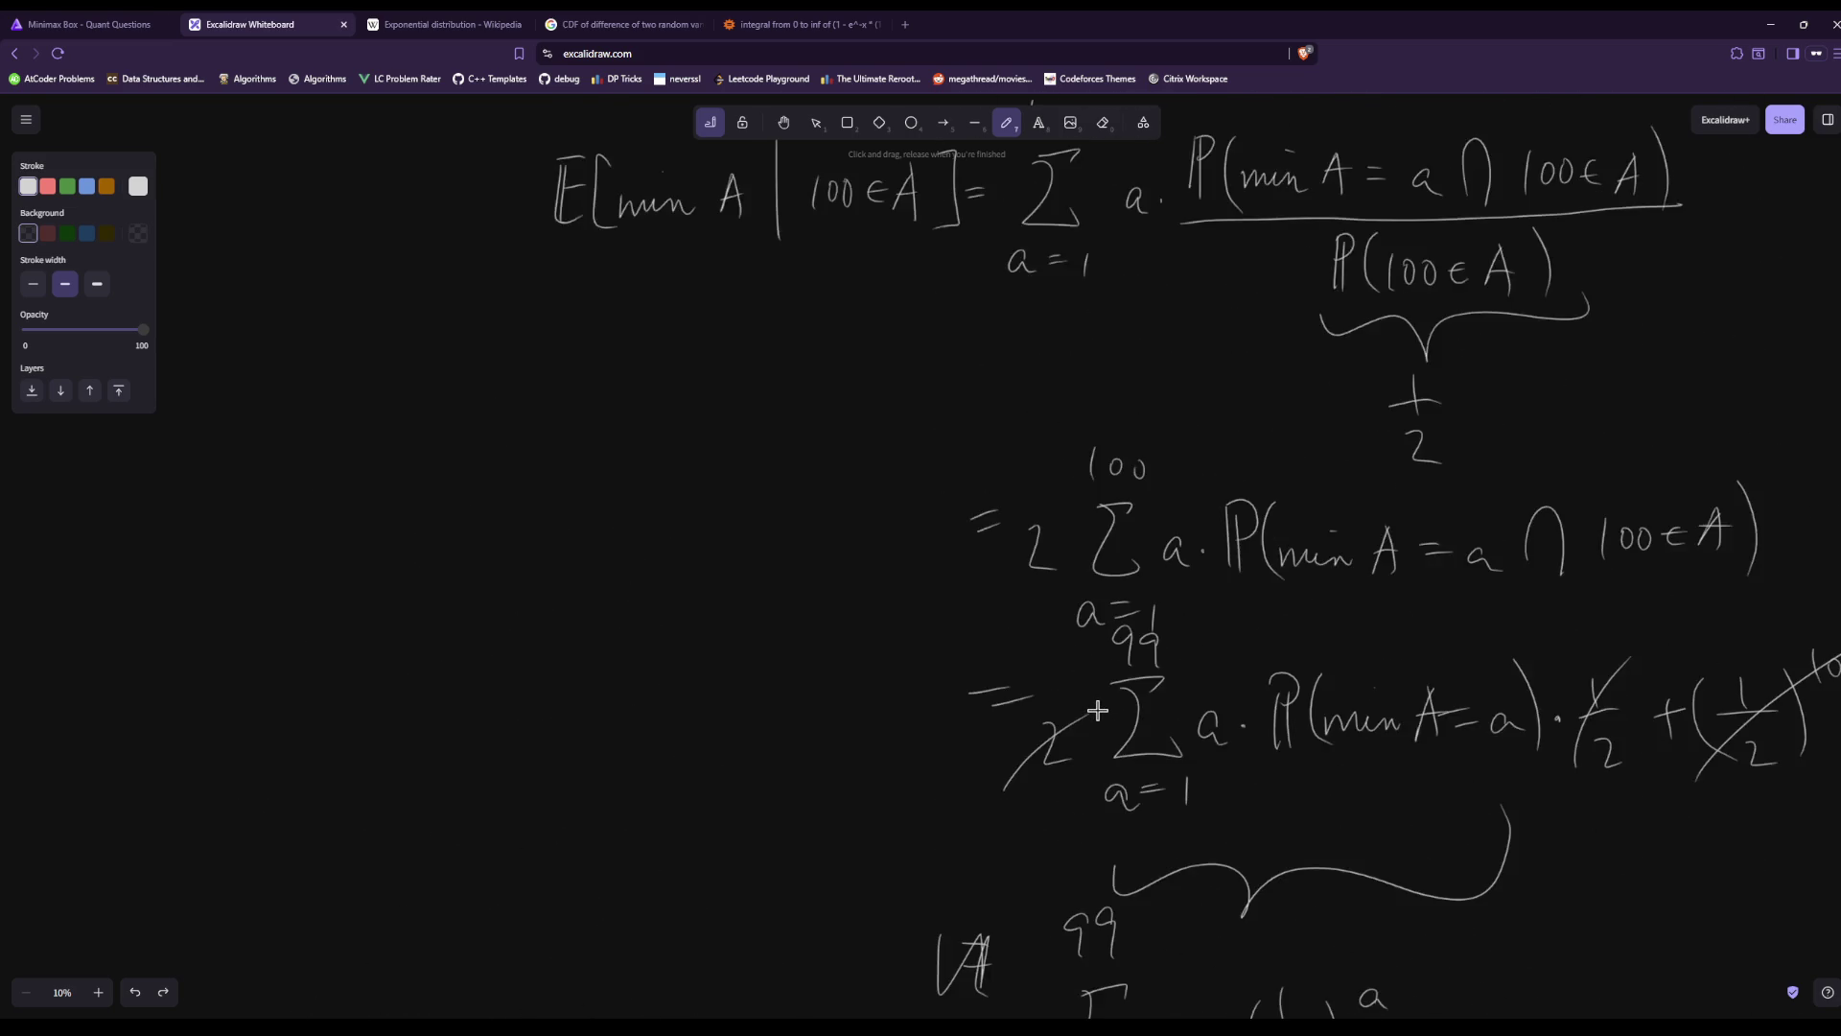
pyautogui.scroll(-12, 1098, 710)
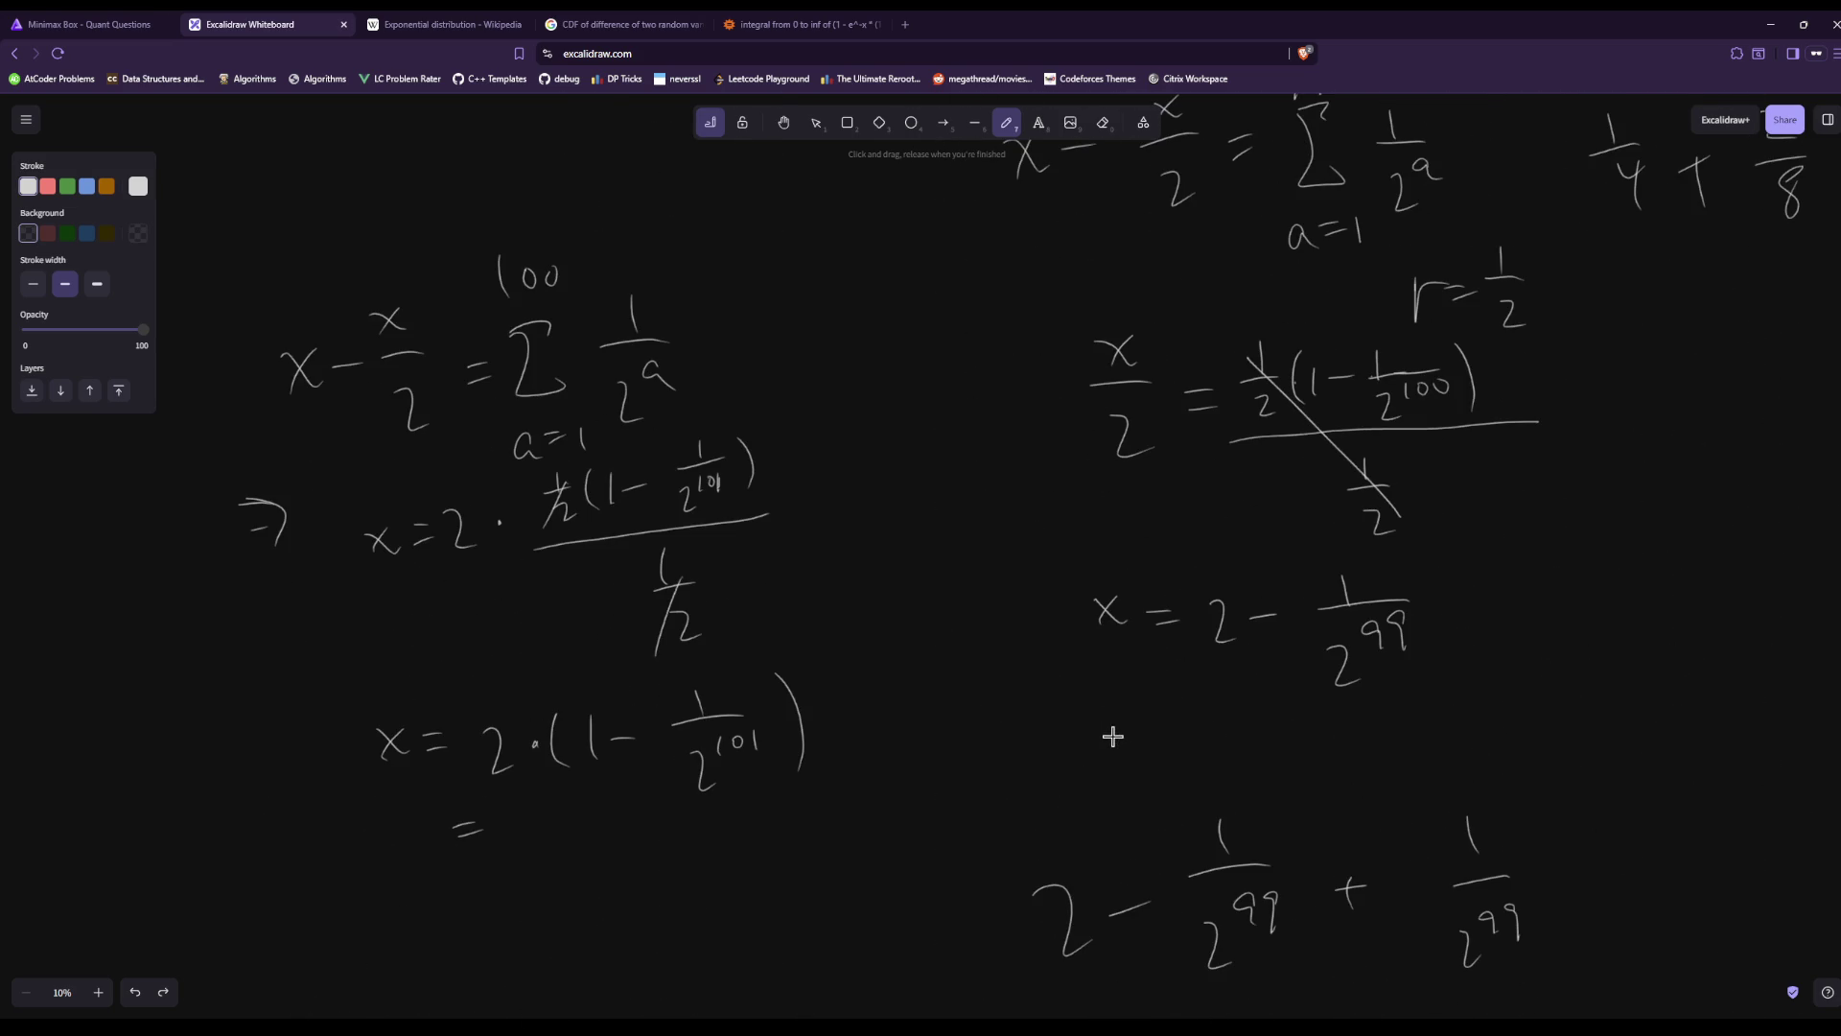
pyautogui.scroll(10, 1113, 737)
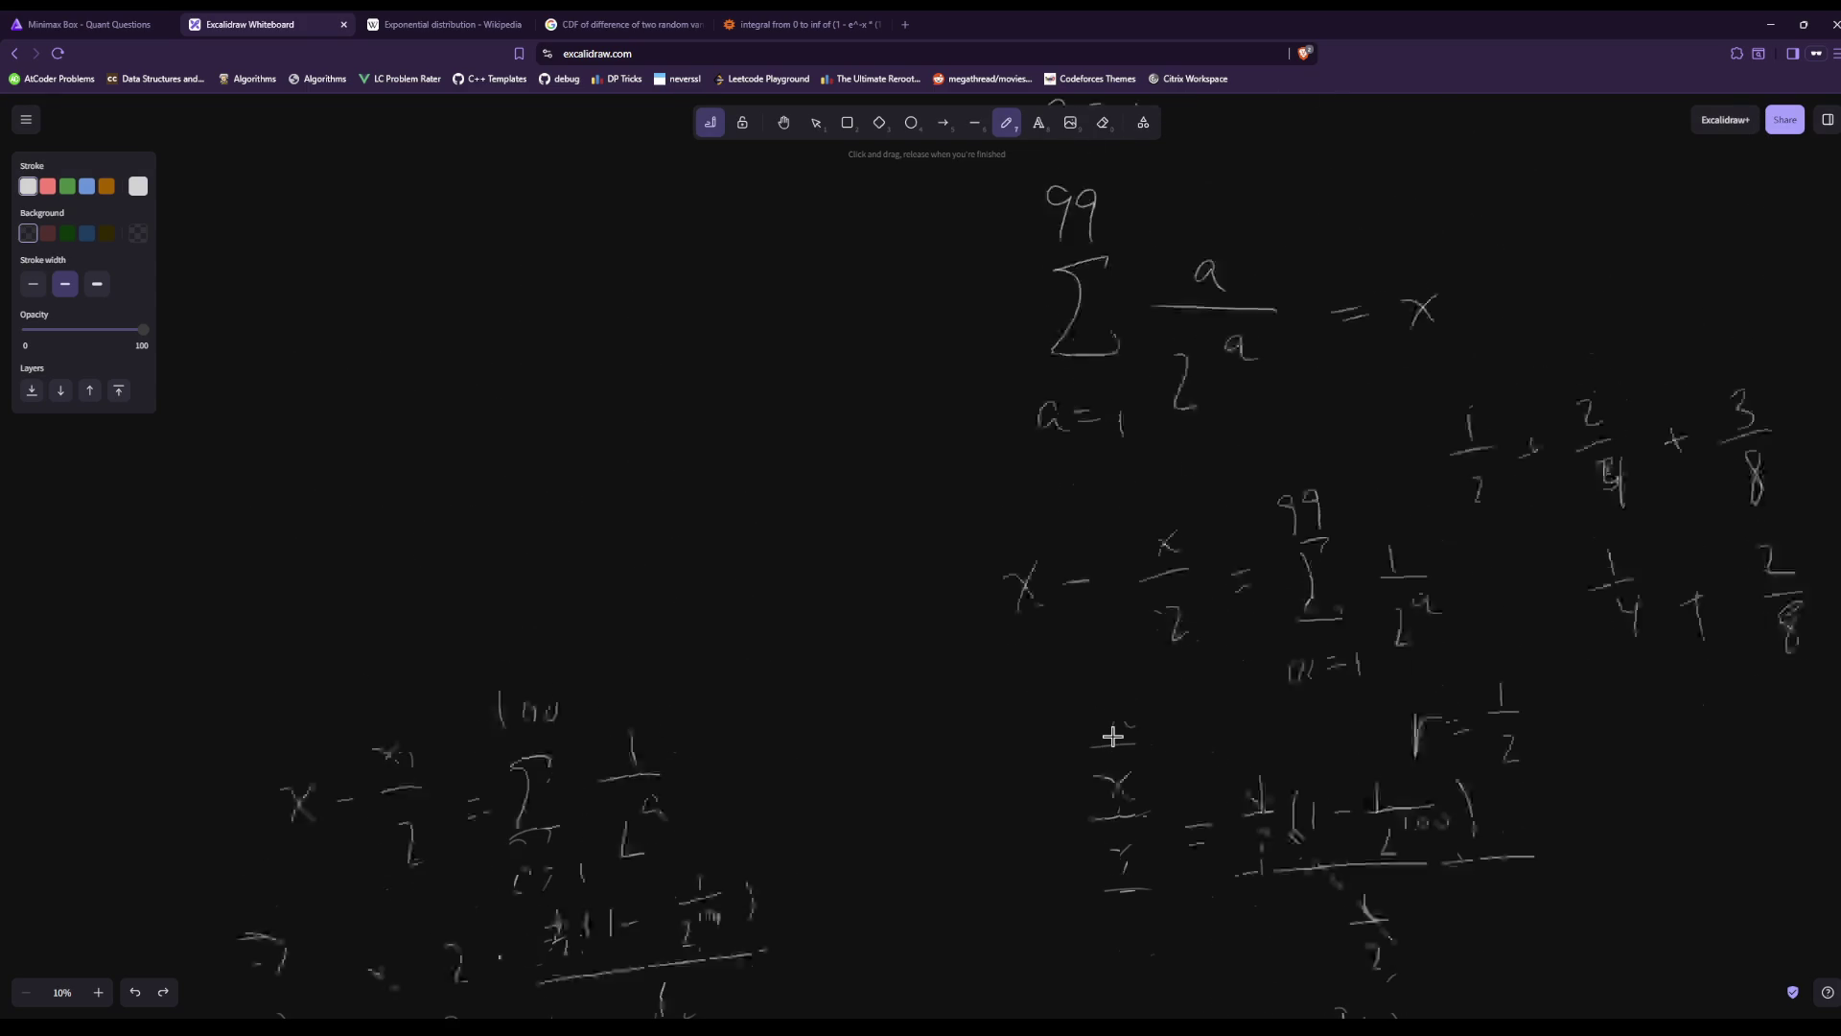
pyautogui.scroll(2, 1113, 737)
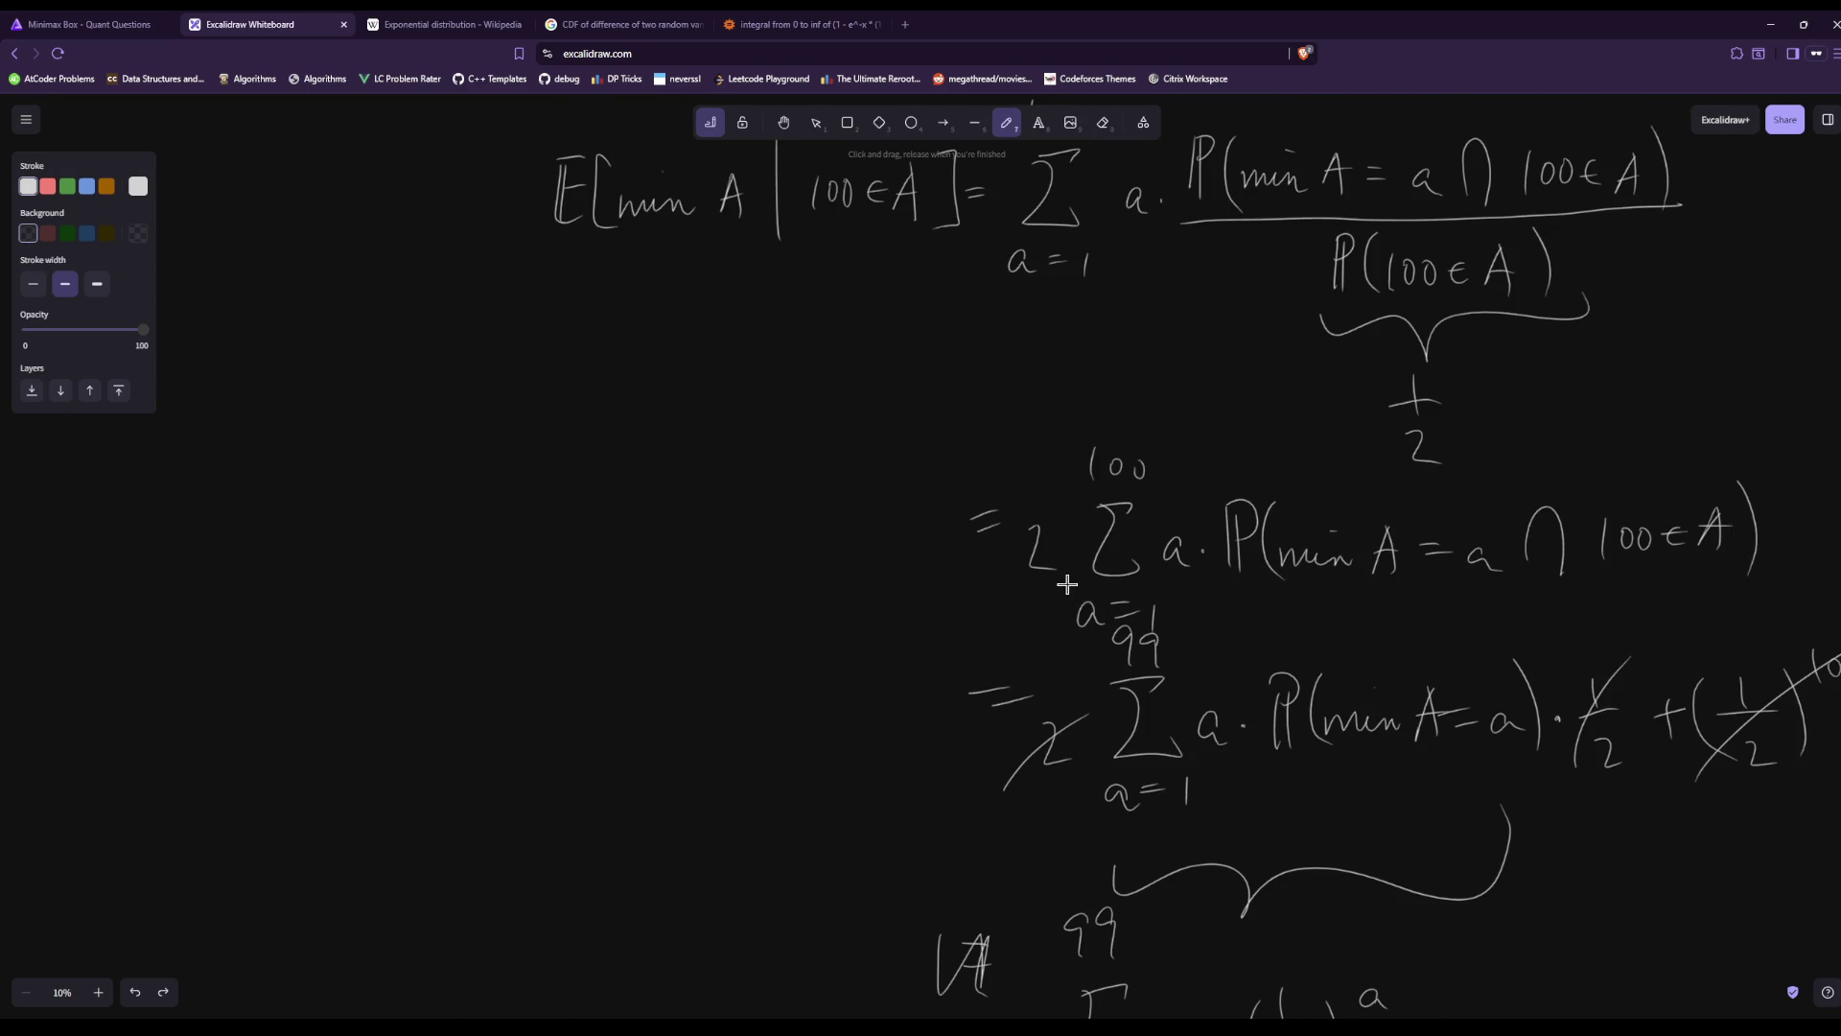
pyautogui.scroll(-15, 1170, 672)
pyautogui.hscroll(5, 1157, 744)
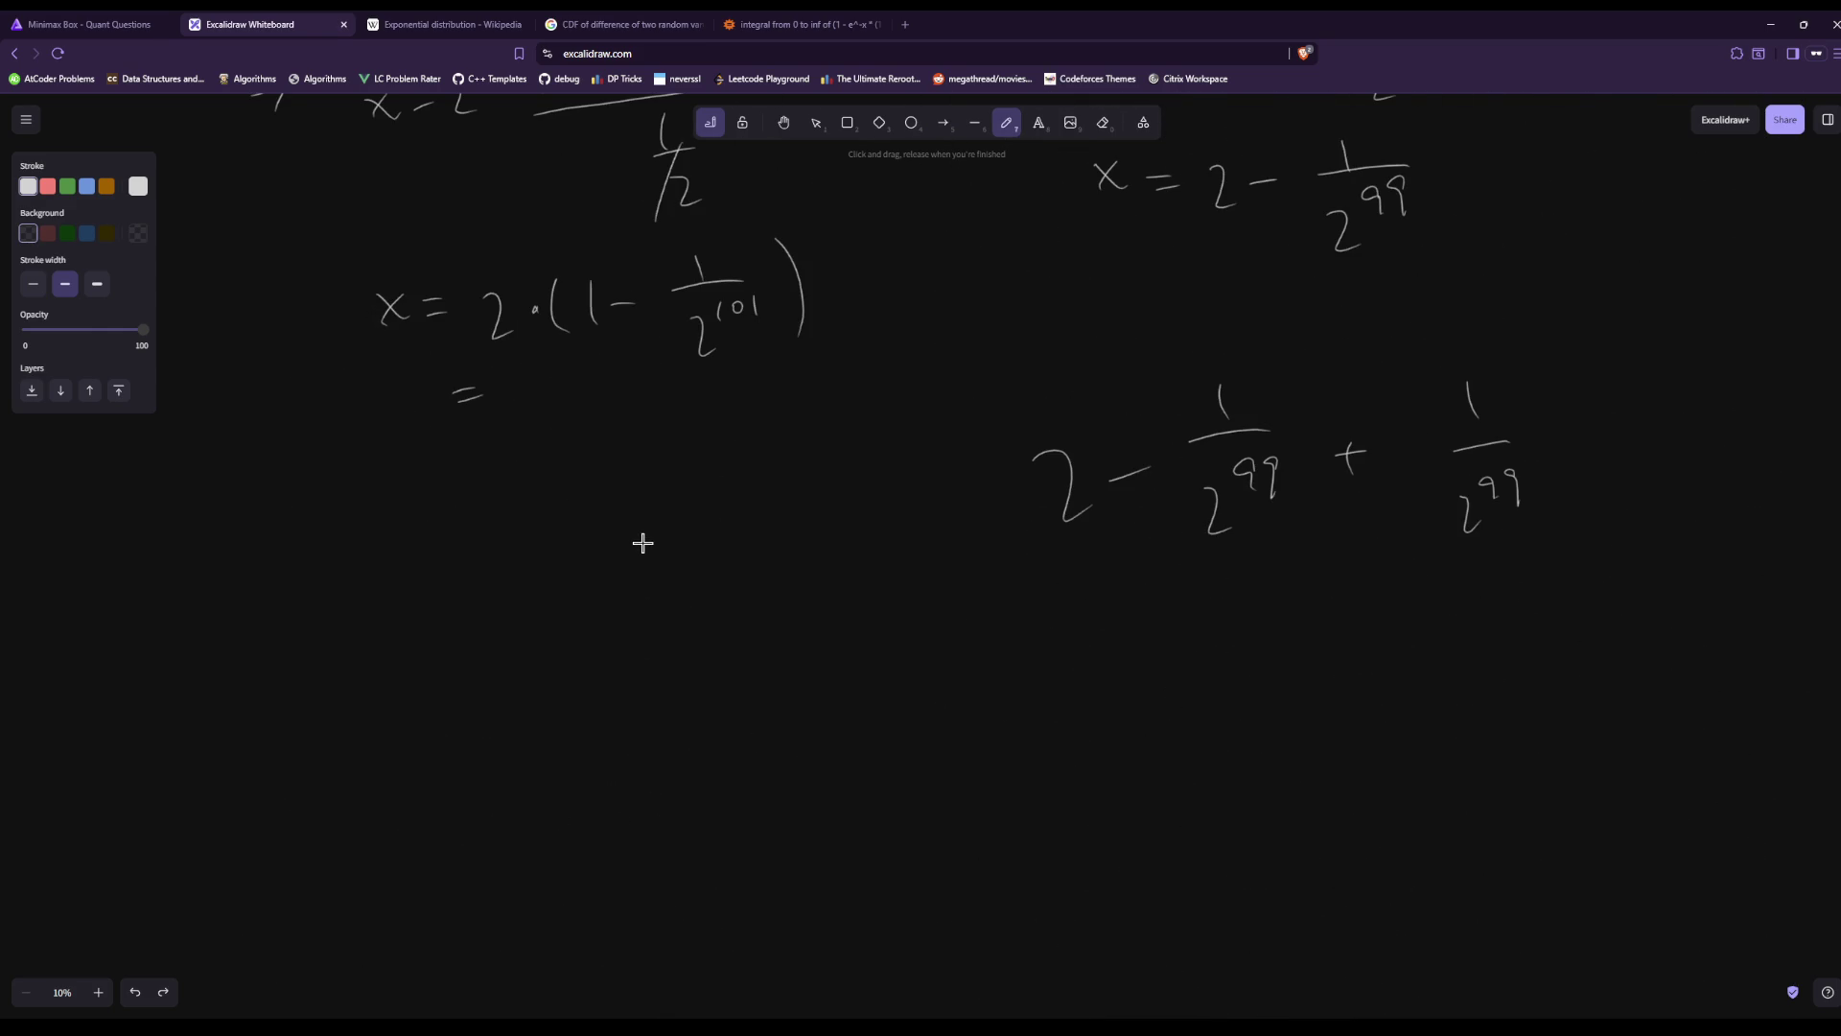
# Look through the Exponential distribution and other reference tabs, then return to the whiteboard.
pyautogui.click(441, 24)
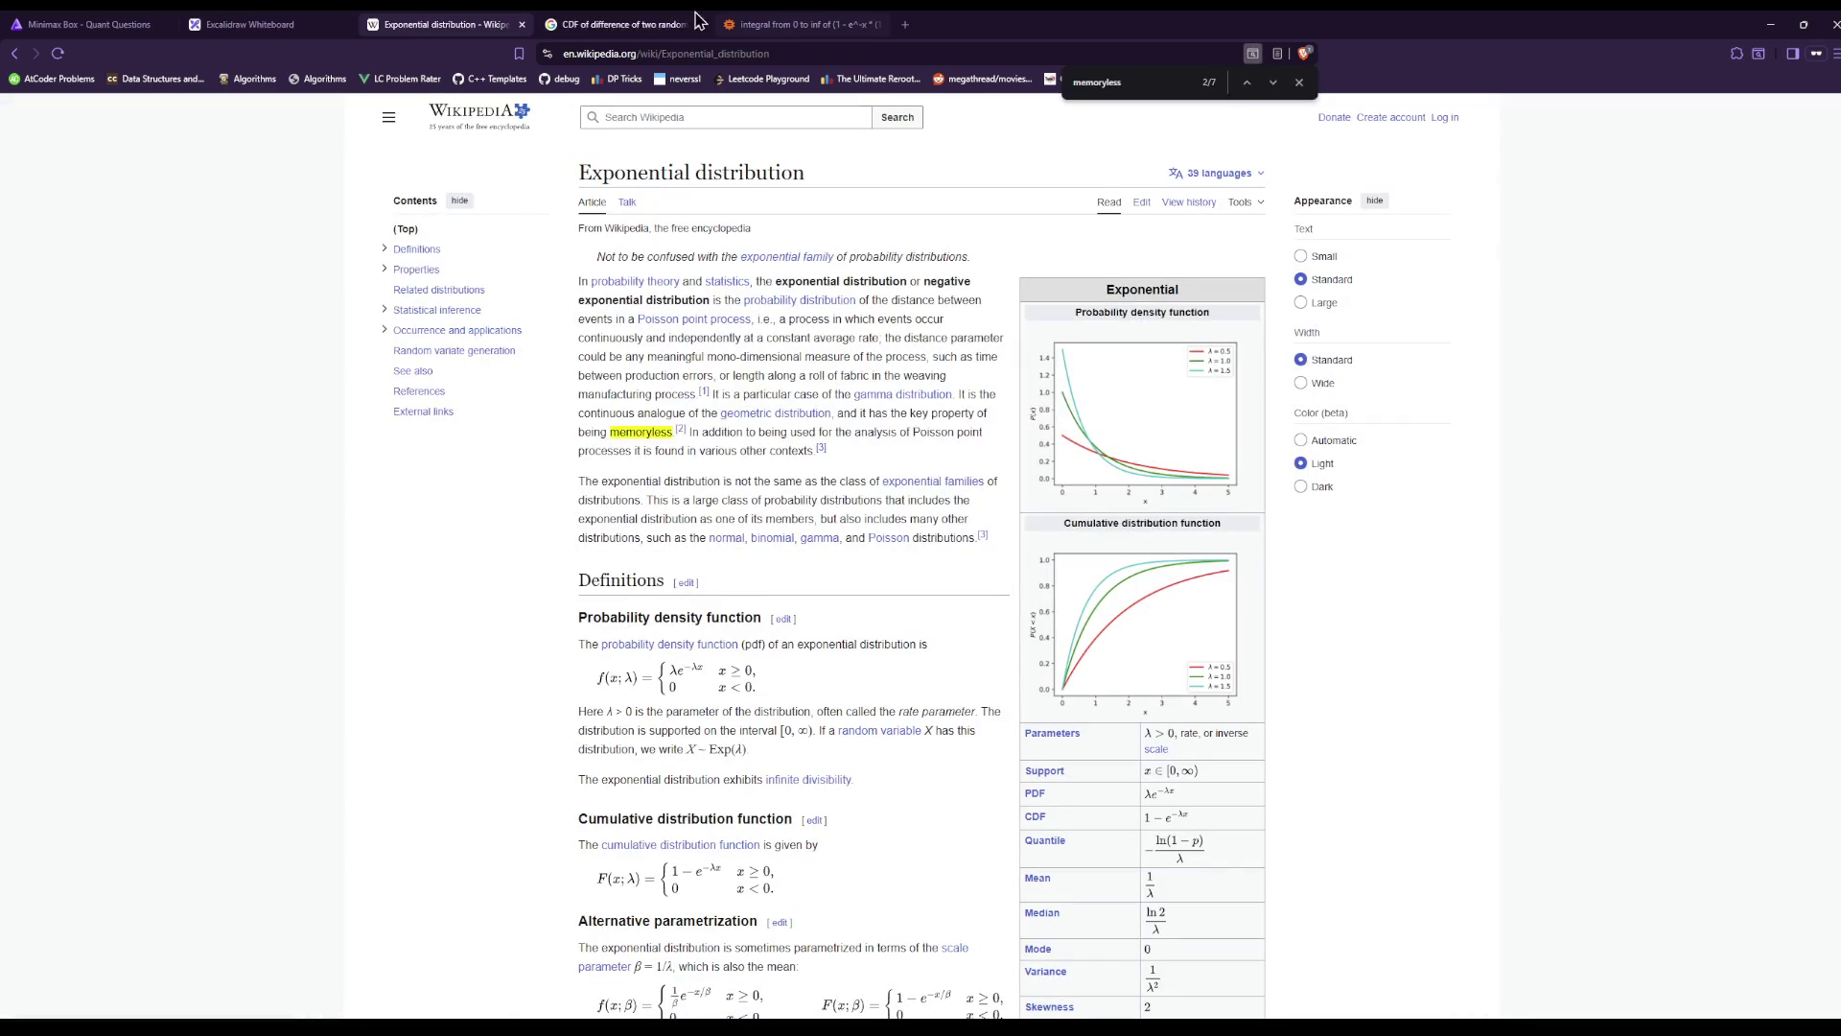
pyautogui.click(171, 17)
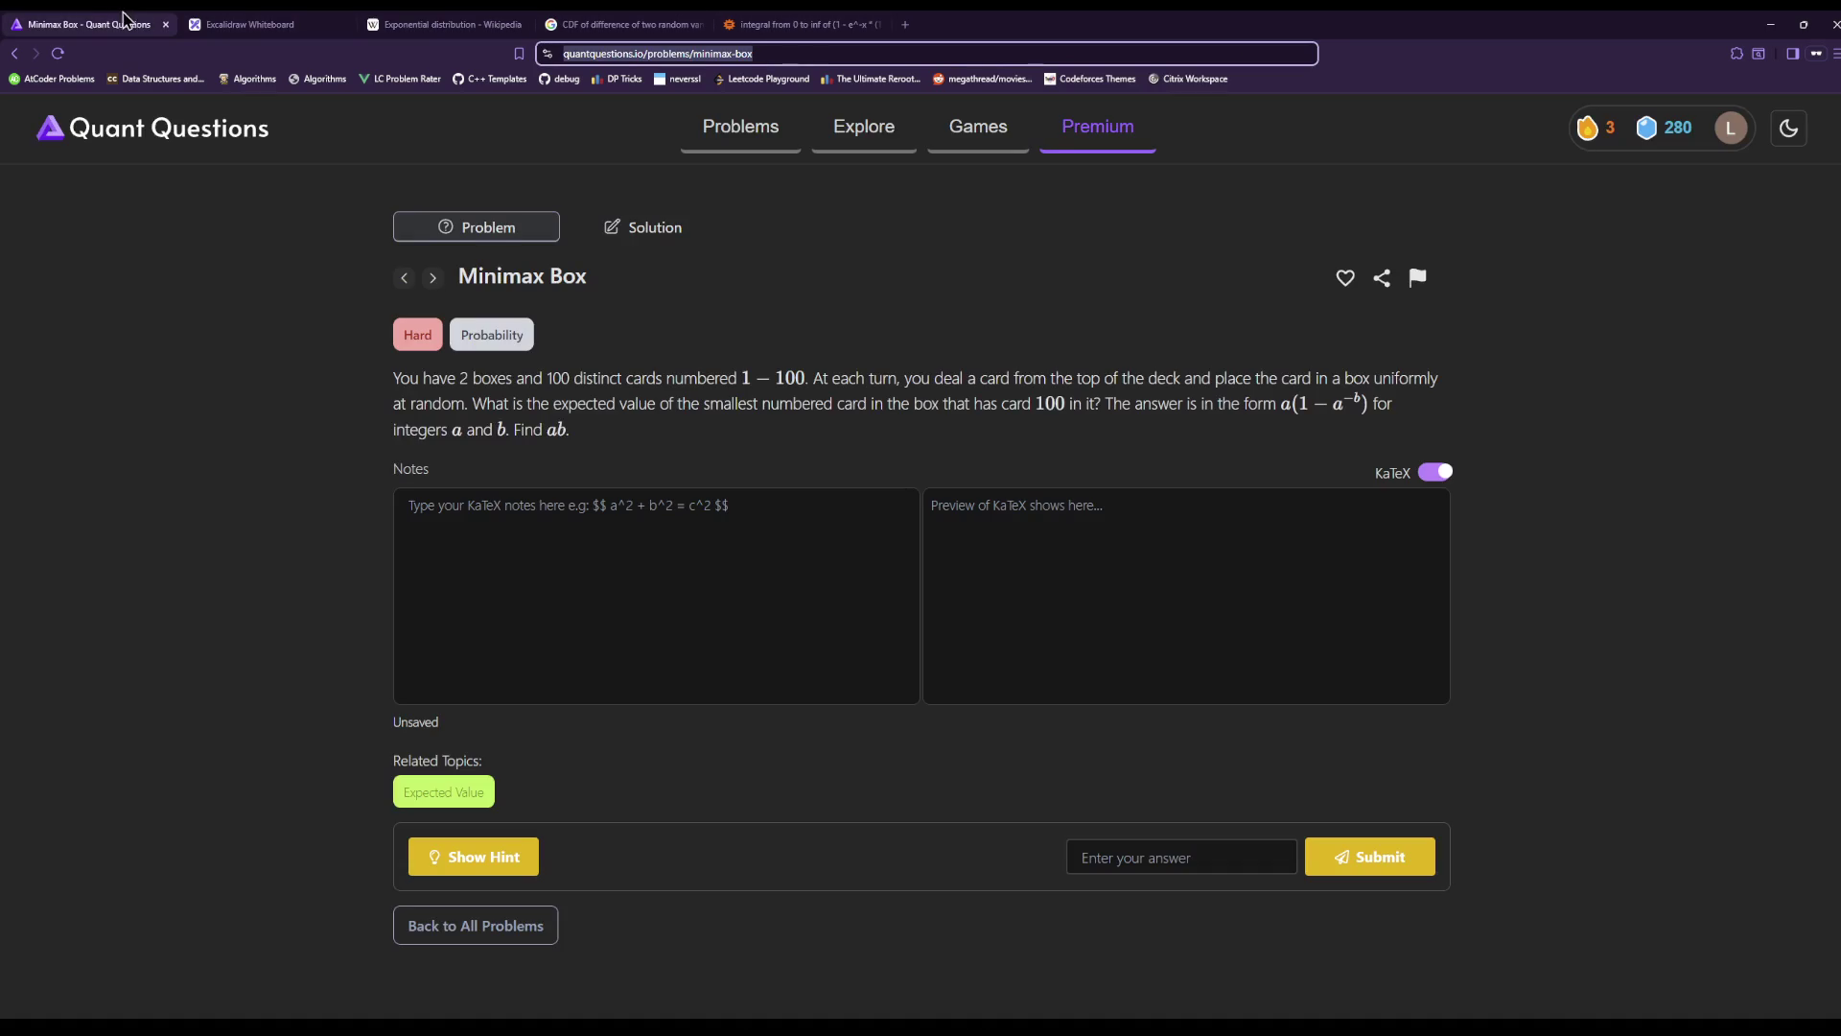
pyautogui.click(474, 21)
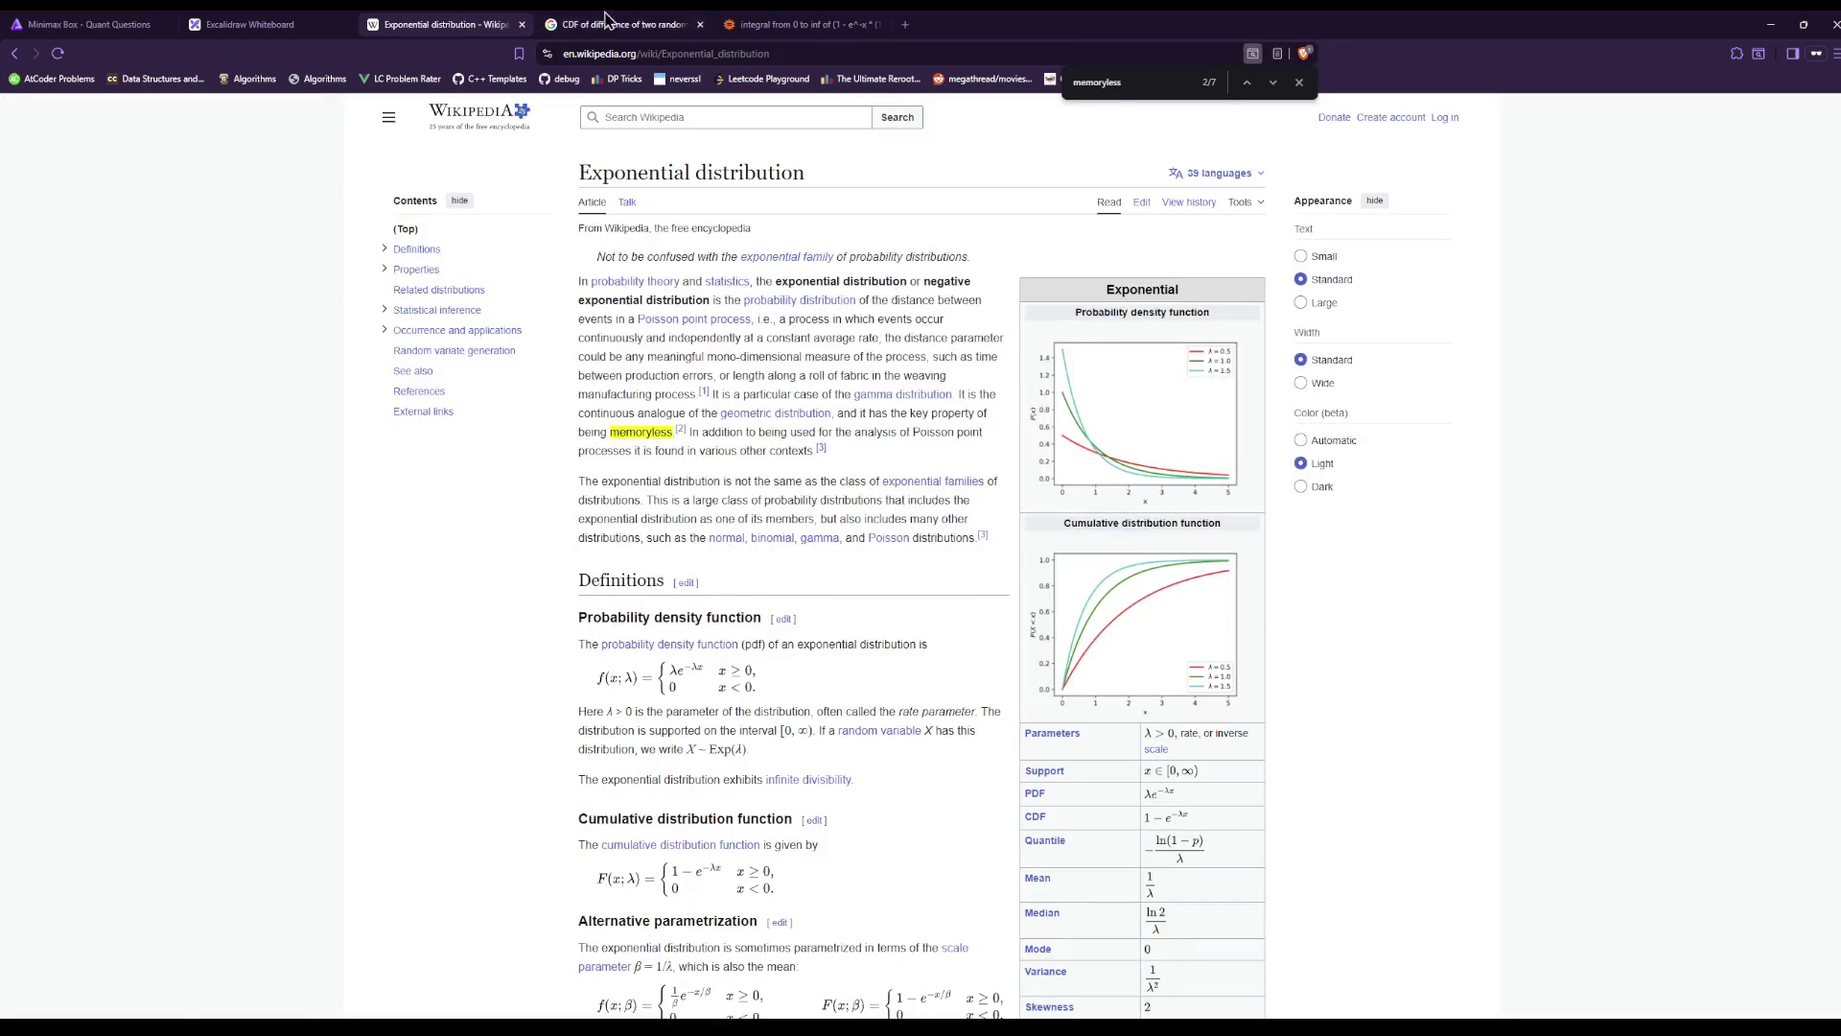
pyautogui.click(614, 21)
pyautogui.click(768, 21)
pyautogui.click(624, 21)
pyautogui.click(450, 22)
pyautogui.click(287, 21)
pyautogui.scroll(3, 518, 638)
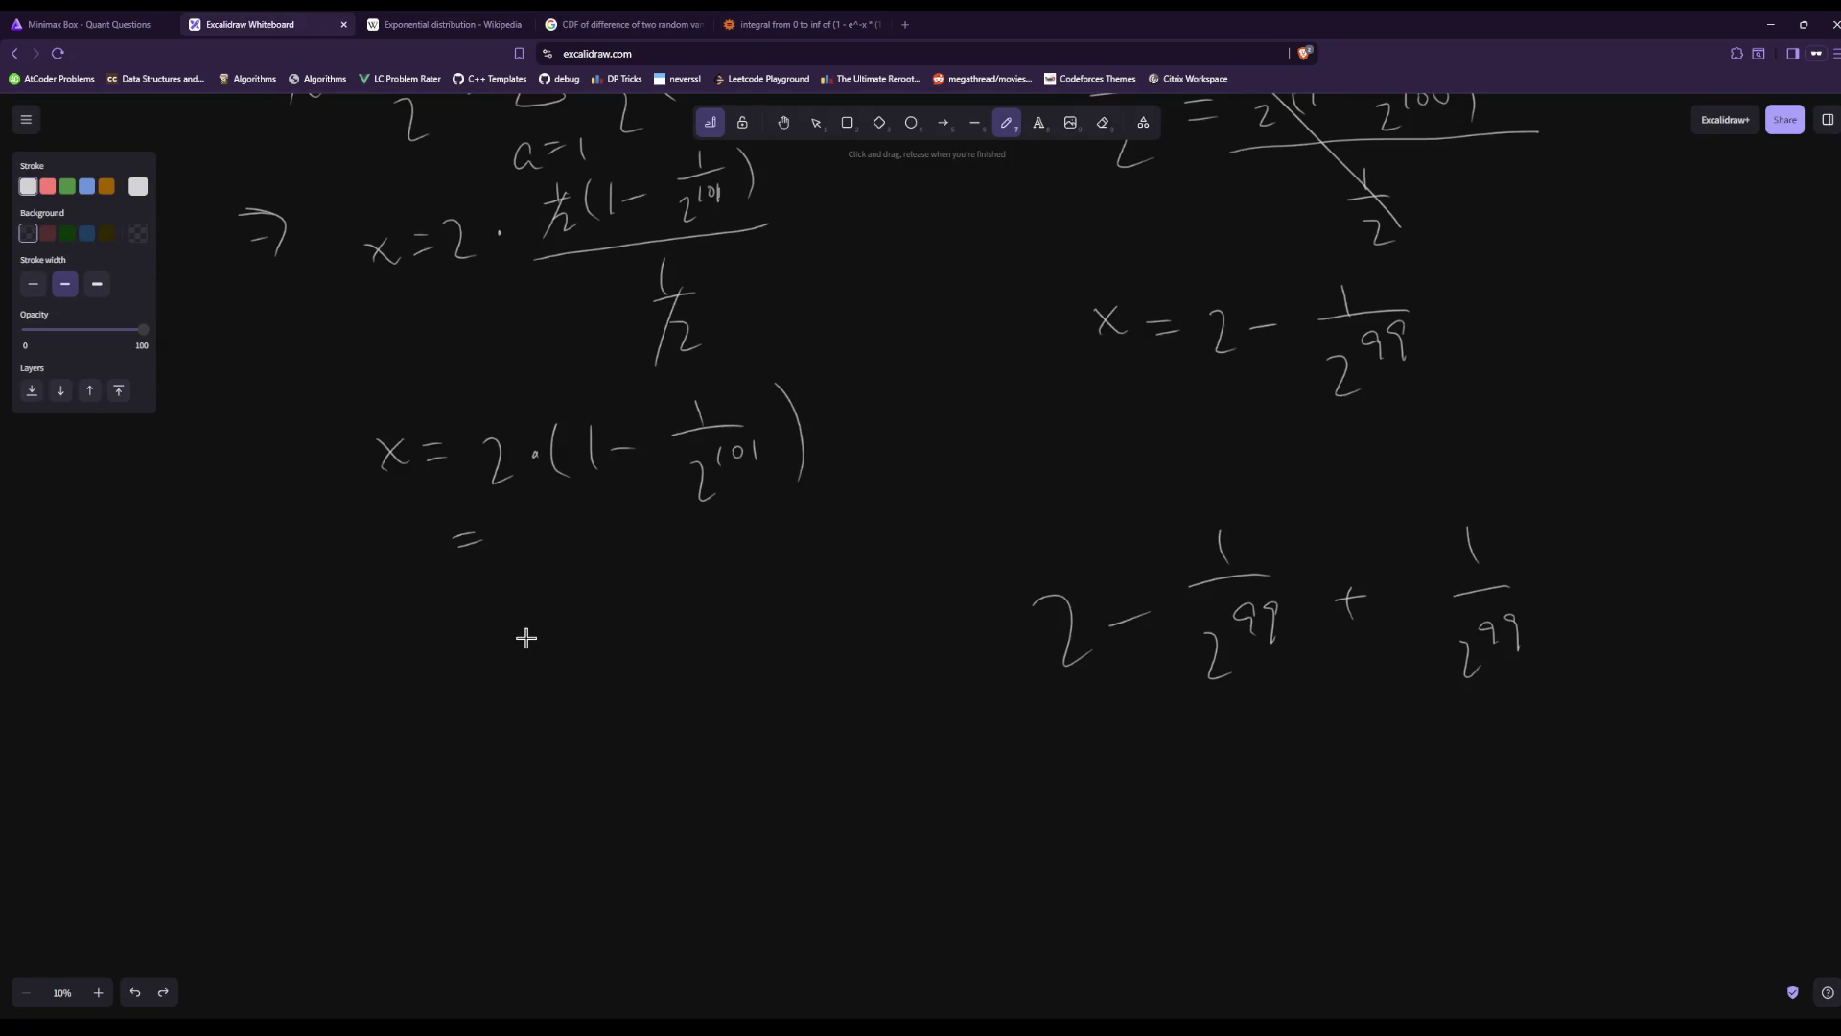
# Compare the Minimax Box problem statement and answer form against the whiteboard derivation.
pyautogui.click(131, 21)
pyautogui.click(226, 23)
pyautogui.click(131, 21)
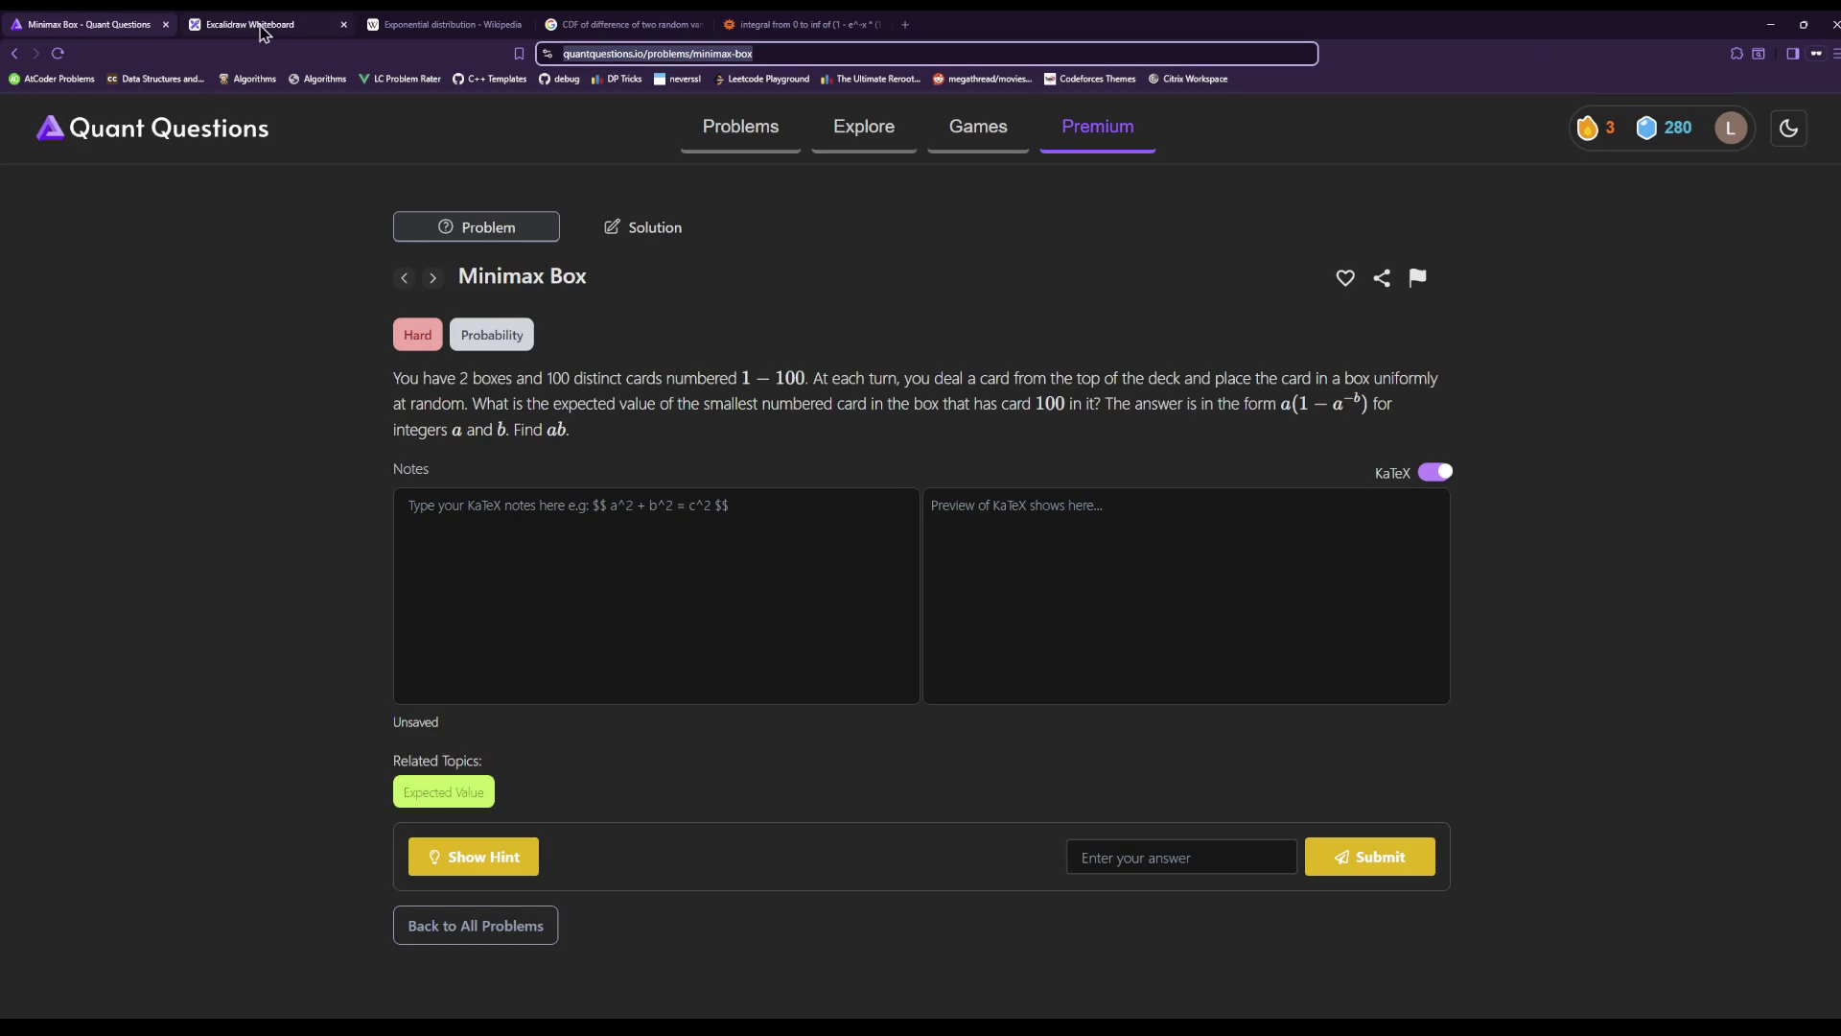
pyautogui.click(230, 23)
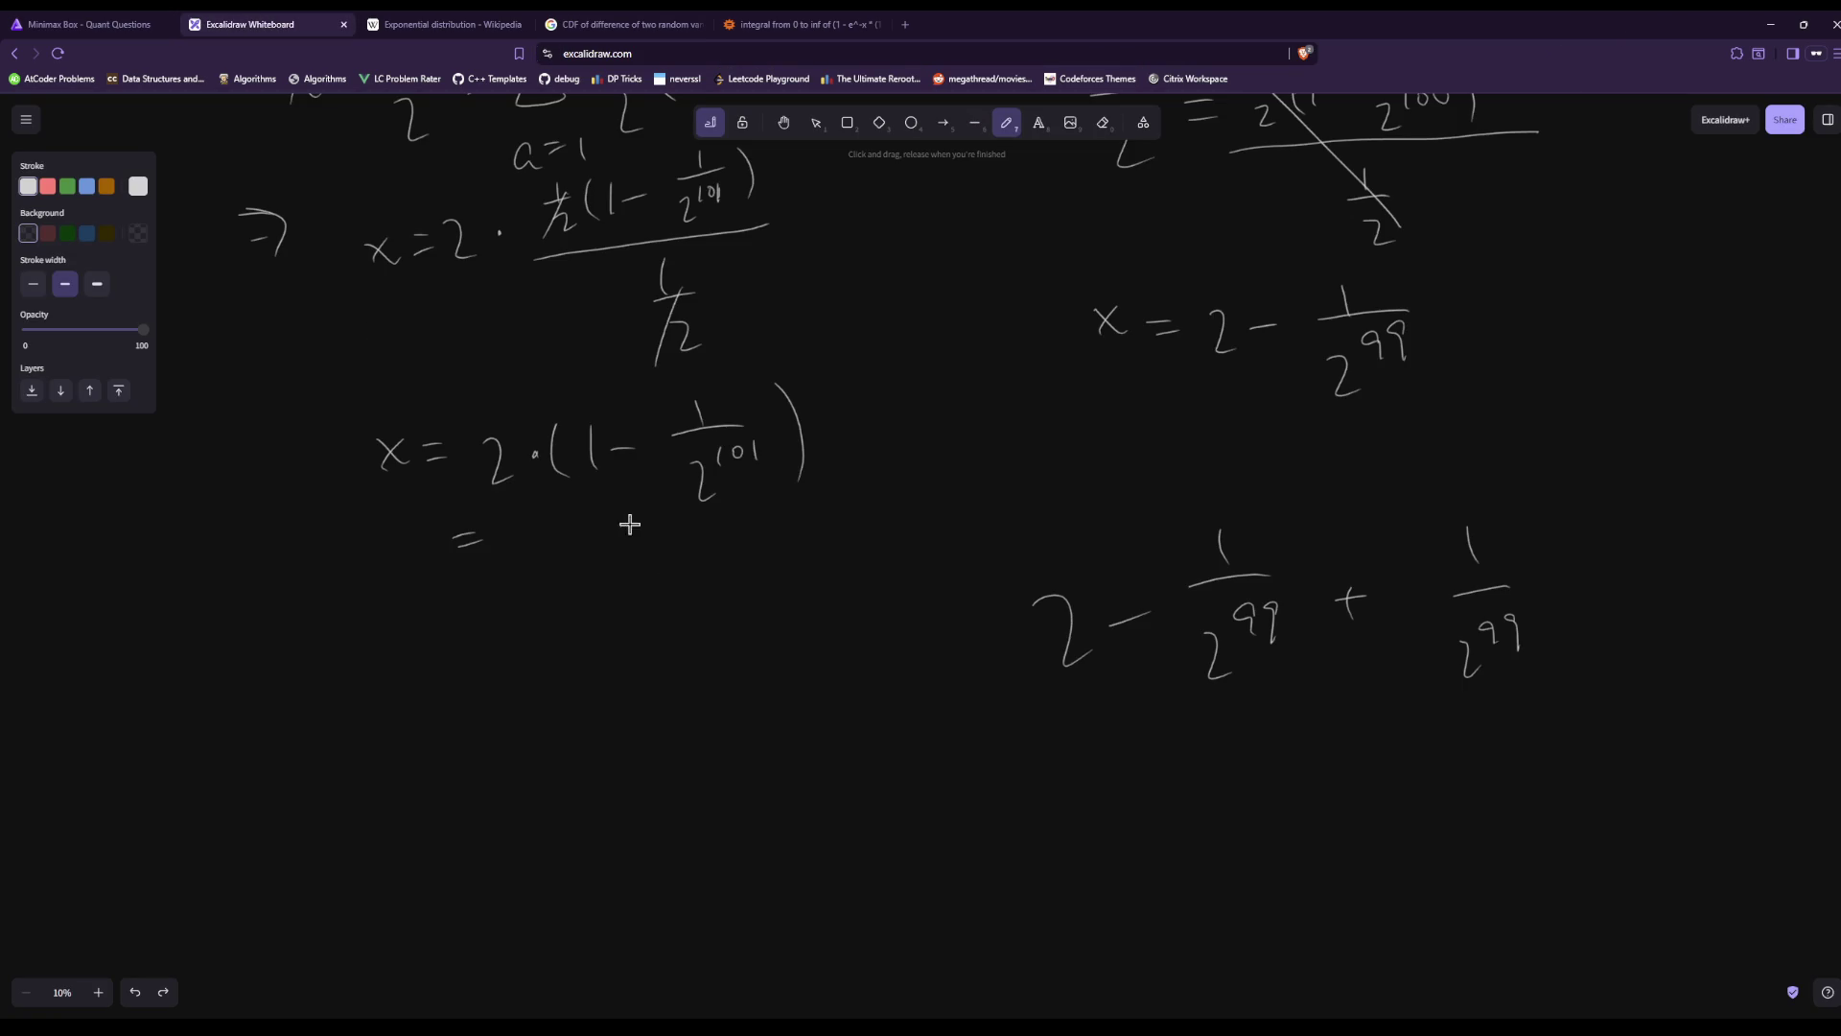
# Submit 292 as the Minimax Box answer, then go back to the whiteboard.
pyautogui.click(115, 23)
pyautogui.click(1209, 849)
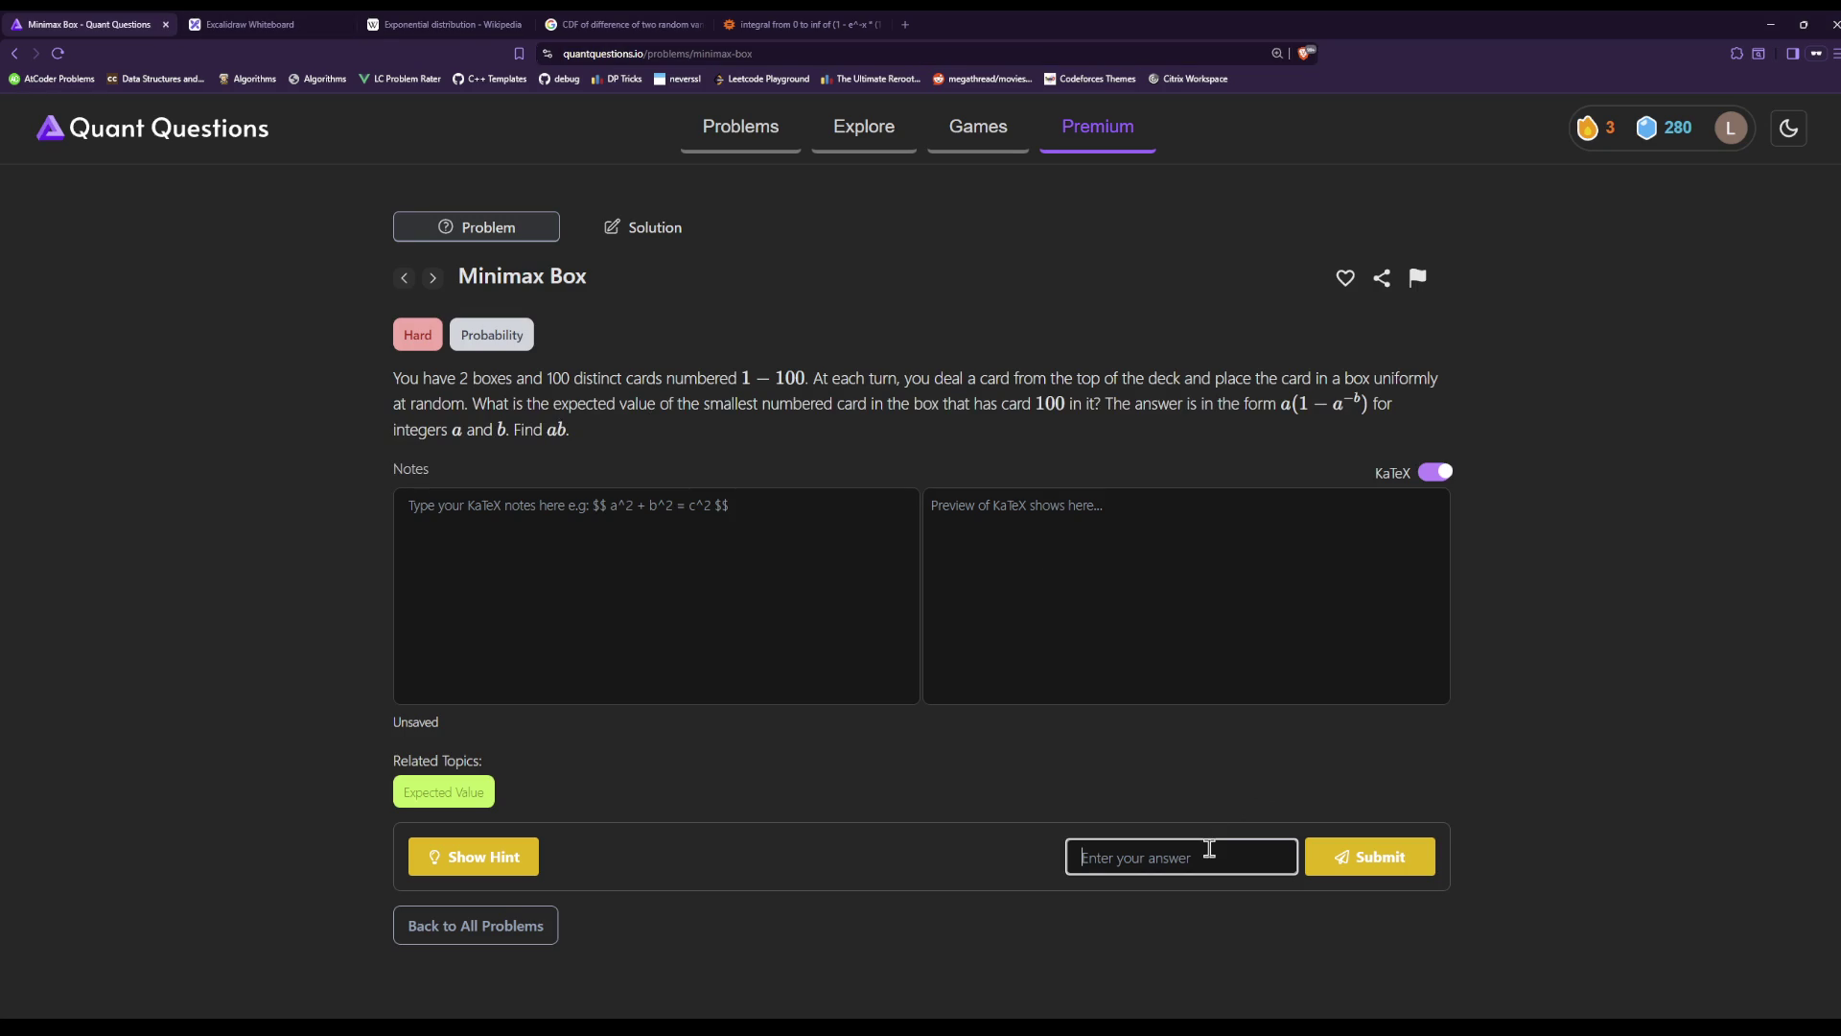
pyautogui.write('292')
pyautogui.press('Return')
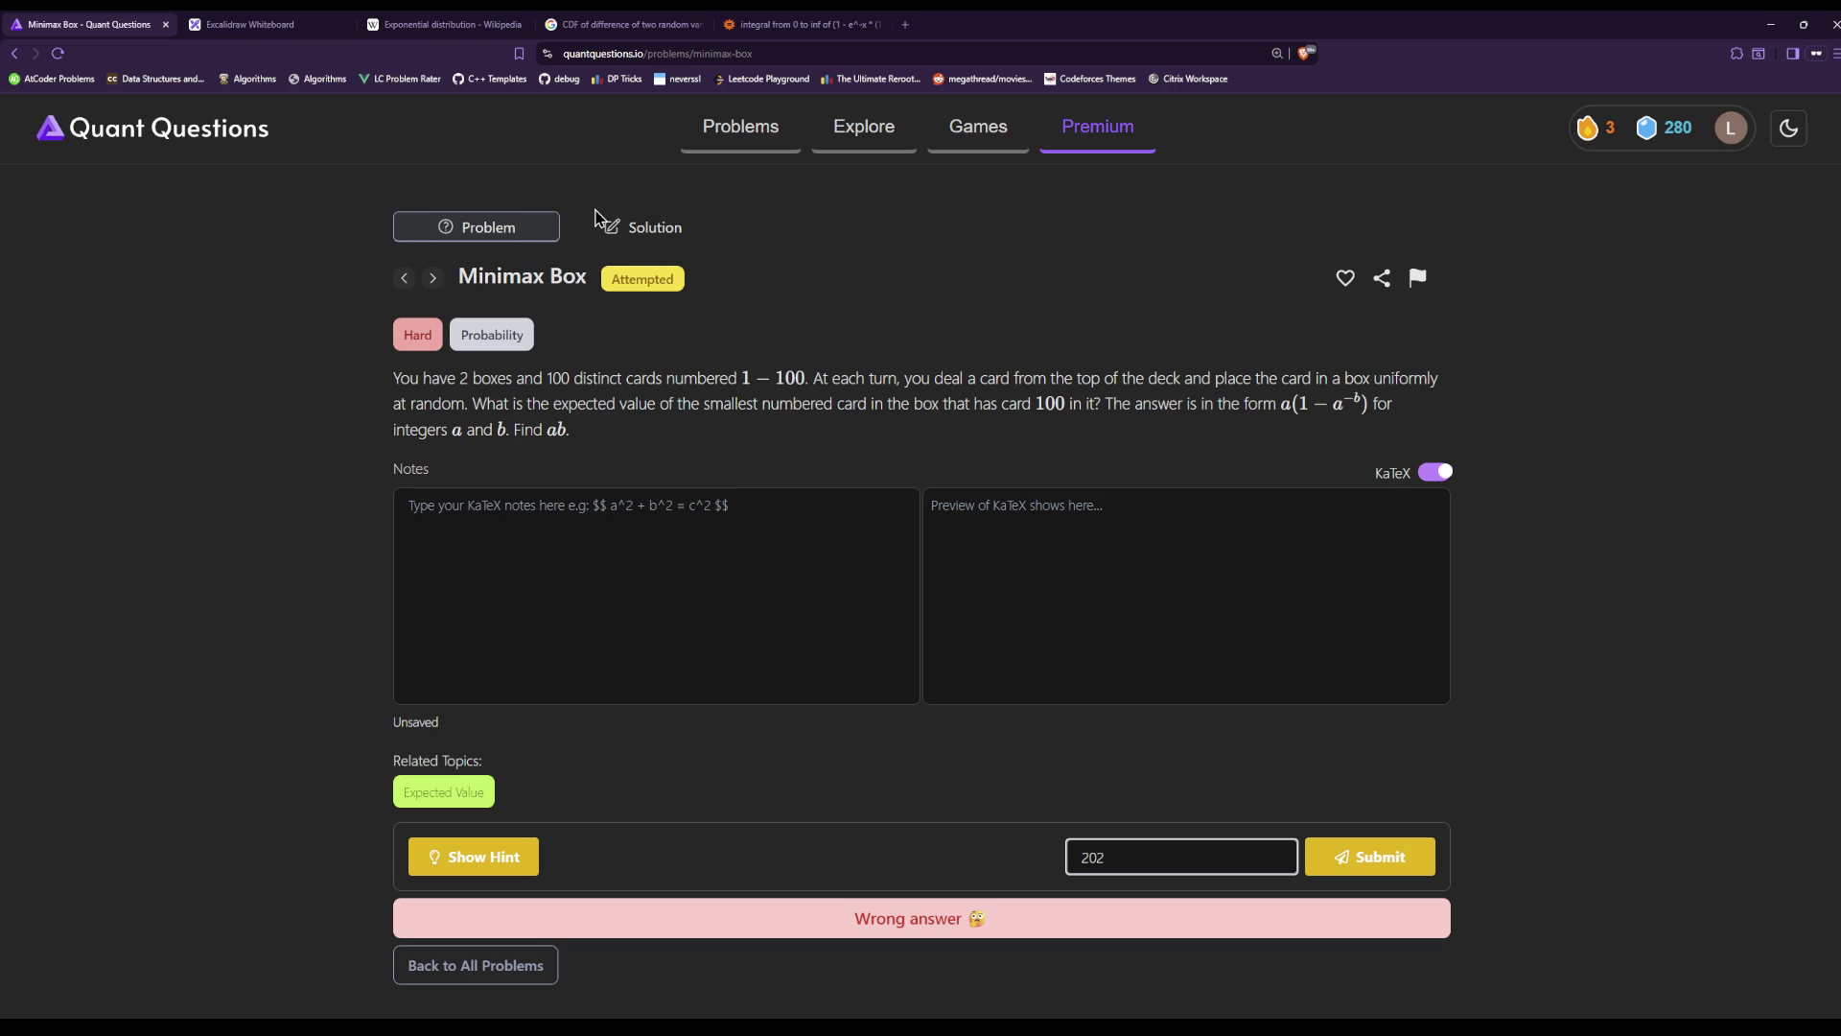
pyautogui.click(273, 24)
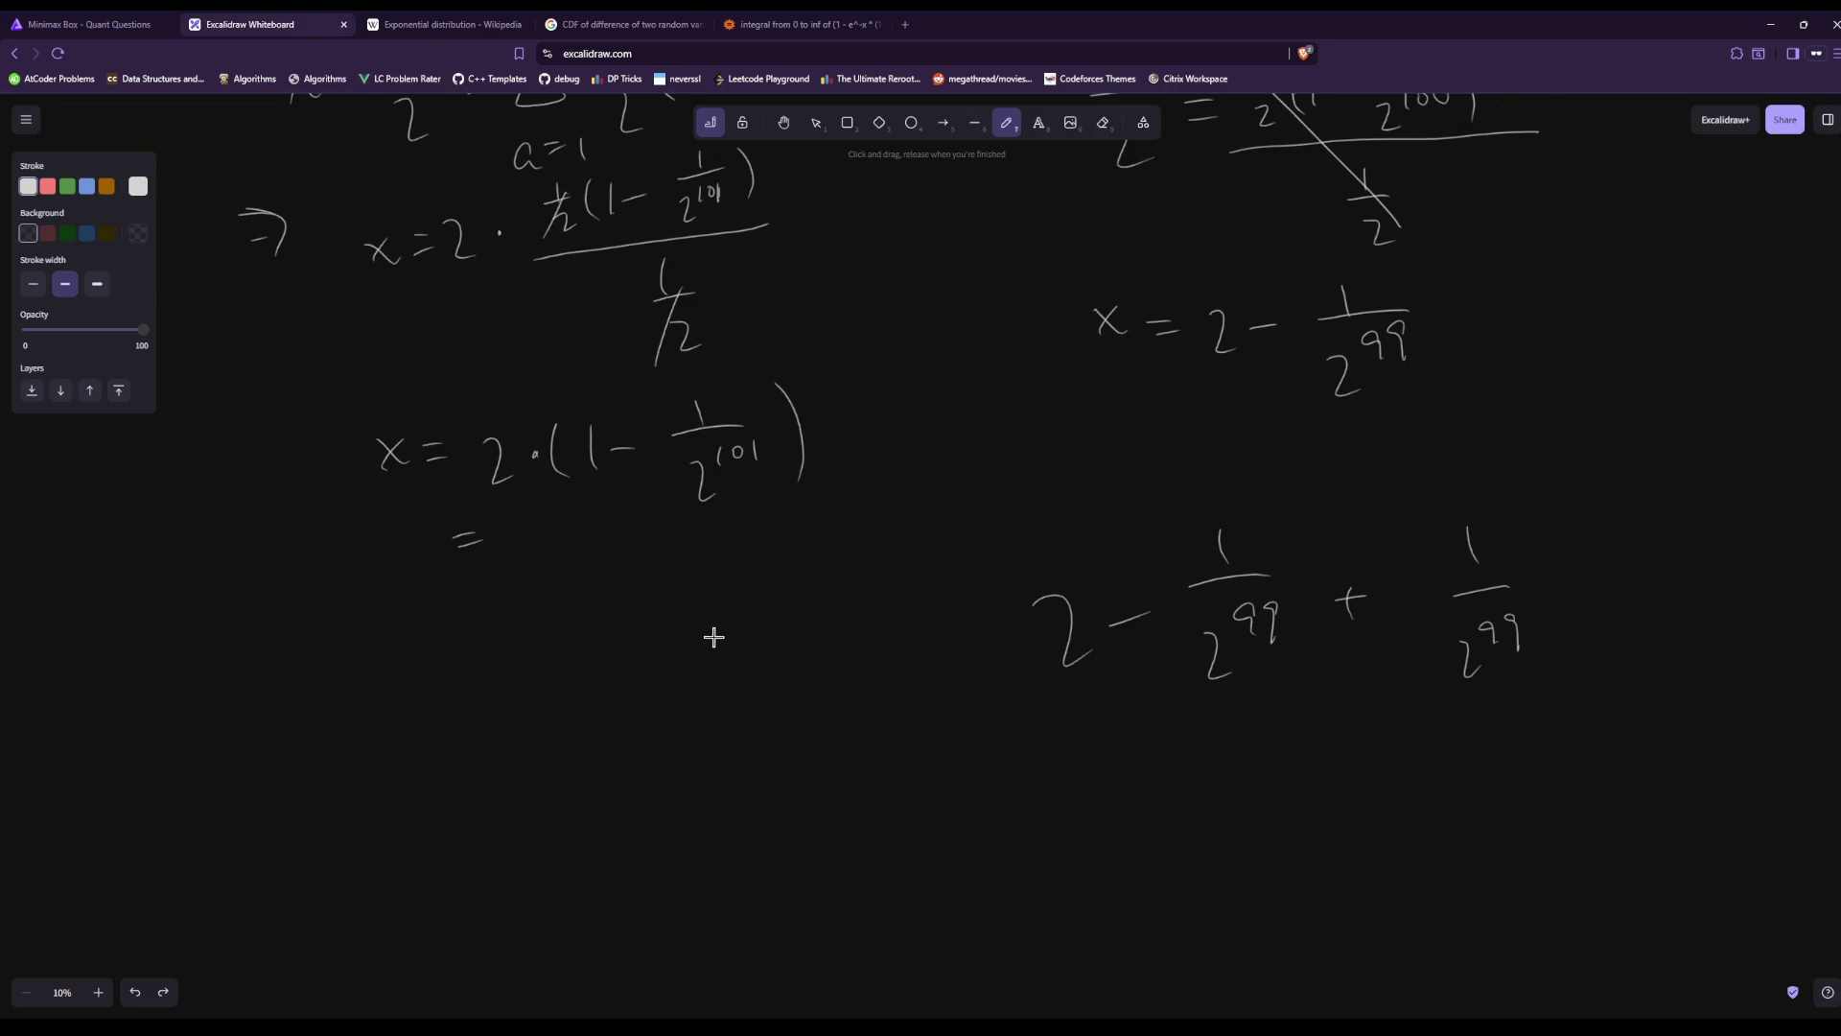
pyautogui.scroll(3, 711, 630)
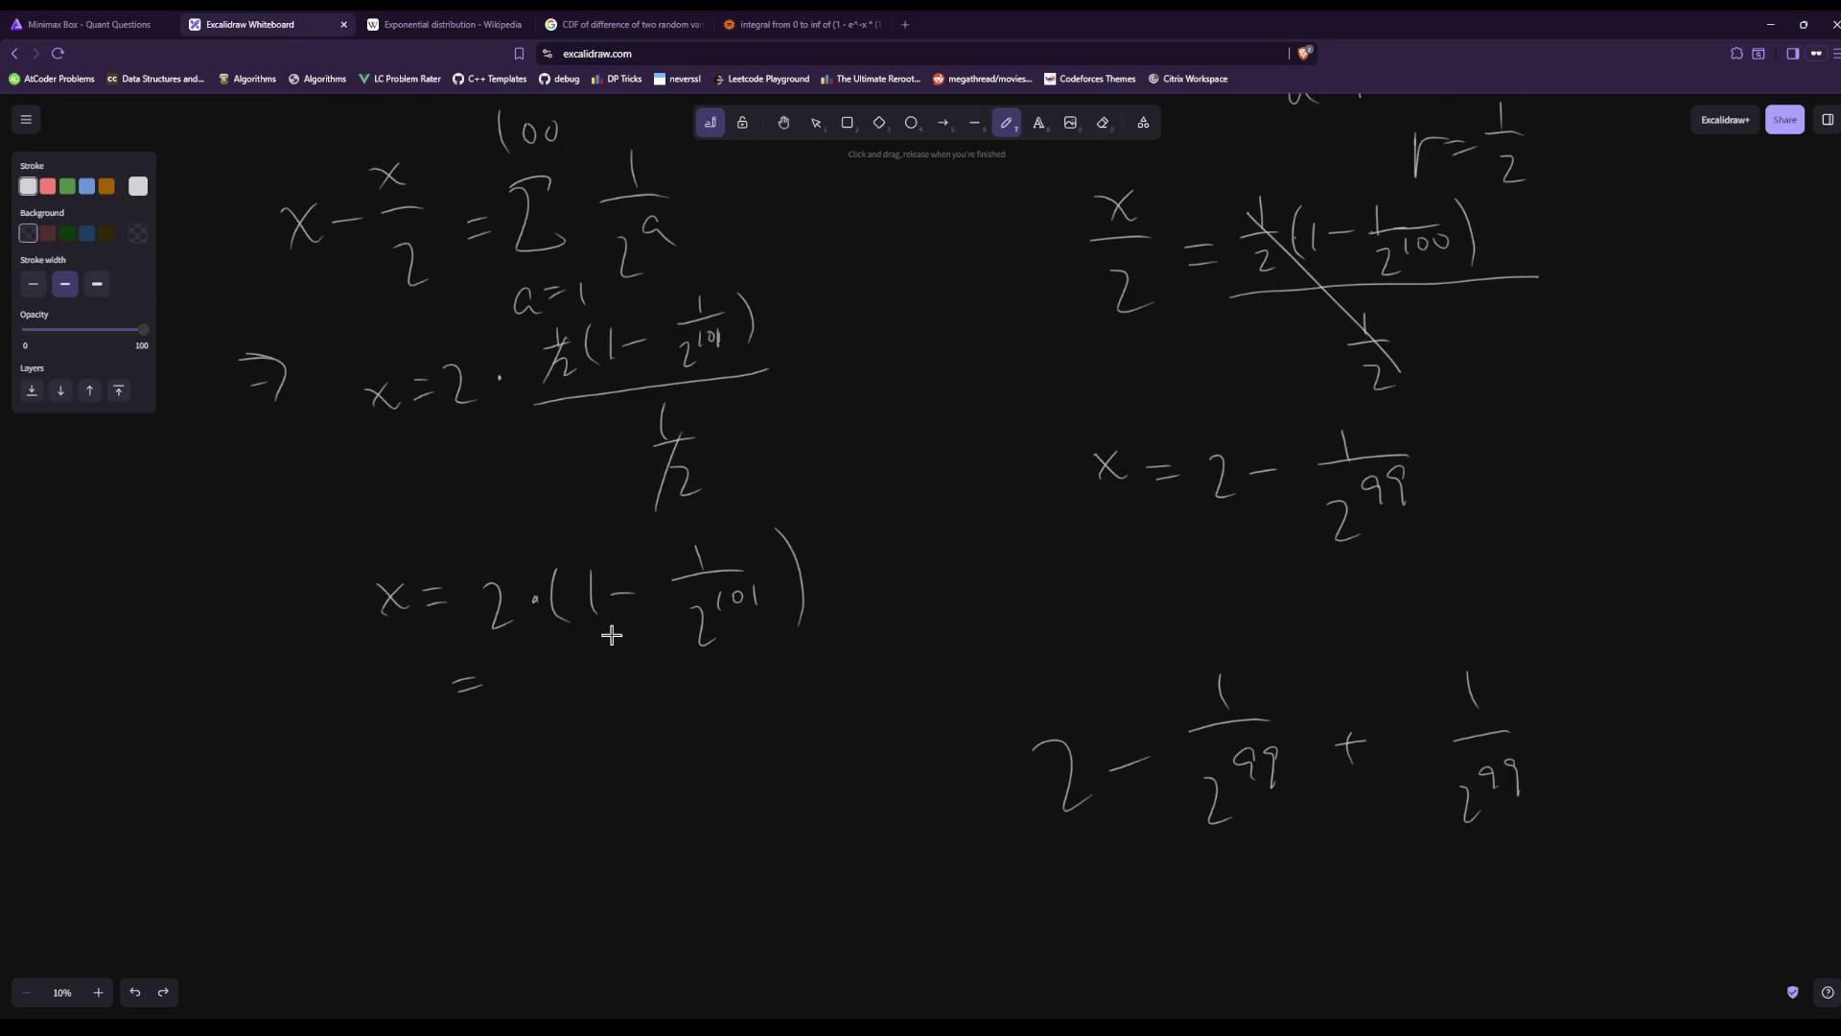
pyautogui.scroll(4, 788, 674)
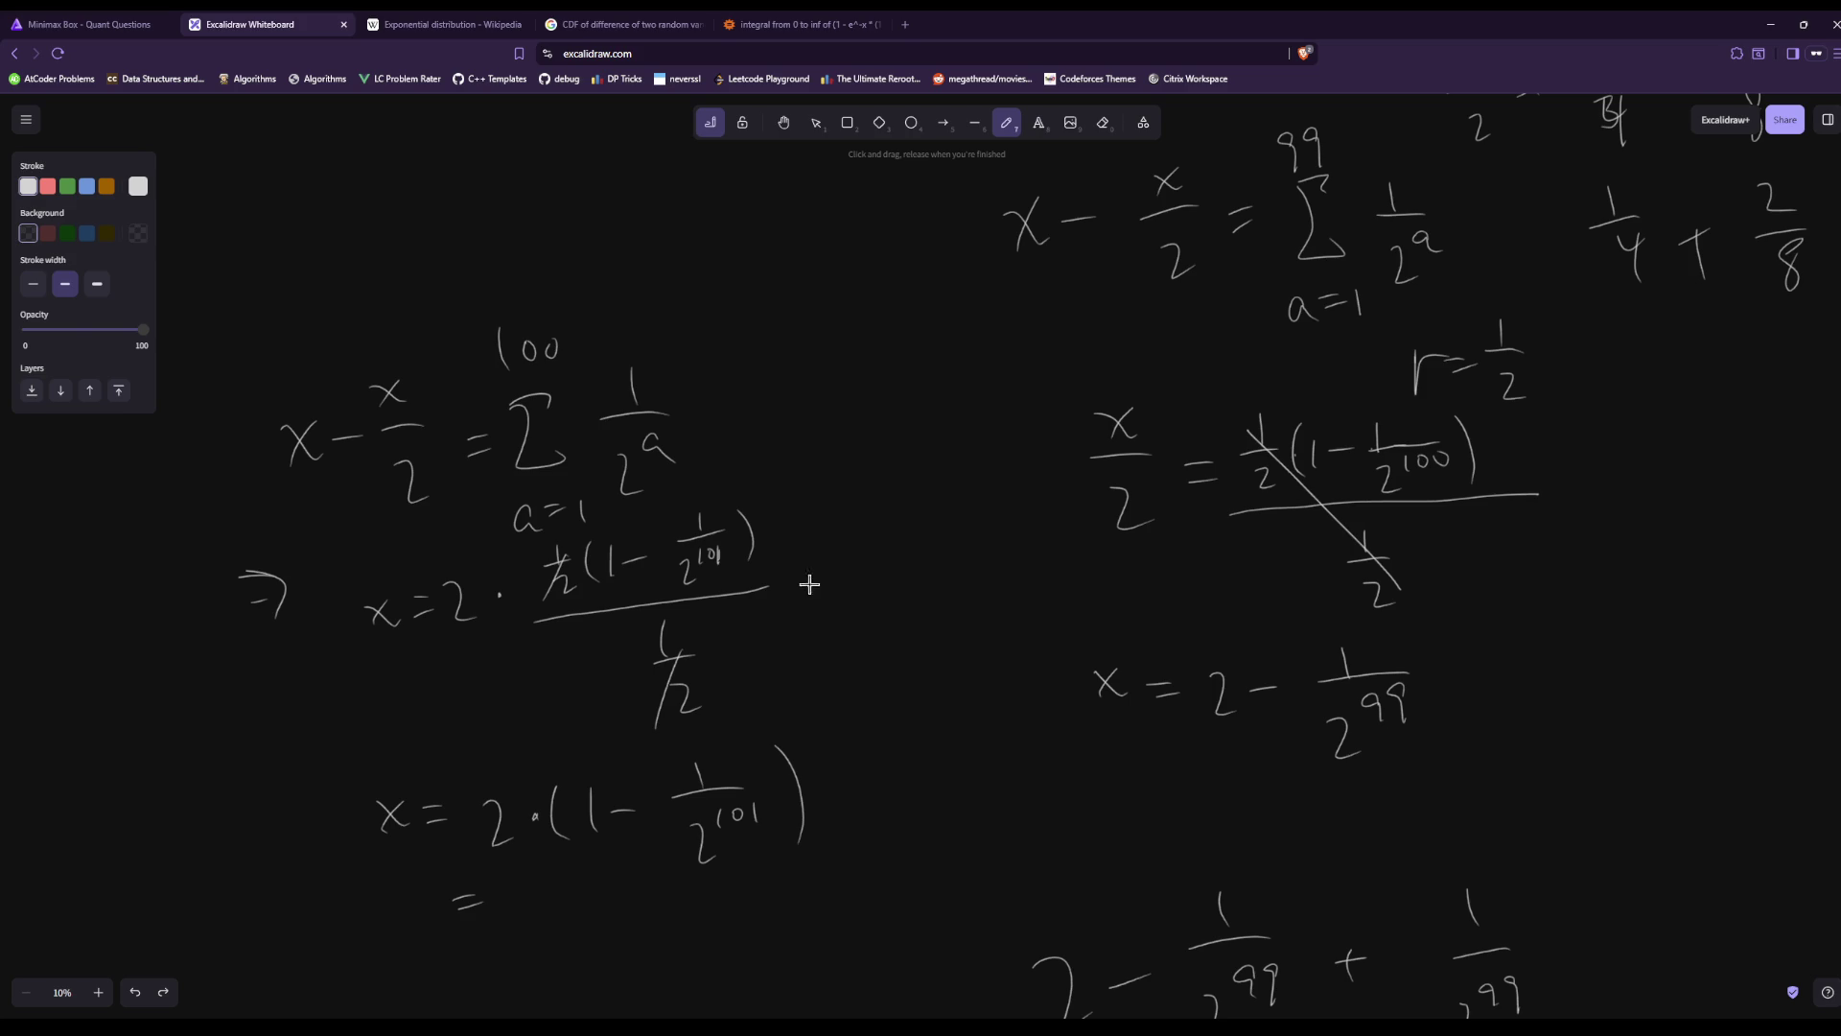
pyautogui.scroll(-3, 814, 632)
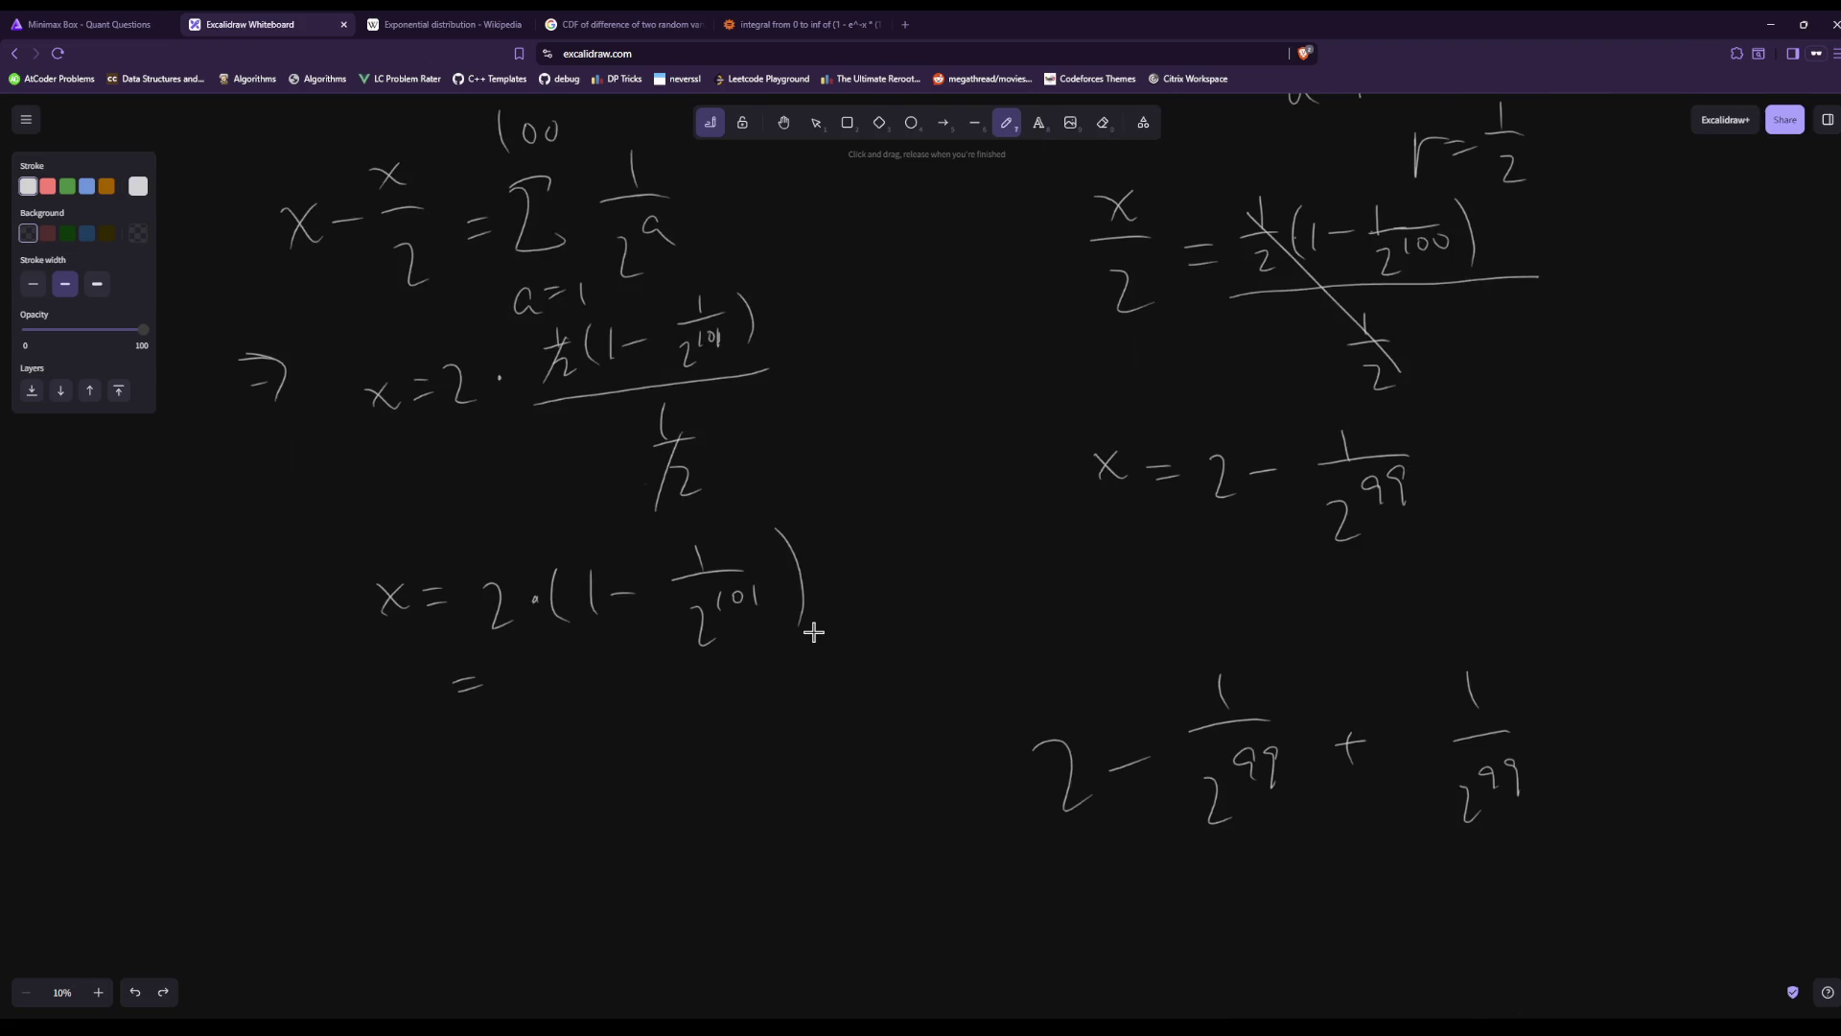
pyautogui.scroll(2, 813, 632)
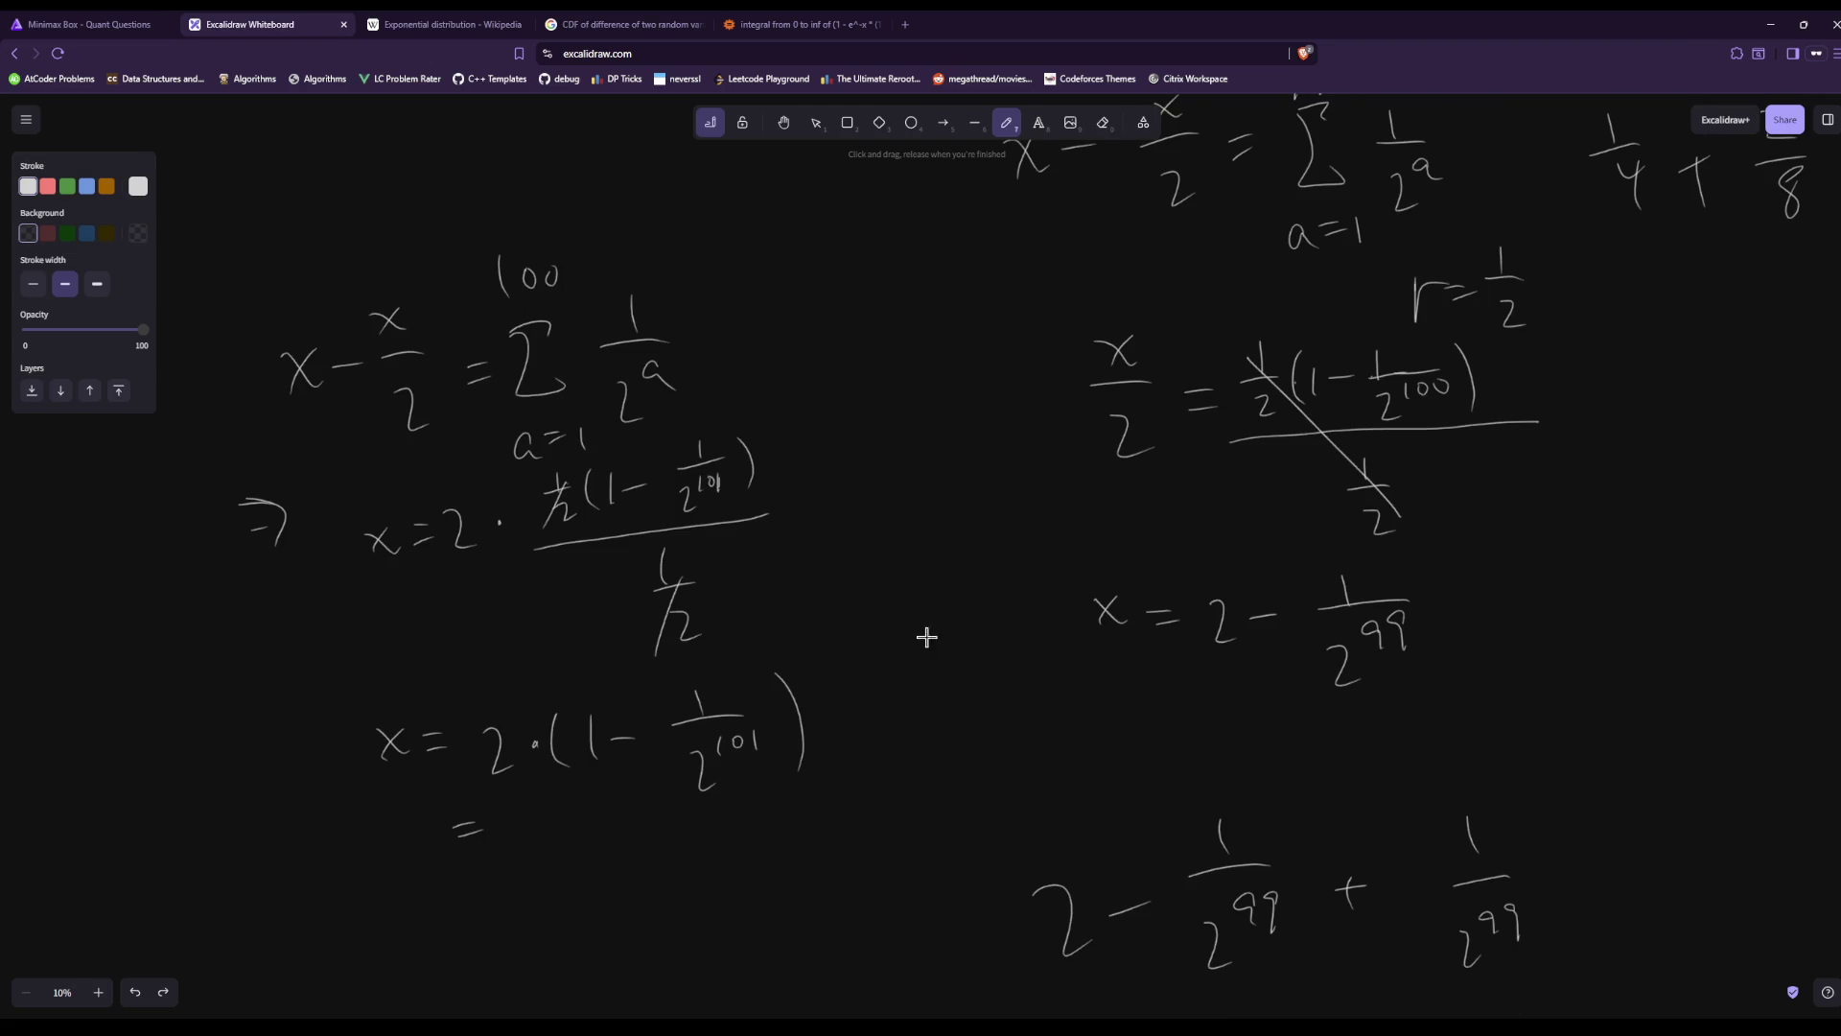
pyautogui.scroll(2, 1047, 572)
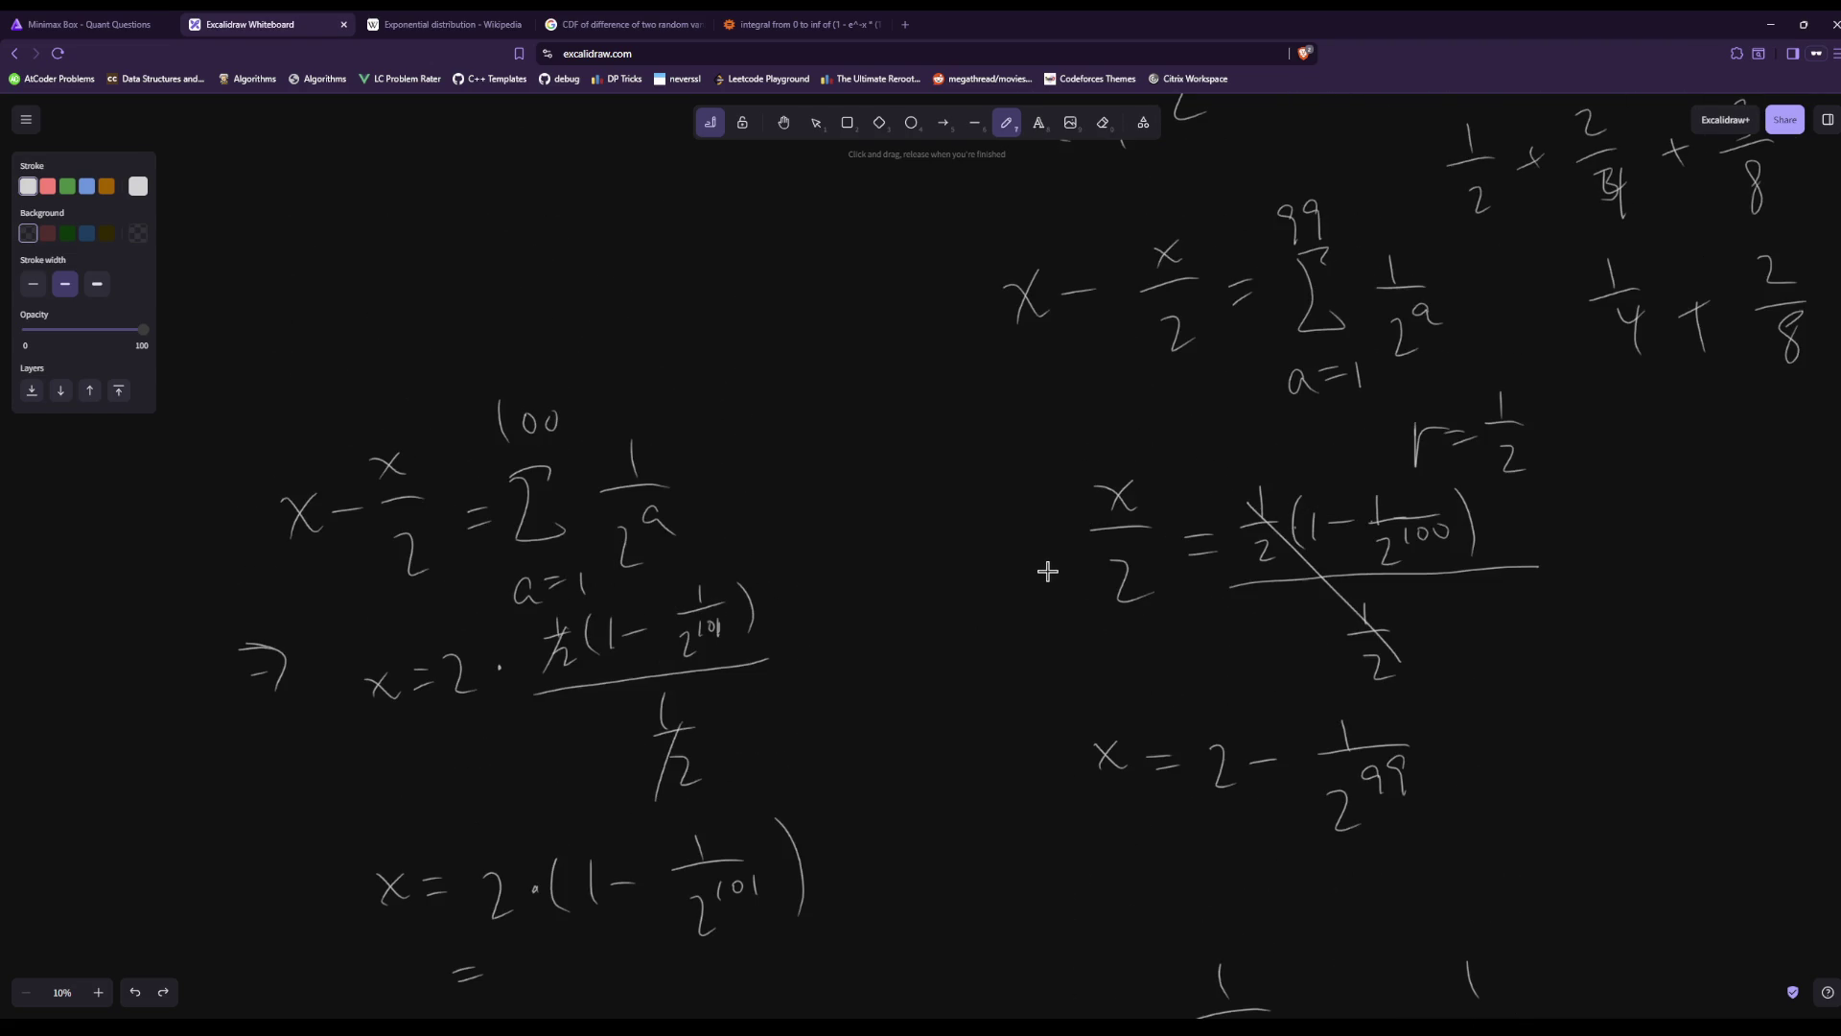
pyautogui.scroll(4, 924, 571)
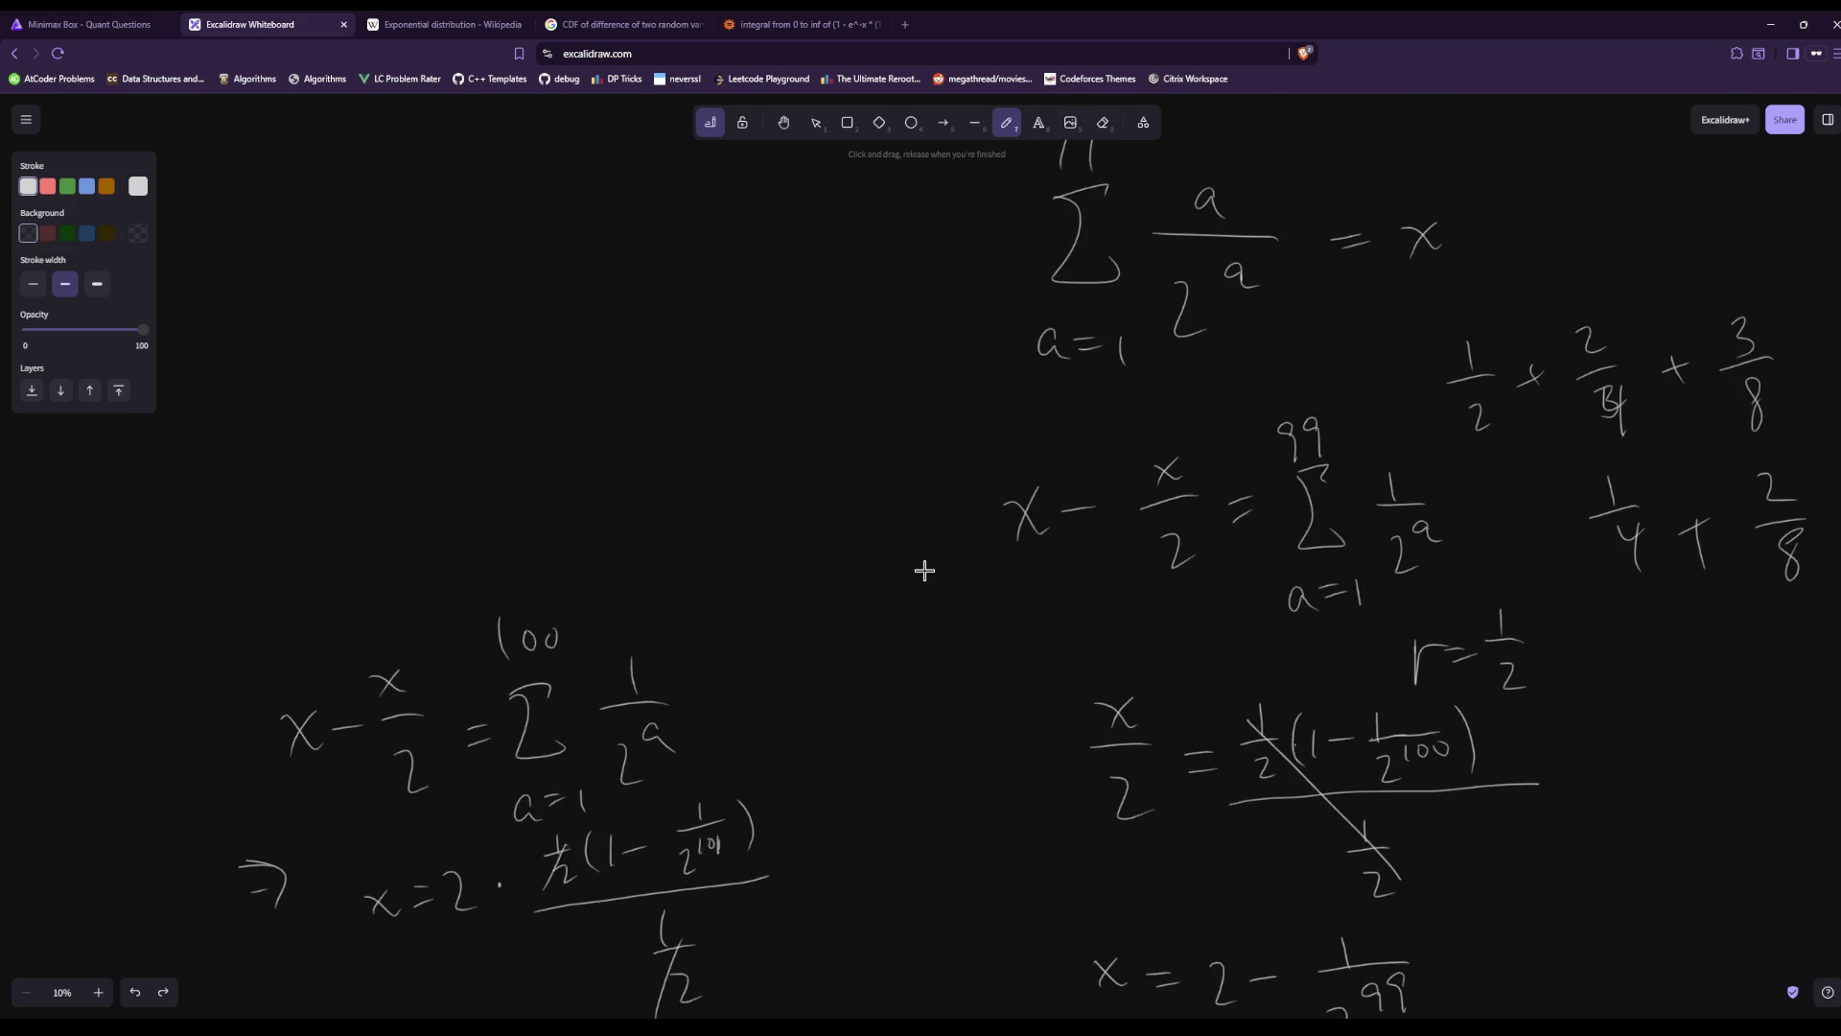
pyautogui.scroll(-3, 925, 571)
pyautogui.scroll(-3, 924, 571)
pyautogui.scroll(4, 949, 574)
pyautogui.scroll(3, 960, 575)
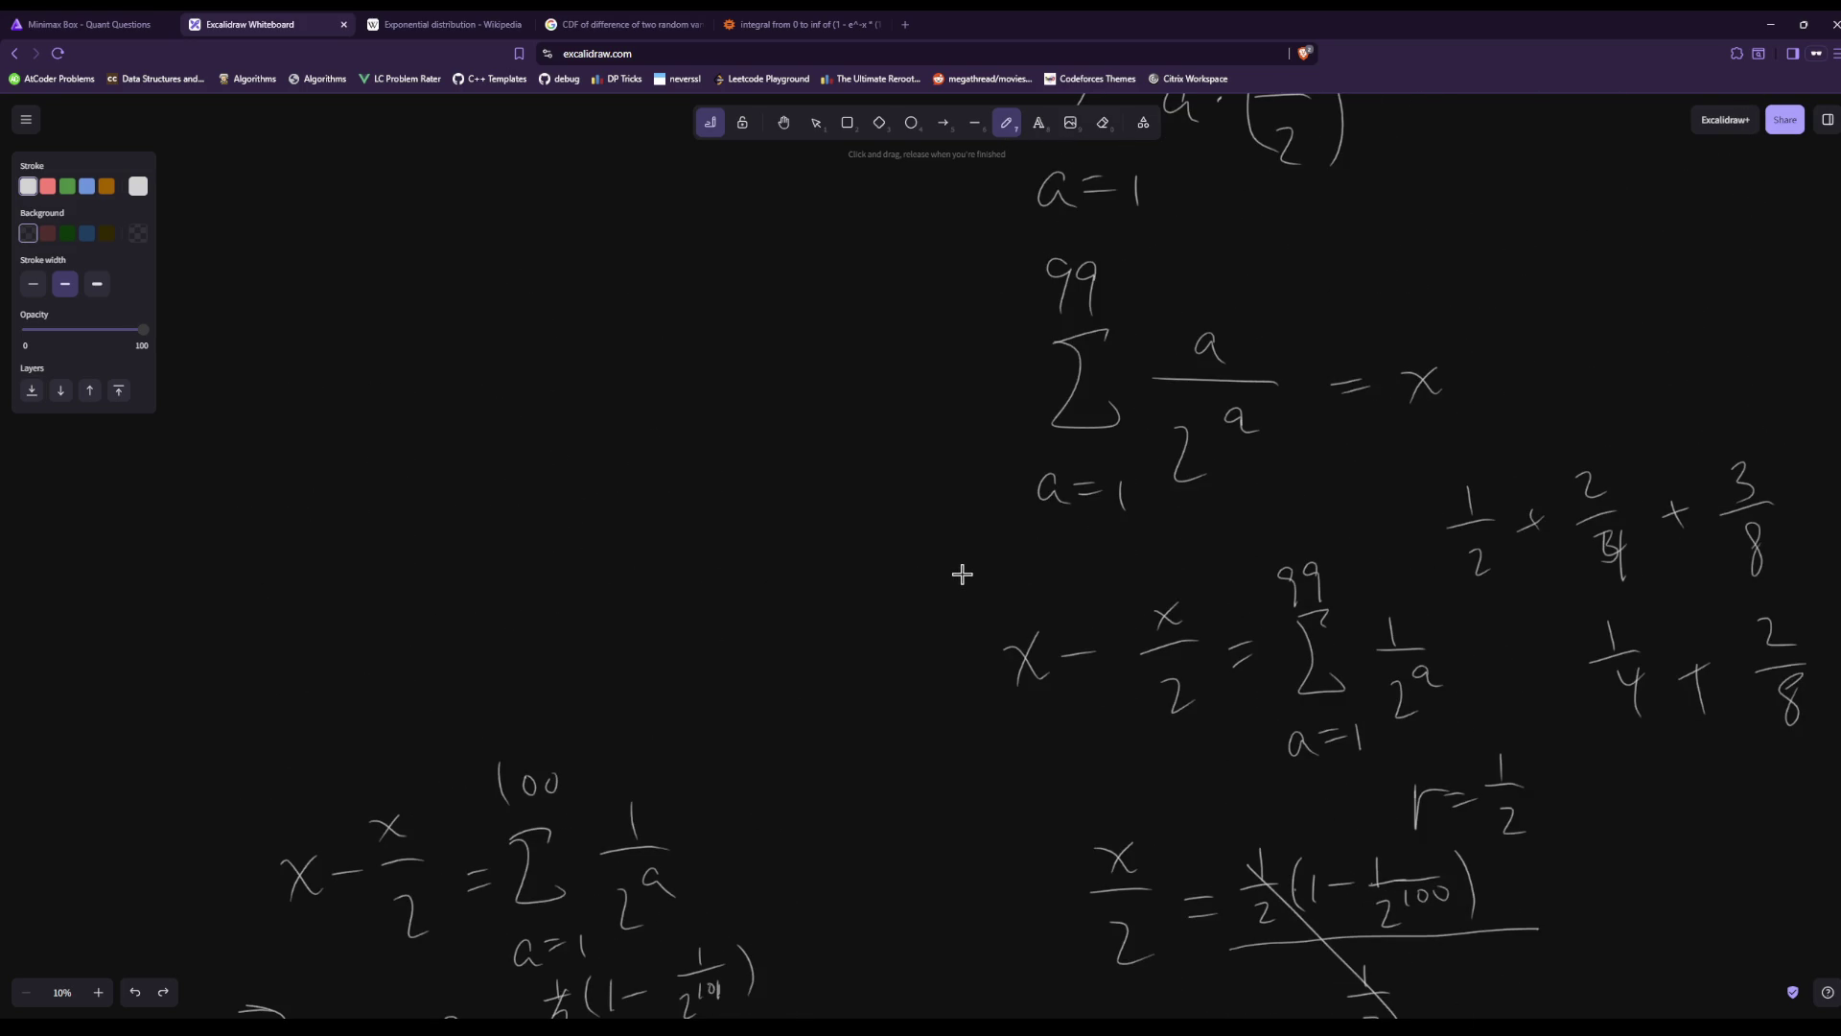
pyautogui.moveTo(400, 385)
pyautogui.mouseDown()
pyautogui.moveTo(394, 416)
pyautogui.moveTo(426, 385)
pyautogui.mouseUp()
# Write the fraction 100/2^100 in blank space on the canvas.
pyautogui.moveTo(461, 384); pyautogui.dragTo(451, 374)
pyautogui.moveTo(387, 458); pyautogui.dragTo(494, 427)
pyautogui.moveTo(418, 496); pyautogui.dragTo(443, 533)
pyautogui.moveTo(451, 468); pyautogui.dragTo(450, 487)
pyautogui.moveTo(469, 459); pyautogui.dragTo(491, 457)
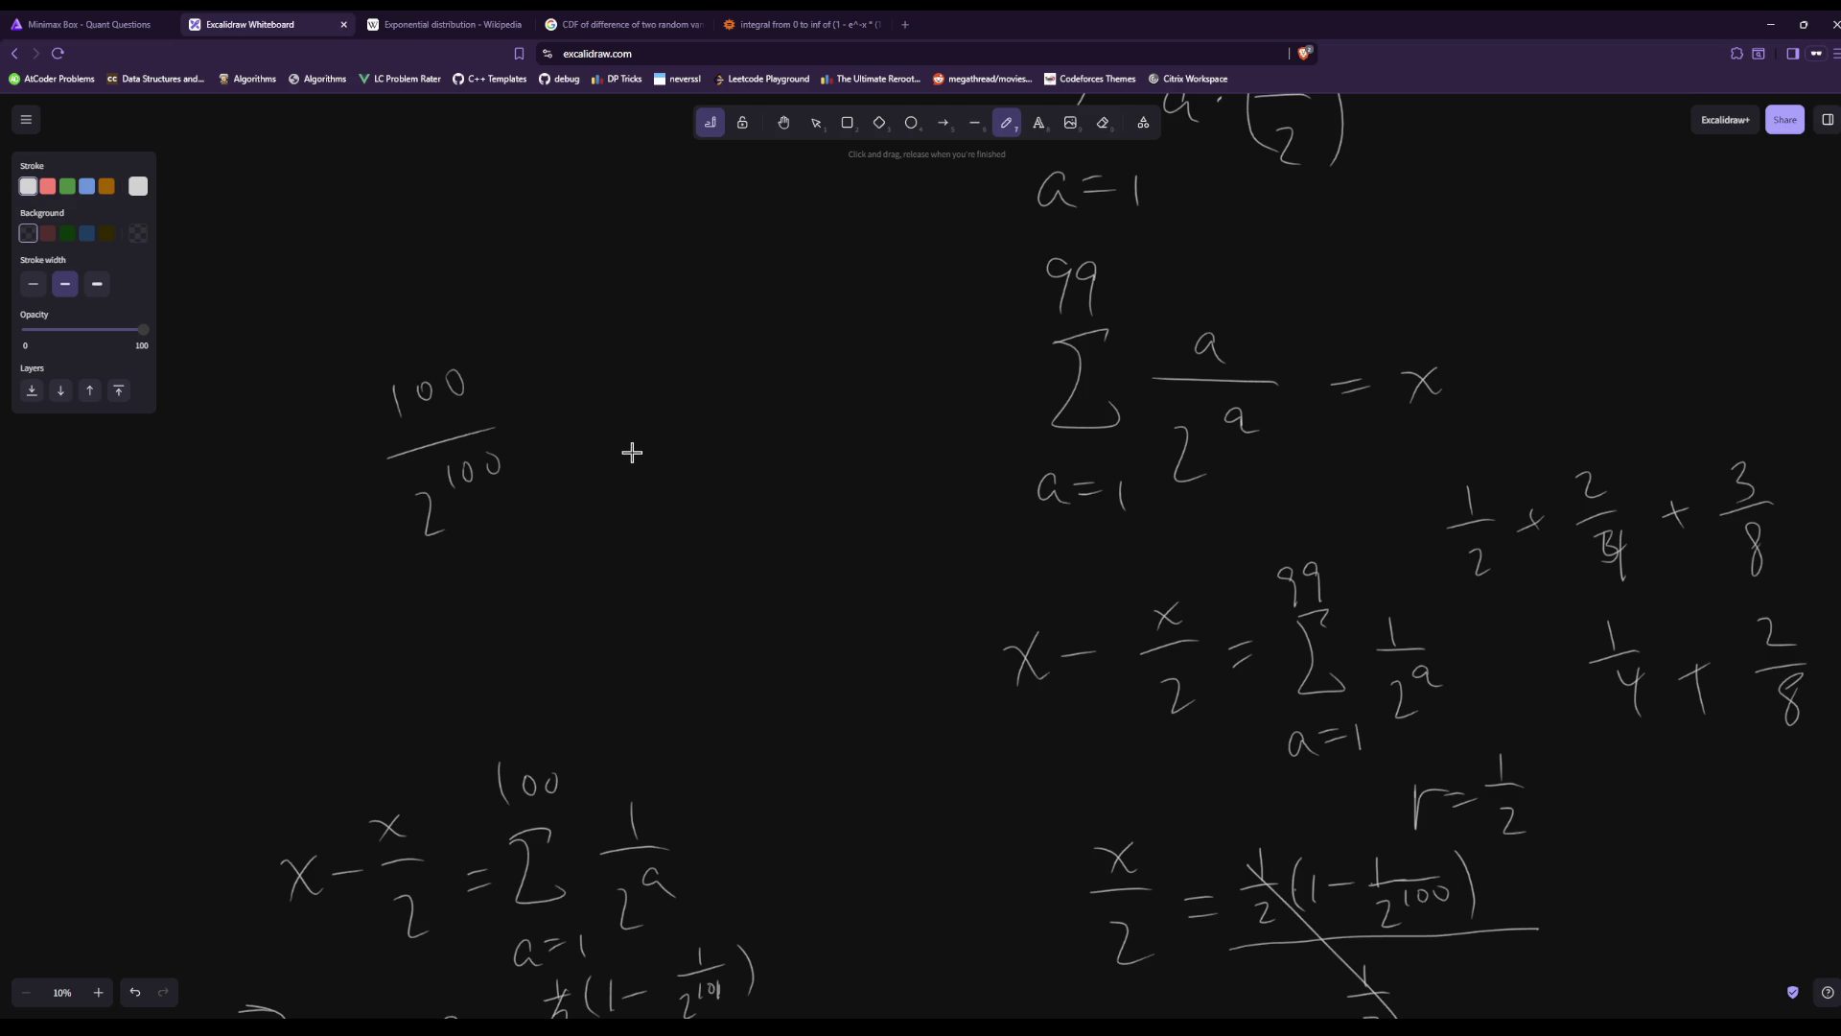
pyautogui.scroll(-5, 632, 453)
pyautogui.scroll(2, 962, 573)
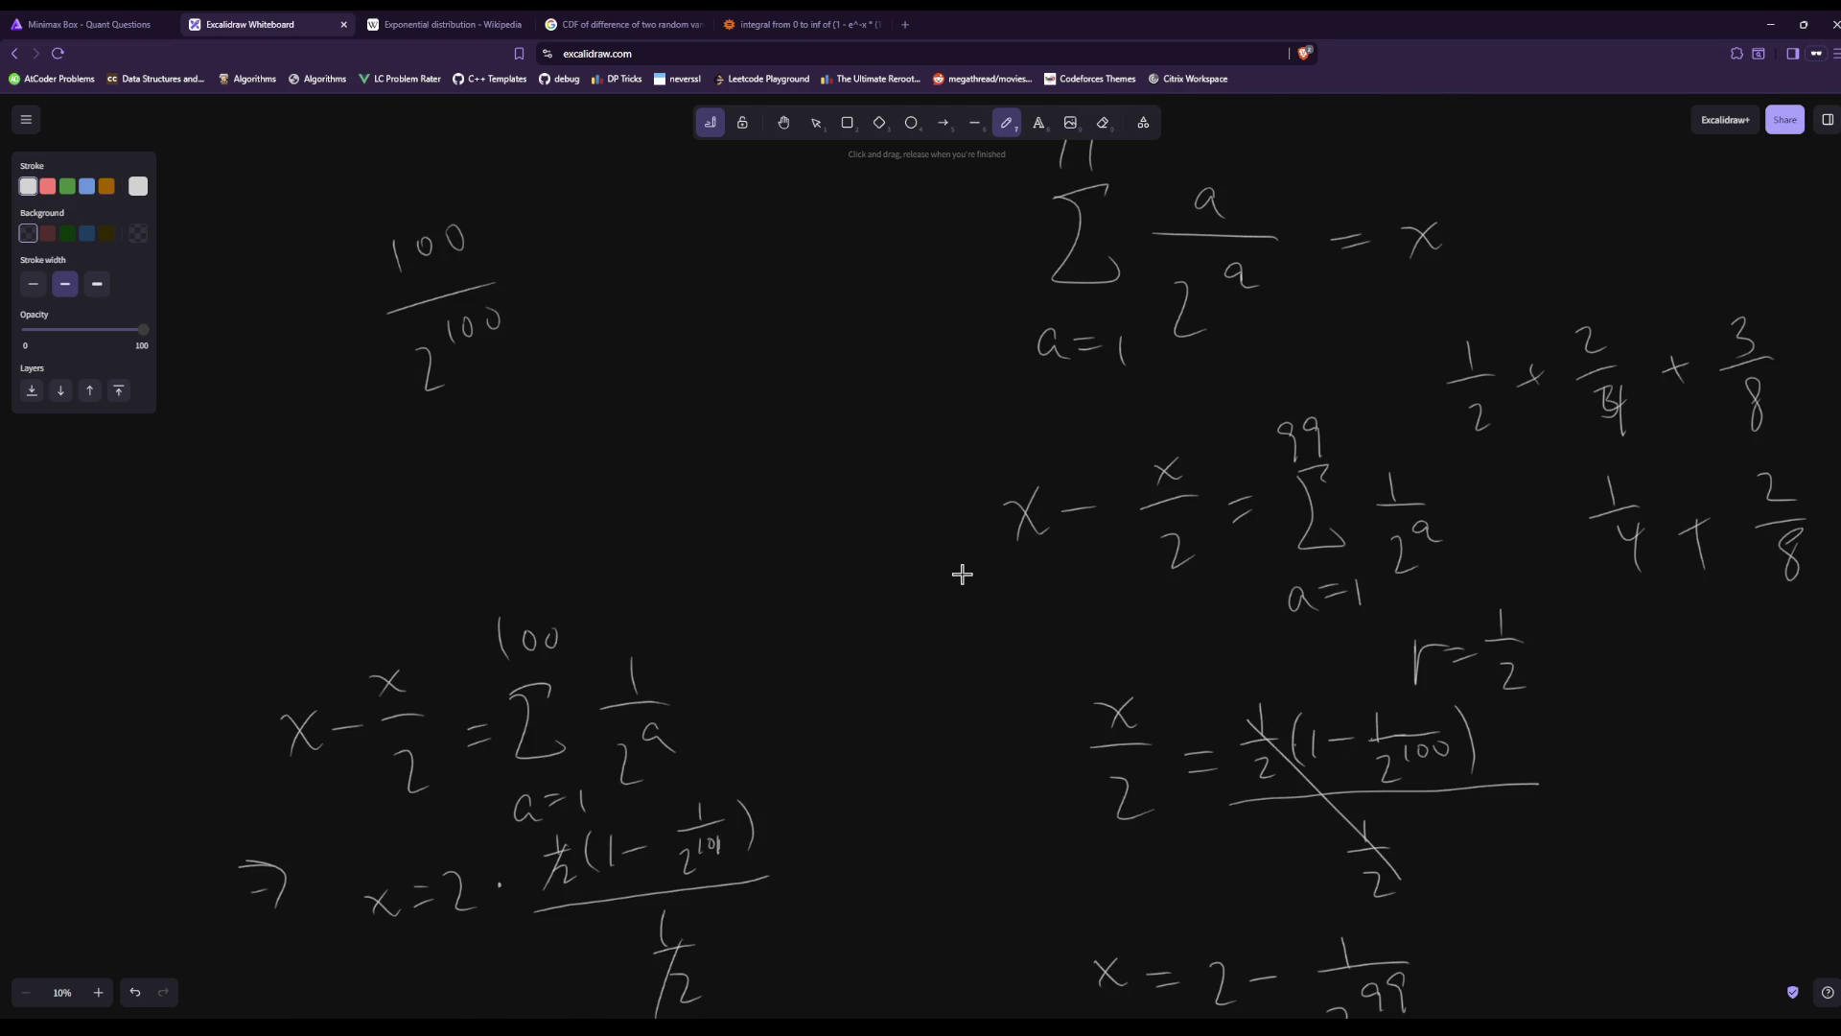
pyautogui.scroll(-2, 961, 573)
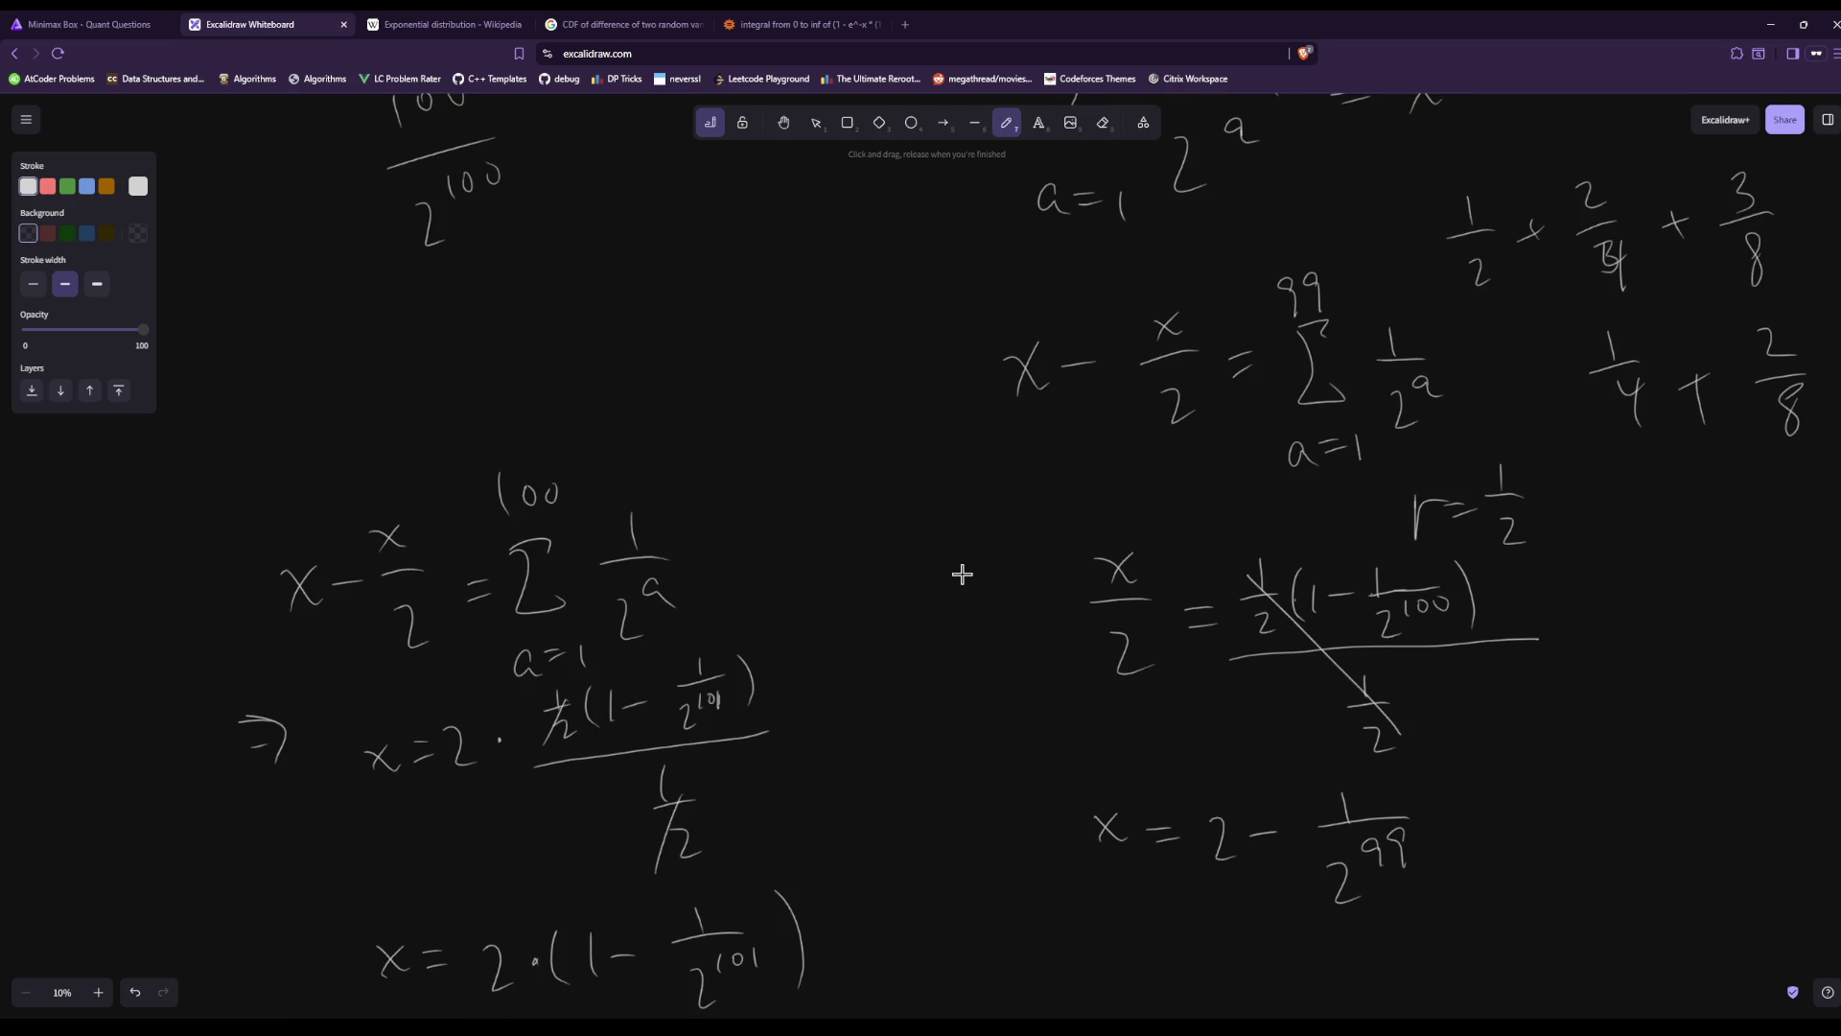
# Write 100/2^101 + in front of x − x/2 on the equation.
pyautogui.moveTo(208, 592)
pyautogui.mouseDown()
pyautogui.moveTo(249, 589)
pyautogui.moveTo(226, 606)
pyautogui.mouseUp()
pyautogui.moveTo(132, 574); pyautogui.dragTo(159, 606)
pyautogui.moveTo(138, 629); pyautogui.dragTo(136, 633)
pyautogui.moveTo(150, 626); pyautogui.dragTo(144, 648)
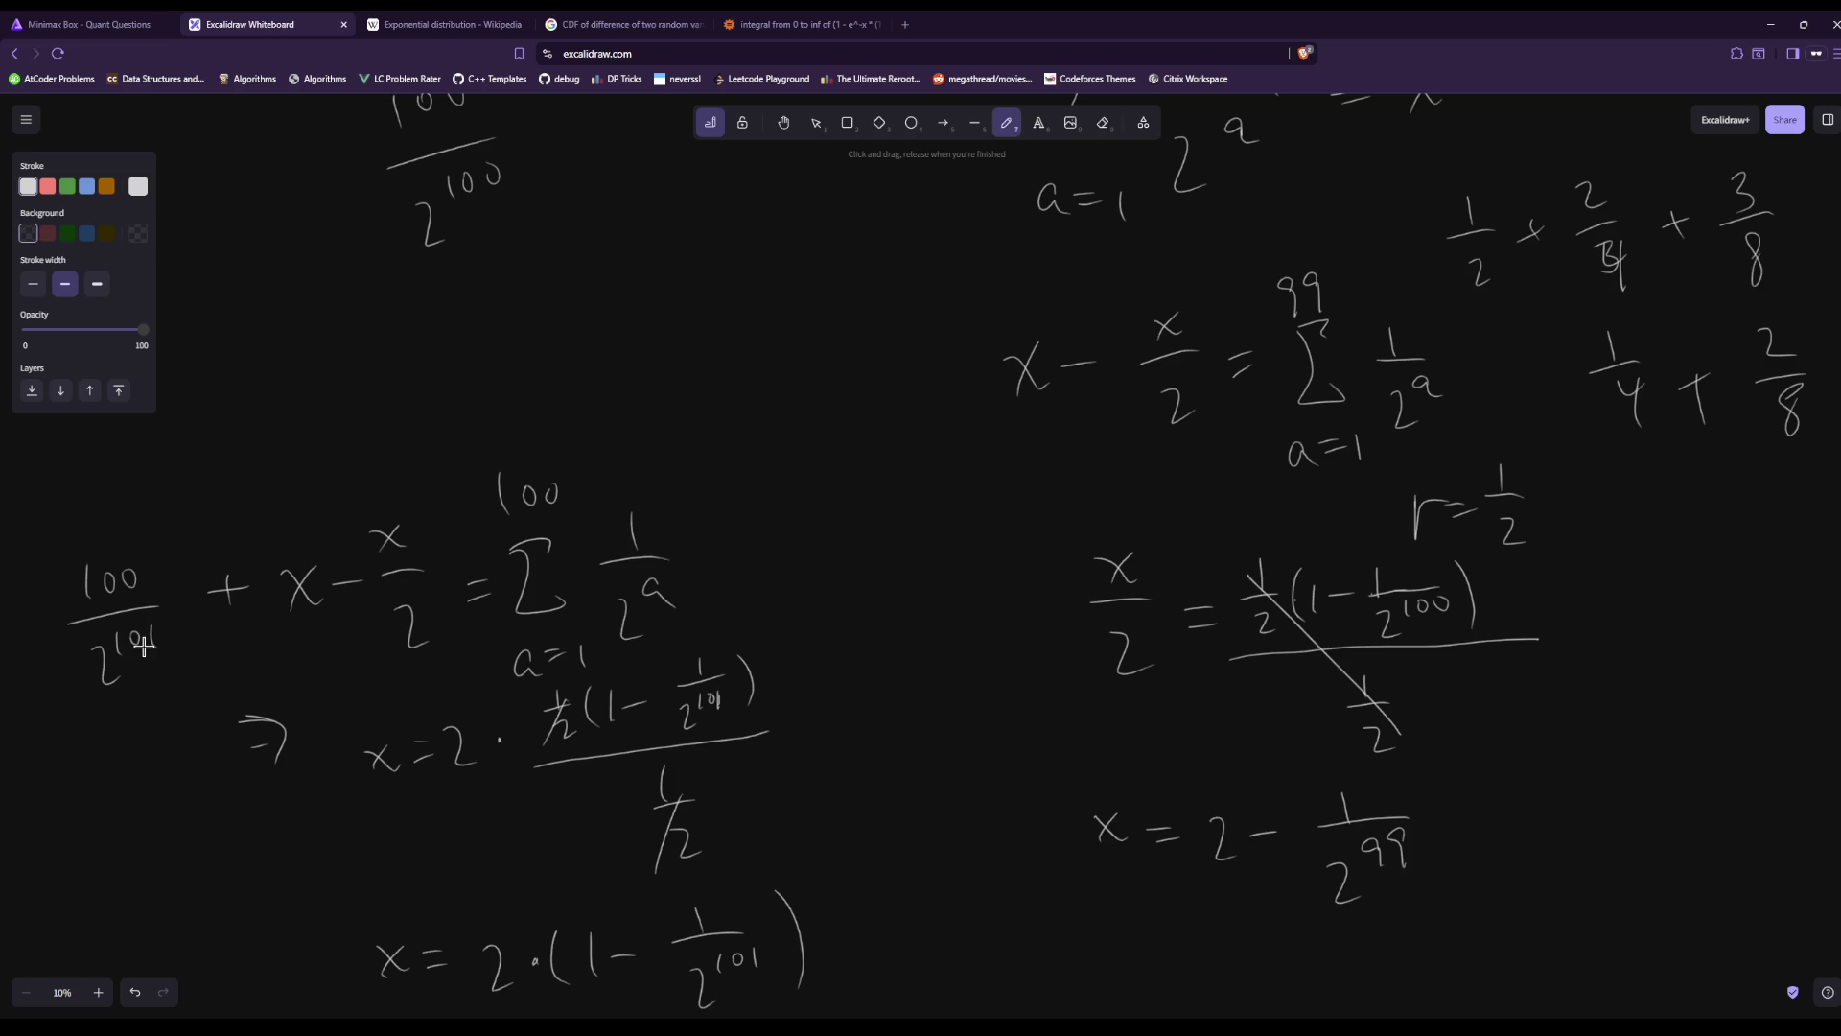
pyautogui.scroll(-3, 975, 575)
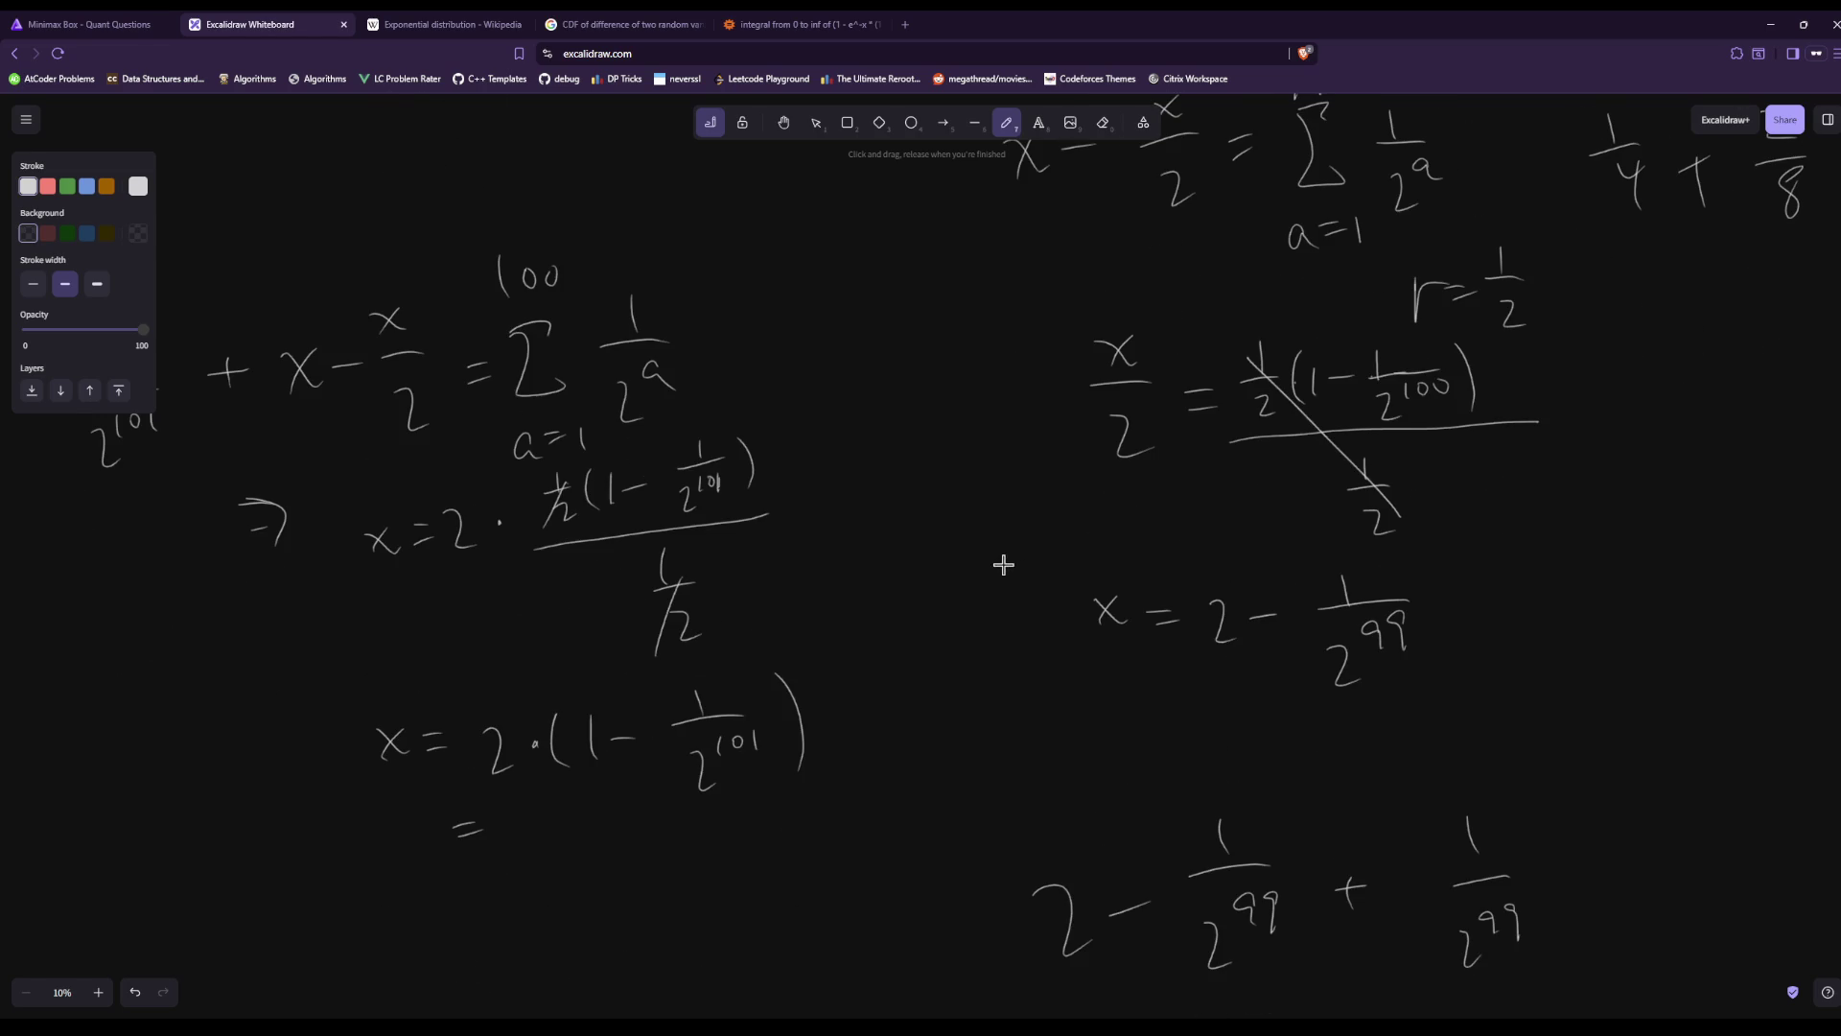
pyautogui.scroll(2, 1003, 566)
pyautogui.scroll(-1, 1003, 566)
pyautogui.scroll(1, 1003, 566)
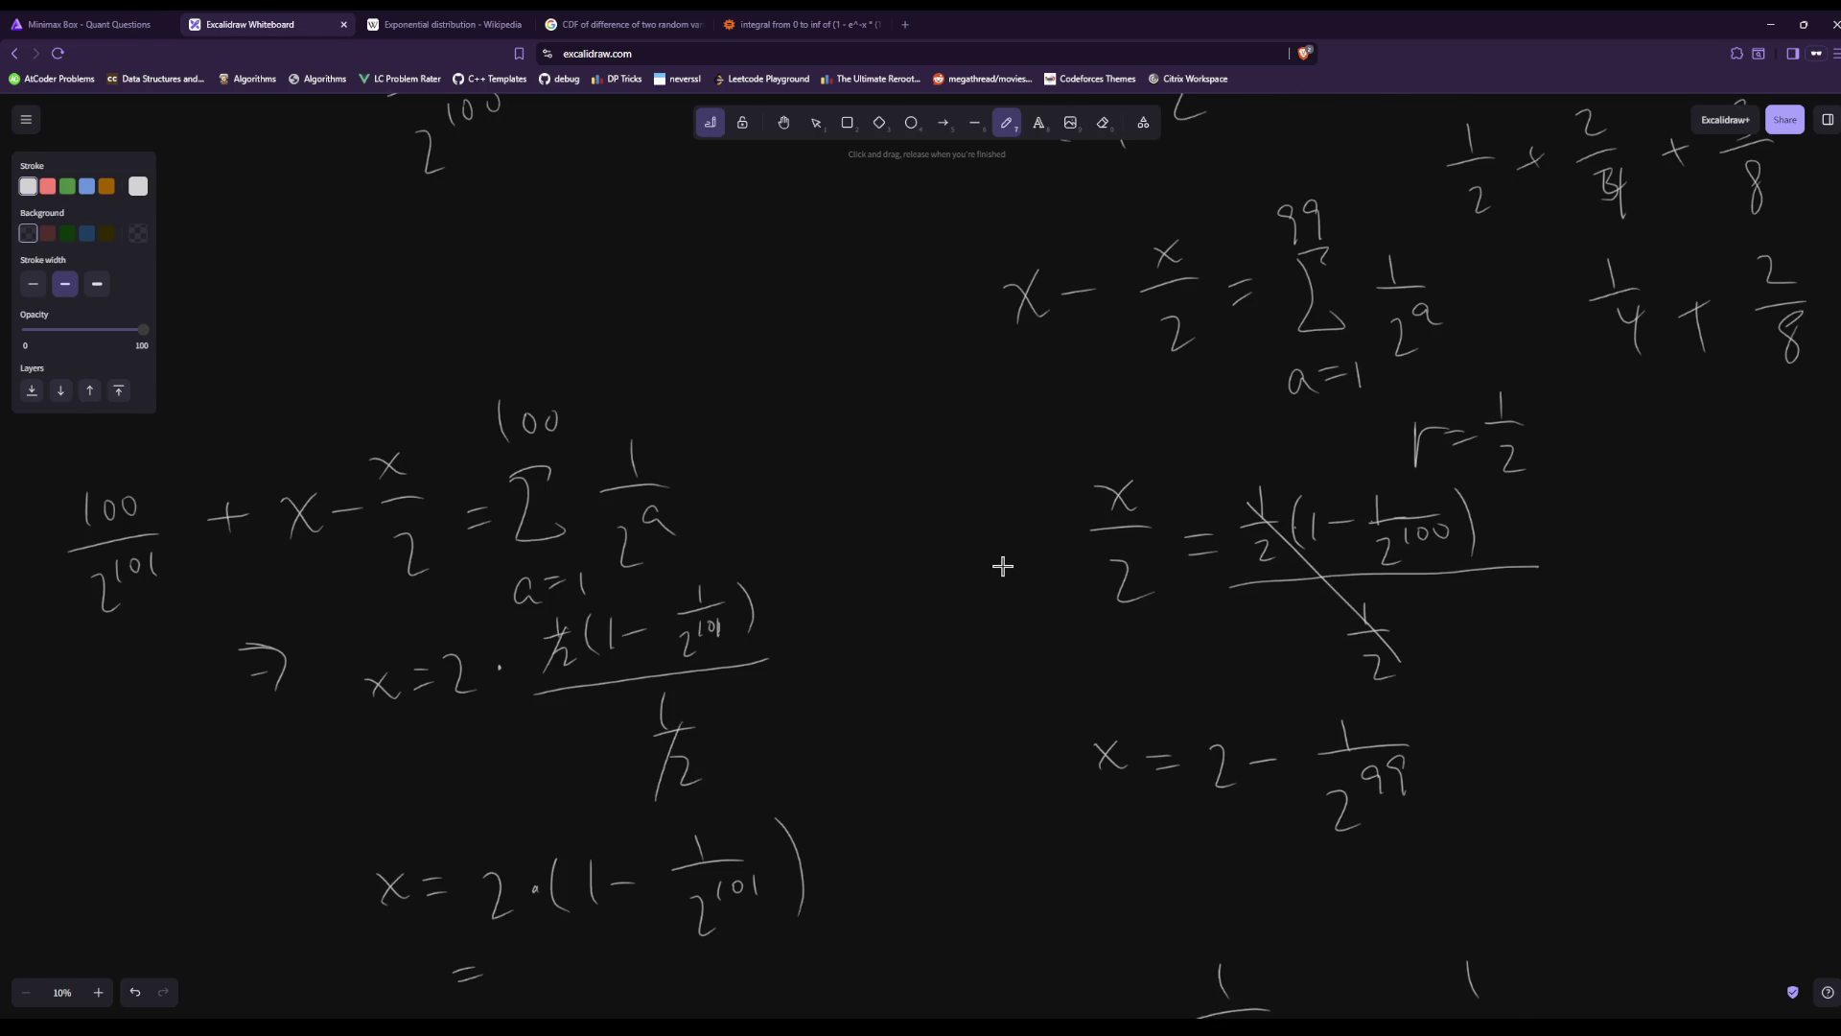
pyautogui.scroll(-1, 1003, 566)
pyautogui.scroll(2, 1003, 566)
pyautogui.scroll(-2, 1003, 566)
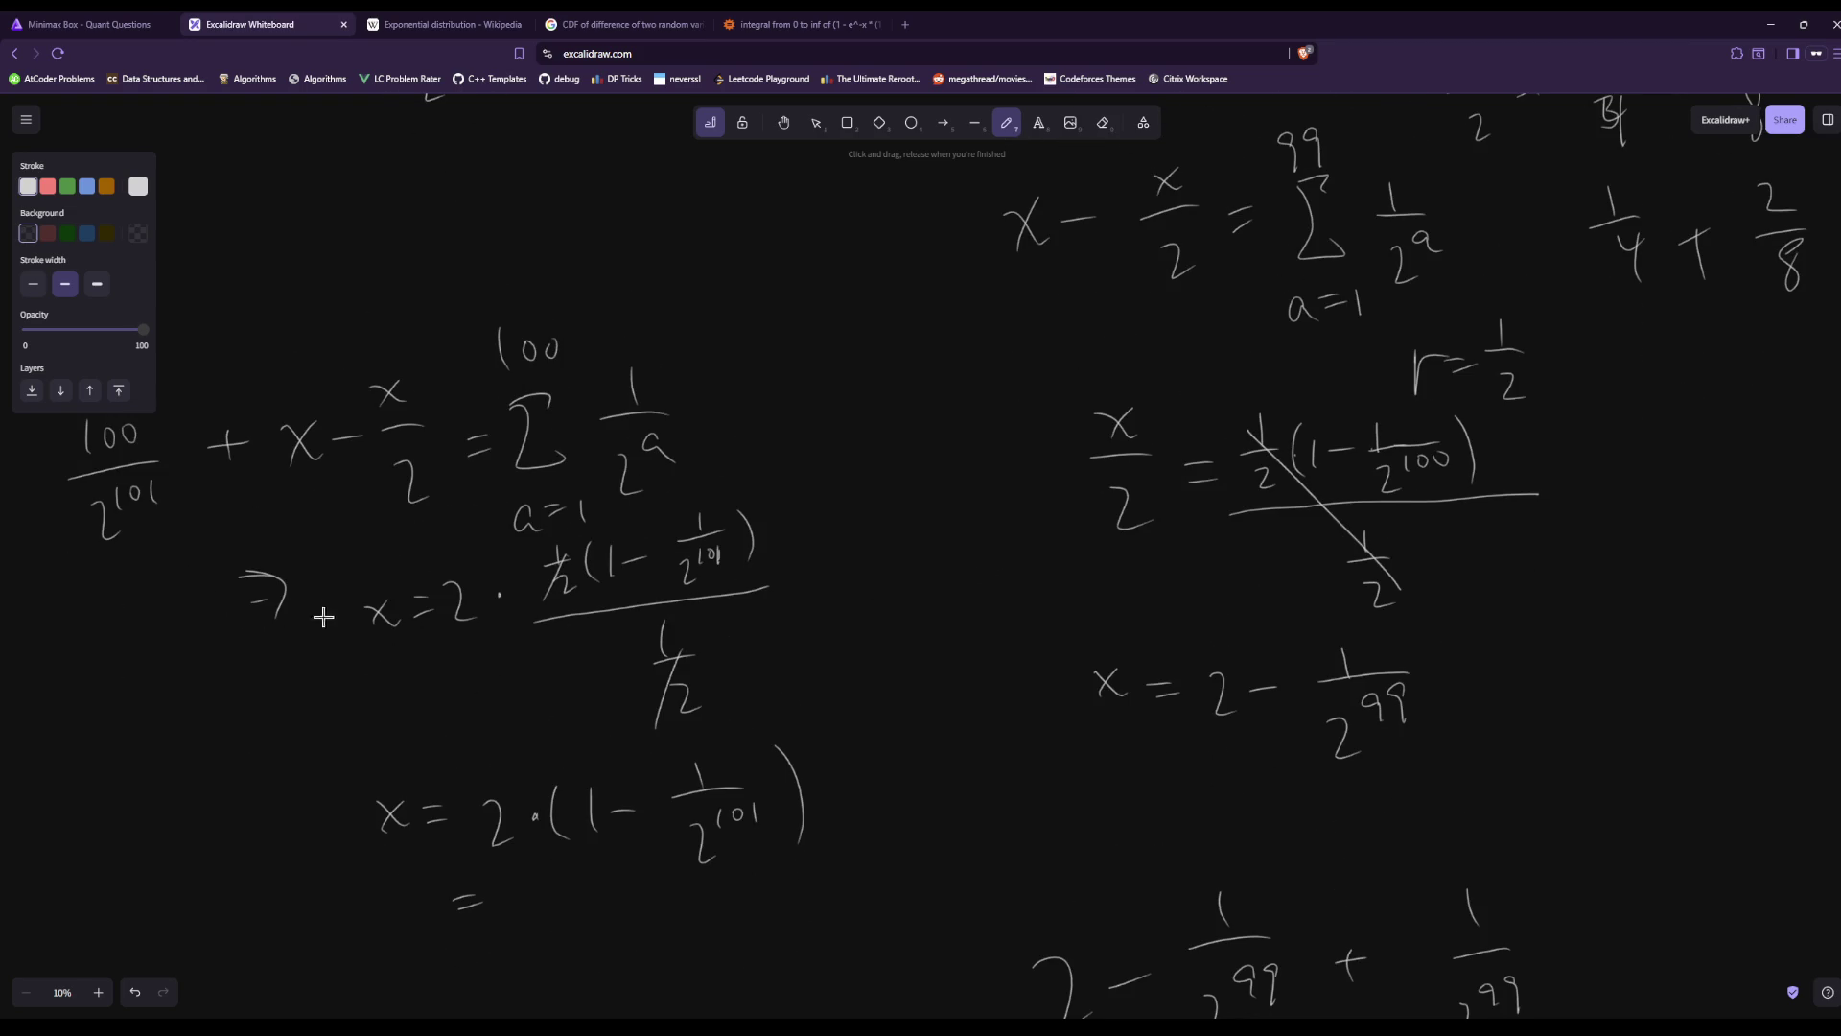
# Change the exponent 101 to 100 and append + 100/2 after x = 2·(1 − 1/2^101).
pyautogui.moveTo(159, 480); pyautogui.dragTo(157, 481)
pyautogui.moveTo(860, 761); pyautogui.dragTo(863, 784)
pyautogui.moveTo(837, 780); pyautogui.dragTo(935, 733)
pyautogui.moveTo(958, 731); pyautogui.dragTo(1005, 773)
pyautogui.moveTo(907, 825)
pyautogui.mouseDown()
pyautogui.moveTo(940, 852)
pyautogui.moveTo(980, 817)
pyautogui.mouseUp()
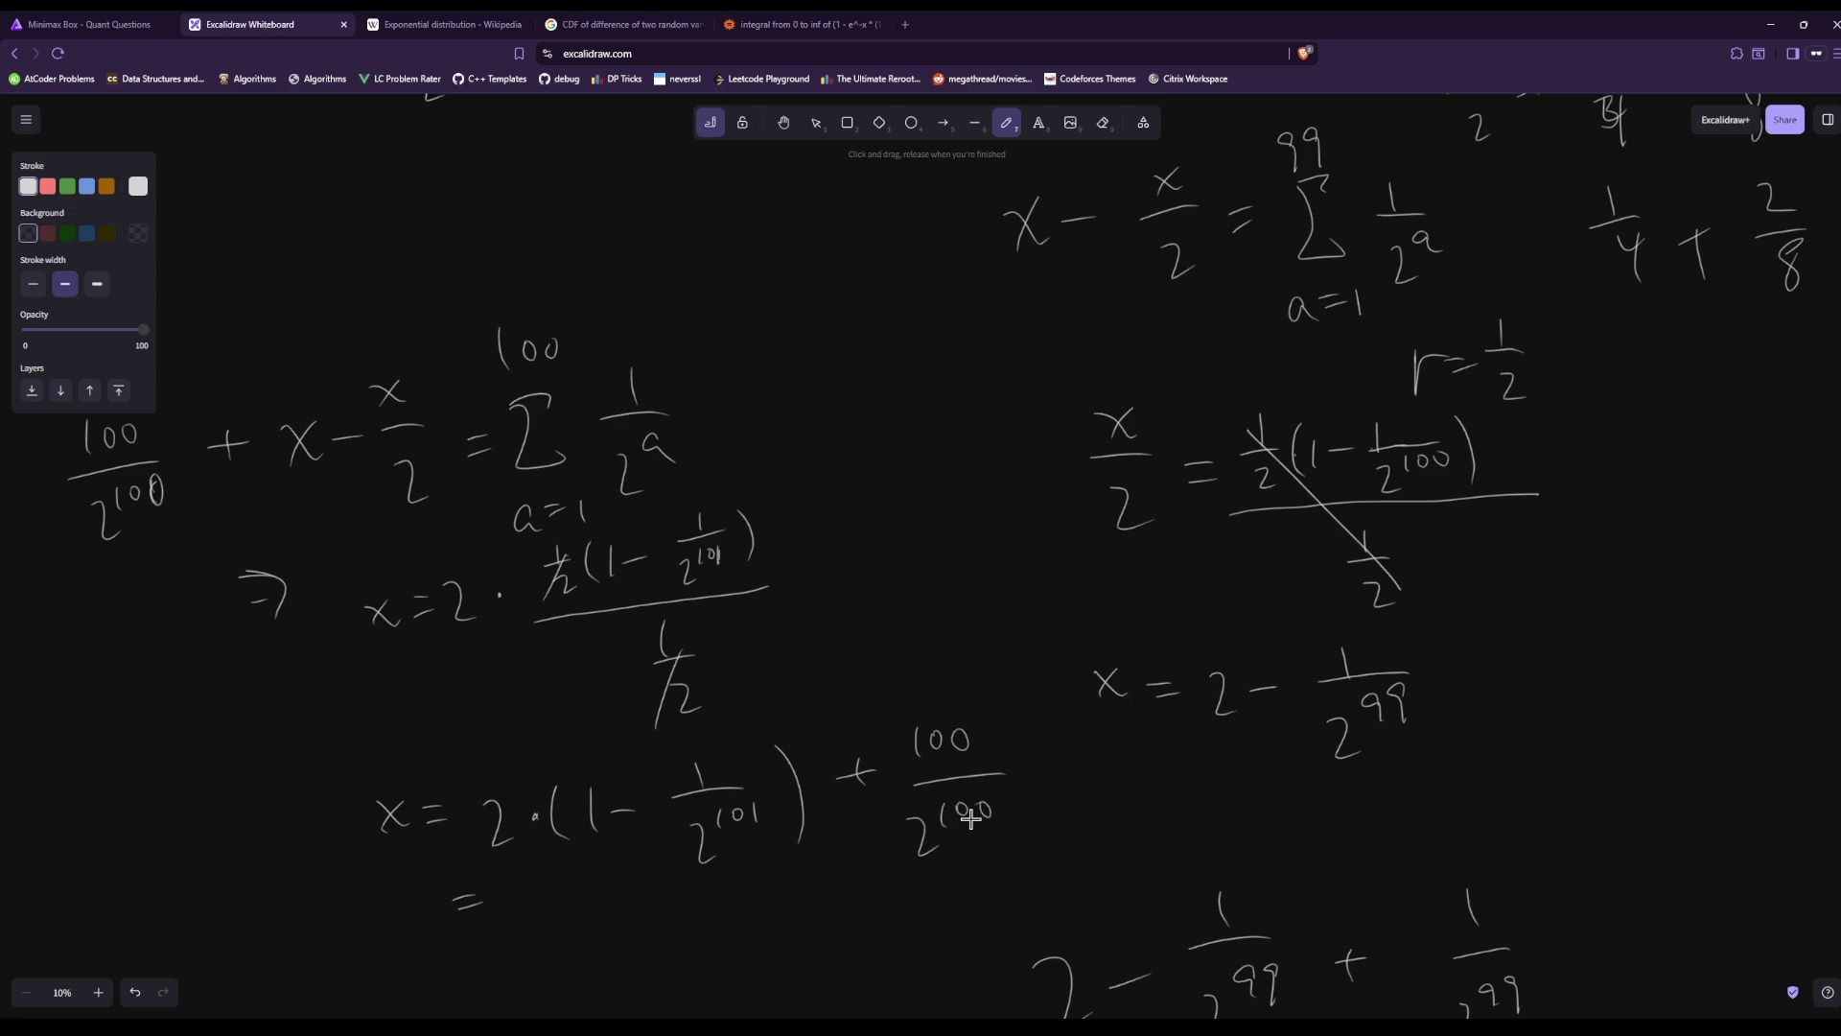
# Start a 2·(1/2 line below, then scribble it out as wrong.
pyautogui.scroll(-4, 479, 728)
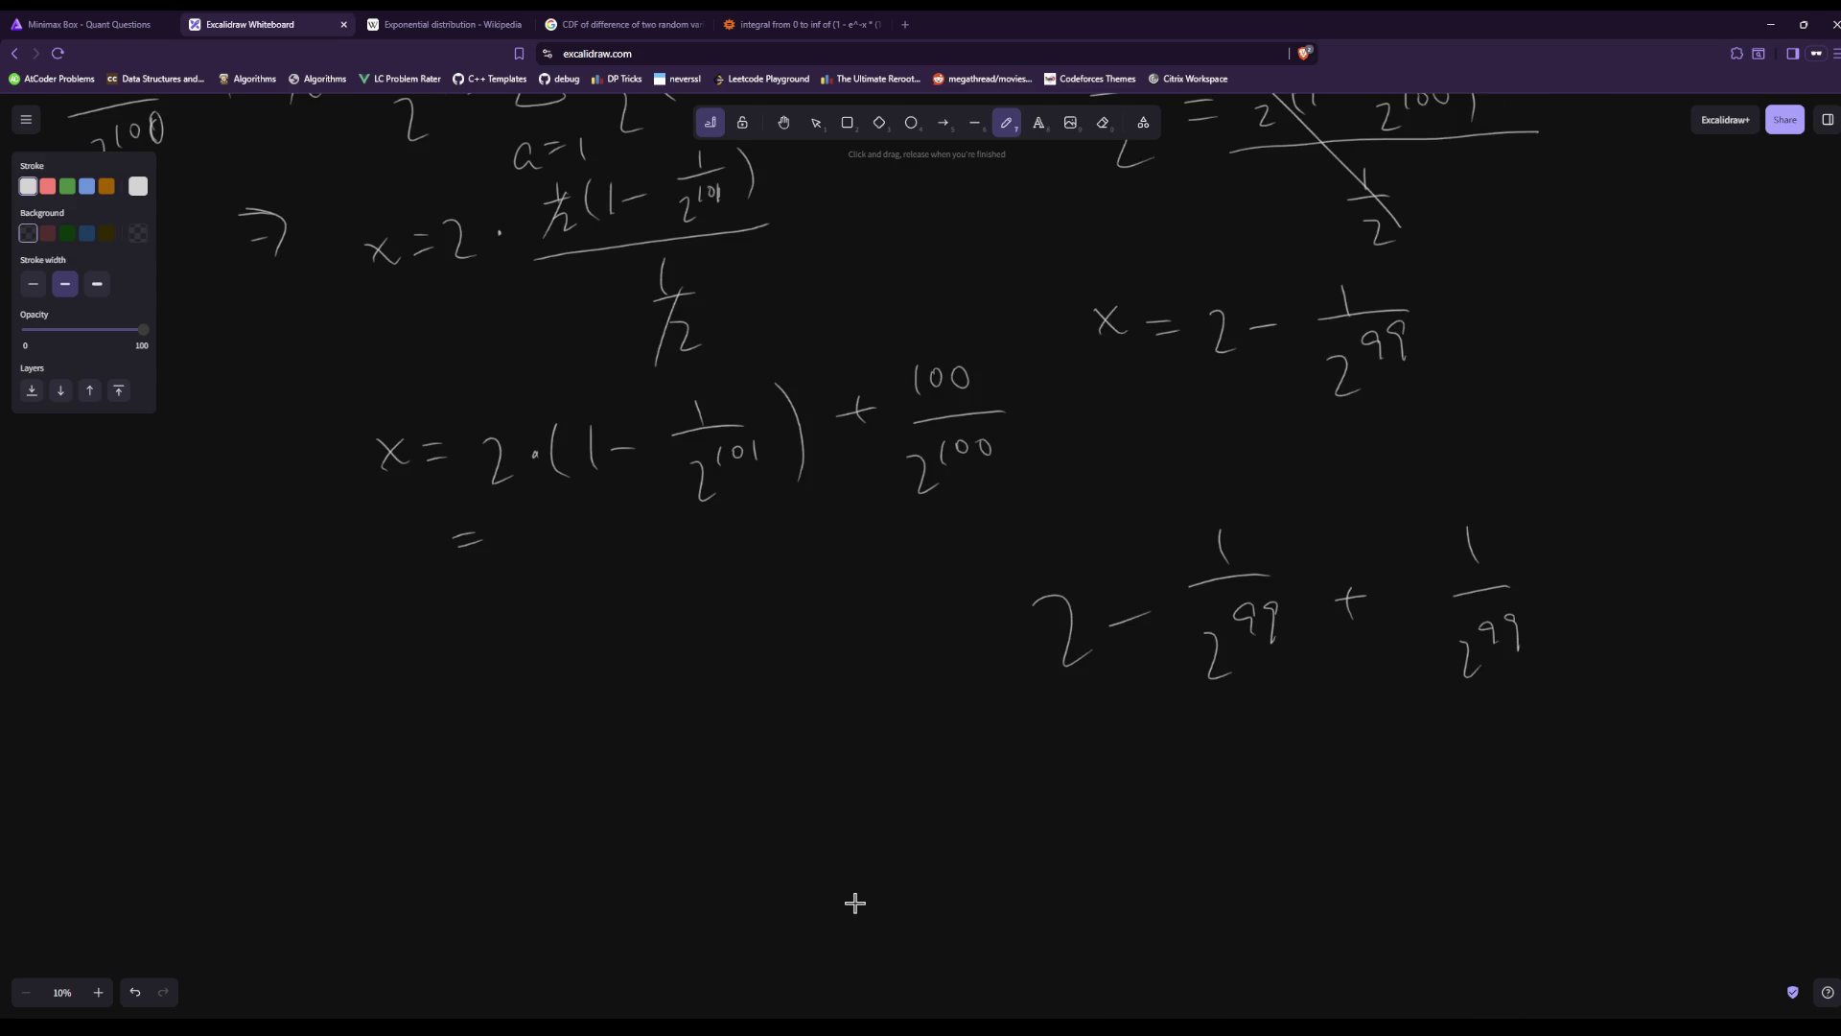
pyautogui.moveTo(515, 582)
pyautogui.mouseDown()
pyautogui.moveTo(539, 619)
pyautogui.moveTo(584, 592)
pyautogui.moveTo(601, 641)
pyautogui.moveTo(655, 592)
pyautogui.moveTo(733, 572)
pyautogui.mouseUp()
pyautogui.click(555, 603)
pyautogui.moveTo(698, 580); pyautogui.dragTo(773, 578)
pyautogui.moveTo(700, 631)
pyautogui.mouseDown()
pyautogui.moveTo(722, 659)
pyautogui.moveTo(770, 631)
pyautogui.mouseUp()
pyautogui.moveTo(552, 669)
pyautogui.mouseDown()
pyautogui.moveTo(714, 575)
pyautogui.moveTo(751, 604)
pyautogui.mouseUp()
pyautogui.moveTo(494, 763); pyautogui.dragTo(518, 761)
# Write the line = 2(1 − 1/2^101 + 100/2^101).
pyautogui.moveTo(486, 793); pyautogui.dragTo(593, 816)
pyautogui.moveTo(618, 752)
pyautogui.mouseDown()
pyautogui.moveTo(620, 792)
pyautogui.moveTo(660, 763)
pyautogui.mouseUp()
pyautogui.moveTo(722, 711)
pyautogui.mouseDown()
pyautogui.moveTo(723, 738)
pyautogui.moveTo(784, 742)
pyautogui.mouseUp()
pyautogui.moveTo(684, 789)
pyautogui.mouseDown()
pyautogui.moveTo(714, 824)
pyautogui.moveTo(764, 798)
pyautogui.mouseUp()
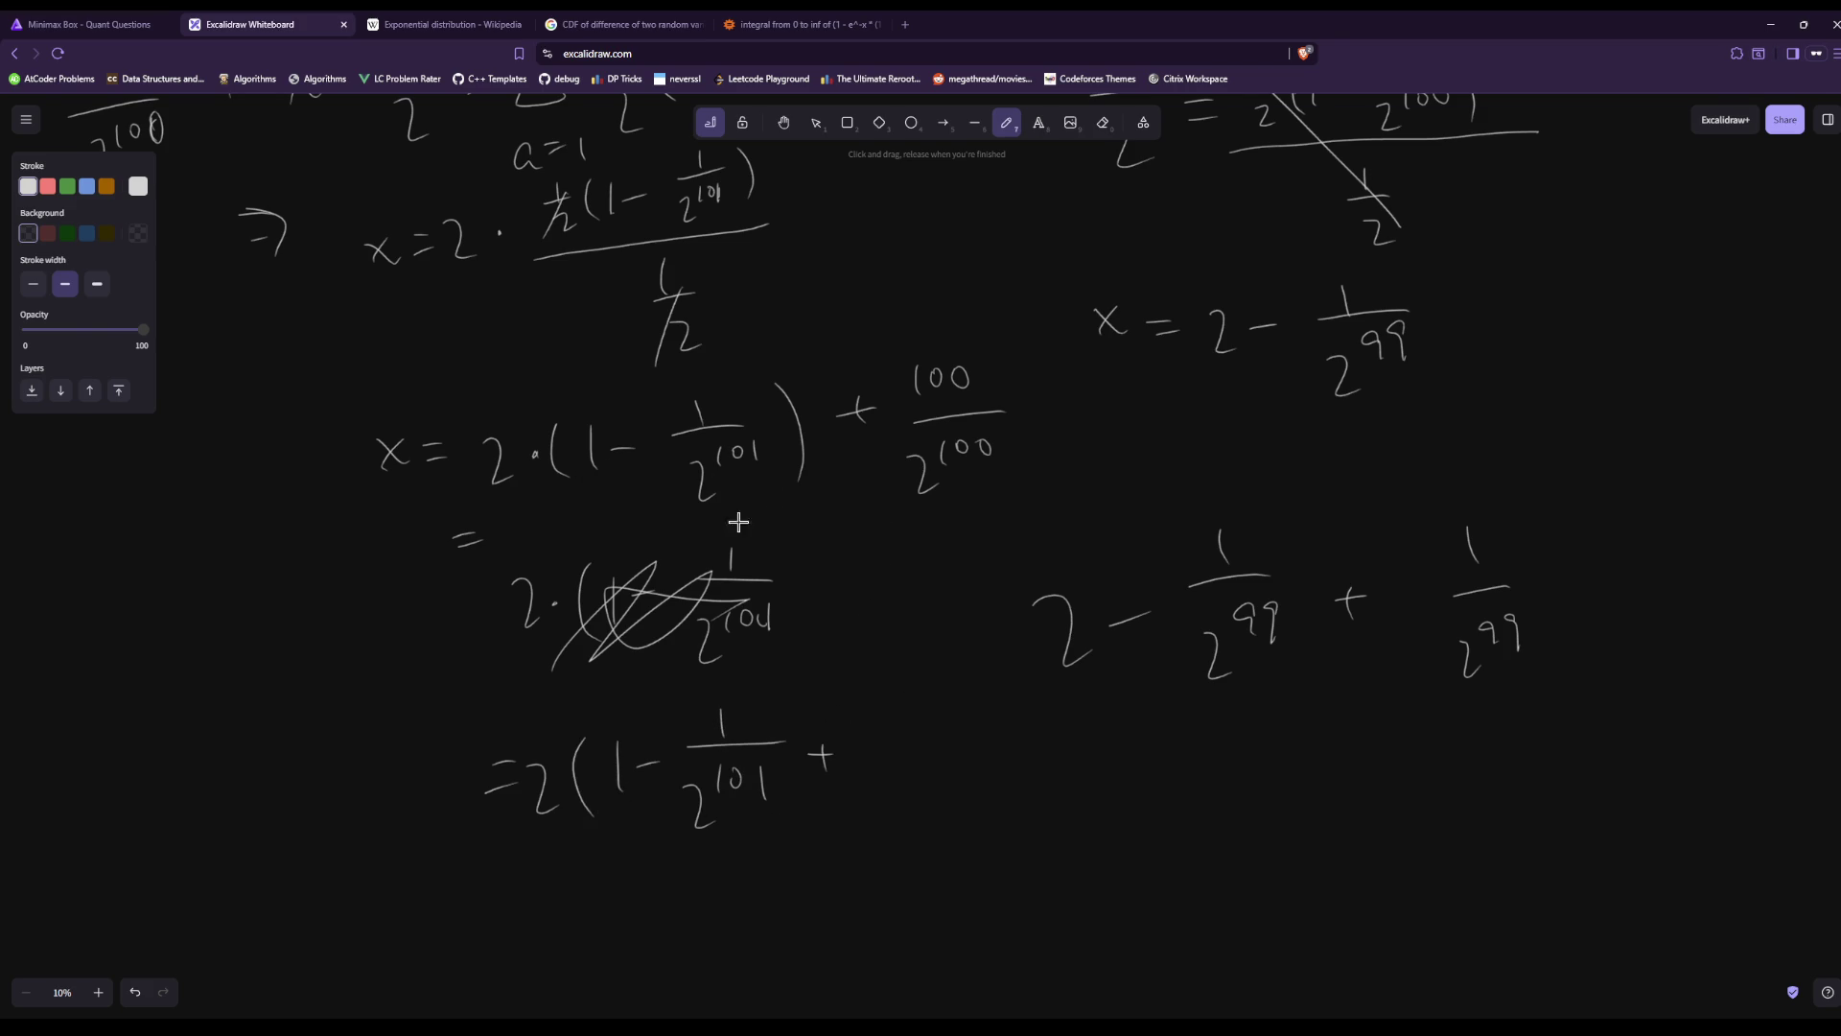
pyautogui.moveTo(910, 715); pyautogui.dragTo(949, 736)
pyautogui.moveTo(875, 779)
pyautogui.mouseDown()
pyautogui.moveTo(901, 806)
pyautogui.moveTo(898, 783)
pyautogui.mouseUp()
pyautogui.moveTo(923, 757); pyautogui.dragTo(952, 785)
pyautogui.moveTo(964, 683); pyautogui.dragTo(1000, 815)
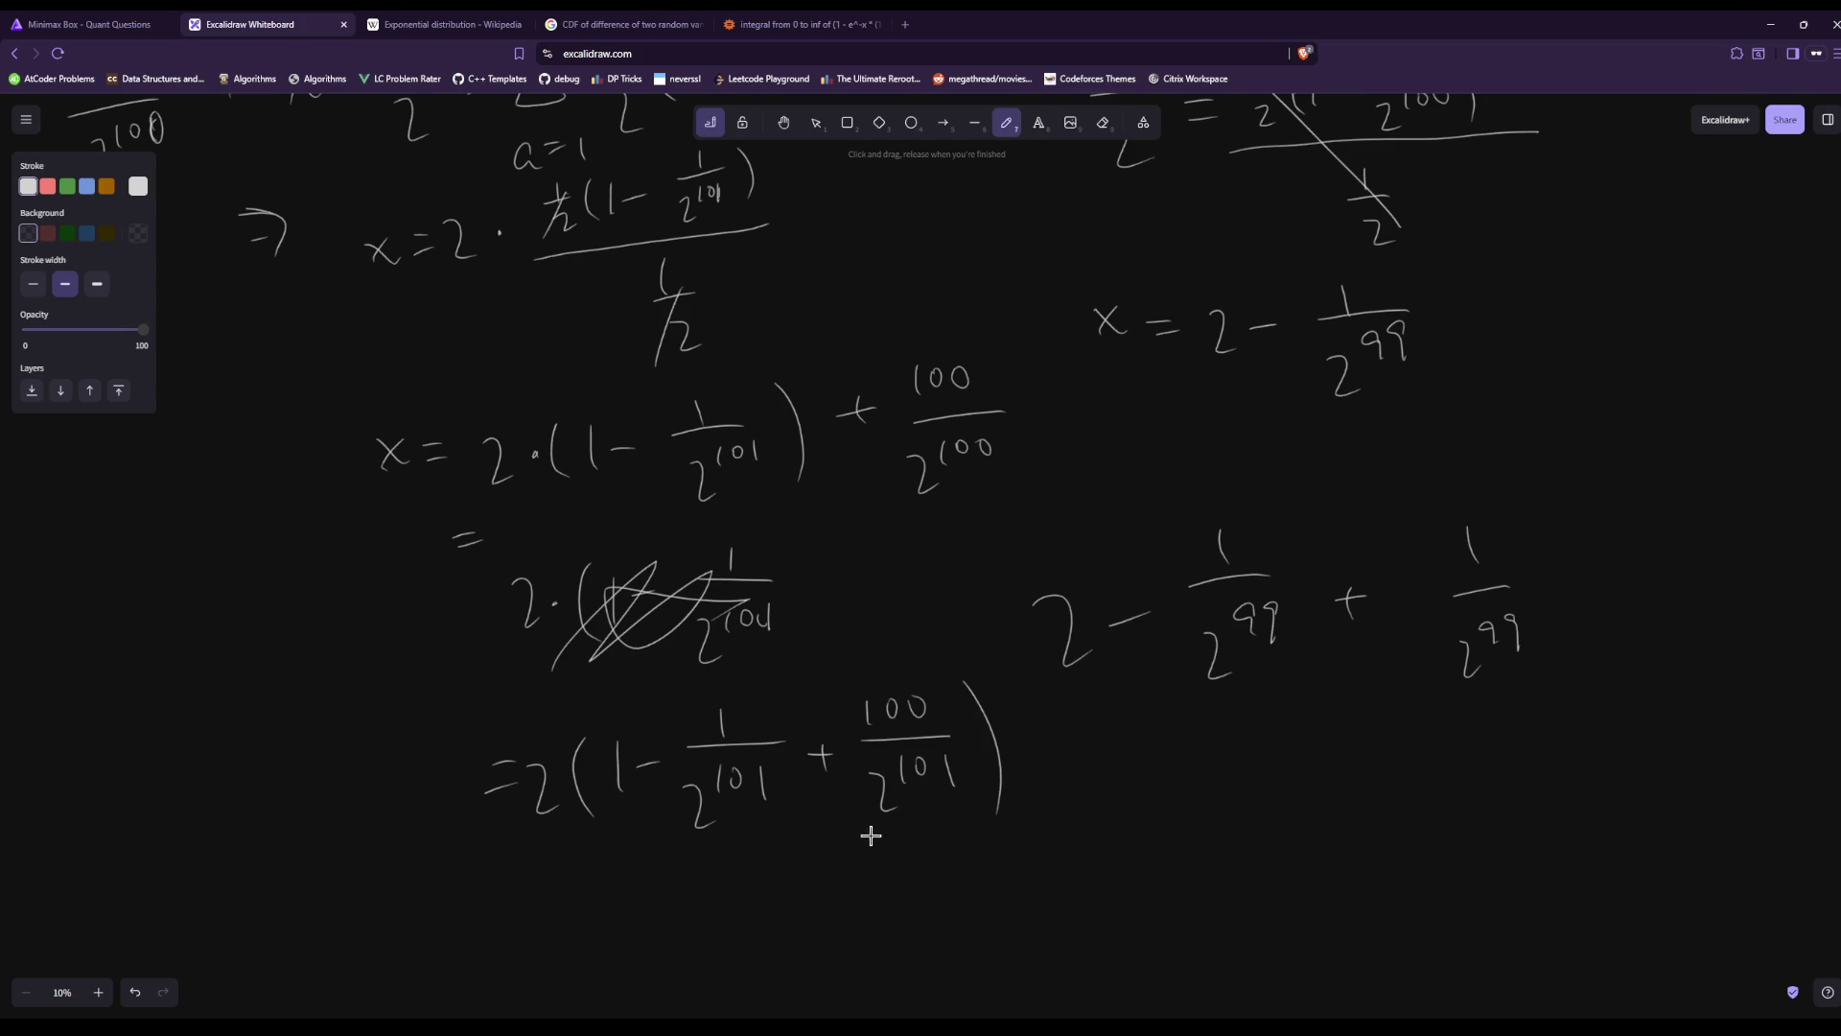
# Simplify to = 2(1 − 99/2^101) on the final line, then view the WolframAlpha result.
pyautogui.moveTo(486, 926); pyautogui.dragTo(517, 925)
pyautogui.moveTo(507, 945); pyautogui.dragTo(596, 951)
pyautogui.moveTo(645, 888)
pyautogui.mouseDown()
pyautogui.moveTo(654, 955)
pyautogui.moveTo(683, 938)
pyautogui.mouseUp()
pyautogui.moveTo(690, 911); pyautogui.dragTo(715, 909)
pyautogui.moveTo(777, 875)
pyautogui.mouseDown()
pyautogui.moveTo(774, 901)
pyautogui.moveTo(802, 904)
pyautogui.mouseUp()
pyautogui.moveTo(758, 911); pyautogui.dragTo(844, 892)
pyautogui.moveTo(774, 945)
pyautogui.mouseDown()
pyautogui.moveTo(817, 970)
pyautogui.moveTo(810, 939)
pyautogui.mouseUp()
pyautogui.moveTo(818, 923); pyautogui.dragTo(830, 926)
pyautogui.moveTo(868, 864); pyautogui.dragTo(877, 962)
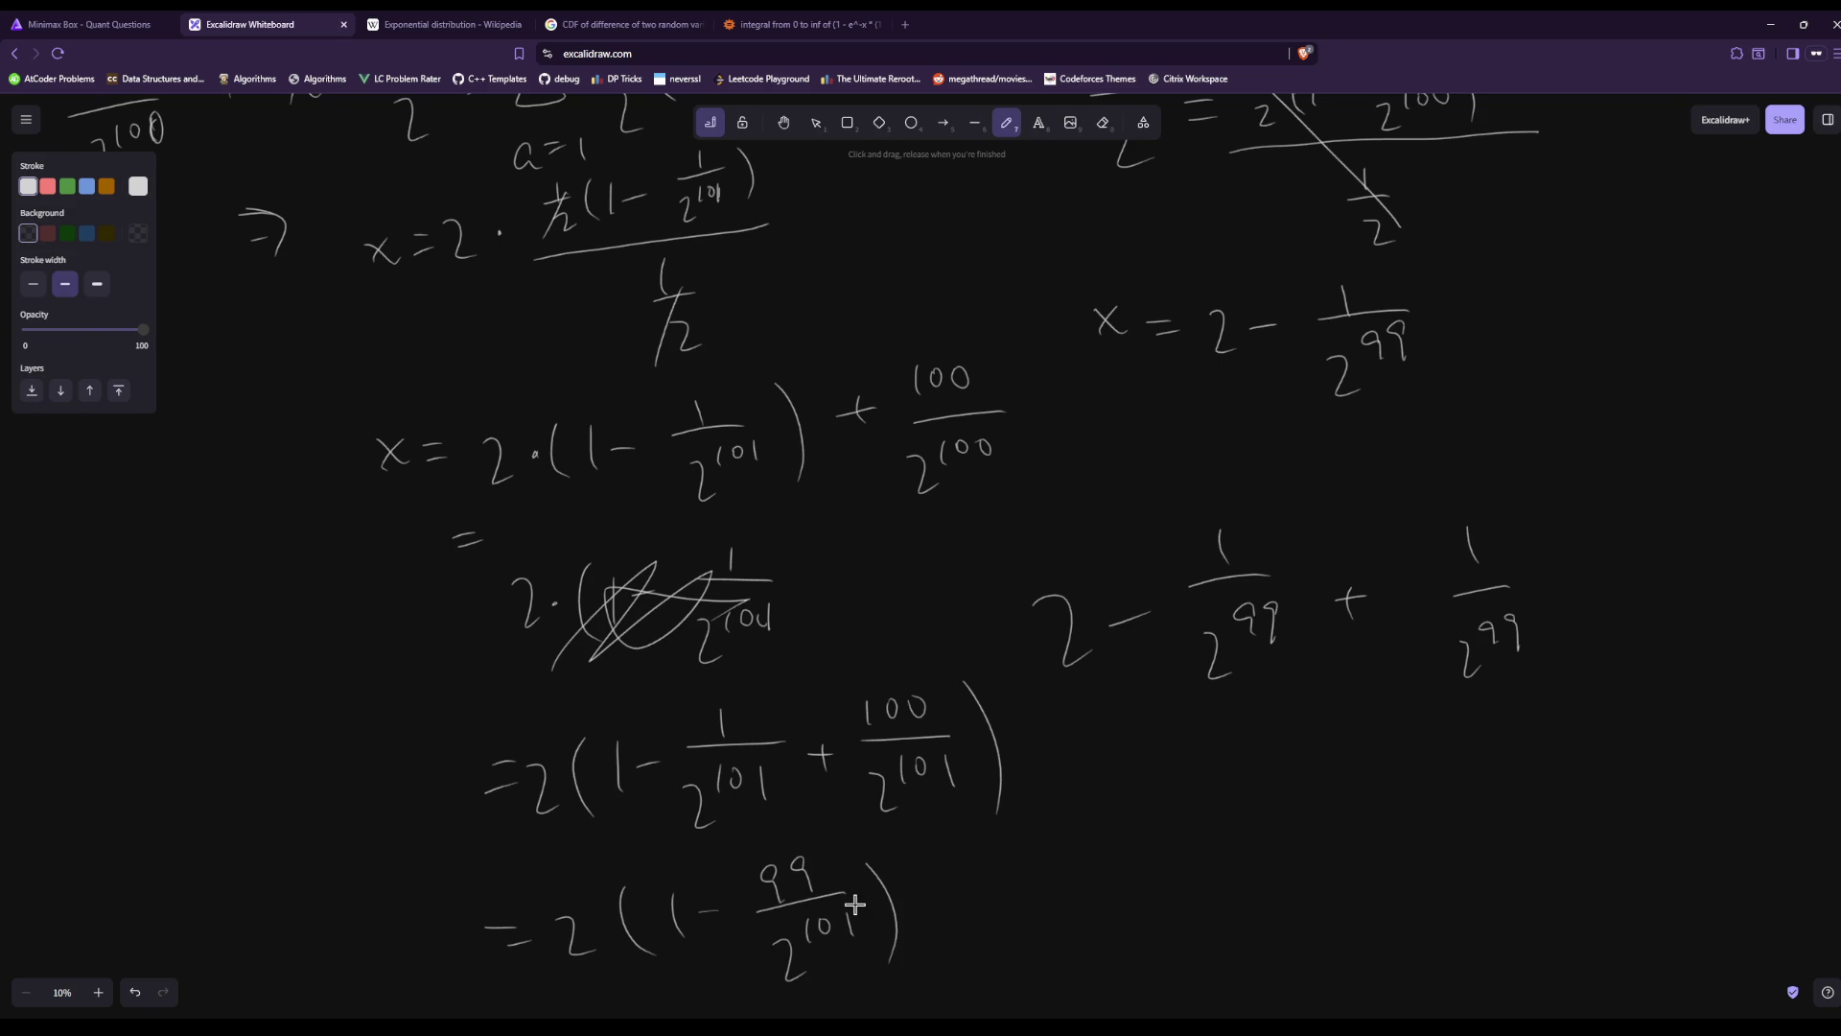
pyautogui.click(737, 24)
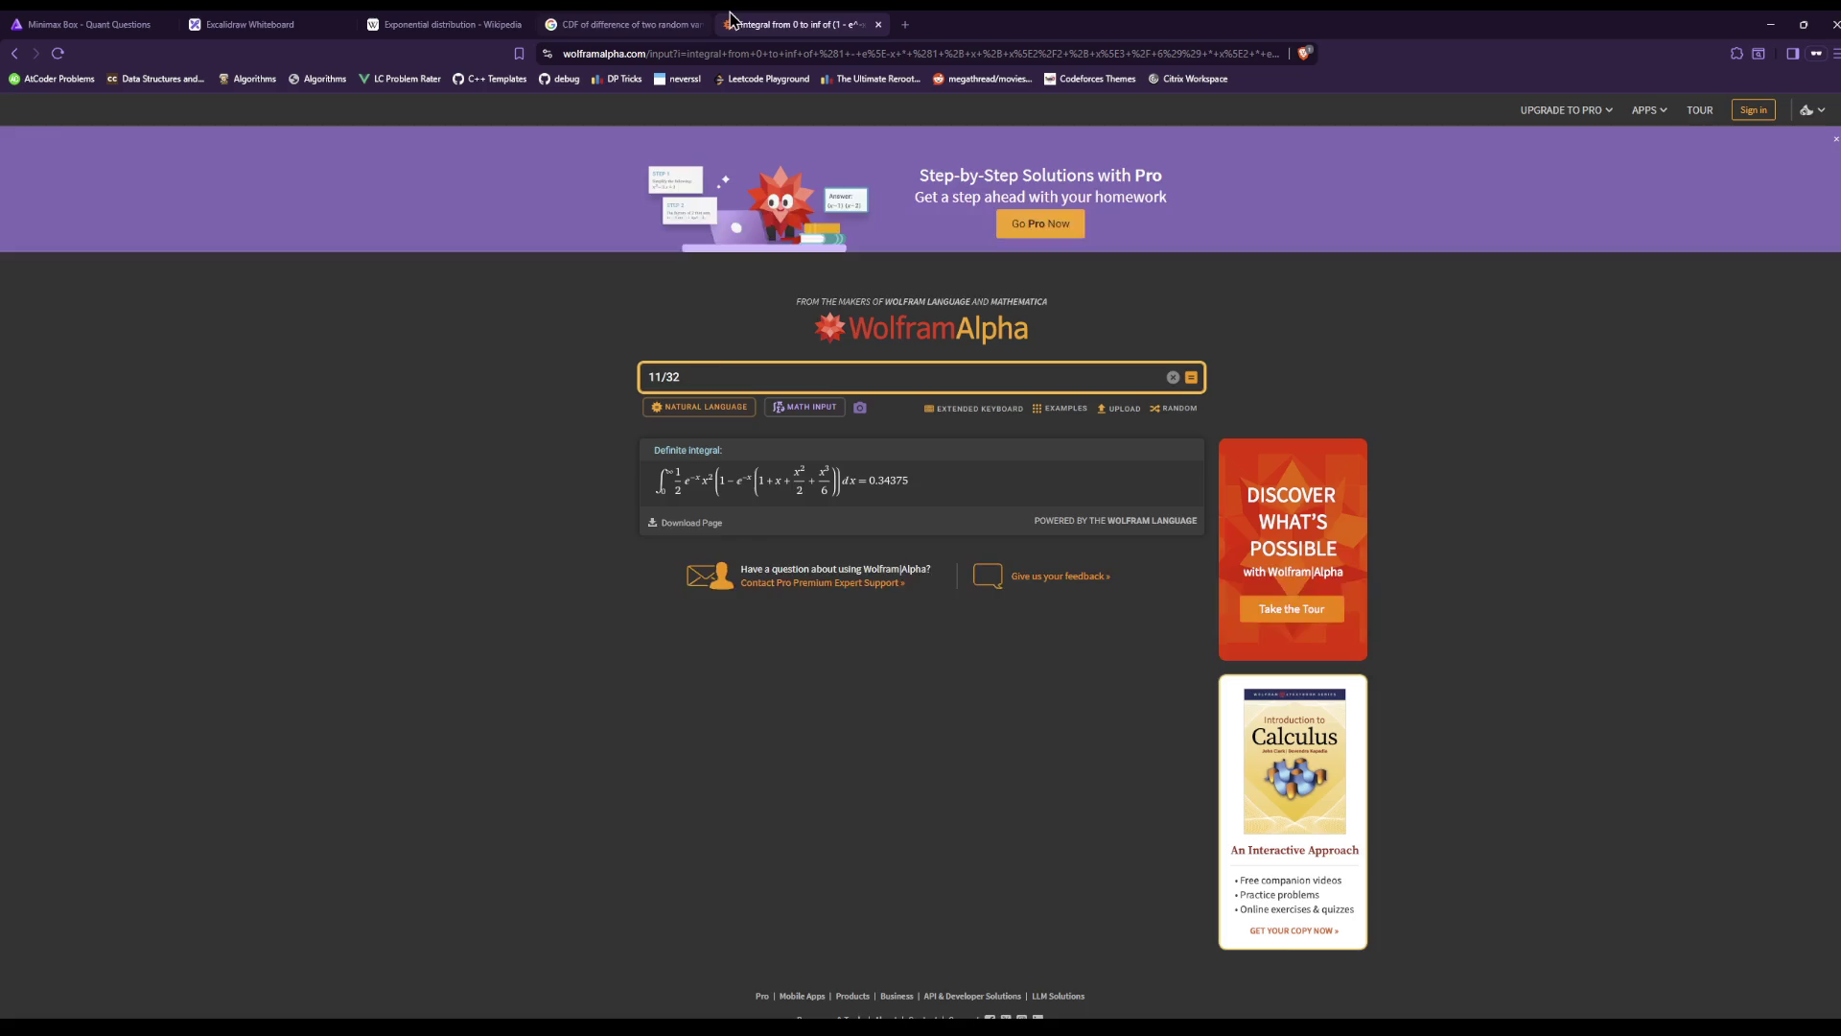
pyautogui.click(508, 21)
pyautogui.click(252, 24)
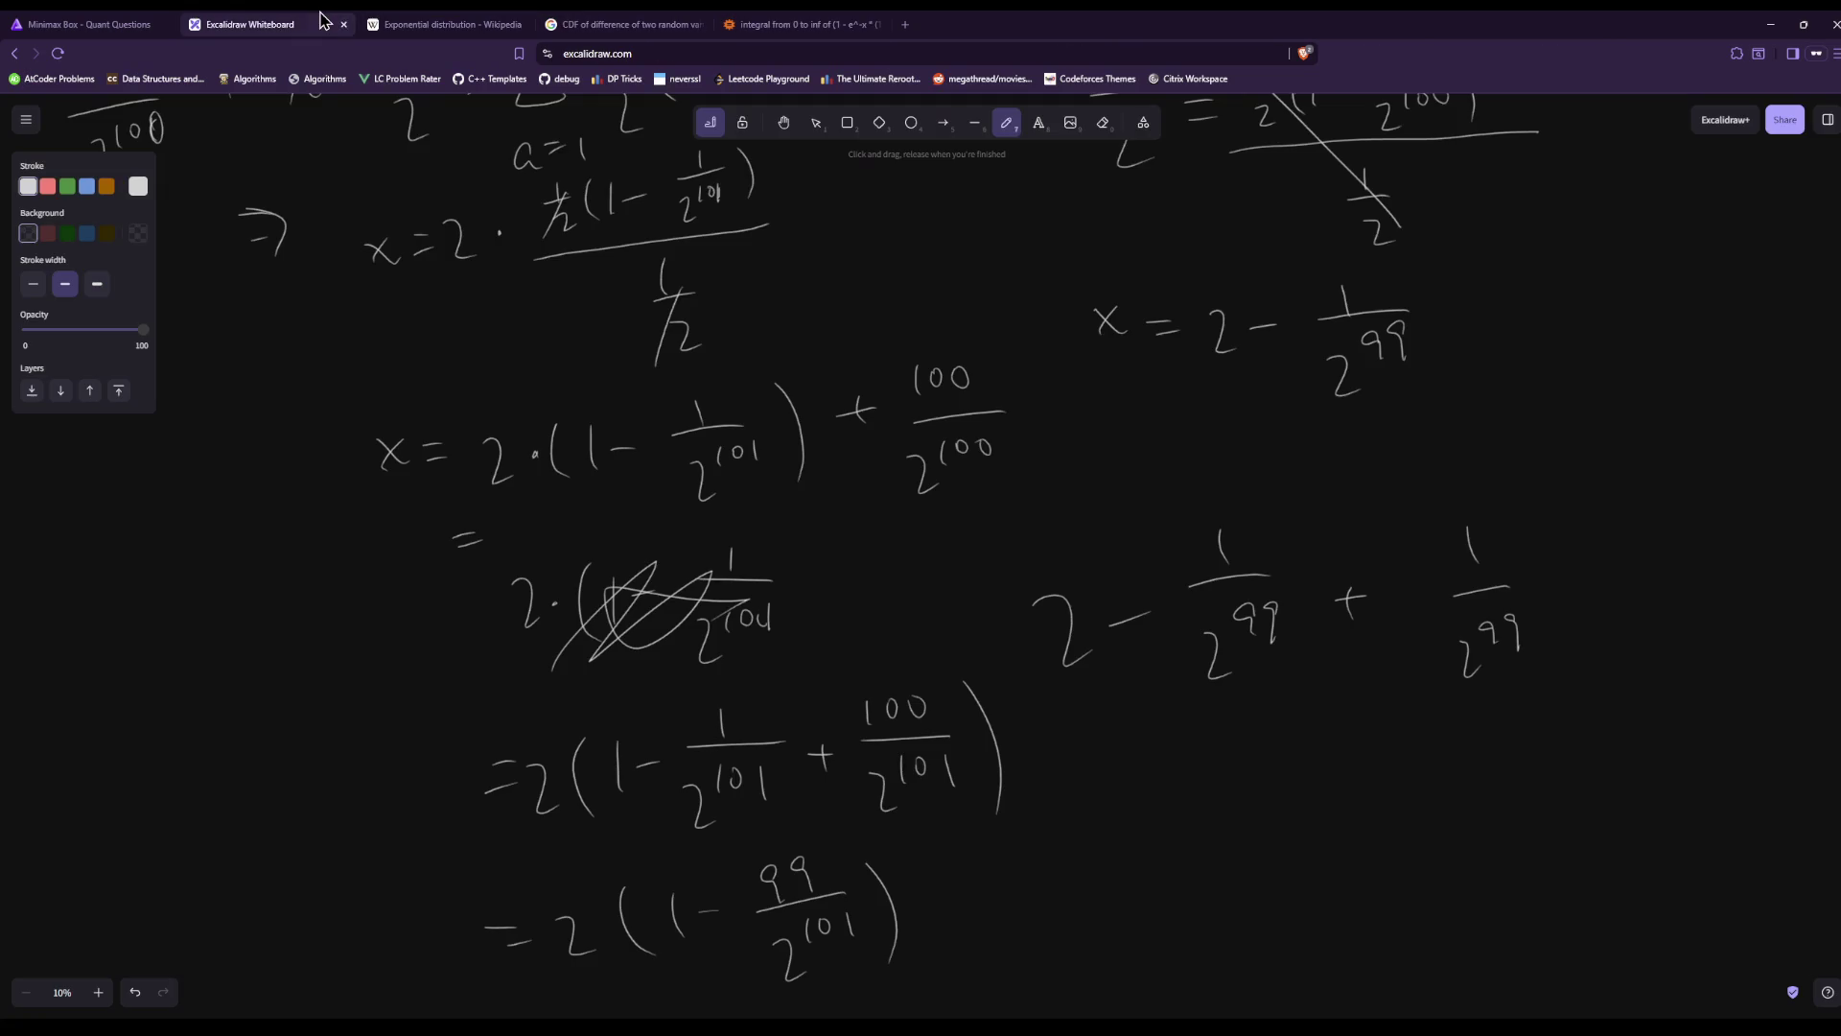
pyautogui.click(126, 19)
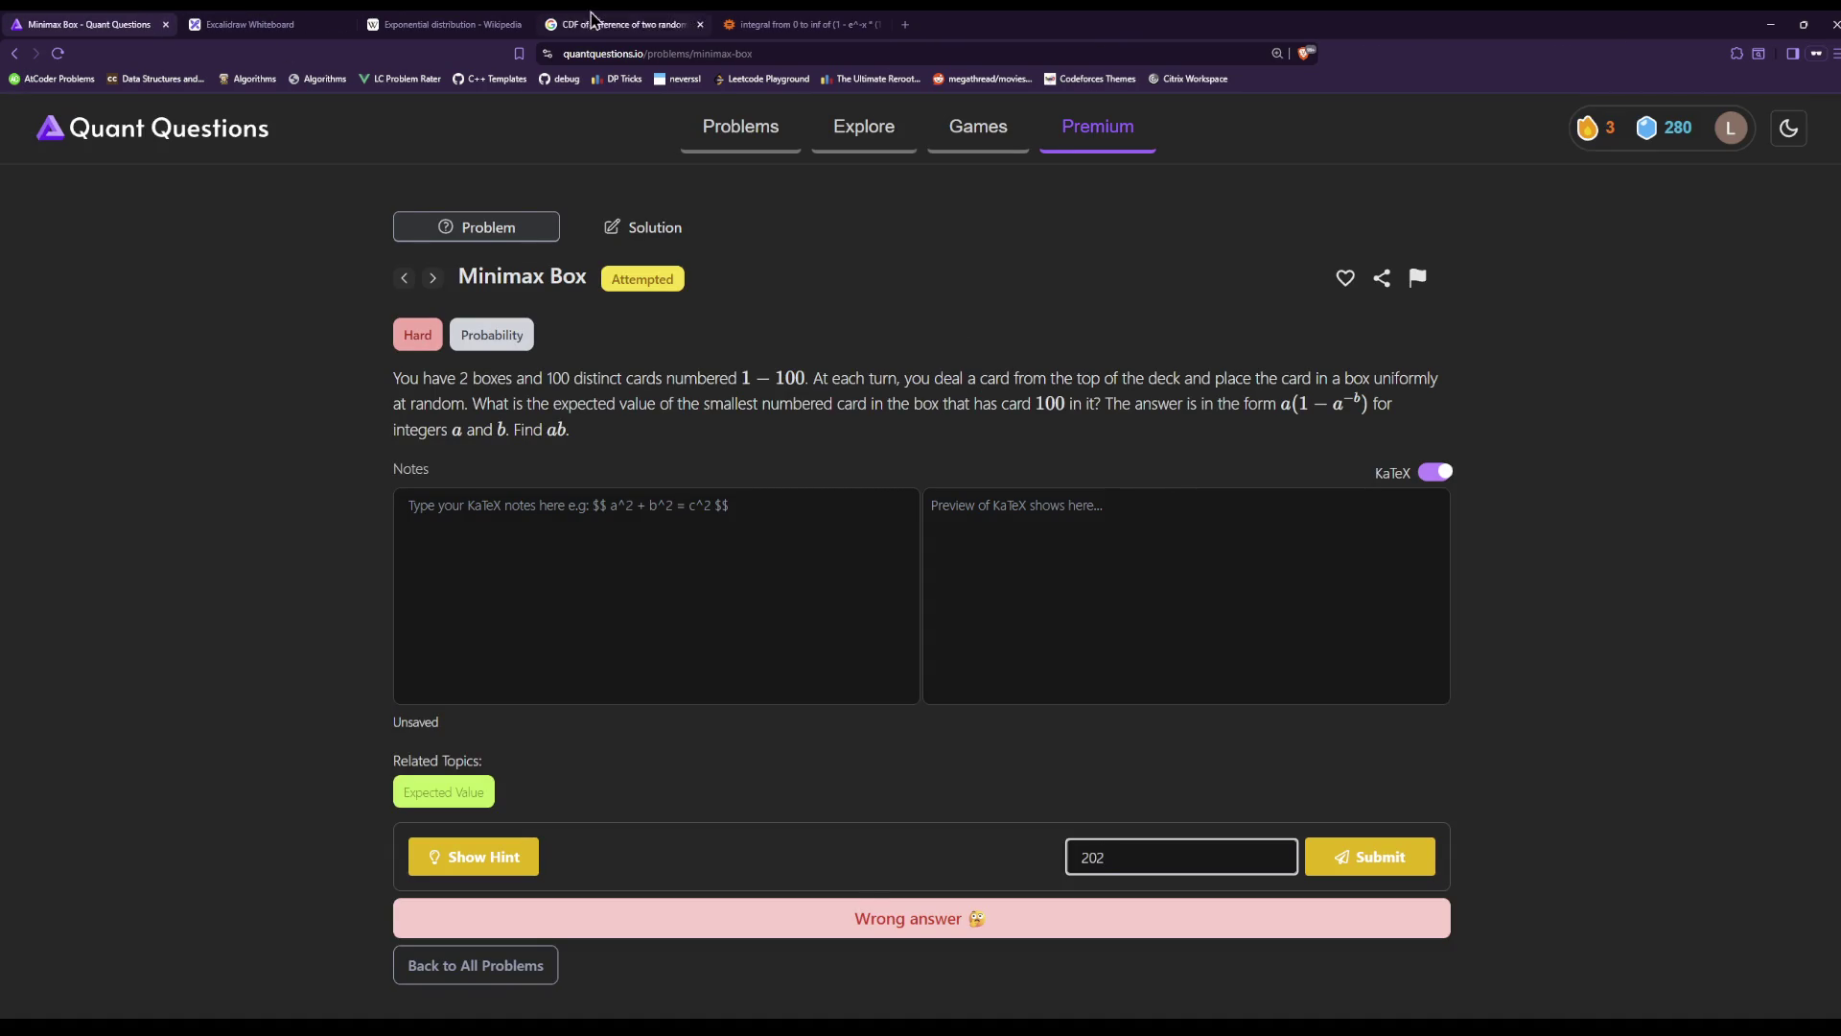
pyautogui.click(460, 24)
pyautogui.click(288, 21)
pyautogui.scroll(5, 794, 375)
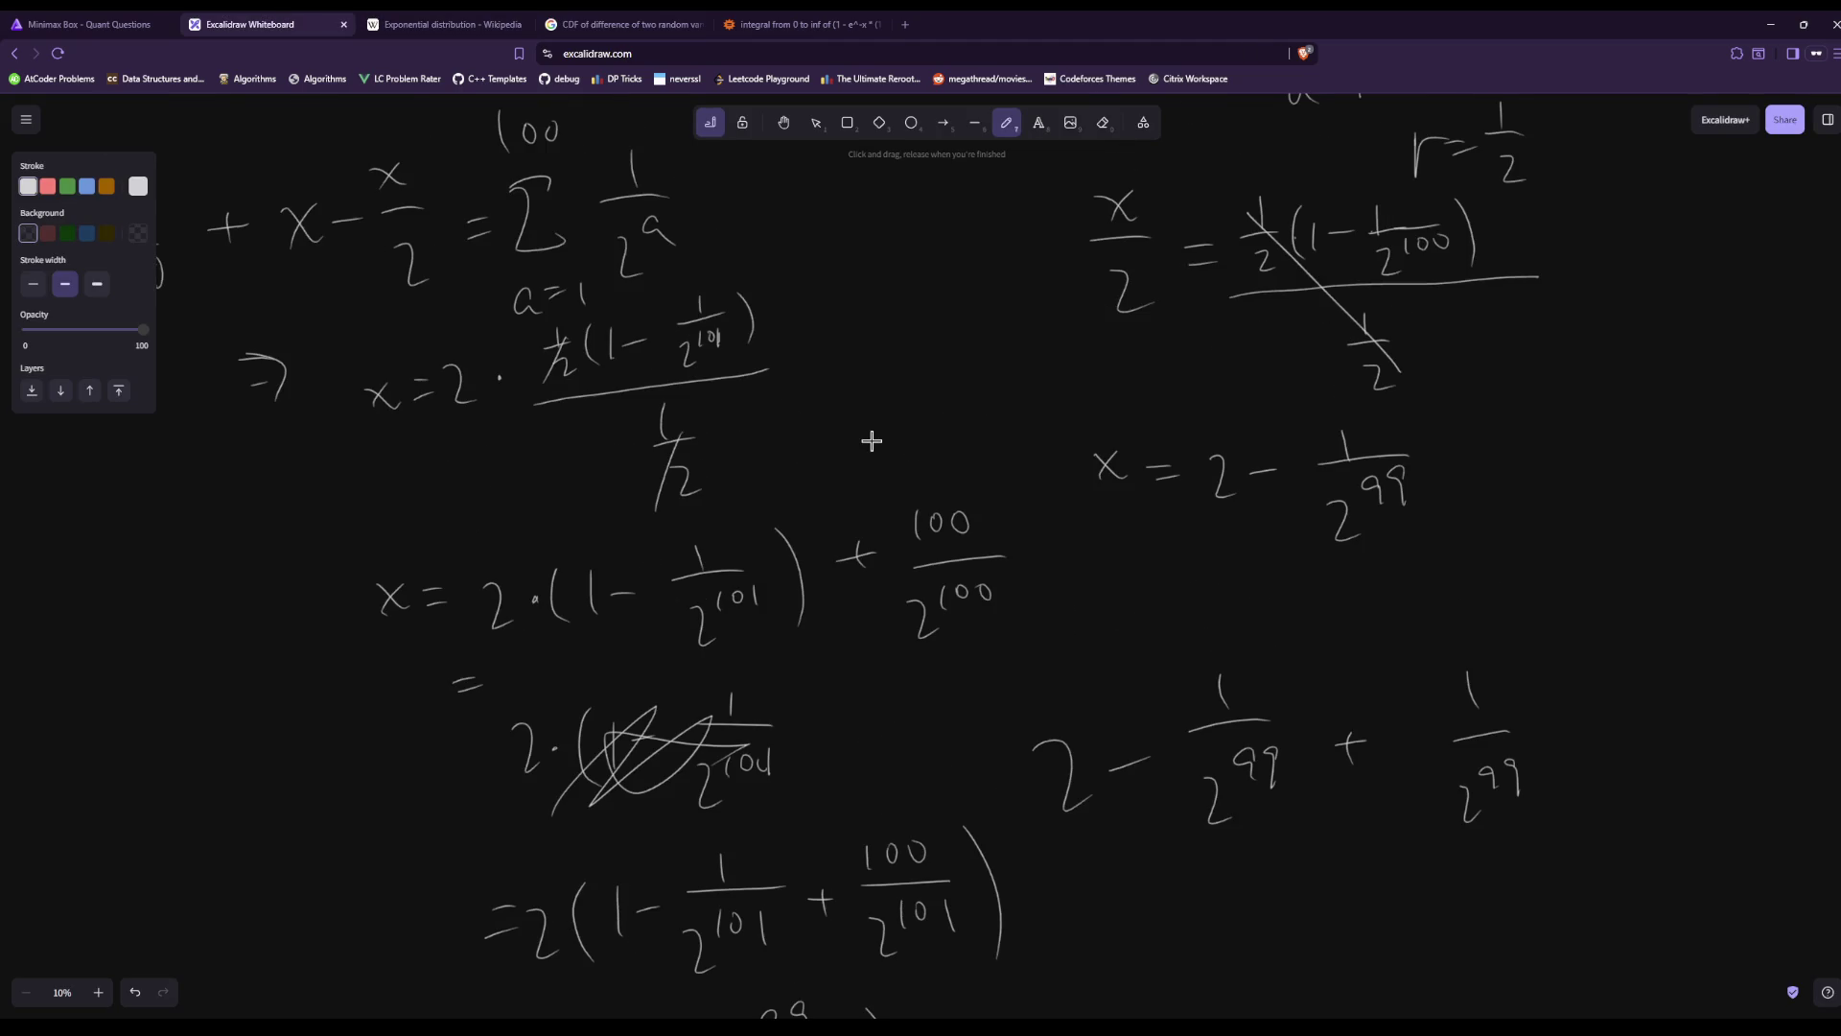
pyautogui.scroll(-3, 869, 440)
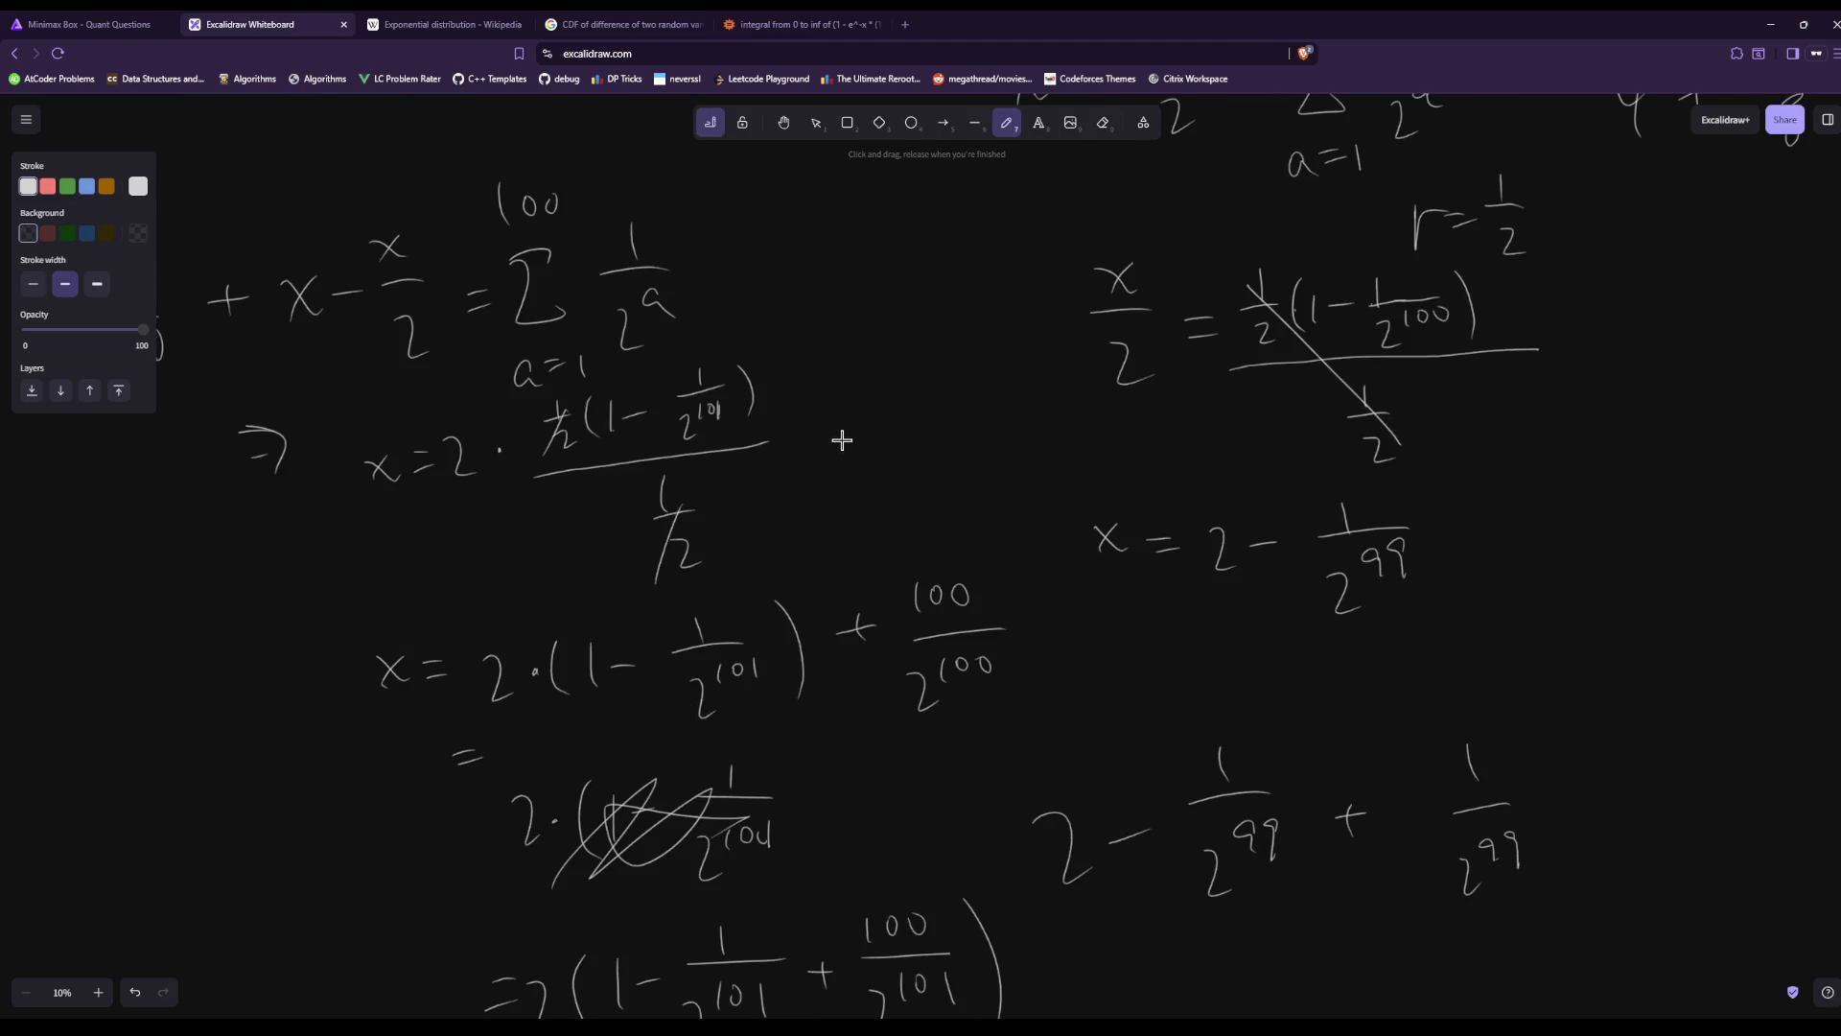
pyautogui.scroll(3, 842, 441)
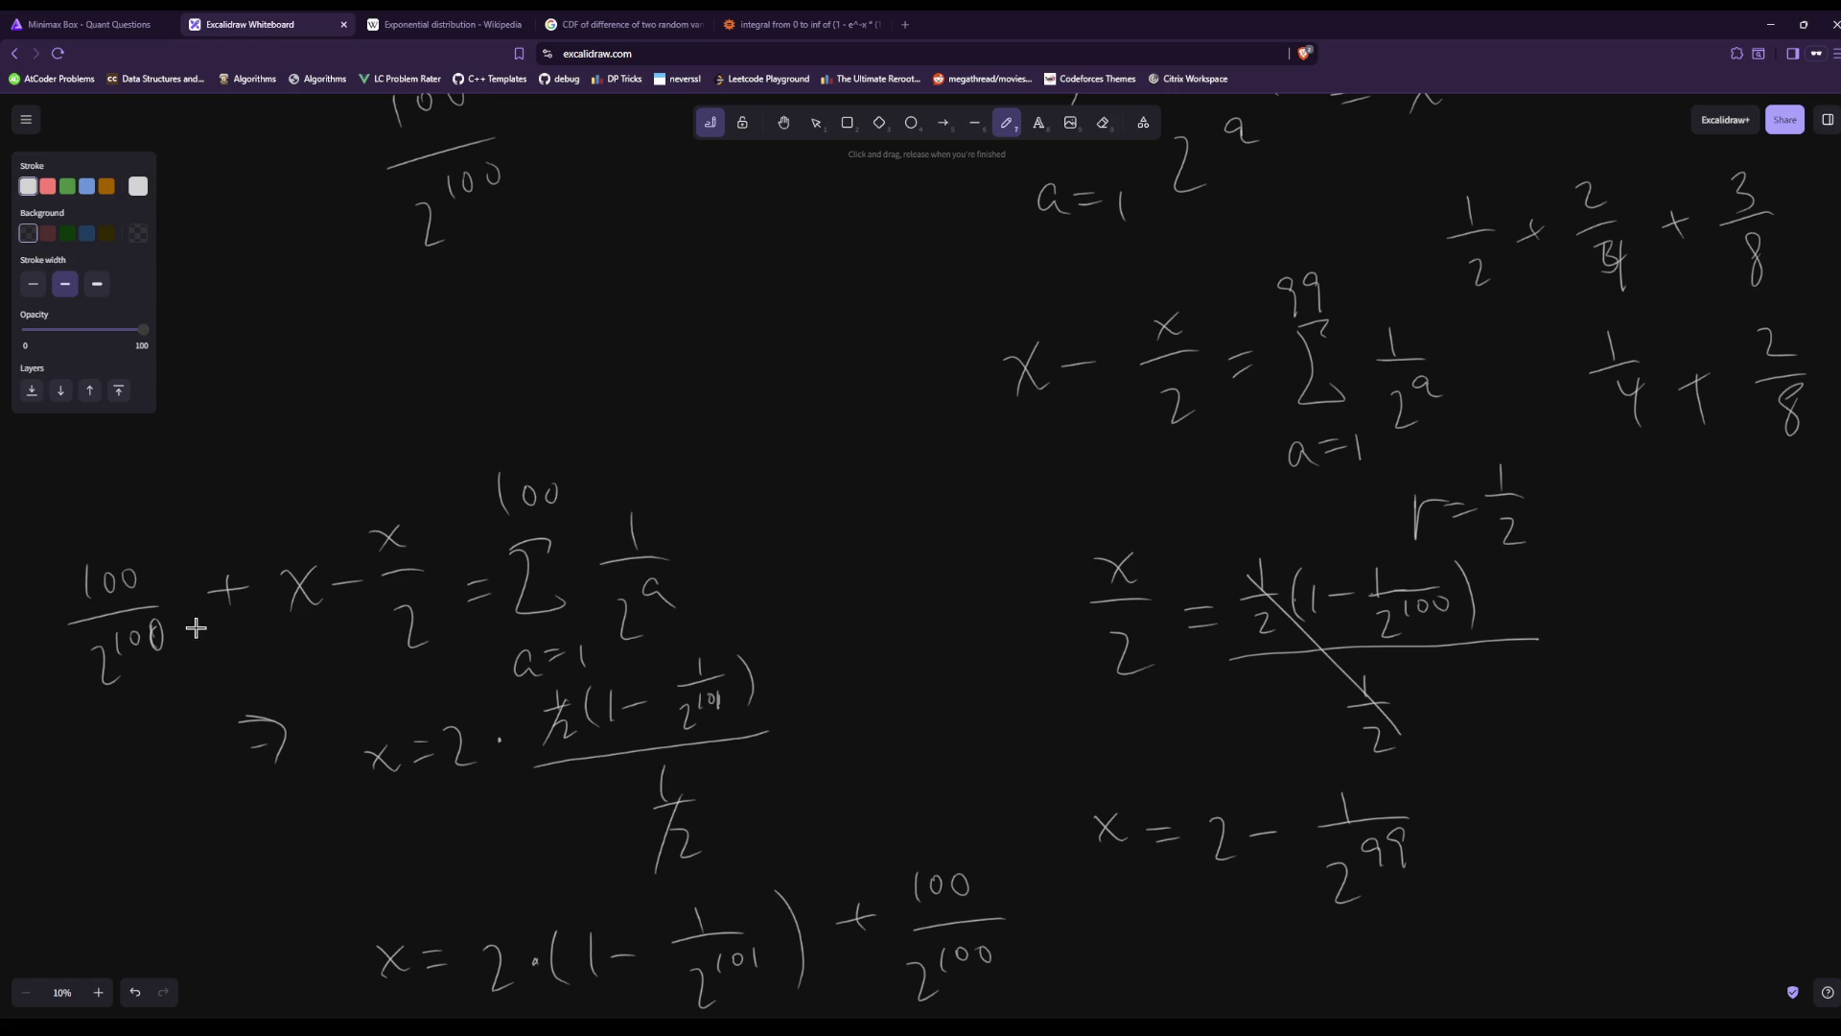
pyautogui.scroll(8, 376, 580)
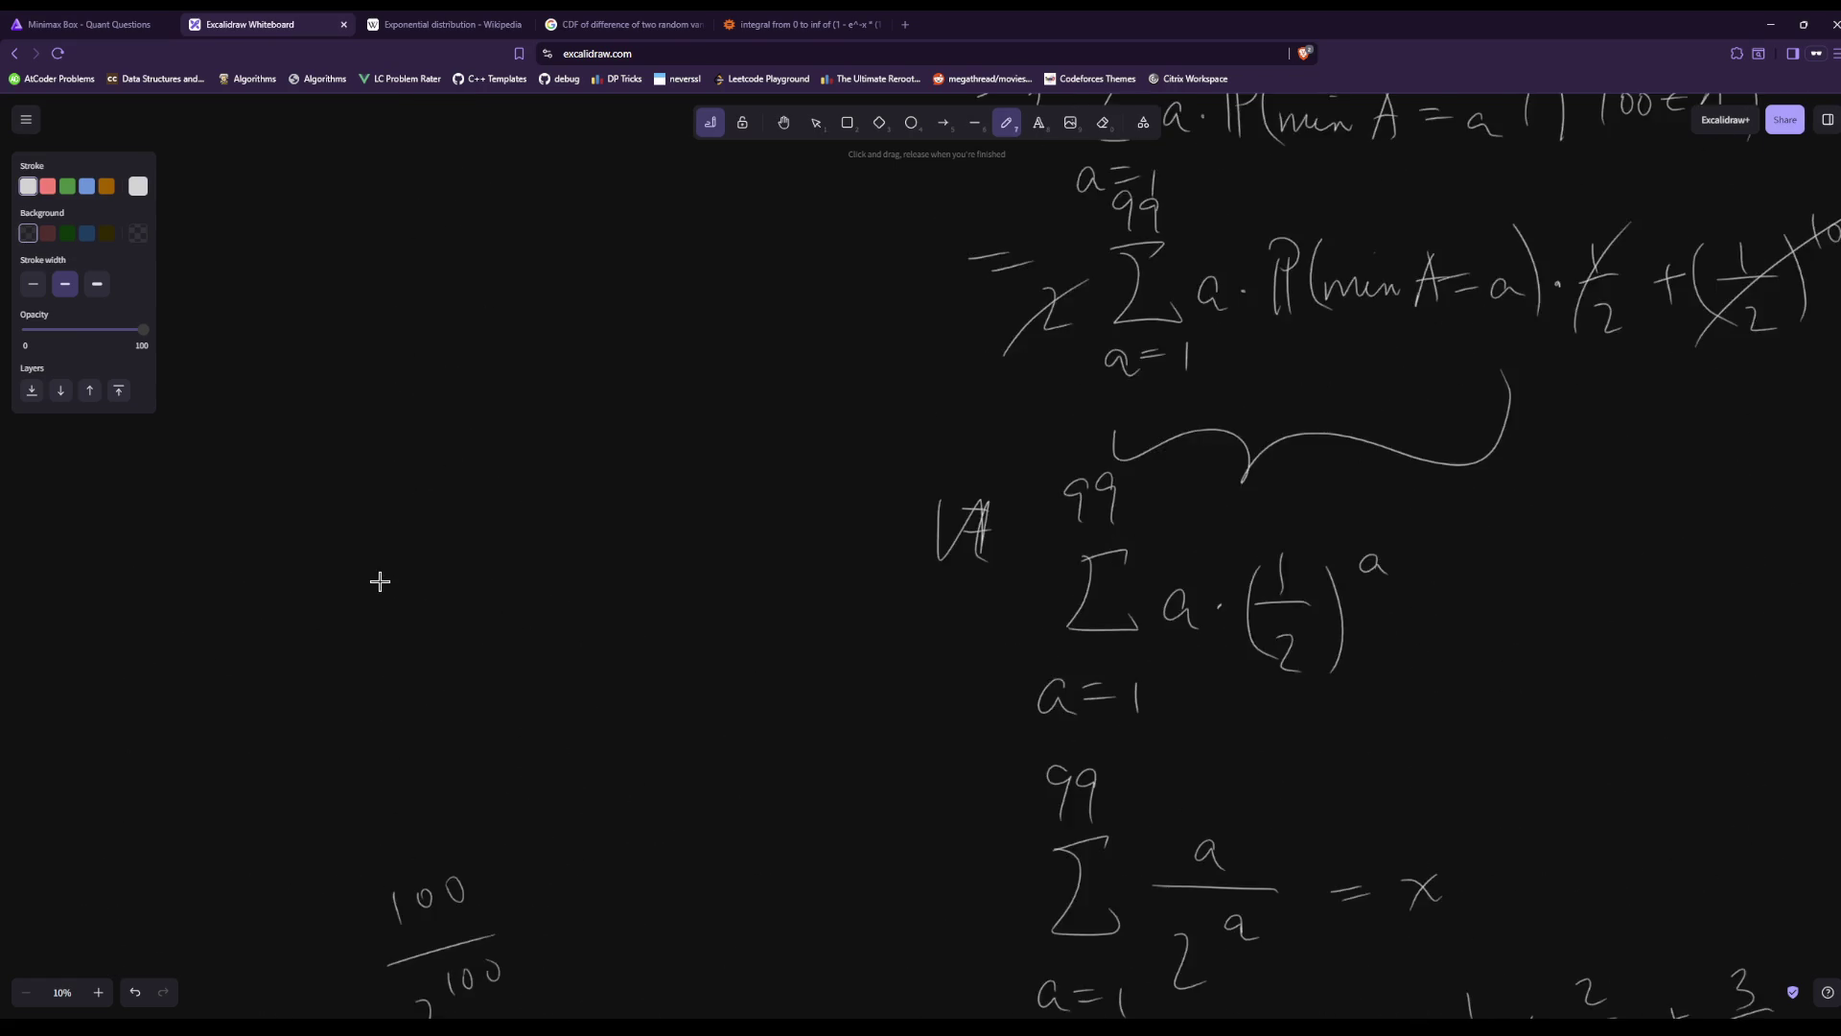
pyautogui.scroll(3, 380, 581)
pyautogui.scroll(3, 380, 582)
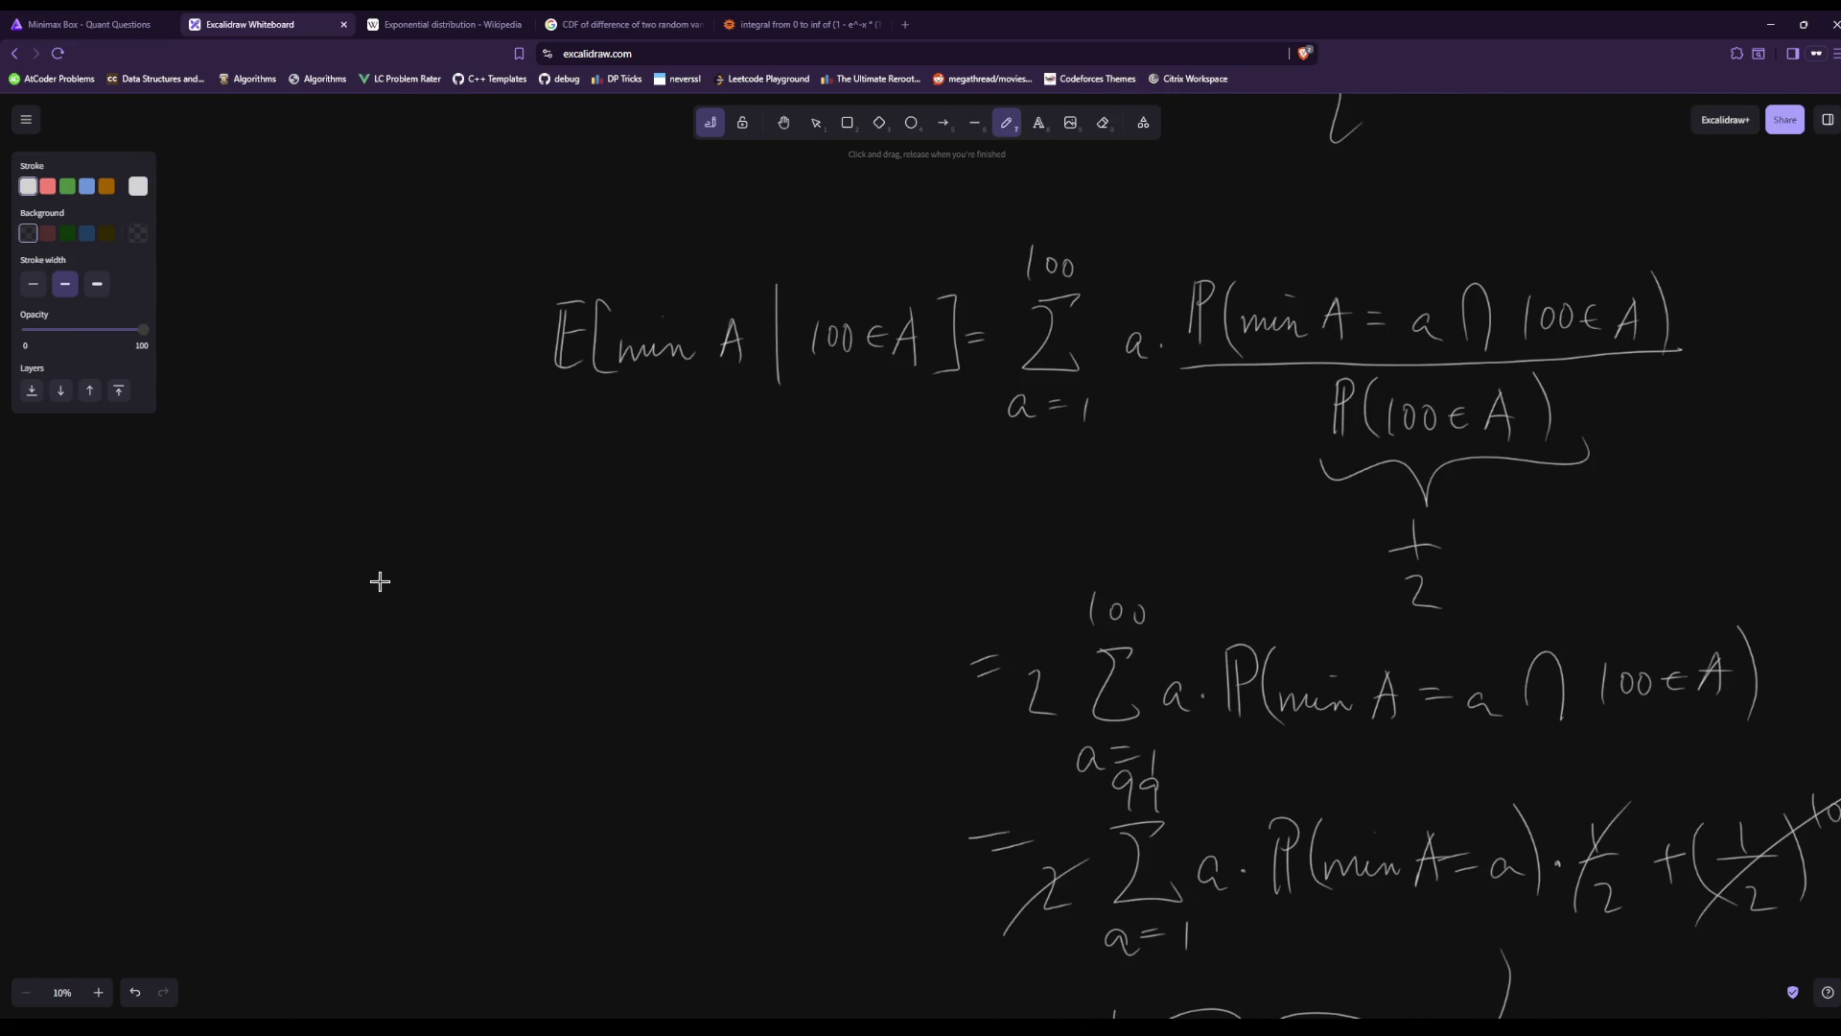
pyautogui.scroll(-2, 380, 581)
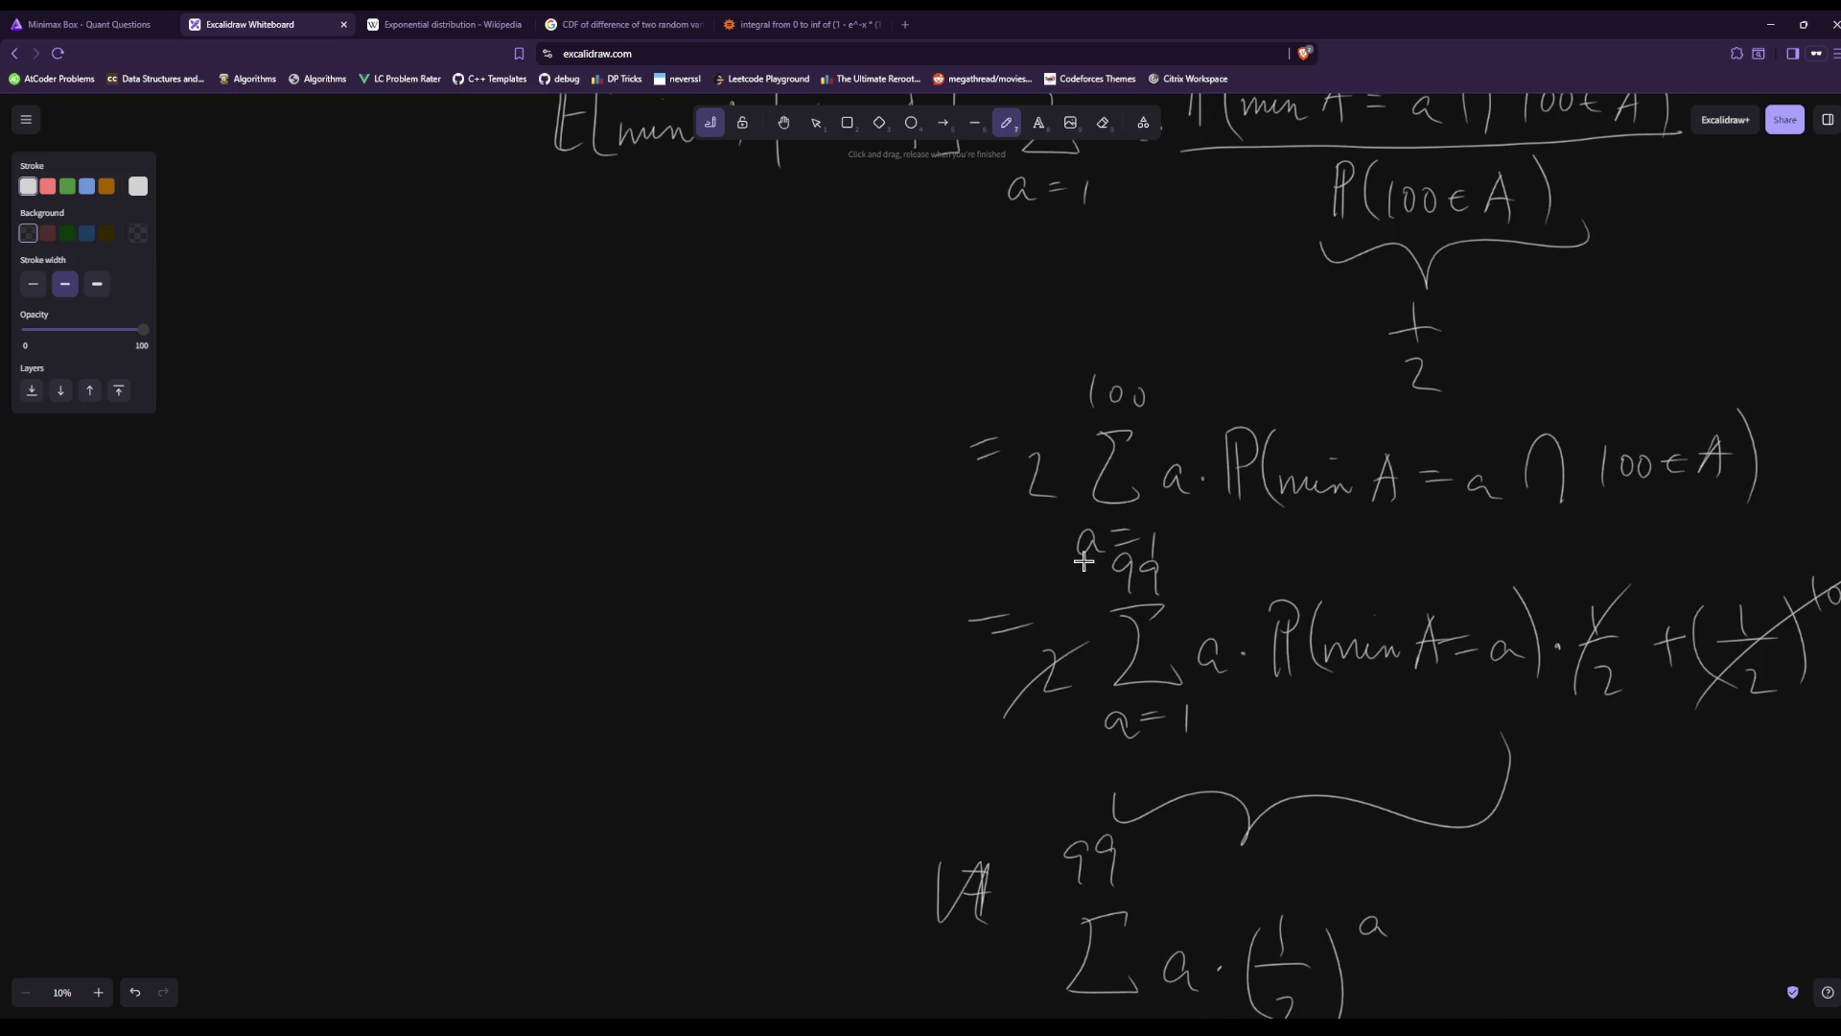
pyautogui.scroll(2, 1115, 586)
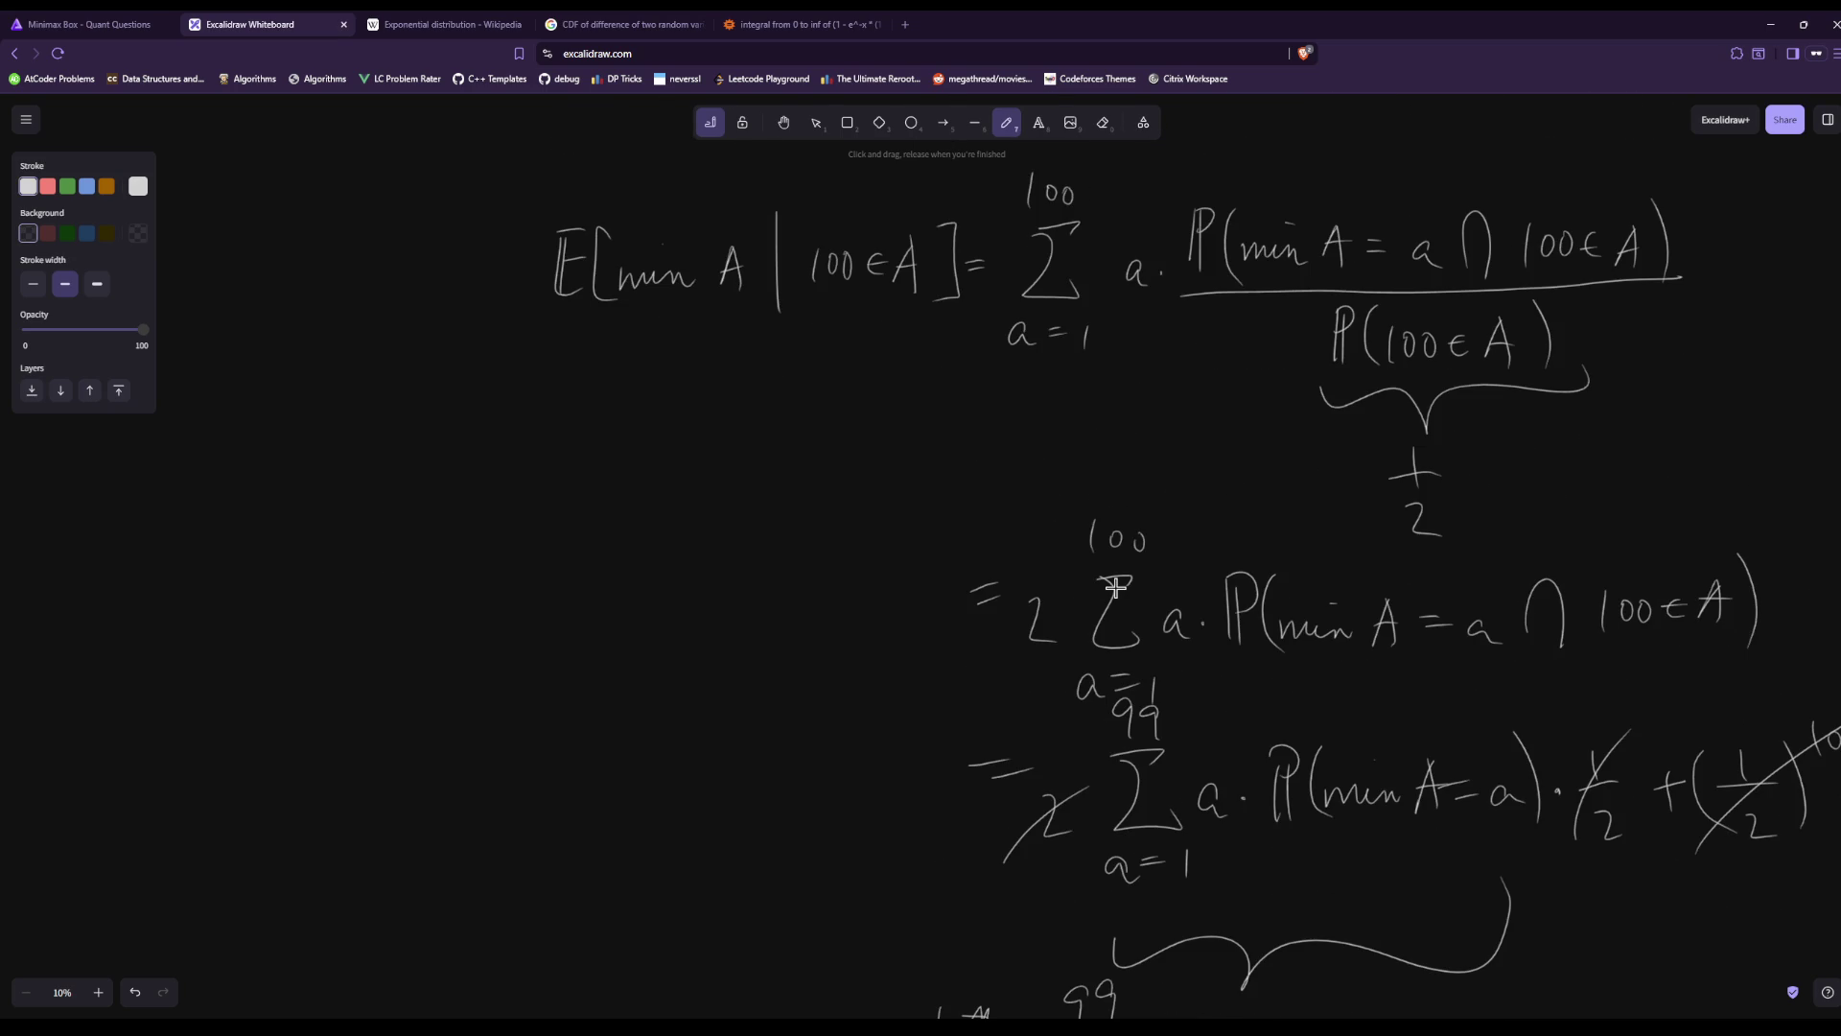
pyautogui.scroll(-5, 1041, 604)
pyautogui.scroll(-15, 1042, 604)
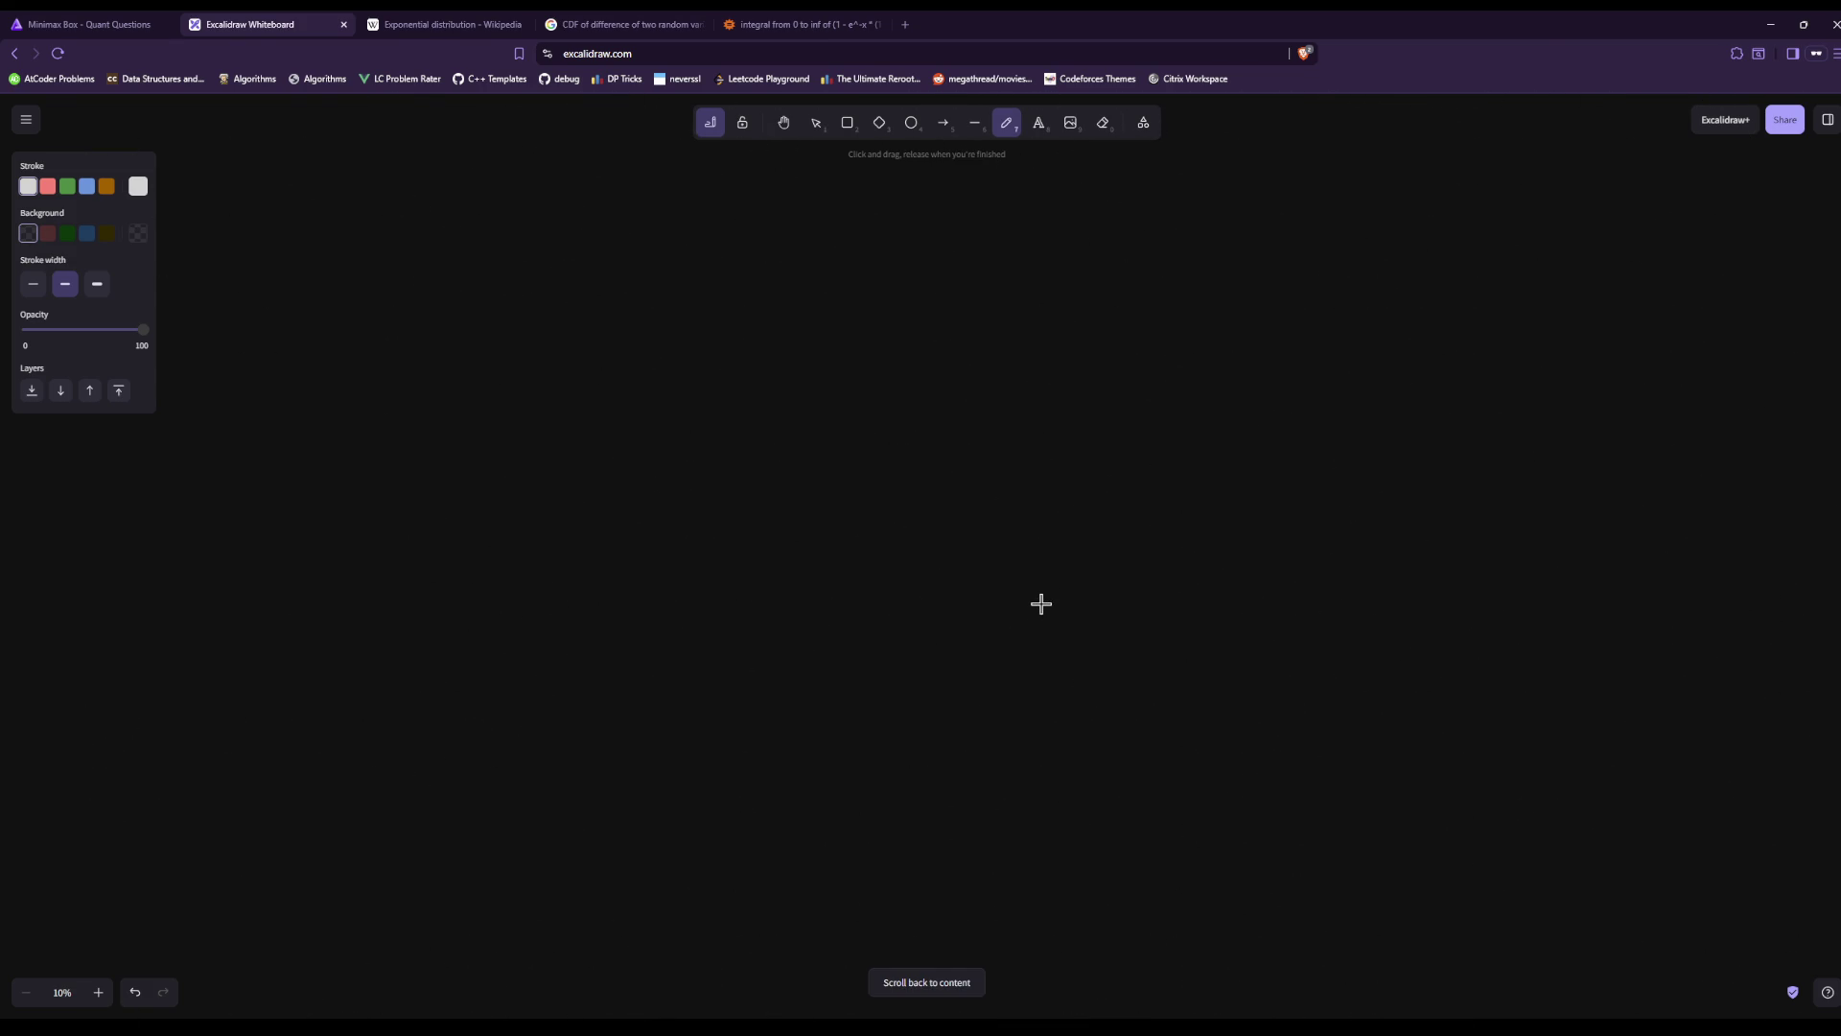
# Handwrite E[min A = 100 | 100∈A] on the blank canvas.
pyautogui.moveTo(279, 289); pyautogui.dragTo(326, 282)
pyautogui.moveTo(300, 309)
pyautogui.mouseDown()
pyautogui.moveTo(326, 306)
pyautogui.moveTo(320, 335)
pyautogui.moveTo(360, 354)
pyautogui.moveTo(496, 346)
pyautogui.mouseUp()
pyautogui.moveTo(473, 331); pyautogui.dragTo(524, 326)
pyautogui.moveTo(512, 337); pyautogui.dragTo(552, 342)
pyautogui.moveTo(573, 316)
pyautogui.mouseDown()
pyautogui.moveTo(640, 363)
pyautogui.moveTo(671, 336)
pyautogui.mouseUp()
pyautogui.moveTo(696, 308)
pyautogui.mouseDown()
pyautogui.moveTo(698, 326)
pyautogui.moveTo(809, 336)
pyautogui.mouseUp()
pyautogui.moveTo(831, 270)
pyautogui.mouseDown()
pyautogui.moveTo(848, 354)
pyautogui.moveTo(874, 310)
pyautogui.moveTo(907, 345)
pyautogui.mouseUp()
# After the equals, replace a stray ℙ with a Σ and a= beneath it.
pyautogui.moveTo(917, 345)
pyautogui.mouseDown()
pyautogui.moveTo(916, 274)
pyautogui.moveTo(919, 309)
pyautogui.mouseUp()
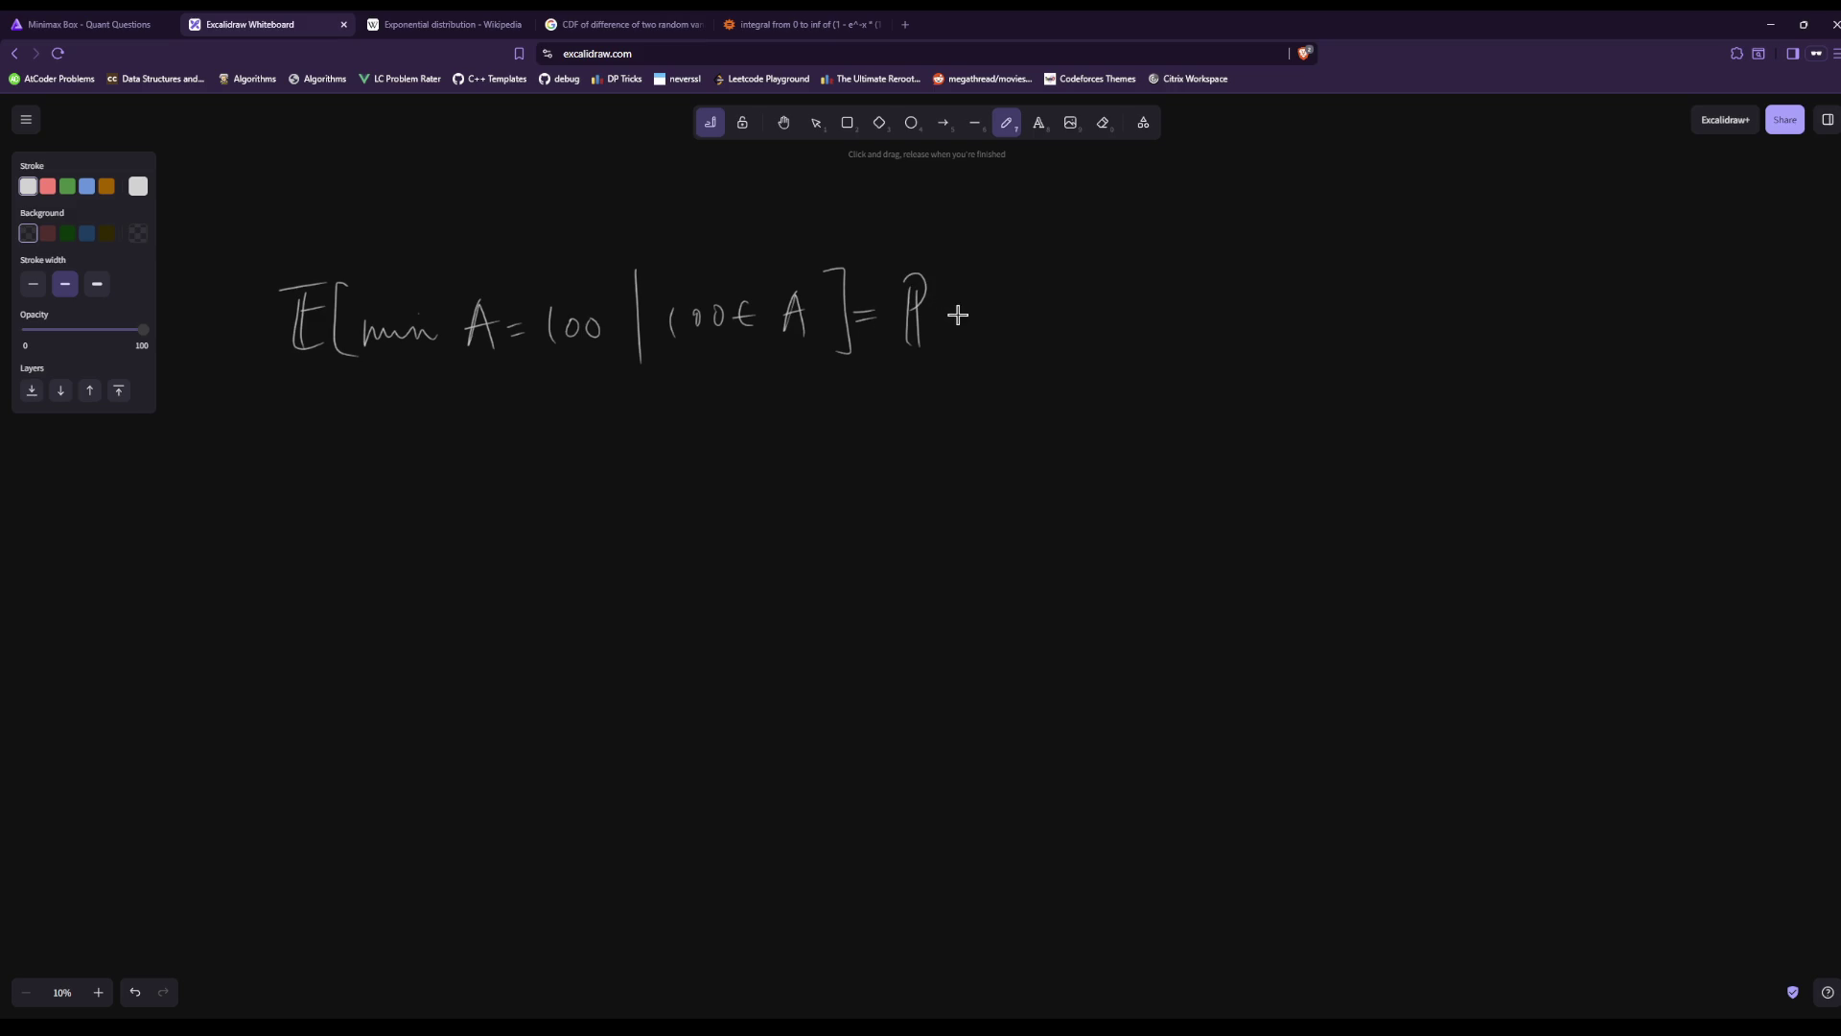
pyautogui.hotkey('ctrl', 'z')
pyautogui.hotkey('ctrl', 'z')
pyautogui.hotkey('ctrl', 'z')
pyautogui.moveTo(950, 275)
pyautogui.mouseDown()
pyautogui.moveTo(911, 287)
pyautogui.moveTo(958, 341)
pyautogui.moveTo(932, 392)
pyautogui.moveTo(950, 372)
pyautogui.mouseUp()
pyautogui.moveTo(936, 381); pyautogui.dragTo(952, 379)
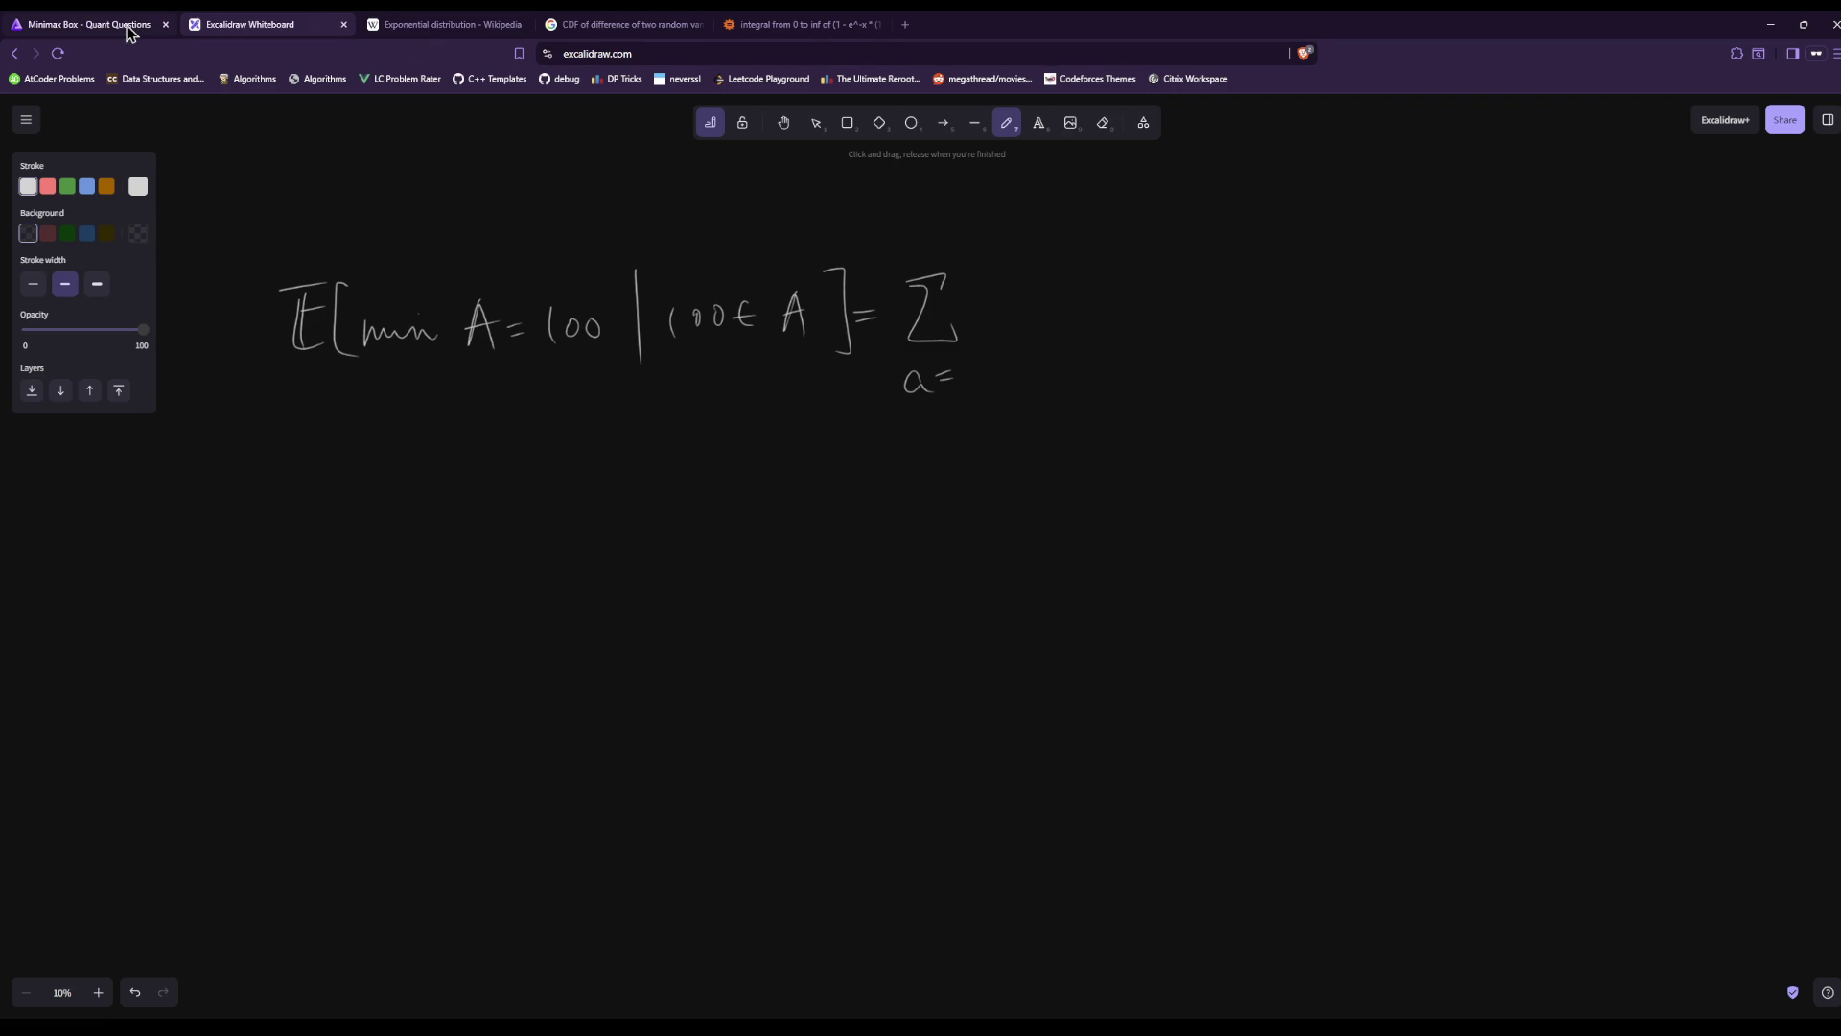
pyautogui.click(480, 29)
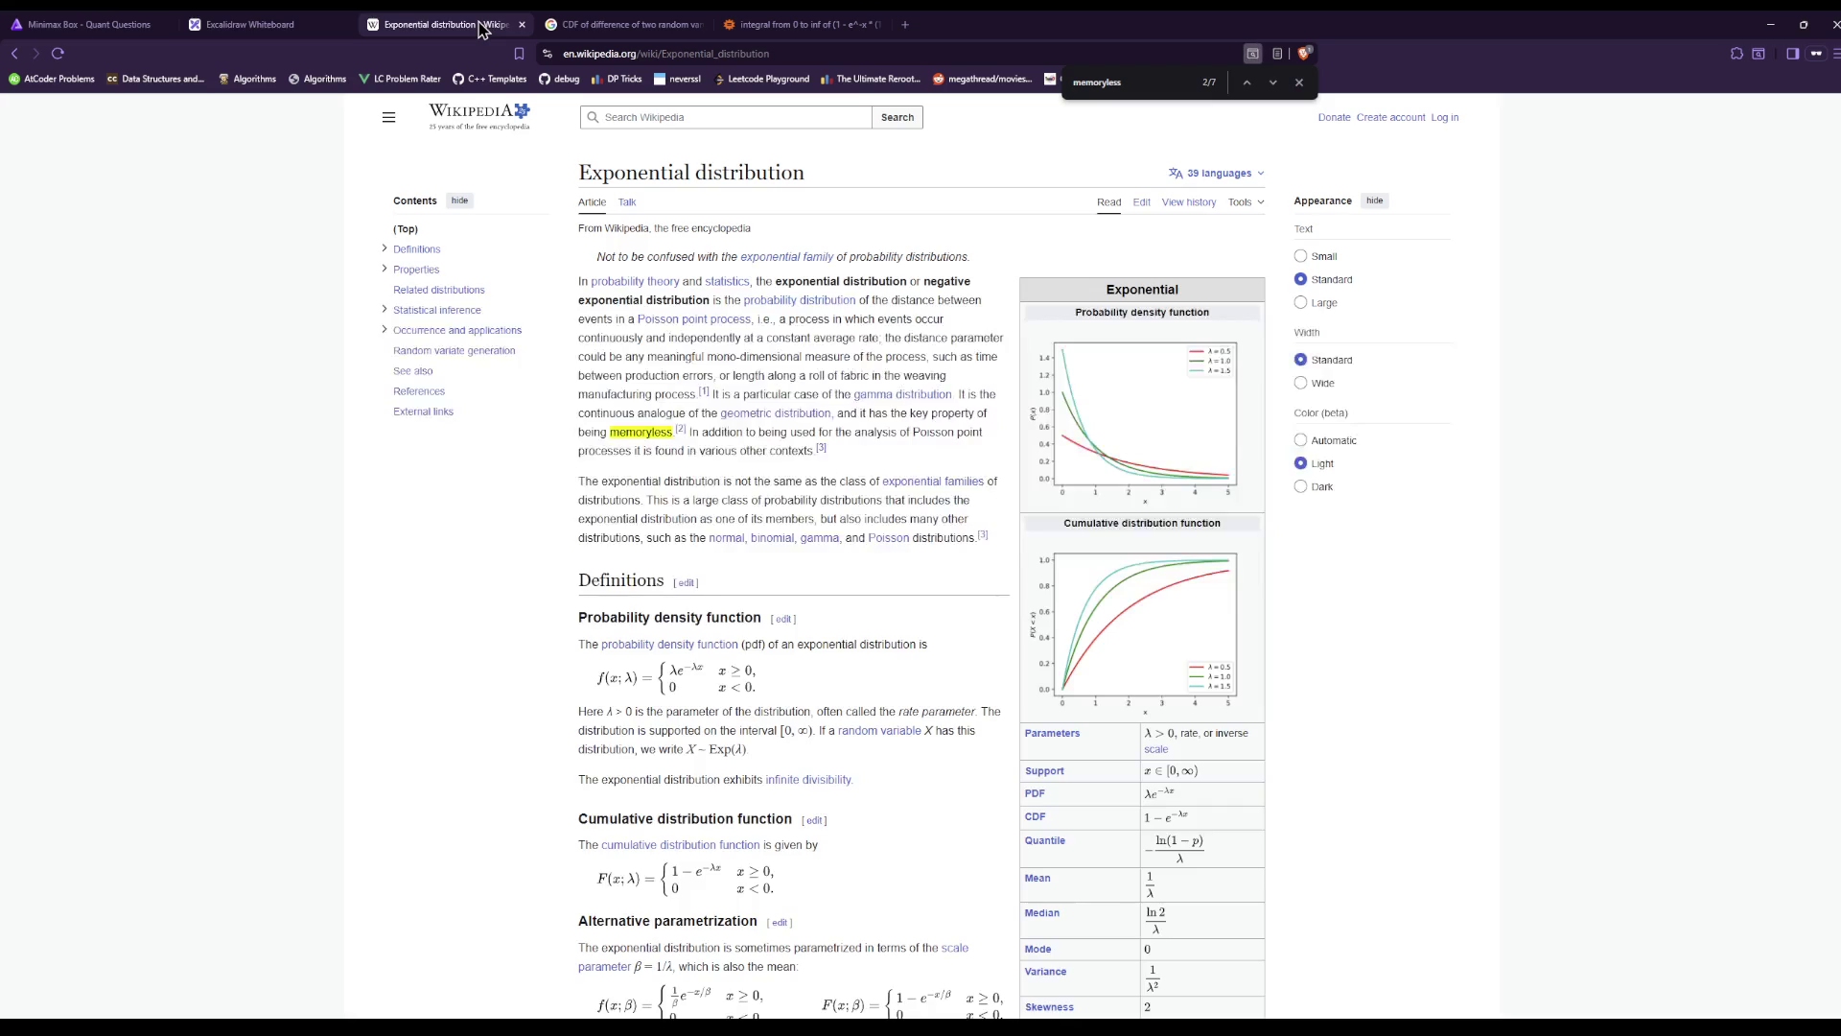
# Highlight the Minimax Box problem text to reread it, then return to the Excalidraw whiteboard.
pyautogui.click(244, 24)
pyautogui.click(91, 24)
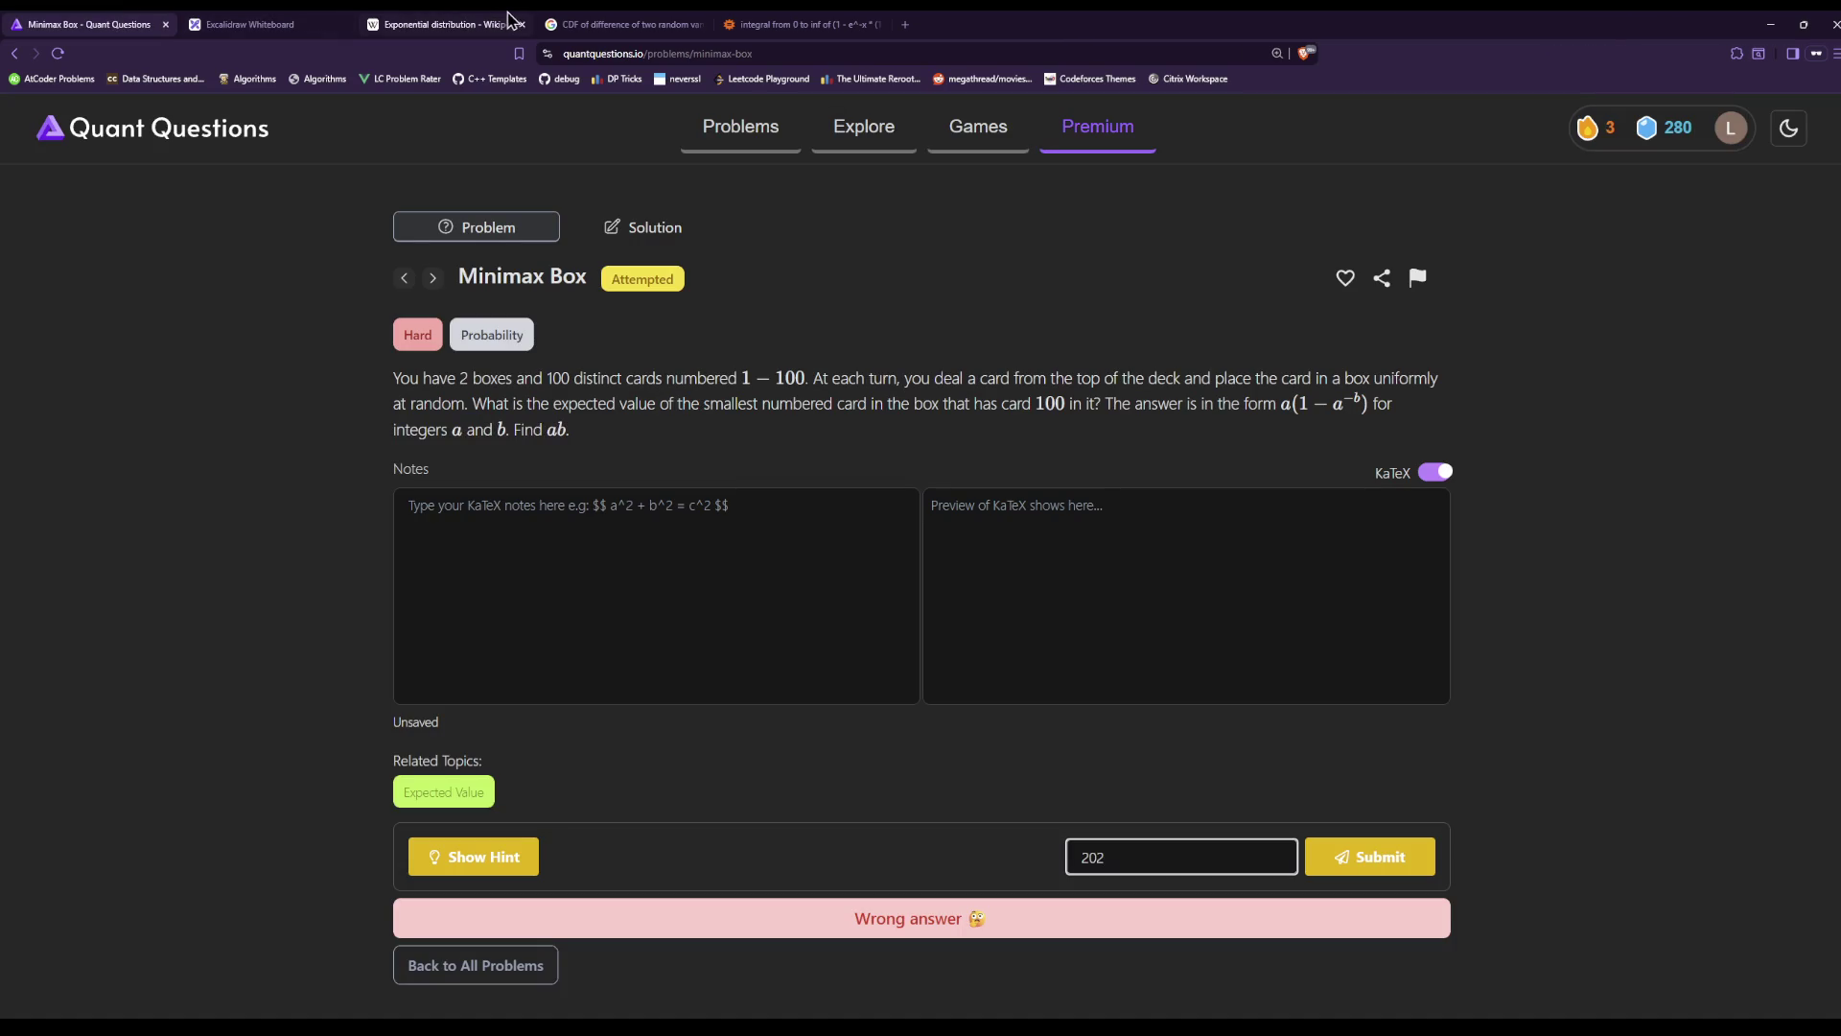
pyautogui.moveTo(832, 439)
pyautogui.mouseDown()
pyautogui.moveTo(635, 384)
pyautogui.moveTo(502, 374)
pyautogui.moveTo(370, 400)
pyautogui.mouseUp()
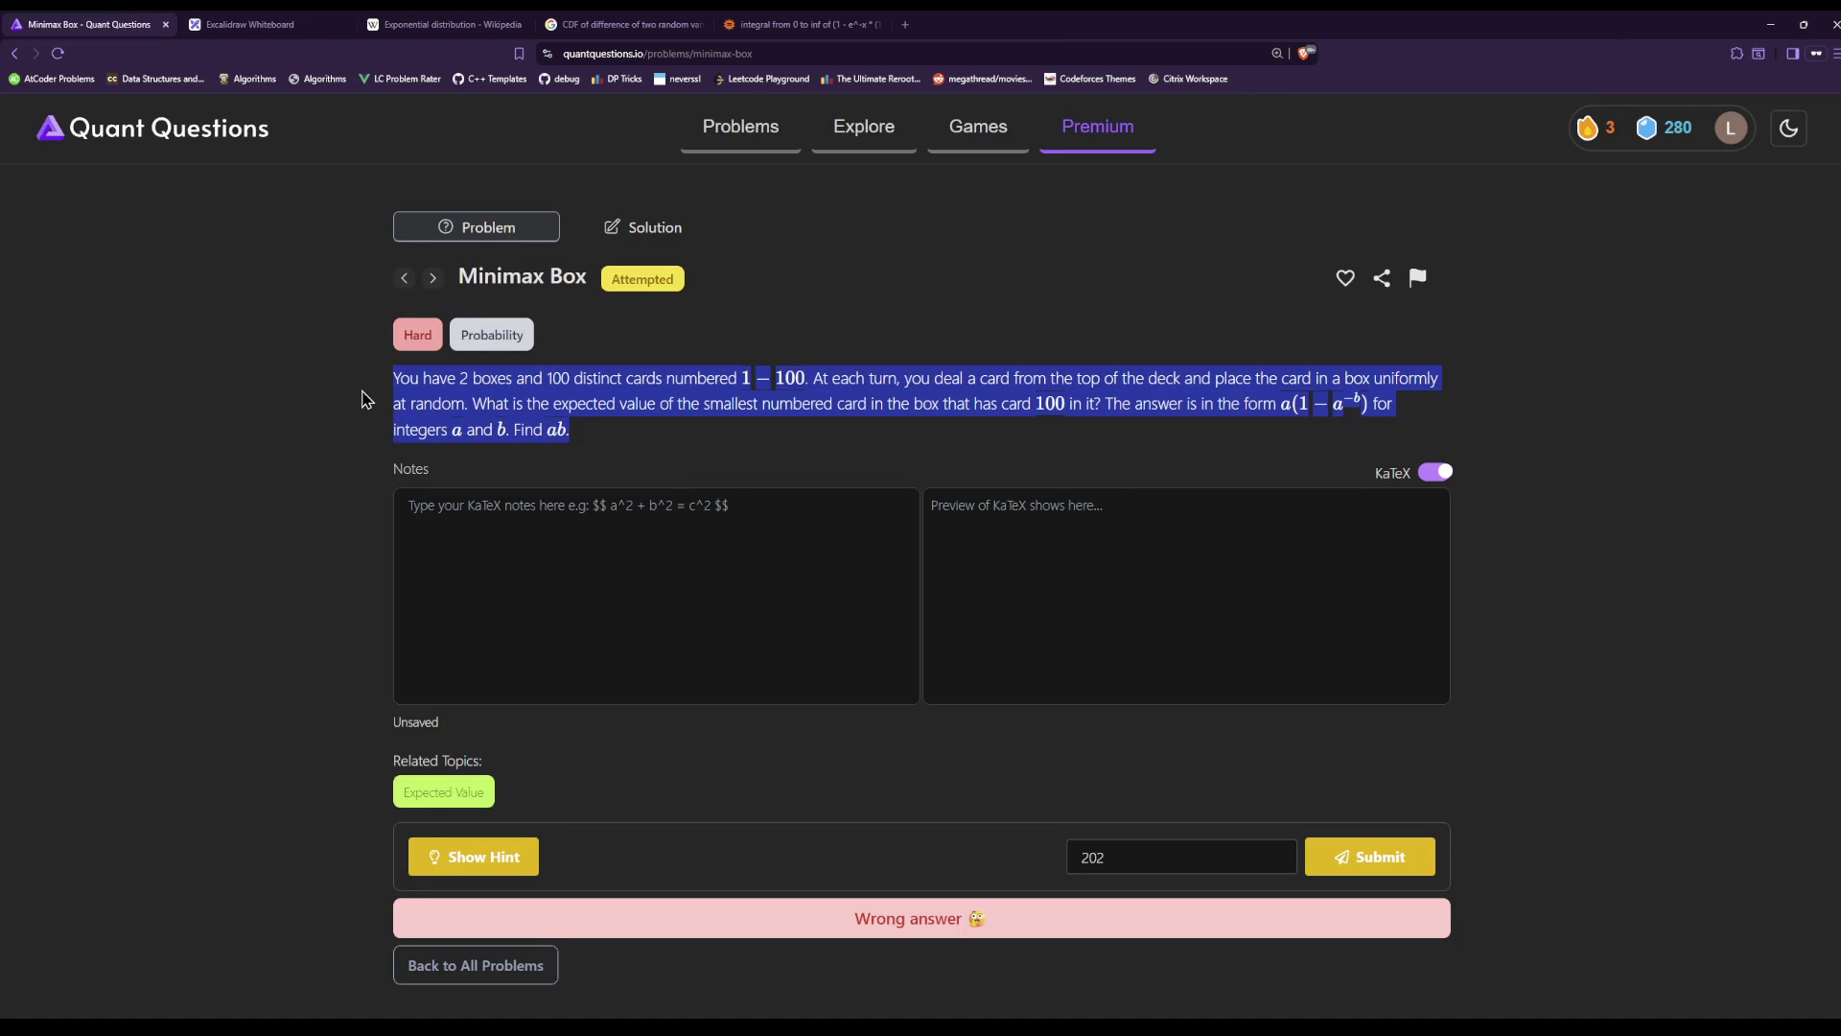
pyautogui.click(268, 24)
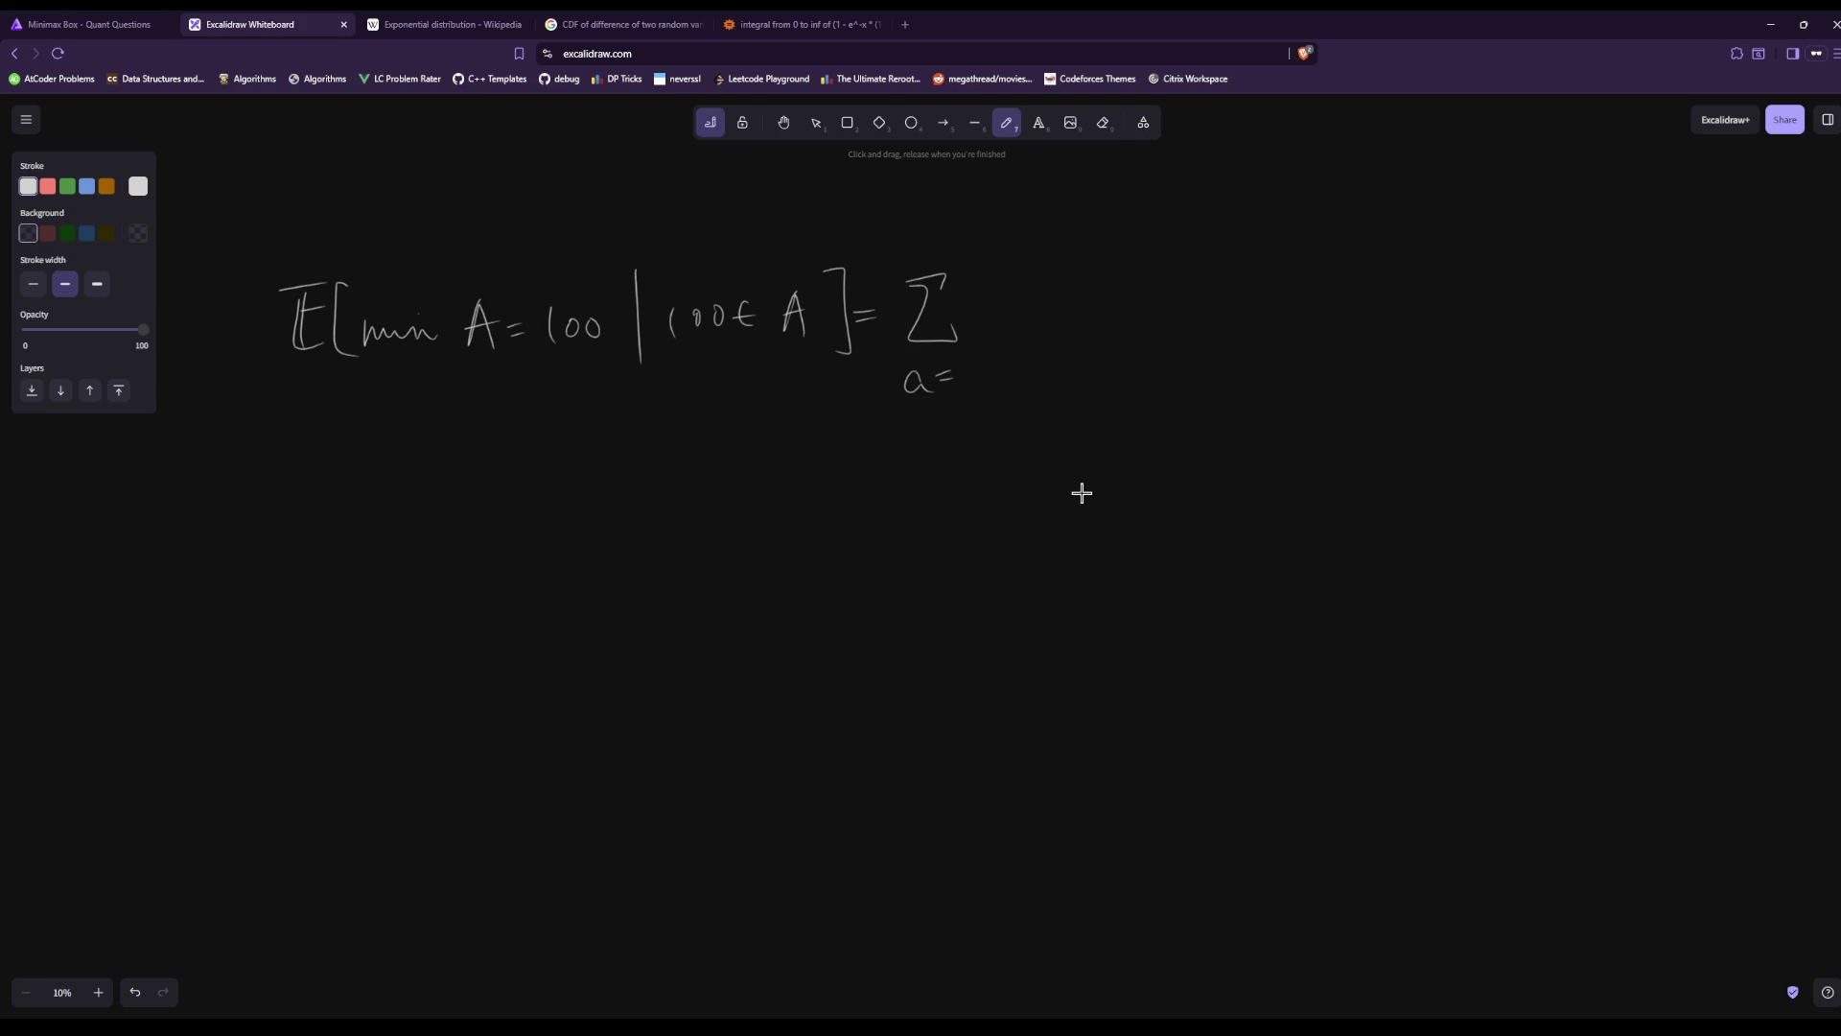
# Add limits a=1 and 100 to the sum and write a·ℙ(min A = a | 100∈A).
pyautogui.moveTo(978, 370); pyautogui.dragTo(976, 397)
pyautogui.moveTo(928, 236); pyautogui.dragTo(926, 252)
pyautogui.moveTo(947, 230); pyautogui.dragTo(946, 232)
pyautogui.moveTo(1074, 274); pyautogui.dragTo(1073, 346)
pyautogui.moveTo(1075, 275)
pyautogui.mouseDown()
pyautogui.moveTo(1110, 345)
pyautogui.moveTo(1195, 326)
pyautogui.moveTo(1224, 288)
pyautogui.moveTo(1238, 338)
pyautogui.mouseUp()
pyautogui.moveTo(1206, 317); pyautogui.dragTo(1329, 334)
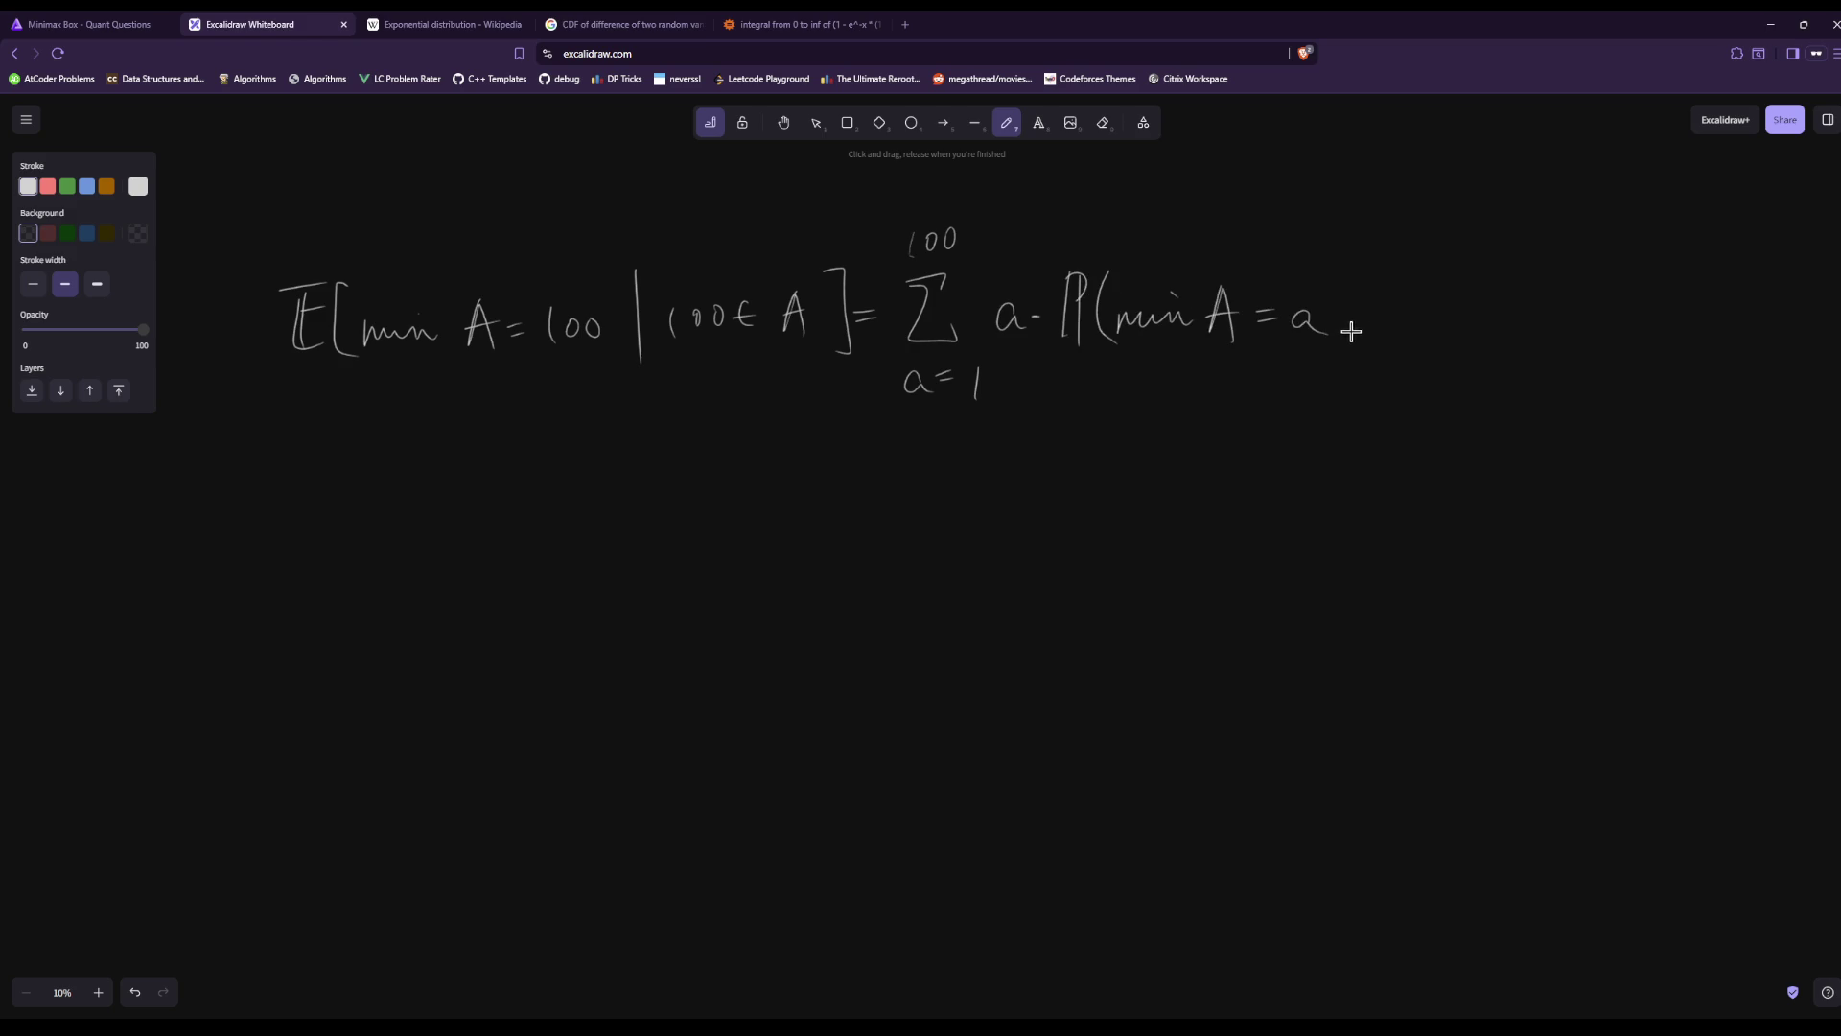
pyautogui.moveTo(1356, 283)
pyautogui.mouseDown()
pyautogui.moveTo(1361, 360)
pyautogui.moveTo(1413, 312)
pyautogui.moveTo(1508, 326)
pyautogui.mouseUp()
pyautogui.moveTo(1482, 311); pyautogui.dragTo(1507, 305)
pyautogui.moveTo(1517, 261); pyautogui.dragTo(1531, 357)
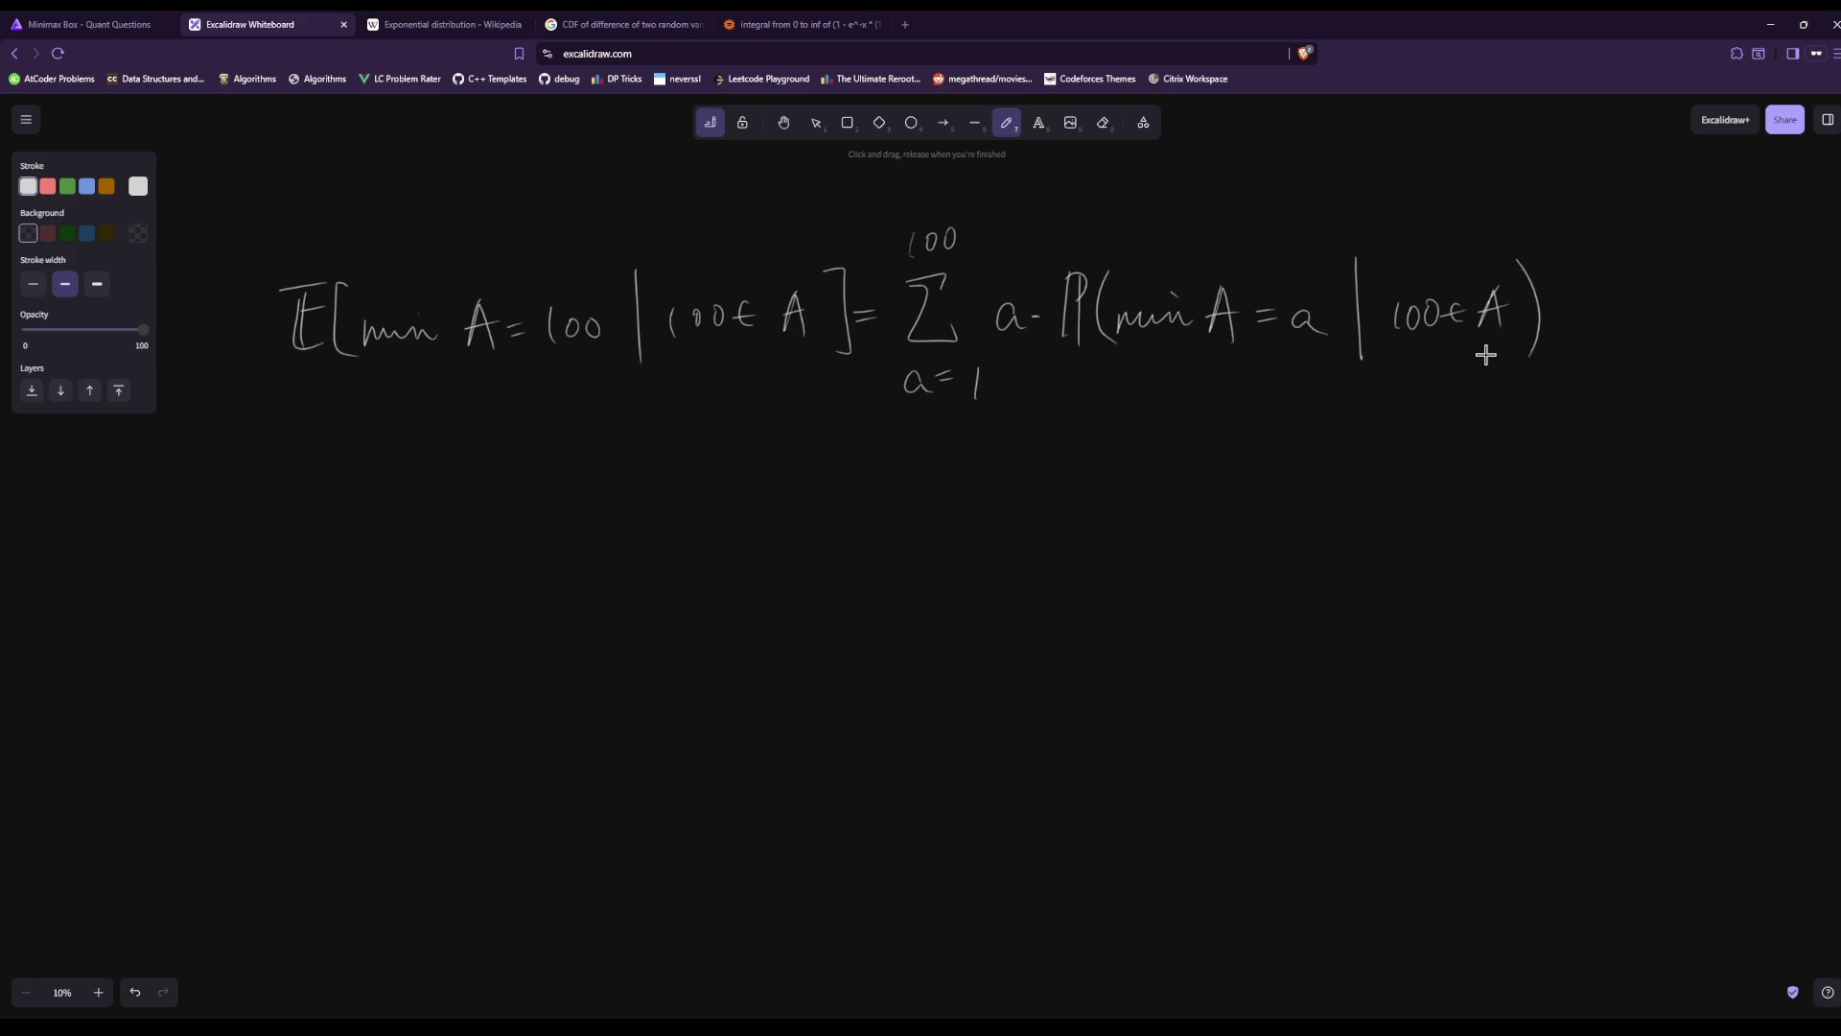
# Start a second line with = Σ and a· as the summand.
pyautogui.moveTo(874, 497); pyautogui.dragTo(902, 493)
pyautogui.moveTo(878, 504); pyautogui.dragTo(912, 499)
pyautogui.moveTo(975, 463)
pyautogui.mouseDown()
pyautogui.moveTo(944, 472)
pyautogui.moveTo(981, 541)
pyautogui.mouseUp()
pyautogui.moveTo(948, 444); pyautogui.dragTo(945, 442)
pyautogui.moveTo(1025, 513); pyautogui.dragTo(1069, 544)
pyautogui.click(1041, 519)
# Write ℙ(min A = a ∩ 100∈A) followed by another ℙ on the second line.
pyautogui.moveTo(1081, 479)
pyautogui.mouseDown()
pyautogui.moveTo(1081, 547)
pyautogui.moveTo(1083, 514)
pyautogui.mouseUp()
pyautogui.moveTo(1122, 491); pyautogui.dragTo(1120, 547)
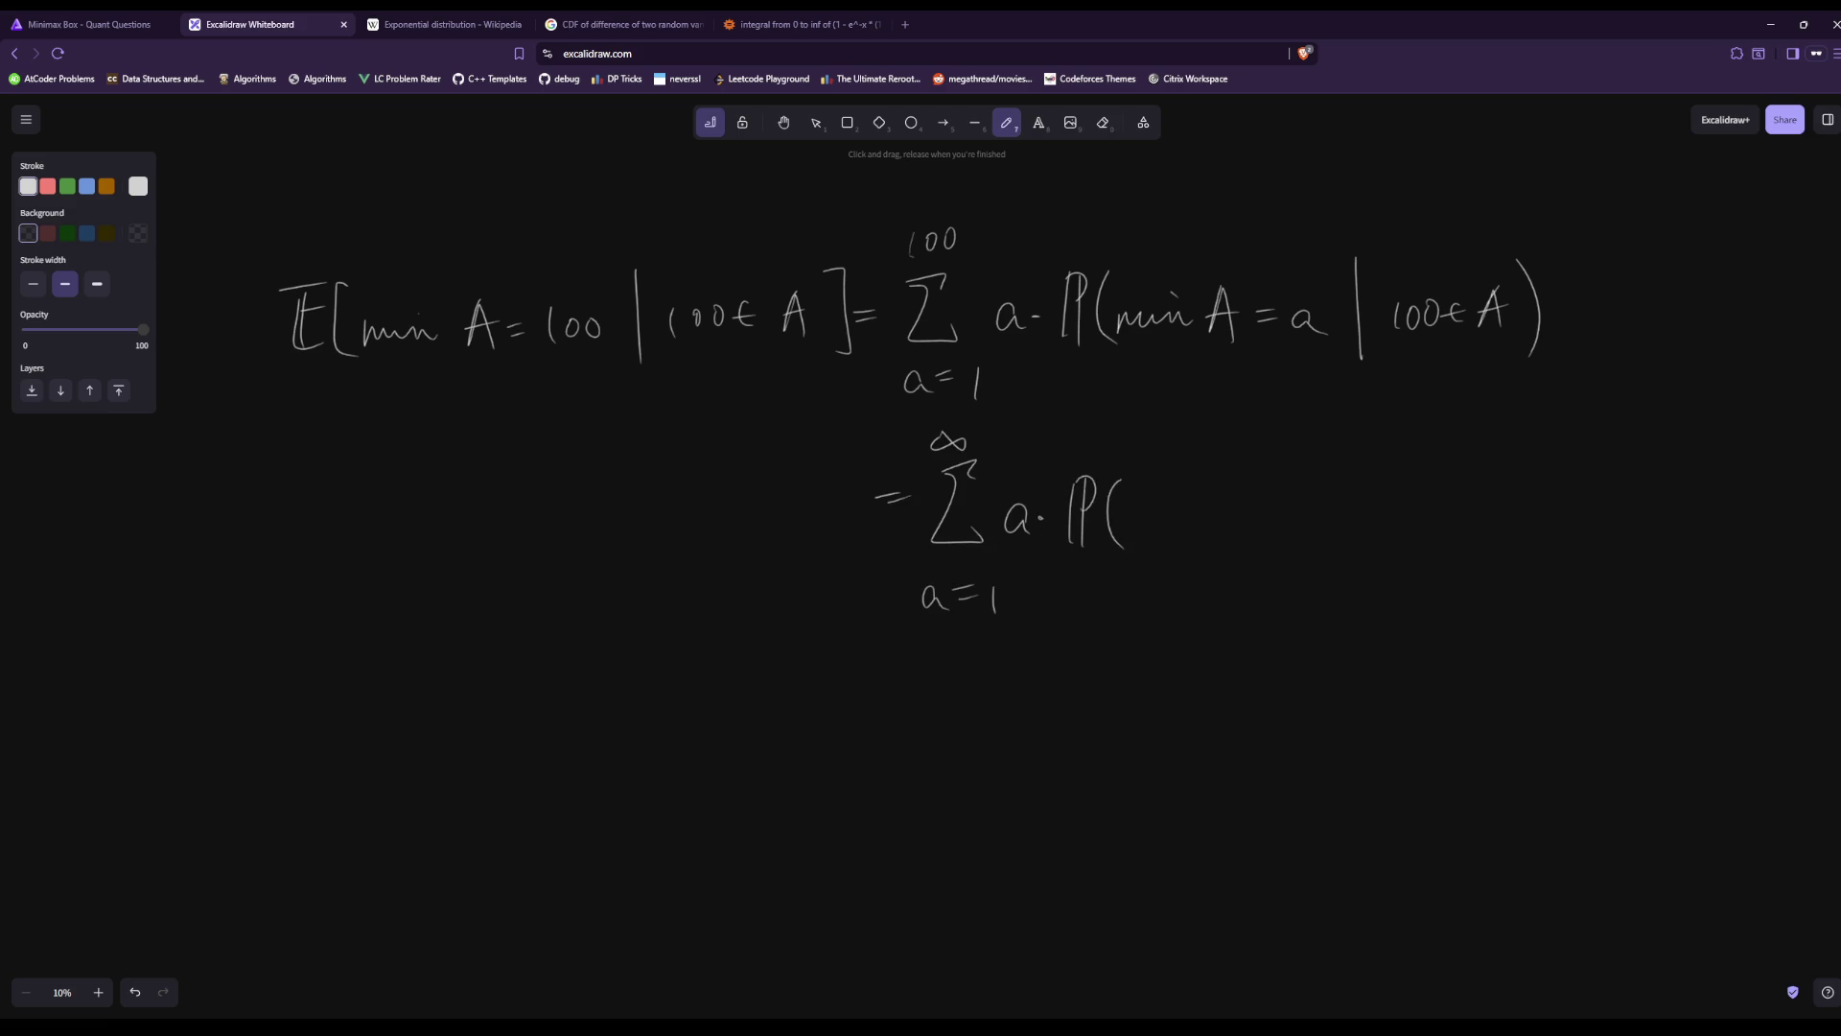
pyautogui.moveTo(1226, 482)
pyautogui.mouseDown()
pyautogui.moveTo(1216, 532)
pyautogui.moveTo(1275, 507)
pyautogui.mouseUp()
pyautogui.moveTo(1255, 520); pyautogui.dragTo(1276, 518)
pyautogui.moveTo(1306, 509)
pyautogui.mouseDown()
pyautogui.moveTo(1290, 526)
pyautogui.moveTo(1363, 550)
pyautogui.mouseUp()
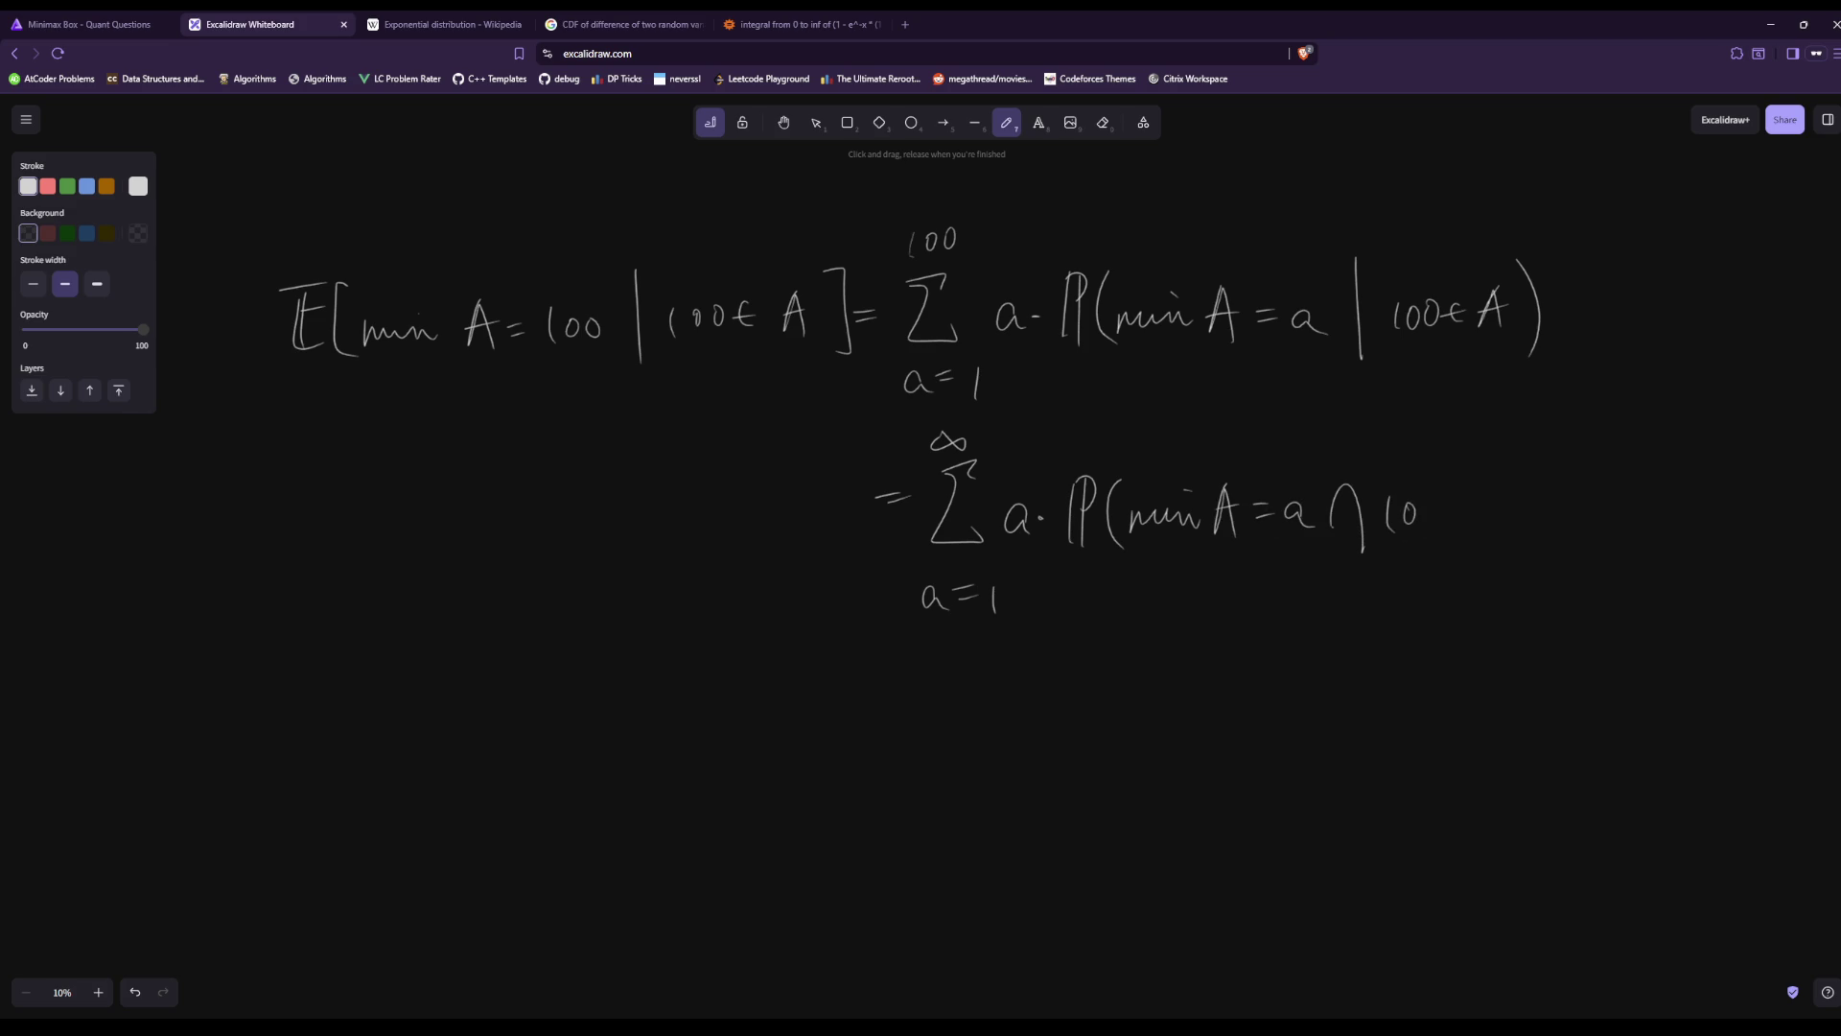
pyautogui.moveTo(1457, 499)
pyautogui.mouseDown()
pyautogui.moveTo(1456, 523)
pyautogui.moveTo(1493, 522)
pyautogui.mouseUp()
pyautogui.moveTo(1473, 508); pyautogui.dragTo(1518, 549)
pyautogui.moveTo(1563, 474)
pyautogui.mouseDown()
pyautogui.moveTo(1564, 535)
pyautogui.moveTo(1588, 506)
pyautogui.moveTo(1569, 509)
pyautogui.mouseUp()
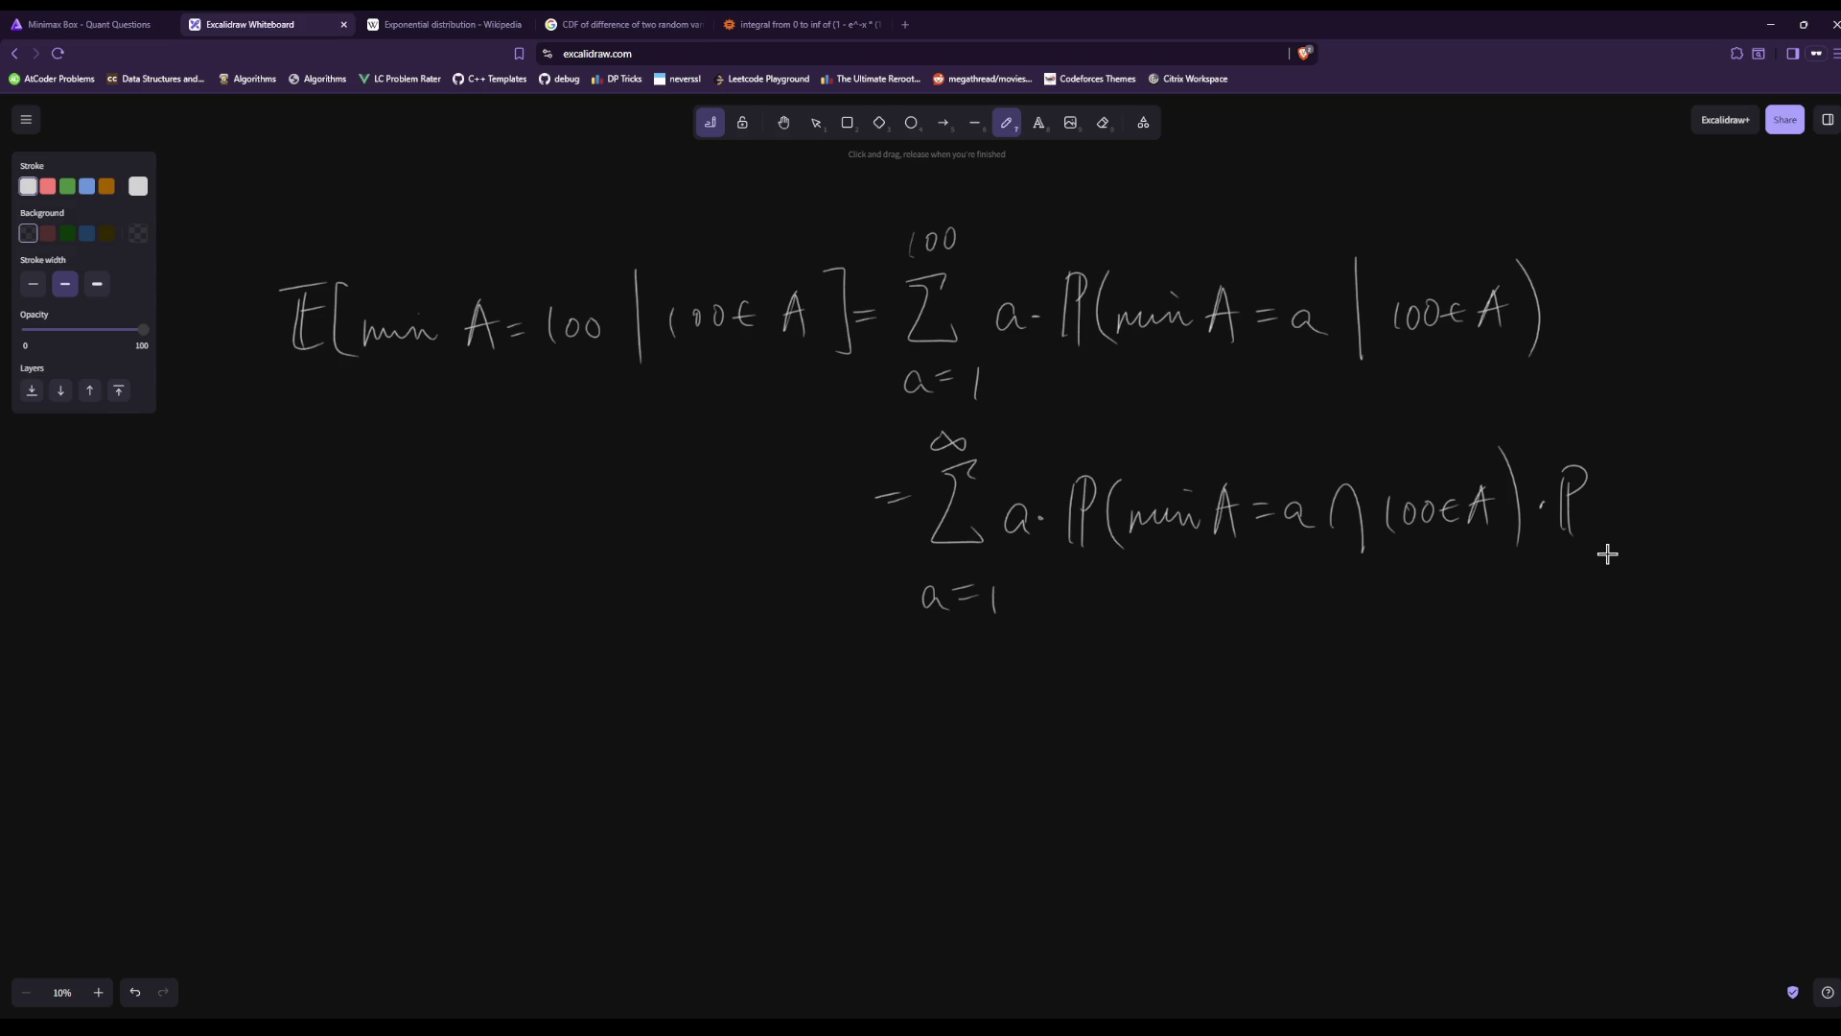
# Erase the ∞ upper limit of the second sum and write 100 instead.
pyautogui.click(1102, 121)
pyautogui.moveTo(936, 433); pyautogui.dragTo(955, 433)
pyautogui.press('p')
pyautogui.moveTo(971, 431); pyautogui.dragTo(972, 432)
pyautogui.click(1103, 123)
# Erase the trailing ·ℙ and put the second line over a fraction bar with denominator ℙ(100∈A).
pyautogui.moveTo(1546, 488); pyautogui.dragTo(1577, 479)
pyautogui.click(1006, 122)
pyautogui.moveTo(1050, 562); pyautogui.dragTo(1551, 526)
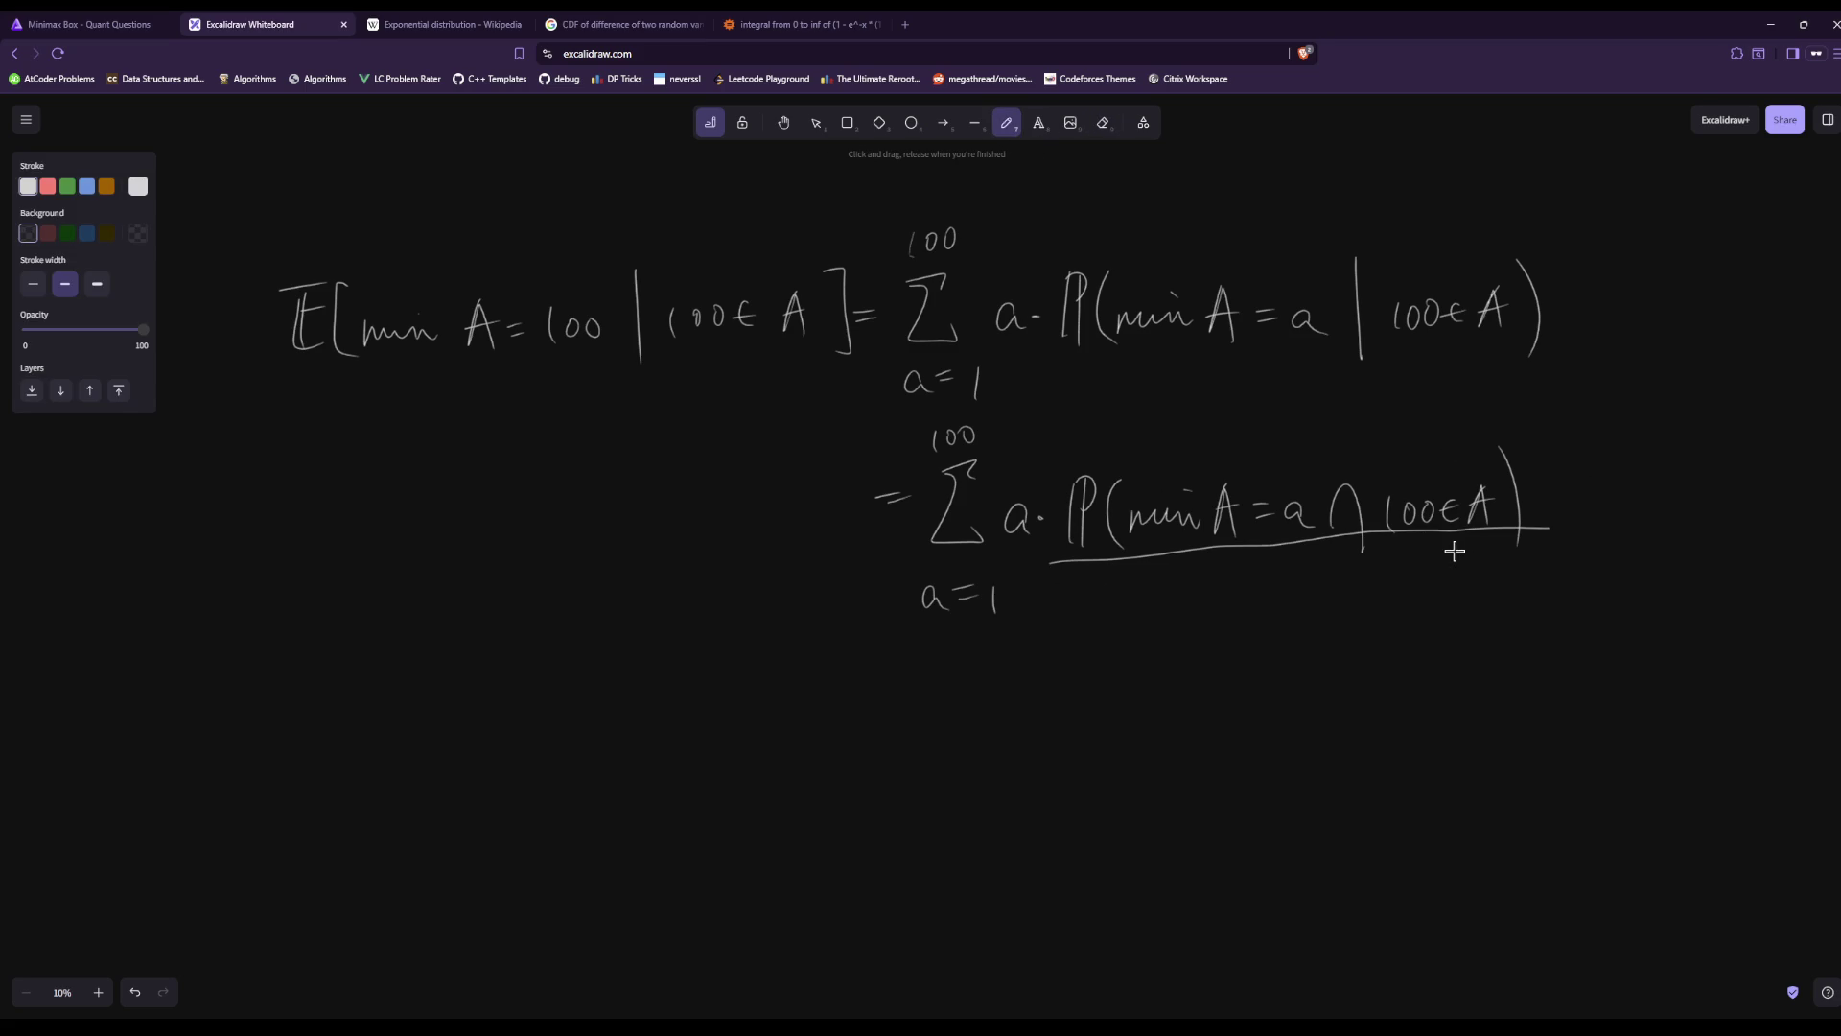
pyautogui.moveTo(1165, 591)
pyautogui.mouseDown()
pyautogui.moveTo(1165, 657)
pyautogui.moveTo(1174, 622)
pyautogui.moveTo(1201, 649)
pyautogui.moveTo(1244, 621)
pyautogui.moveTo(1338, 637)
pyautogui.moveTo(1338, 620)
pyautogui.mouseUp()
pyautogui.moveTo(1356, 583); pyautogui.dragTo(1370, 656)
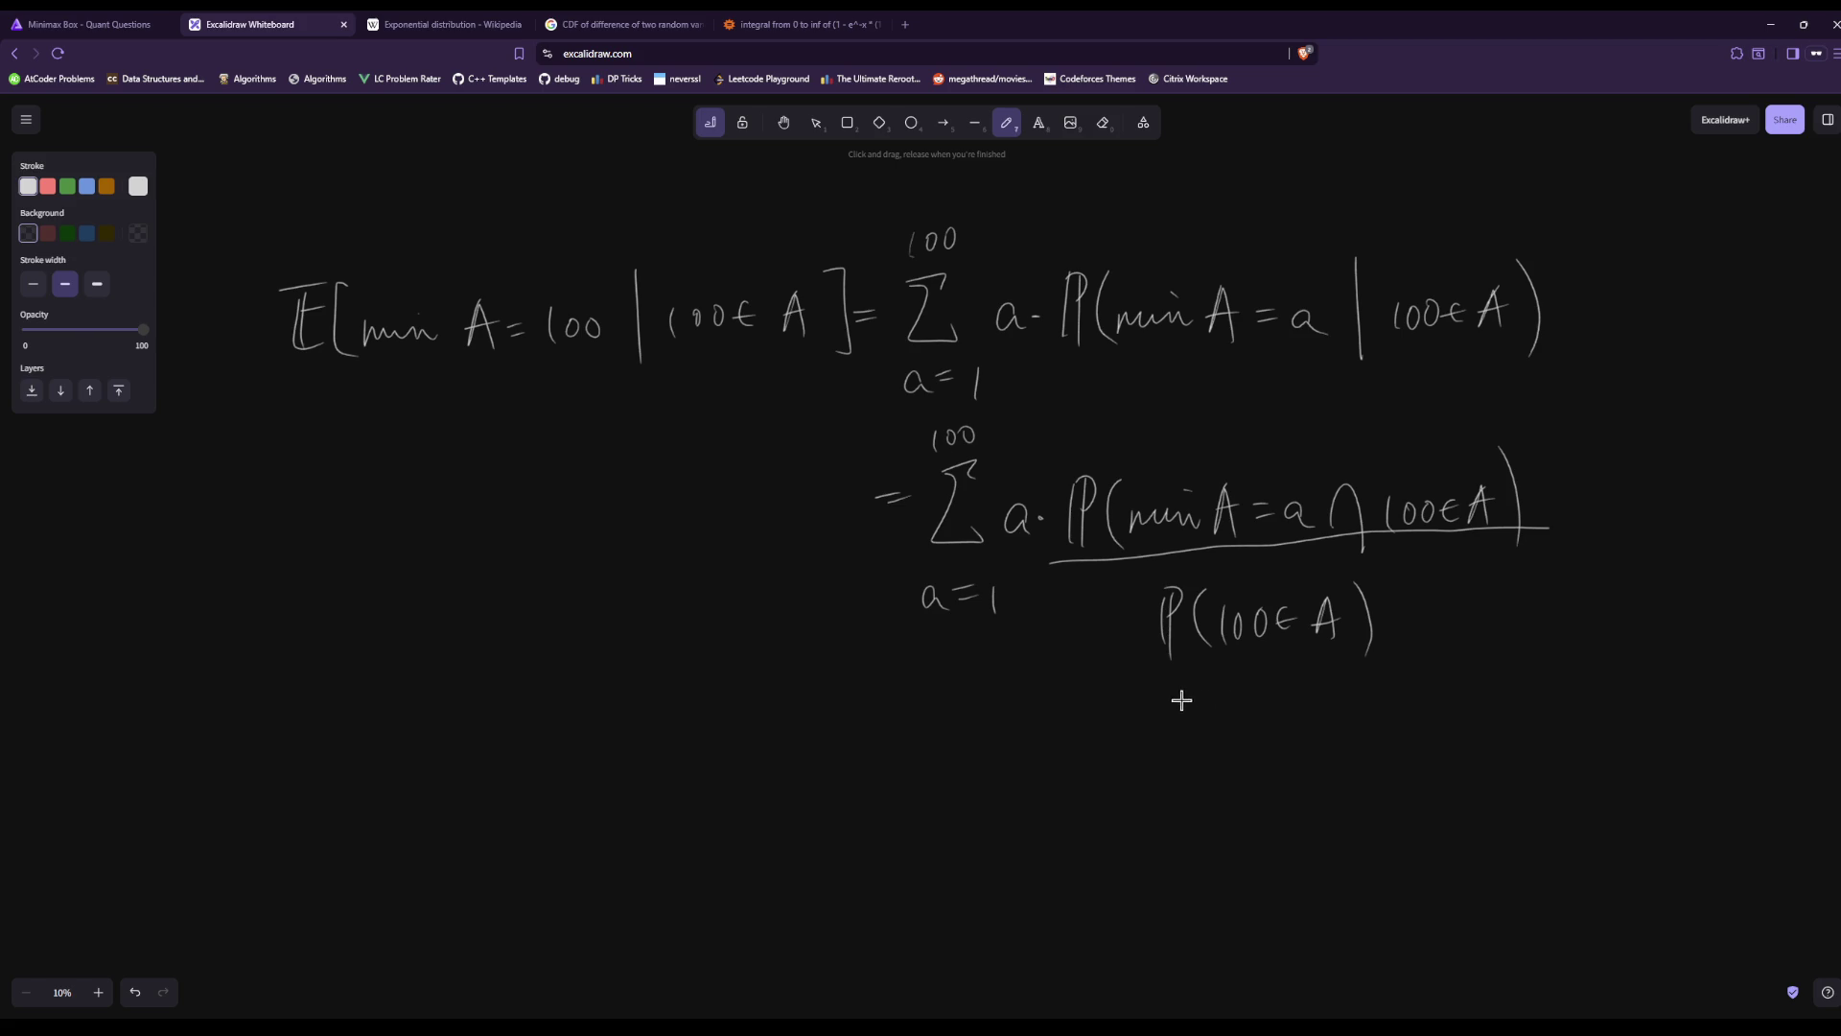
# Below, start a third line = 2·Σ from a=1 to 100 of a·.
pyautogui.scroll(-1, 1082, 494)
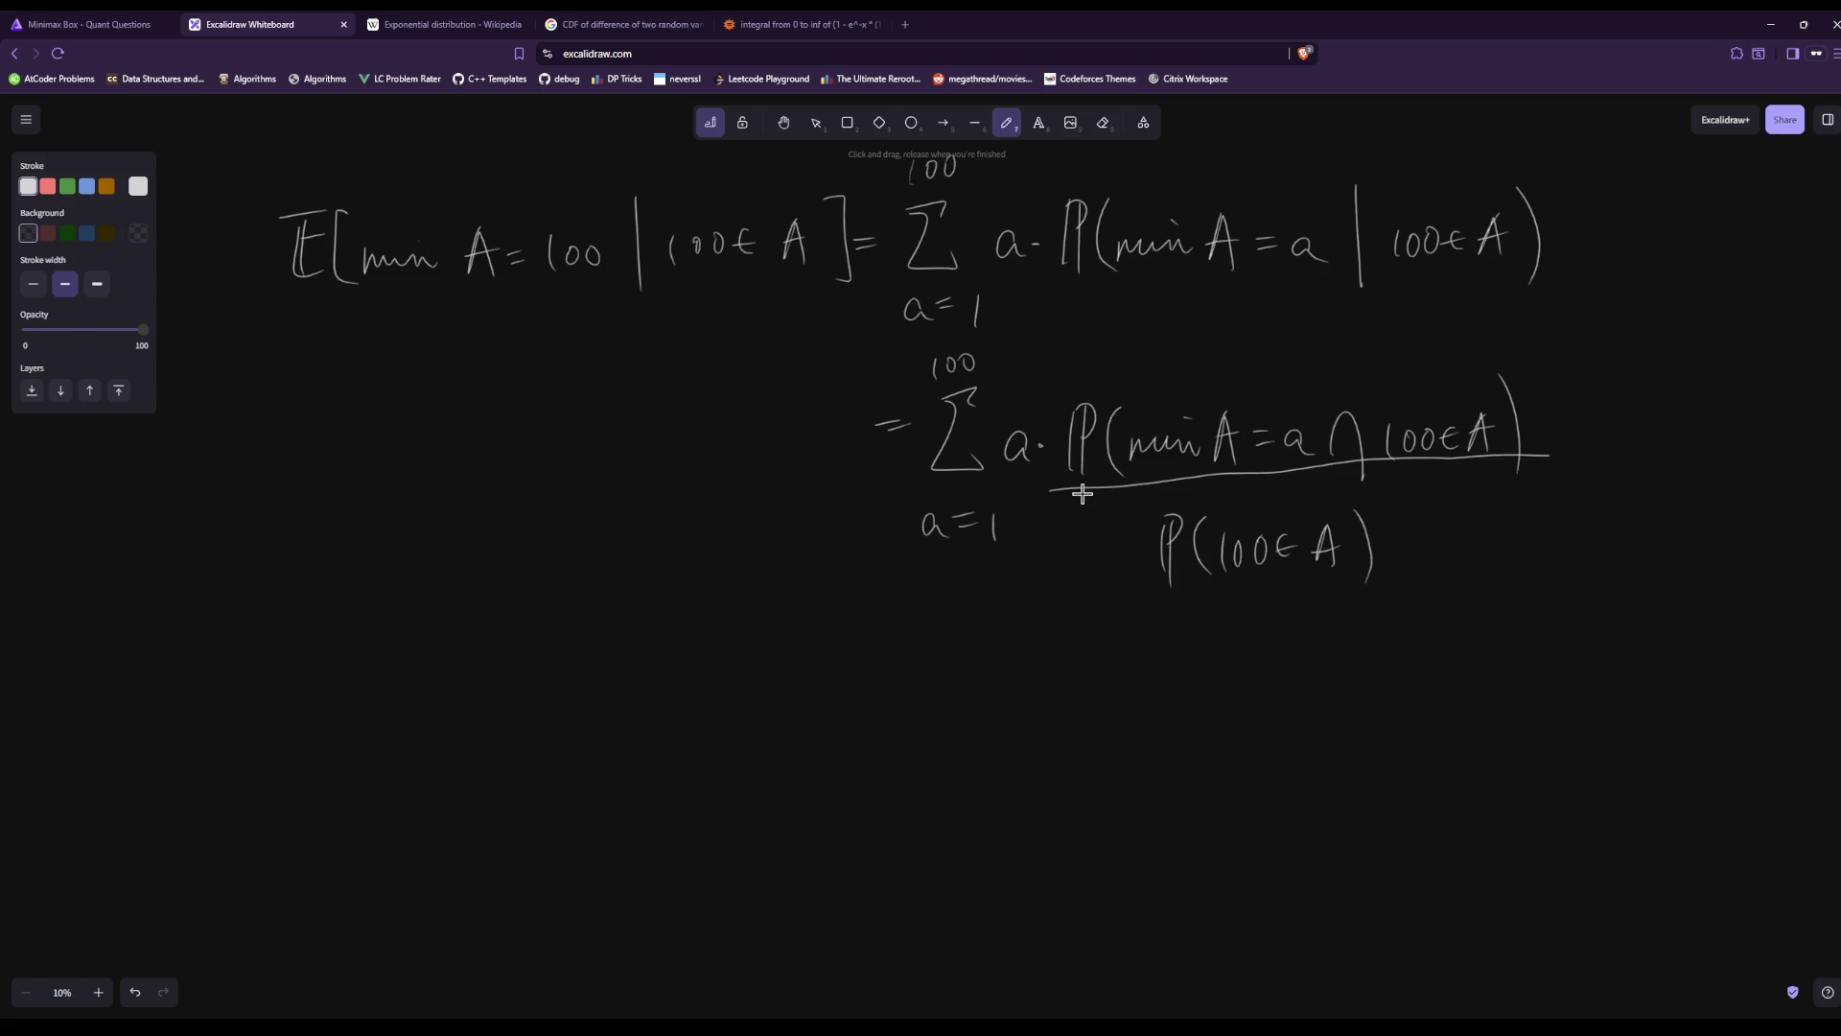
pyautogui.moveTo(867, 674); pyautogui.dragTo(899, 683)
pyautogui.moveTo(921, 674); pyautogui.dragTo(945, 712)
pyautogui.moveTo(1005, 645)
pyautogui.mouseDown()
pyautogui.moveTo(1012, 705)
pyautogui.moveTo(1063, 707)
pyautogui.moveTo(1026, 776)
pyautogui.moveTo(1054, 756)
pyautogui.mouseUp()
pyautogui.moveTo(1029, 767); pyautogui.dragTo(1075, 780)
pyautogui.moveTo(1000, 601)
pyautogui.mouseDown()
pyautogui.moveTo(1001, 633)
pyautogui.moveTo(1022, 606)
pyautogui.mouseUp()
pyautogui.moveTo(1044, 604); pyautogui.dragTo(1042, 606)
pyautogui.moveTo(1103, 684); pyautogui.dragTo(1112, 708)
pyautogui.click(1116, 701)
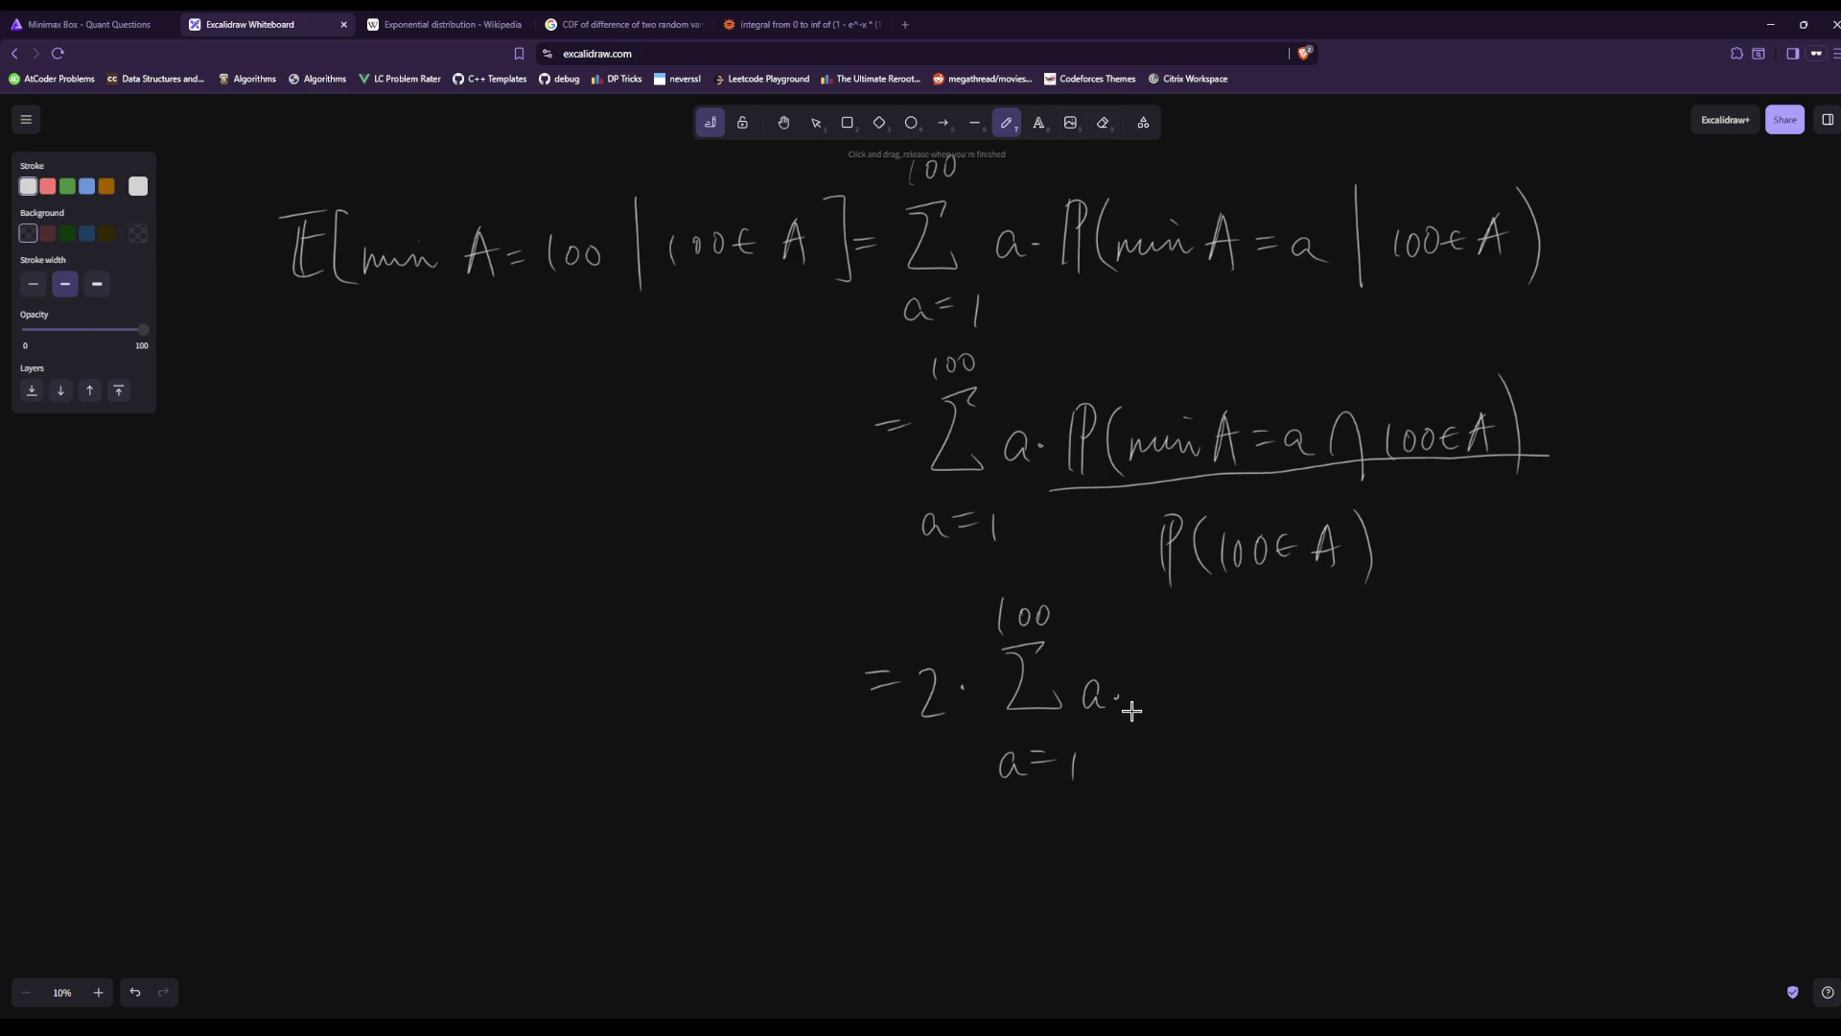
# Write 2^-a after a· and erase the 100 upper limit of the third sum.
pyautogui.moveTo(1138, 671)
pyautogui.mouseDown()
pyautogui.moveTo(1144, 715)
pyautogui.moveTo(1168, 714)
pyautogui.mouseUp()
pyautogui.moveTo(1178, 649); pyautogui.dragTo(1237, 657)
pyautogui.click(1105, 125)
pyautogui.moveTo(1007, 613)
pyautogui.mouseDown()
pyautogui.moveTo(1045, 619)
pyautogui.moveTo(1016, 616)
pyautogui.mouseUp()
pyautogui.click(1007, 123)
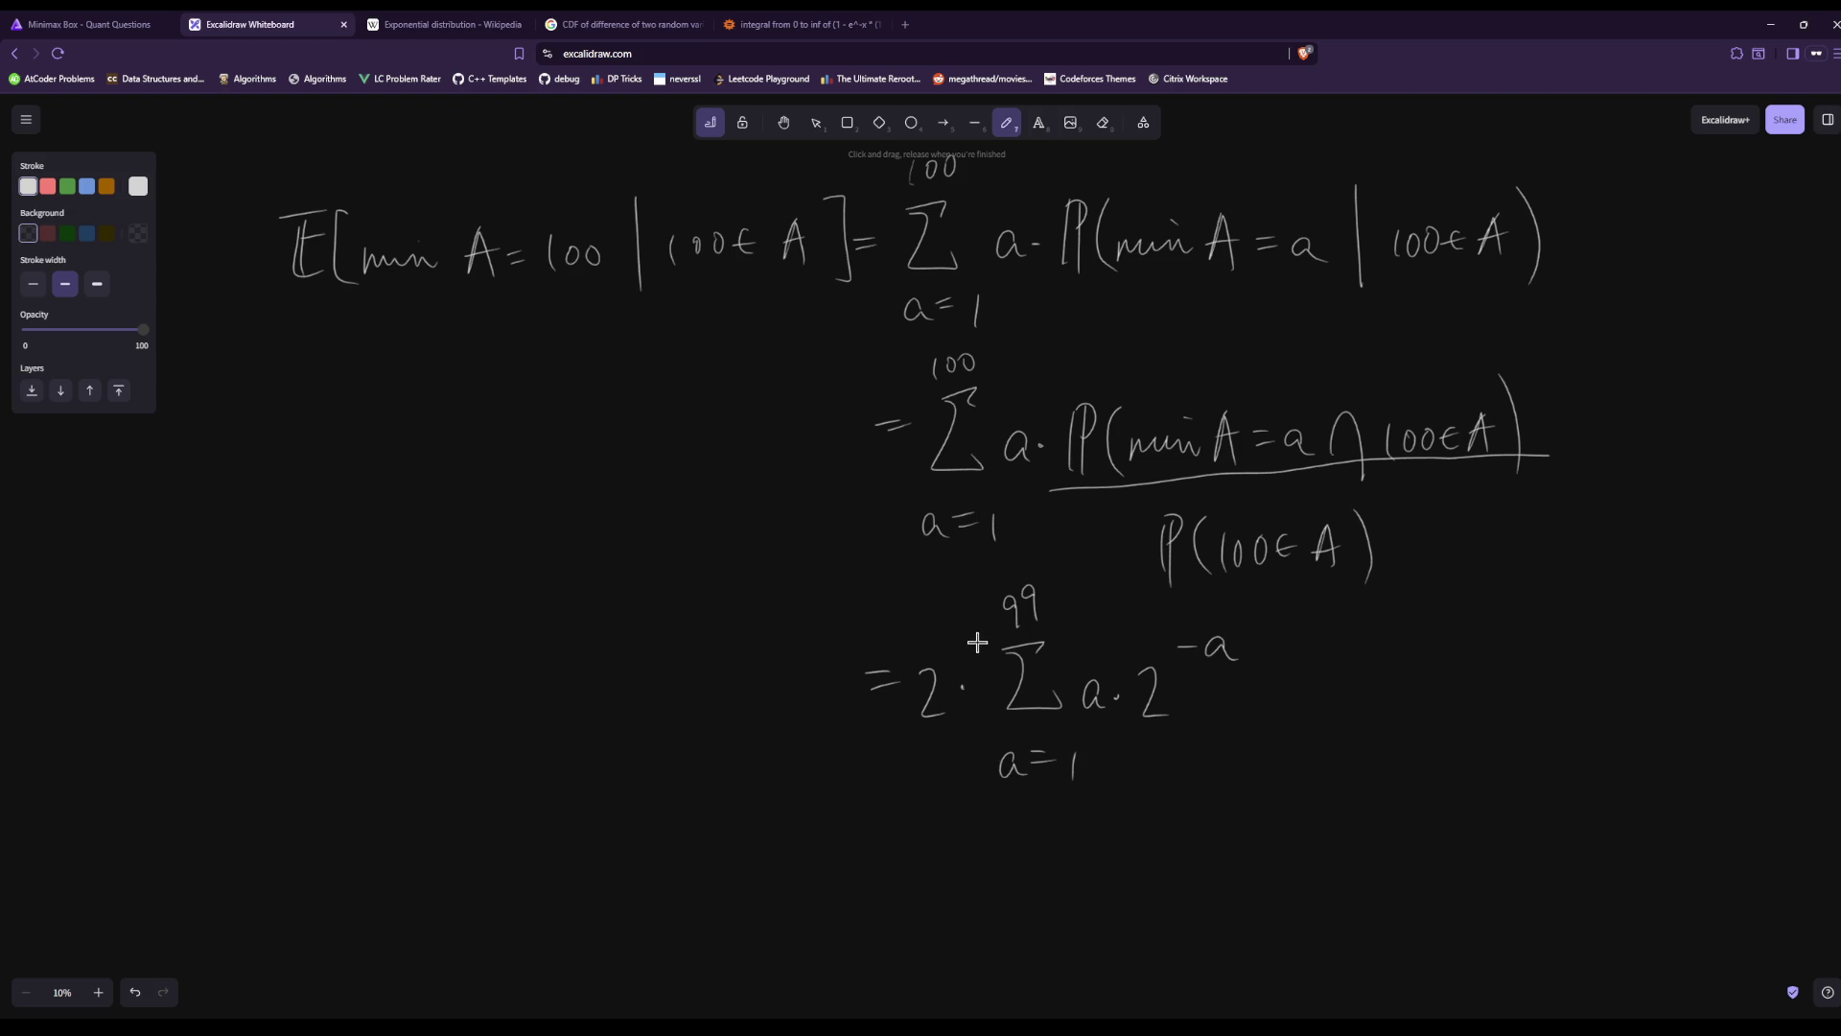
# Strike out the leading 2 and append + 100·2^-100 after the 2^-a term.
pyautogui.moveTo(968, 677); pyautogui.dragTo(936, 731)
pyautogui.moveTo(1245, 692); pyautogui.dragTo(1270, 690)
pyautogui.moveTo(1345, 640)
pyautogui.mouseDown()
pyautogui.moveTo(1321, 712)
pyautogui.moveTo(1375, 711)
pyautogui.moveTo(1358, 739)
pyautogui.moveTo(1321, 694)
pyautogui.mouseUp()
pyautogui.click(1102, 122)
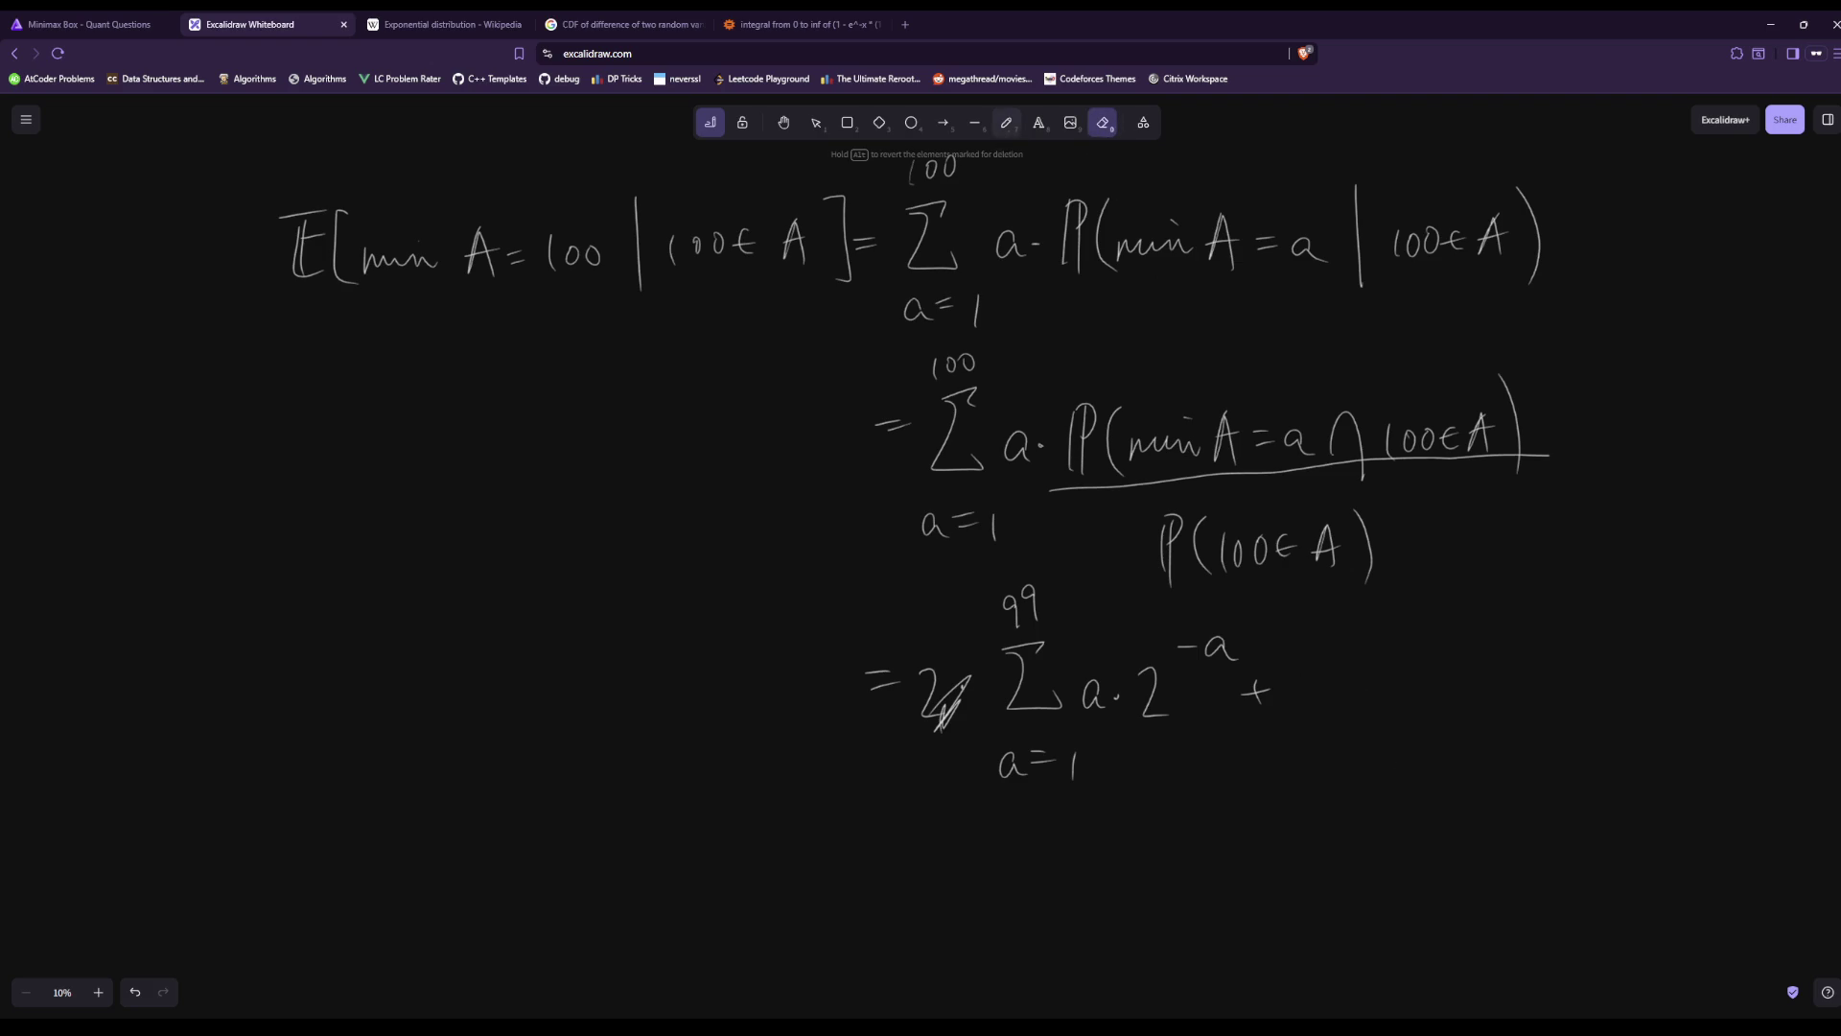
pyautogui.click(1006, 123)
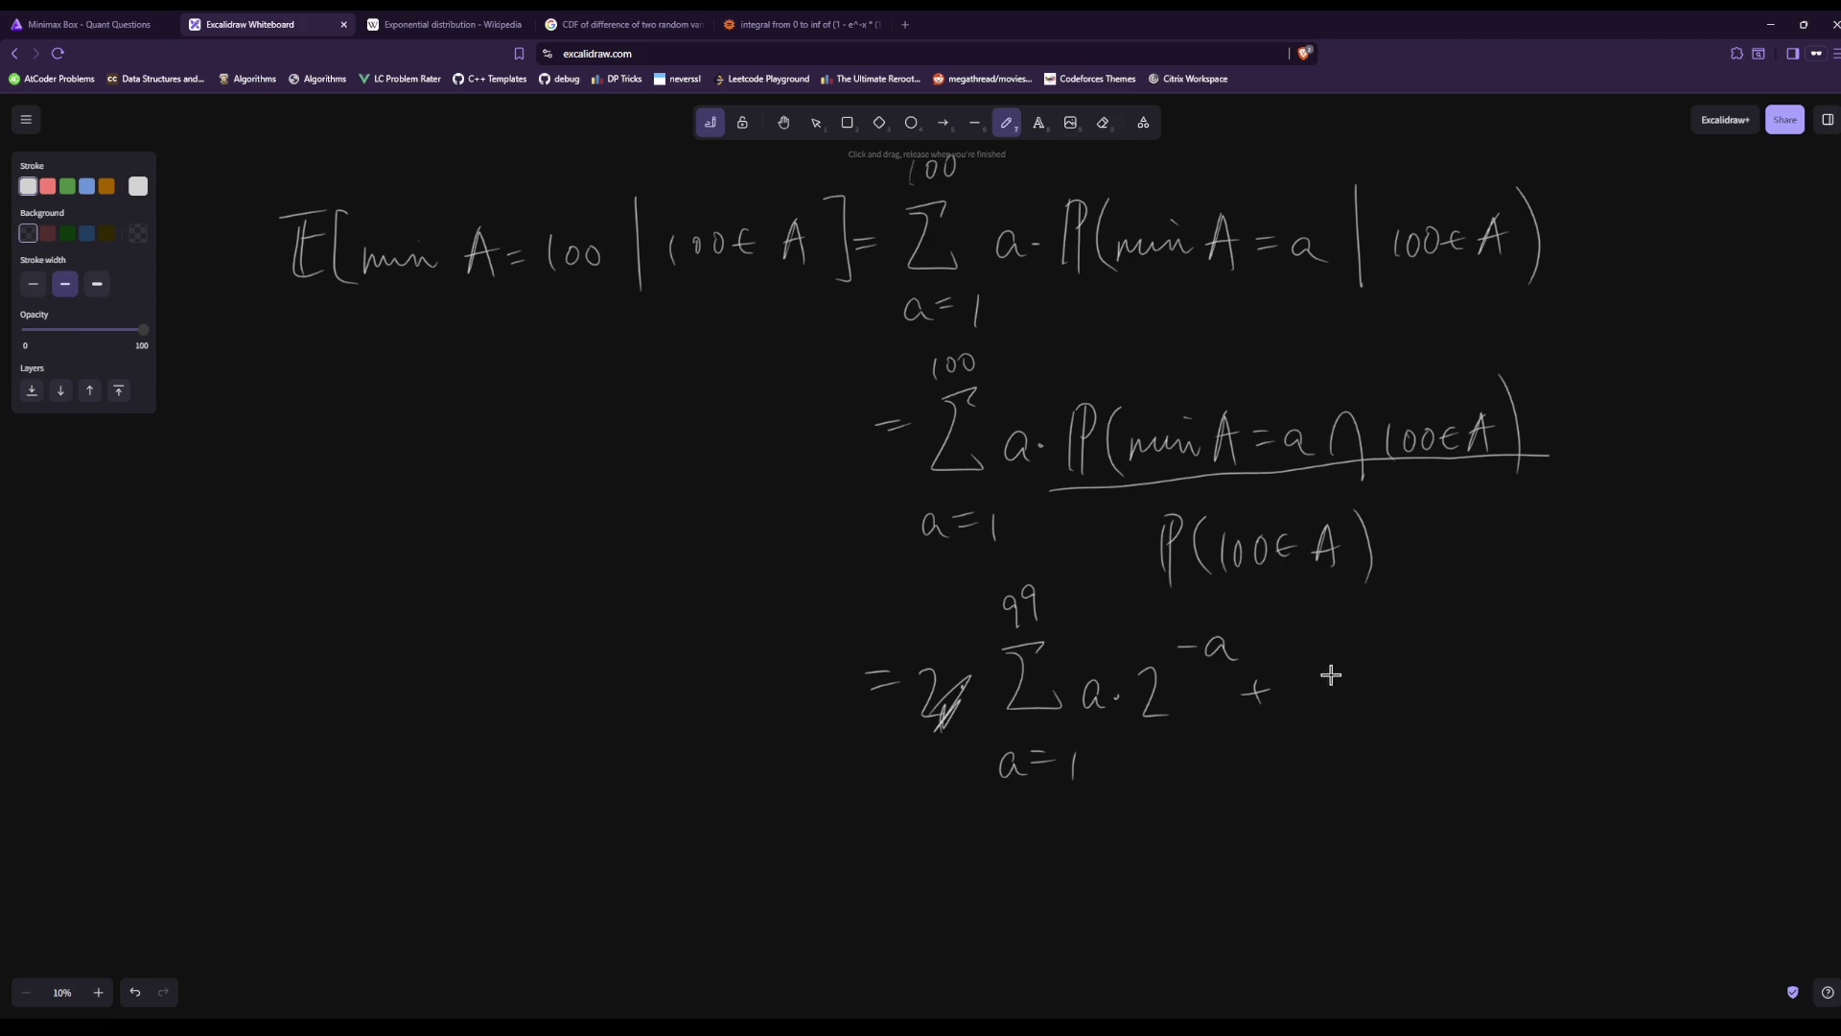
pyautogui.moveTo(1333, 669); pyautogui.dragTo(1333, 706)
pyautogui.moveTo(1354, 672); pyautogui.dragTo(1373, 673)
pyautogui.moveTo(1449, 706); pyautogui.dragTo(1468, 704)
pyautogui.moveTo(1487, 630); pyautogui.dragTo(1512, 632)
pyautogui.click(1047, 911)
# Write a scratch a·2^-100 term, then cross it out.
pyautogui.moveTo(1067, 897); pyautogui.dragTo(1097, 928)
pyautogui.moveTo(1099, 861)
pyautogui.mouseDown()
pyautogui.moveTo(1109, 880)
pyautogui.moveTo(1131, 861)
pyautogui.moveTo(1081, 874)
pyautogui.mouseUp()
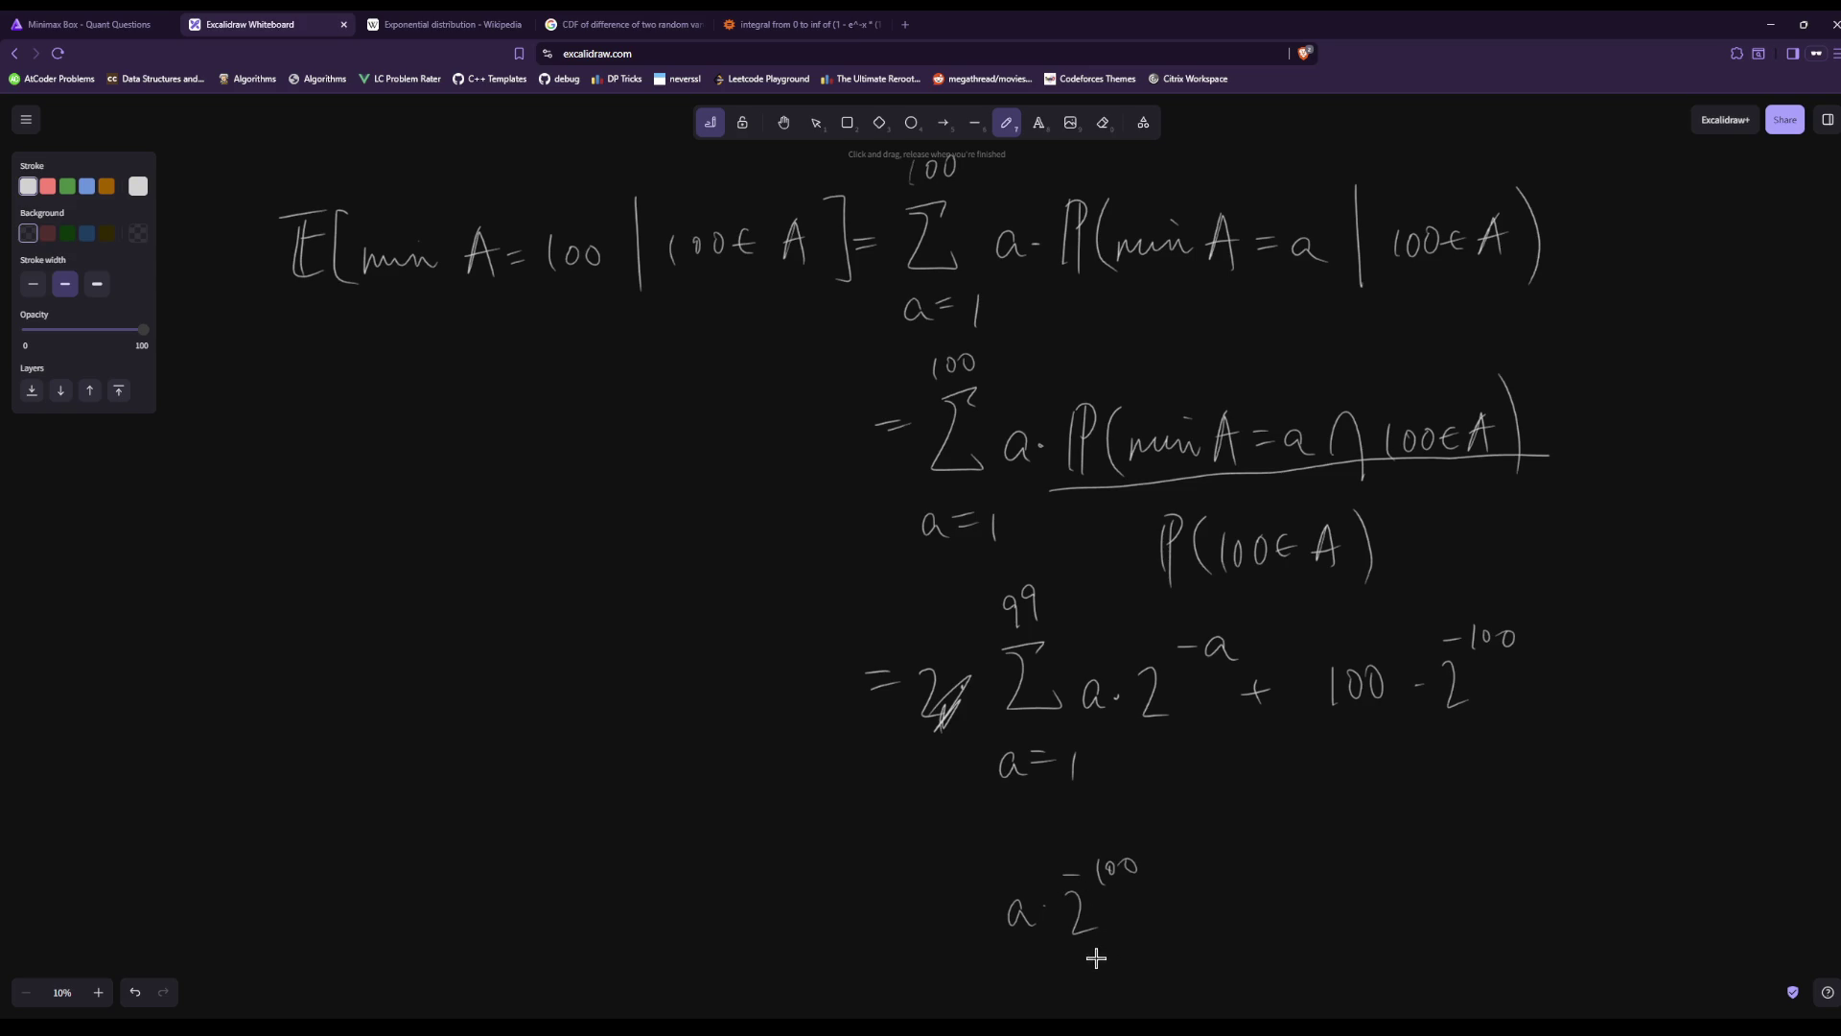
pyautogui.scroll(-2, 1029, 833)
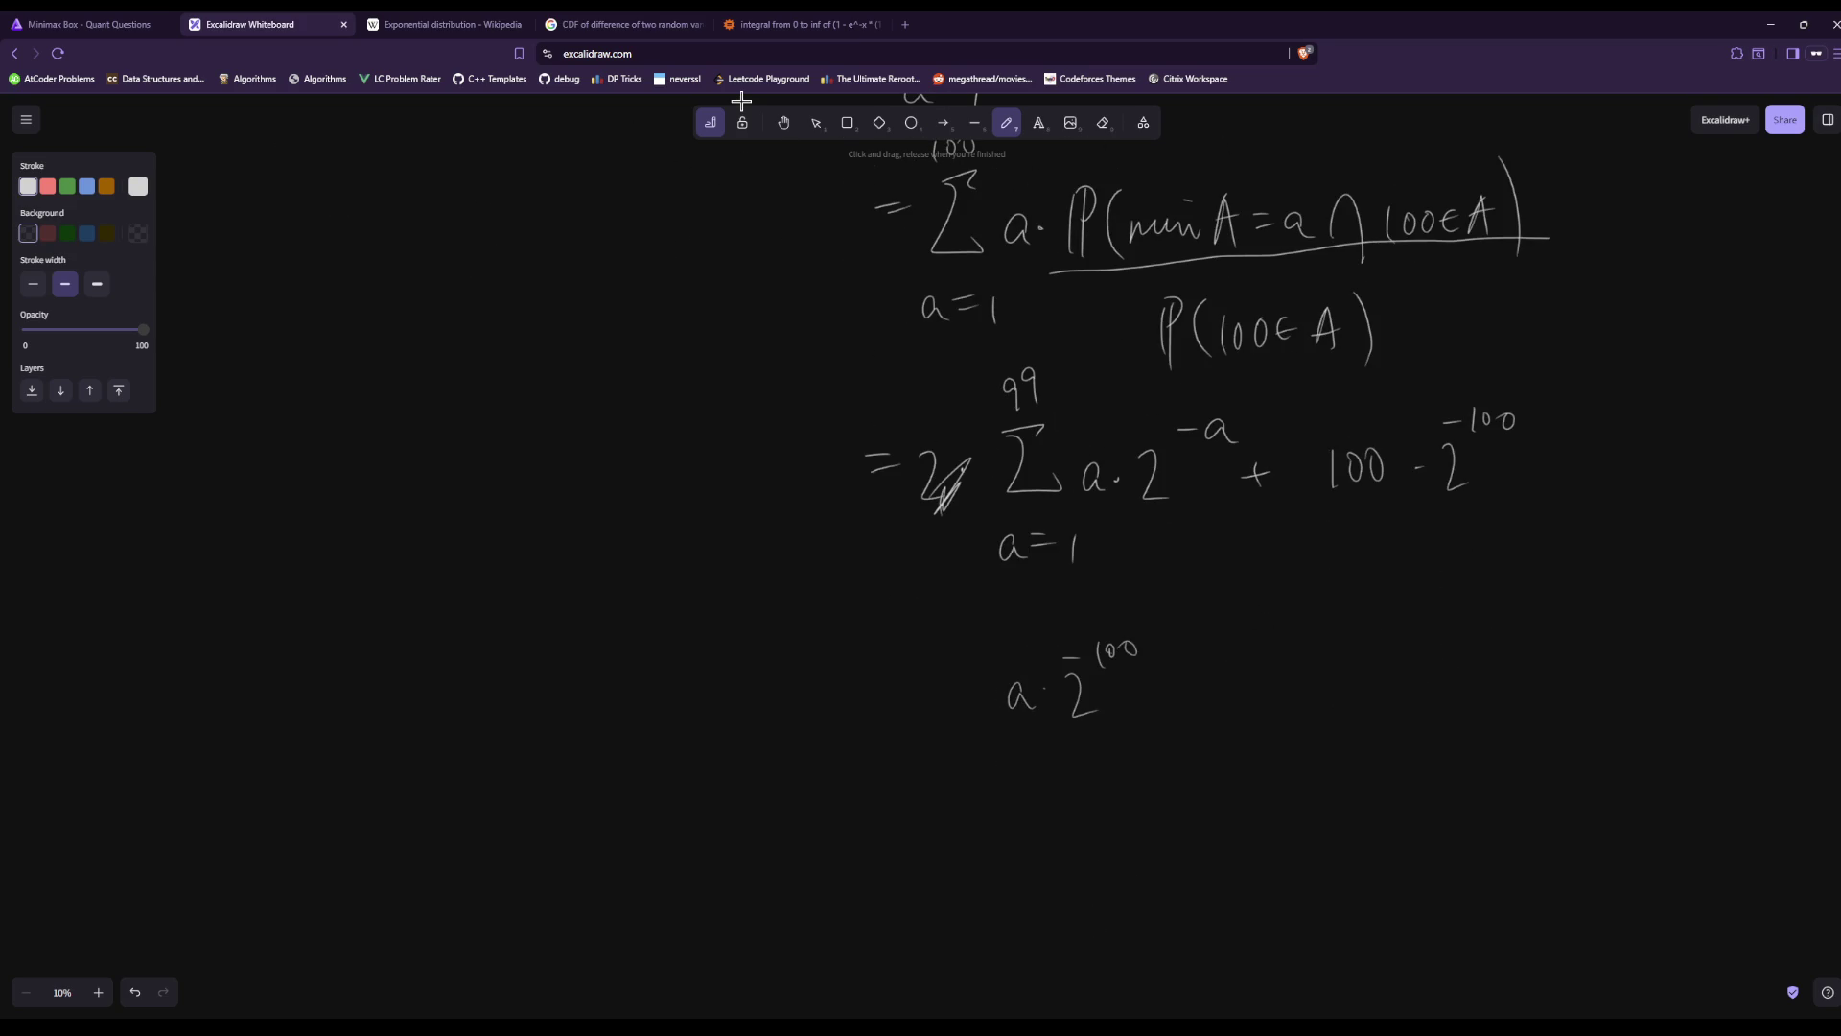
pyautogui.moveTo(1028, 715); pyautogui.dragTo(1113, 708)
# Write a new line = Σ from a=1 to 100 of a·2^-a.
pyautogui.moveTo(868, 850); pyautogui.dragTo(900, 842)
pyautogui.moveTo(870, 860); pyautogui.dragTo(901, 853)
pyautogui.moveTo(972, 803)
pyautogui.mouseDown()
pyautogui.moveTo(955, 832)
pyautogui.moveTo(991, 875)
pyautogui.moveTo(983, 921)
pyautogui.mouseUp()
pyautogui.moveTo(1002, 906); pyautogui.dragTo(1004, 933)
pyautogui.moveTo(920, 757)
pyautogui.mouseDown()
pyautogui.moveTo(923, 788)
pyautogui.moveTo(967, 759)
pyautogui.mouseUp()
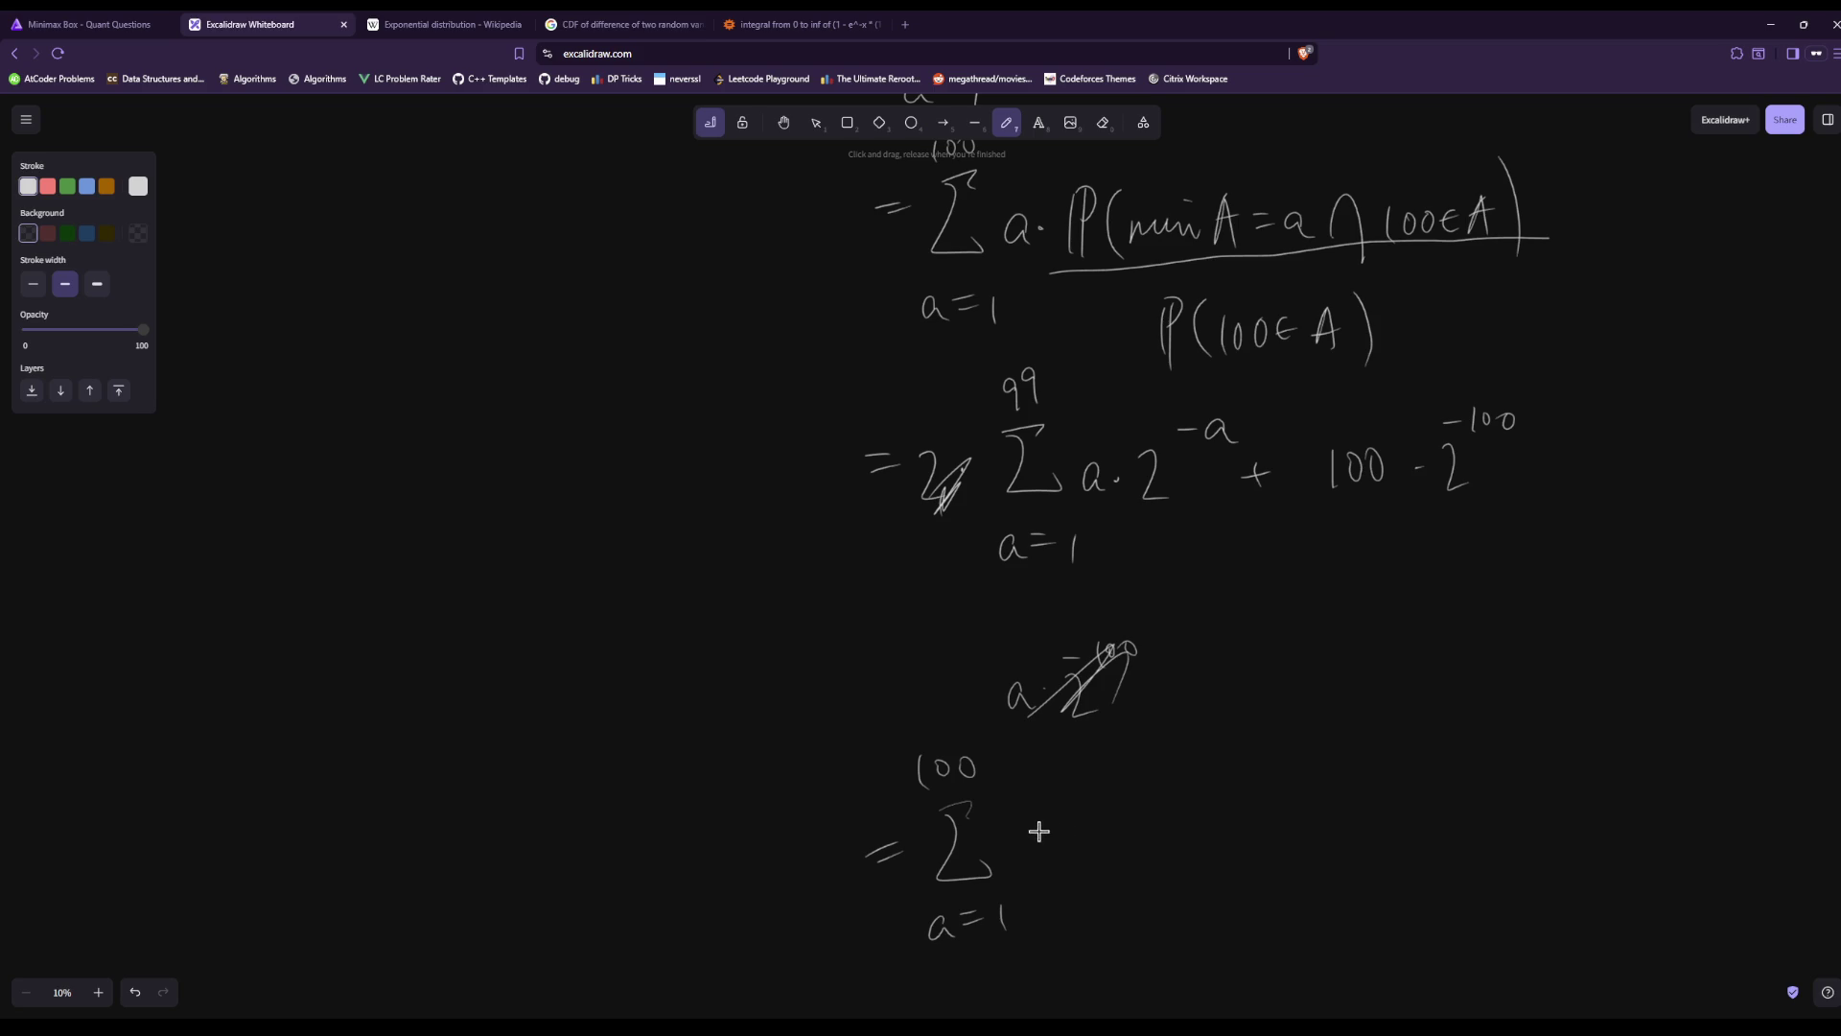
pyautogui.moveTo(1104, 813); pyautogui.dragTo(1124, 849)
pyautogui.scroll(-5, 741, 101)
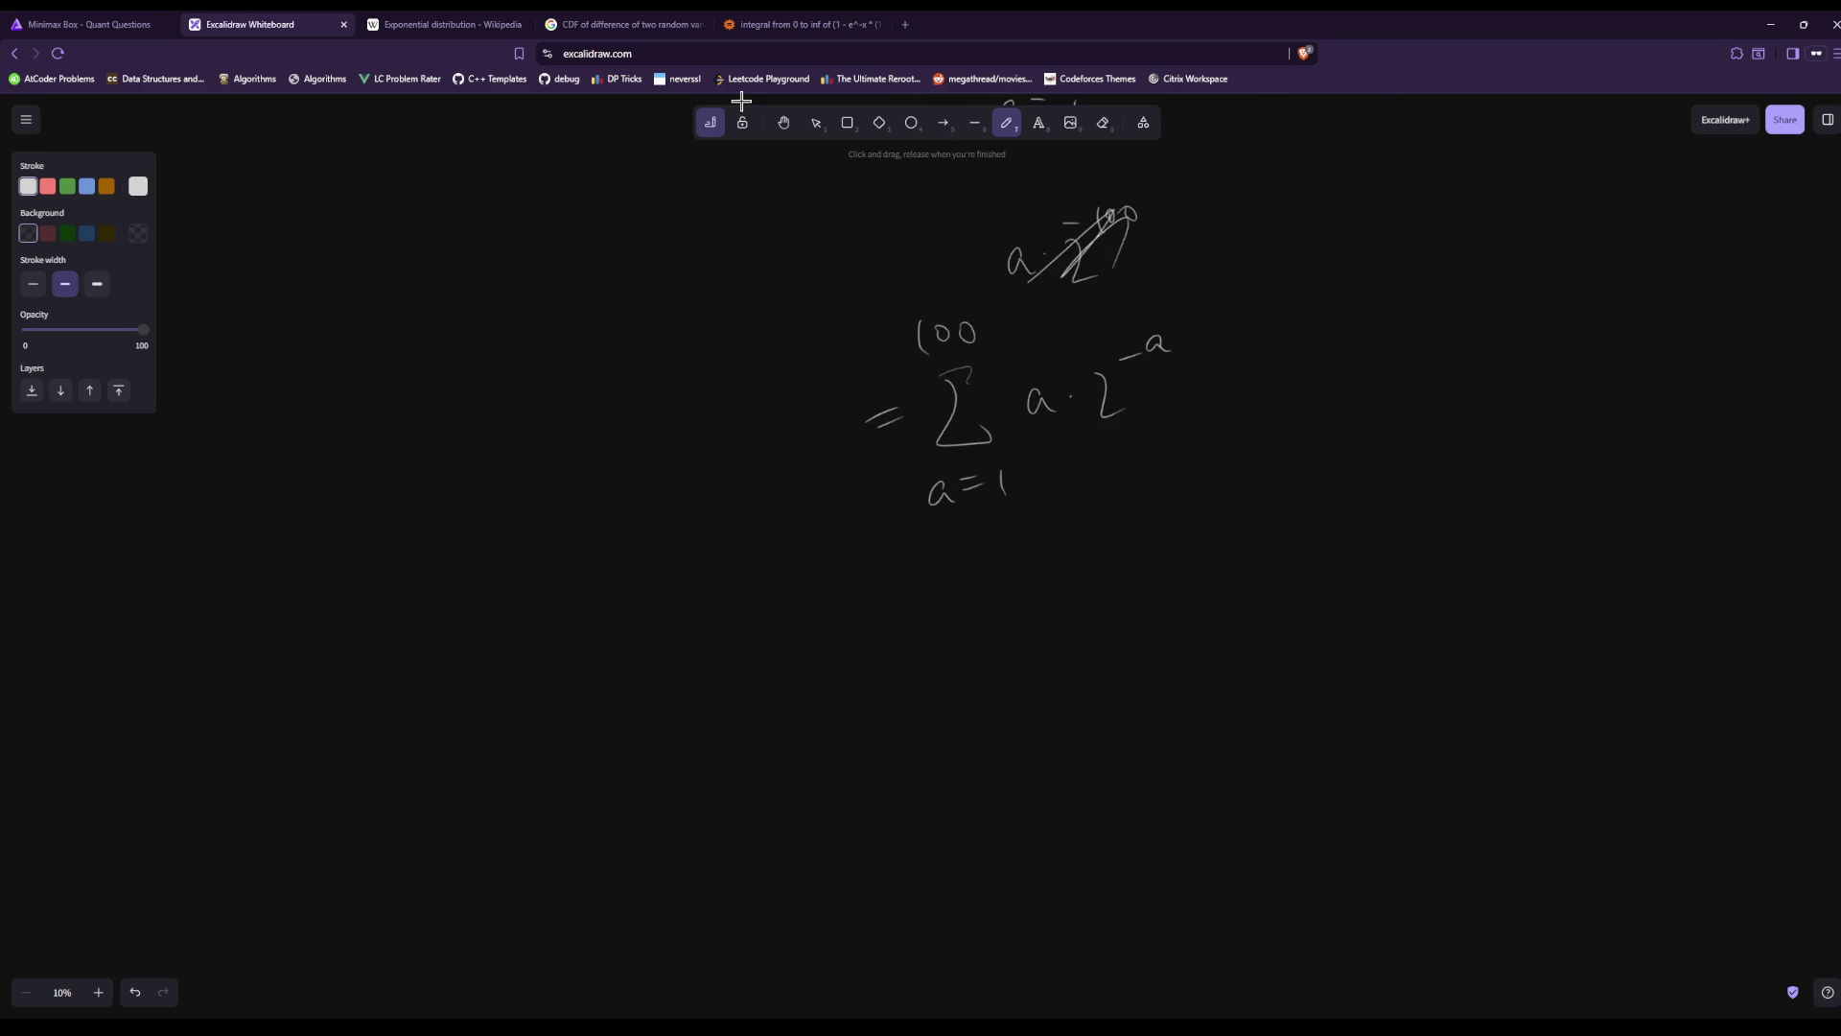
# On empty space write x = Σ from a=1 to 100 of a/2^a.
pyautogui.moveTo(368, 619)
pyautogui.mouseDown()
pyautogui.moveTo(404, 645)
pyautogui.moveTo(379, 647)
pyautogui.mouseUp()
pyautogui.moveTo(414, 624); pyautogui.dragTo(438, 621)
pyautogui.moveTo(413, 636)
pyautogui.mouseDown()
pyautogui.moveTo(512, 608)
pyautogui.moveTo(518, 673)
pyautogui.moveTo(485, 731)
pyautogui.moveTo(516, 709)
pyautogui.mouseUp()
pyautogui.moveTo(499, 725); pyautogui.dragTo(521, 719)
pyautogui.moveTo(535, 708); pyautogui.dragTo(536, 728)
pyautogui.moveTo(471, 561); pyautogui.dragTo(473, 583)
pyautogui.moveTo(487, 566); pyautogui.dragTo(509, 569)
pyautogui.moveTo(599, 600); pyautogui.dragTo(604, 616)
pyautogui.moveTo(562, 631)
pyautogui.mouseDown()
pyautogui.moveTo(633, 623)
pyautogui.moveTo(600, 710)
pyautogui.moveTo(626, 669)
pyautogui.mouseUp()
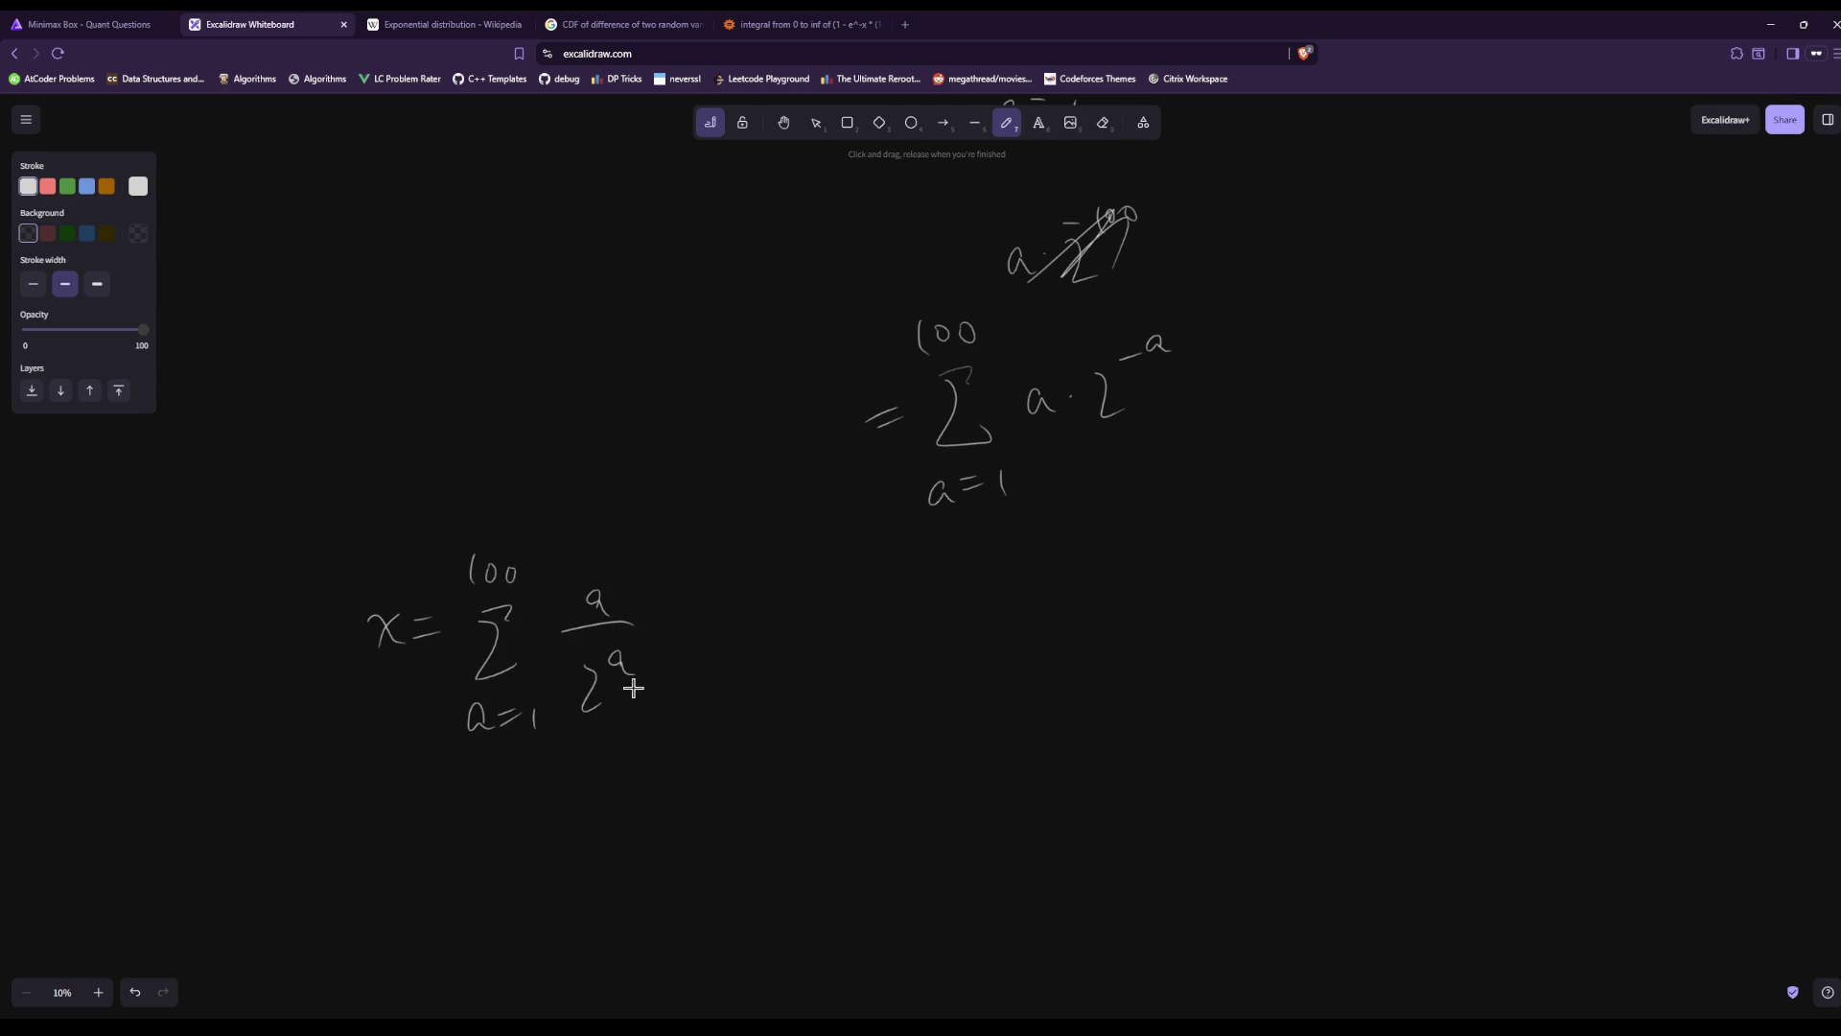
# Below the formula, begin writing x − x/2.
pyautogui.scroll(-3, 618, 681)
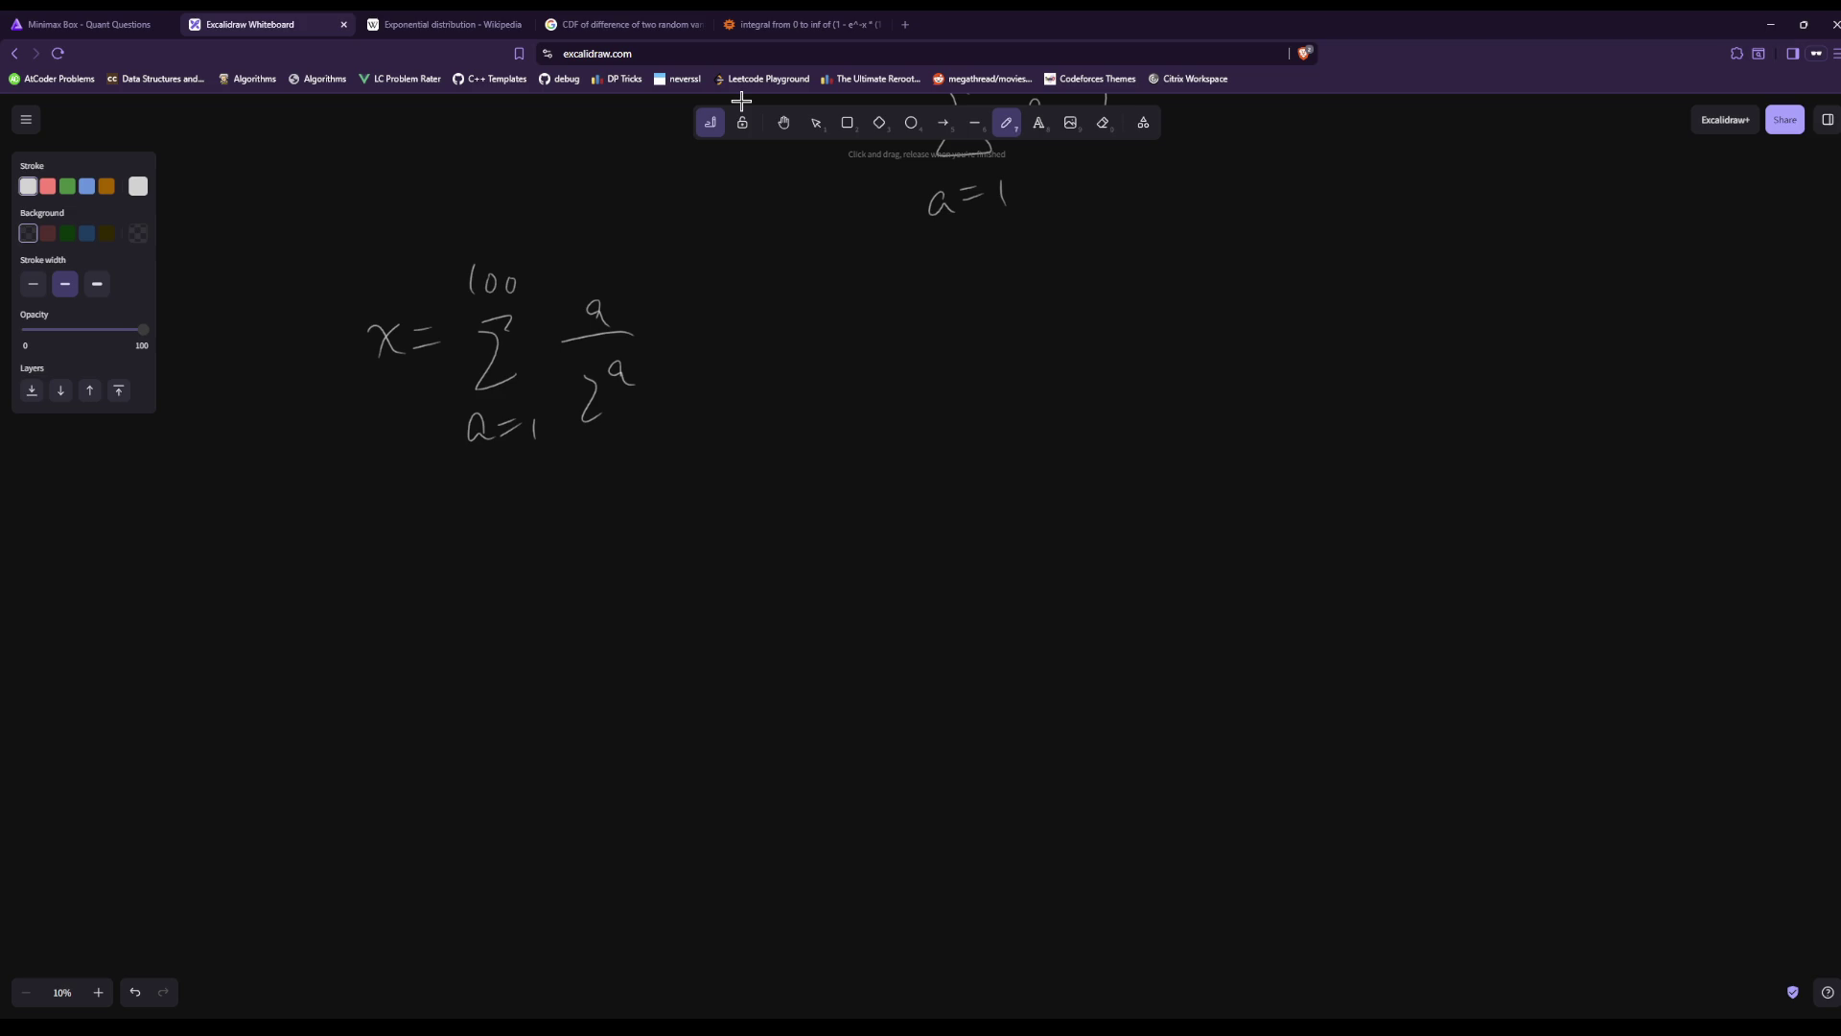
pyautogui.moveTo(300, 581); pyautogui.dragTo(338, 614)
pyautogui.moveTo(346, 576)
pyautogui.mouseDown()
pyautogui.moveTo(322, 619)
pyautogui.moveTo(459, 581)
pyautogui.moveTo(437, 585)
pyautogui.mouseUp()
pyautogui.moveTo(420, 600)
pyautogui.mouseDown()
pyautogui.moveTo(469, 597)
pyautogui.moveTo(469, 656)
pyautogui.mouseUp()
# Write the term row 1/2, 2/4, 3/8 … 100/2^100, with 1/4 beneath 2/4.
pyautogui.moveTo(862, 452); pyautogui.dragTo(861, 486)
pyautogui.moveTo(841, 487)
pyautogui.mouseDown()
pyautogui.moveTo(883, 486)
pyautogui.moveTo(880, 537)
pyautogui.mouseUp()
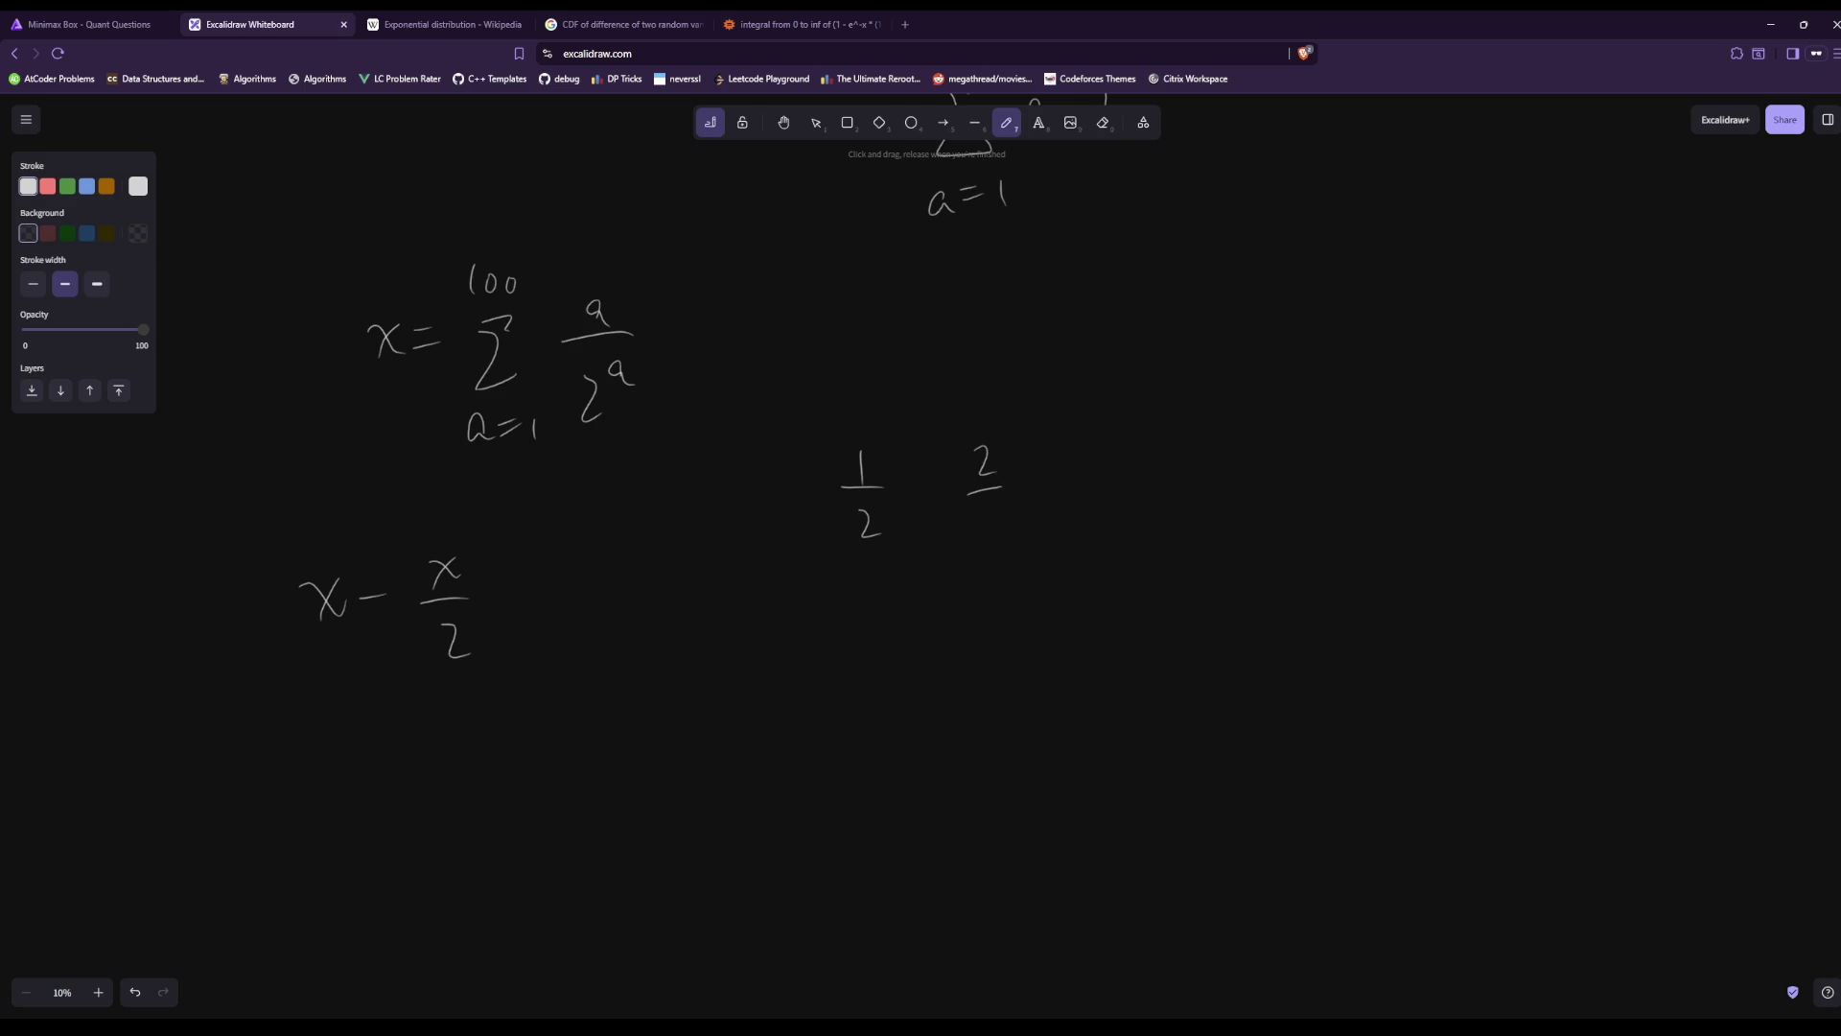
pyautogui.moveTo(1002, 499); pyautogui.dragTo(1001, 534)
pyautogui.moveTo(1007, 634); pyautogui.dragTo(1023, 681)
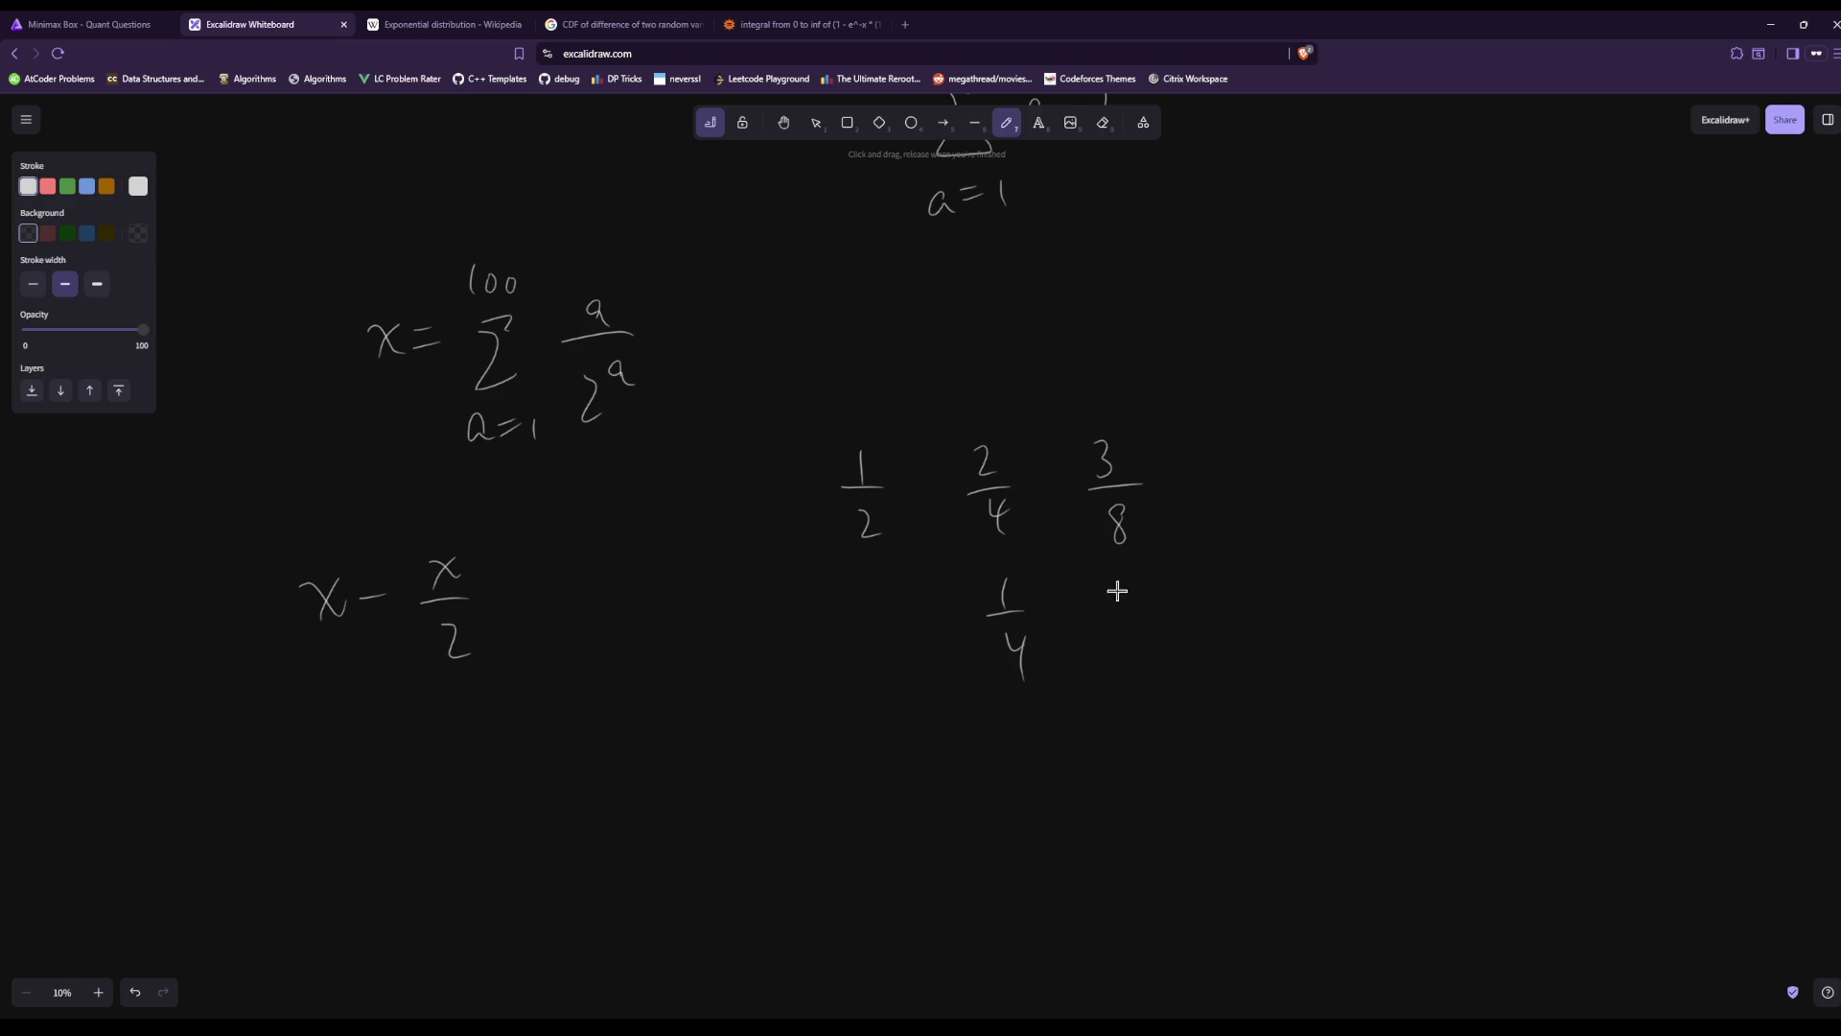
pyautogui.moveTo(1140, 664); pyautogui.dragTo(1135, 633)
pyautogui.click(1211, 521)
pyautogui.click(1249, 517)
pyautogui.click(1285, 510)
pyautogui.moveTo(1368, 419); pyautogui.dragTo(1420, 422)
pyautogui.moveTo(1338, 480); pyautogui.dragTo(1442, 468)
pyautogui.moveTo(1375, 518)
pyautogui.mouseDown()
pyautogui.moveTo(1398, 542)
pyautogui.moveTo(1405, 506)
pyautogui.mouseUp()
pyautogui.moveTo(1420, 491); pyautogui.dragTo(1418, 493)
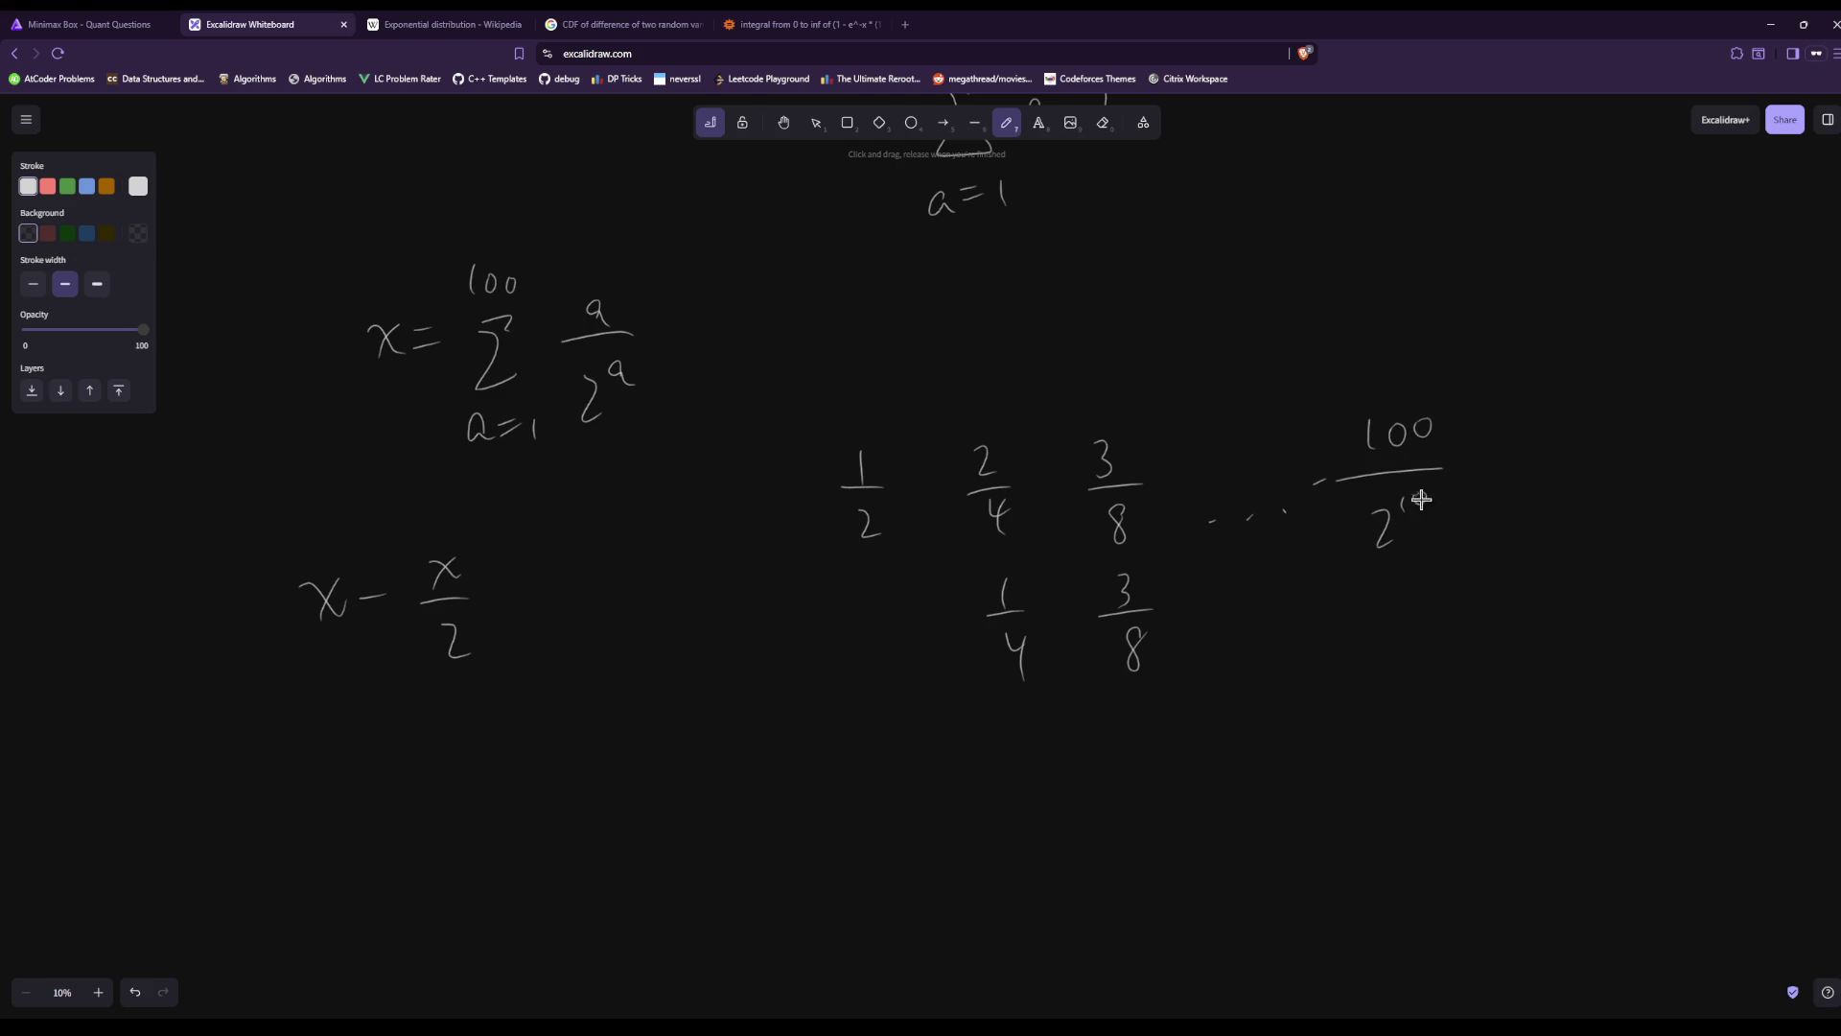
# Add 99/2^100 and 100/2^101 to the shifted row and make x − x/2 end in =.
pyautogui.moveTo(1390, 576)
pyautogui.mouseDown()
pyautogui.moveTo(1385, 602)
pyautogui.moveTo(1439, 615)
pyautogui.mouseUp()
pyautogui.moveTo(1364, 662); pyautogui.dragTo(1387, 684)
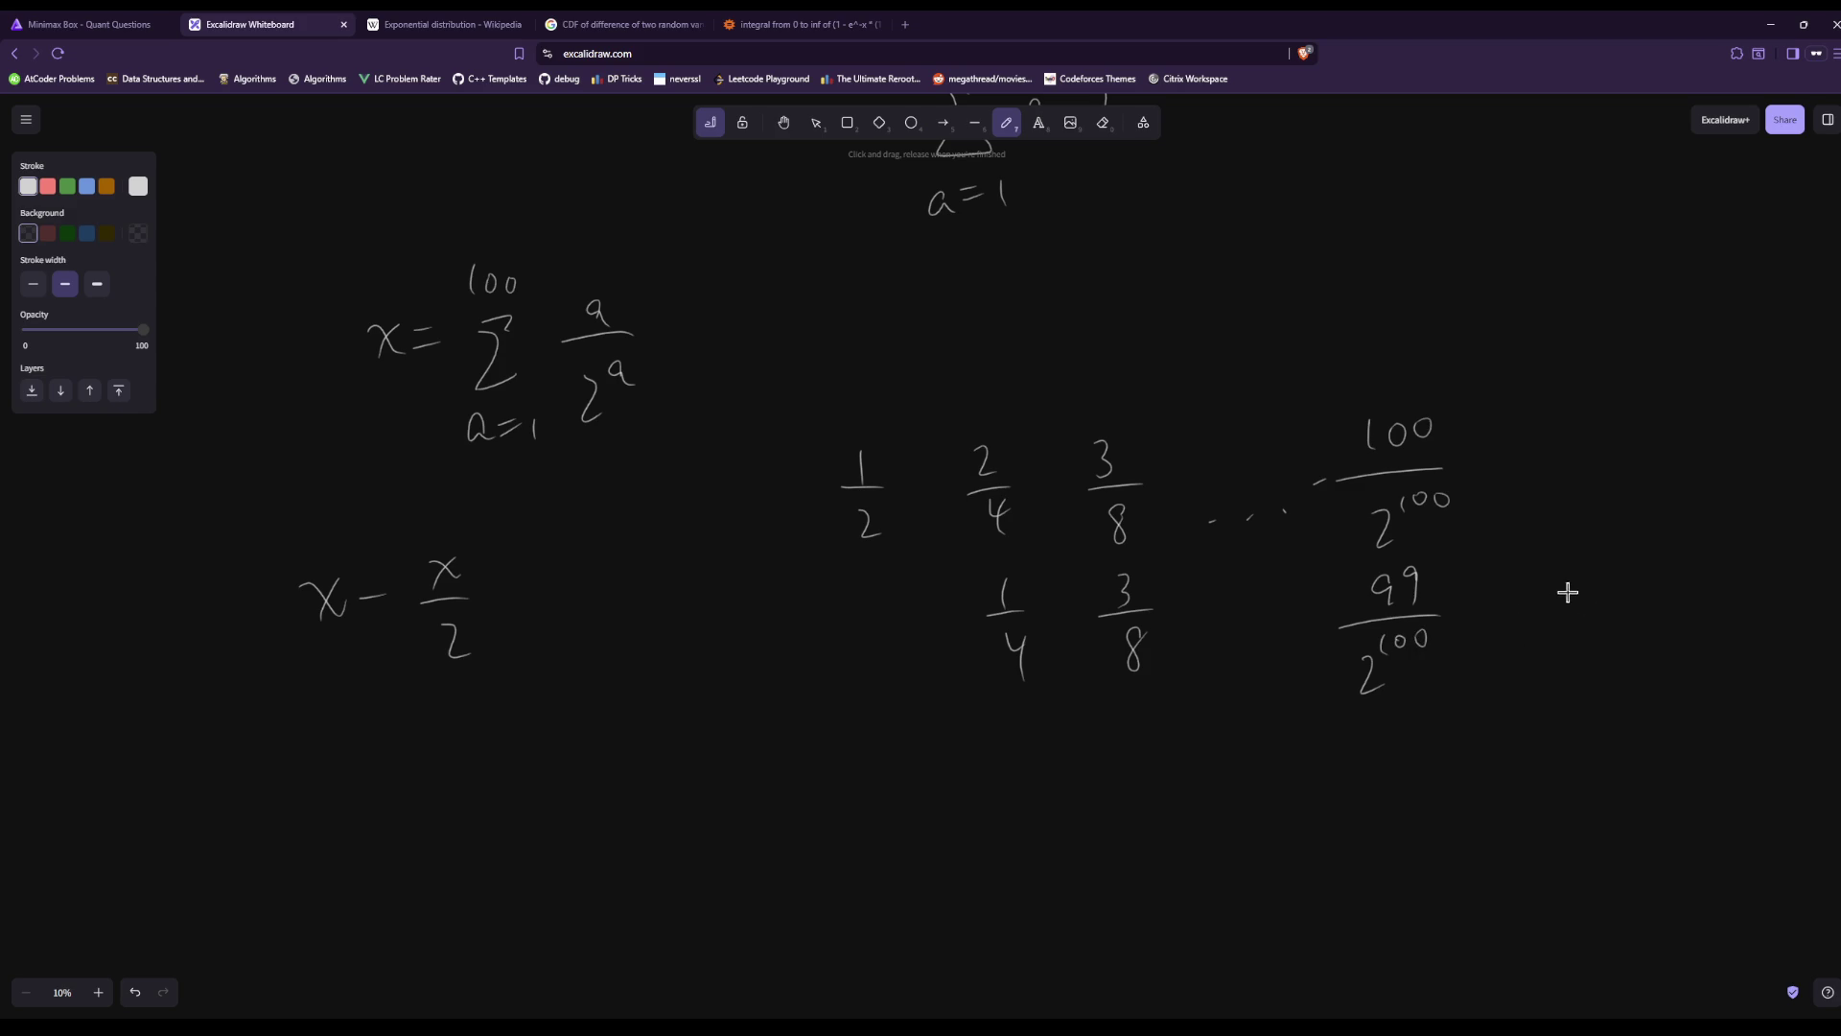
pyautogui.moveTo(1594, 577); pyautogui.dragTo(1593, 578)
pyautogui.moveTo(1525, 631); pyautogui.dragTo(1628, 614)
pyautogui.moveTo(1555, 654); pyautogui.dragTo(1561, 687)
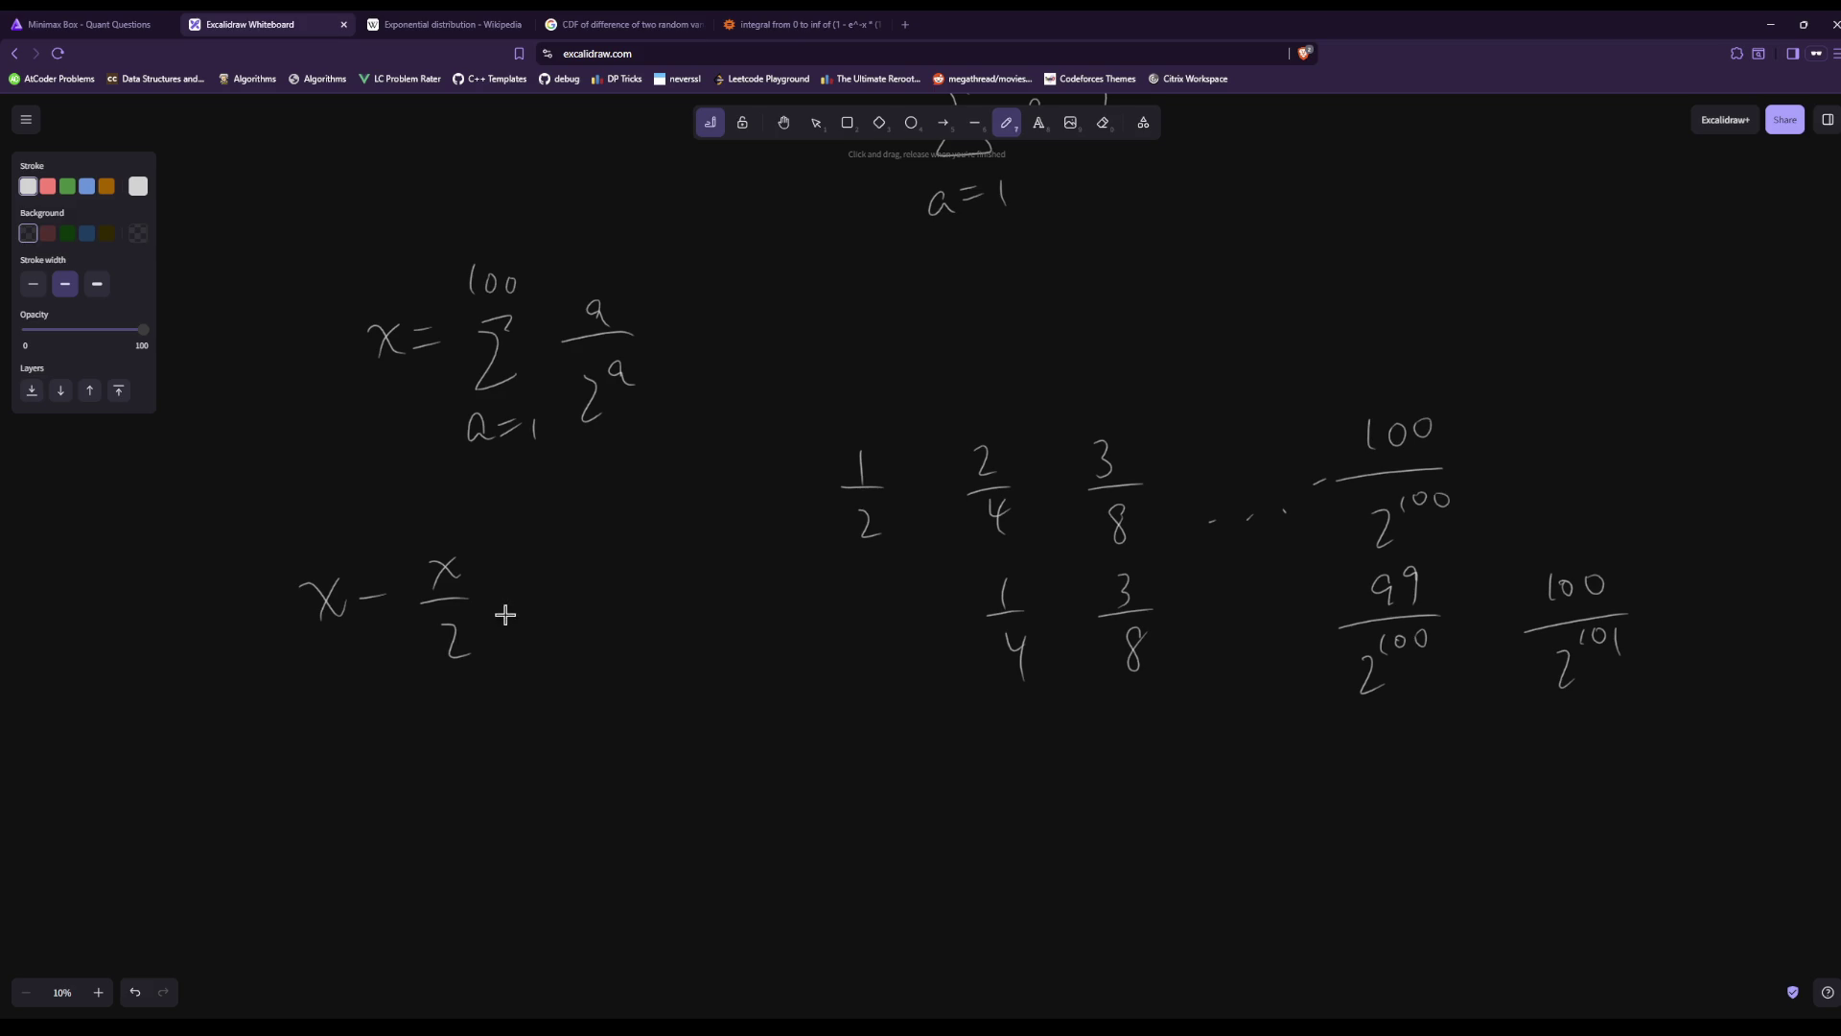
pyautogui.moveTo(506, 623); pyautogui.dragTo(526, 621)
# Write the fraction 100/2^101 on the left.
pyautogui.moveTo(152, 568)
pyautogui.mouseDown()
pyautogui.moveTo(150, 612)
pyautogui.moveTo(178, 573)
pyautogui.moveTo(230, 604)
pyautogui.mouseUp()
pyautogui.moveTo(160, 655)
pyautogui.mouseDown()
pyautogui.moveTo(196, 686)
pyautogui.moveTo(187, 654)
pyautogui.mouseUp()
pyautogui.moveTo(199, 638); pyautogui.dragTo(277, 635)
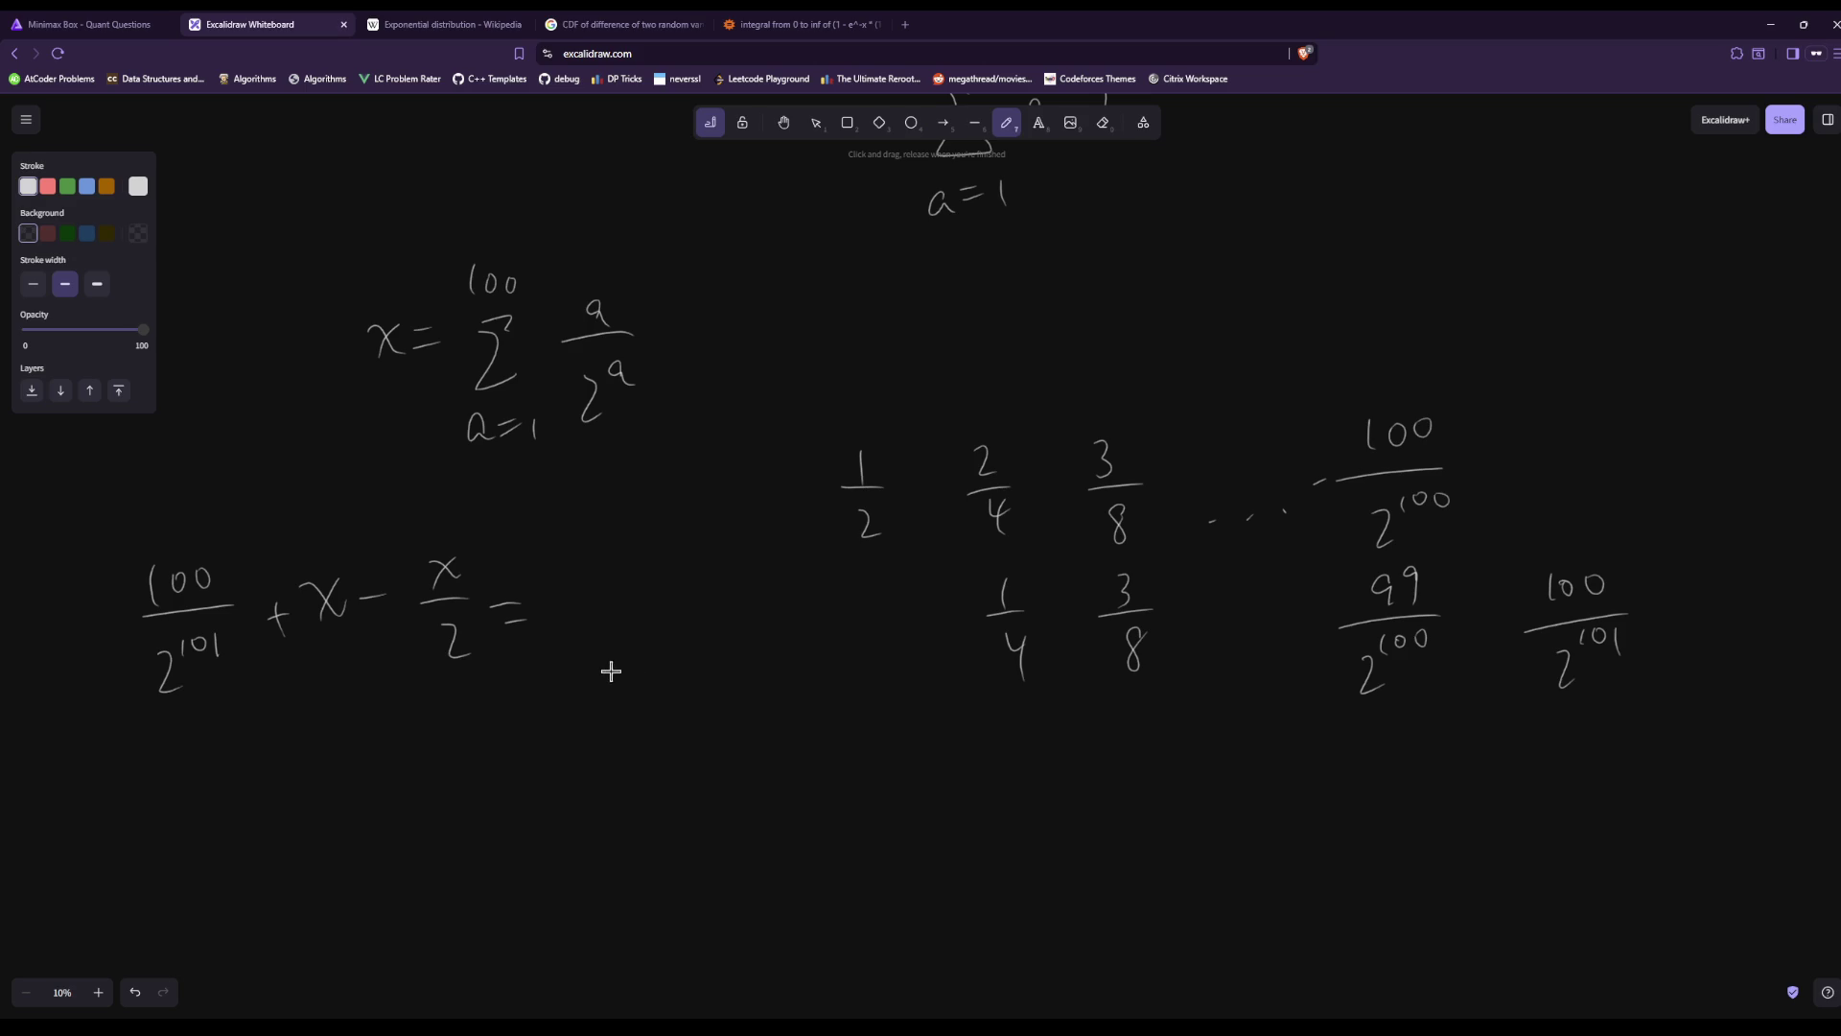
# Write ½(1 − 2^-101) over ½ and cross out the cancelling halves.
pyautogui.moveTo(561, 551)
pyautogui.mouseDown()
pyautogui.moveTo(577, 604)
pyautogui.moveTo(599, 605)
pyautogui.mouseUp()
pyautogui.moveTo(656, 567); pyautogui.dragTo(675, 591)
pyautogui.moveTo(670, 549); pyautogui.dragTo(682, 547)
pyautogui.moveTo(689, 533)
pyautogui.mouseDown()
pyautogui.moveTo(691, 556)
pyautogui.moveTo(752, 587)
pyautogui.mouseUp()
pyautogui.moveTo(563, 623); pyautogui.dragTo(769, 598)
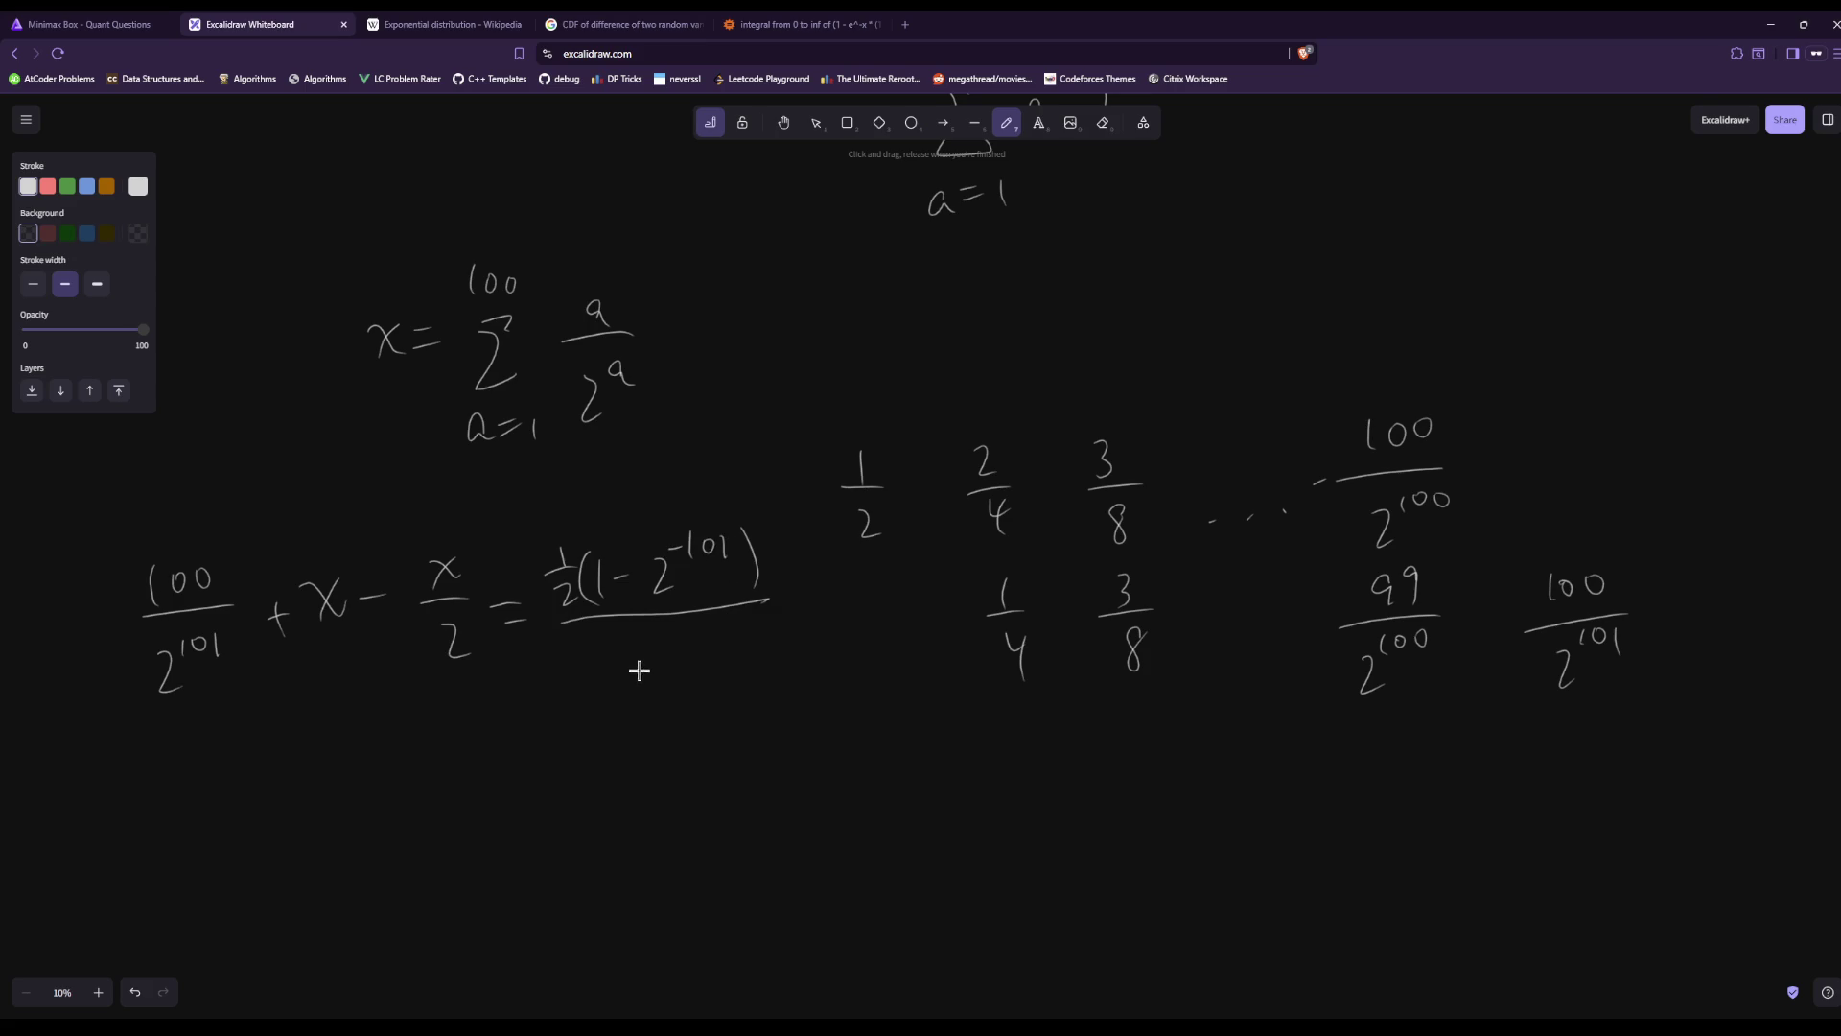
pyautogui.moveTo(650, 662); pyautogui.dragTo(688, 661)
pyautogui.moveTo(673, 685)
pyautogui.mouseDown()
pyautogui.moveTo(690, 708)
pyautogui.moveTo(662, 722)
pyautogui.mouseUp()
pyautogui.moveTo(568, 558); pyautogui.dragTo(545, 636)
# Write the equation 100·2^-101 + x/2 = 1 − 2^-101 below.
pyautogui.moveTo(272, 818); pyautogui.dragTo(270, 819)
pyautogui.moveTo(288, 820)
pyautogui.mouseDown()
pyautogui.moveTo(359, 833)
pyautogui.moveTo(384, 787)
pyautogui.mouseUp()
pyautogui.moveTo(401, 771); pyautogui.dragTo(402, 773)
pyautogui.moveTo(418, 765); pyautogui.dragTo(467, 802)
pyautogui.moveTo(457, 795)
pyautogui.mouseDown()
pyautogui.moveTo(454, 820)
pyautogui.moveTo(519, 773)
pyautogui.moveTo(542, 855)
pyautogui.moveTo(596, 796)
pyautogui.mouseUp()
pyautogui.moveTo(576, 818); pyautogui.dragTo(599, 810)
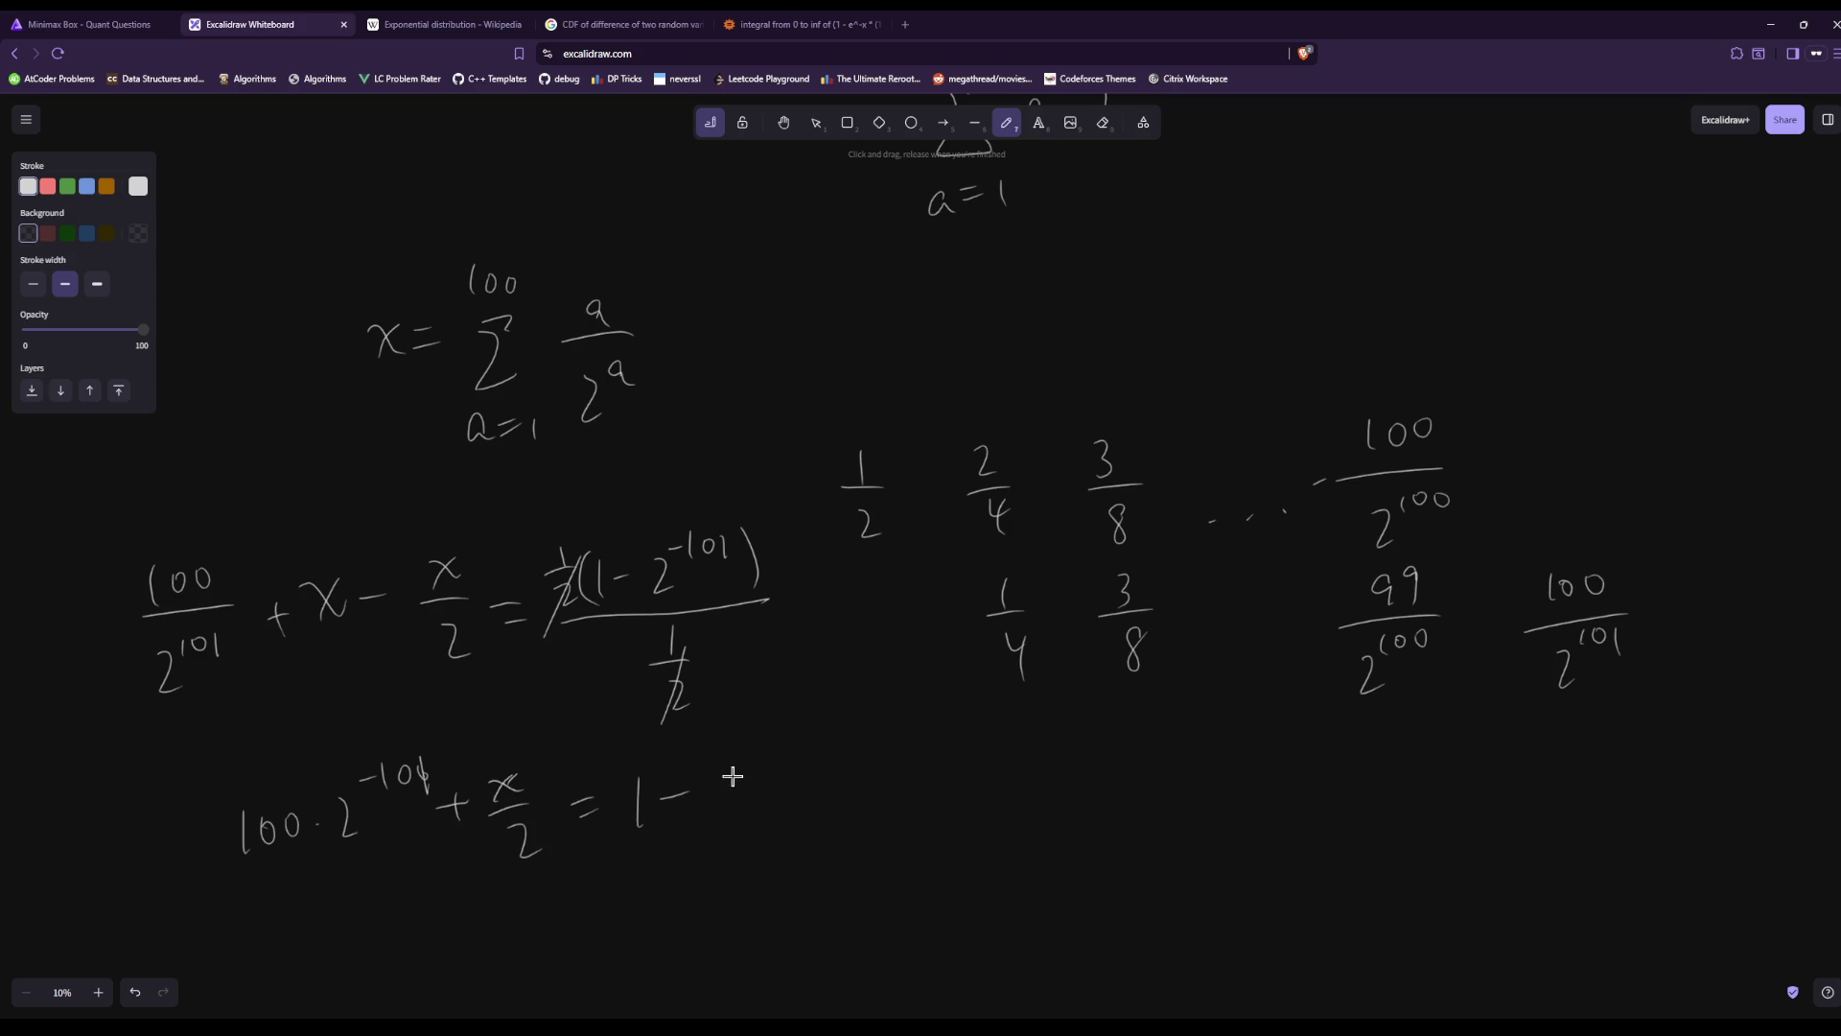
pyautogui.moveTo(747, 756); pyautogui.dragTo(766, 749)
pyautogui.moveTo(780, 734); pyautogui.dragTo(817, 766)
pyautogui.scroll(-3, 741, 101)
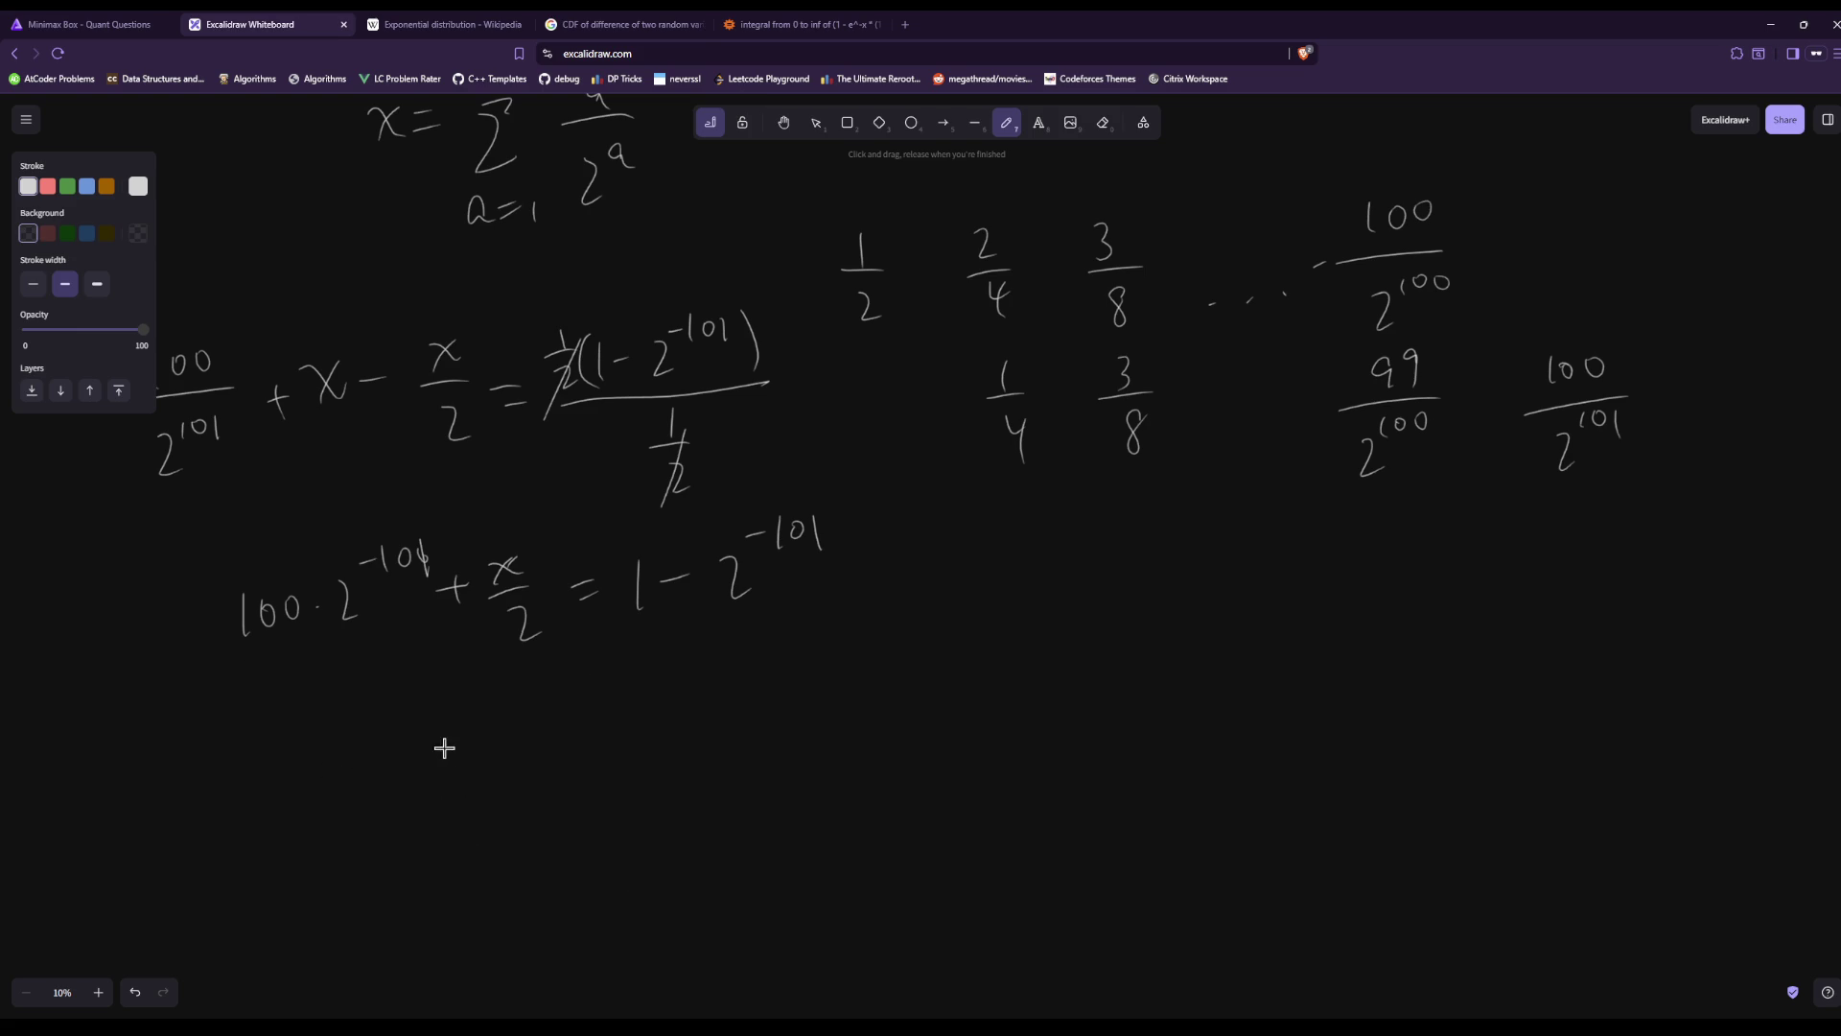
# Handwrite x = 2(1 − 2^-101) − 100·2^-100 with the pen.
pyautogui.moveTo(413, 765); pyautogui.dragTo(454, 795)
pyautogui.moveTo(447, 763); pyautogui.dragTo(439, 788)
pyautogui.moveTo(538, 742)
pyautogui.mouseDown()
pyautogui.moveTo(537, 794)
pyautogui.moveTo(566, 782)
pyautogui.mouseUp()
pyautogui.moveTo(573, 718); pyautogui.dragTo(592, 787)
pyautogui.moveTo(618, 758); pyautogui.dragTo(705, 778)
pyautogui.moveTo(702, 715); pyautogui.dragTo(721, 709)
pyautogui.moveTo(745, 688)
pyautogui.mouseDown()
pyautogui.moveTo(745, 714)
pyautogui.moveTo(798, 713)
pyautogui.mouseUp()
pyautogui.moveTo(816, 680)
pyautogui.mouseDown()
pyautogui.moveTo(834, 767)
pyautogui.moveTo(882, 733)
pyautogui.moveTo(978, 718)
pyautogui.moveTo(1055, 745)
pyautogui.mouseUp()
pyautogui.click(1002, 728)
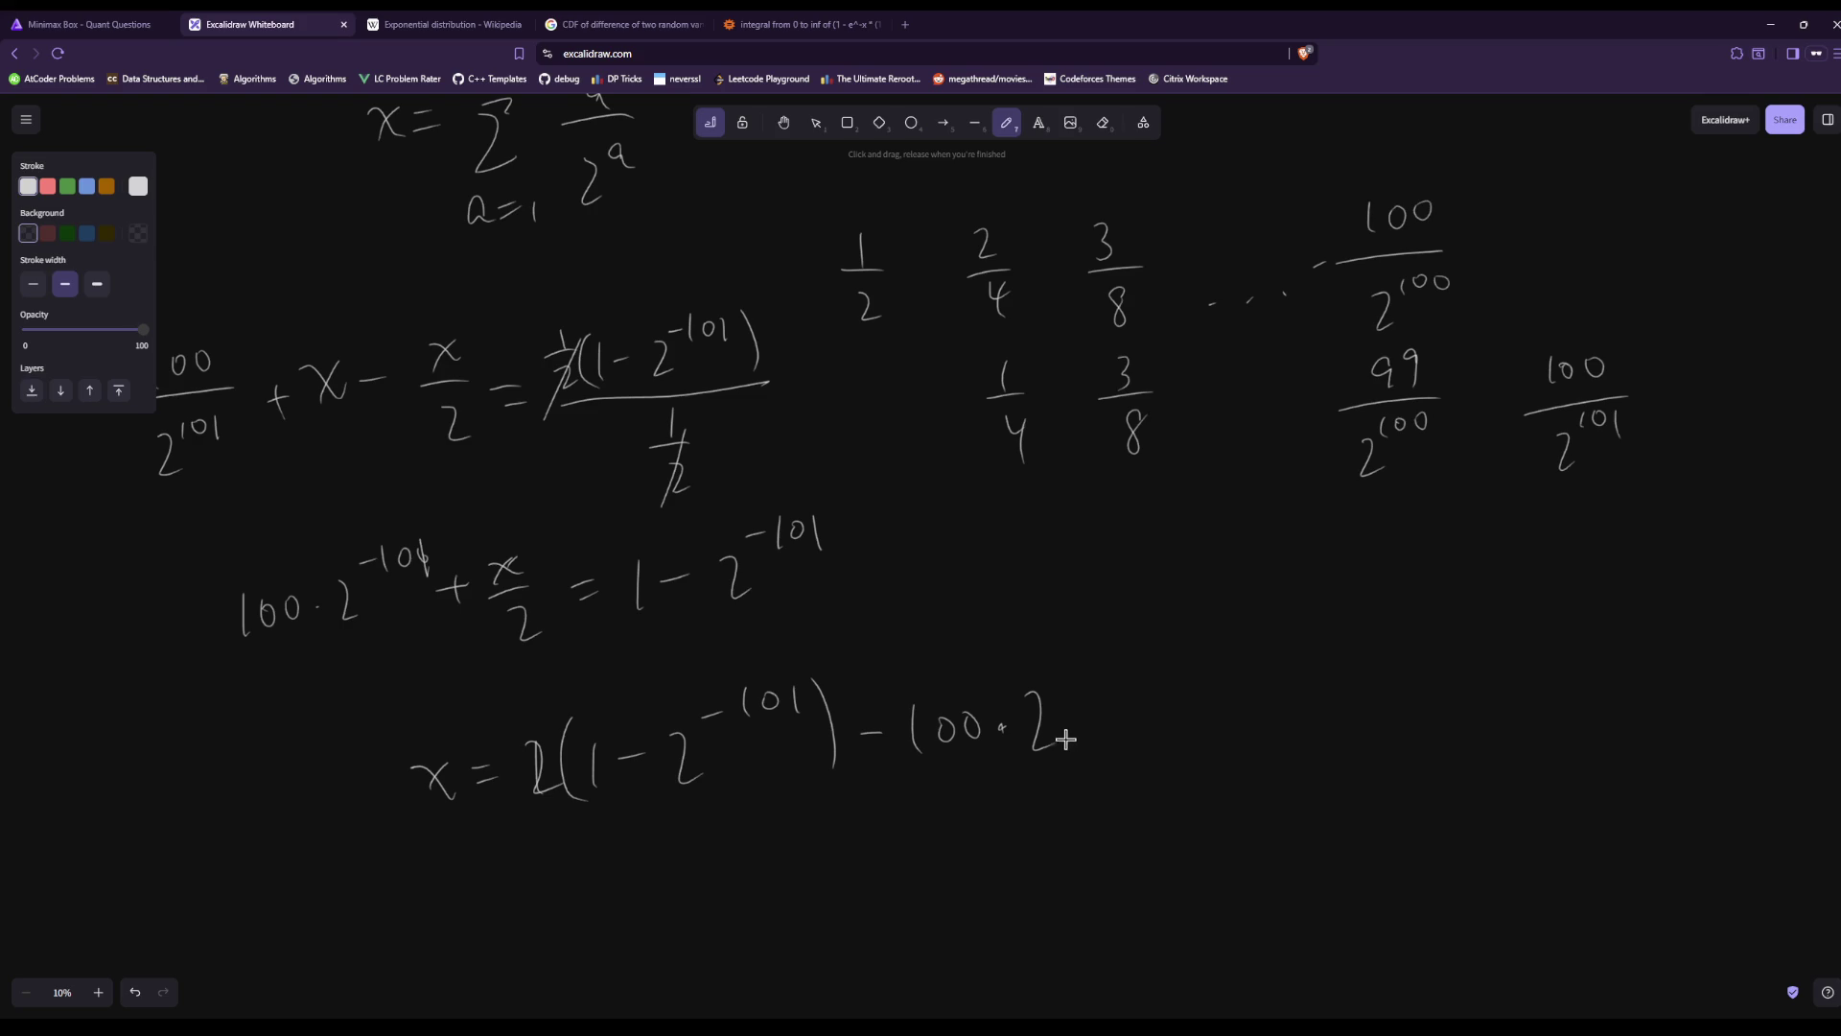
pyautogui.moveTo(1084, 655); pyautogui.dragTo(1083, 687)
pyautogui.moveTo(1110, 658); pyautogui.dragTo(1133, 660)
# Write the factored line = 2(1 − 2^-101 − 100·2^-100) beneath it.
pyautogui.hscroll(-2, 502, 905)
pyautogui.moveTo(551, 886); pyautogui.dragTo(575, 882)
pyautogui.moveTo(552, 899); pyautogui.dragTo(669, 916)
pyautogui.moveTo(675, 854)
pyautogui.mouseDown()
pyautogui.moveTo(679, 894)
pyautogui.moveTo(717, 873)
pyautogui.moveTo(780, 895)
pyautogui.mouseUp()
pyautogui.moveTo(782, 830); pyautogui.dragTo(840, 813)
pyautogui.moveTo(865, 805); pyautogui.dragTo(901, 847)
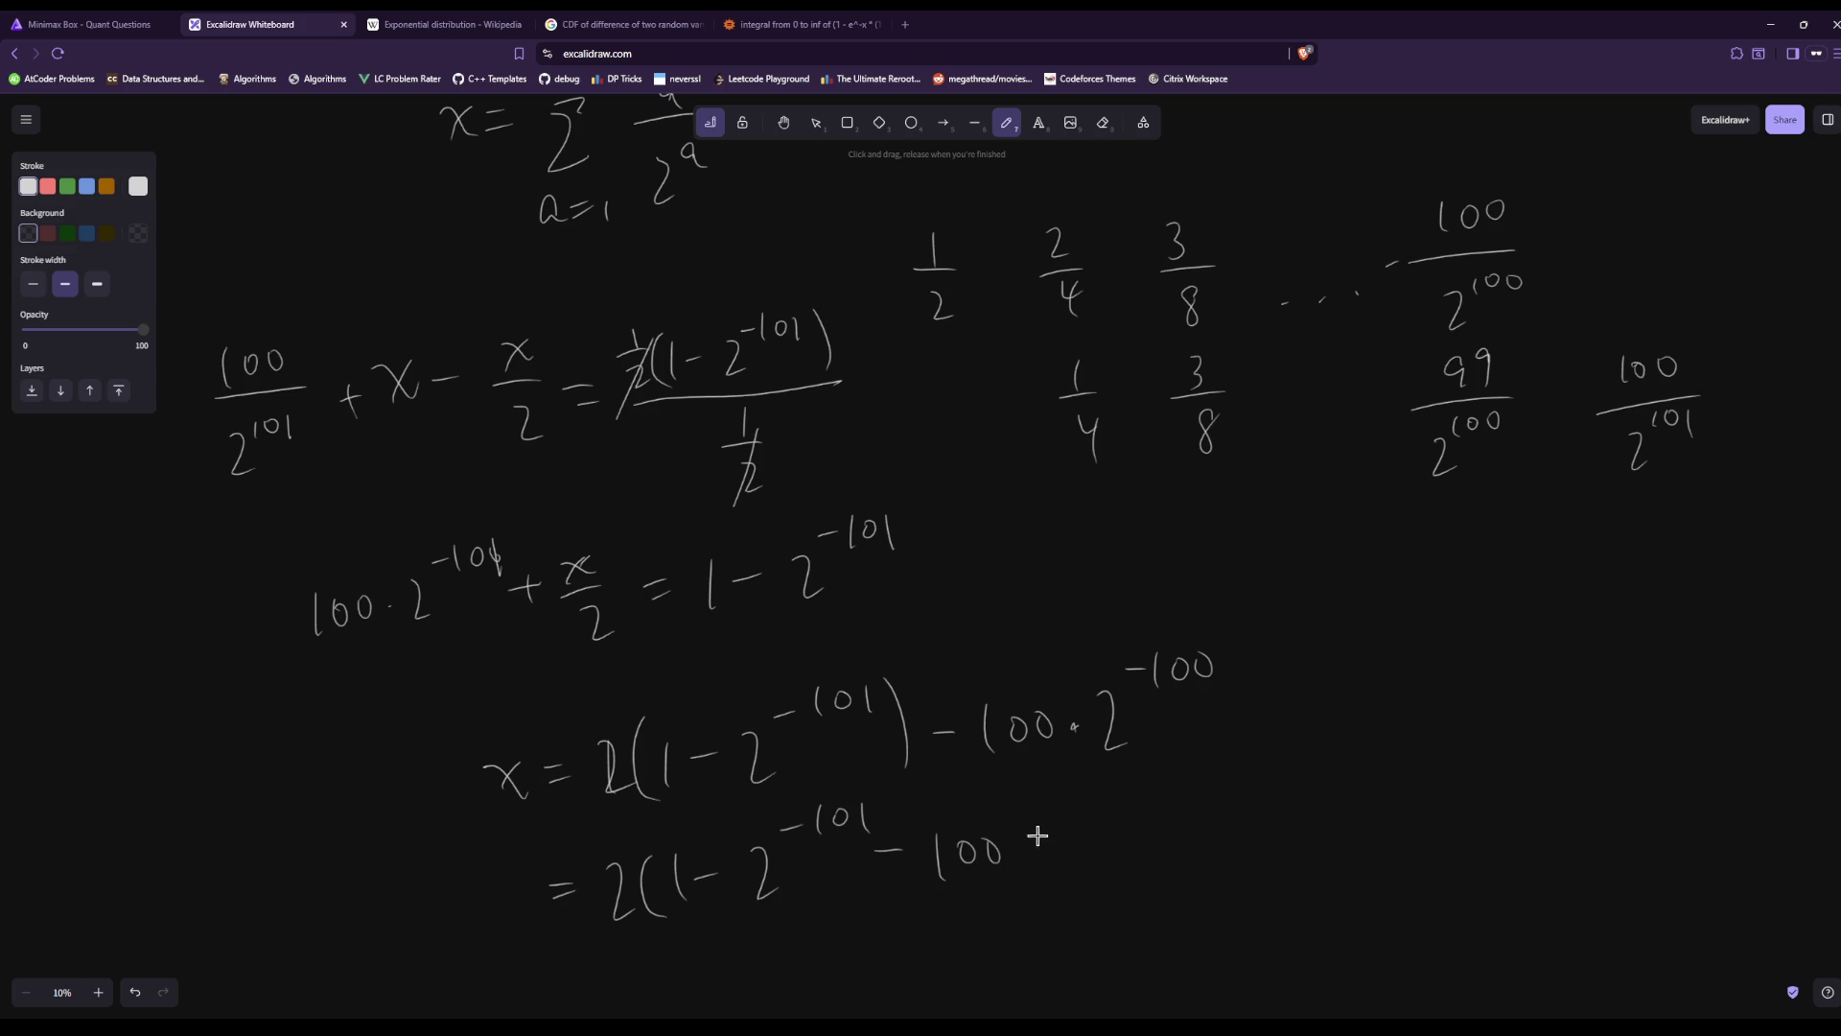
pyautogui.moveTo(1042, 842)
pyautogui.mouseDown()
pyautogui.moveTo(1067, 863)
pyautogui.moveTo(1119, 815)
pyautogui.mouseUp()
pyautogui.moveTo(1132, 788); pyautogui.dragTo(1128, 808)
pyautogui.moveTo(1180, 781); pyautogui.dragTo(1175, 879)
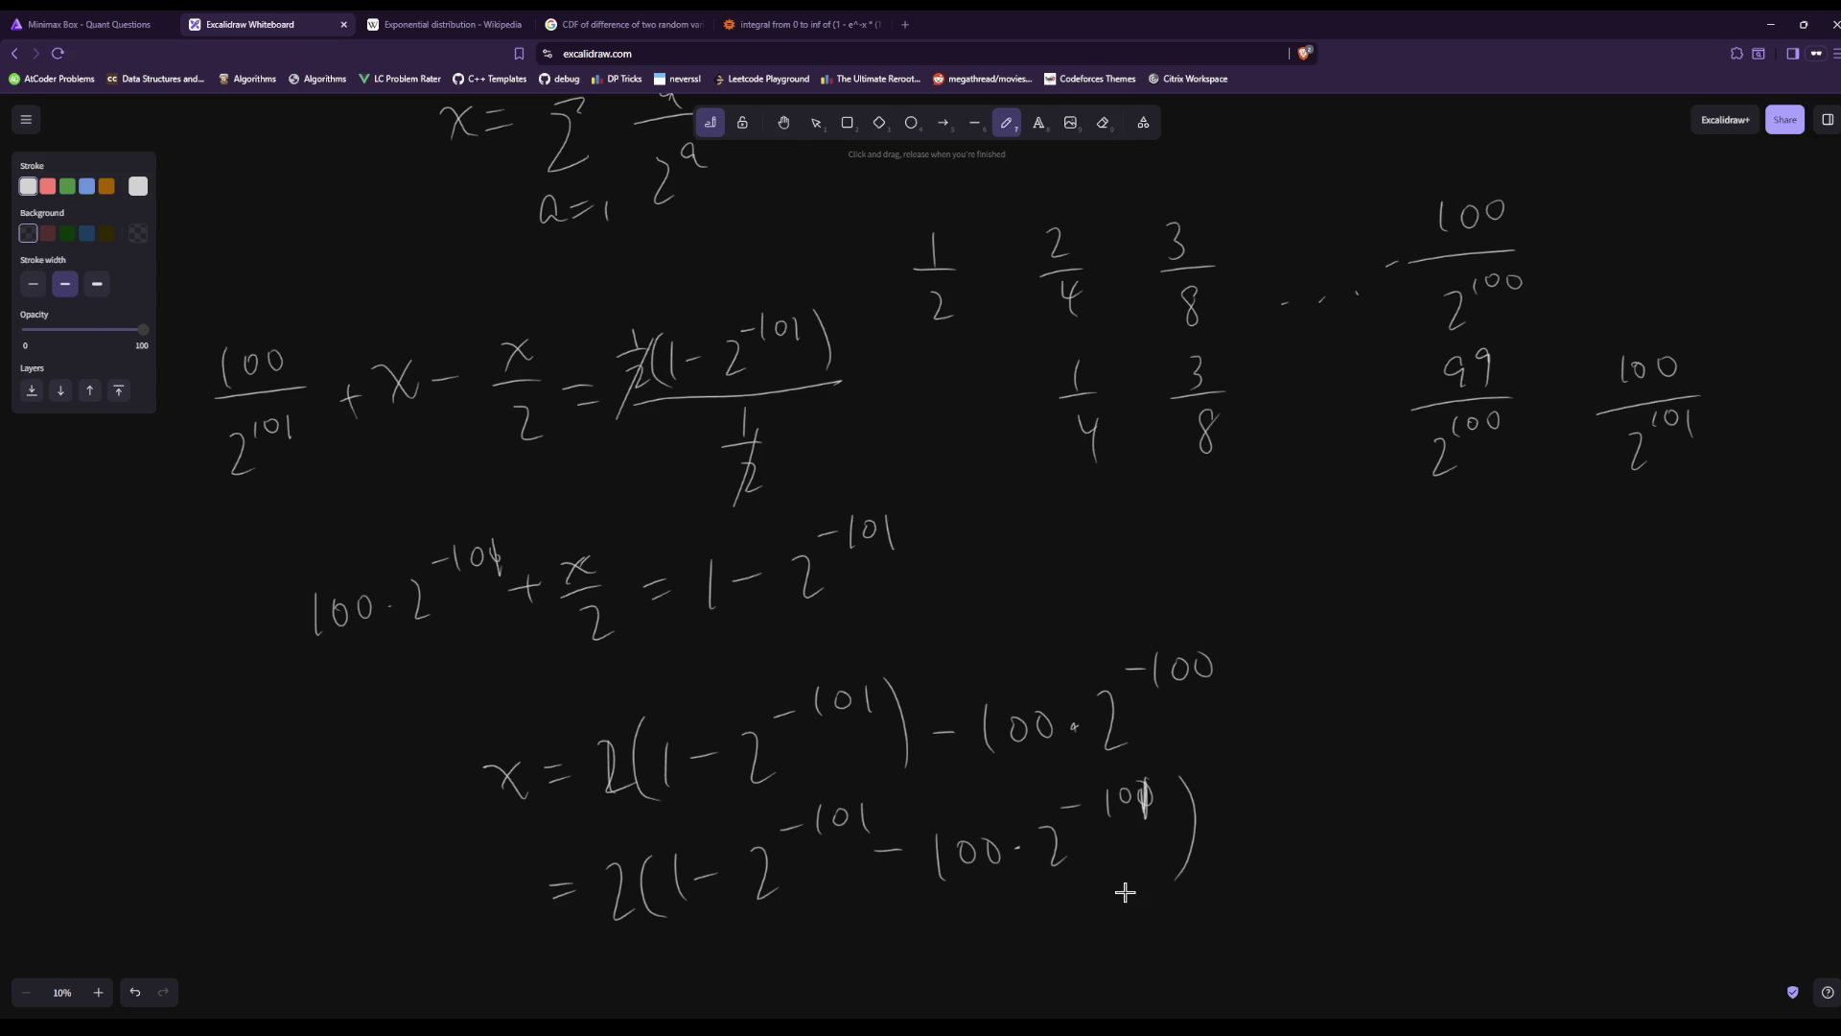
# Begin a new line below reading = 2(1 −.
pyautogui.scroll(-3, 1125, 891)
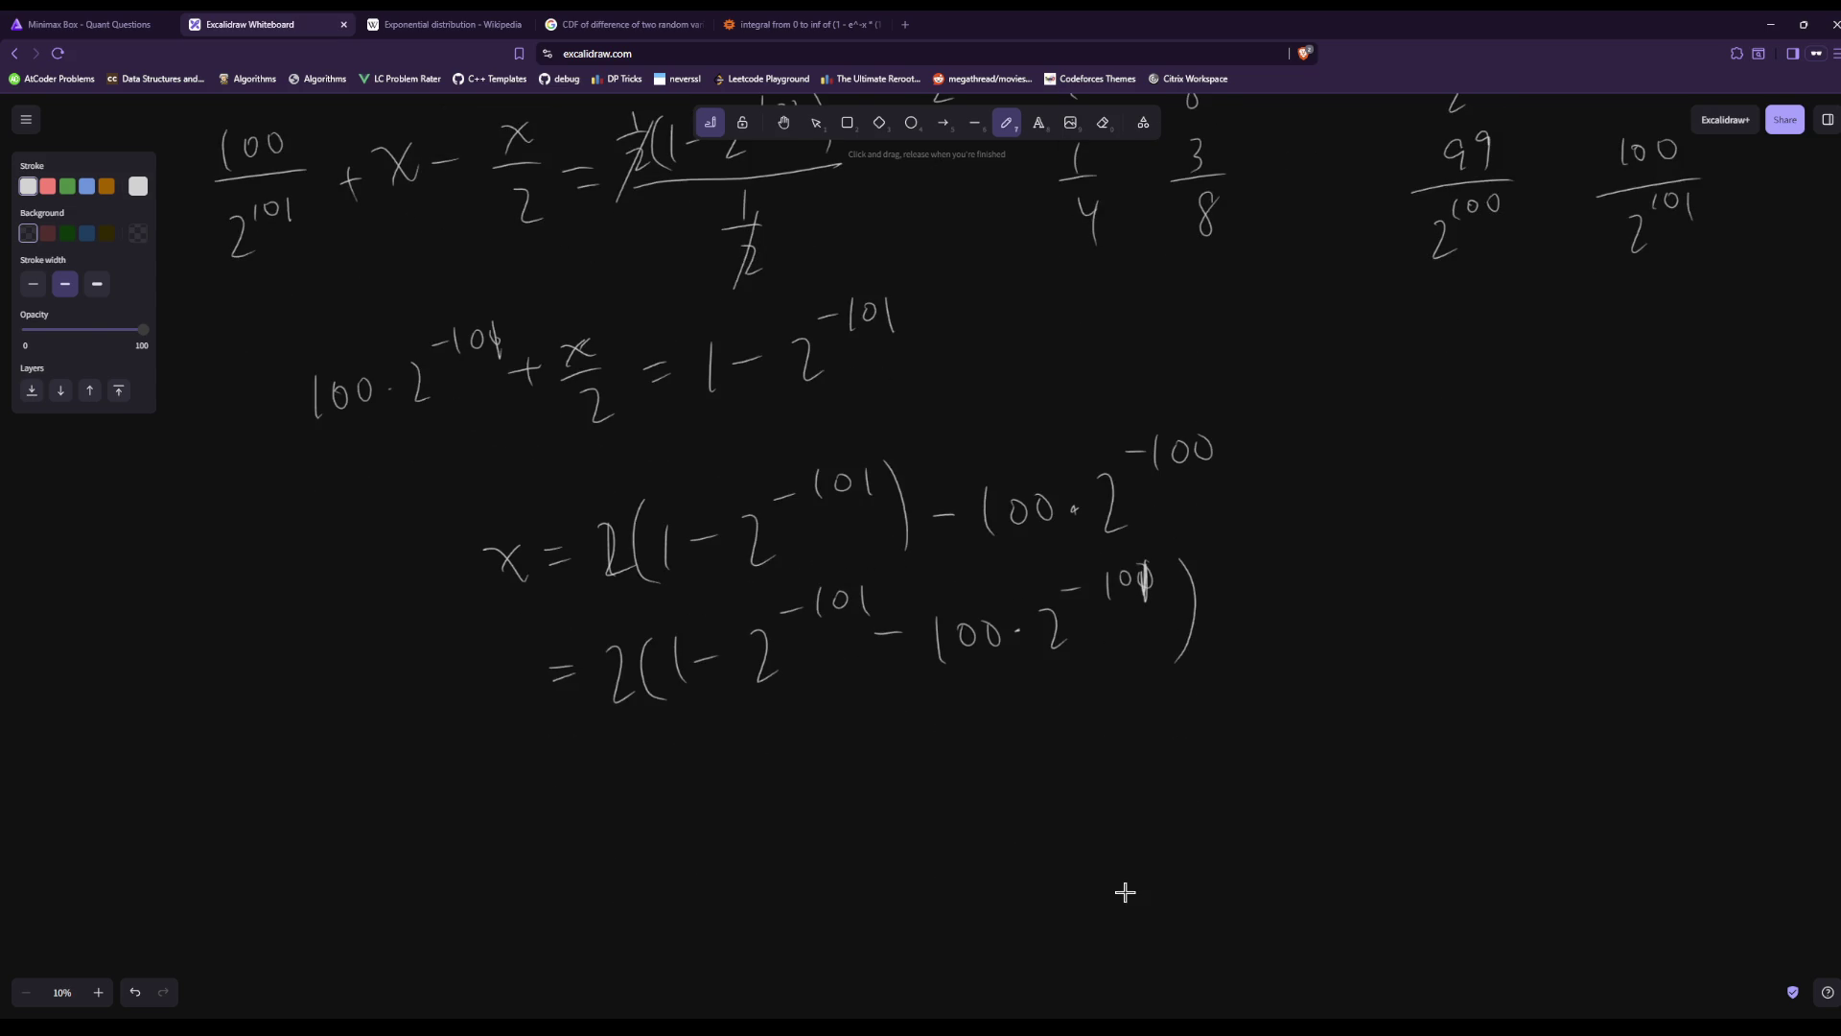
pyautogui.moveTo(565, 812); pyautogui.dragTo(594, 806)
pyautogui.moveTo(568, 823); pyautogui.dragTo(652, 834)
pyautogui.moveTo(687, 770); pyautogui.dragTo(697, 831)
pyautogui.moveTo(715, 802); pyautogui.dragTo(805, 826)
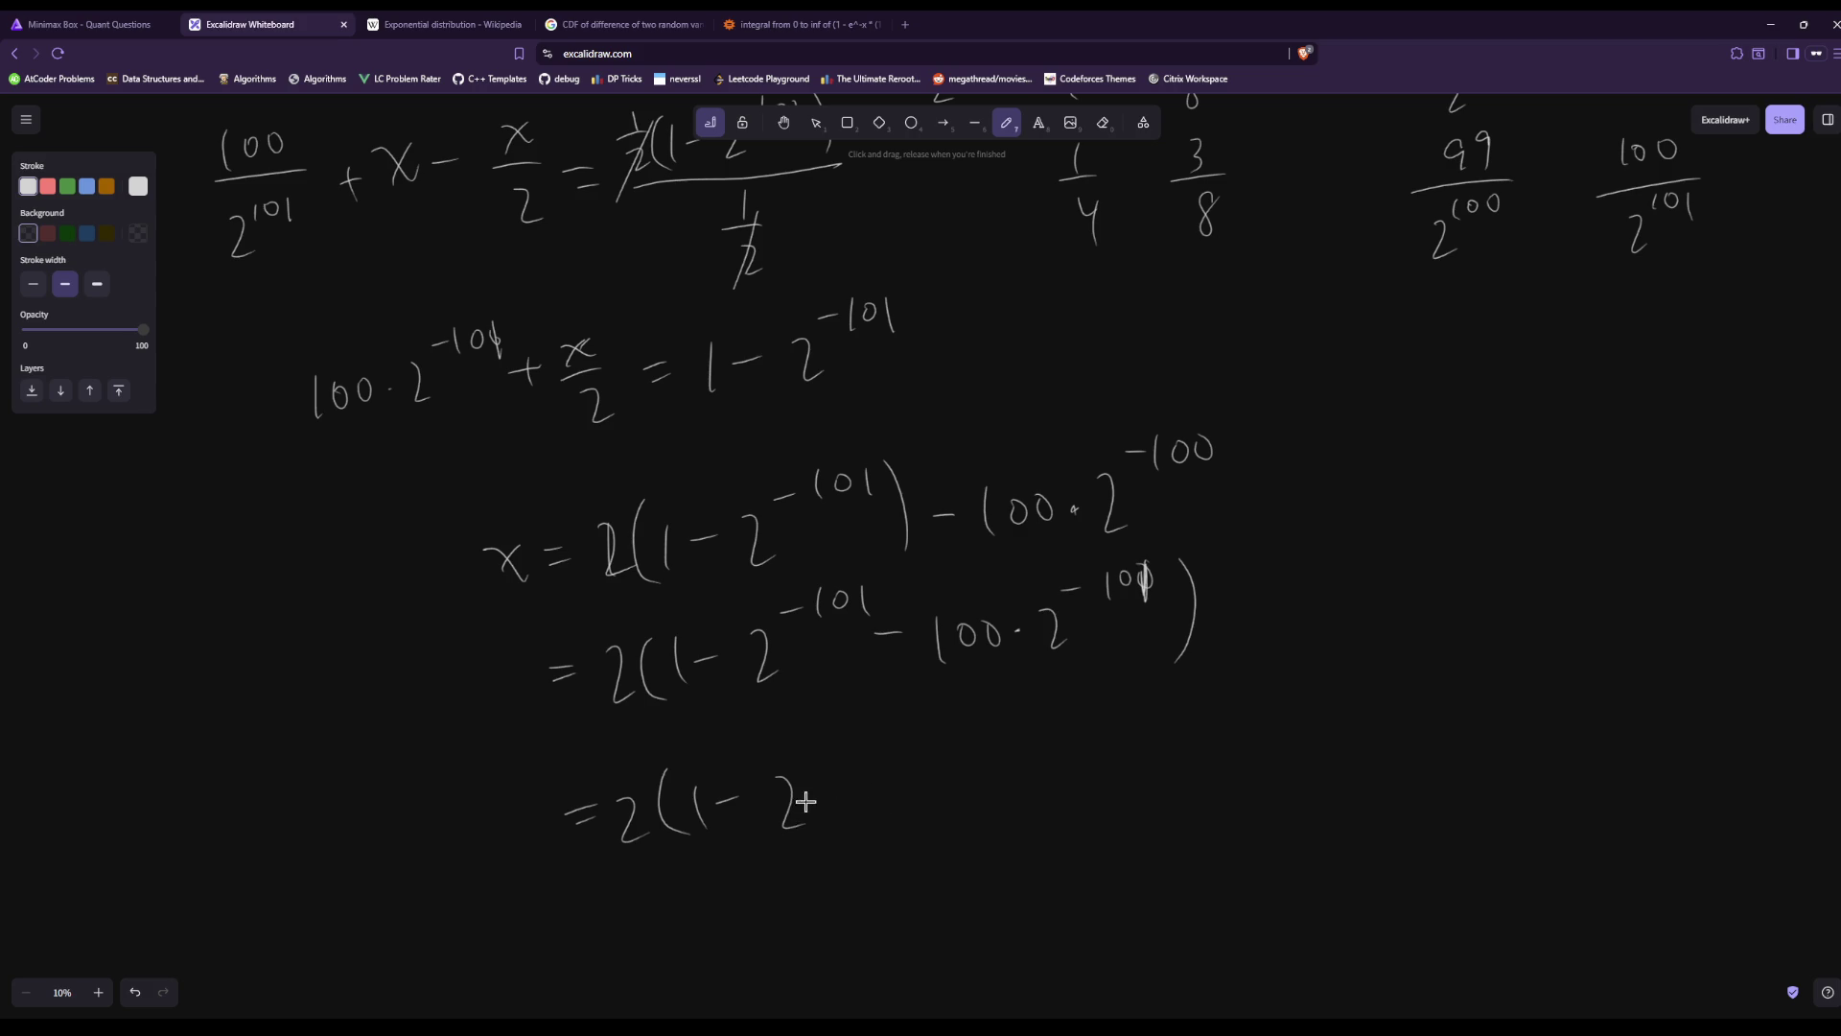
# Scribble out the abandoned line and start a fresh line = 2(1 −.
pyautogui.moveTo(787, 796)
pyautogui.mouseDown()
pyautogui.moveTo(811, 825)
pyautogui.moveTo(868, 796)
pyautogui.moveTo(887, 829)
pyautogui.moveTo(811, 813)
pyautogui.moveTo(594, 830)
pyautogui.mouseUp()
pyautogui.moveTo(808, 811); pyautogui.dragTo(661, 846)
pyautogui.moveTo(579, 959); pyautogui.dragTo(605, 954)
pyautogui.moveTo(637, 926); pyautogui.dragTo(683, 964)
pyautogui.moveTo(712, 913)
pyautogui.mouseDown()
pyautogui.moveTo(715, 957)
pyautogui.moveTo(757, 922)
pyautogui.moveTo(796, 935)
pyautogui.moveTo(827, 896)
pyautogui.mouseUp()
# Finish the line as = 2(1 − 101·2^-101), then switch to the Minimax Box problem tab.
pyautogui.moveTo(854, 882)
pyautogui.mouseDown()
pyautogui.moveTo(861, 931)
pyautogui.moveTo(945, 915)
pyautogui.mouseUp()
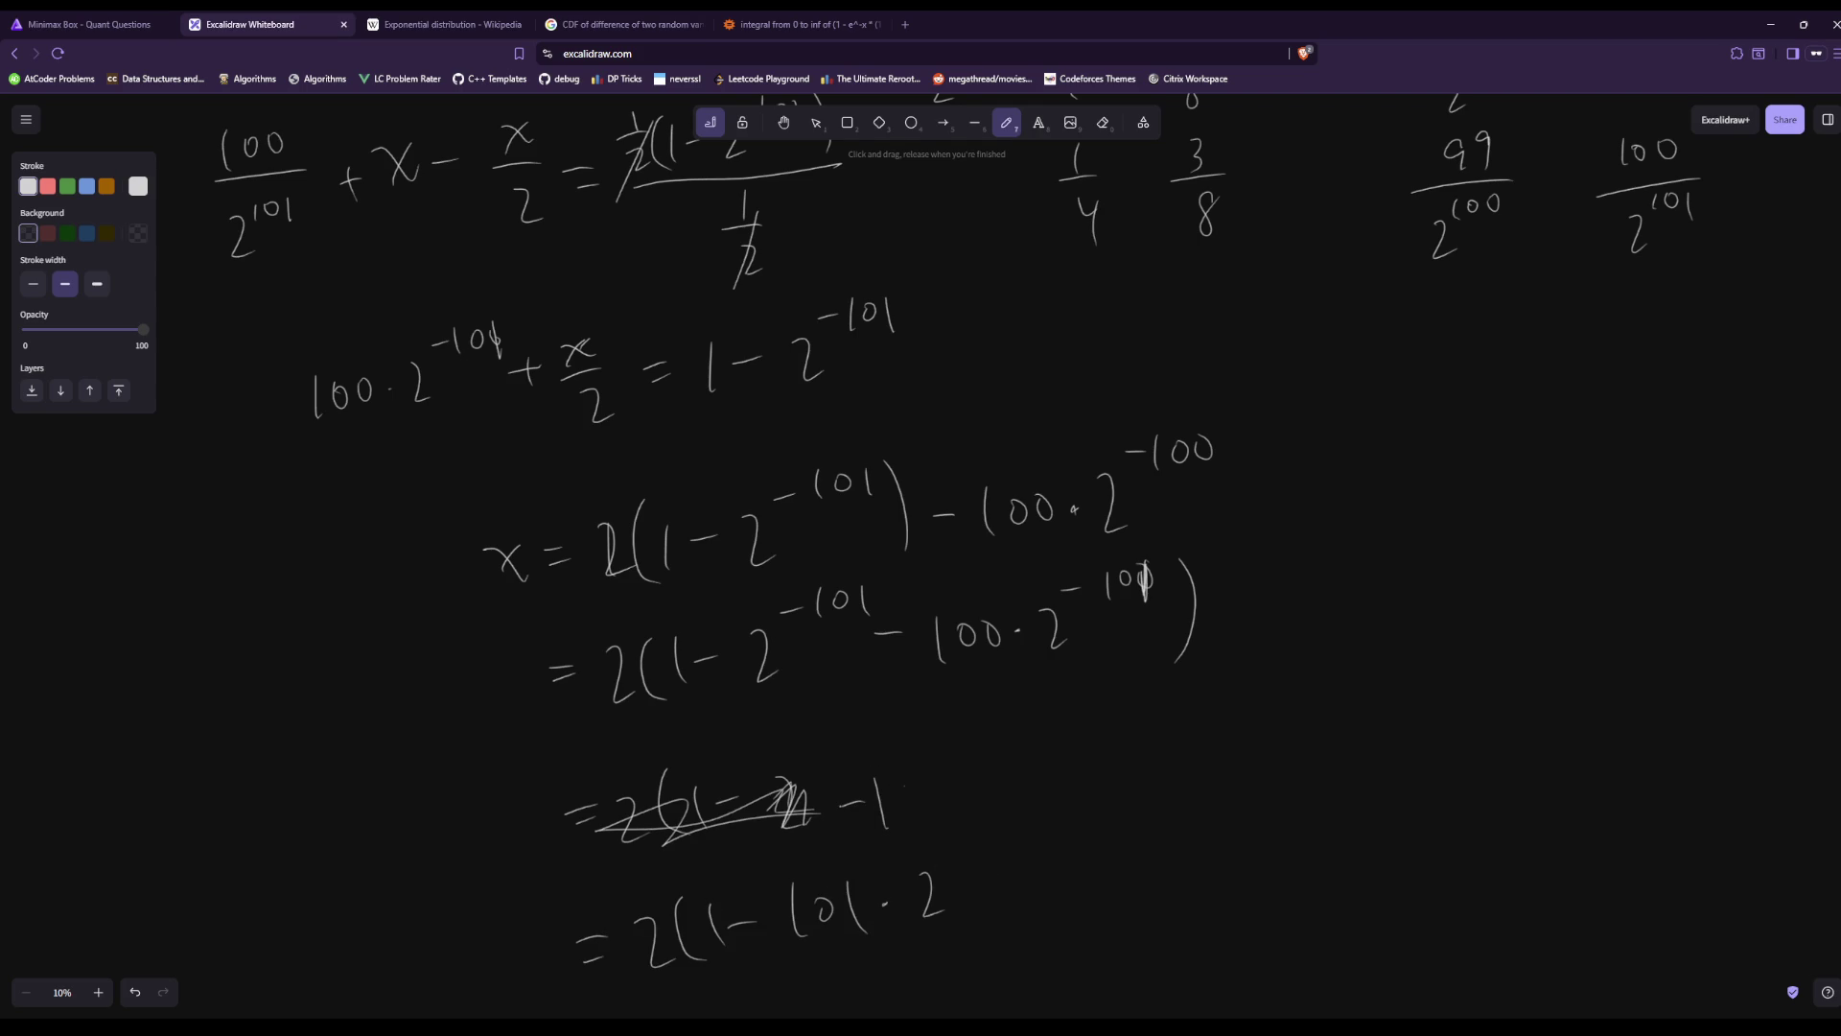
pyautogui.moveTo(1003, 848); pyautogui.dragTo(999, 831)
pyautogui.moveTo(1012, 836); pyautogui.dragTo(1069, 902)
pyautogui.scroll(-3, 699, 806)
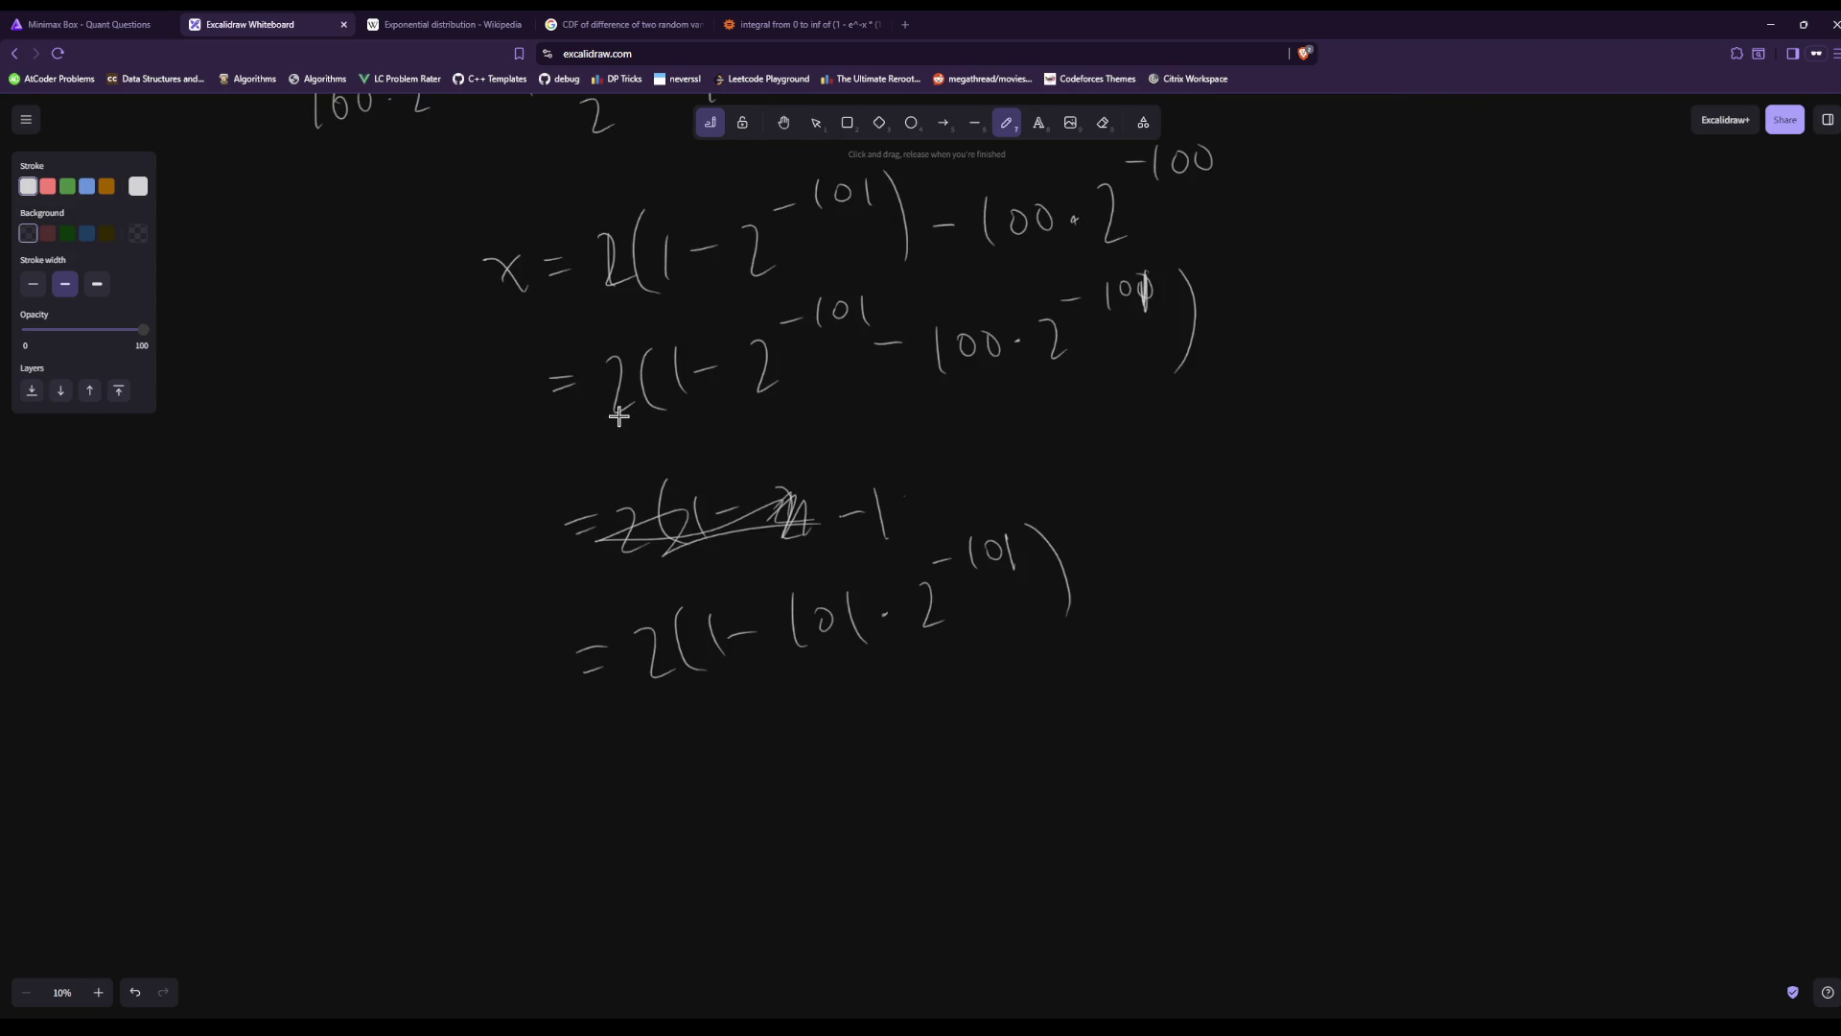
pyautogui.click(150, 21)
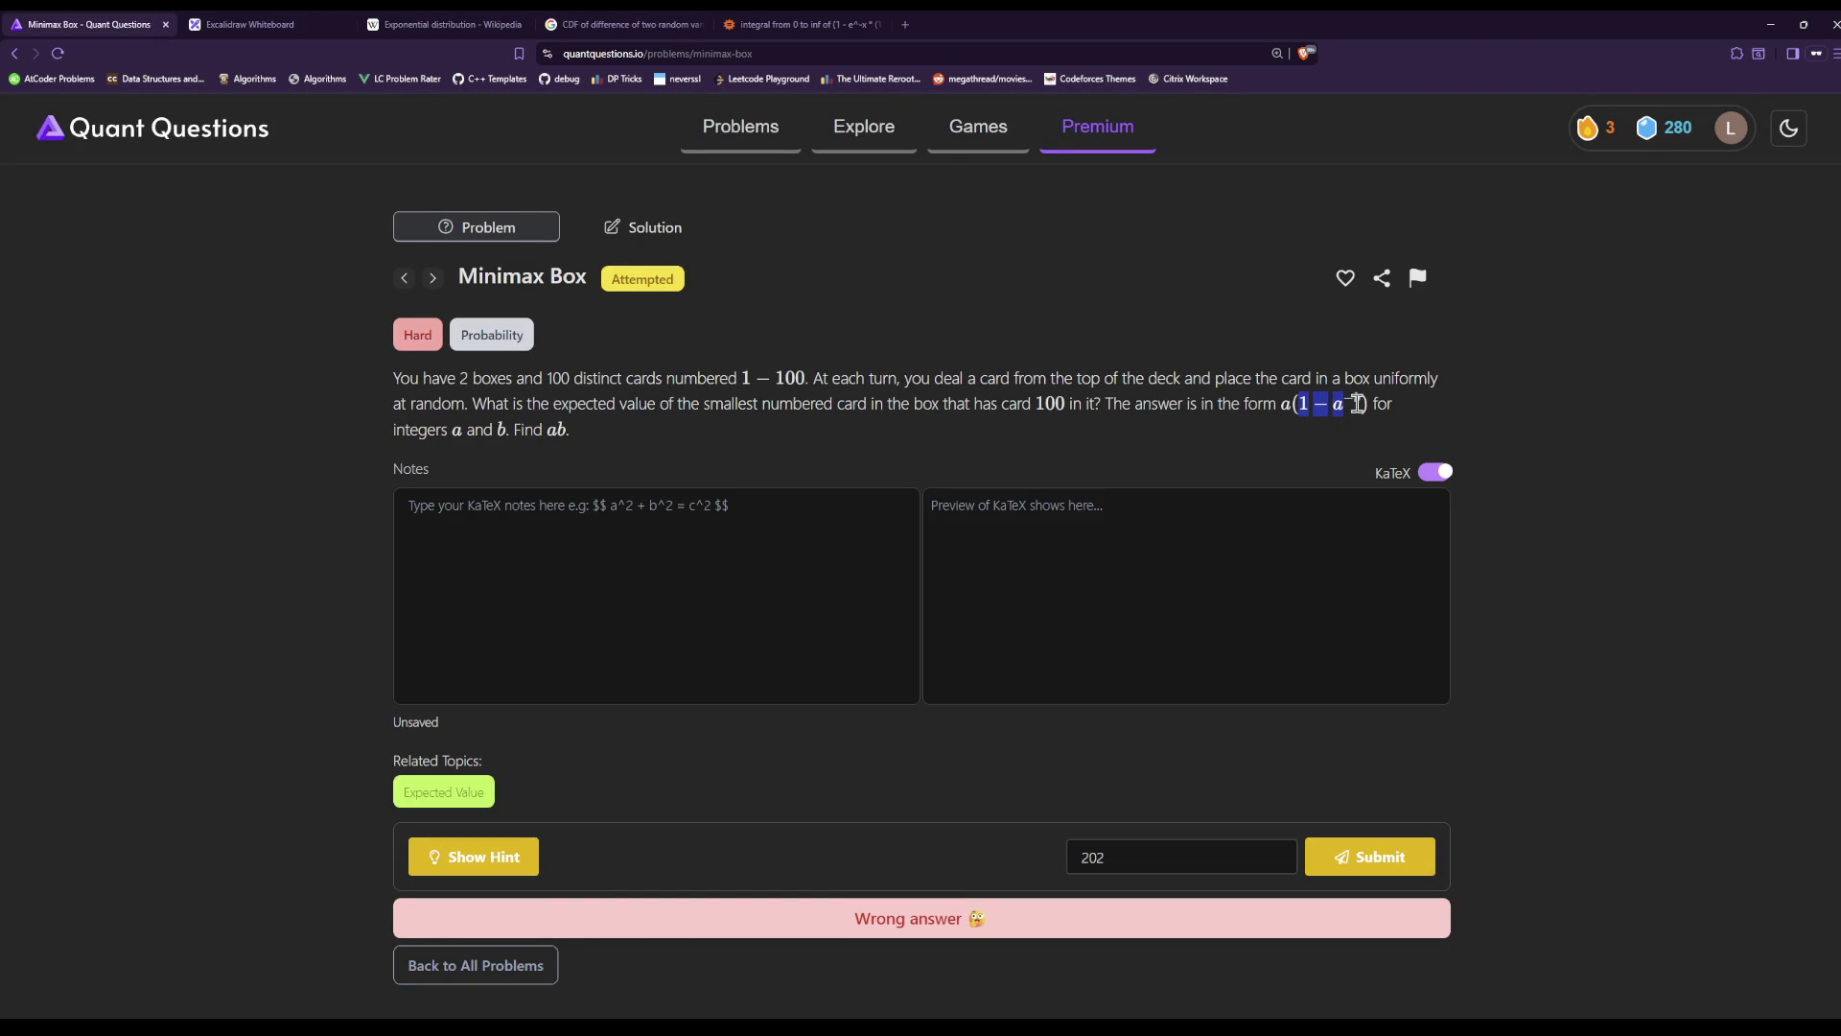
# Browse the Wikipedia, Google and Wolfram Alpha tabs, ending on the Excalidraw whiteboard.
pyautogui.click(464, 21)
pyautogui.click(675, 21)
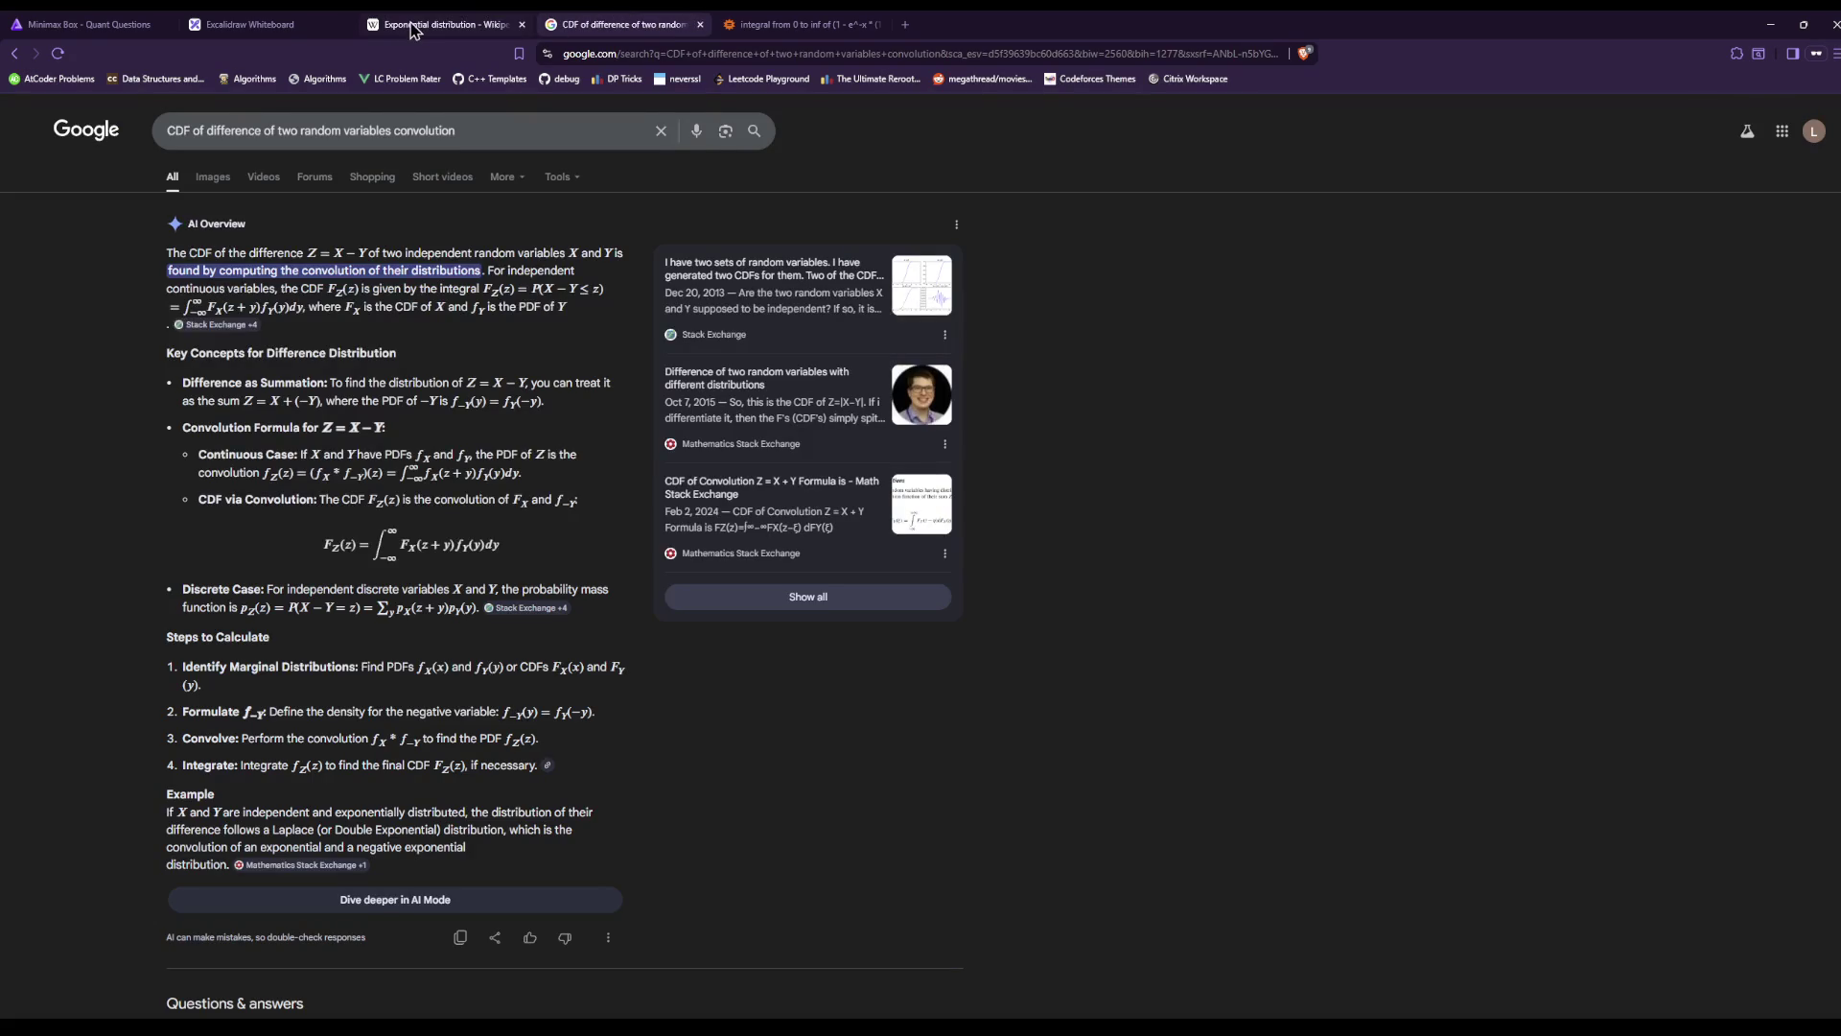
pyautogui.click(418, 24)
pyautogui.click(125, 23)
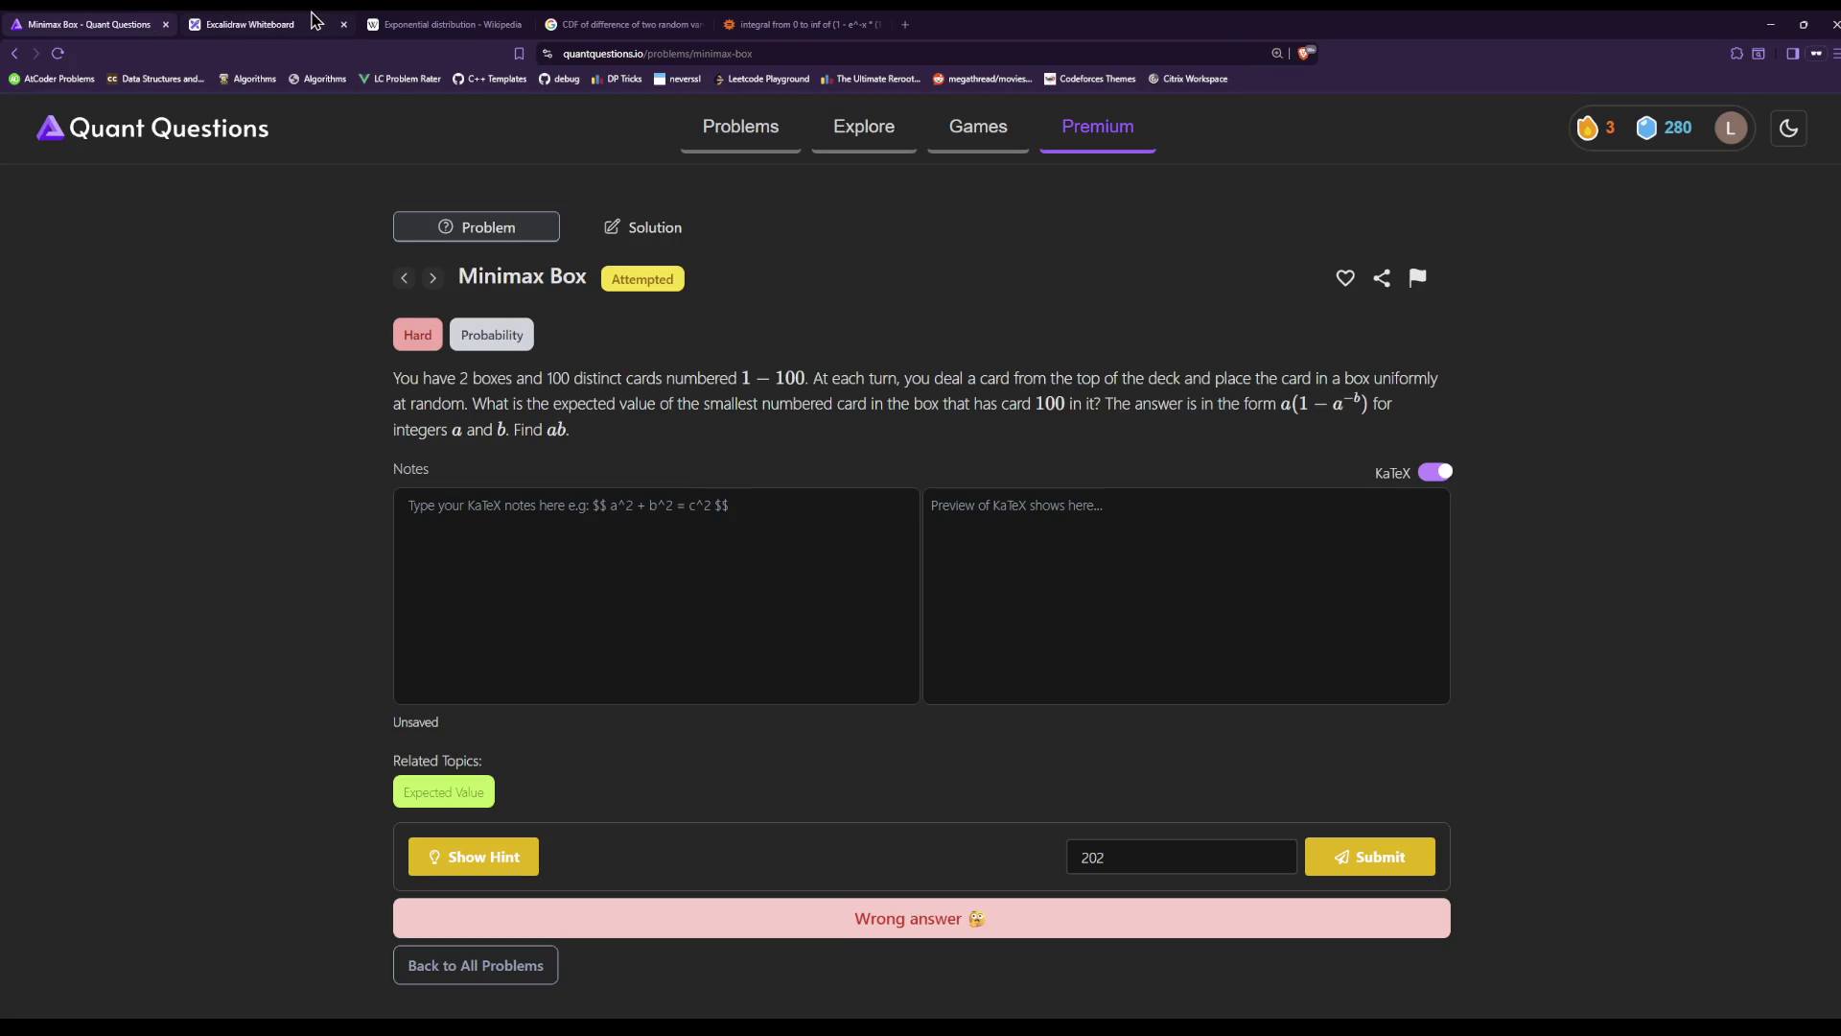
pyautogui.click(674, 21)
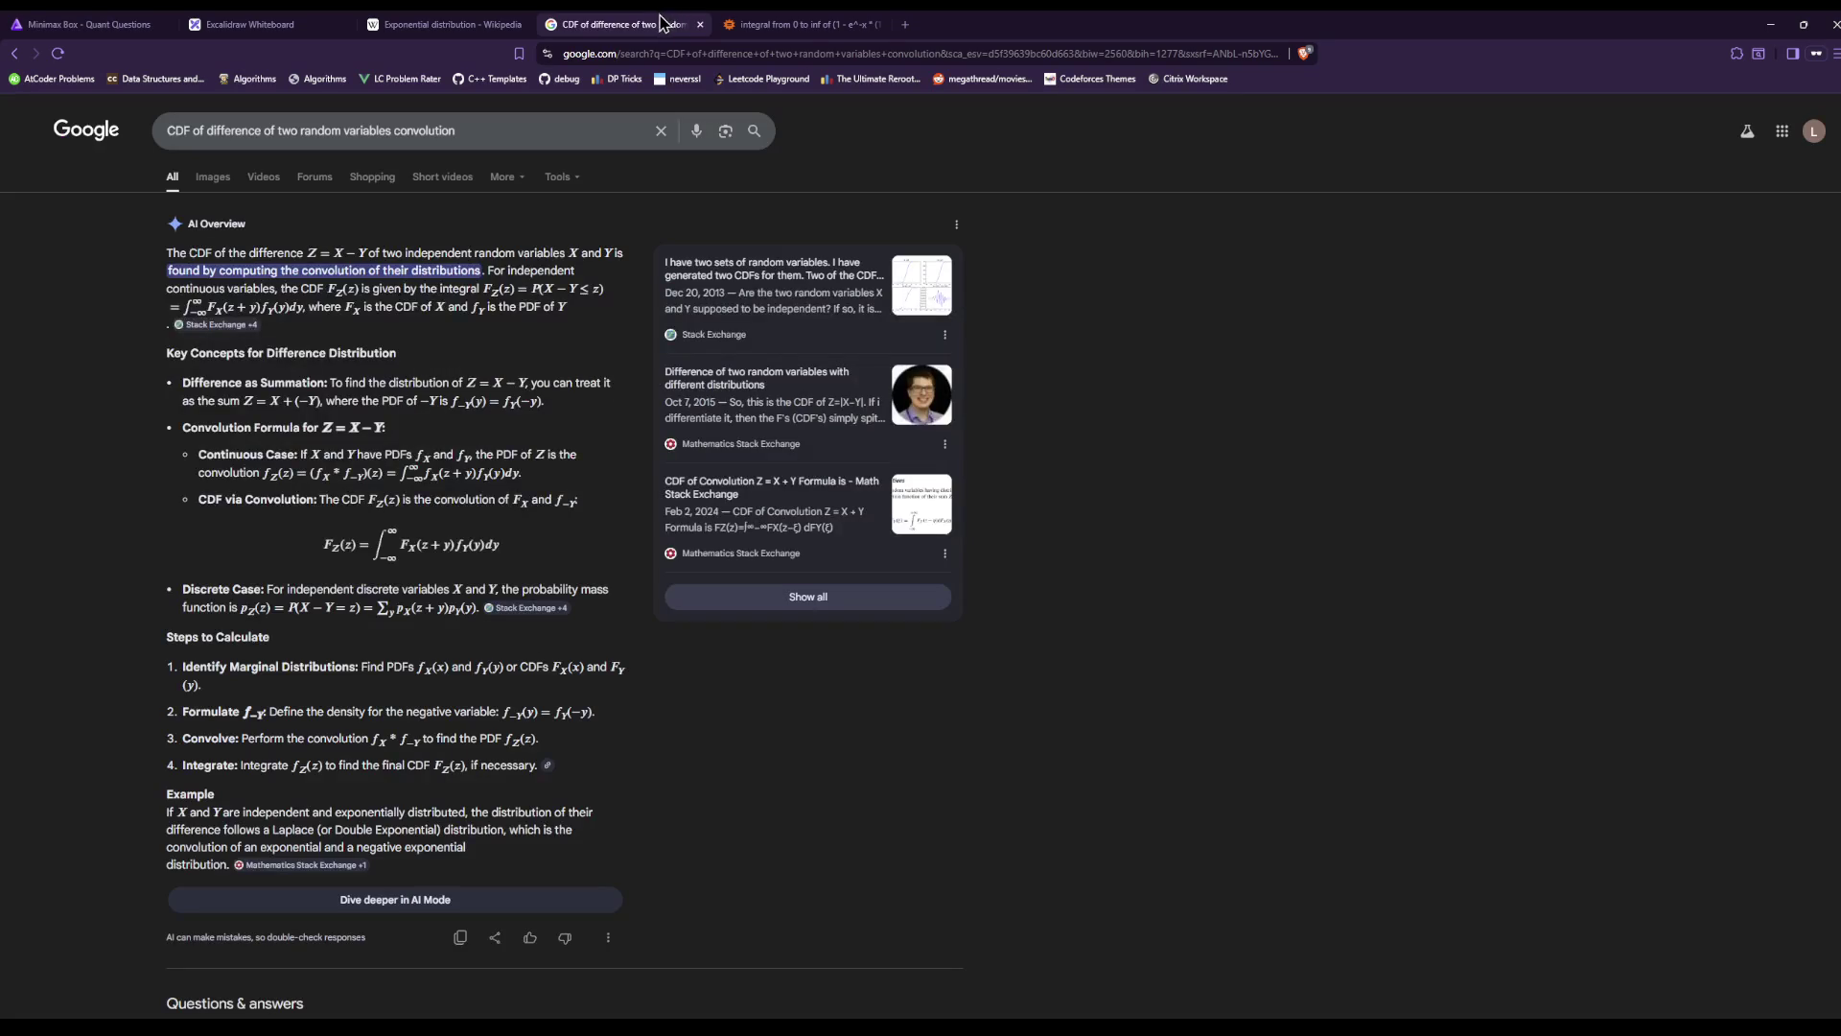
pyautogui.click(786, 23)
pyautogui.click(461, 24)
pyautogui.click(297, 27)
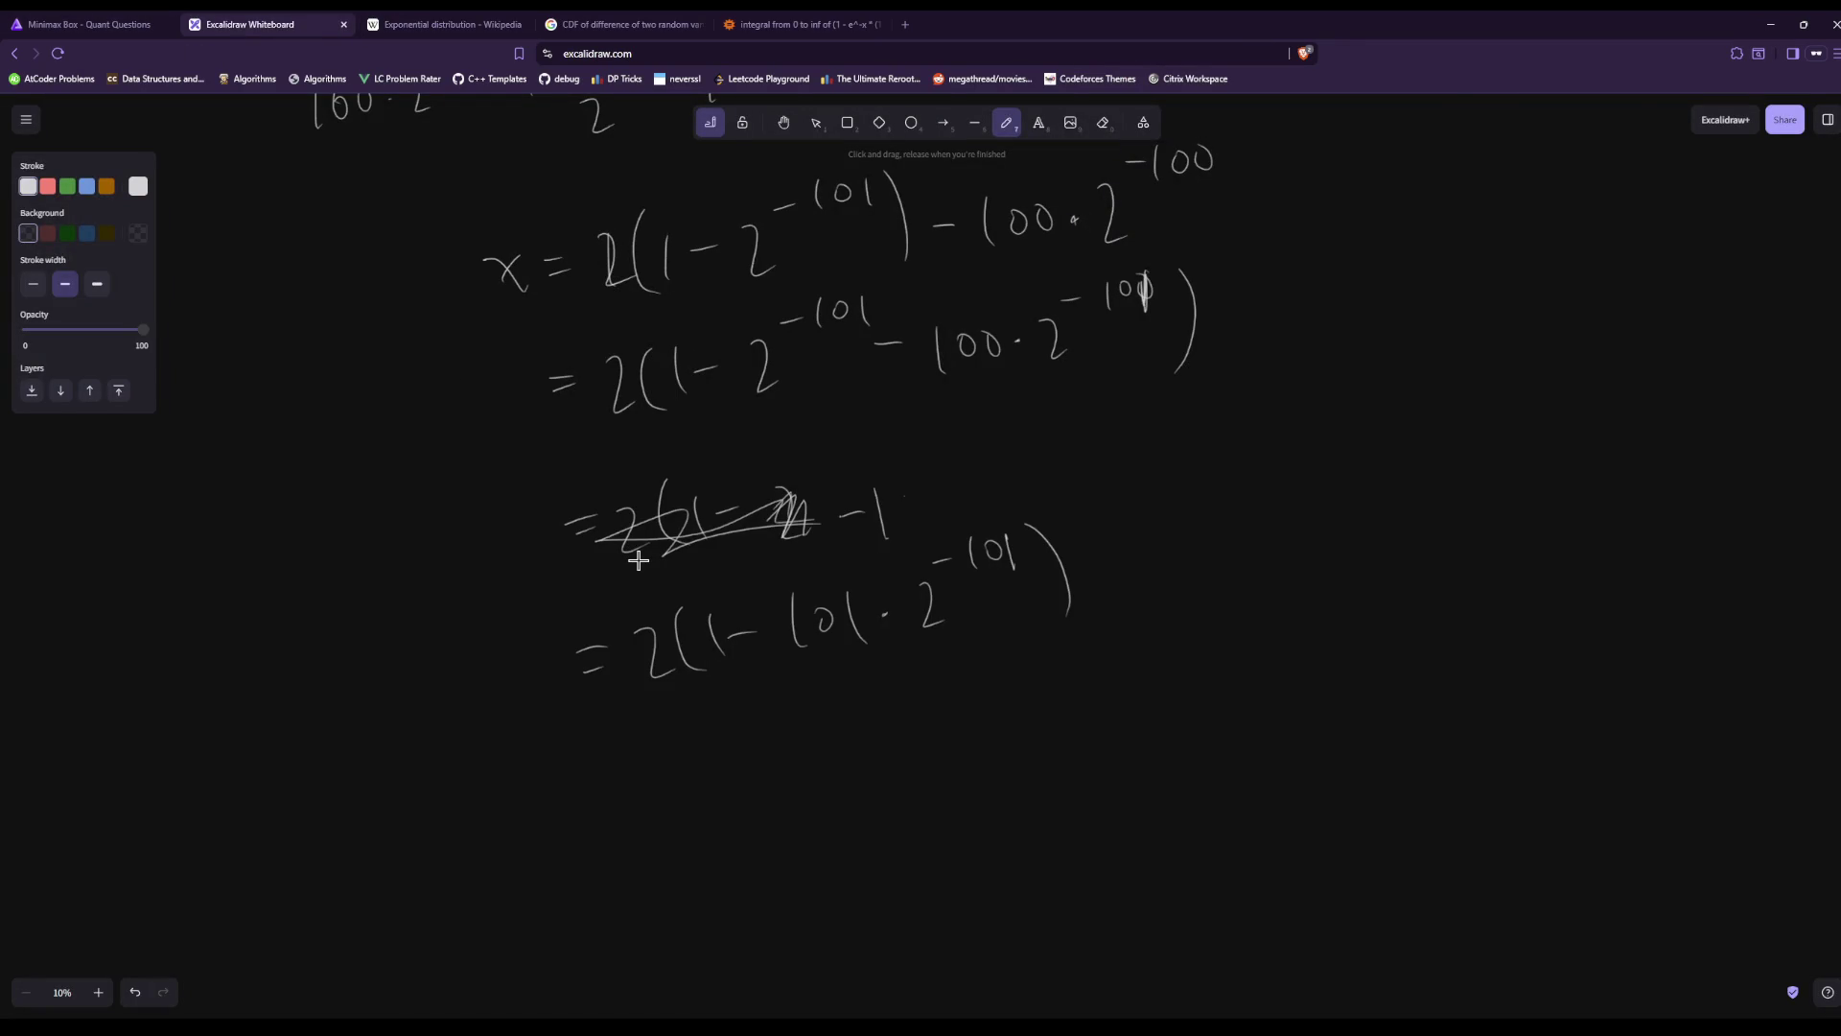
pyautogui.scroll(15, 1599, 761)
pyautogui.scroll(10, 1601, 760)
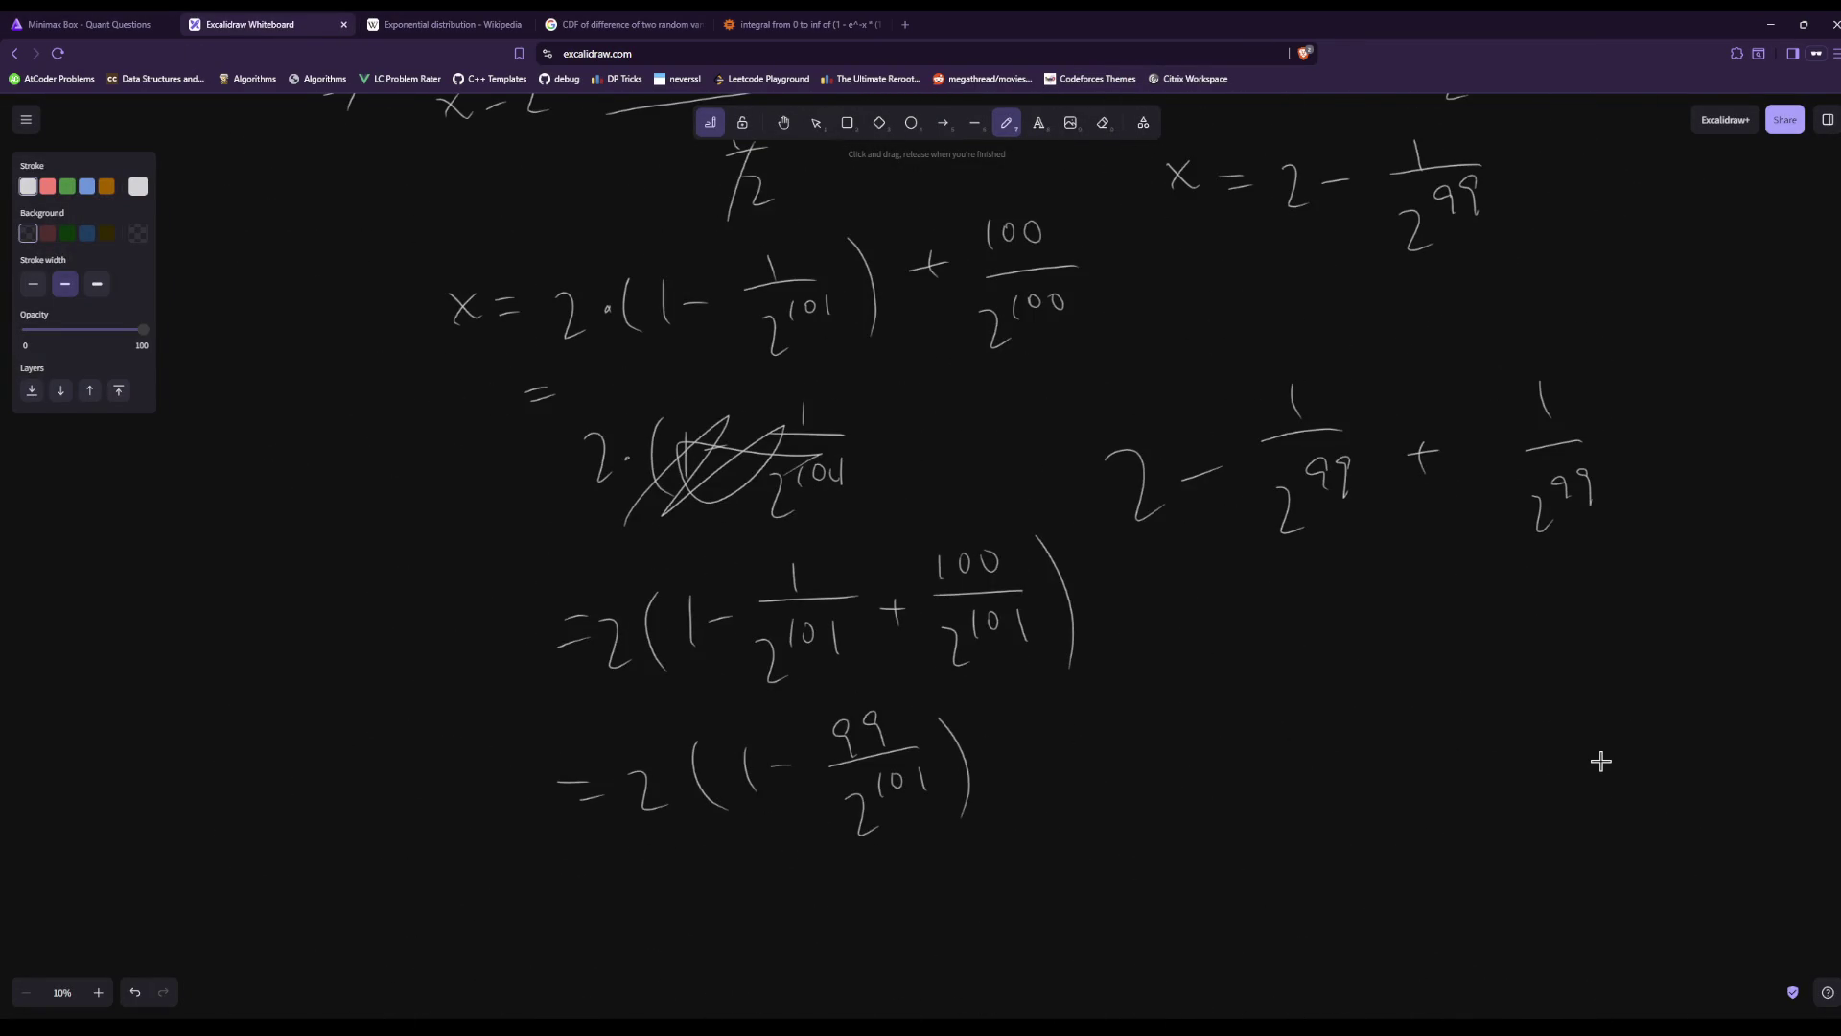
pyautogui.scroll(-5, 1601, 760)
pyautogui.scroll(8, 1601, 761)
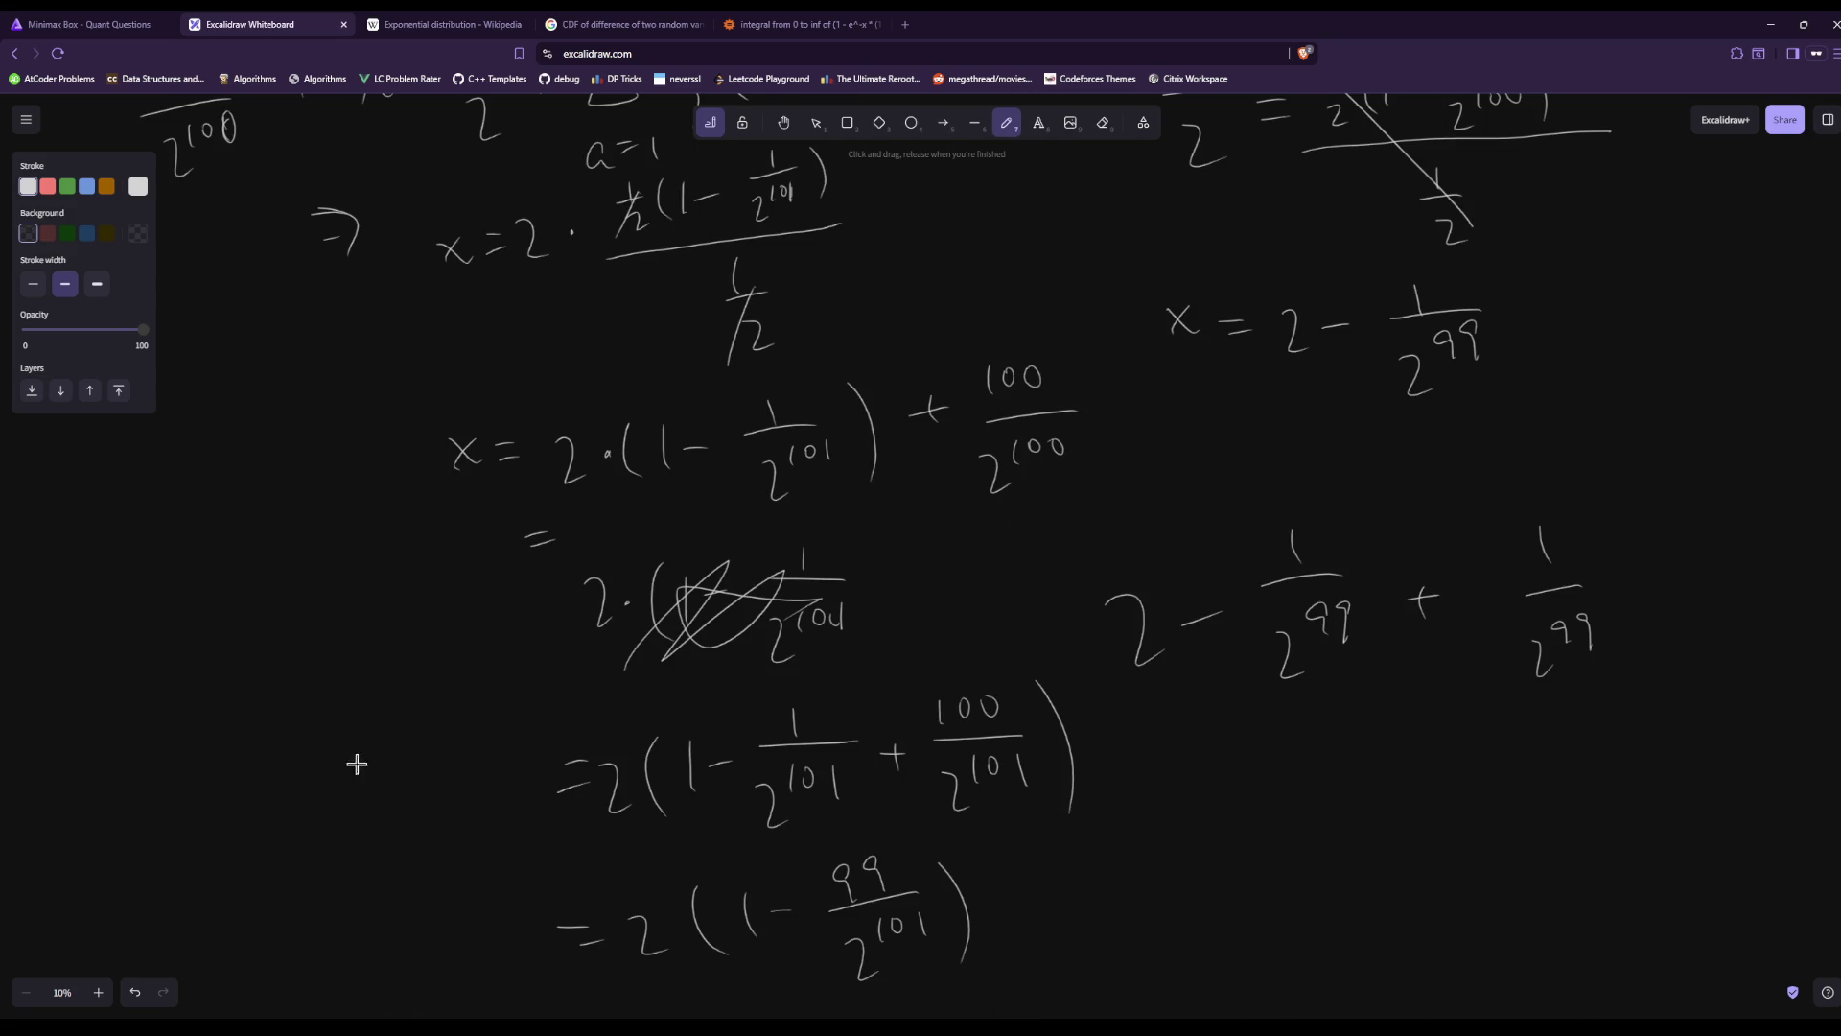
pyautogui.scroll(5, 947, 687)
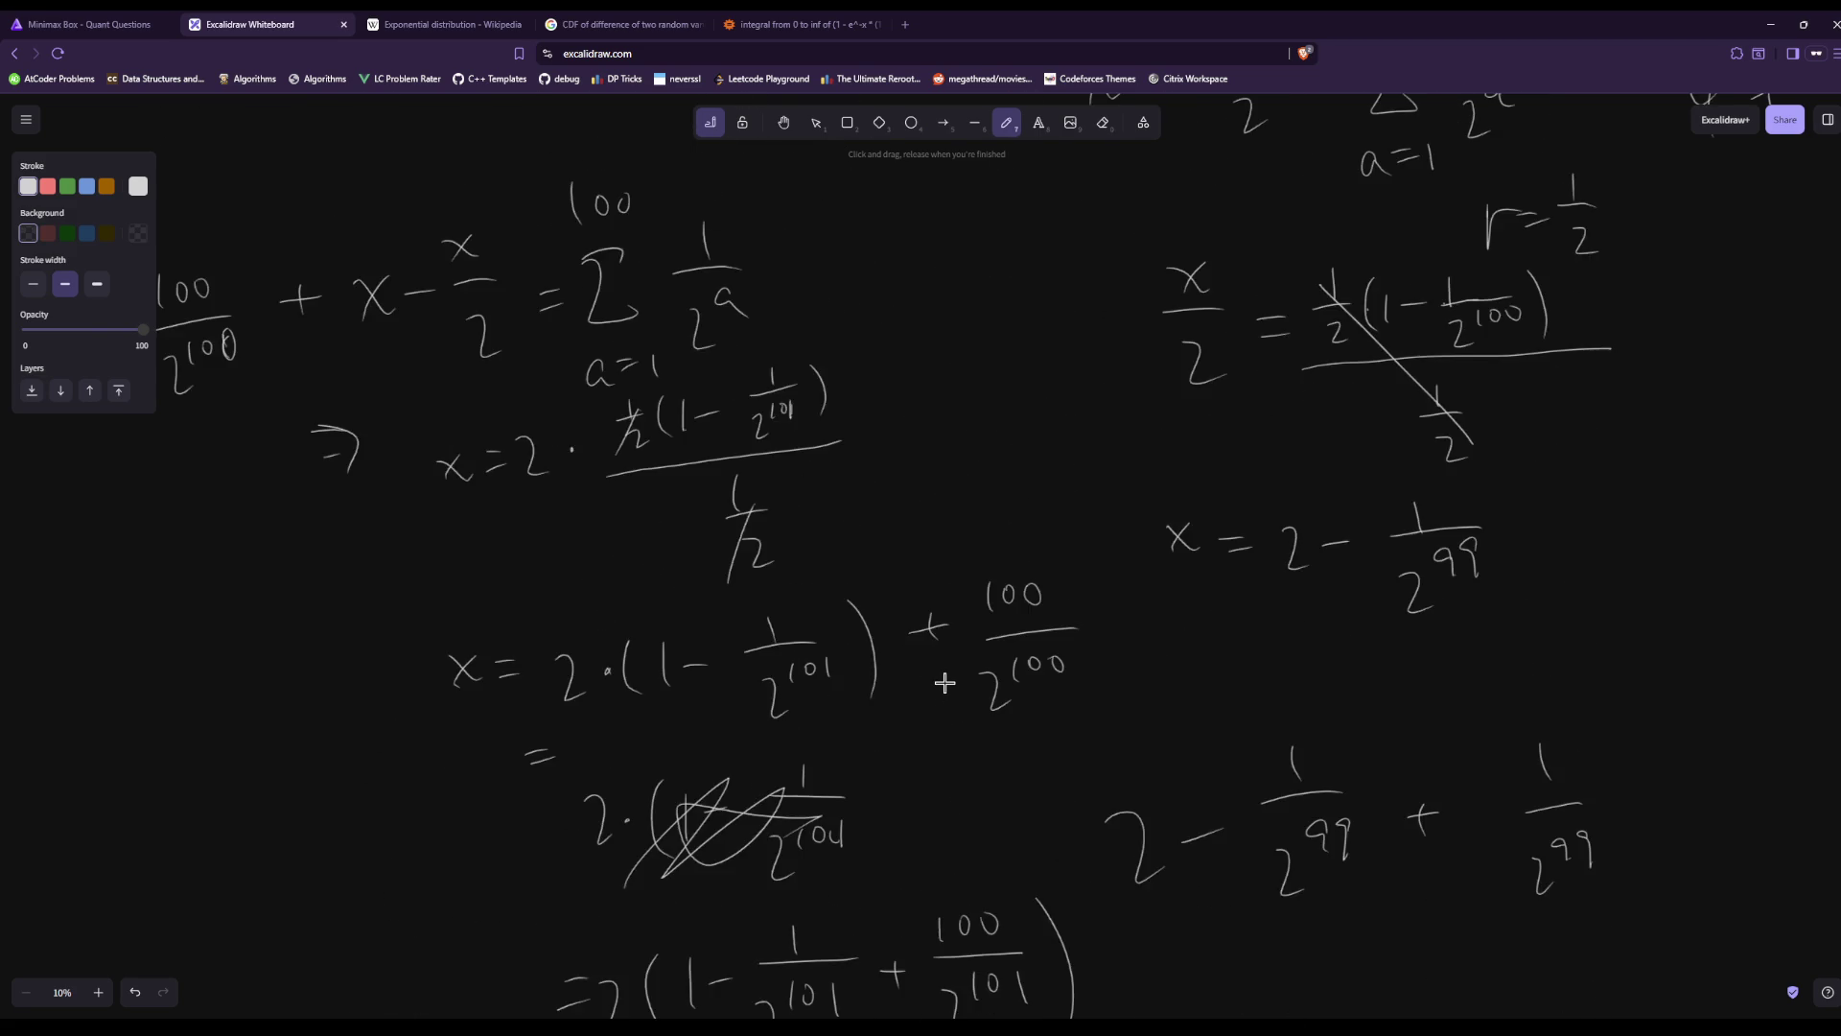
pyautogui.scroll(-7, 945, 684)
pyautogui.scroll(-5, 959, 700)
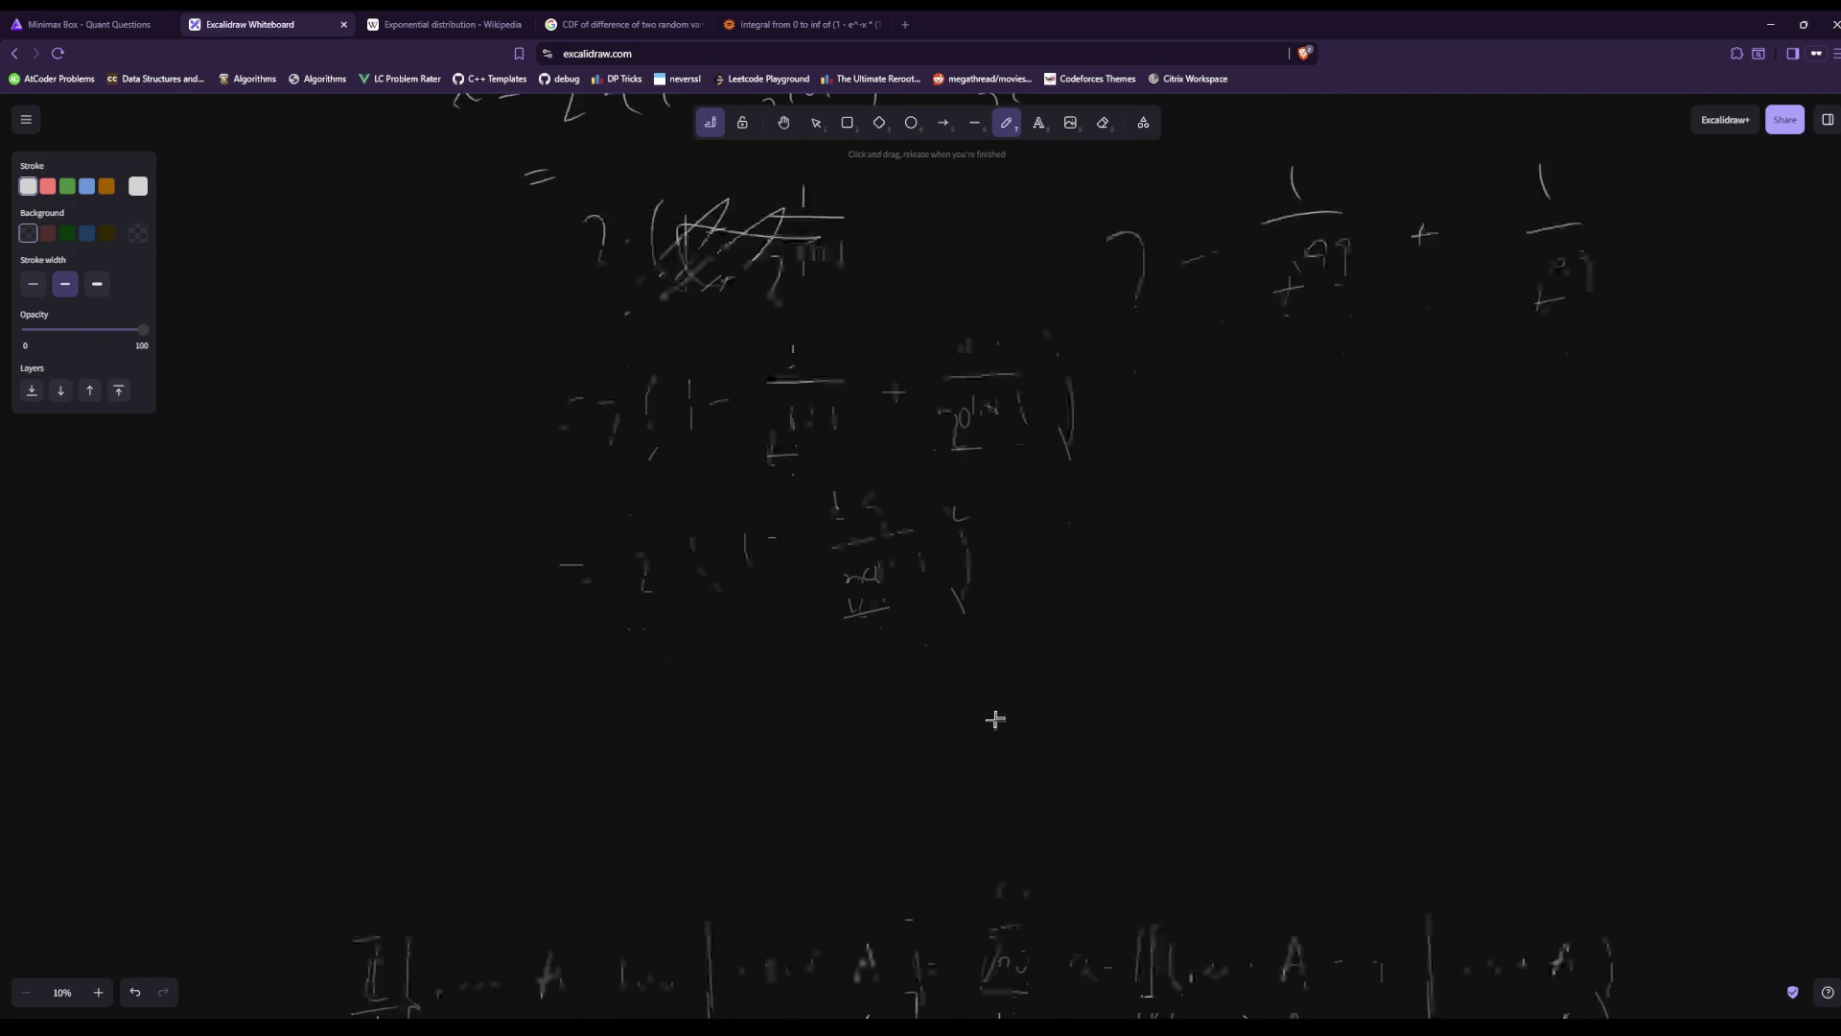
pyautogui.scroll(2, 994, 715)
pyautogui.scroll(-7, 995, 721)
pyautogui.scroll(-20, 995, 721)
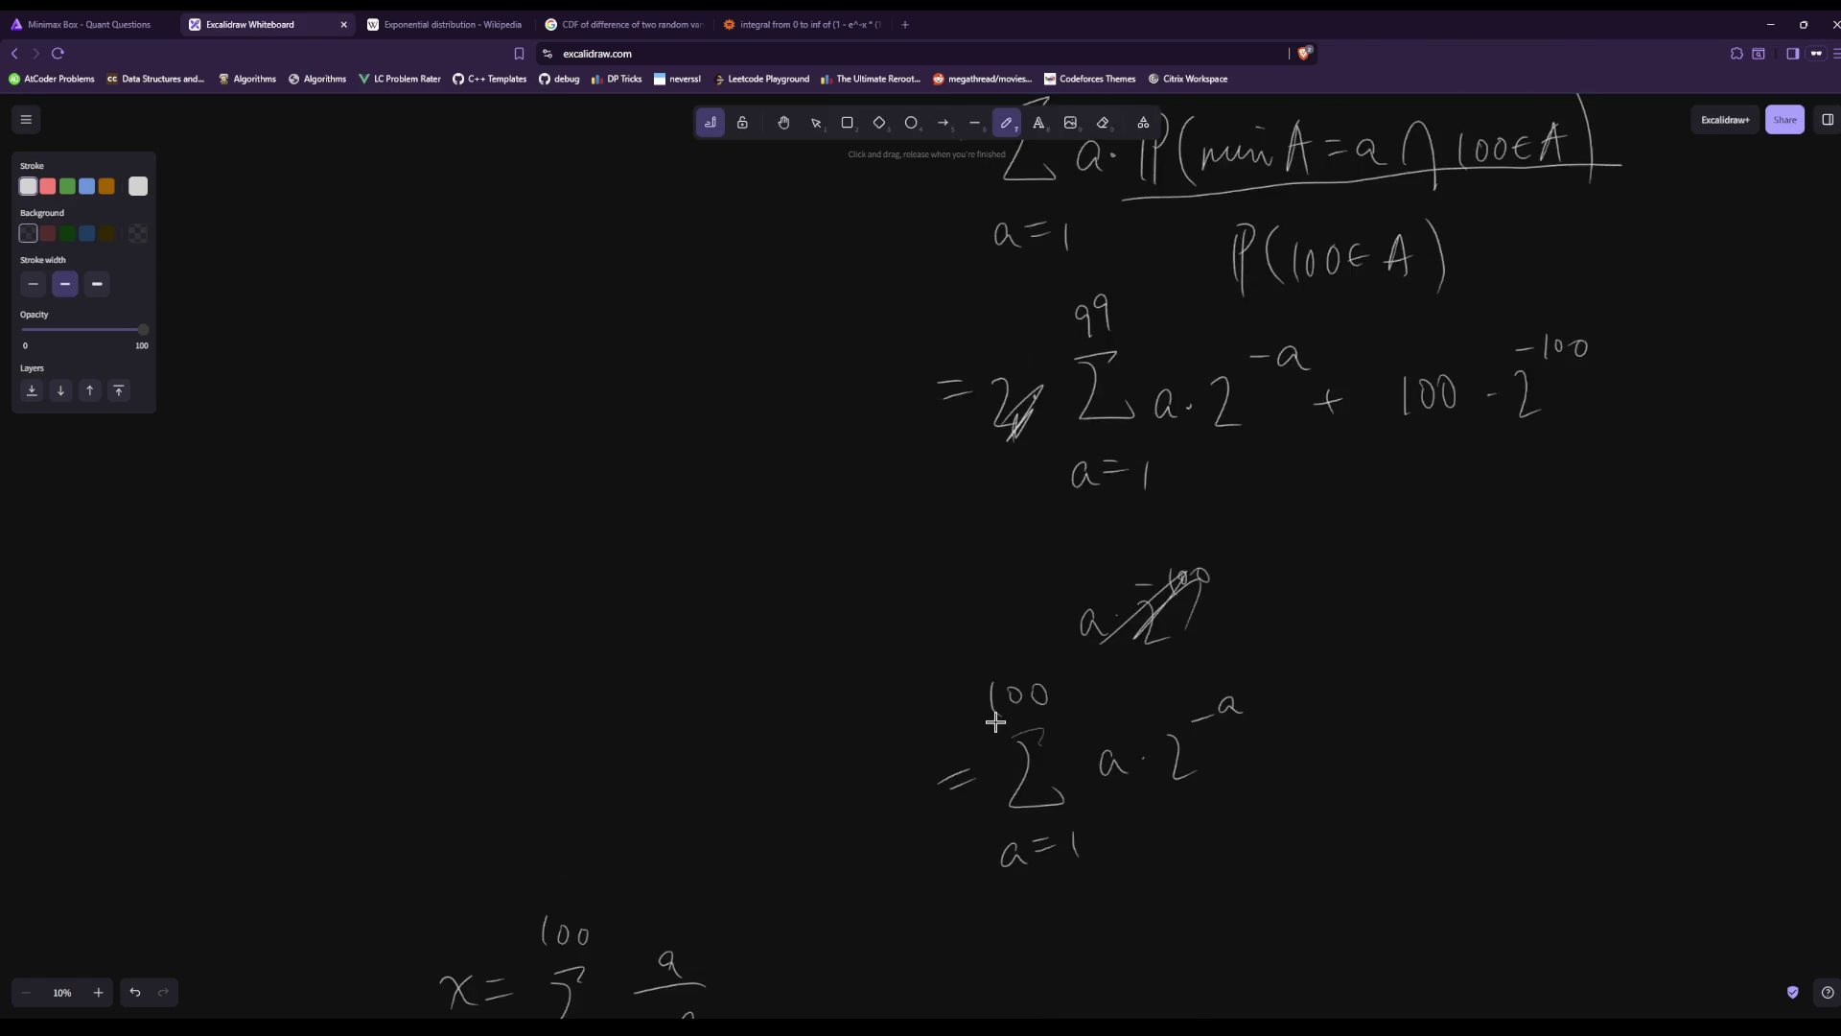
pyautogui.scroll(1, 987, 717)
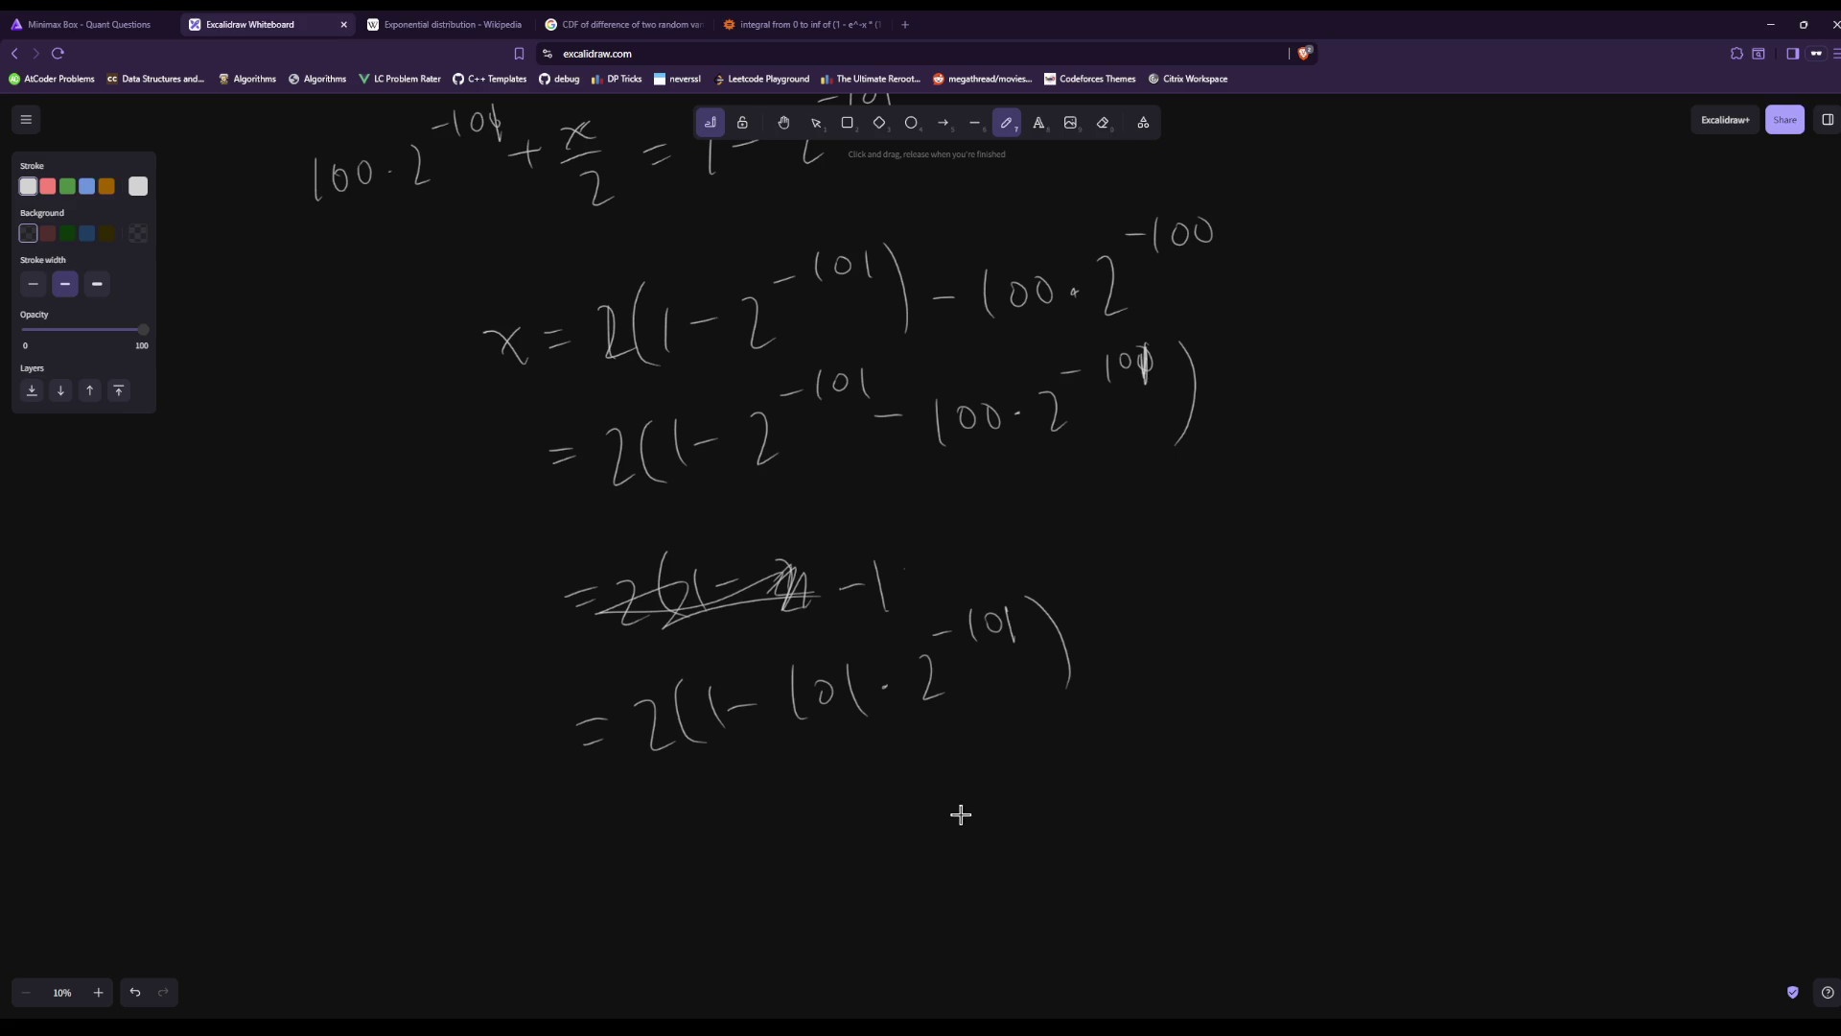
pyautogui.scroll(-3, 889, 740)
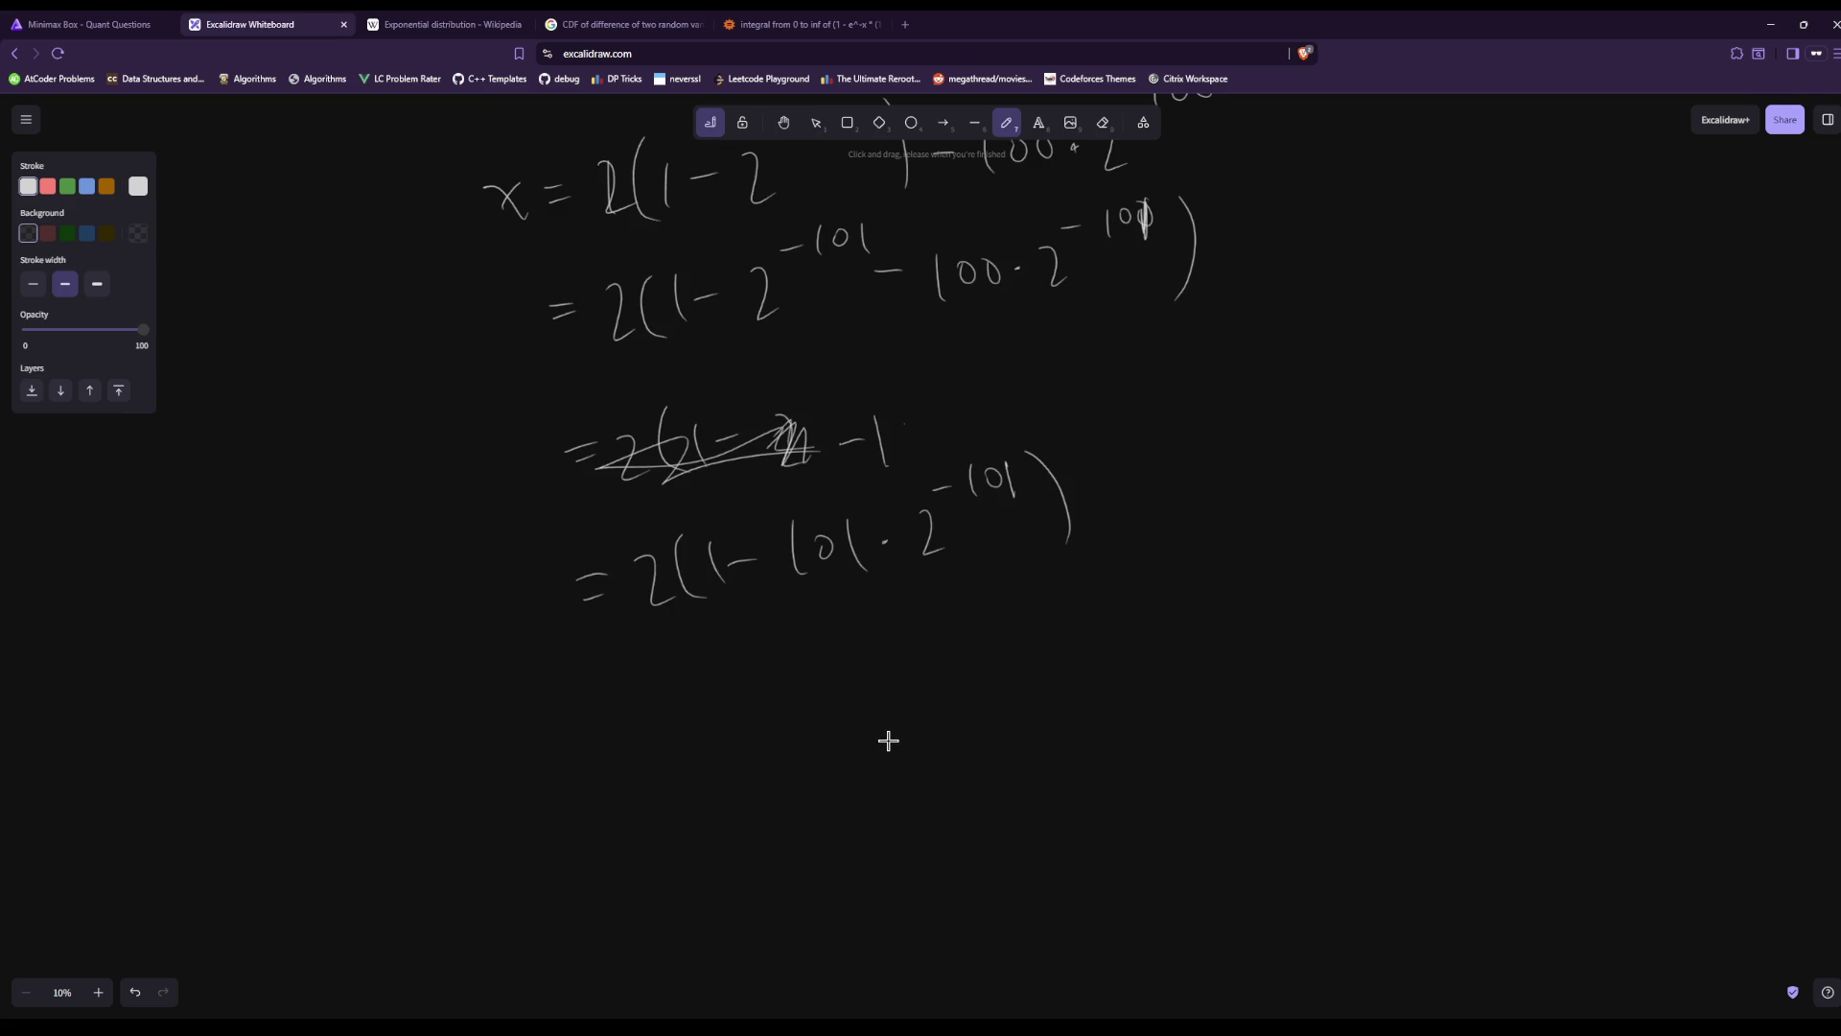
pyautogui.scroll(15, 889, 741)
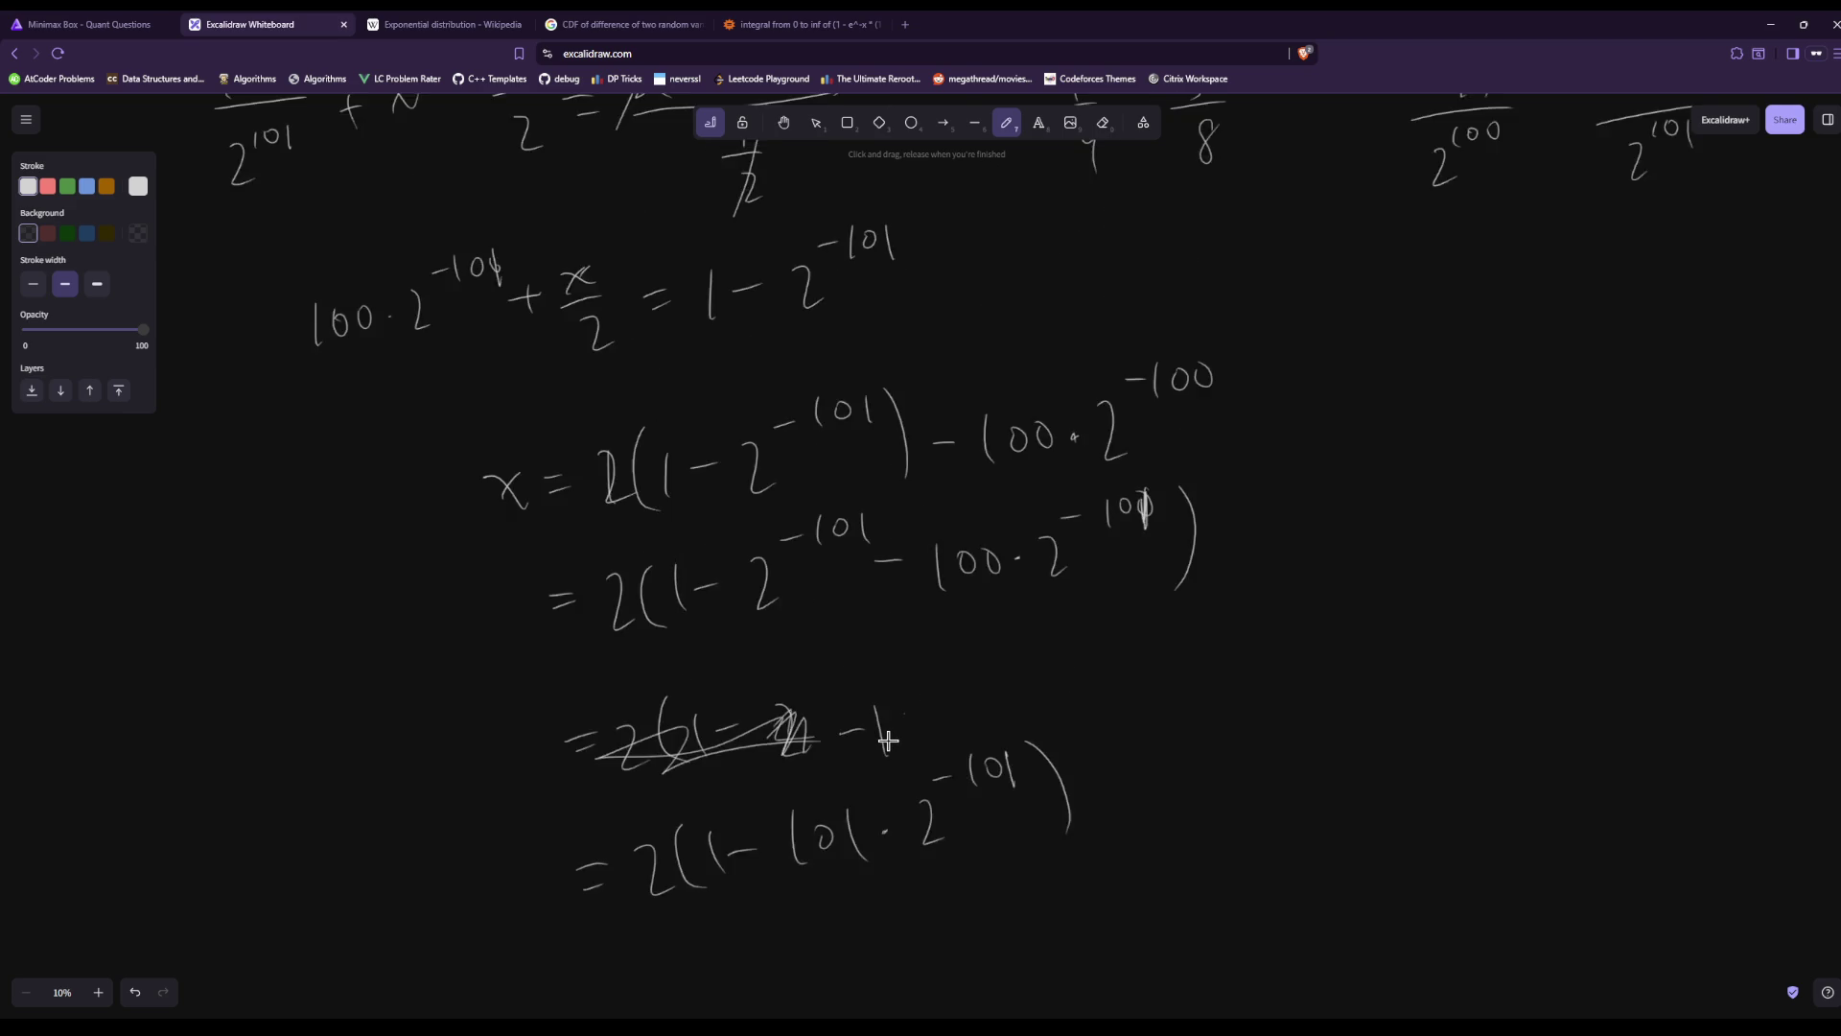
pyautogui.scroll(-15, 889, 740)
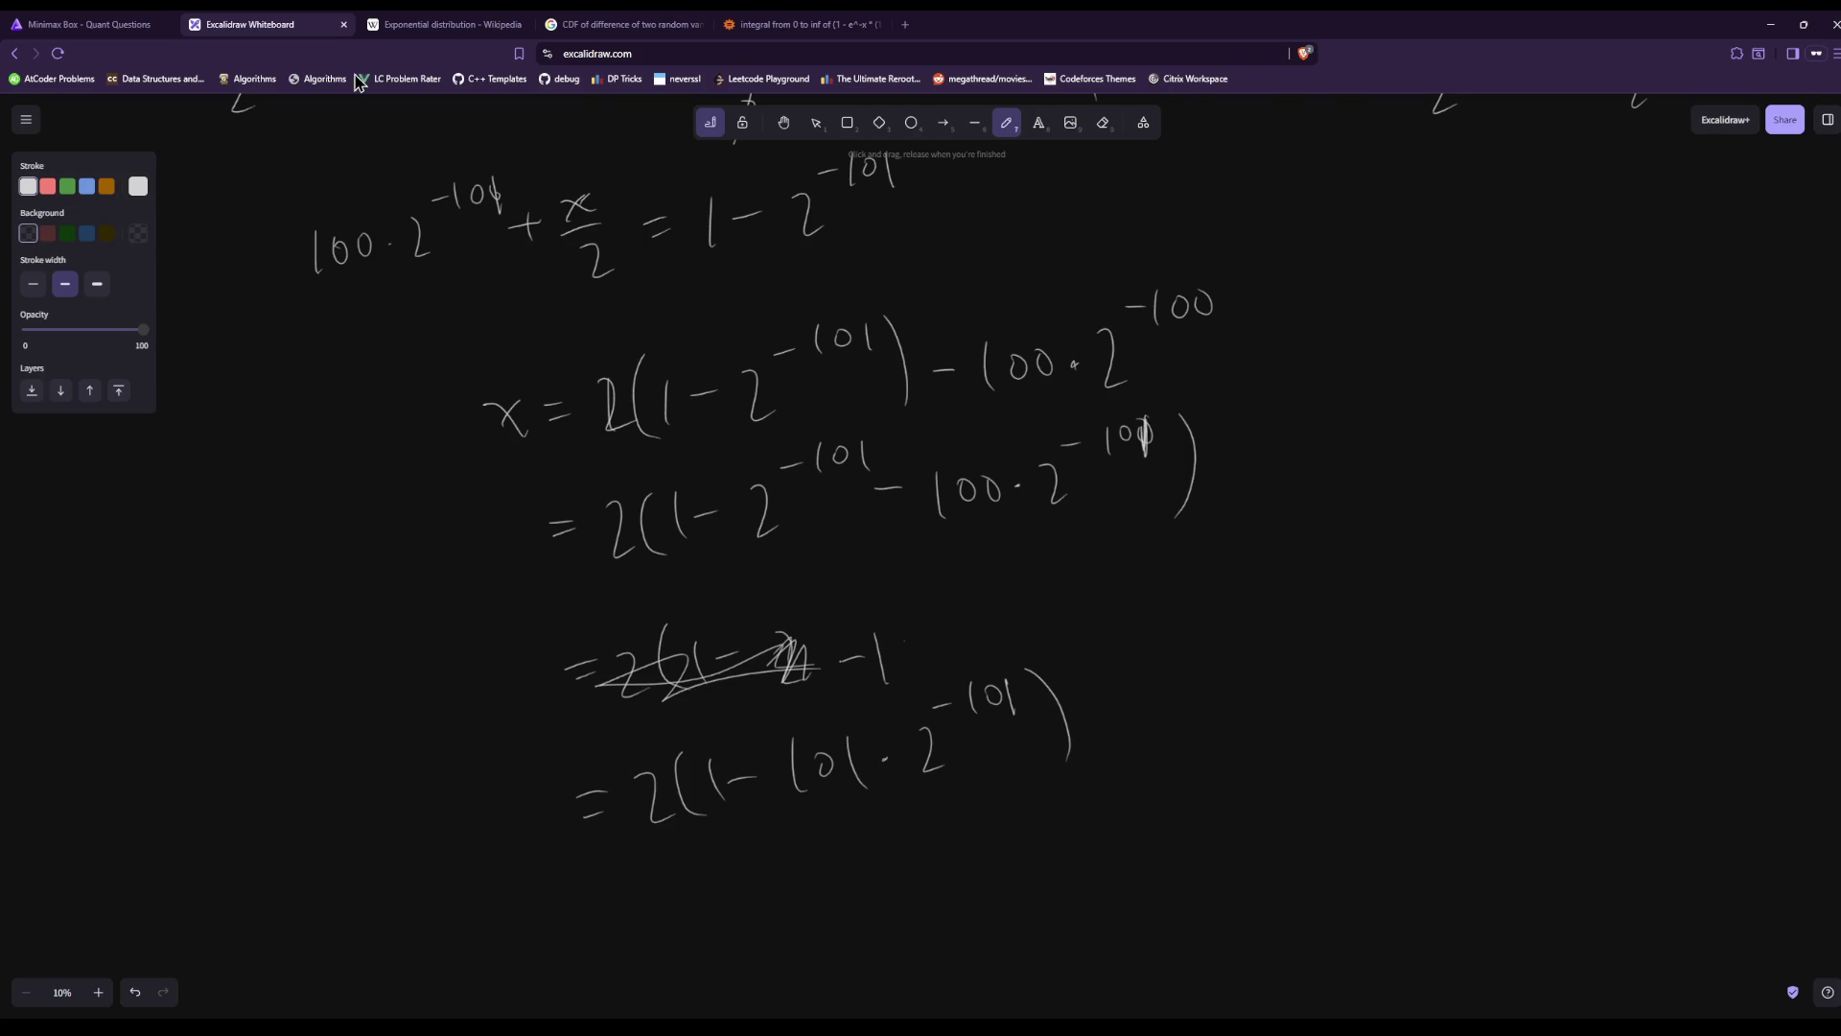
pyautogui.click(163, 21)
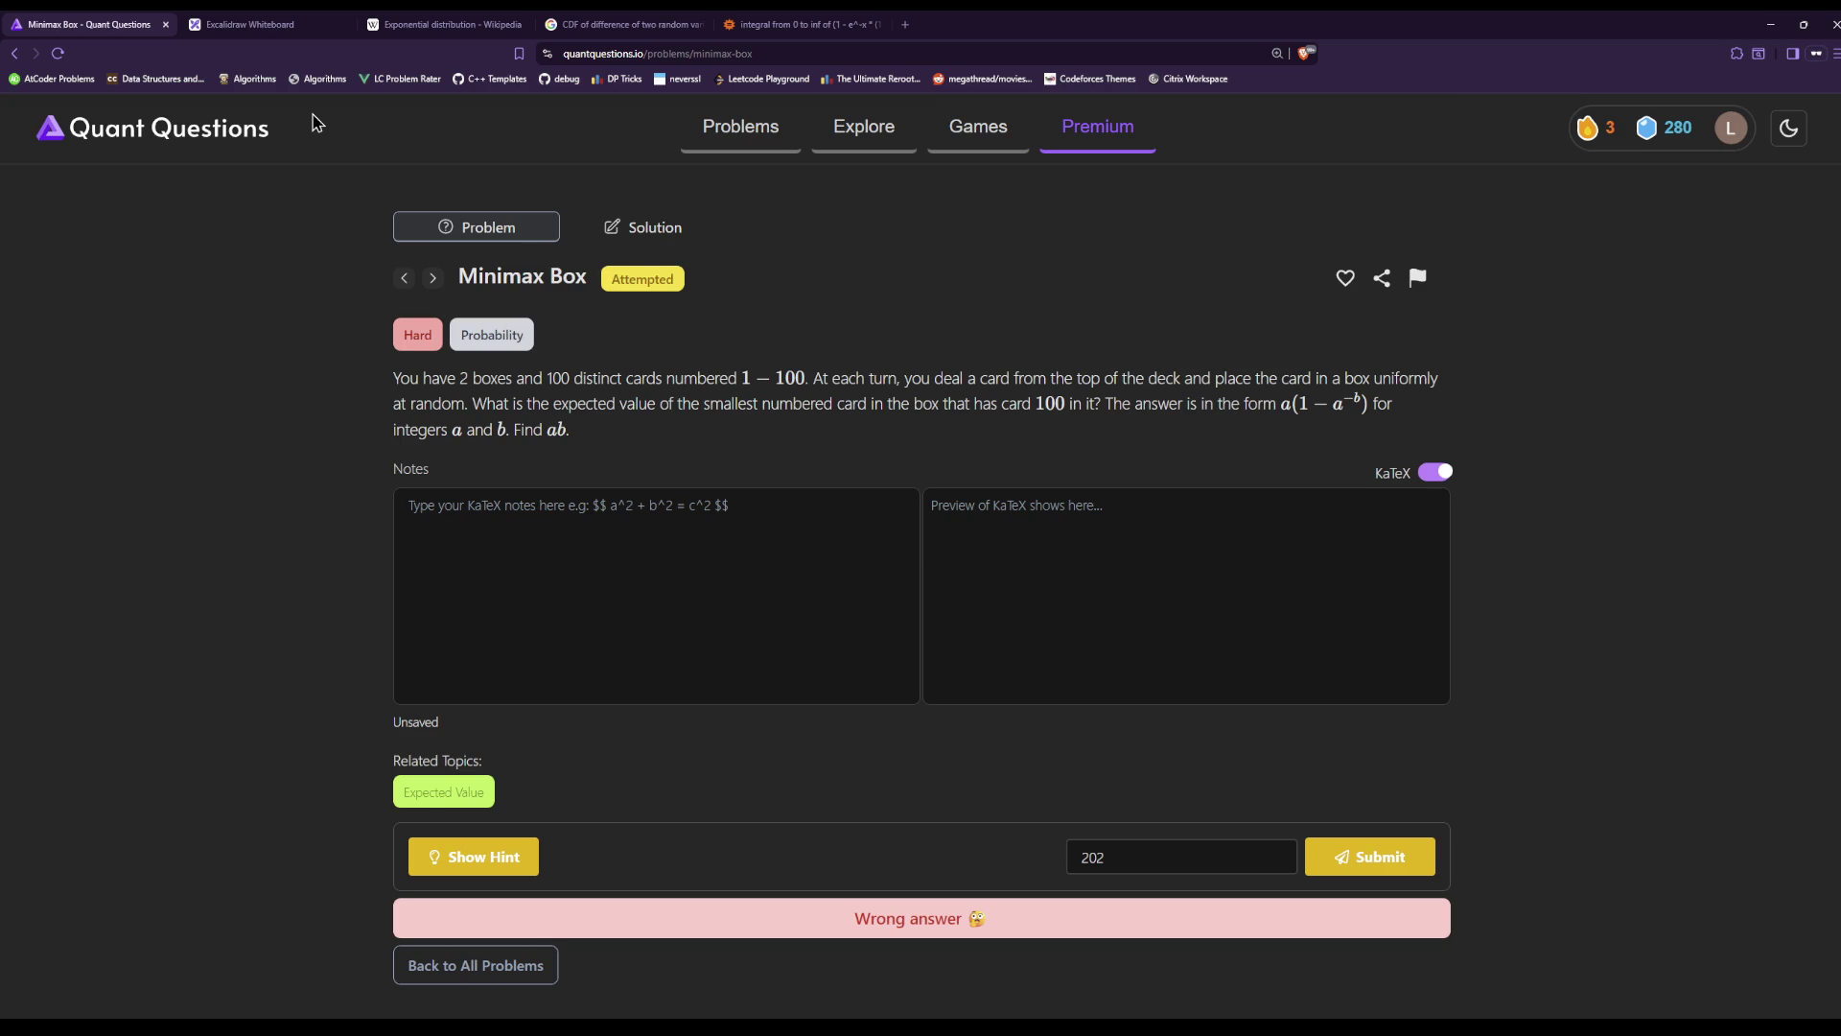
pyautogui.click(460, 24)
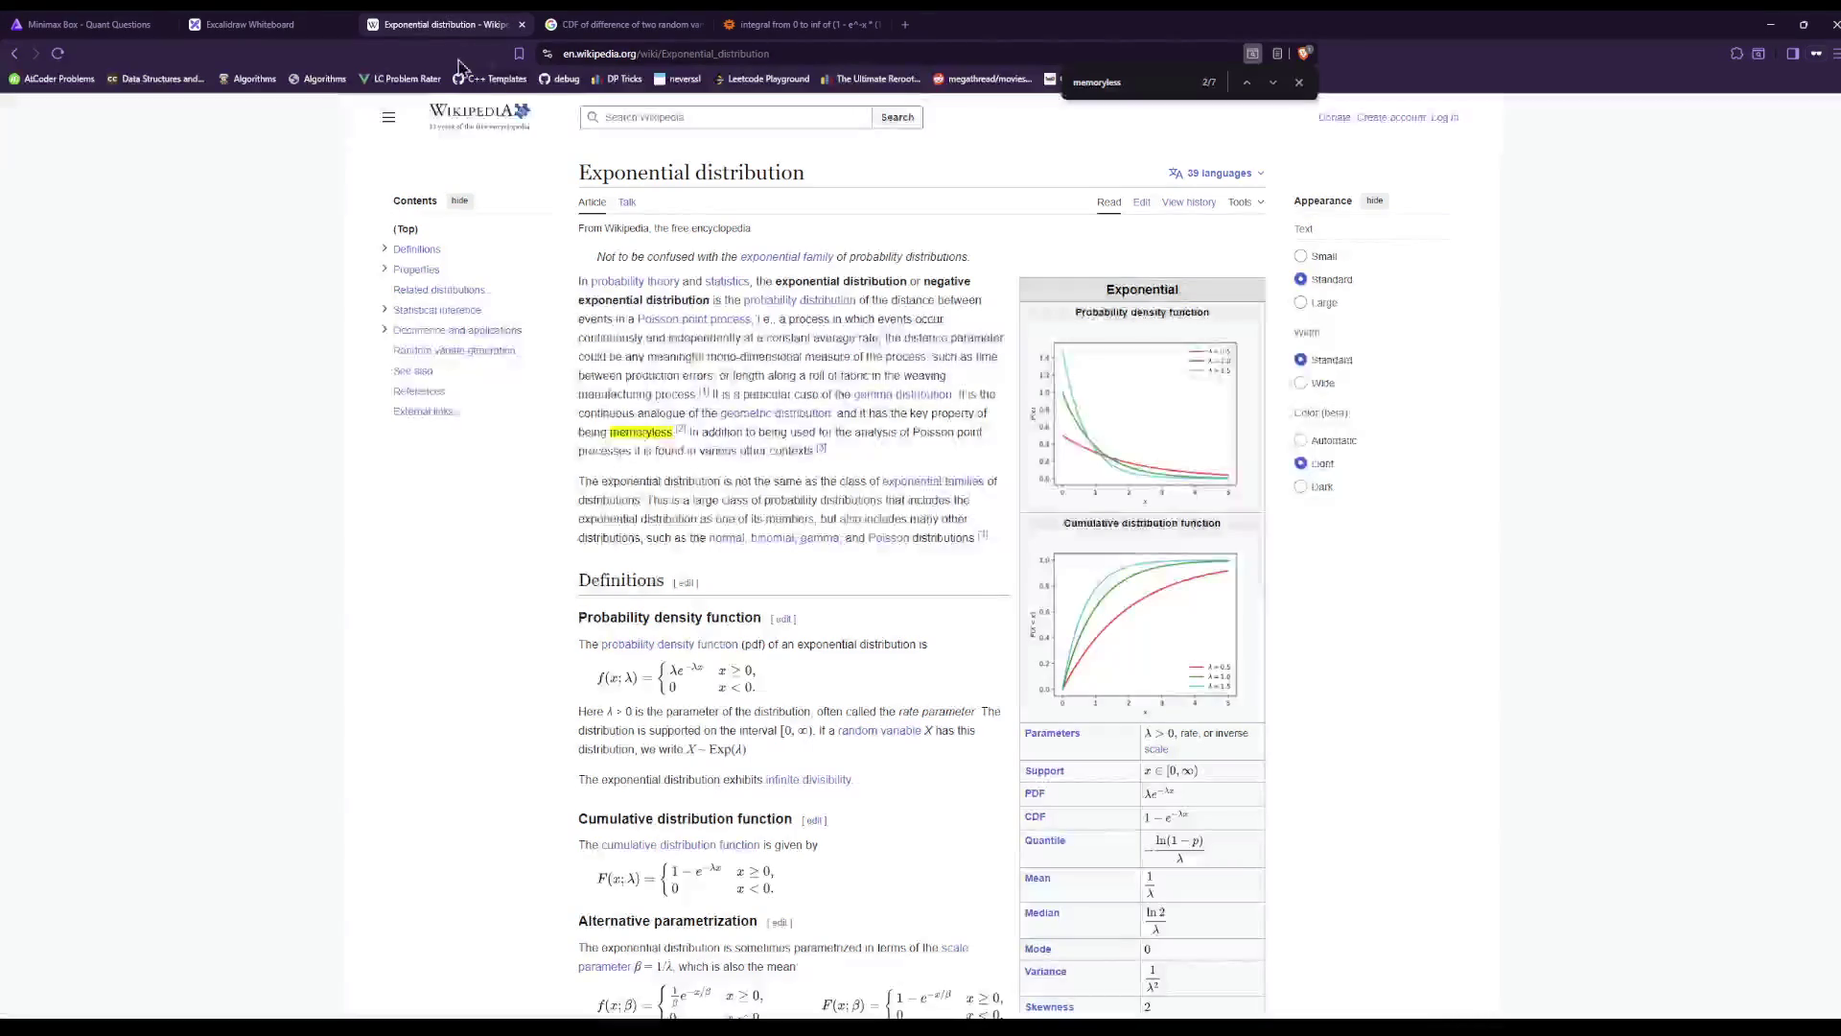
pyautogui.click(249, 24)
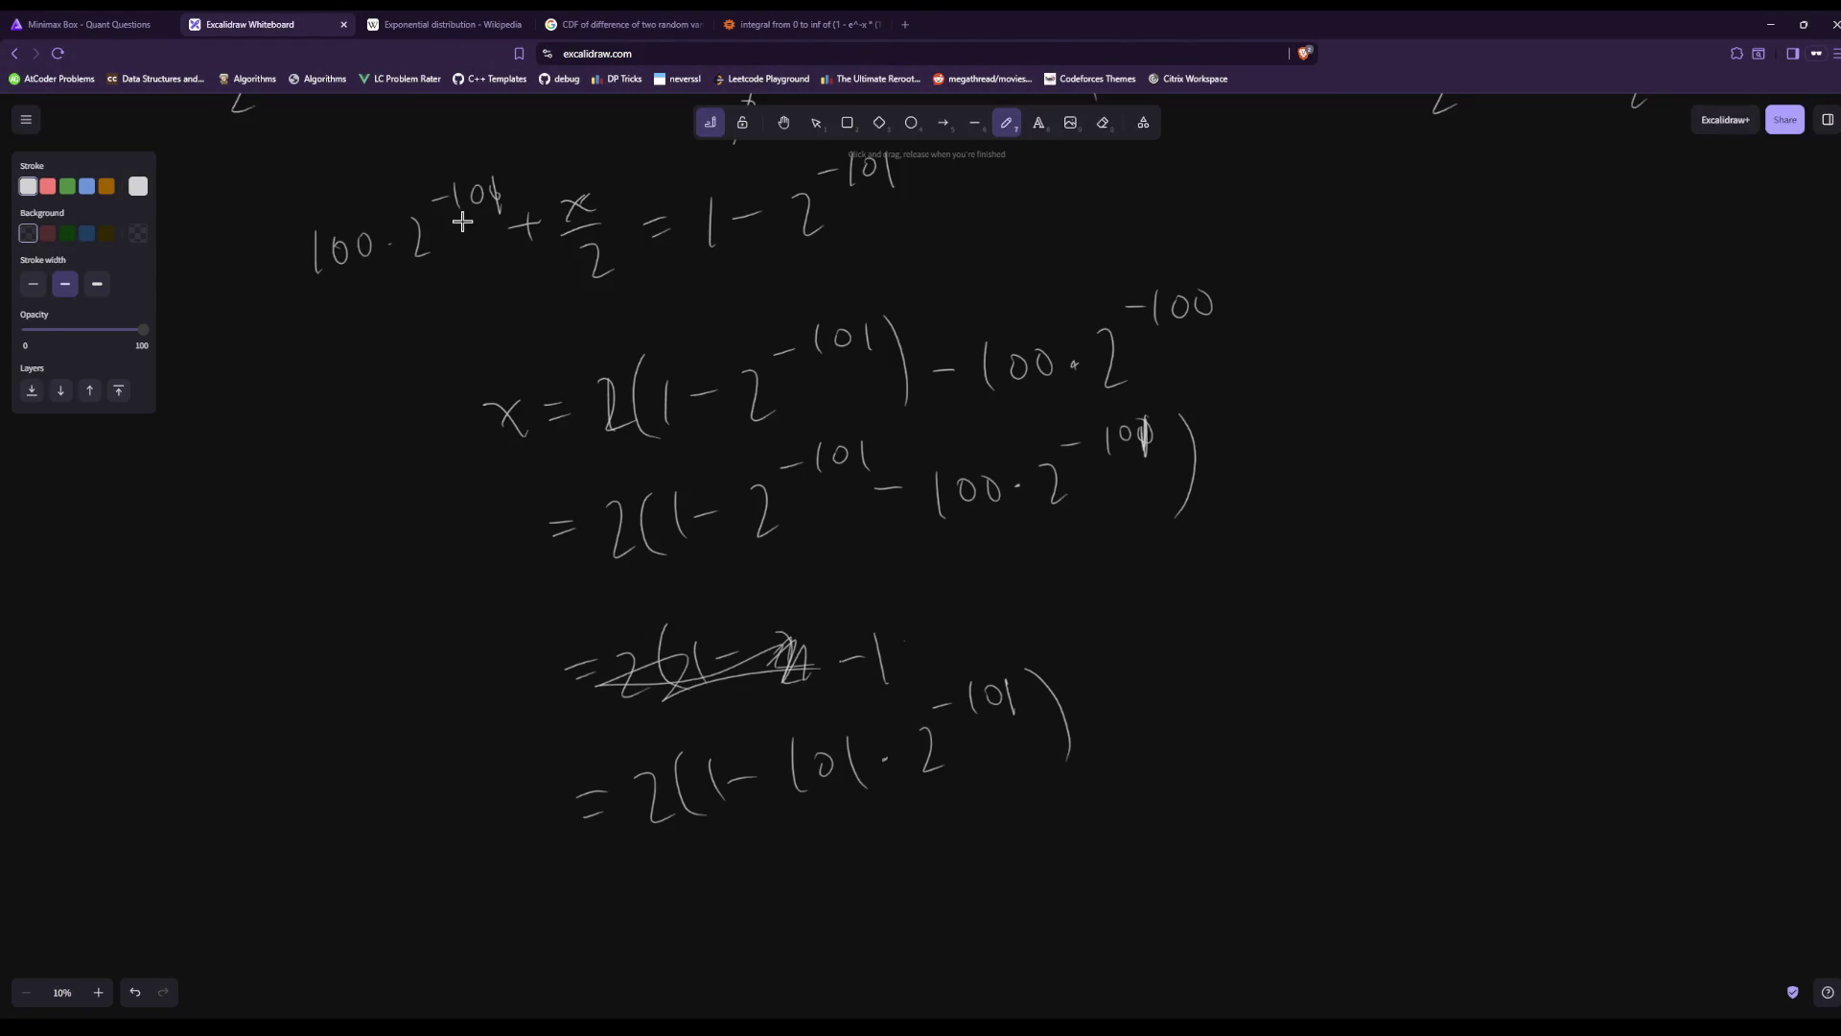
pyautogui.scroll(3, 1016, 689)
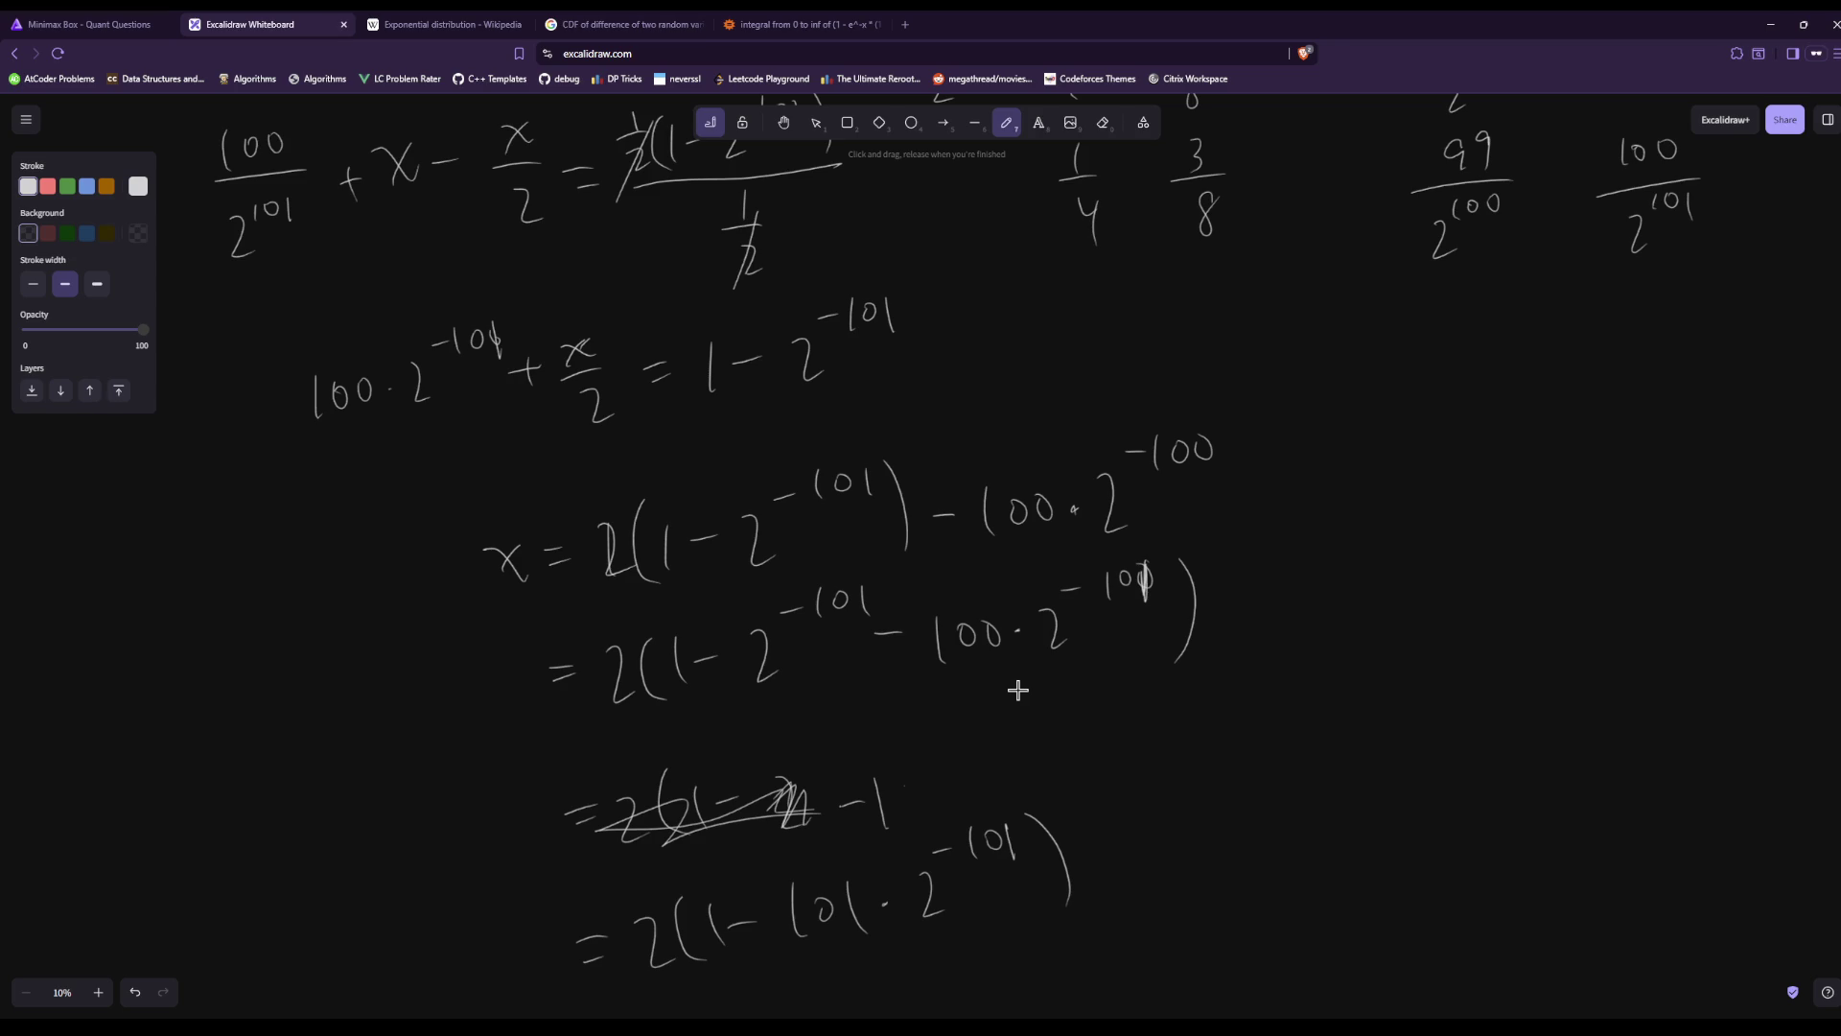
pyautogui.scroll(8, 1321, 744)
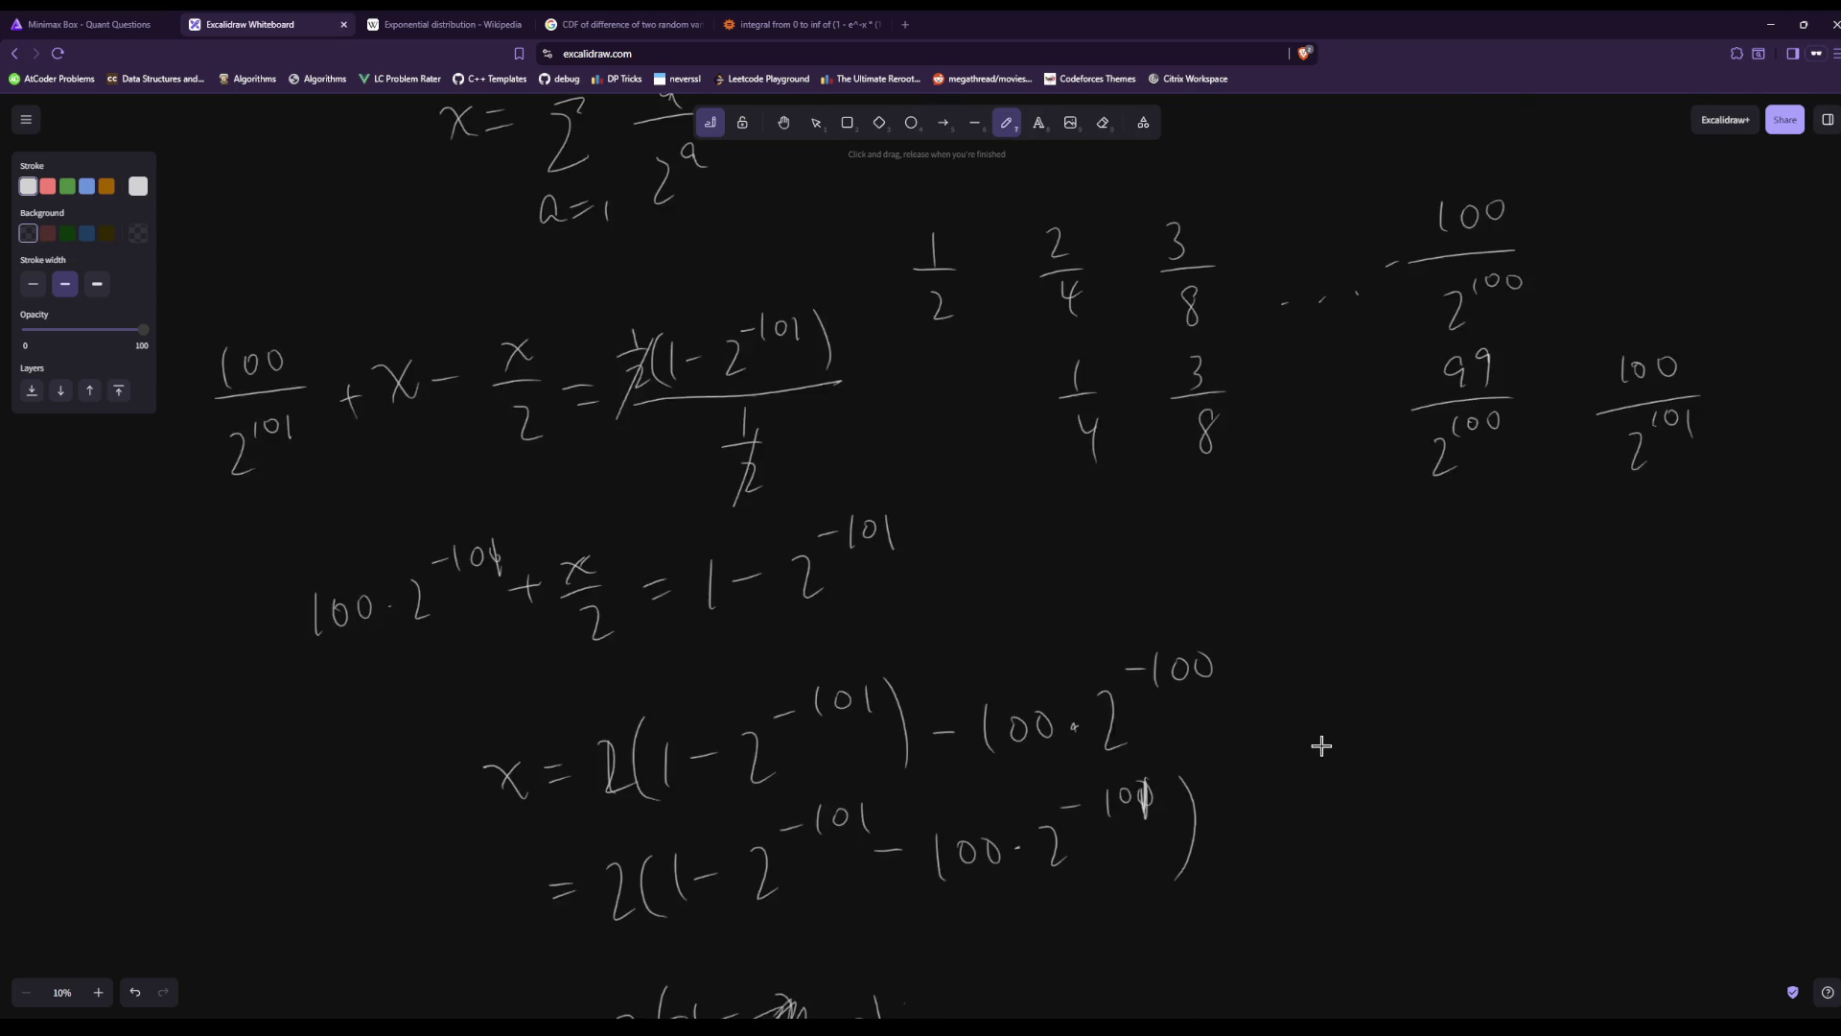
pyautogui.scroll(6, 1322, 746)
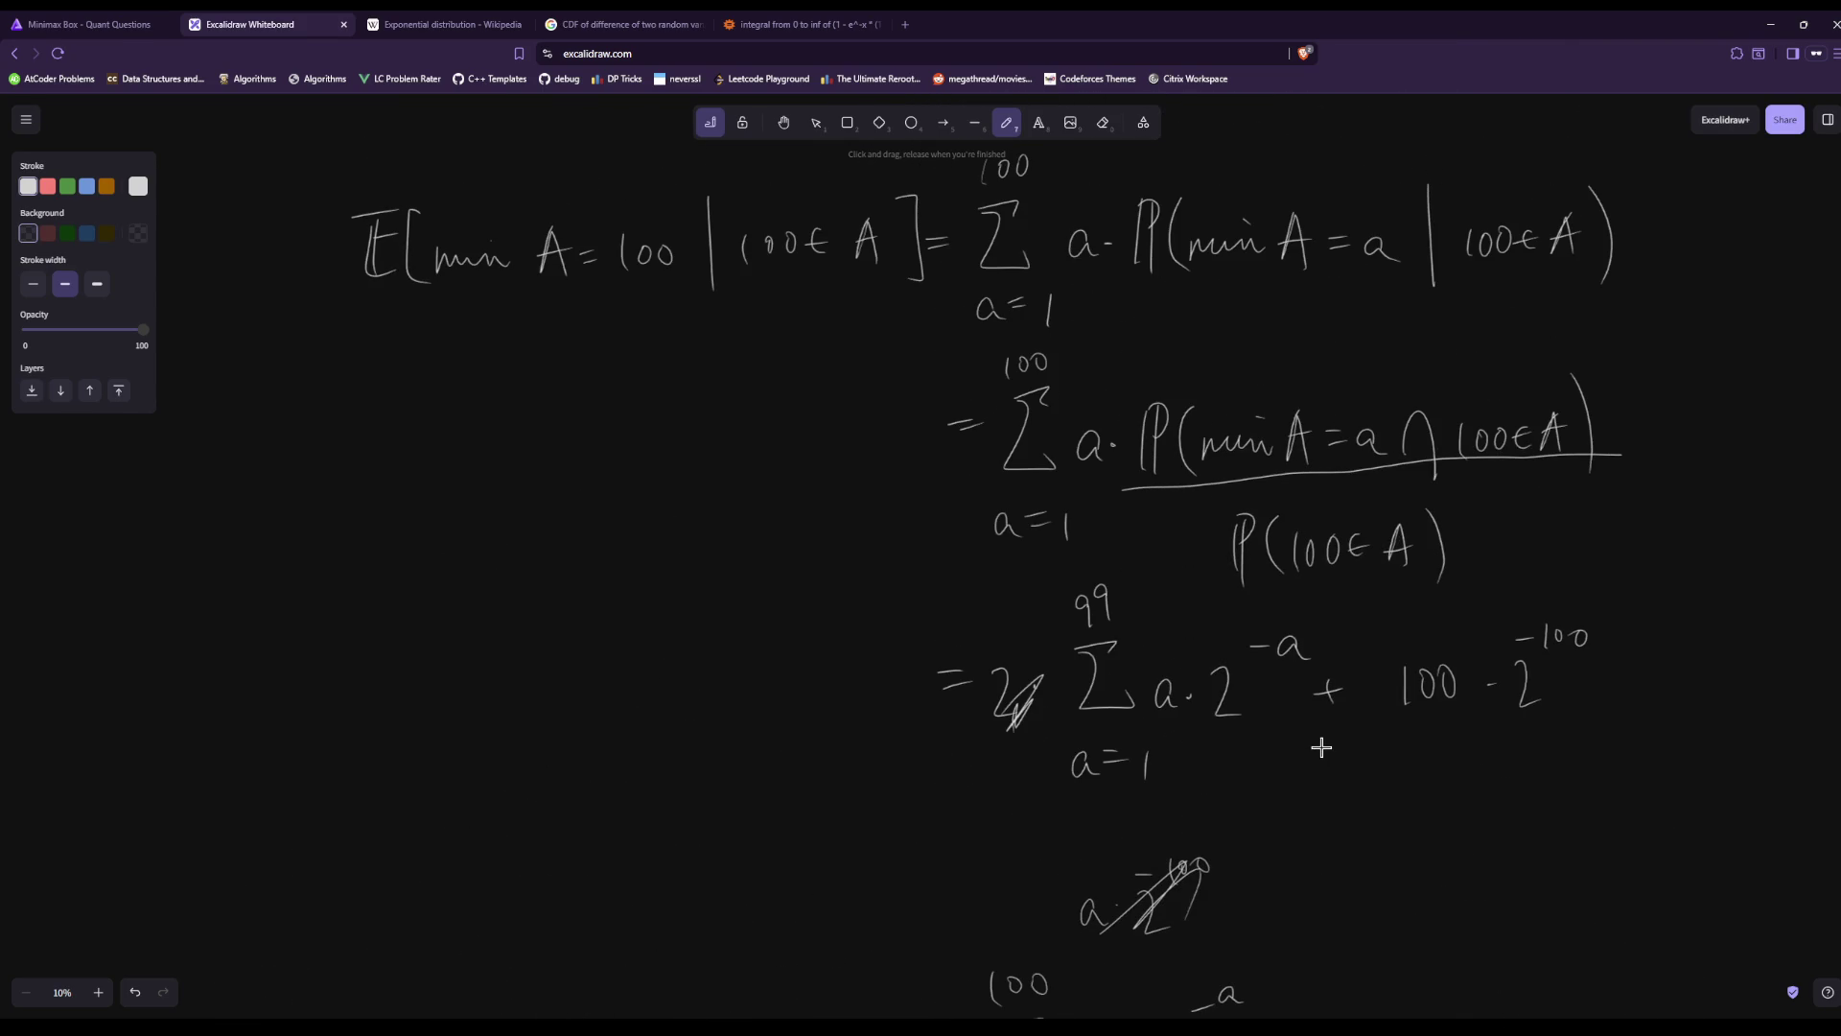
pyautogui.scroll(-6, 1321, 747)
pyautogui.scroll(-12, 1321, 747)
pyautogui.scroll(11, 1322, 747)
pyautogui.scroll(8, 1322, 747)
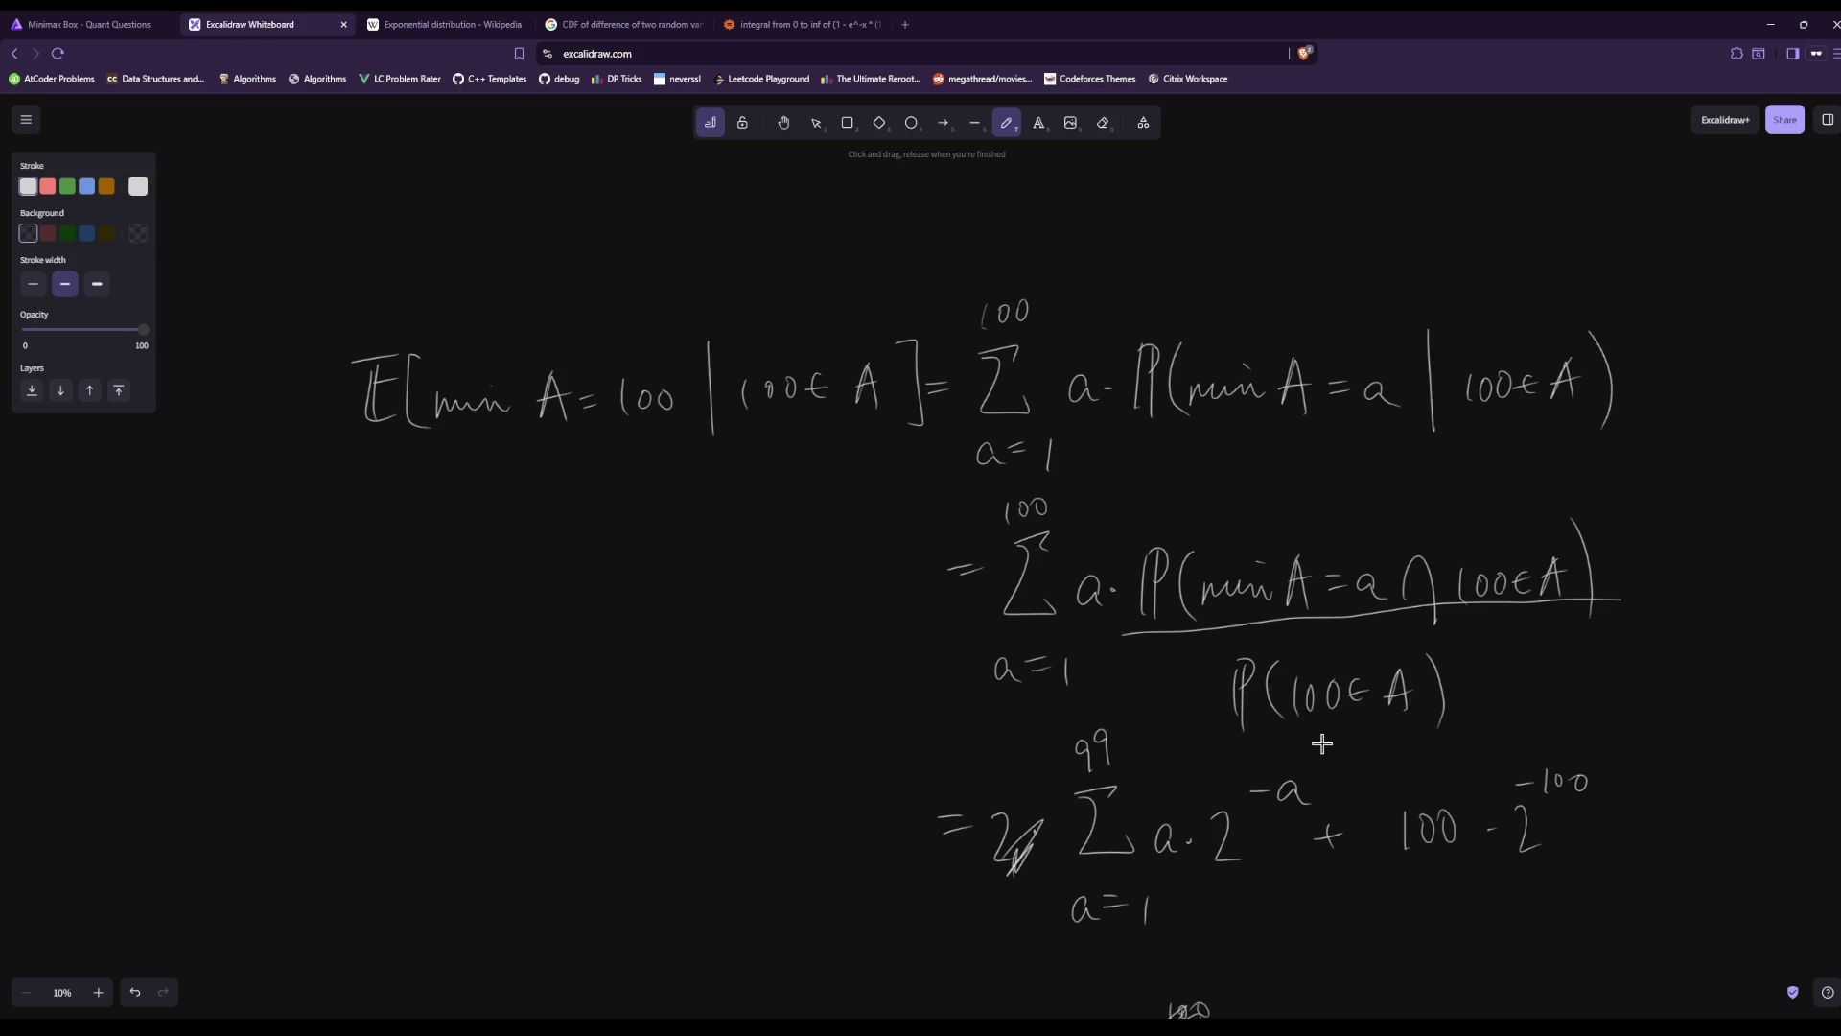
# Strike through 2^−100 in the 100·2^−100 term and handwrite 2^−99 beside it.
pyautogui.scroll(-3, 1322, 743)
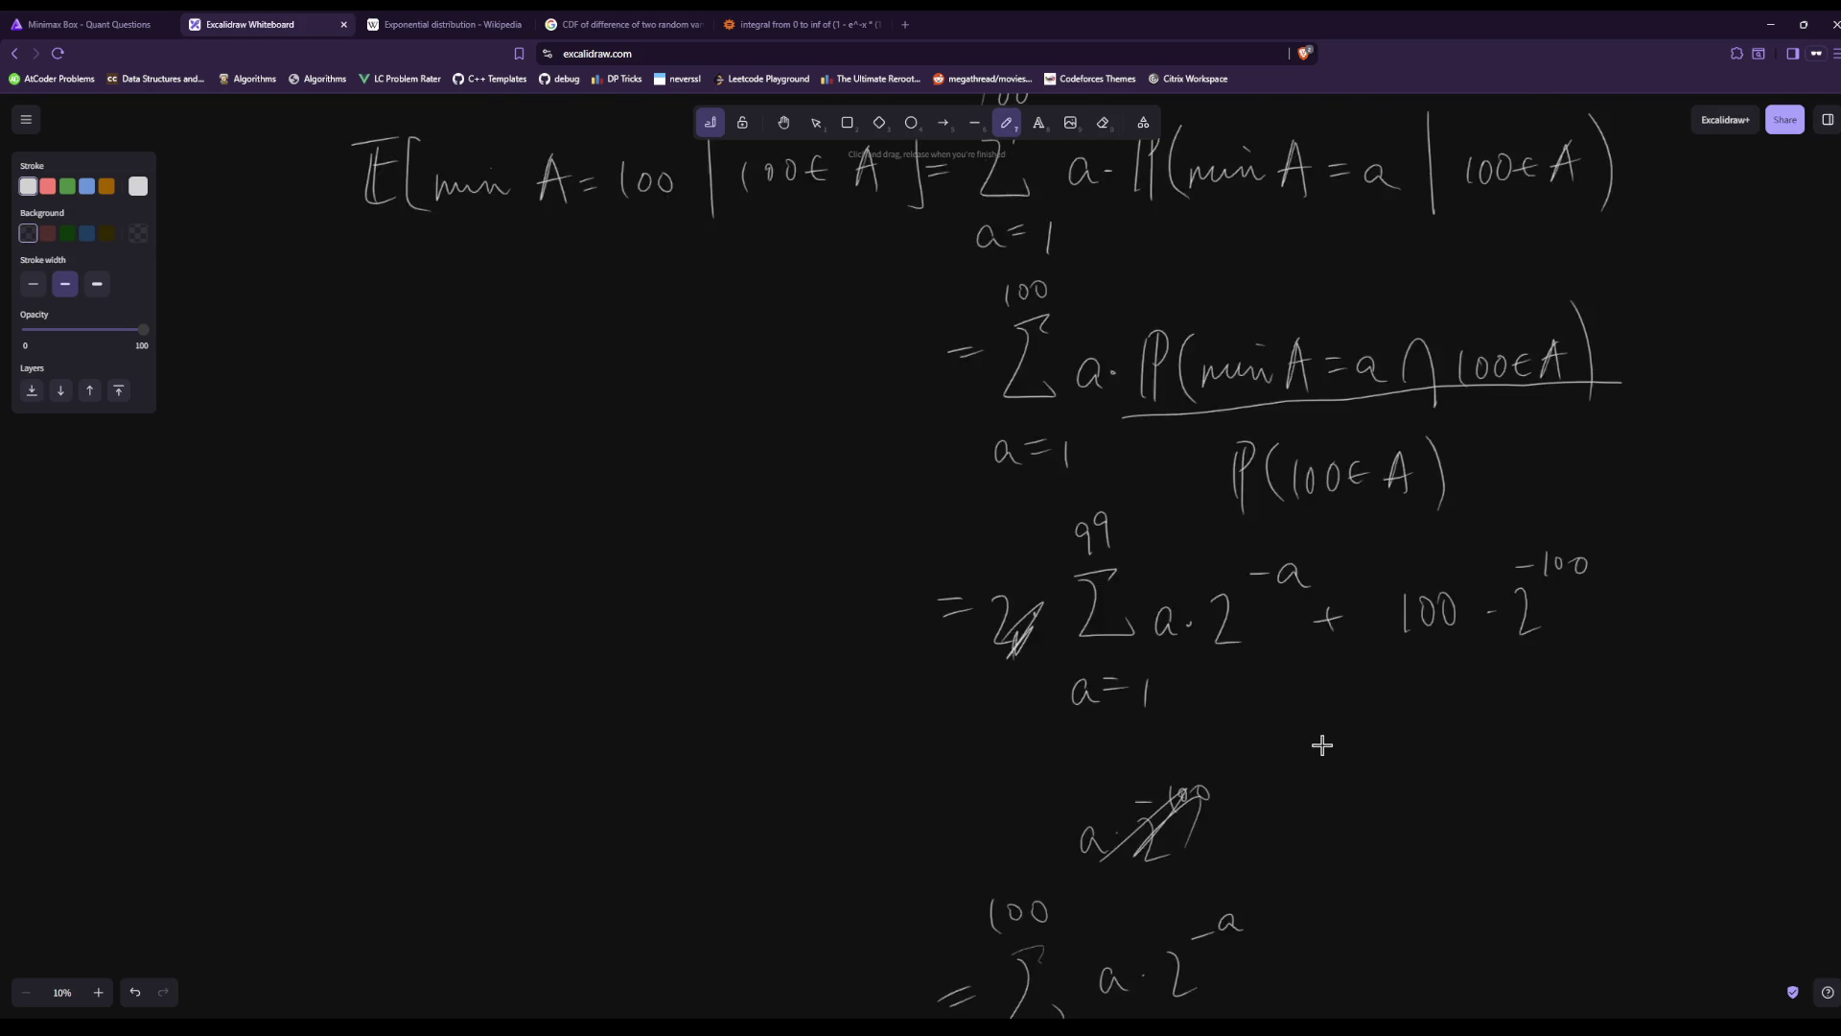
pyautogui.scroll(-5, 1321, 744)
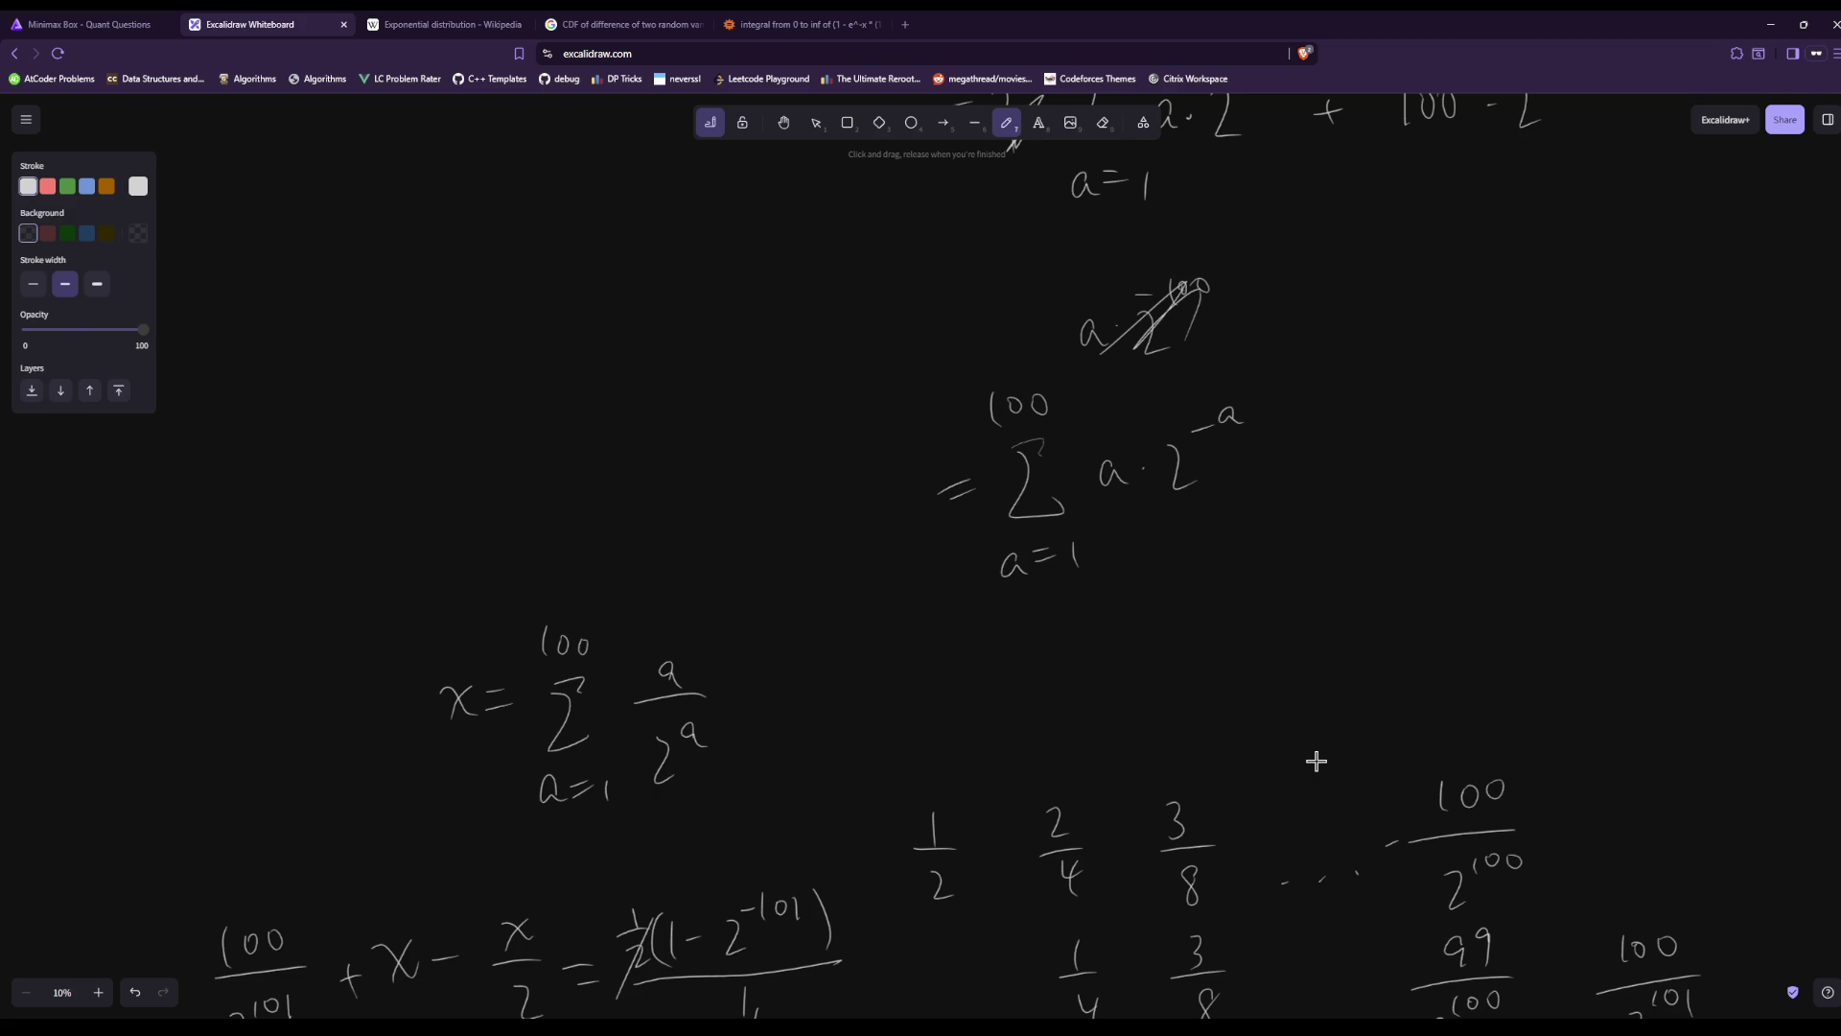
pyautogui.scroll(6, 1319, 761)
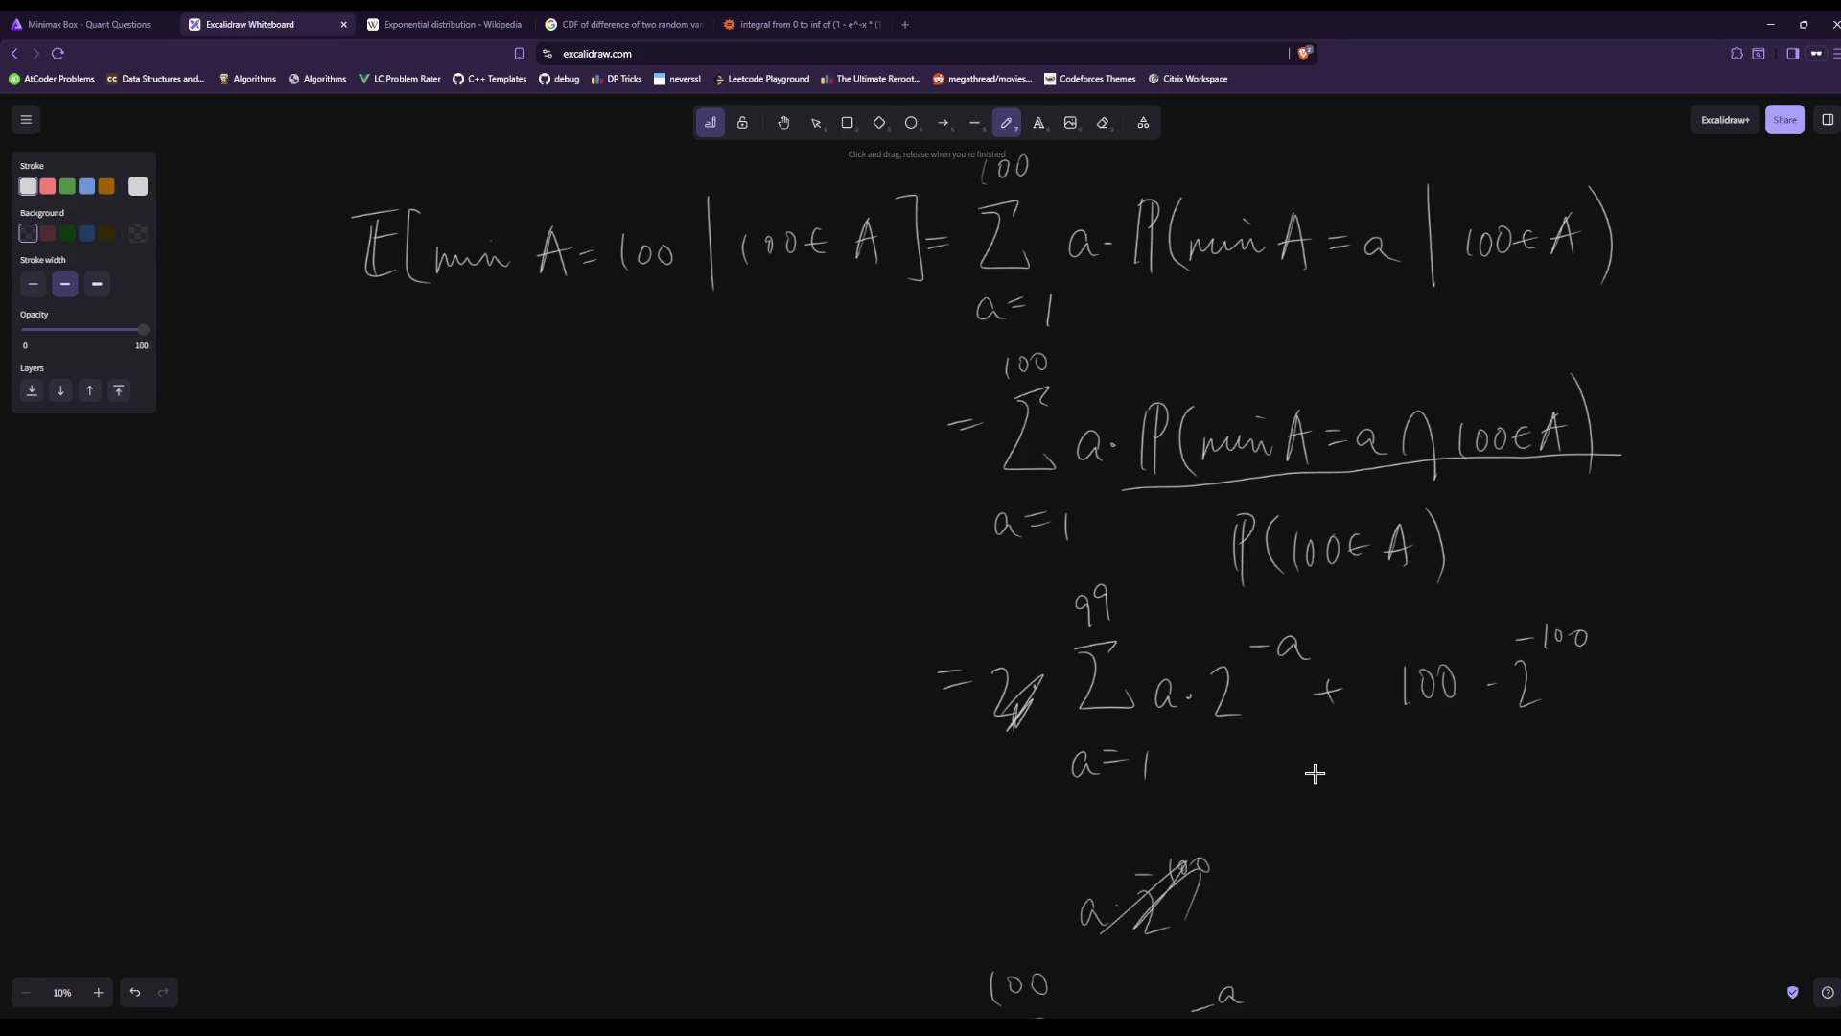
pyautogui.scroll(-1, 1333, 815)
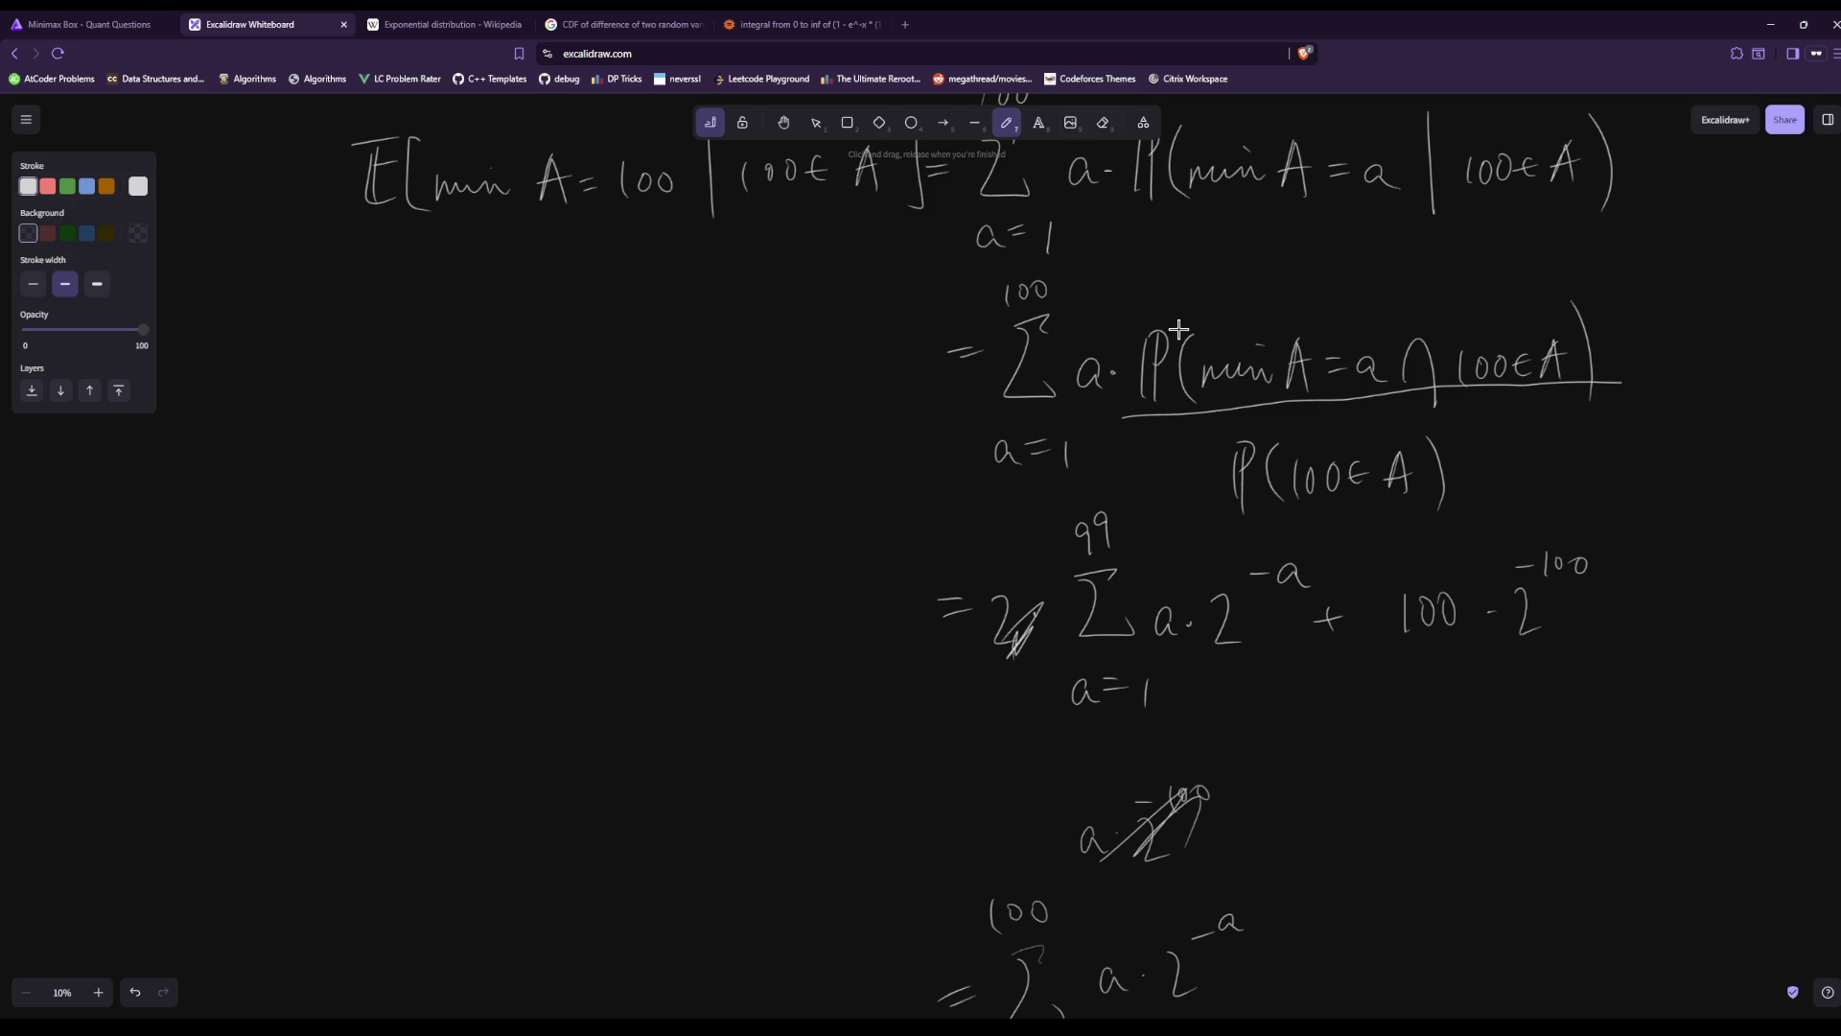
pyautogui.moveTo(1591, 559)
pyautogui.mouseDown()
pyautogui.moveTo(1520, 614)
pyautogui.moveTo(1539, 624)
pyautogui.moveTo(1568, 561)
pyautogui.moveTo(1663, 617)
pyautogui.mouseUp()
pyautogui.moveTo(1692, 553); pyautogui.dragTo(1754, 566)
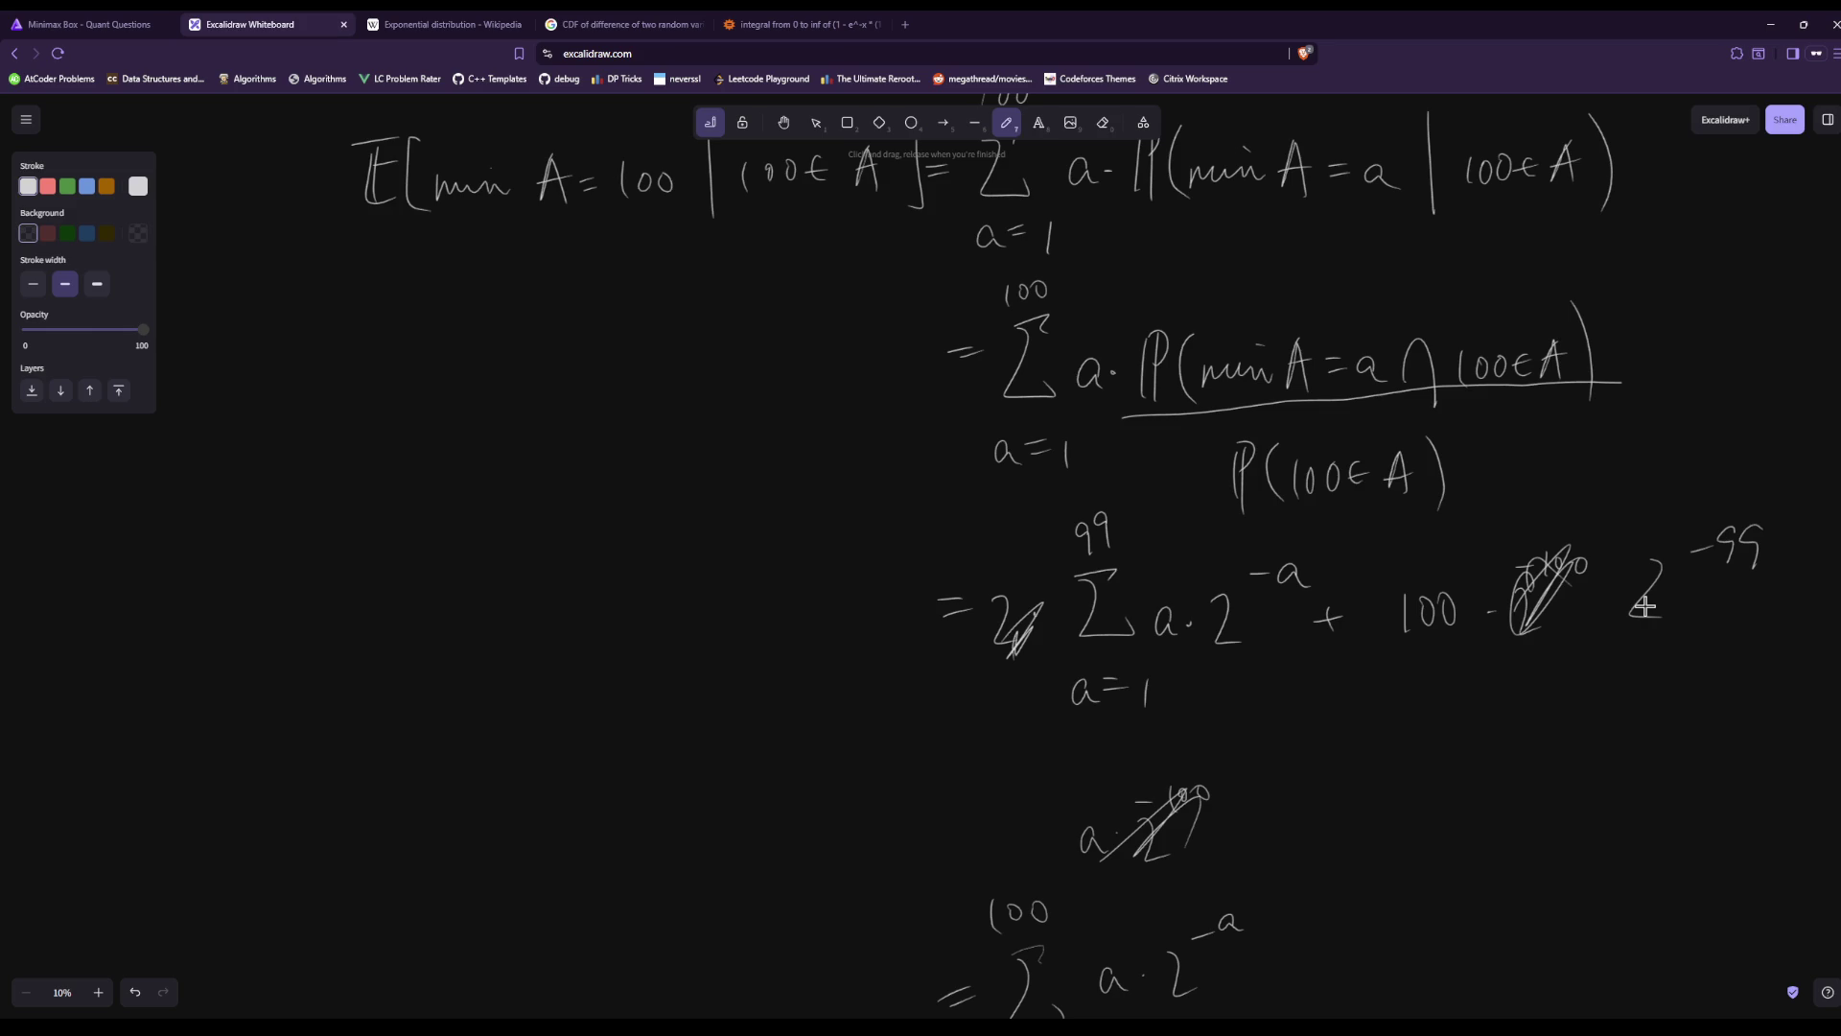
# Write a first x = at the left, then undo its equals sign and scribble it out.
pyautogui.scroll(-3, 1356, 863)
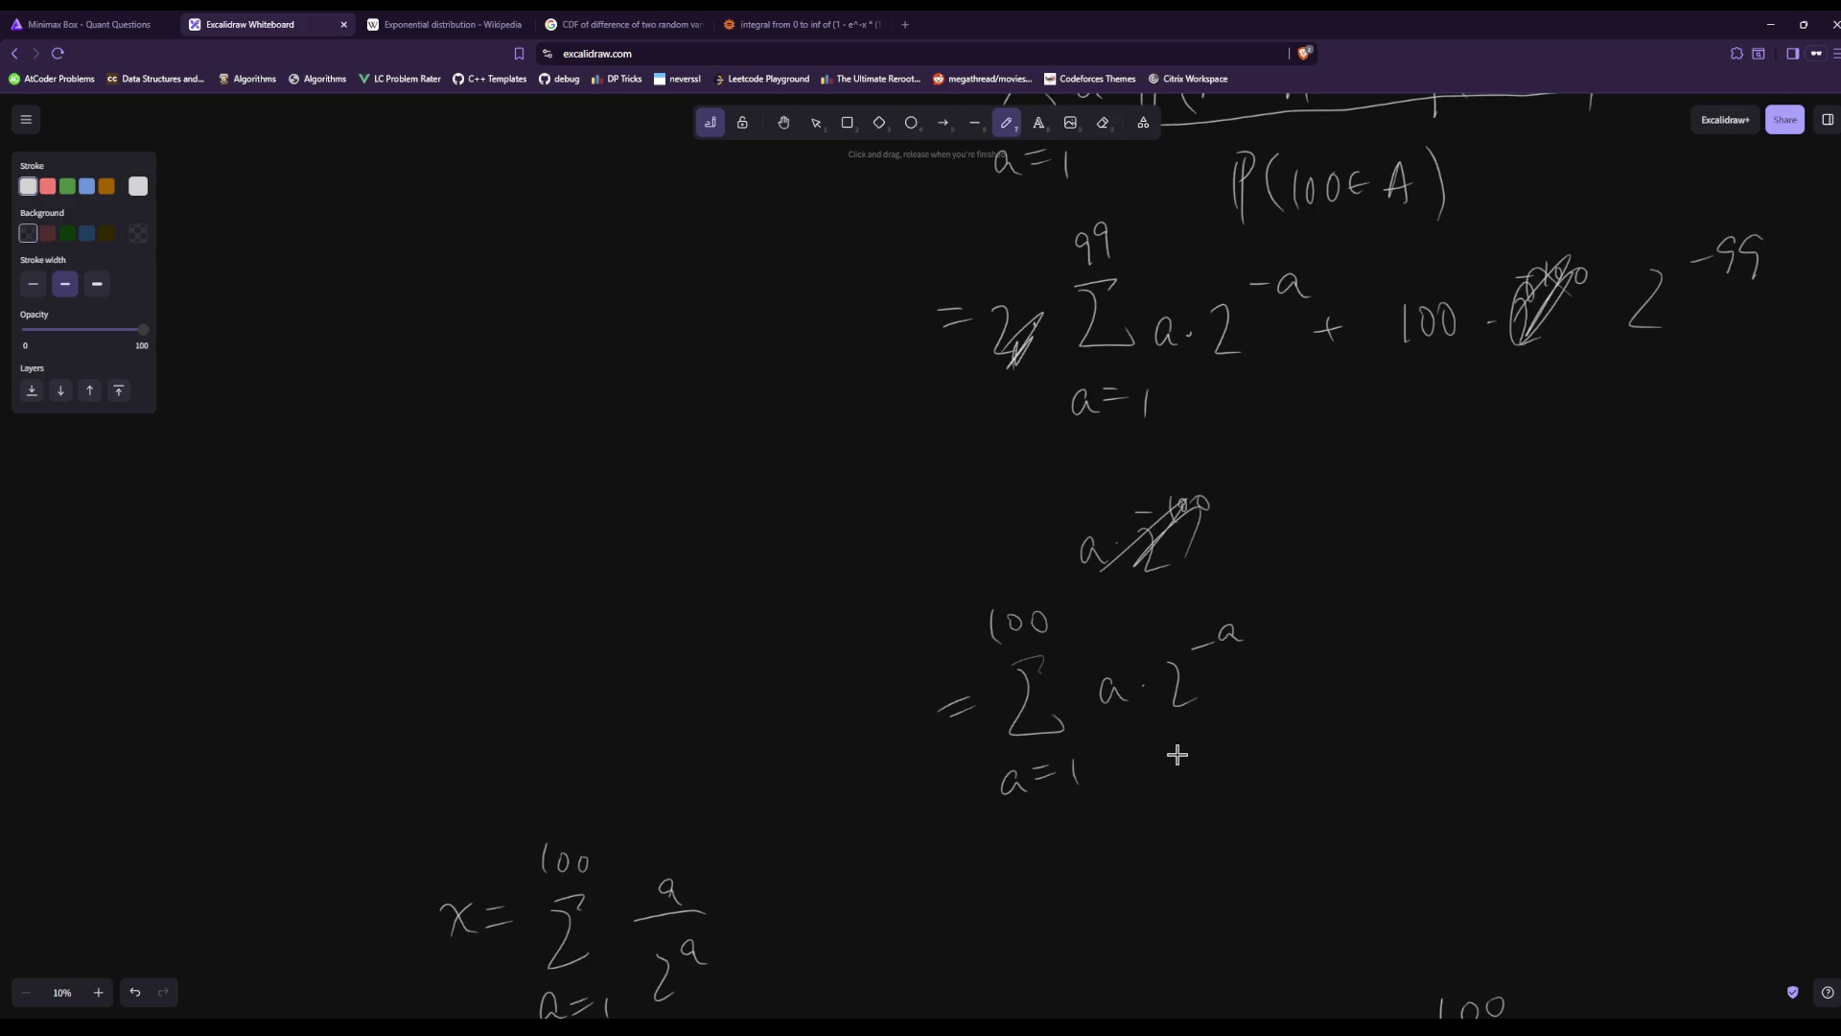
pyautogui.scroll(4, 1176, 757)
pyautogui.scroll(-5, 1178, 755)
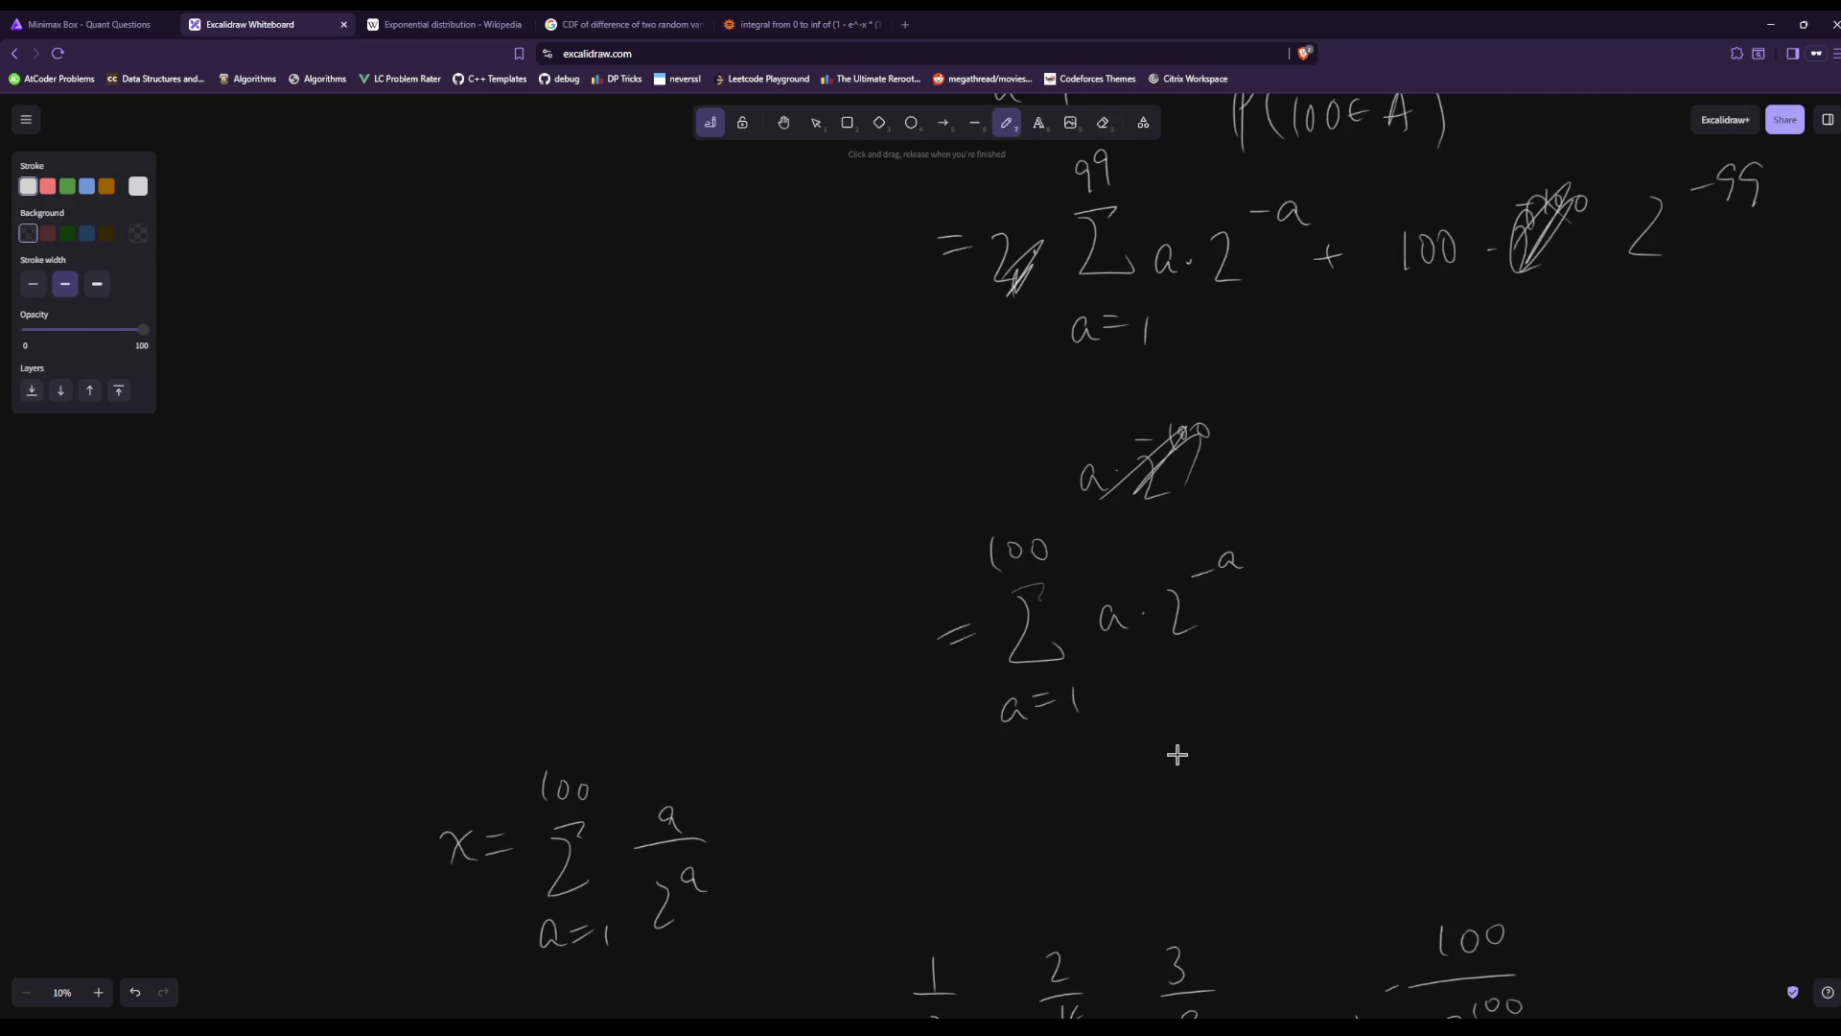
pyautogui.scroll(-1, 1177, 755)
pyautogui.scroll(2, 1177, 755)
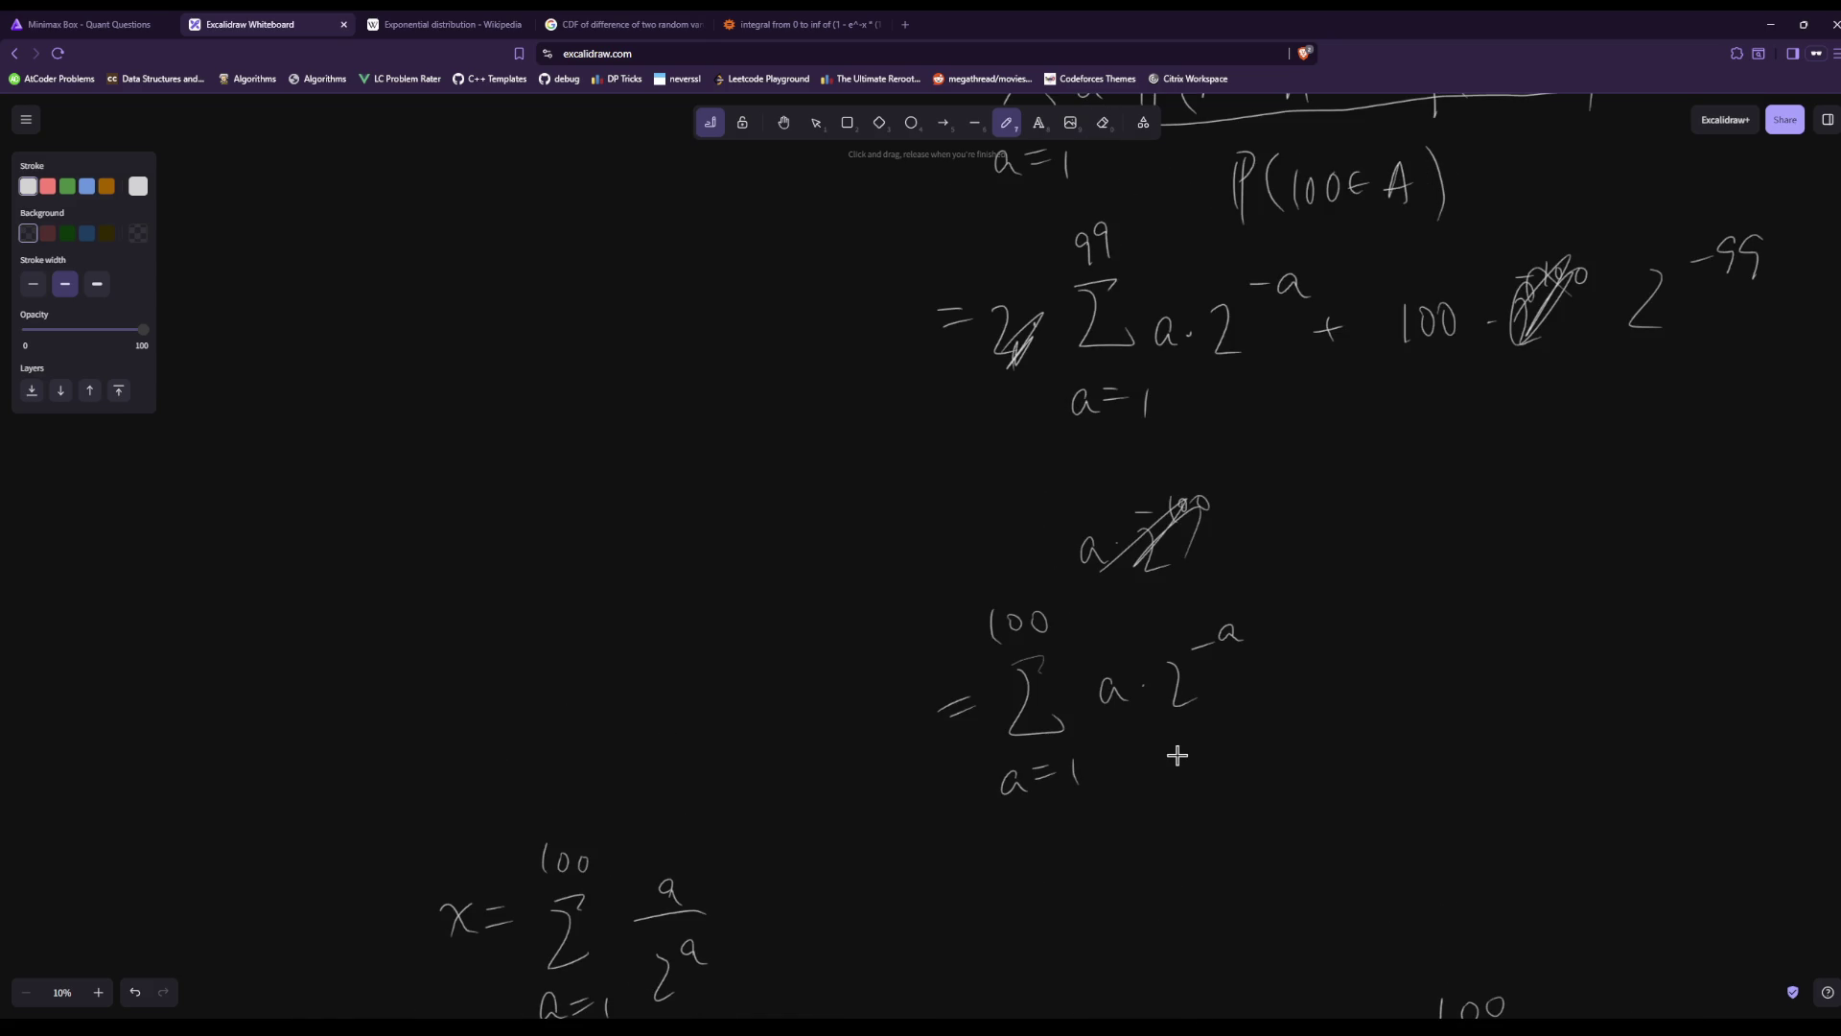
pyautogui.scroll(-3, 1178, 754)
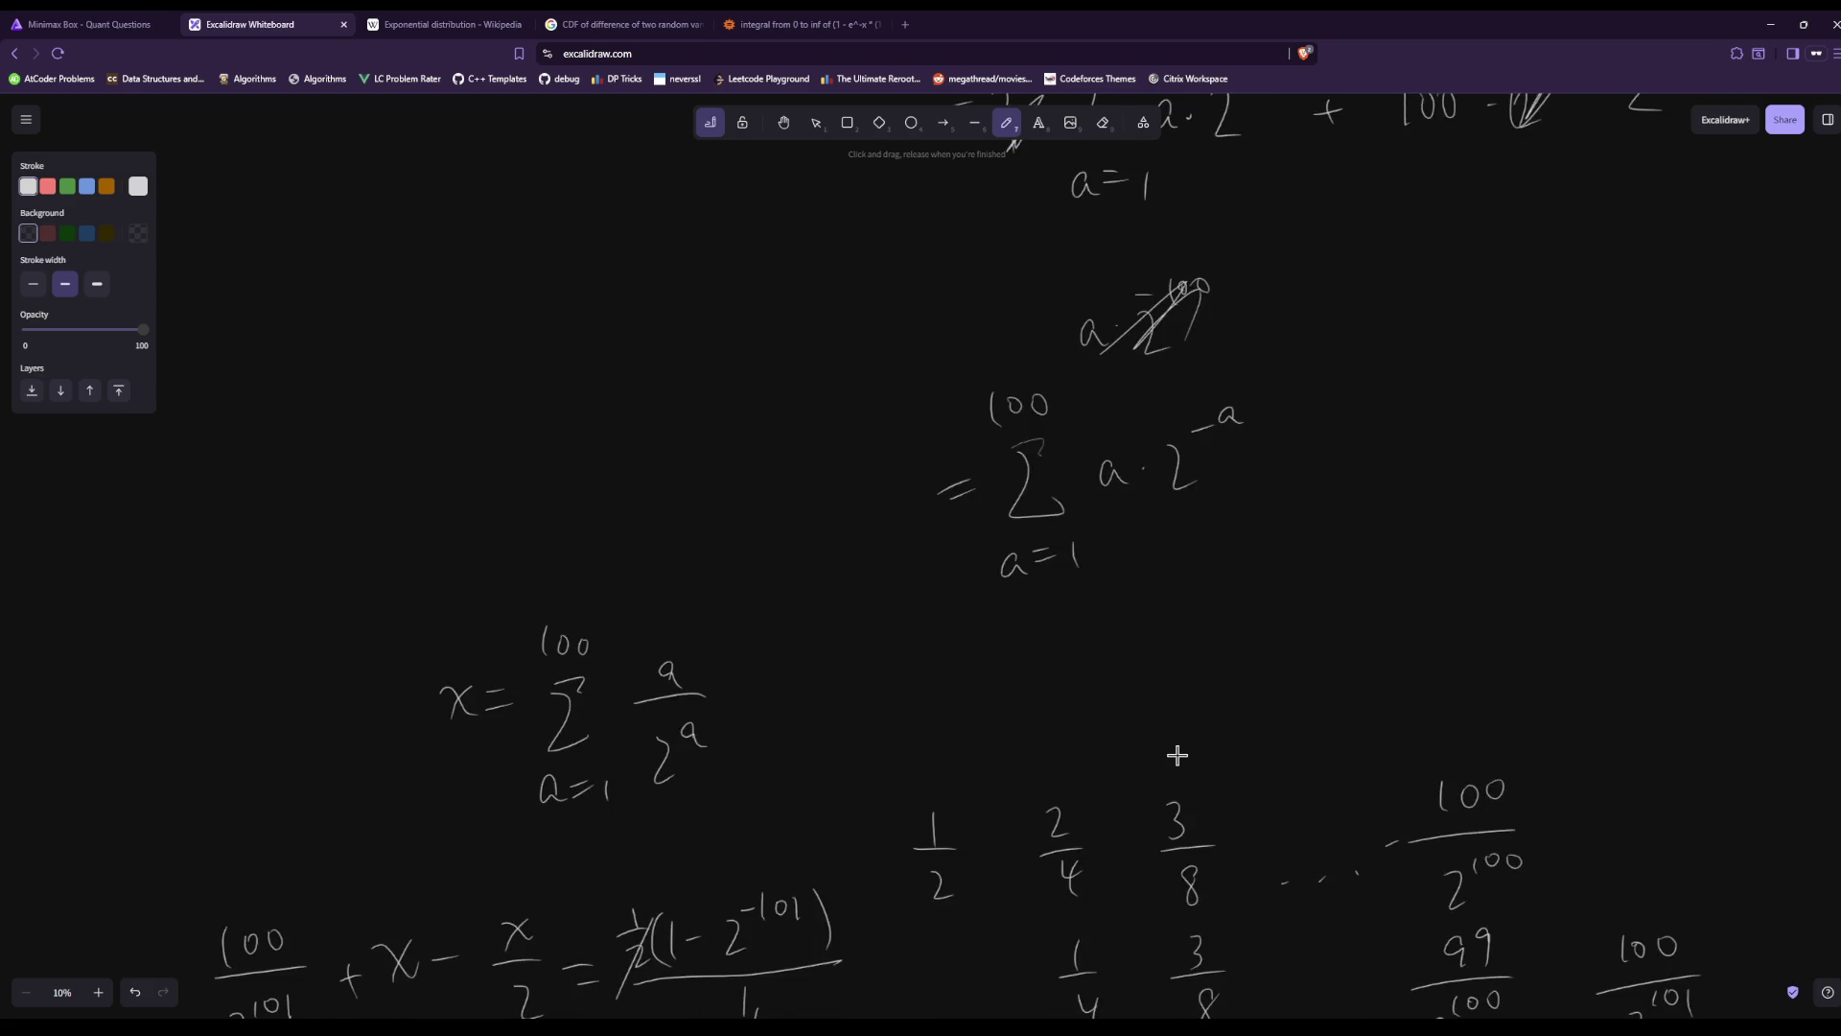
pyautogui.scroll(-1, 1177, 754)
pyautogui.scroll(6, 1178, 755)
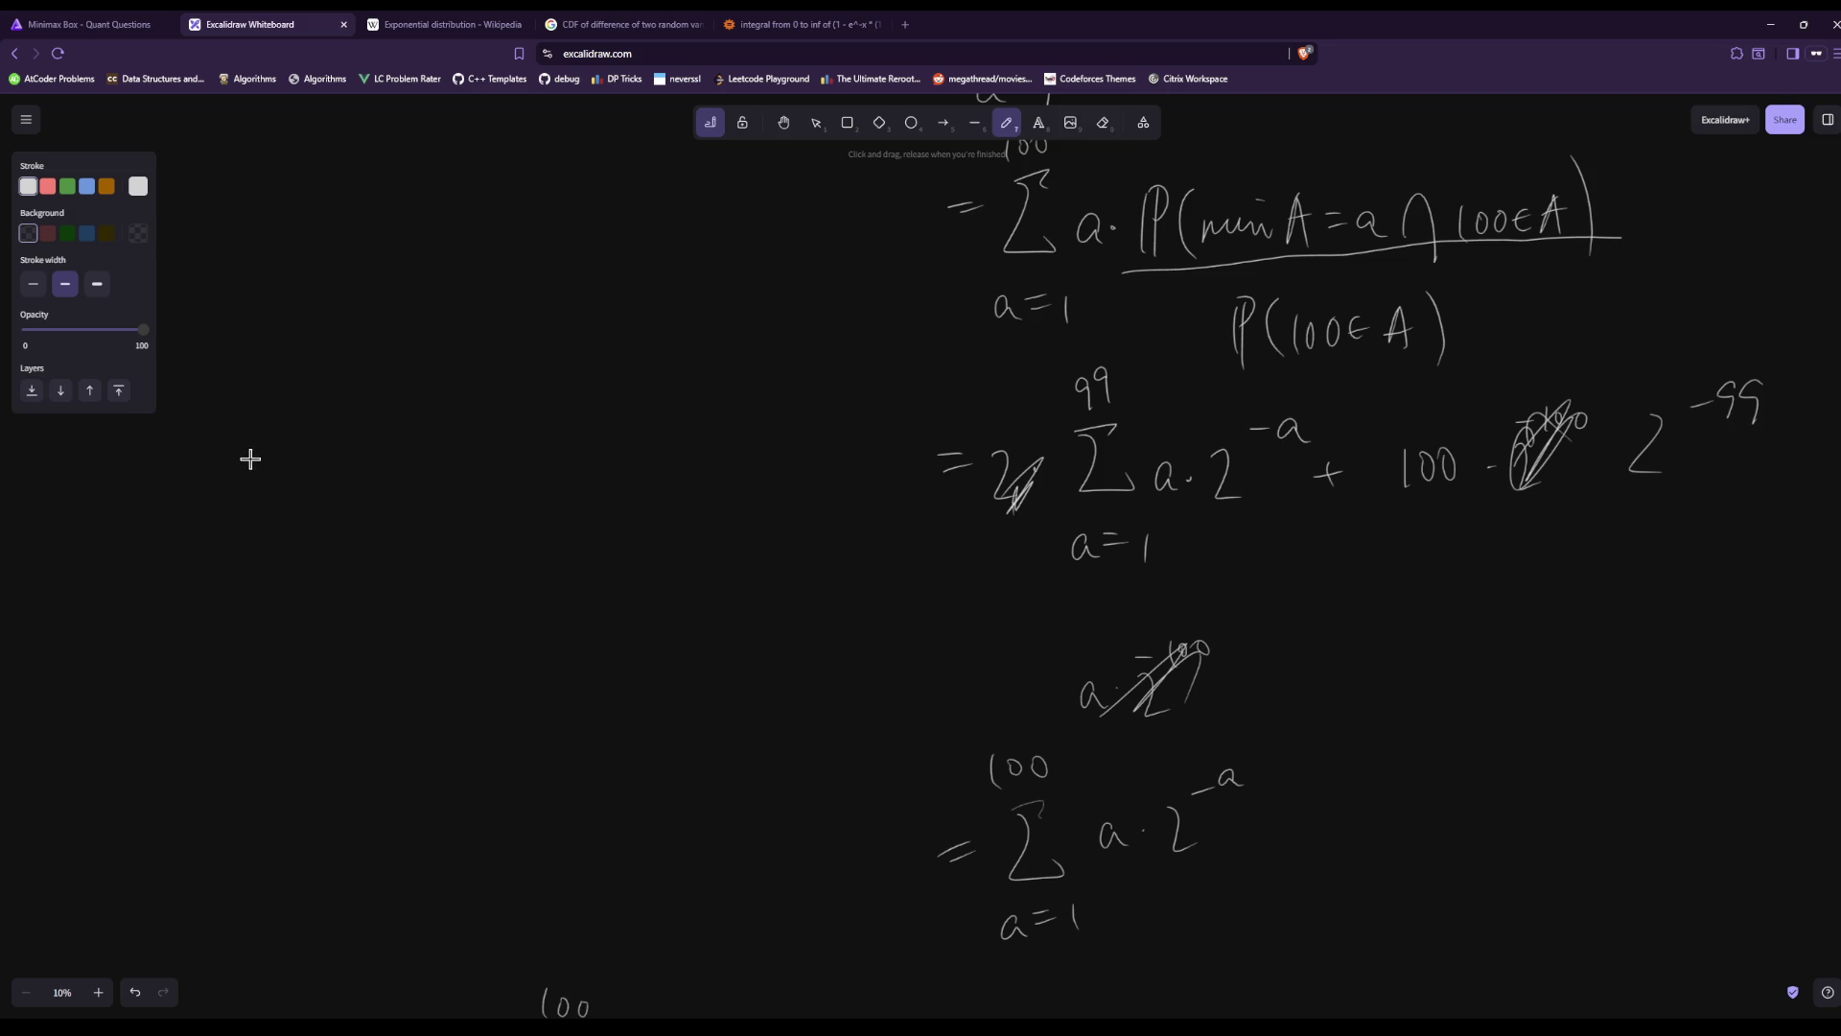
pyautogui.moveTo(210, 447); pyautogui.dragTo(272, 439)
pyautogui.moveTo(255, 449); pyautogui.dragTo(273, 448)
pyautogui.scroll(-10, 1063, 693)
pyautogui.scroll(3, 1064, 694)
pyautogui.scroll(7, 1063, 694)
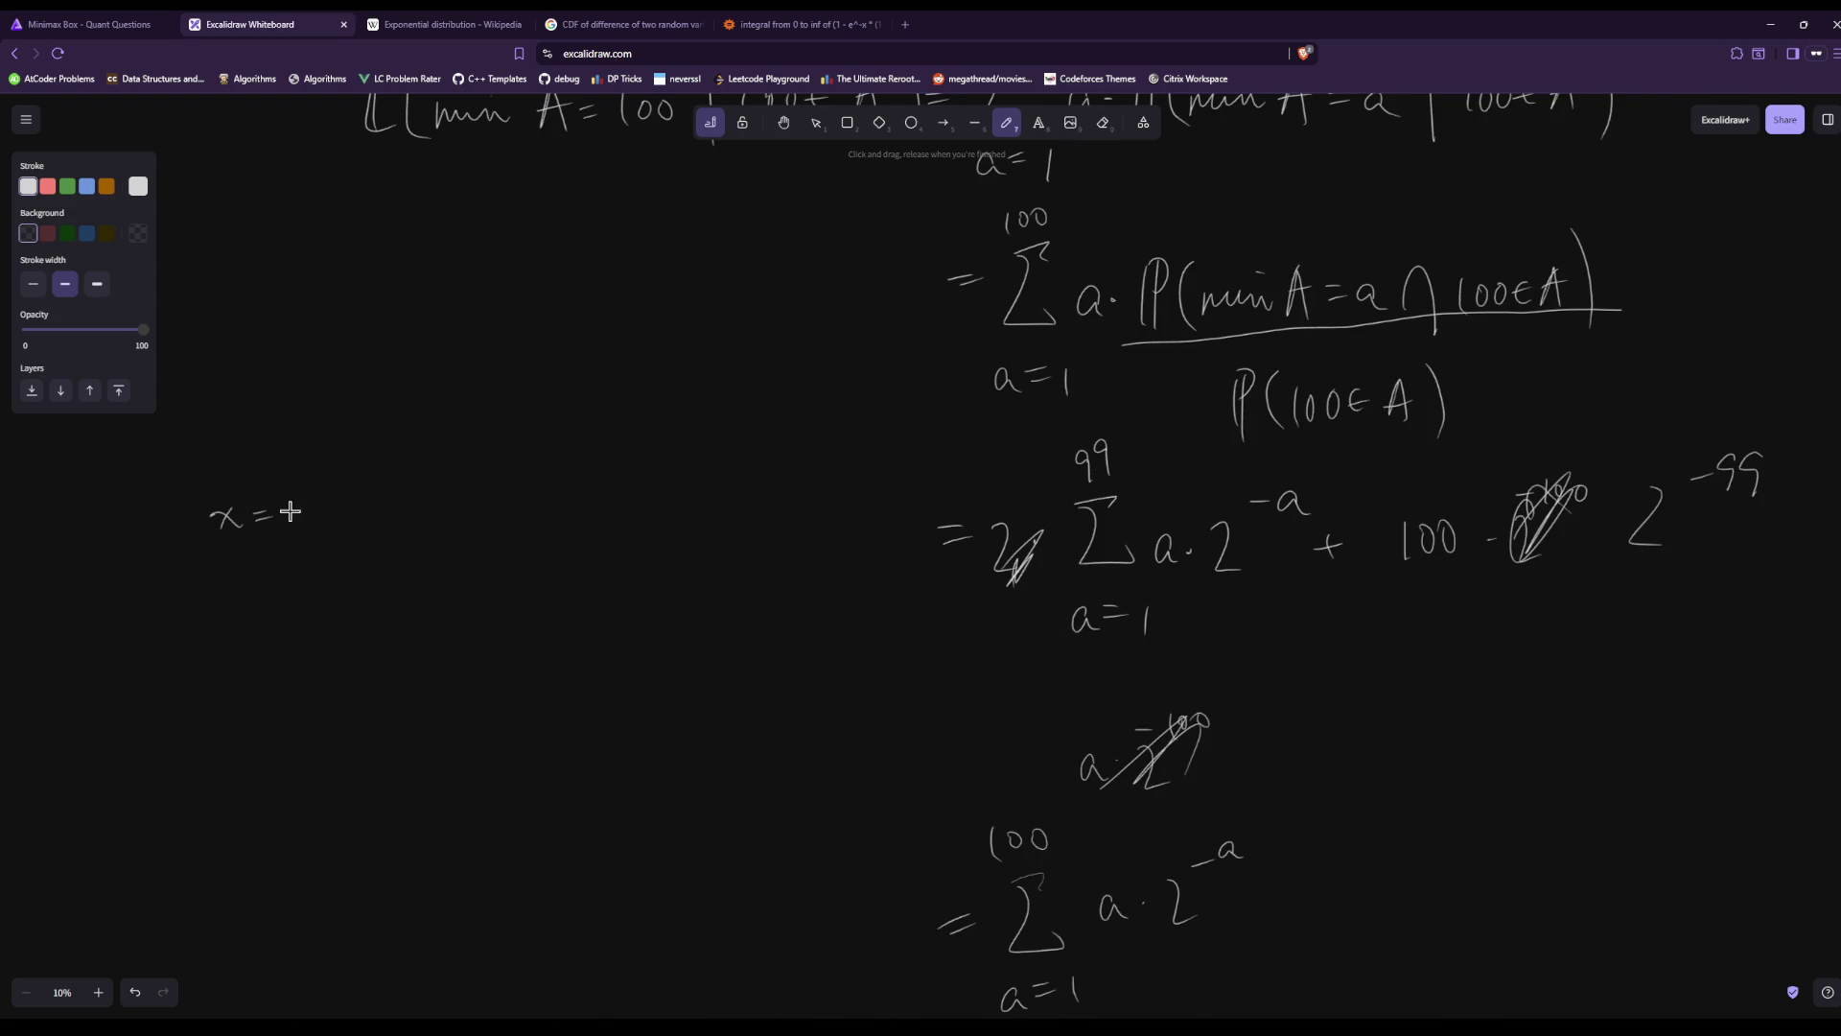
pyautogui.hotkey('ctrl', 'z')
pyautogui.moveTo(251, 507); pyautogui.dragTo(303, 498)
# Handwrite x/2 = ½(1−2^−100)/½ + with 99·2^−100 noted beneath it.
pyautogui.moveTo(305, 371); pyautogui.dragTo(338, 433)
pyautogui.moveTo(351, 402); pyautogui.dragTo(364, 409)
pyautogui.moveTo(396, 382)
pyautogui.mouseDown()
pyautogui.moveTo(410, 394)
pyautogui.moveTo(477, 365)
pyautogui.moveTo(504, 383)
pyautogui.mouseUp()
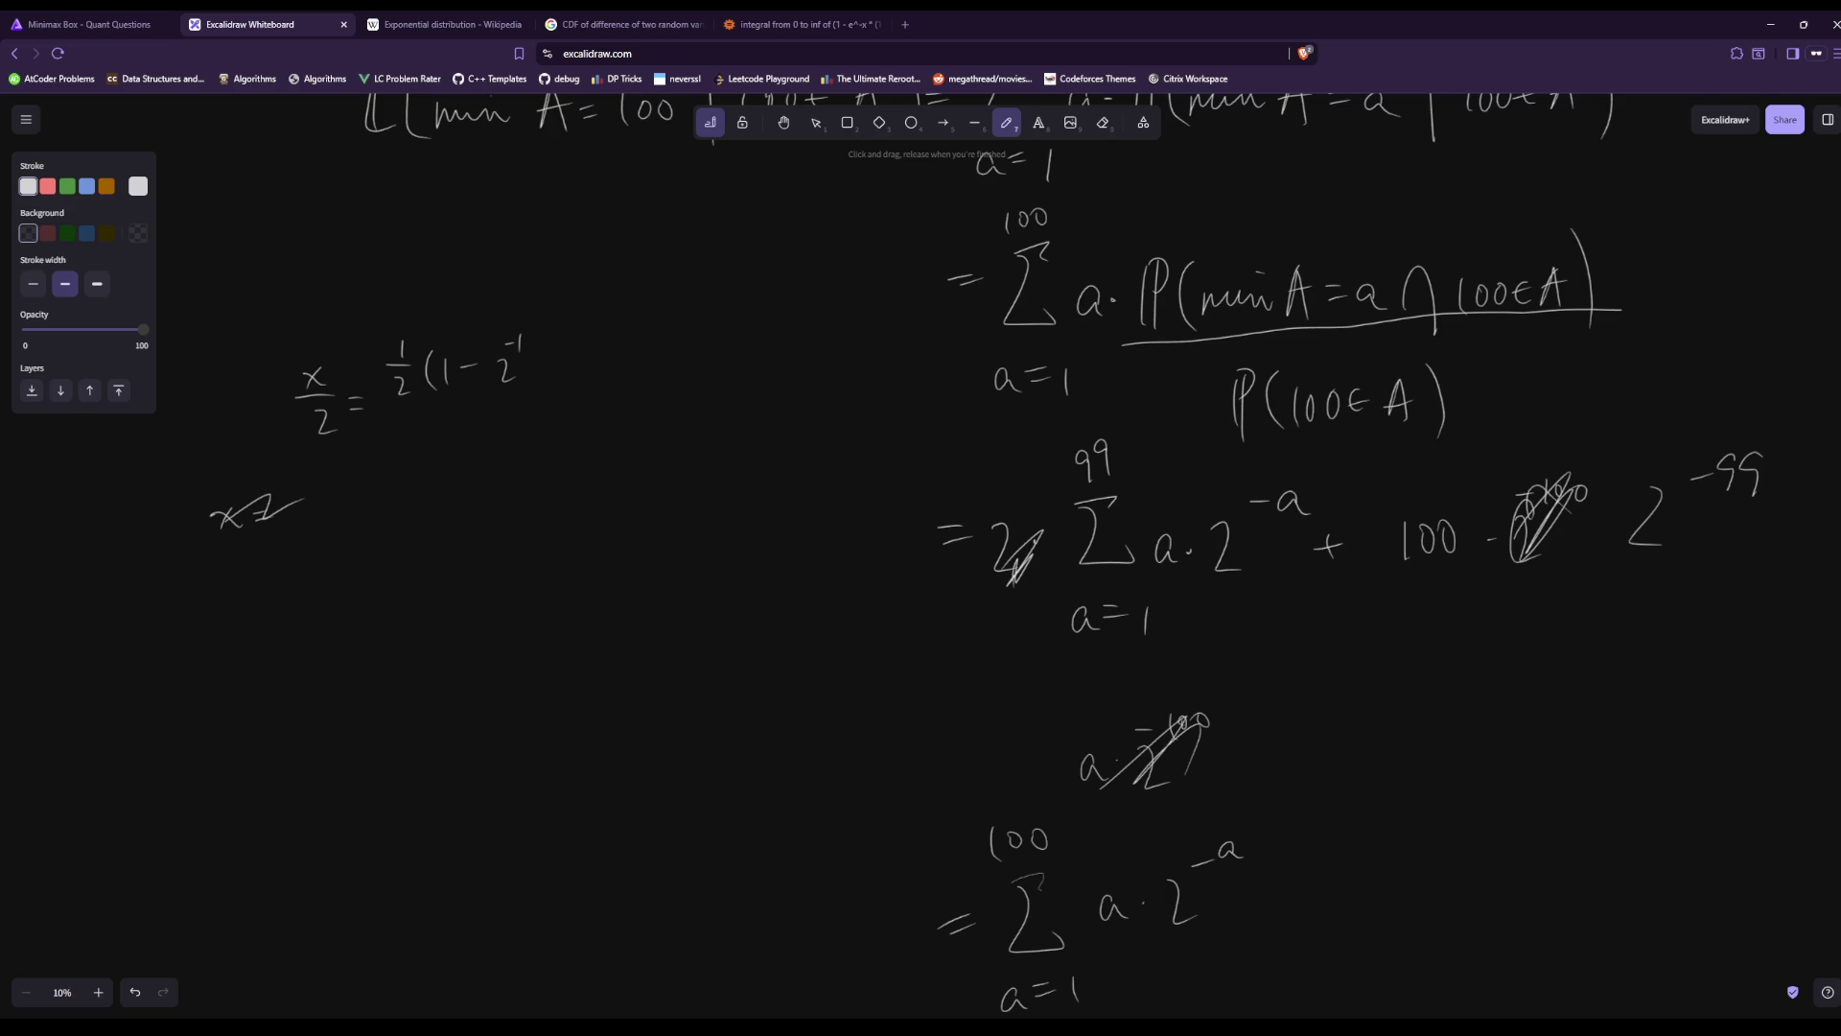
pyautogui.moveTo(564, 328); pyautogui.dragTo(570, 386)
pyautogui.moveTo(399, 395); pyautogui.dragTo(595, 385)
pyautogui.moveTo(475, 404); pyautogui.dragTo(491, 470)
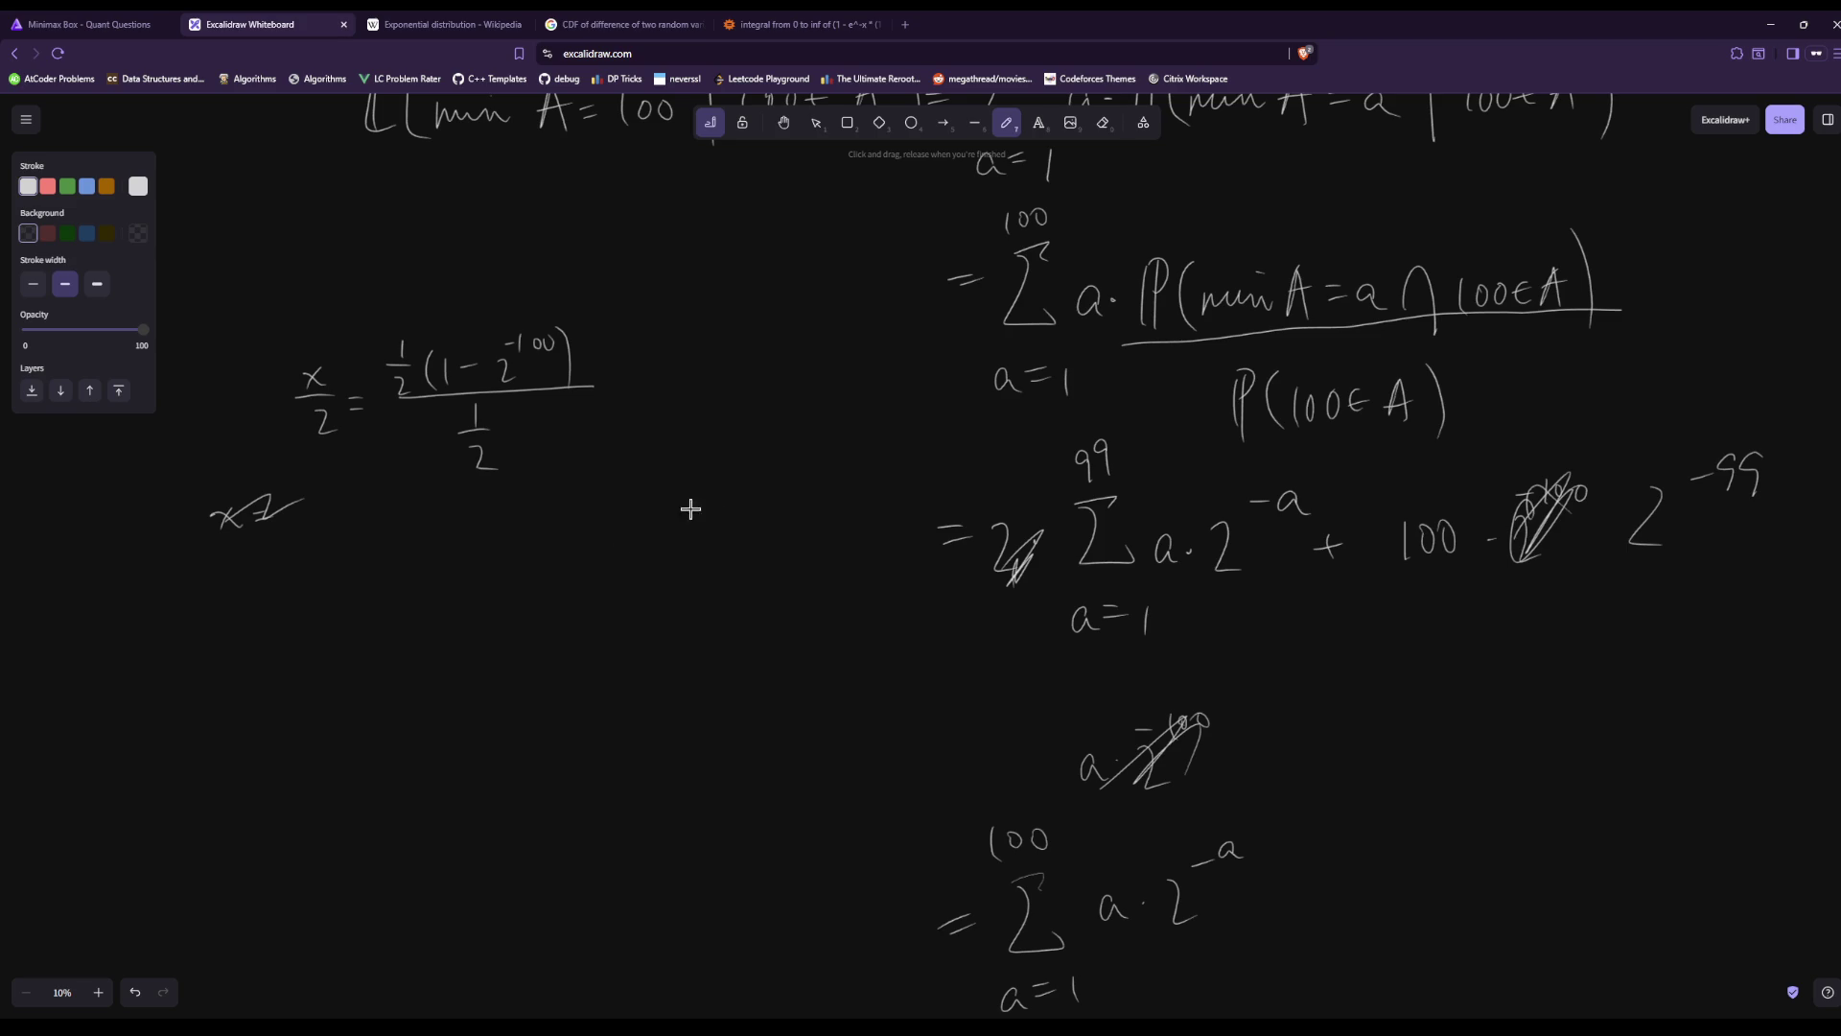
pyautogui.moveTo(621, 394)
pyautogui.mouseDown()
pyautogui.moveTo(646, 389)
pyautogui.moveTo(635, 406)
pyautogui.mouseUp()
pyautogui.moveTo(496, 643); pyautogui.dragTo(498, 676)
pyautogui.moveTo(519, 637)
pyautogui.mouseDown()
pyautogui.moveTo(512, 674)
pyautogui.moveTo(588, 671)
pyautogui.mouseUp()
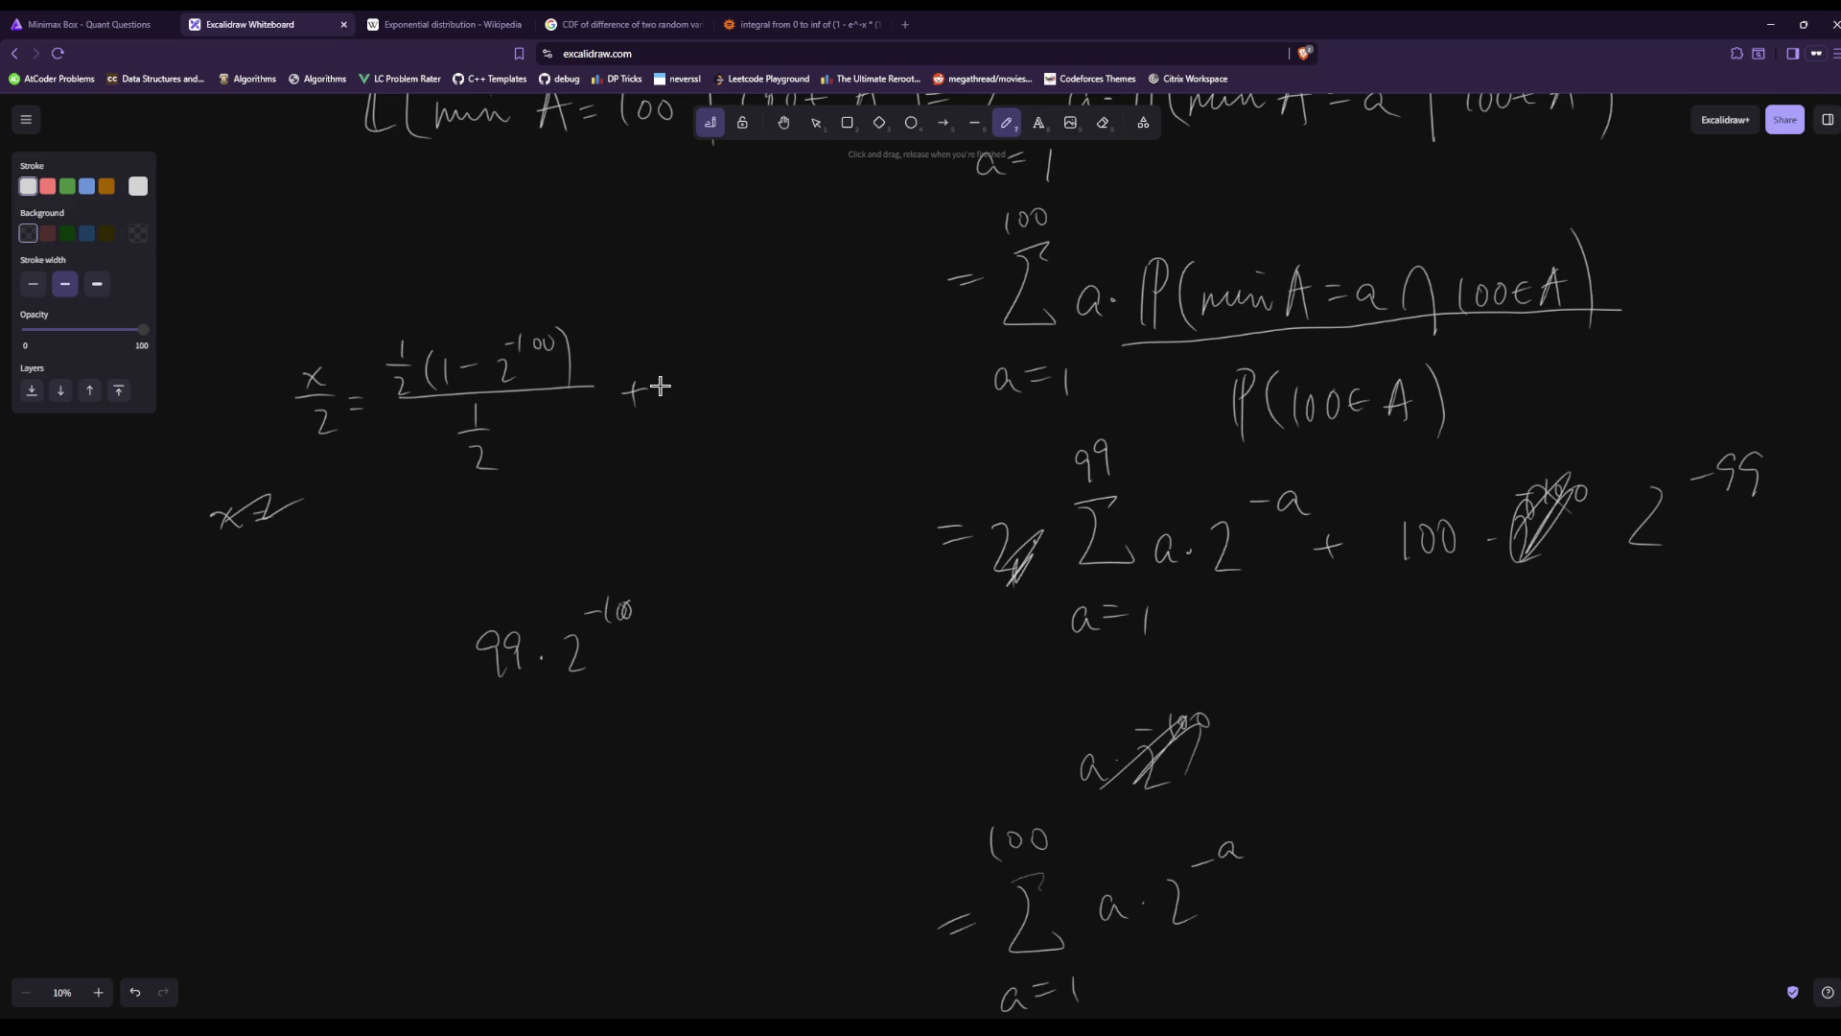
# Erase the stray plus, write −99 after the fraction, and cross out both ½ terms.
pyautogui.click(1102, 121)
pyautogui.moveTo(646, 387); pyautogui.dragTo(633, 393)
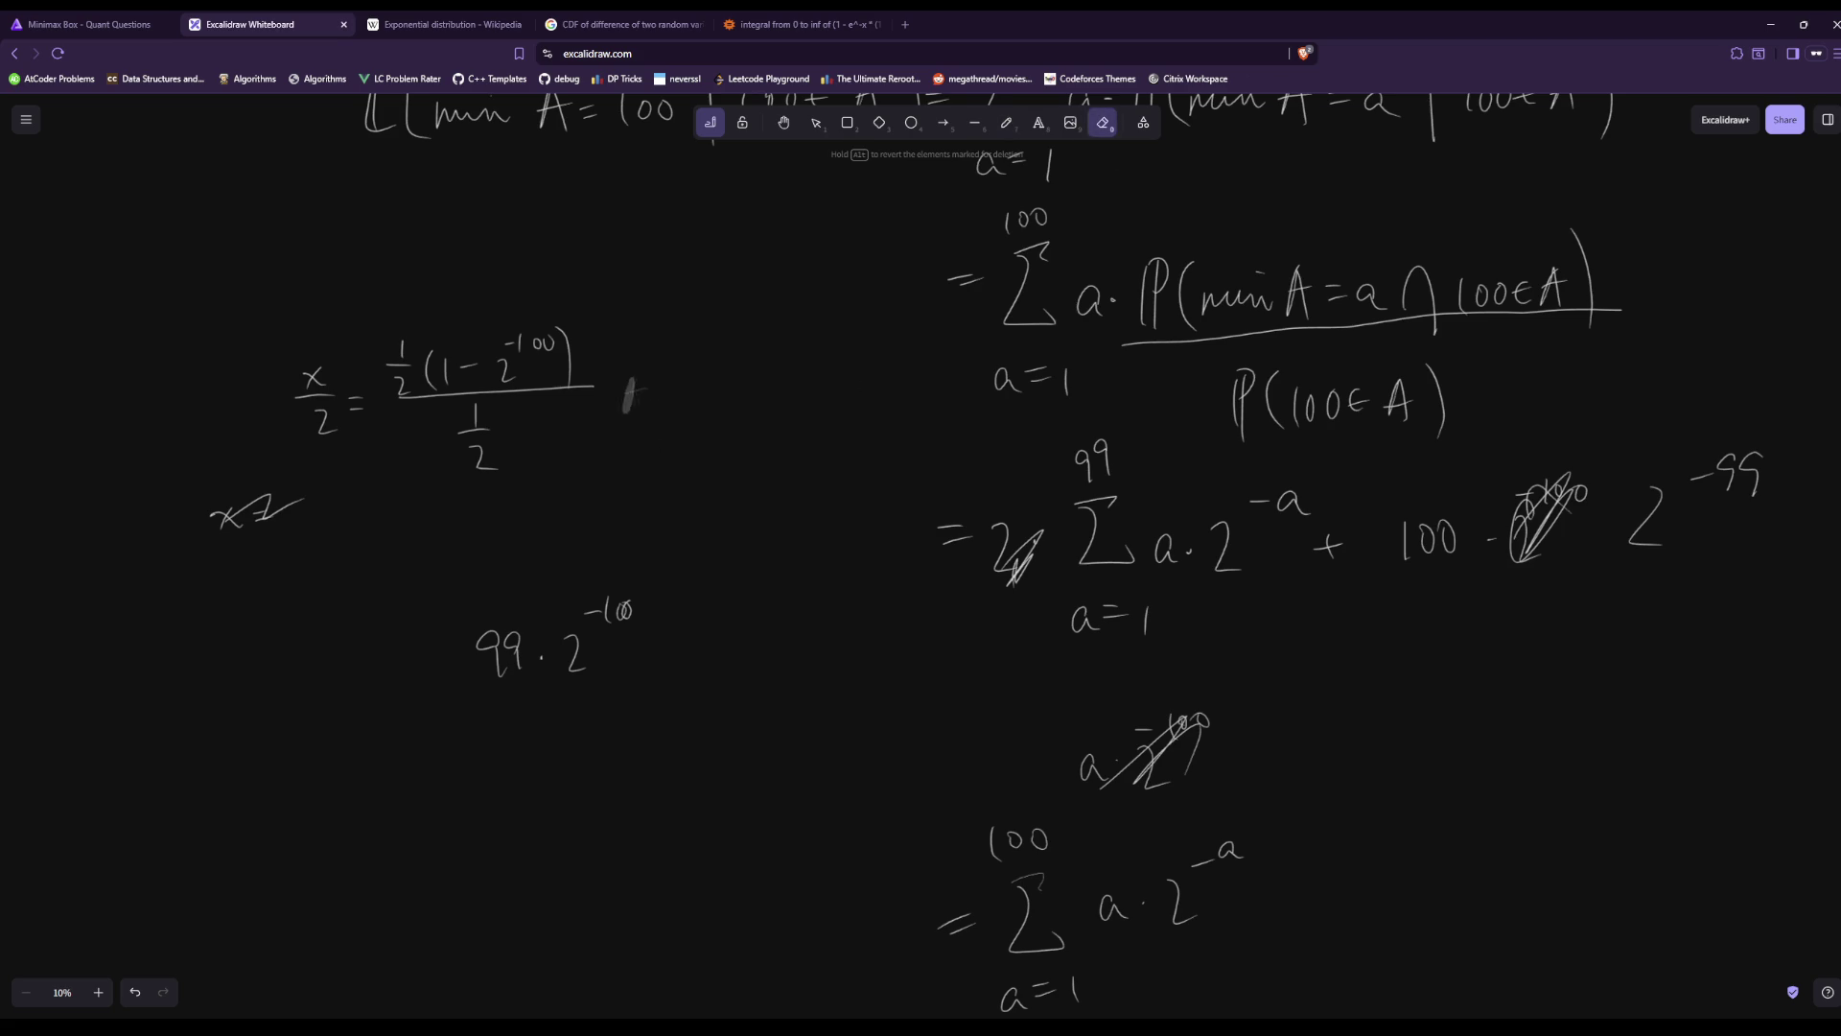
pyautogui.click(1006, 122)
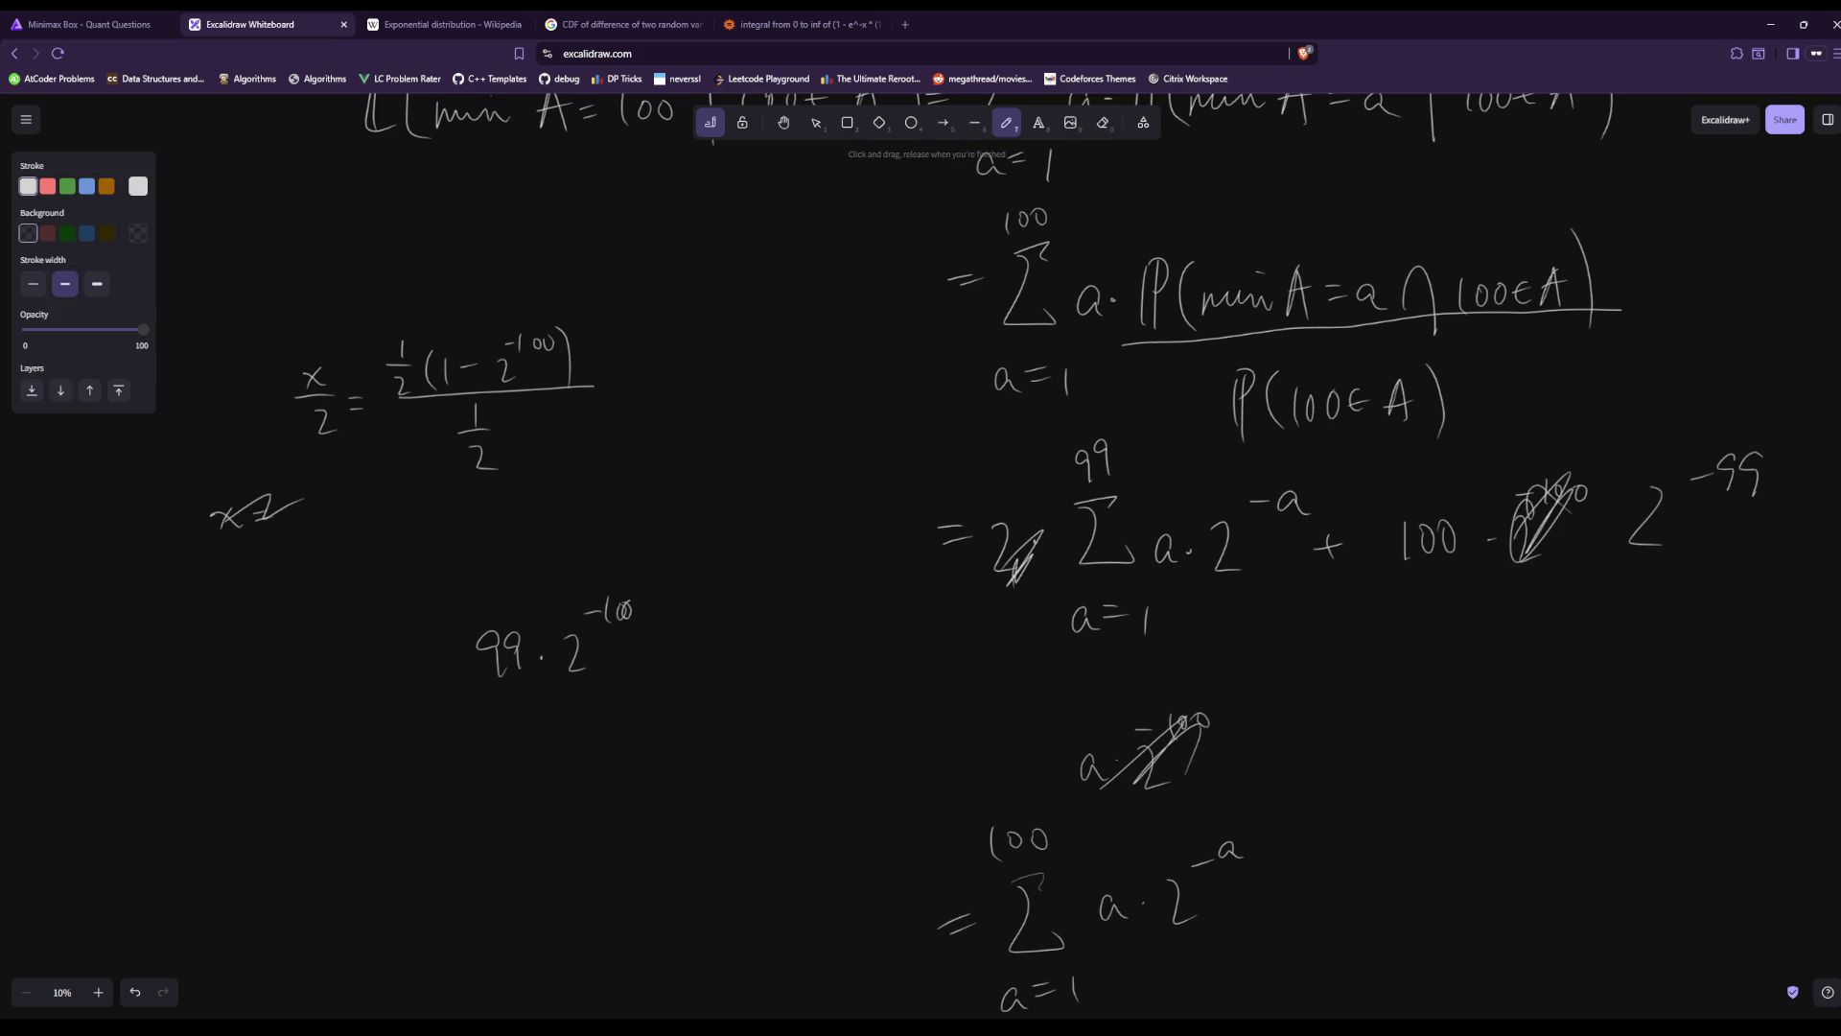
pyautogui.moveTo(683, 383); pyautogui.dragTo(687, 418)
pyautogui.moveTo(710, 370)
pyautogui.mouseDown()
pyautogui.moveTo(711, 399)
pyautogui.moveTo(768, 414)
pyautogui.moveTo(781, 352)
pyautogui.moveTo(802, 365)
pyautogui.moveTo(822, 347)
pyautogui.mouseUp()
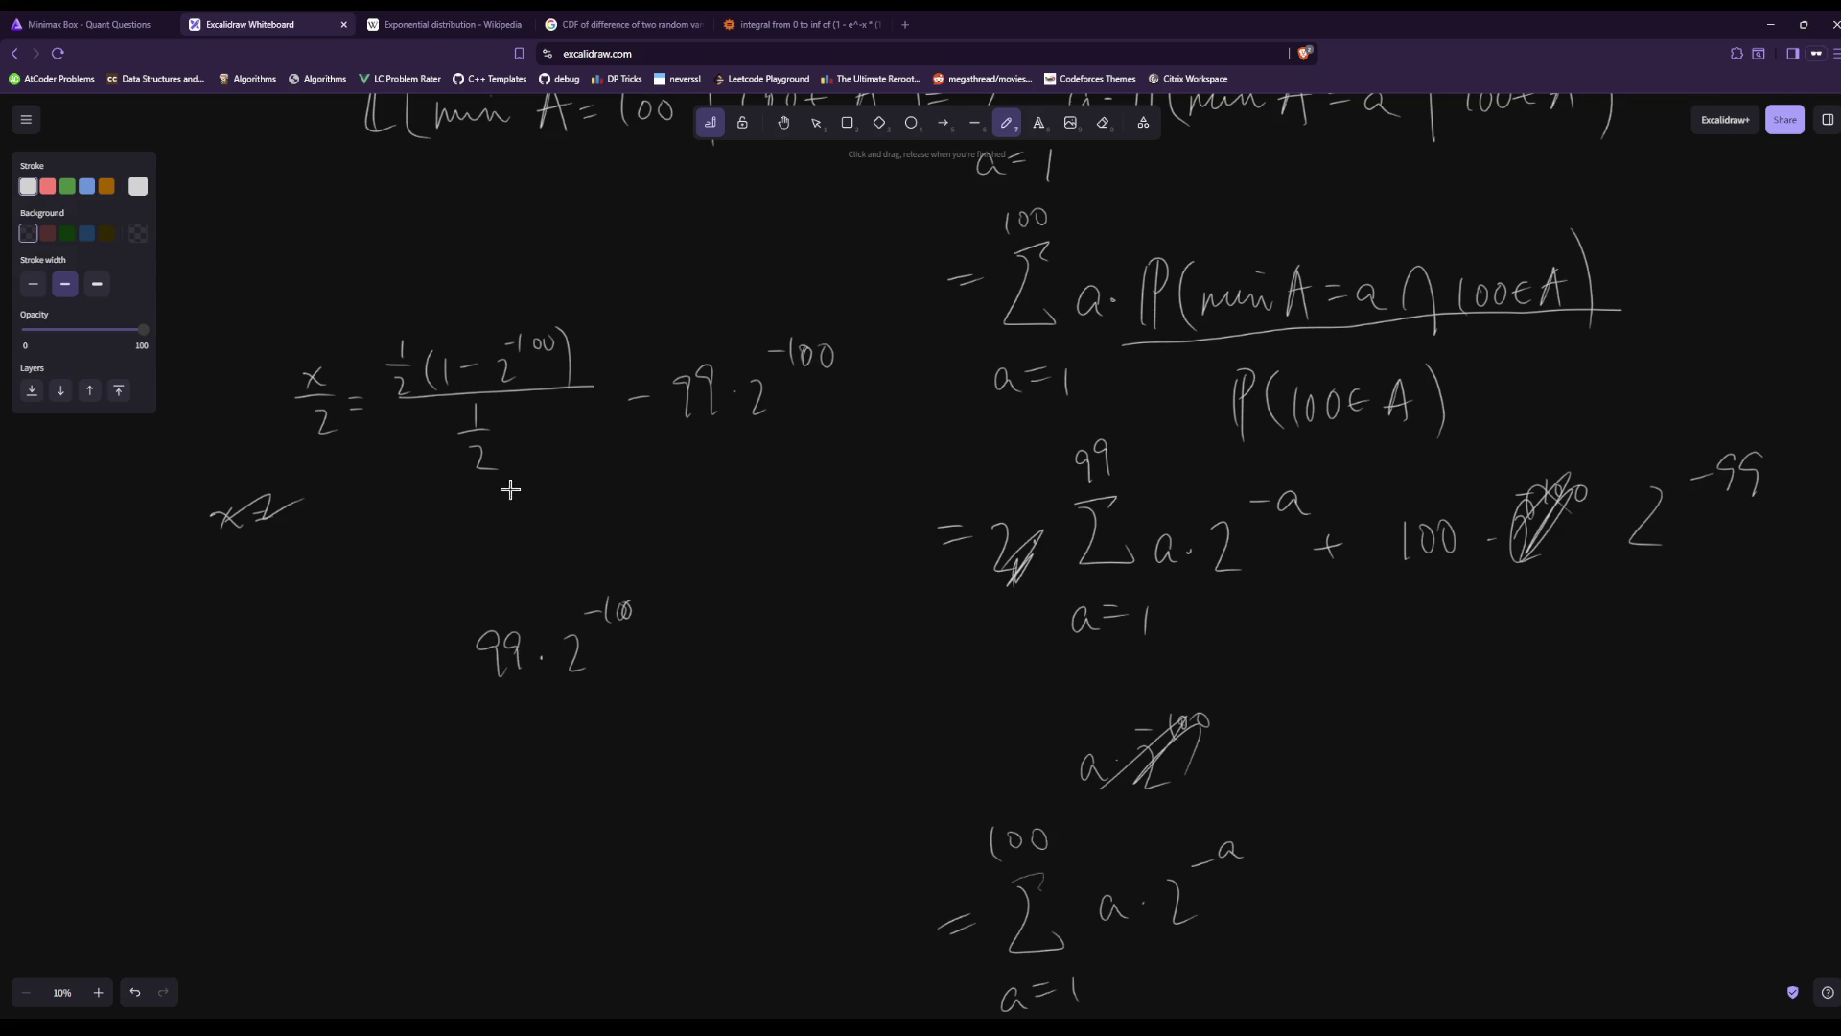
pyautogui.moveTo(395, 403); pyautogui.dragTo(429, 336)
pyautogui.moveTo(515, 418); pyautogui.dragTo(496, 495)
# Start a new line reading x = 2(1 − 2^−100).
pyautogui.moveTo(351, 556); pyautogui.dragTo(334, 585)
pyautogui.moveTo(431, 547); pyautogui.dragTo(462, 584)
pyautogui.moveTo(477, 527)
pyautogui.mouseDown()
pyautogui.moveTo(466, 582)
pyautogui.moveTo(489, 576)
pyautogui.mouseUp()
pyautogui.moveTo(500, 539); pyautogui.dragTo(500, 573)
pyautogui.moveTo(509, 554)
pyautogui.mouseDown()
pyautogui.moveTo(565, 562)
pyautogui.moveTo(585, 526)
pyautogui.mouseUp()
pyautogui.moveTo(606, 503); pyautogui.dragTo(604, 506)
pyautogui.moveTo(625, 503)
pyautogui.mouseDown()
pyautogui.moveTo(640, 558)
pyautogui.moveTo(681, 536)
pyautogui.mouseUp()
# Append − 99·2^−99 + 100·2^−99 and bracket the −99·2^−99 term.
pyautogui.moveTo(690, 530); pyautogui.dragTo(776, 556)
pyautogui.moveTo(813, 481); pyautogui.dragTo(810, 512)
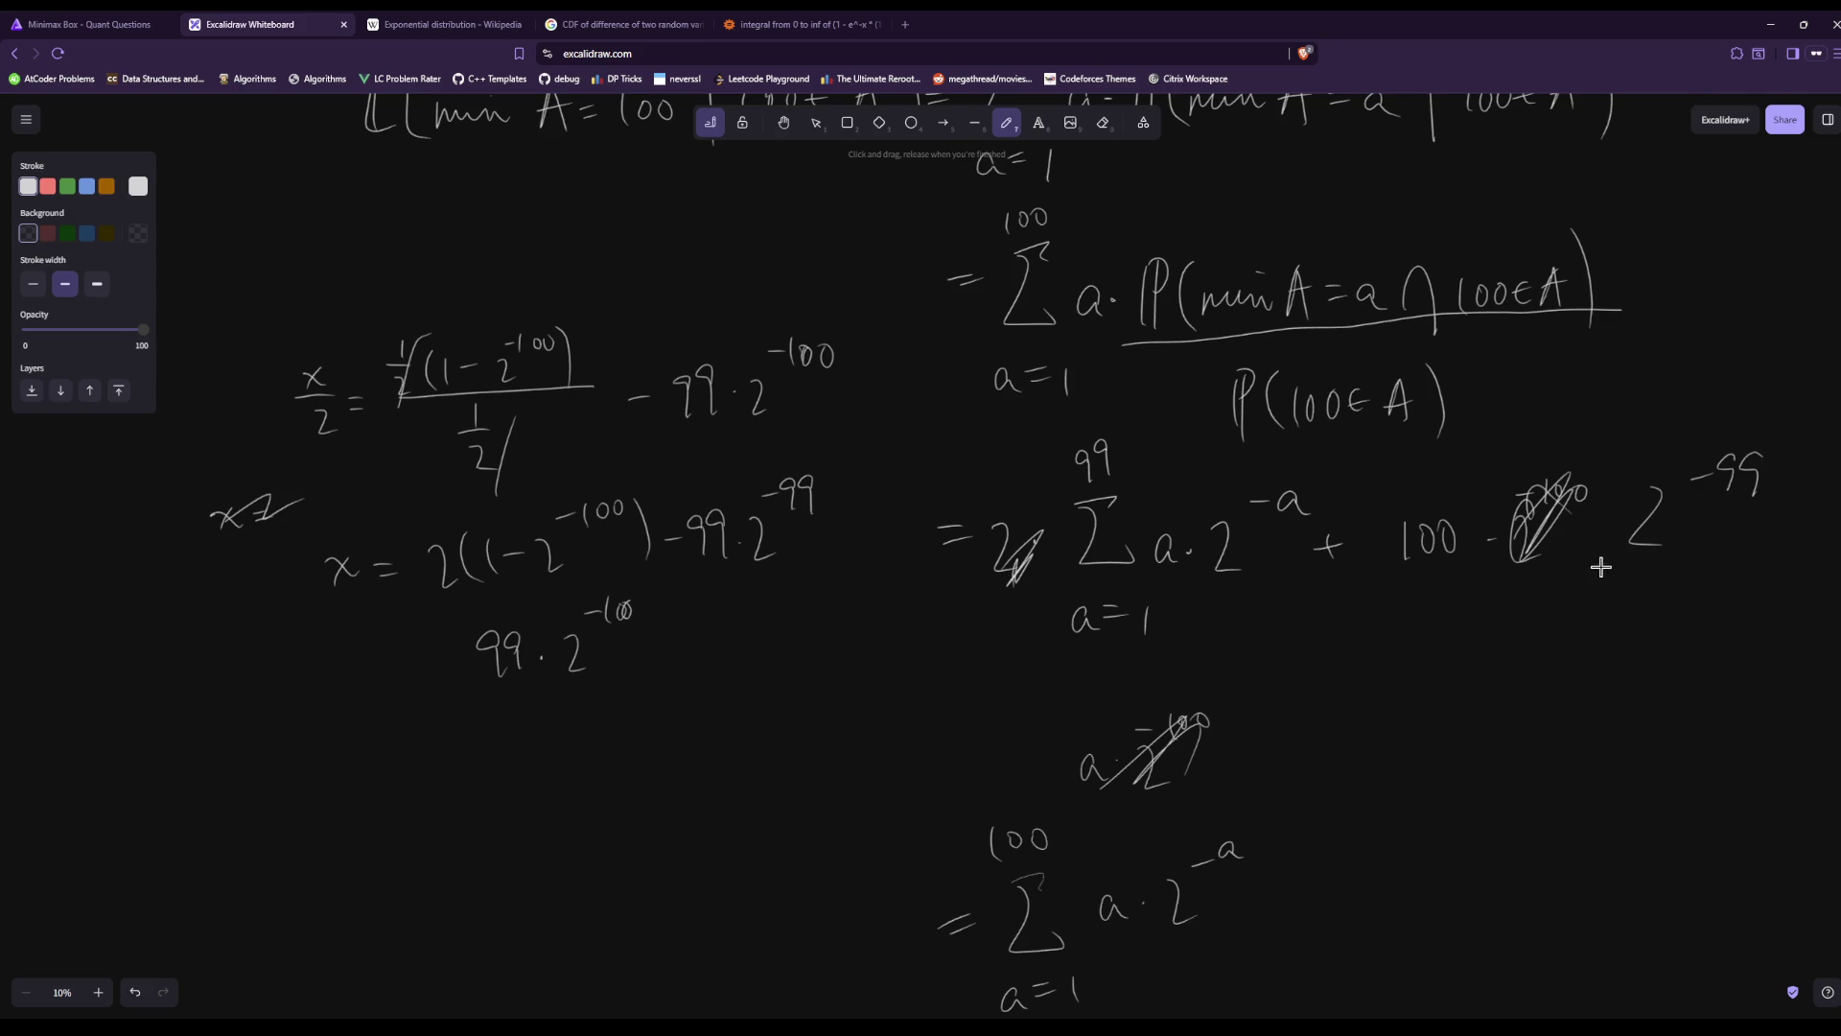
pyautogui.moveTo(819, 545); pyautogui.dragTo(836, 543)
pyautogui.moveTo(826, 534)
pyautogui.mouseDown()
pyautogui.moveTo(827, 556)
pyautogui.moveTo(865, 525)
pyautogui.moveTo(920, 548)
pyautogui.mouseUp()
pyautogui.click(894, 524)
pyautogui.moveTo(938, 469)
pyautogui.mouseDown()
pyautogui.moveTo(933, 491)
pyautogui.moveTo(952, 491)
pyautogui.mouseUp()
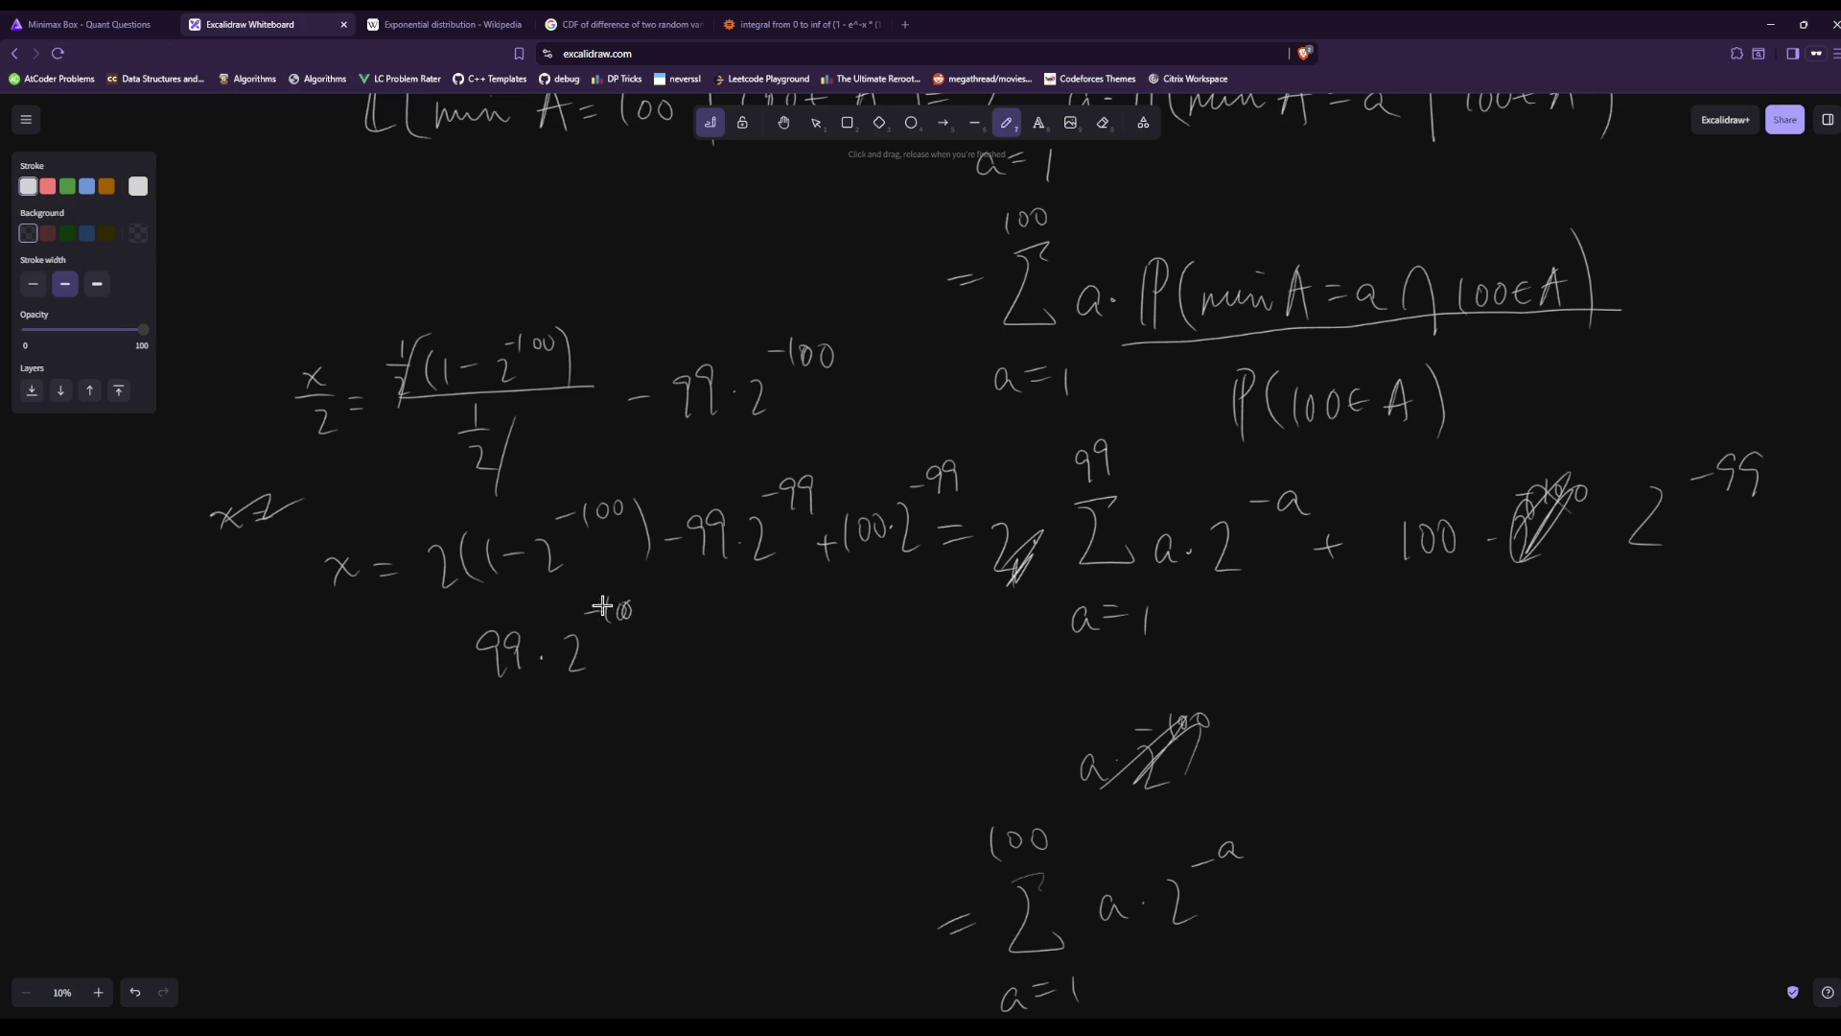
pyautogui.moveTo(799, 438)
pyautogui.mouseDown()
pyautogui.moveTo(830, 575)
pyautogui.moveTo(788, 594)
pyautogui.mouseUp()
# Cross out the 99·2^−100 side note and begin a new line x = 2(1 − 2^−100).
pyautogui.moveTo(506, 658); pyautogui.dragTo(608, 602)
pyautogui.moveTo(564, 664); pyautogui.dragTo(616, 604)
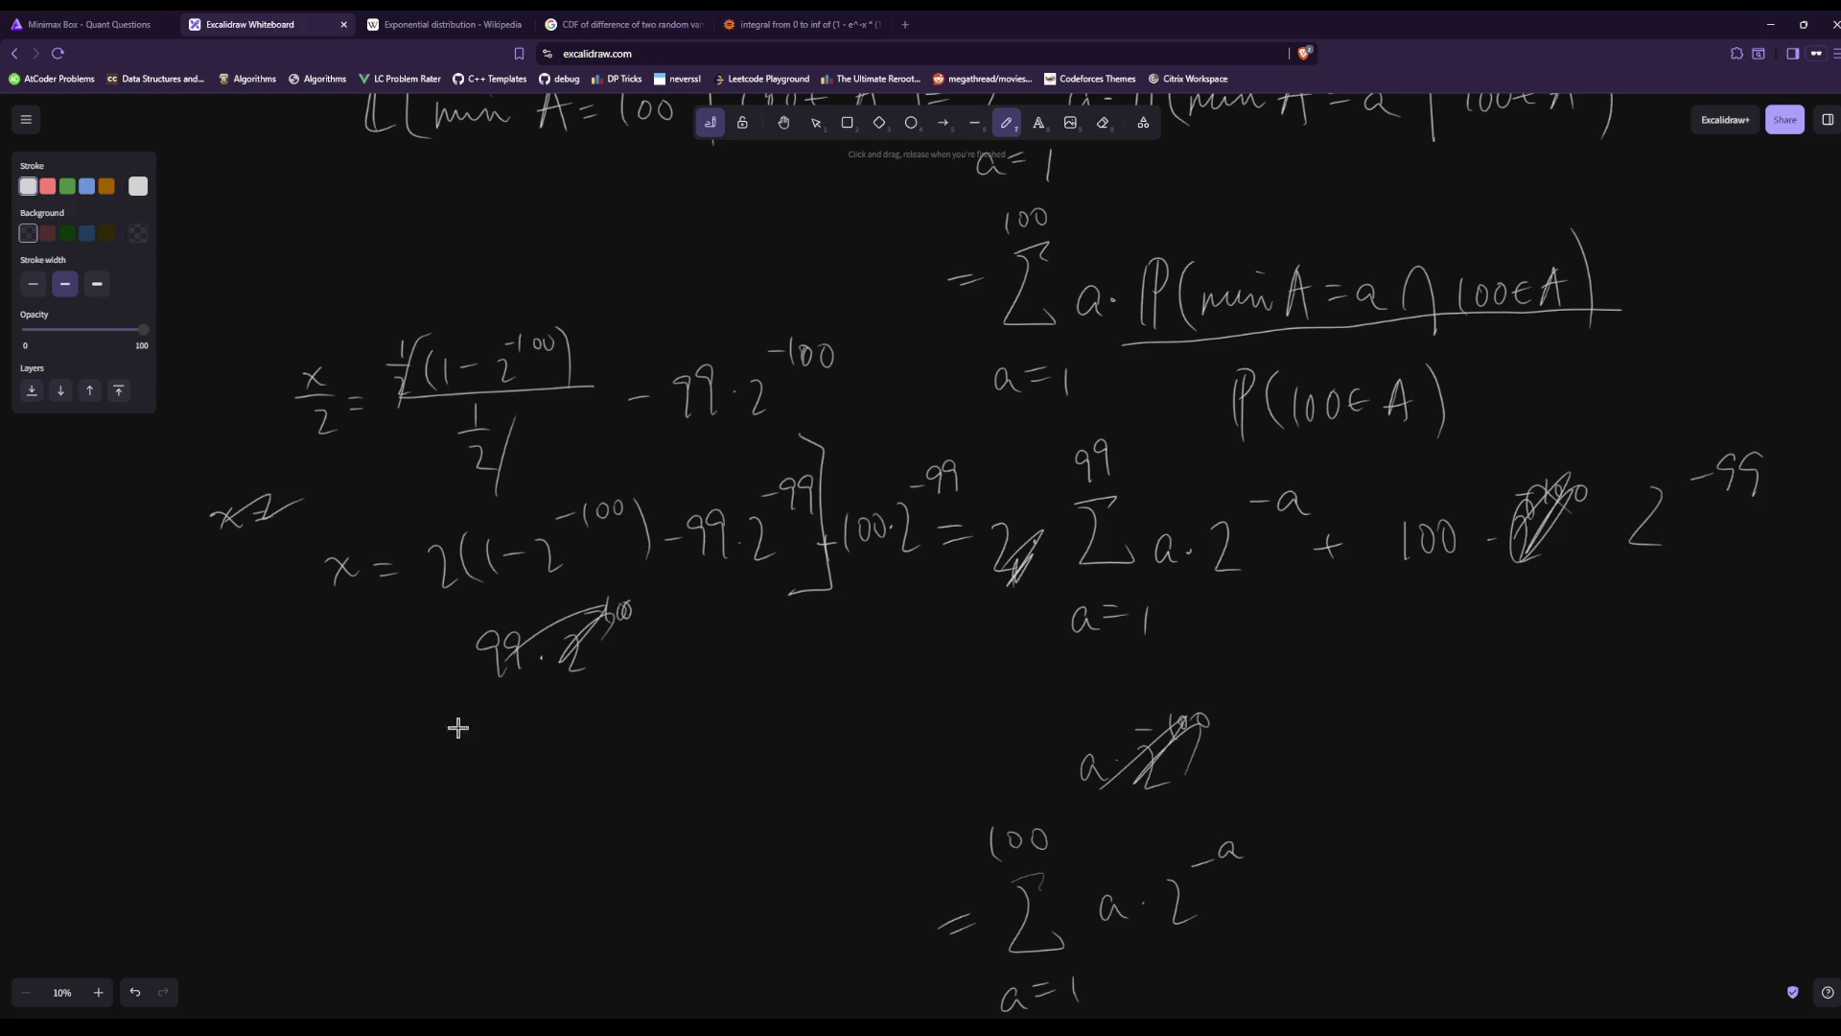
pyautogui.moveTo(311, 779); pyautogui.dragTo(347, 815)
pyautogui.moveTo(356, 778)
pyautogui.mouseDown()
pyautogui.moveTo(437, 803)
pyautogui.moveTo(523, 778)
pyautogui.mouseUp()
pyautogui.moveTo(553, 770); pyautogui.dragTo(577, 791)
pyautogui.moveTo(633, 725); pyautogui.dragTo(630, 727)
pyautogui.moveTo(649, 715); pyautogui.dragTo(658, 799)
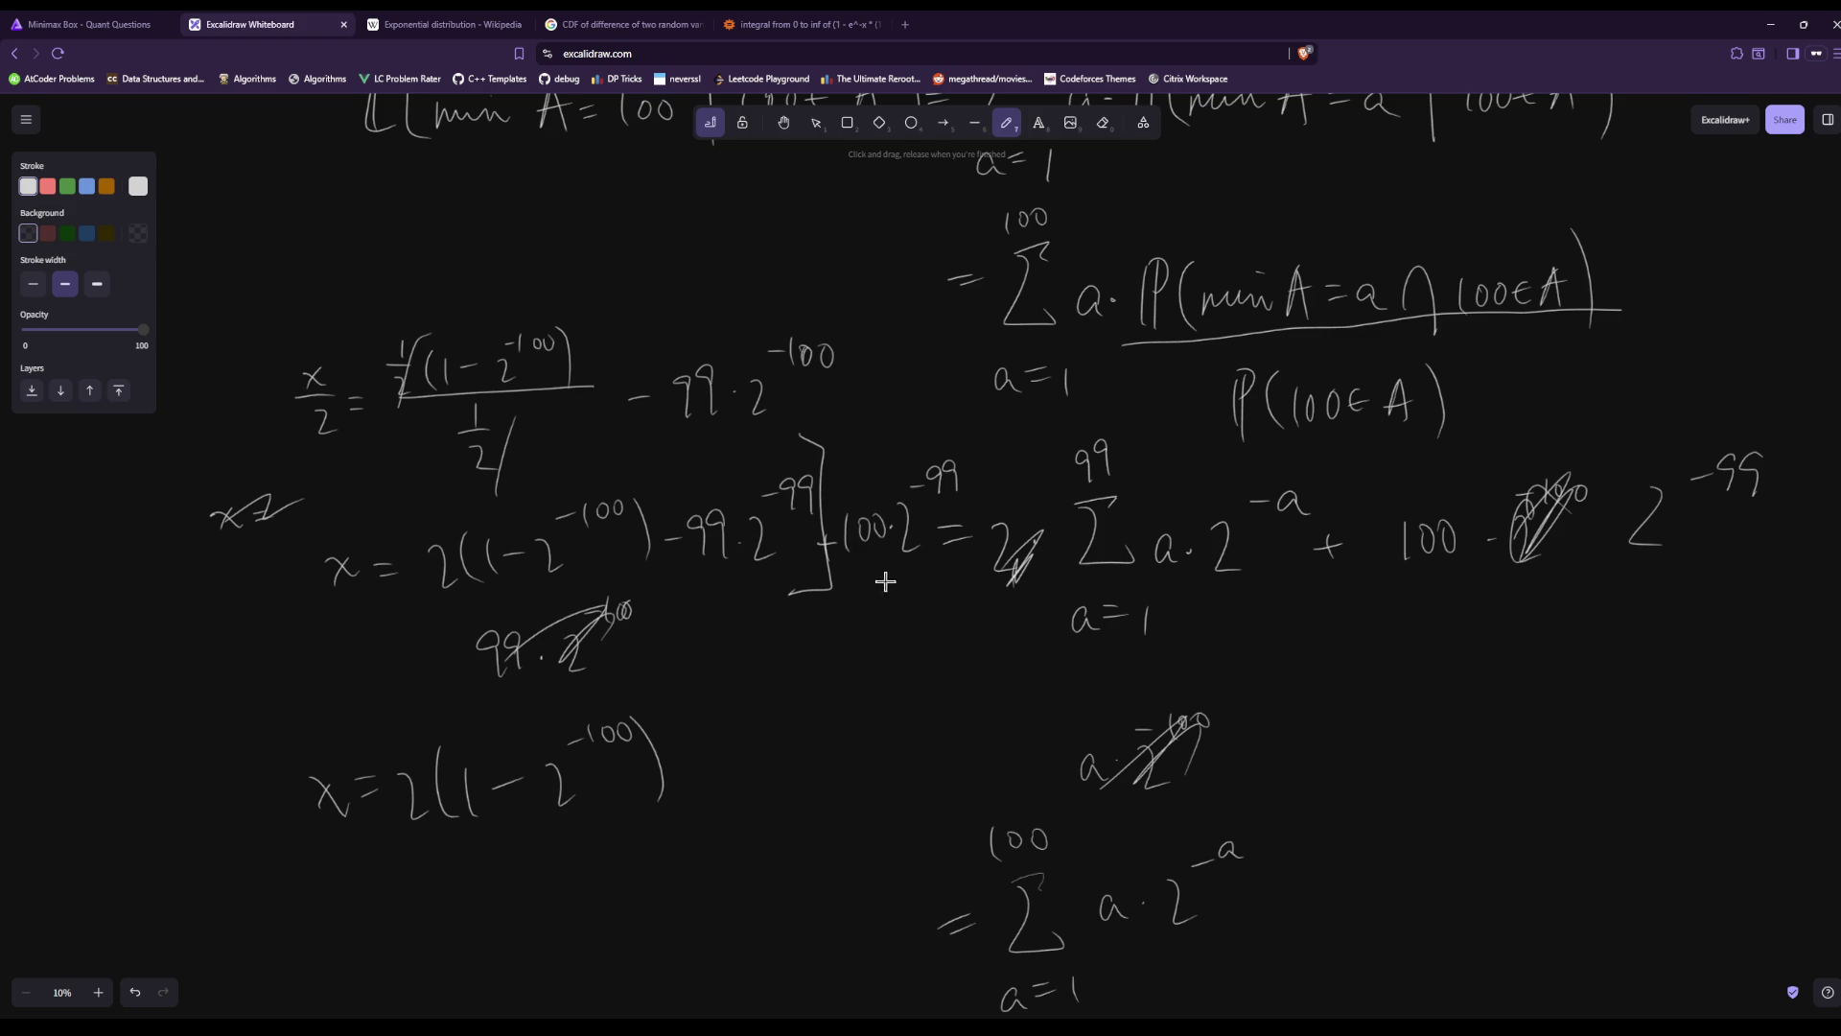
# Add + 2^−99 to the new line, then check the Quant Questions tab and come back.
pyautogui.moveTo(720, 743)
pyautogui.mouseDown()
pyautogui.moveTo(700, 779)
pyautogui.moveTo(748, 792)
pyautogui.mouseUp()
pyautogui.moveTo(747, 713); pyautogui.dragTo(812, 736)
pyautogui.scroll(-3, 1216, 96)
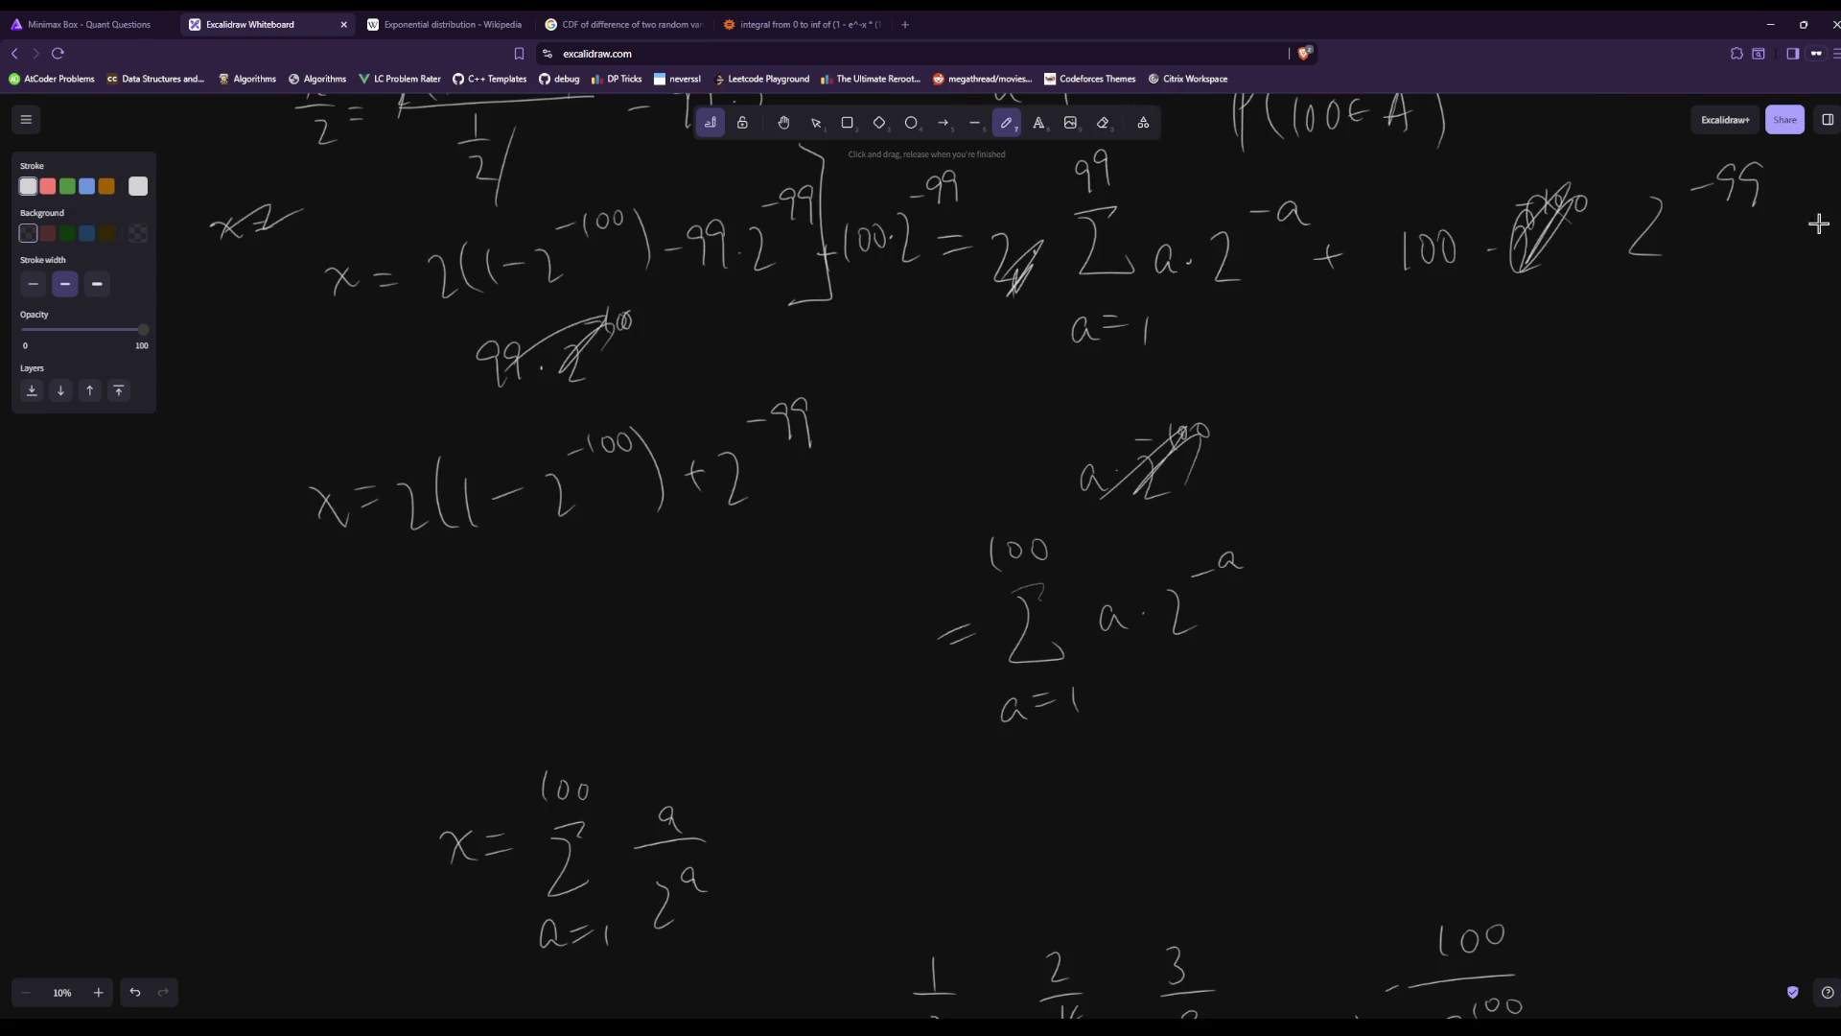
pyautogui.scroll(1, 1341, 460)
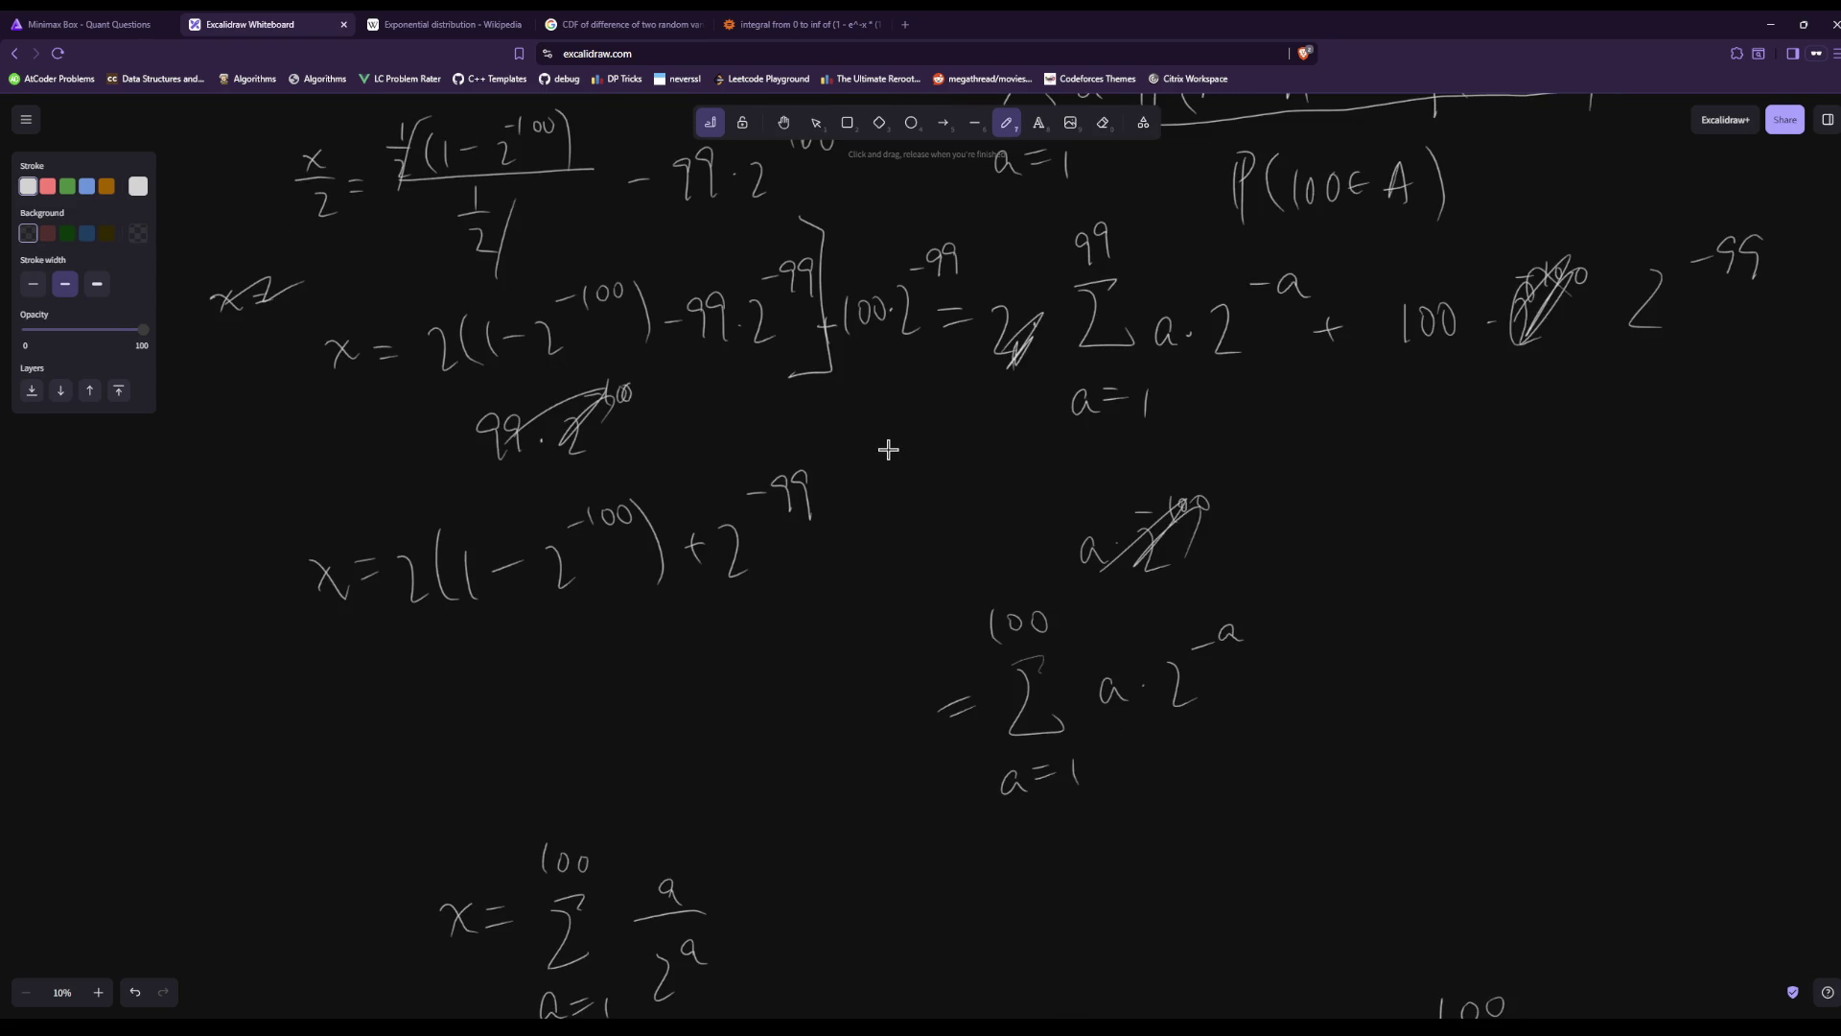
pyautogui.click(131, 19)
pyautogui.click(251, 21)
pyautogui.scroll(2, 882, 663)
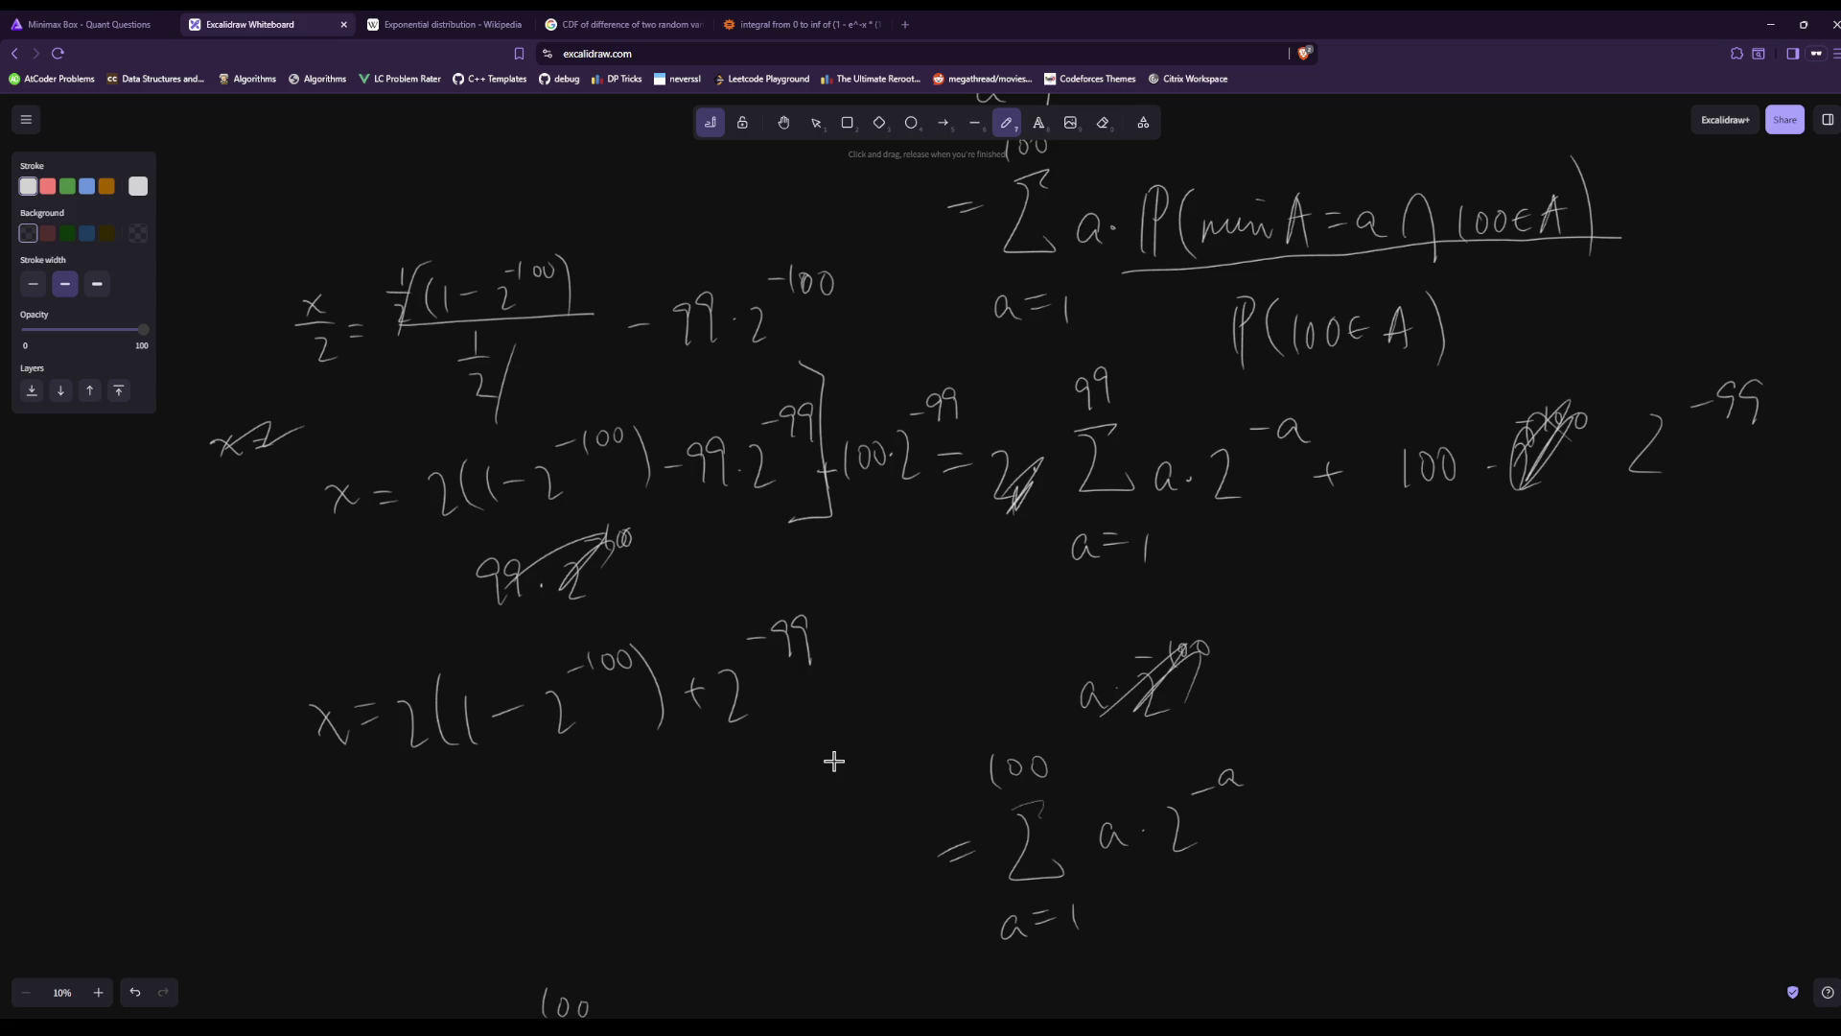
# Handwrite x = 2(1 − 2^−100 + 2^−100) below the previous line, then switch to another browser tab.
pyautogui.moveTo(307, 866); pyautogui.dragTo(420, 892)
pyautogui.moveTo(451, 832); pyautogui.dragTo(447, 902)
pyautogui.moveTo(467, 843)
pyautogui.mouseDown()
pyautogui.moveTo(469, 890)
pyautogui.moveTo(506, 867)
pyautogui.moveTo(552, 887)
pyautogui.moveTo(569, 827)
pyautogui.mouseUp()
pyautogui.moveTo(587, 813)
pyautogui.mouseDown()
pyautogui.moveTo(582, 836)
pyautogui.moveTo(608, 810)
pyautogui.mouseUp()
pyautogui.moveTo(633, 811)
pyautogui.mouseDown()
pyautogui.moveTo(623, 825)
pyautogui.moveTo(635, 806)
pyautogui.mouseUp()
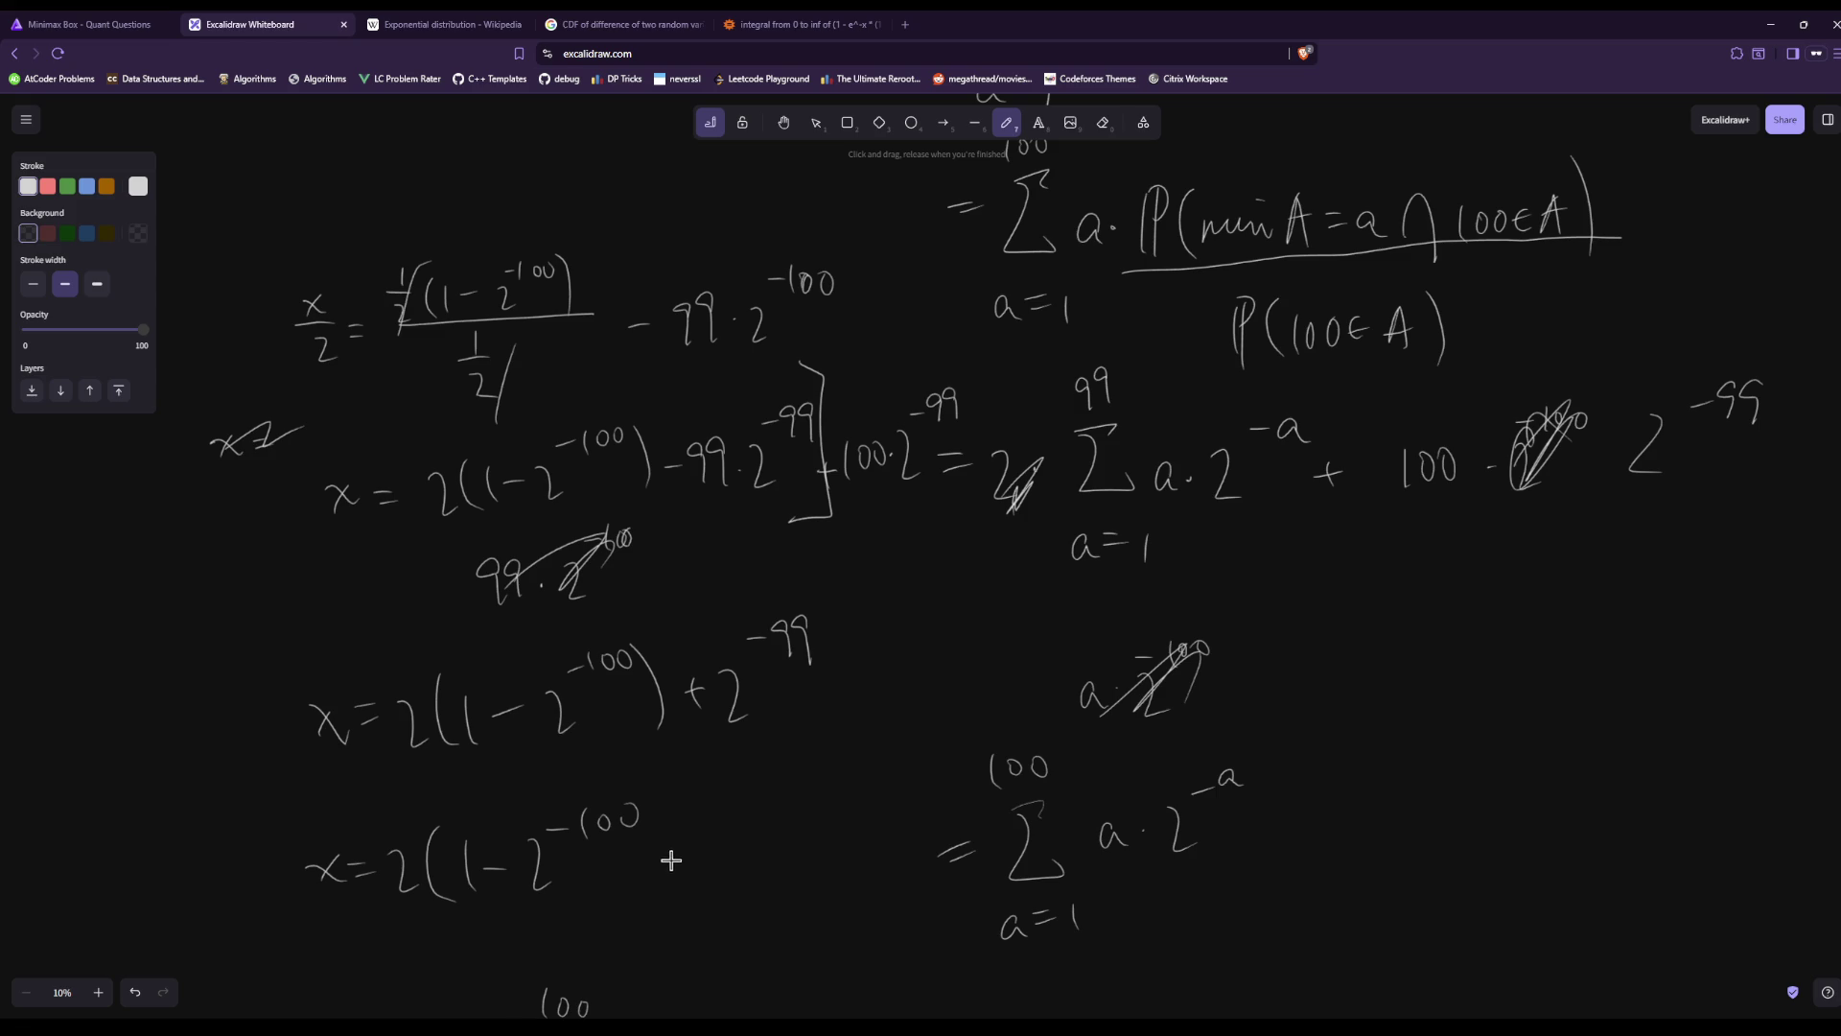
pyautogui.moveTo(711, 834); pyautogui.dragTo(737, 875)
pyautogui.moveTo(740, 811); pyautogui.dragTo(795, 807)
pyautogui.moveTo(813, 804); pyautogui.dragTo(850, 913)
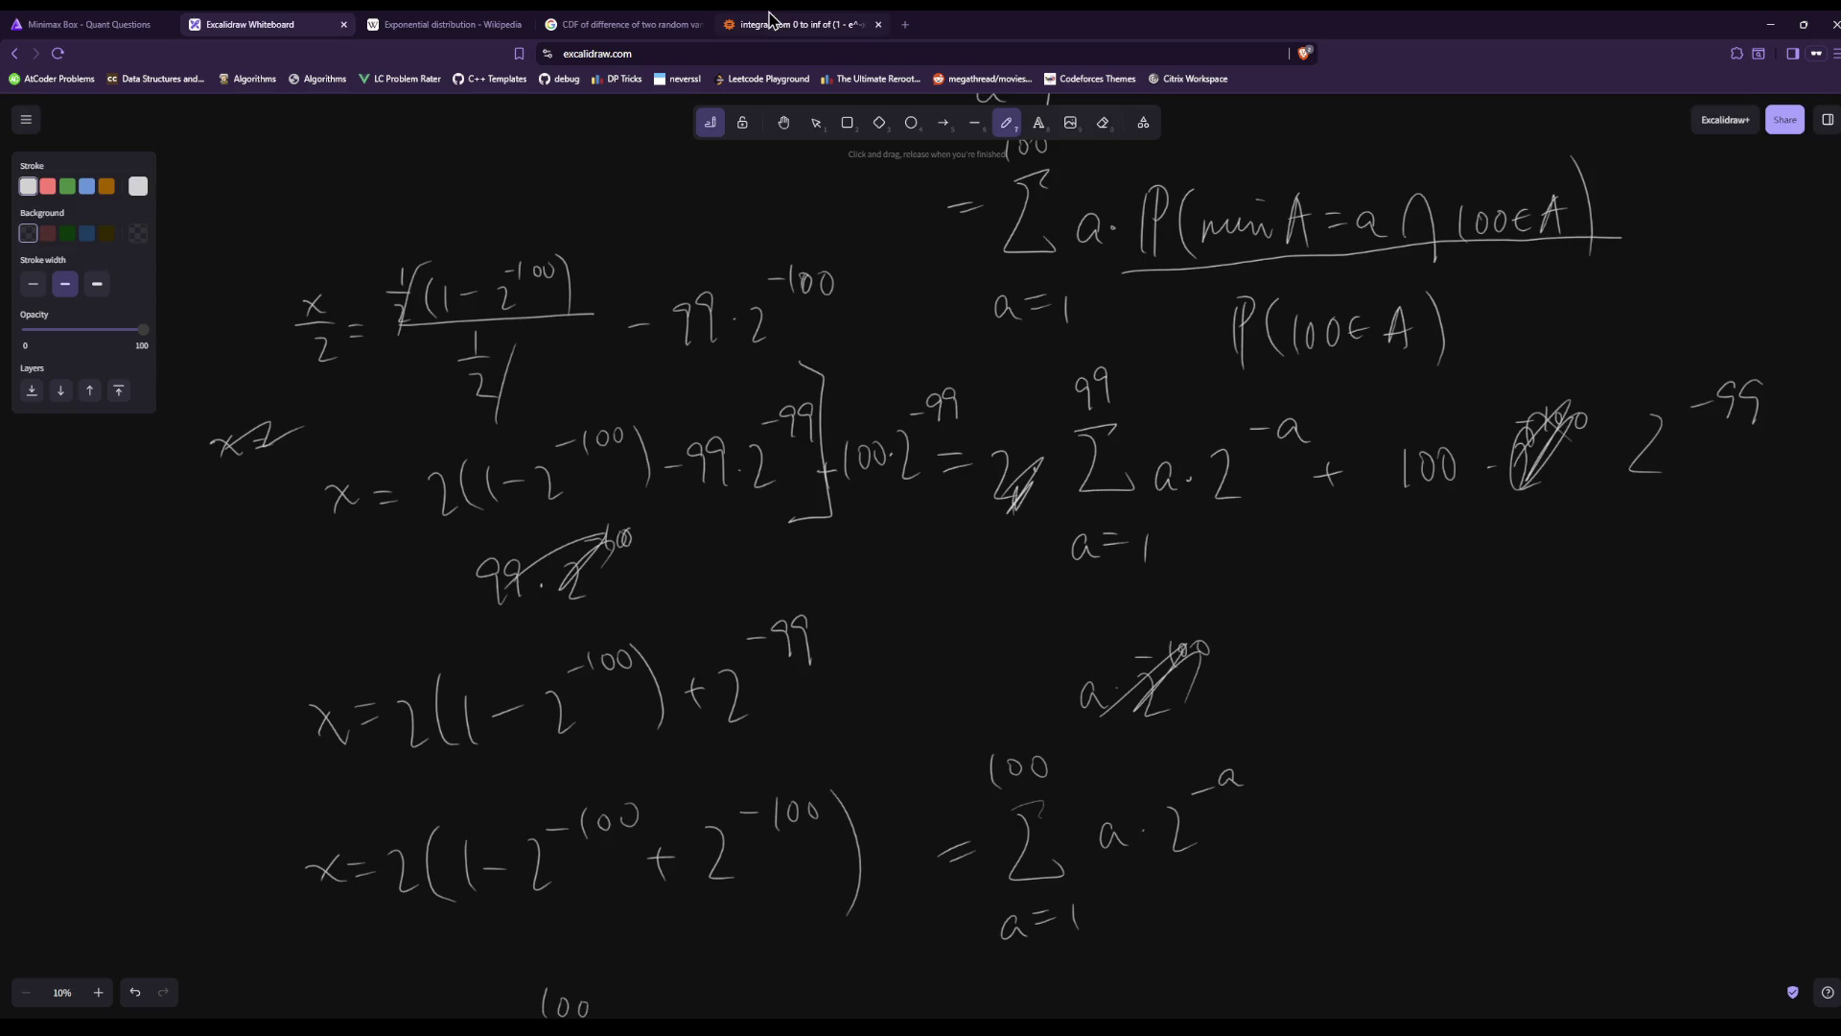
pyautogui.click(823, 18)
pyautogui.click(628, 24)
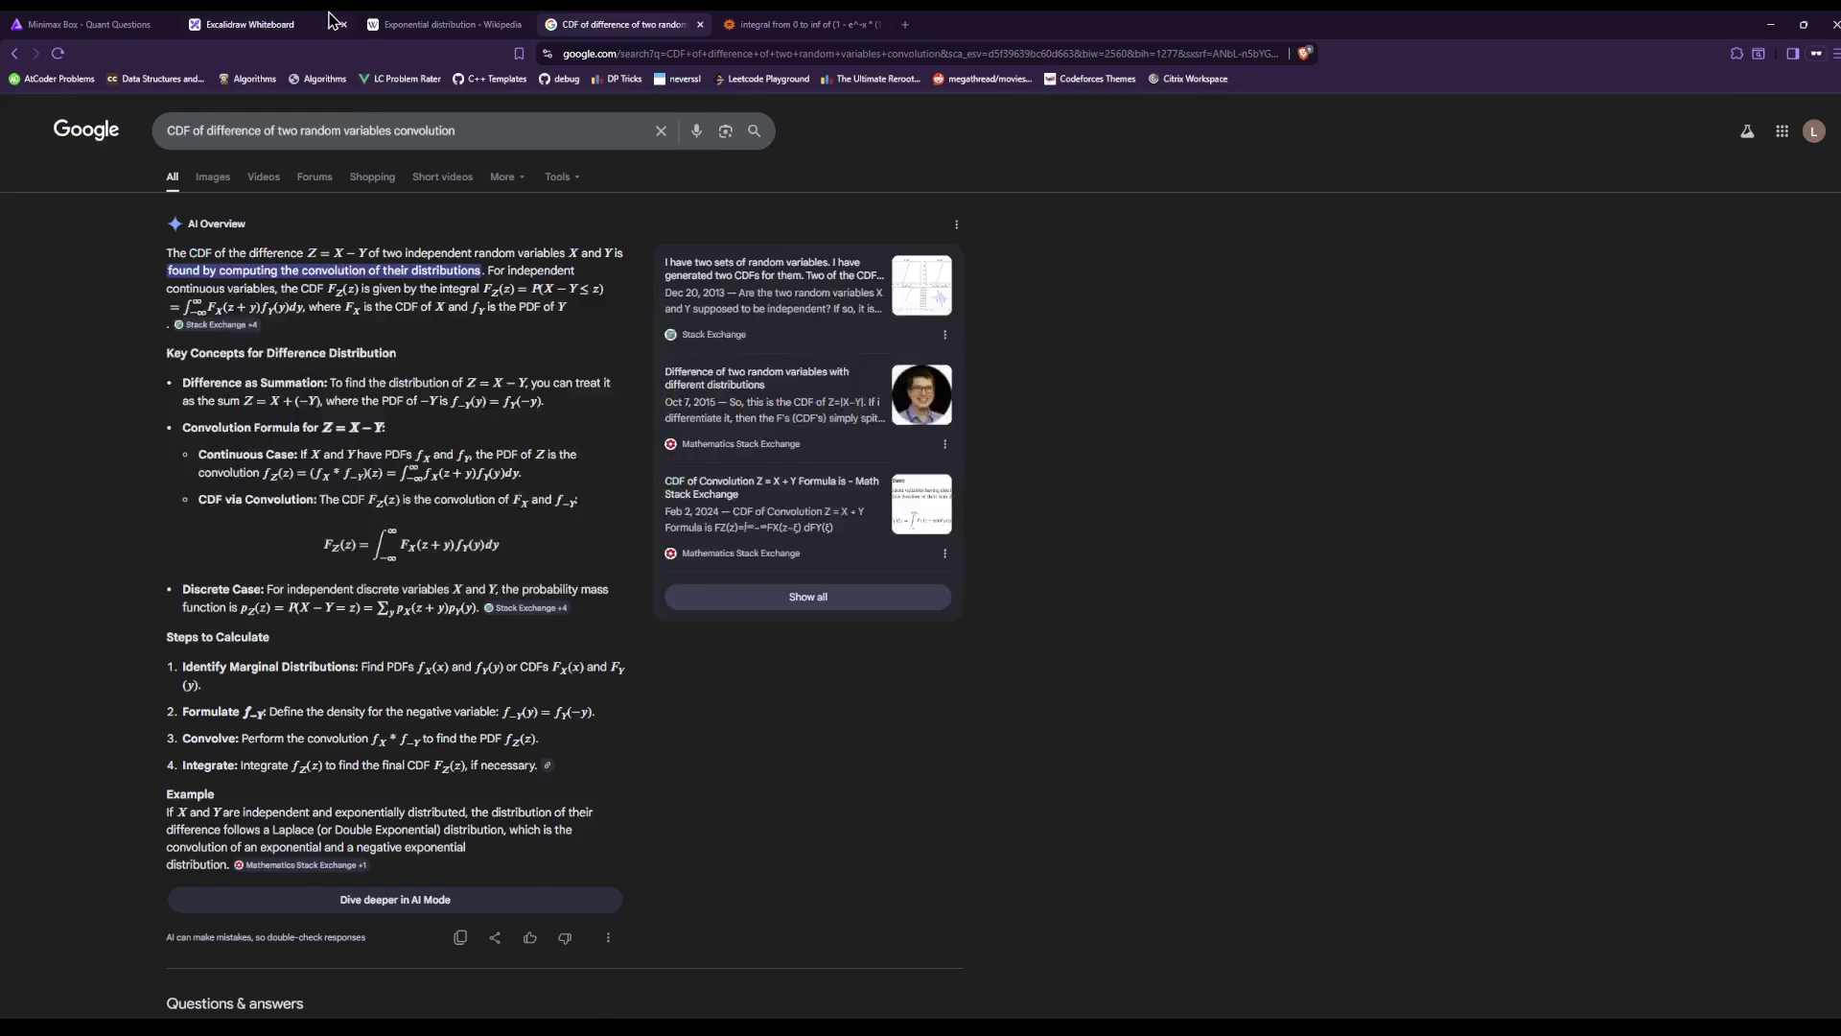
pyautogui.click(252, 24)
pyautogui.click(31, 29)
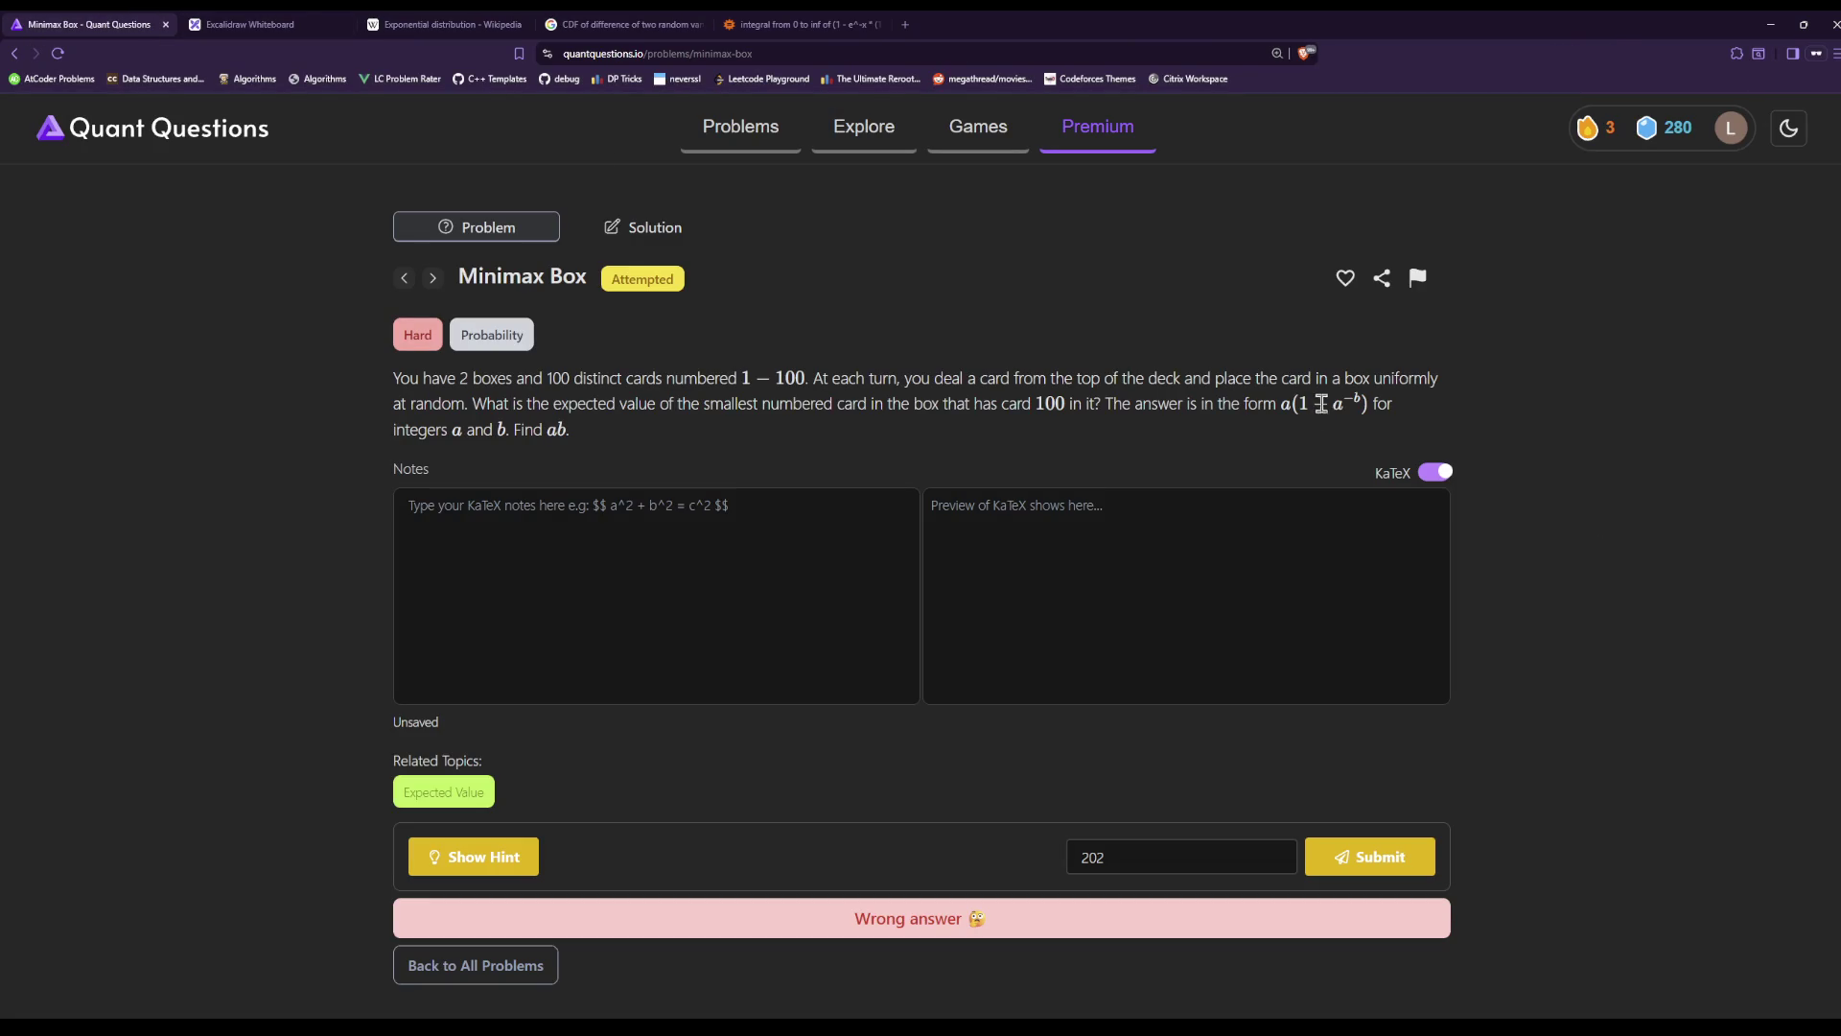
pyautogui.click(625, 24)
pyautogui.click(768, 24)
pyautogui.click(618, 24)
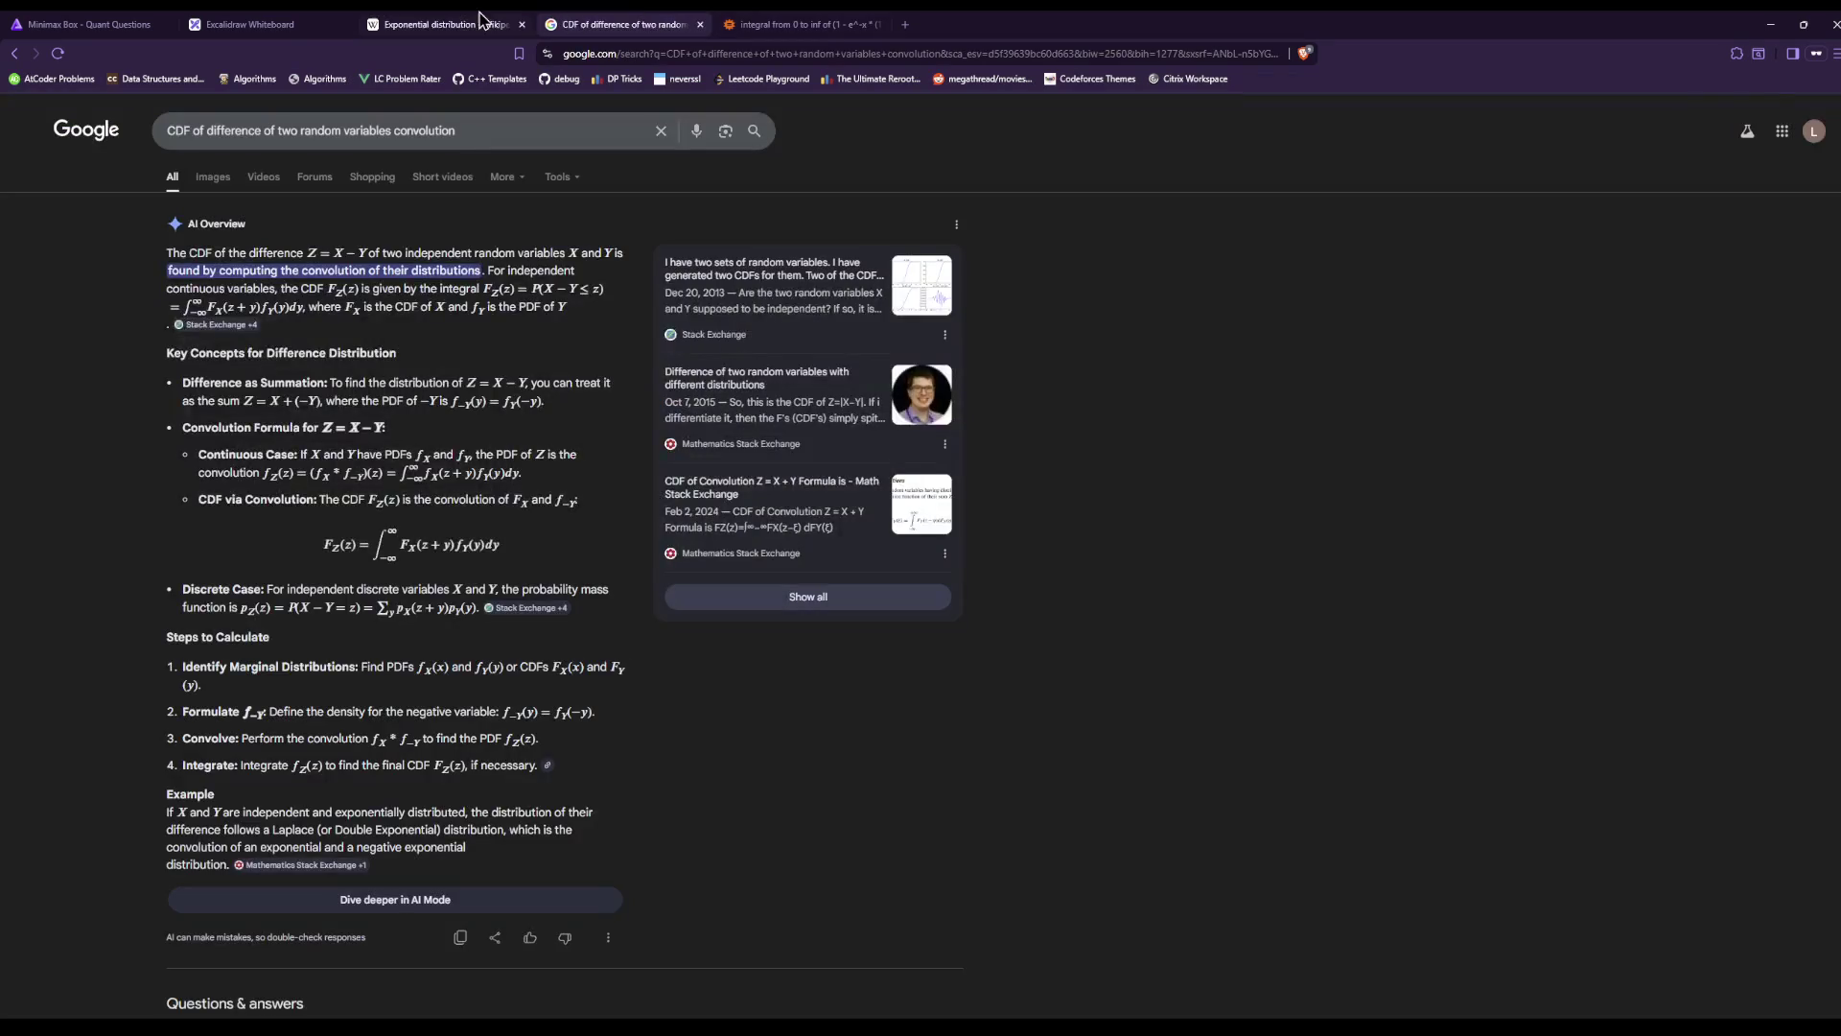
pyautogui.click(451, 24)
pyautogui.click(309, 20)
pyautogui.scroll(-3, 1741, 850)
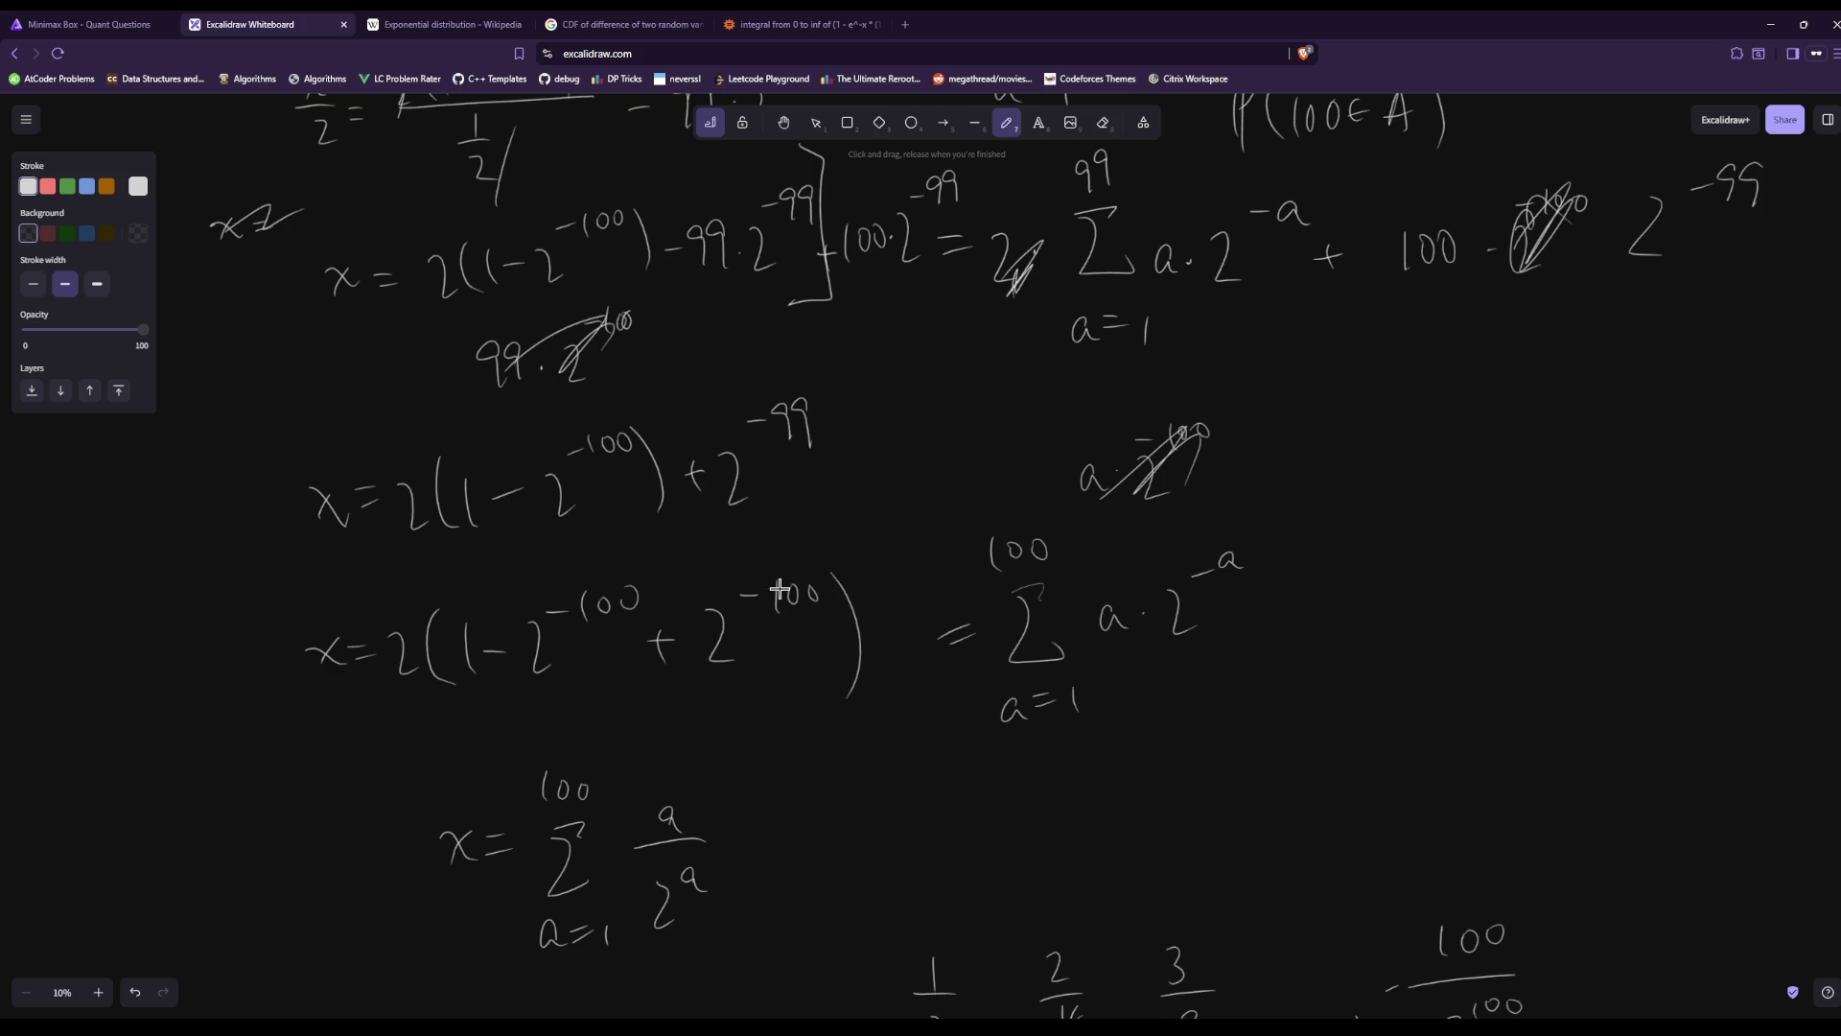
# Draw the missing minus before the second 100 exponent, then scroll back up.
pyautogui.moveTo(757, 595); pyautogui.dragTo(736, 597)
pyautogui.scroll(3, 1103, 695)
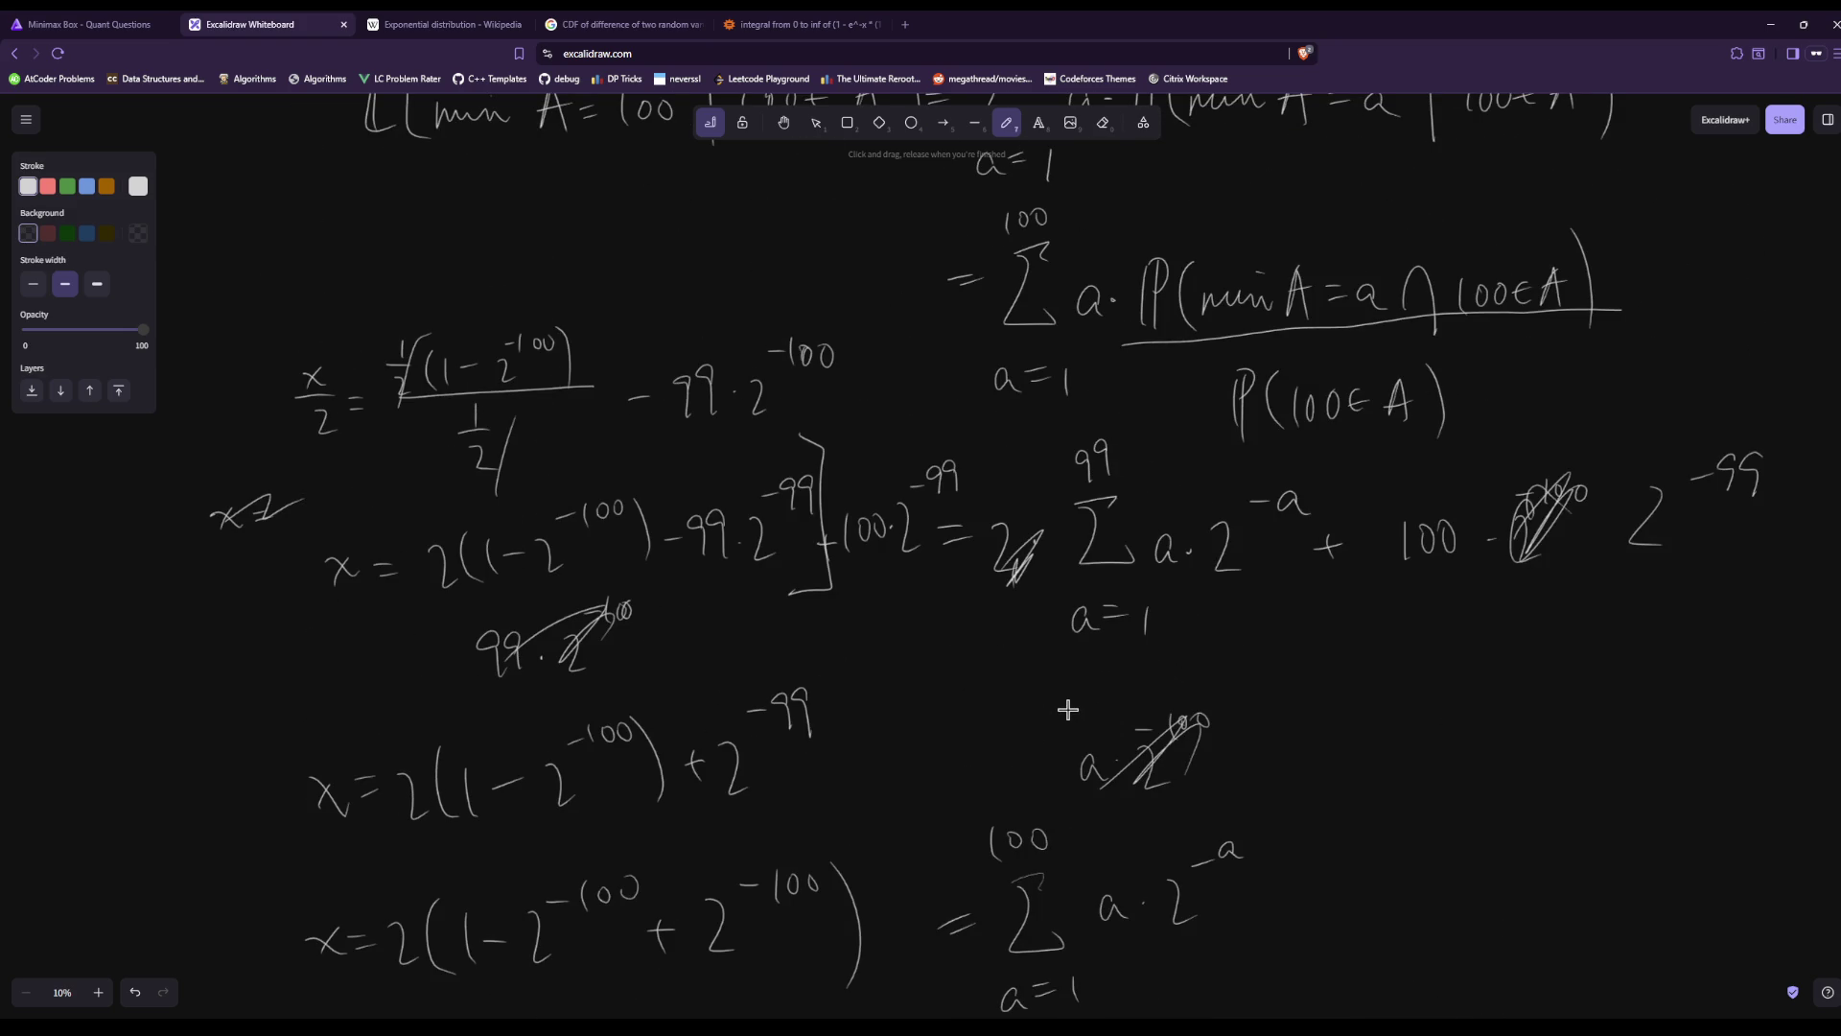
pyautogui.scroll(1, 1067, 710)
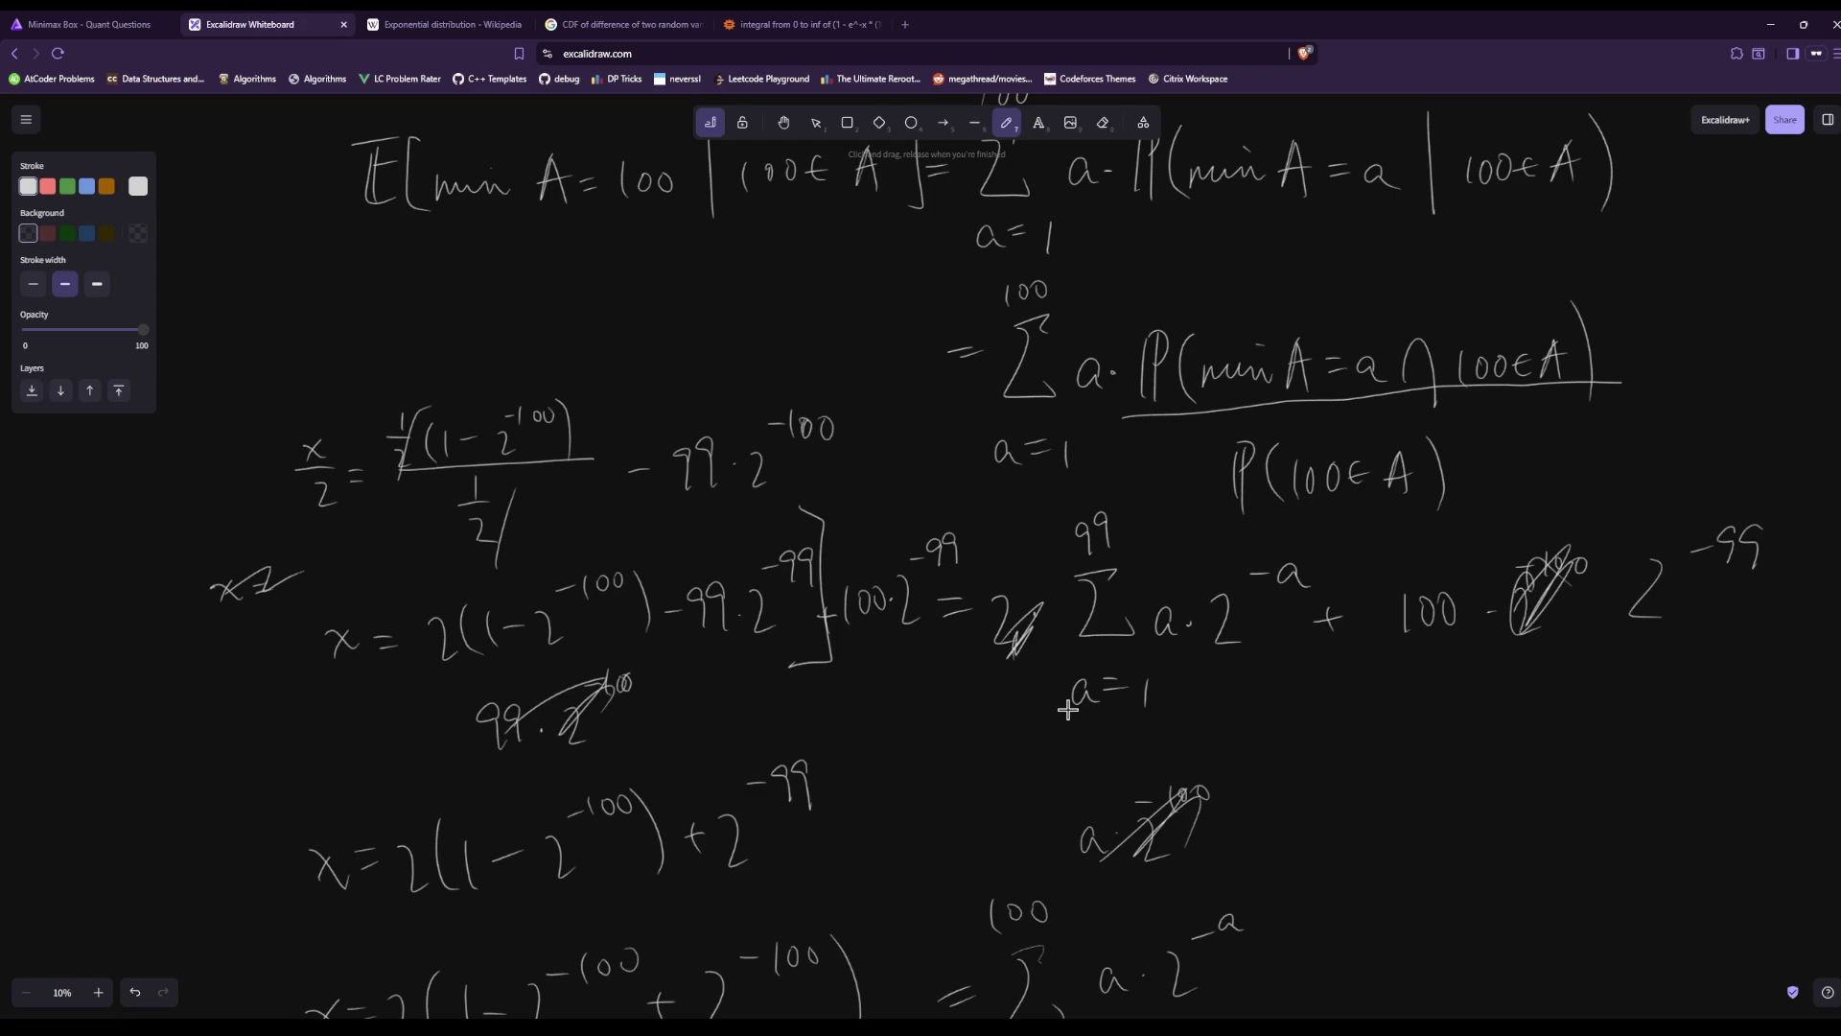
pyautogui.scroll(-2, 1123, 752)
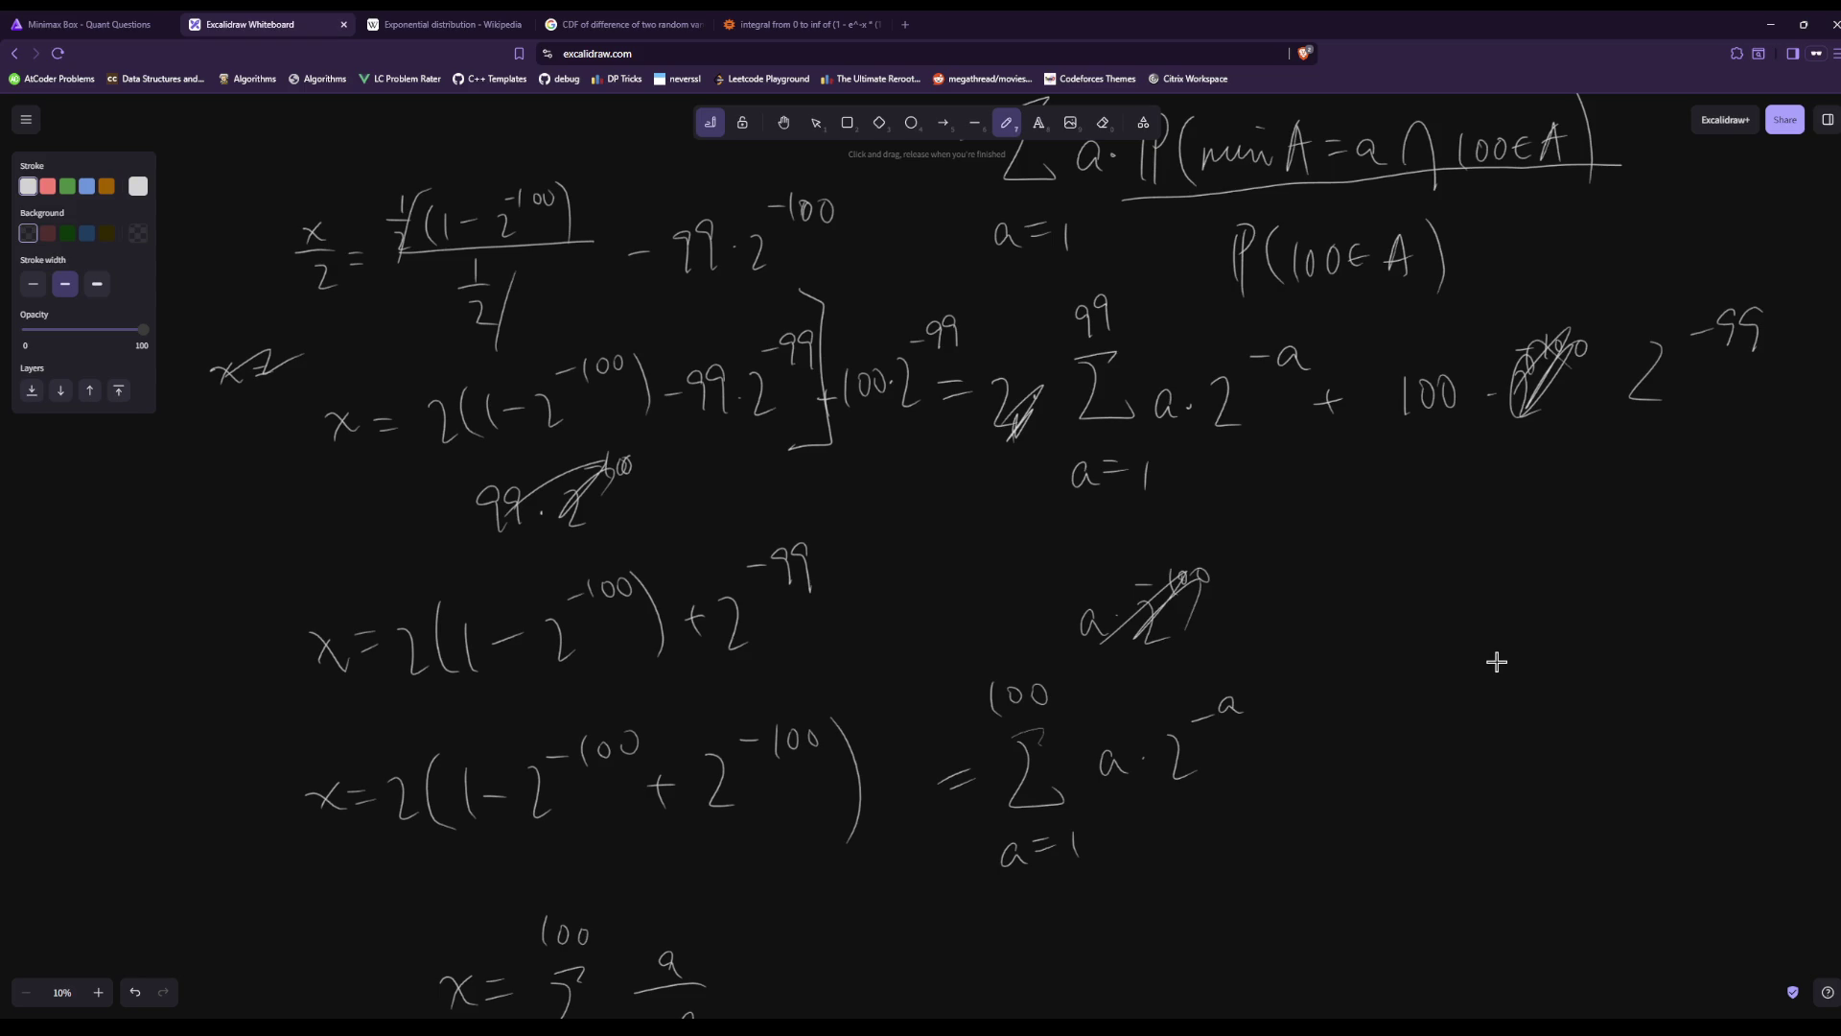
pyautogui.scroll(-1, 1496, 662)
pyautogui.scroll(1, 1406, 741)
pyautogui.scroll(-3, 1180, 547)
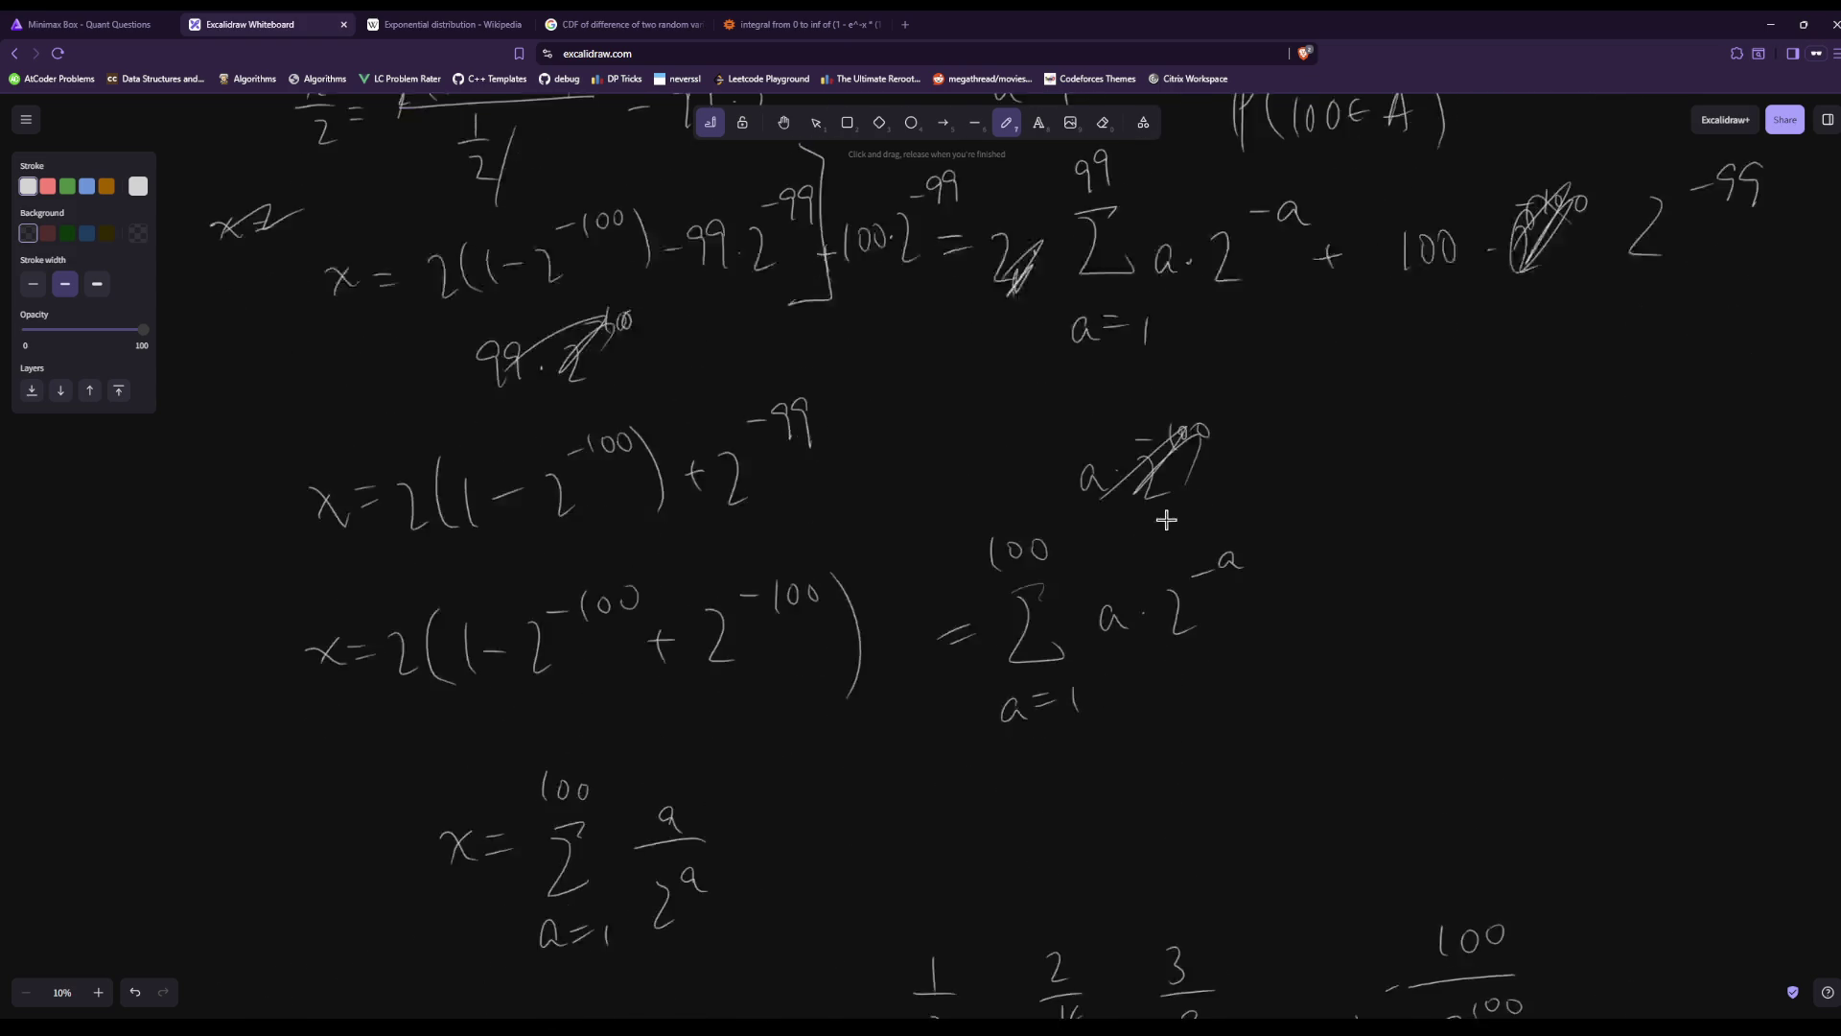
pyautogui.scroll(2, 1129, 476)
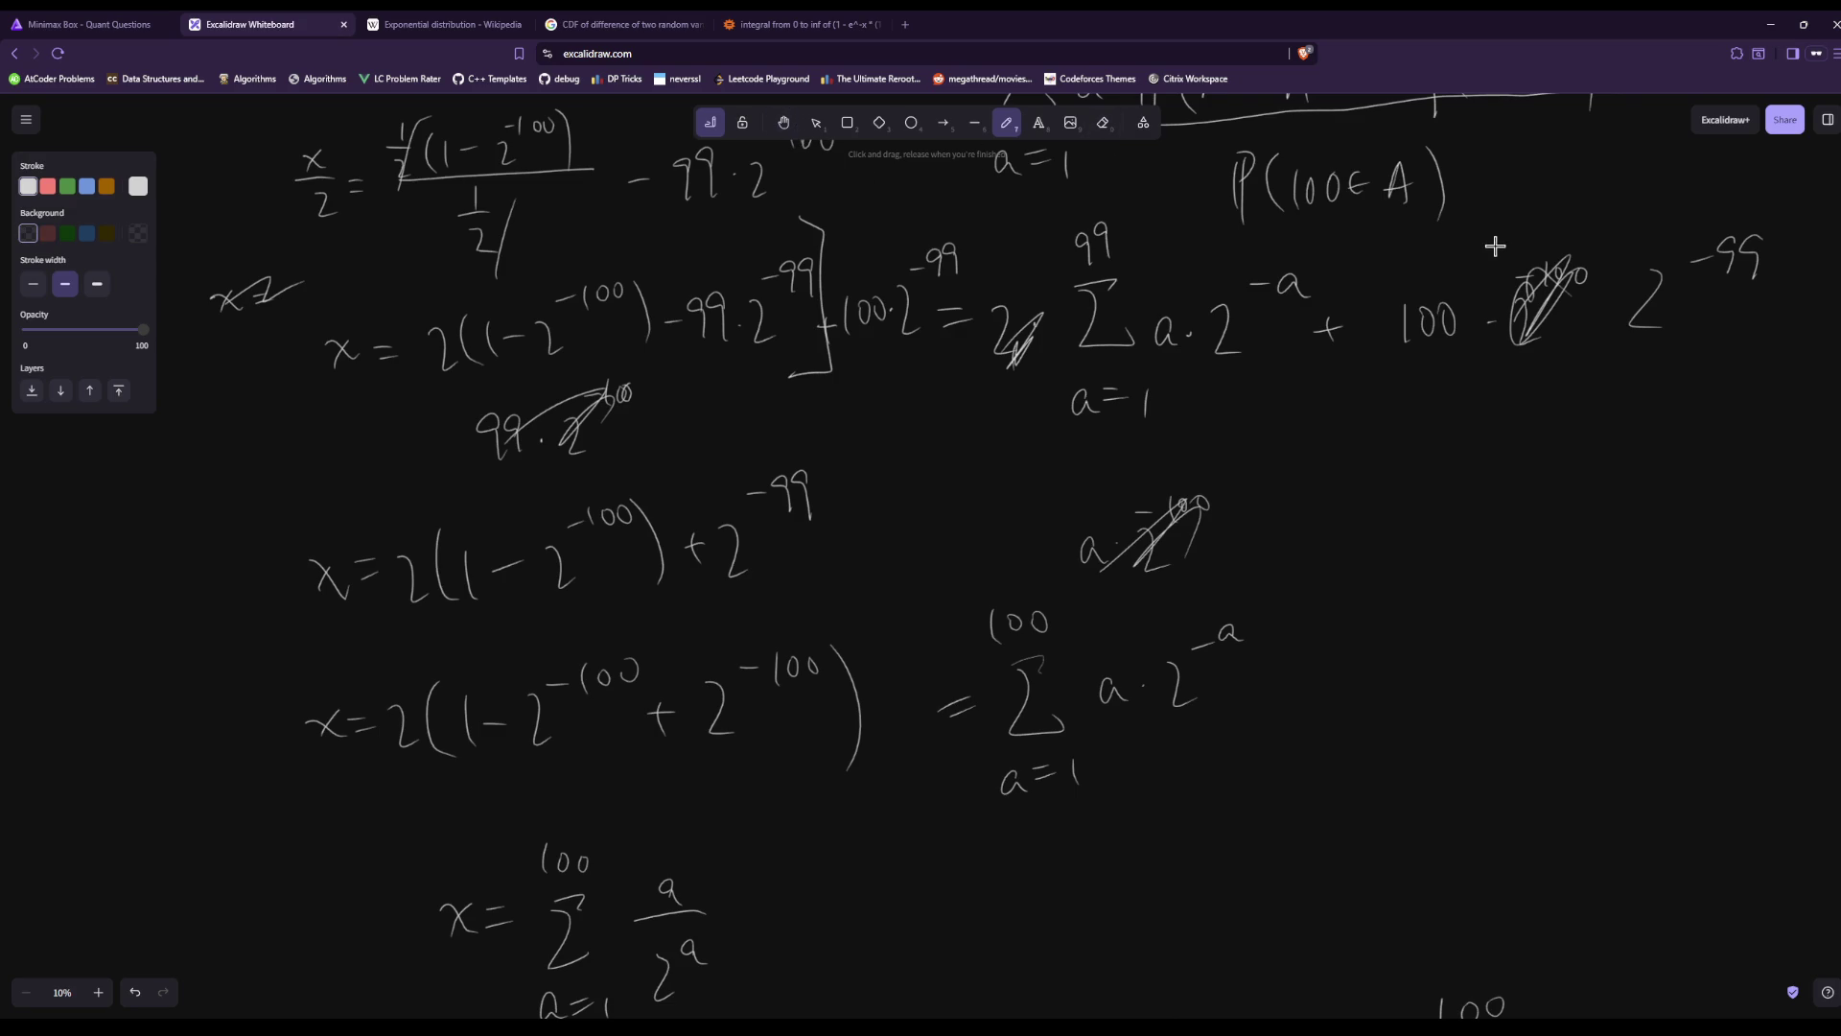
# Draw scratch strokes right of the crossed-out a·2^−100 term and save the drawing.
pyautogui.click(1269, 414)
pyautogui.moveTo(1429, 460); pyautogui.dragTo(1254, 498)
pyautogui.moveTo(1372, 516); pyautogui.dragTo(1346, 521)
pyautogui.moveTo(1496, 433); pyautogui.dragTo(1261, 544)
pyautogui.click(1568, 469)
pyautogui.moveTo(1178, 497); pyautogui.dragTo(1288, 454)
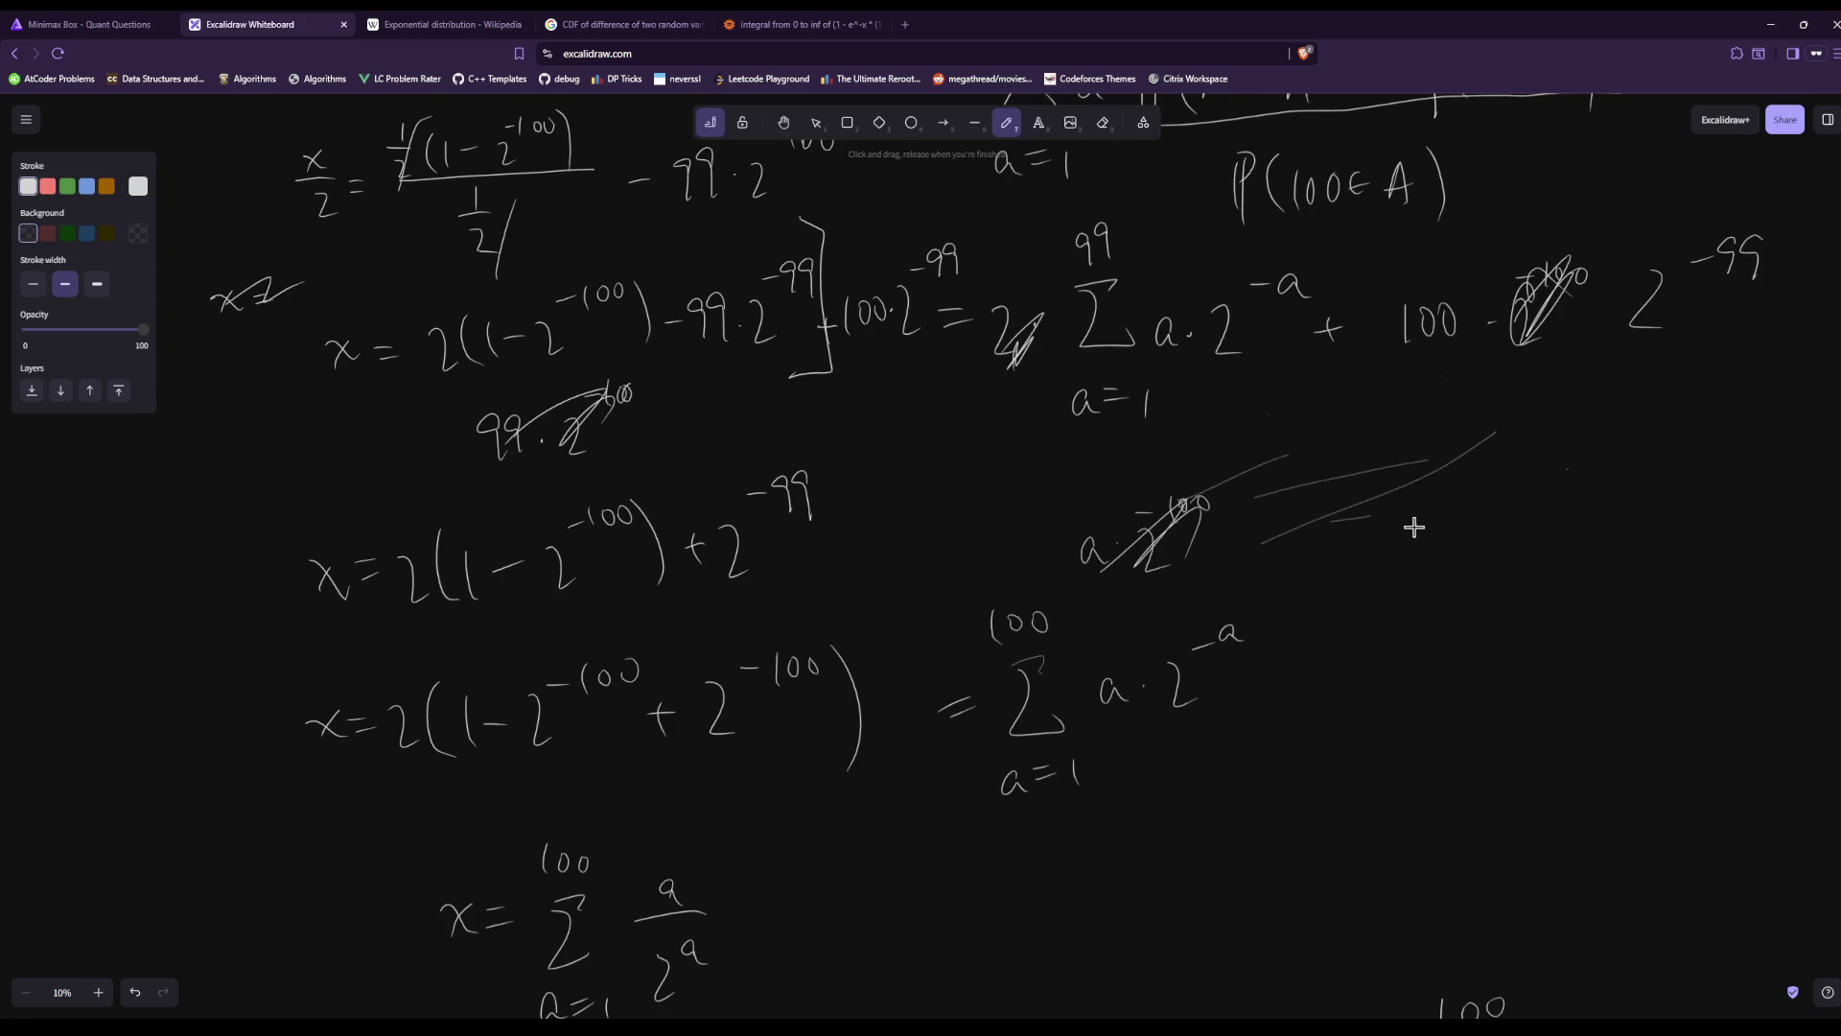
pyautogui.hotkey('ctrl', 's')
# Add a stroke after the Σ a·2^−a sum and pan toward the right-hand equations.
pyautogui.moveTo(1242, 636)
pyautogui.mouseDown()
pyautogui.moveTo(1315, 608)
pyautogui.moveTo(1333, 673)
pyautogui.mouseUp()
pyautogui.scroll(-1, 987, 556)
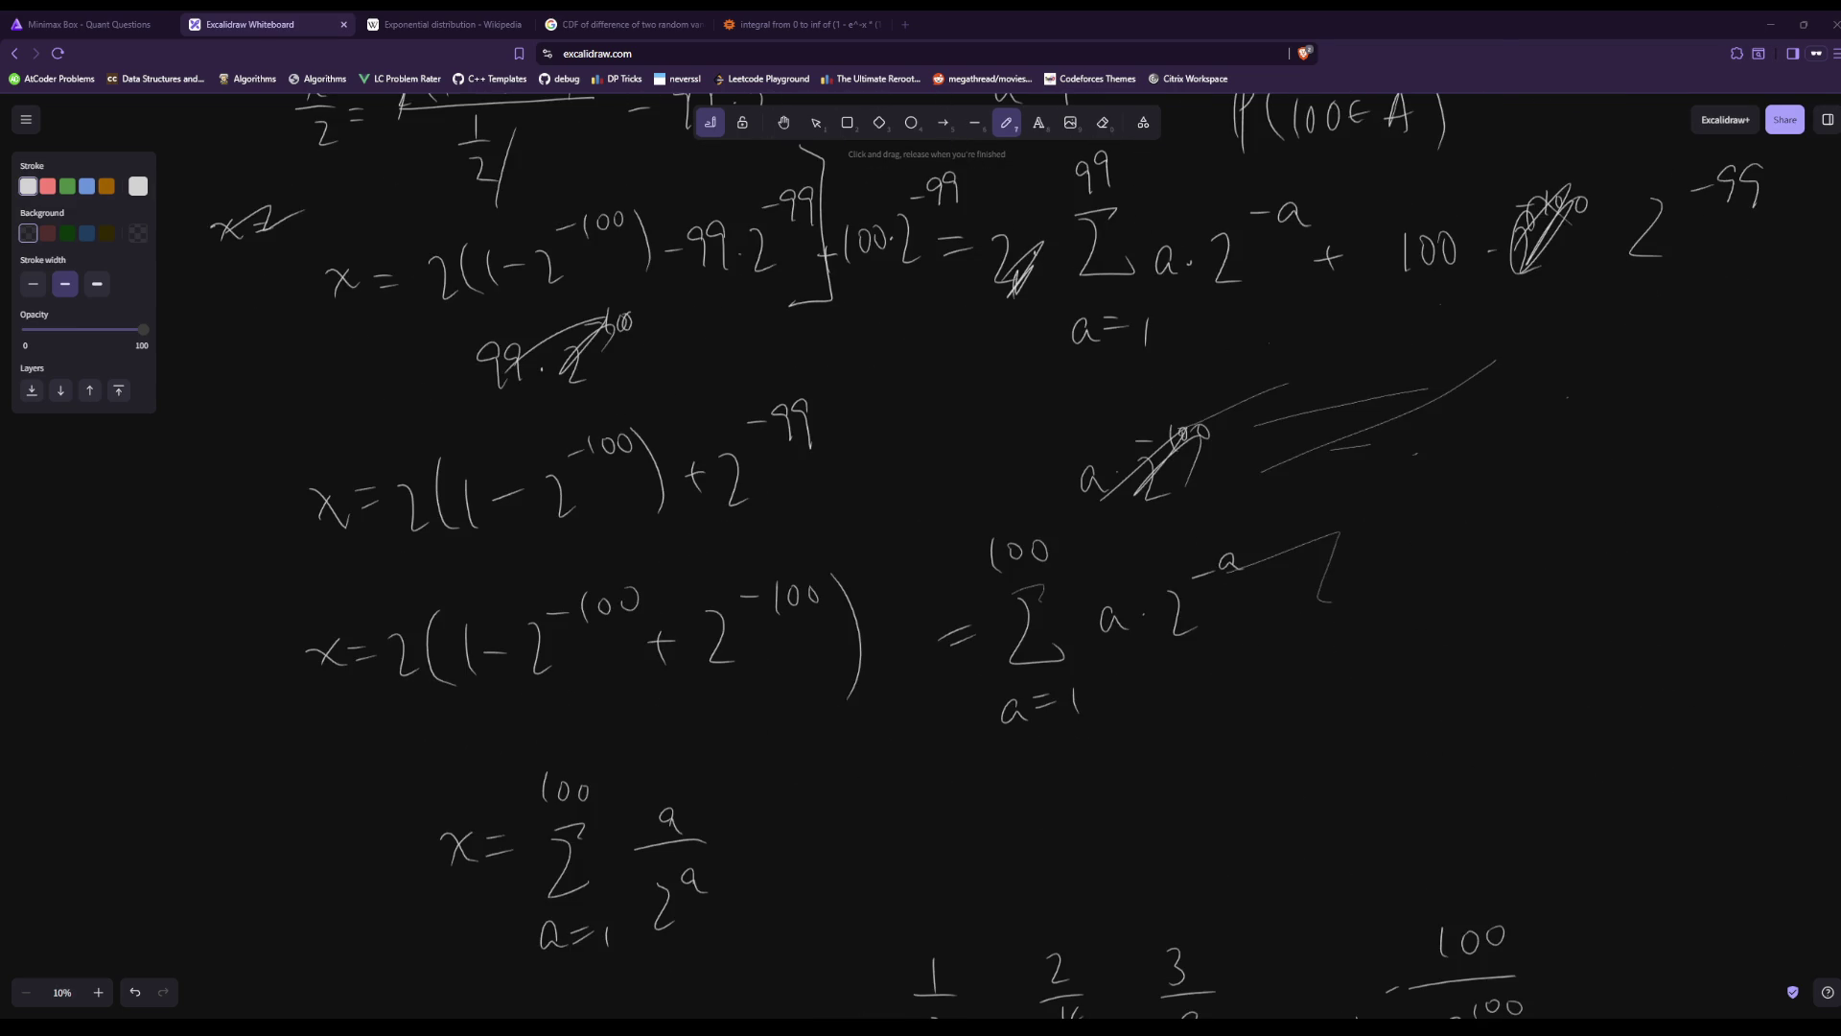
pyautogui.press('h')
pyautogui.moveTo(1644, 345); pyautogui.dragTo(904, 543)
pyautogui.scroll(-2, 1101, 478)
pyautogui.hscroll(-3, 1068, 279)
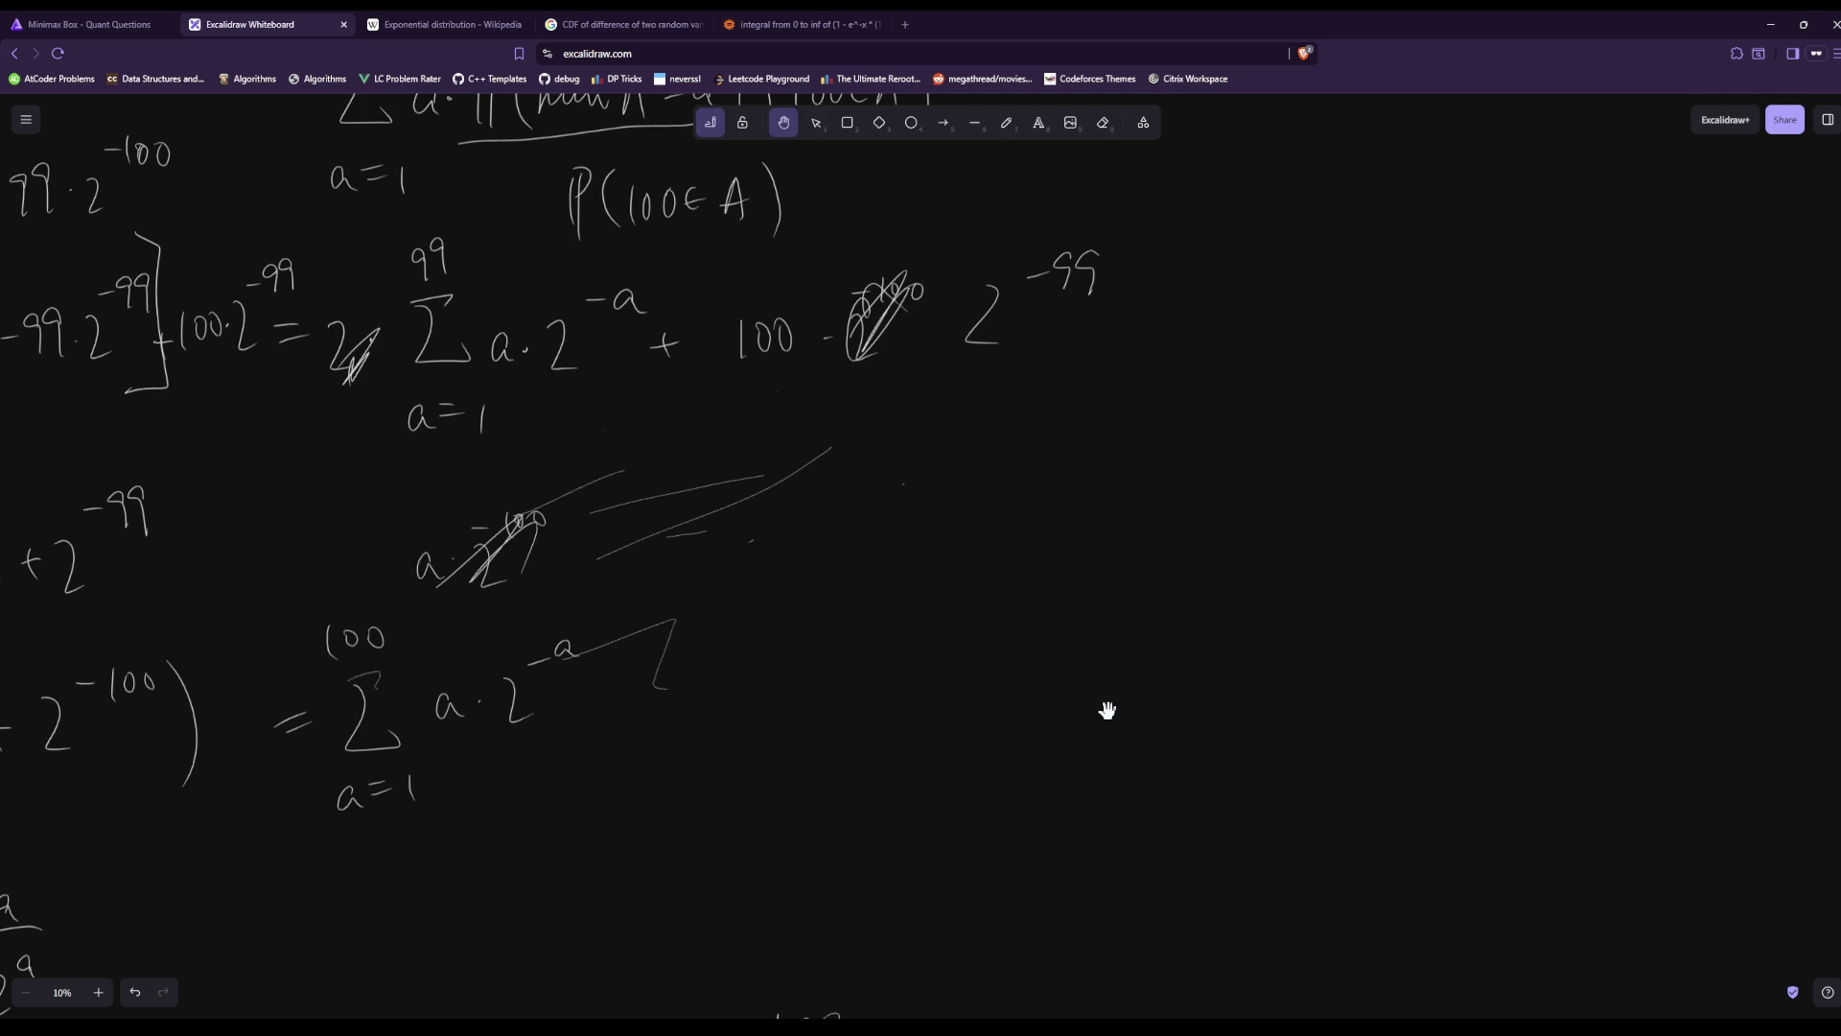
# In the blank right area, handwrite Σ from a=1 to 99 of a·2^−a = x.
pyautogui.moveTo(1303, 531)
pyautogui.mouseDown()
pyautogui.moveTo(752, 461)
pyautogui.moveTo(1126, 524)
pyautogui.mouseUp()
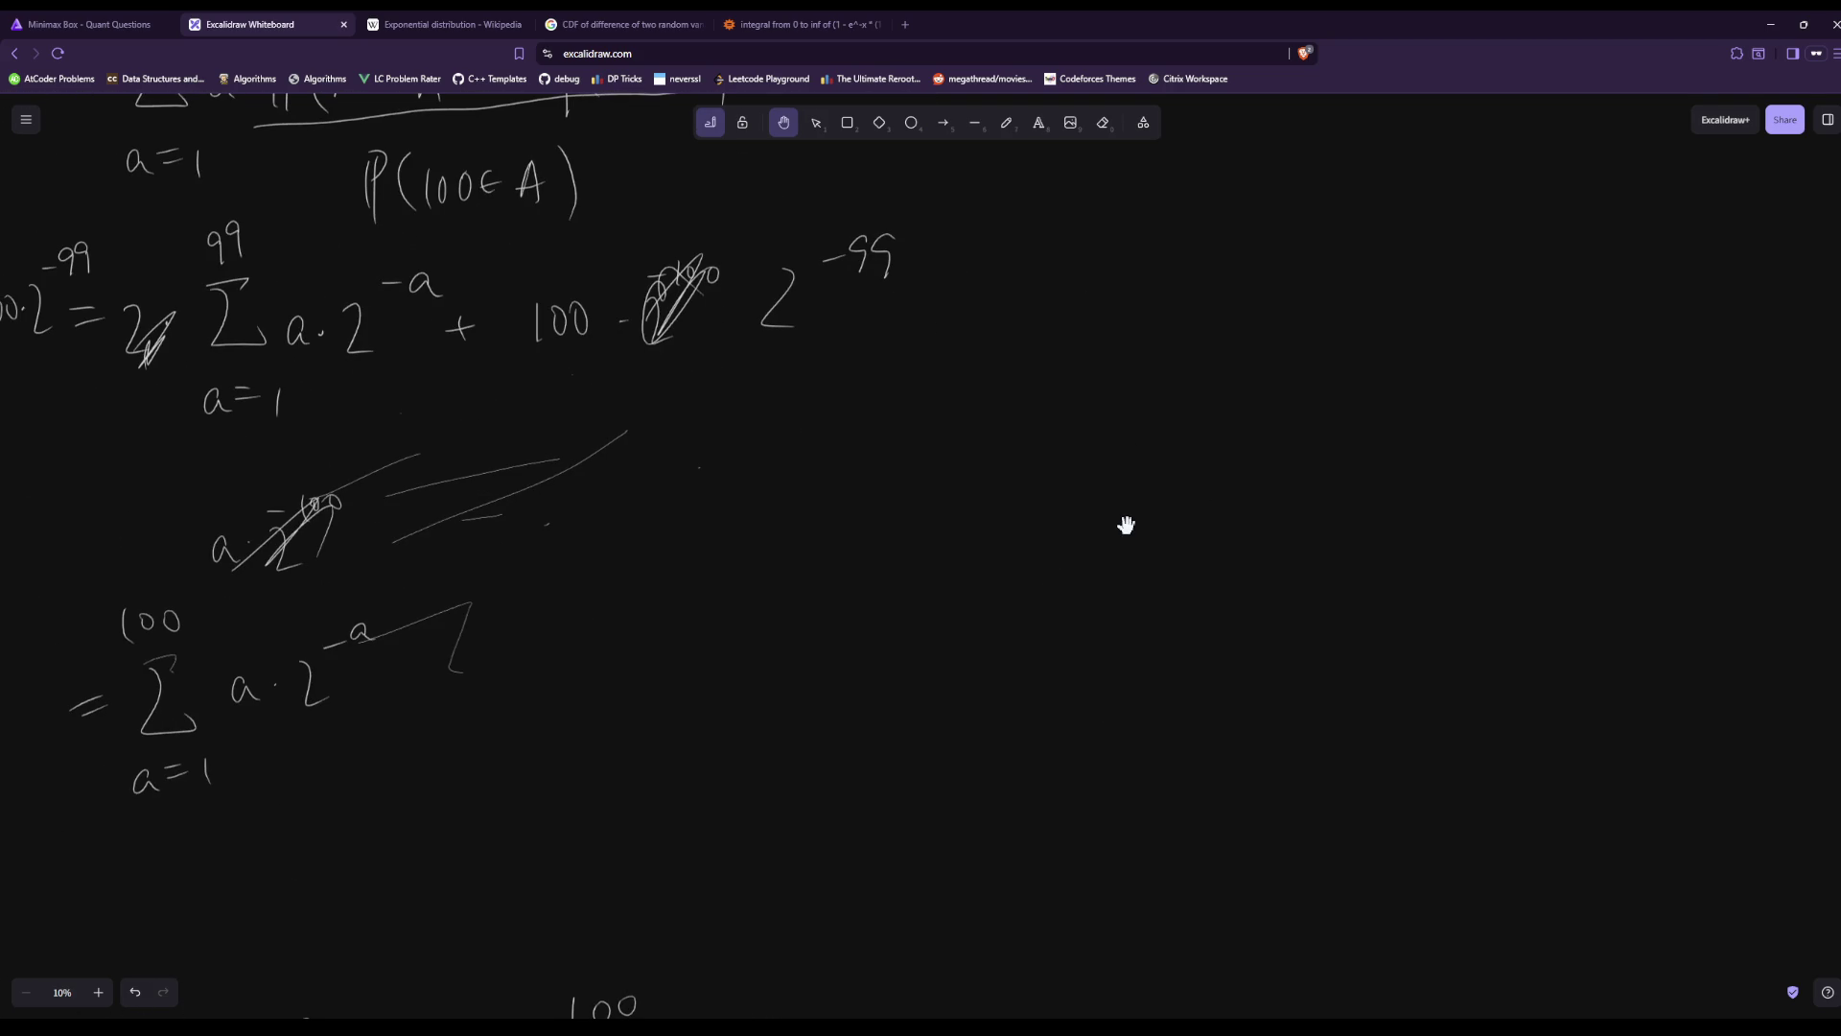
pyautogui.click(1007, 125)
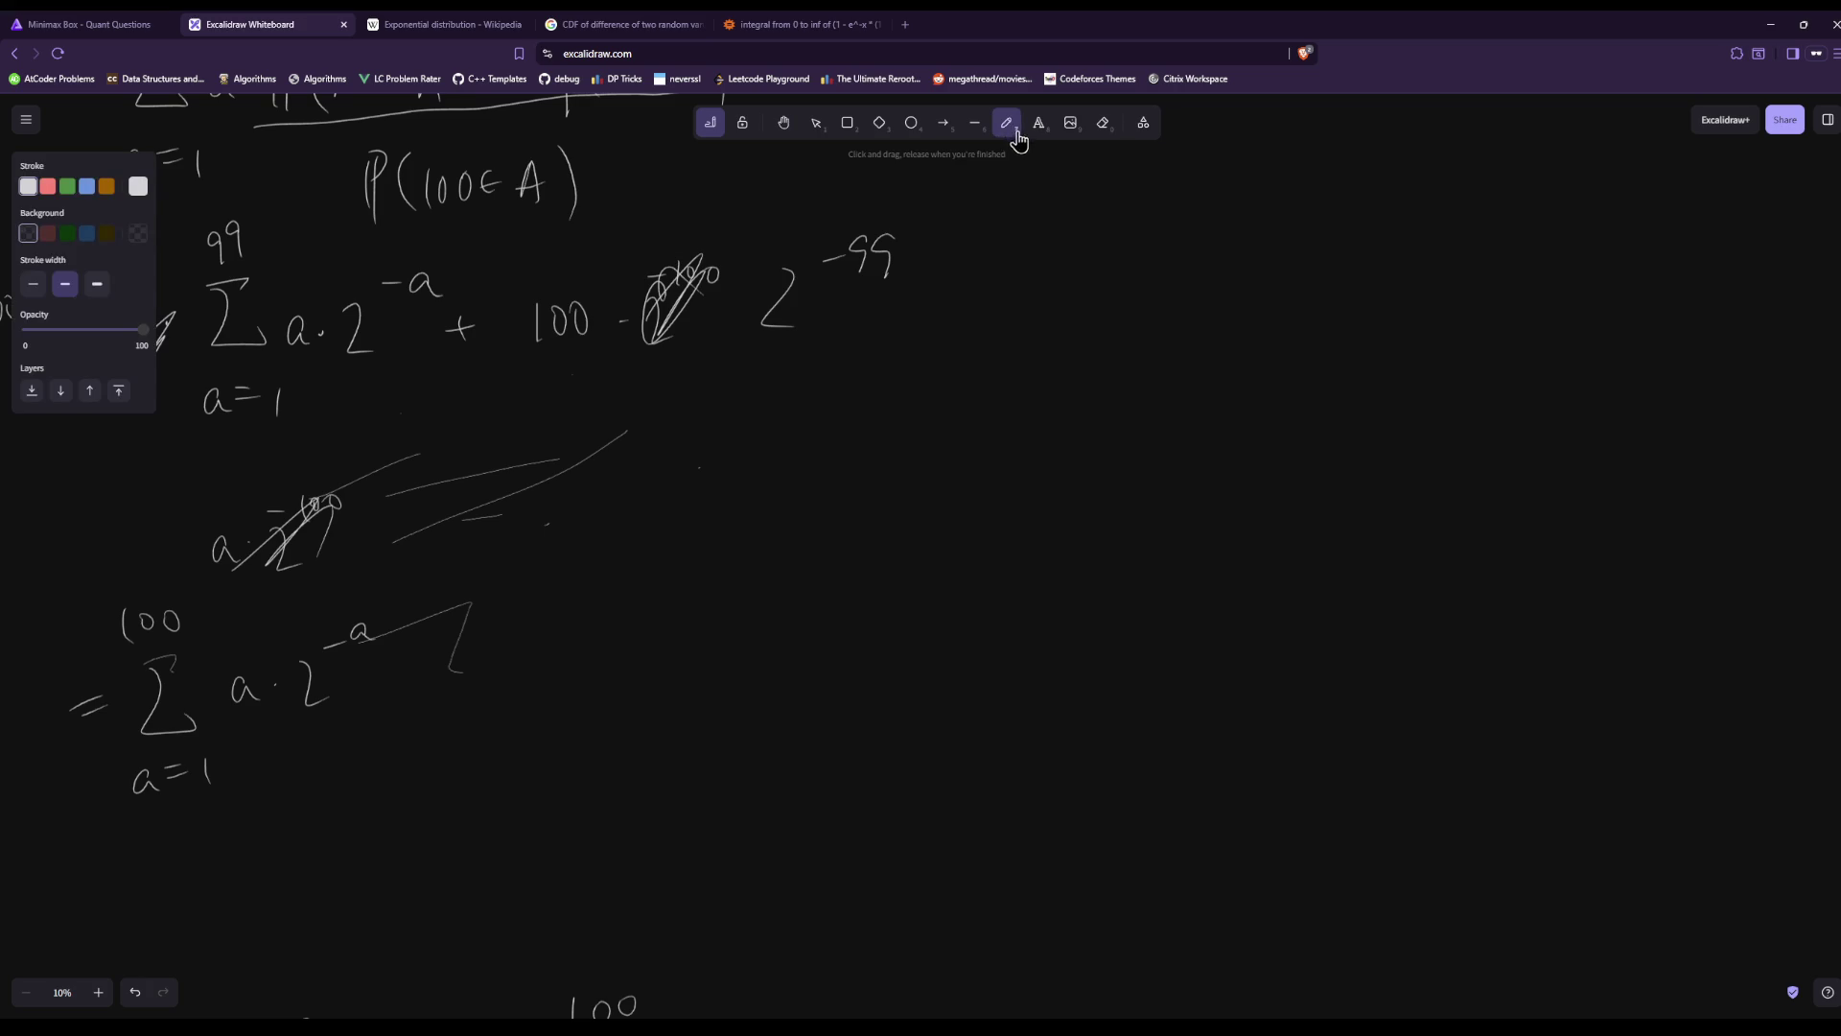
pyautogui.moveTo(896, 491)
pyautogui.mouseDown()
pyautogui.moveTo(900, 553)
pyautogui.moveTo(859, 583)
pyautogui.moveTo(903, 595)
pyautogui.mouseUp()
pyautogui.moveTo(890, 450); pyautogui.dragTo(887, 473)
pyautogui.moveTo(948, 532)
pyautogui.mouseDown()
pyautogui.moveTo(948, 554)
pyautogui.moveTo(1003, 556)
pyautogui.moveTo(1072, 528)
pyautogui.mouseUp()
pyautogui.moveTo(1055, 542); pyautogui.dragTo(1103, 546)
pyautogui.moveTo(1107, 529); pyautogui.dragTo(1087, 547)
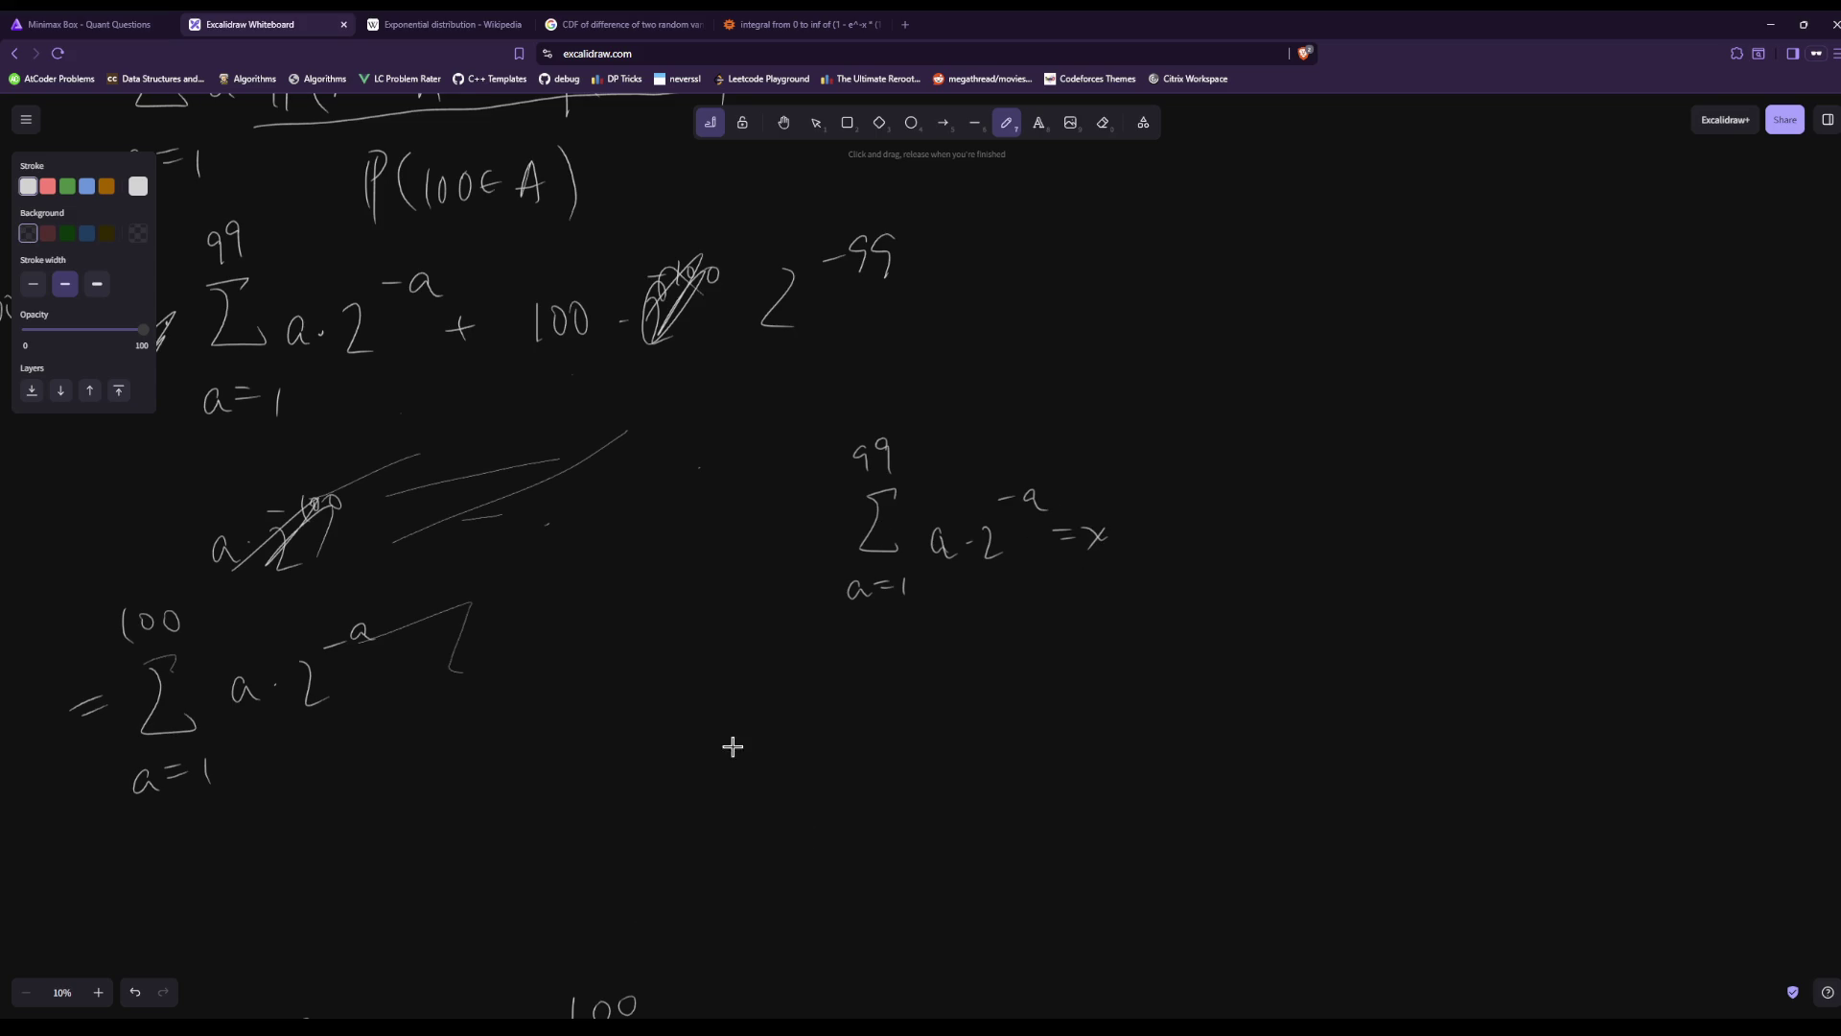
# Below it, write x − x/2 = ½(1 − 2^−100)/½, undoing one stray stroke.
pyautogui.moveTo(766, 749); pyautogui.dragTo(828, 723)
pyautogui.moveTo(827, 704)
pyautogui.mouseDown()
pyautogui.moveTo(809, 723)
pyautogui.moveTo(835, 728)
pyautogui.mouseUp()
pyautogui.moveTo(816, 753)
pyautogui.mouseDown()
pyautogui.moveTo(835, 770)
pyautogui.moveTo(867, 743)
pyautogui.mouseUp()
pyautogui.moveTo(856, 757); pyautogui.dragTo(872, 755)
pyautogui.moveTo(907, 675); pyautogui.dragTo(921, 694)
pyautogui.moveTo(905, 713); pyautogui.dragTo(947, 711)
pyautogui.moveTo(956, 701); pyautogui.dragTo(993, 687)
pyautogui.hotkey('ctrl', 'z')
pyautogui.moveTo(977, 698)
pyautogui.mouseDown()
pyautogui.moveTo(988, 712)
pyautogui.moveTo(1012, 688)
pyautogui.mouseUp()
pyautogui.moveTo(1025, 676); pyautogui.dragTo(1057, 722)
pyautogui.moveTo(892, 752)
pyautogui.mouseDown()
pyautogui.moveTo(1070, 737)
pyautogui.moveTo(979, 778)
pyautogui.moveTo(1002, 812)
pyautogui.mouseUp()
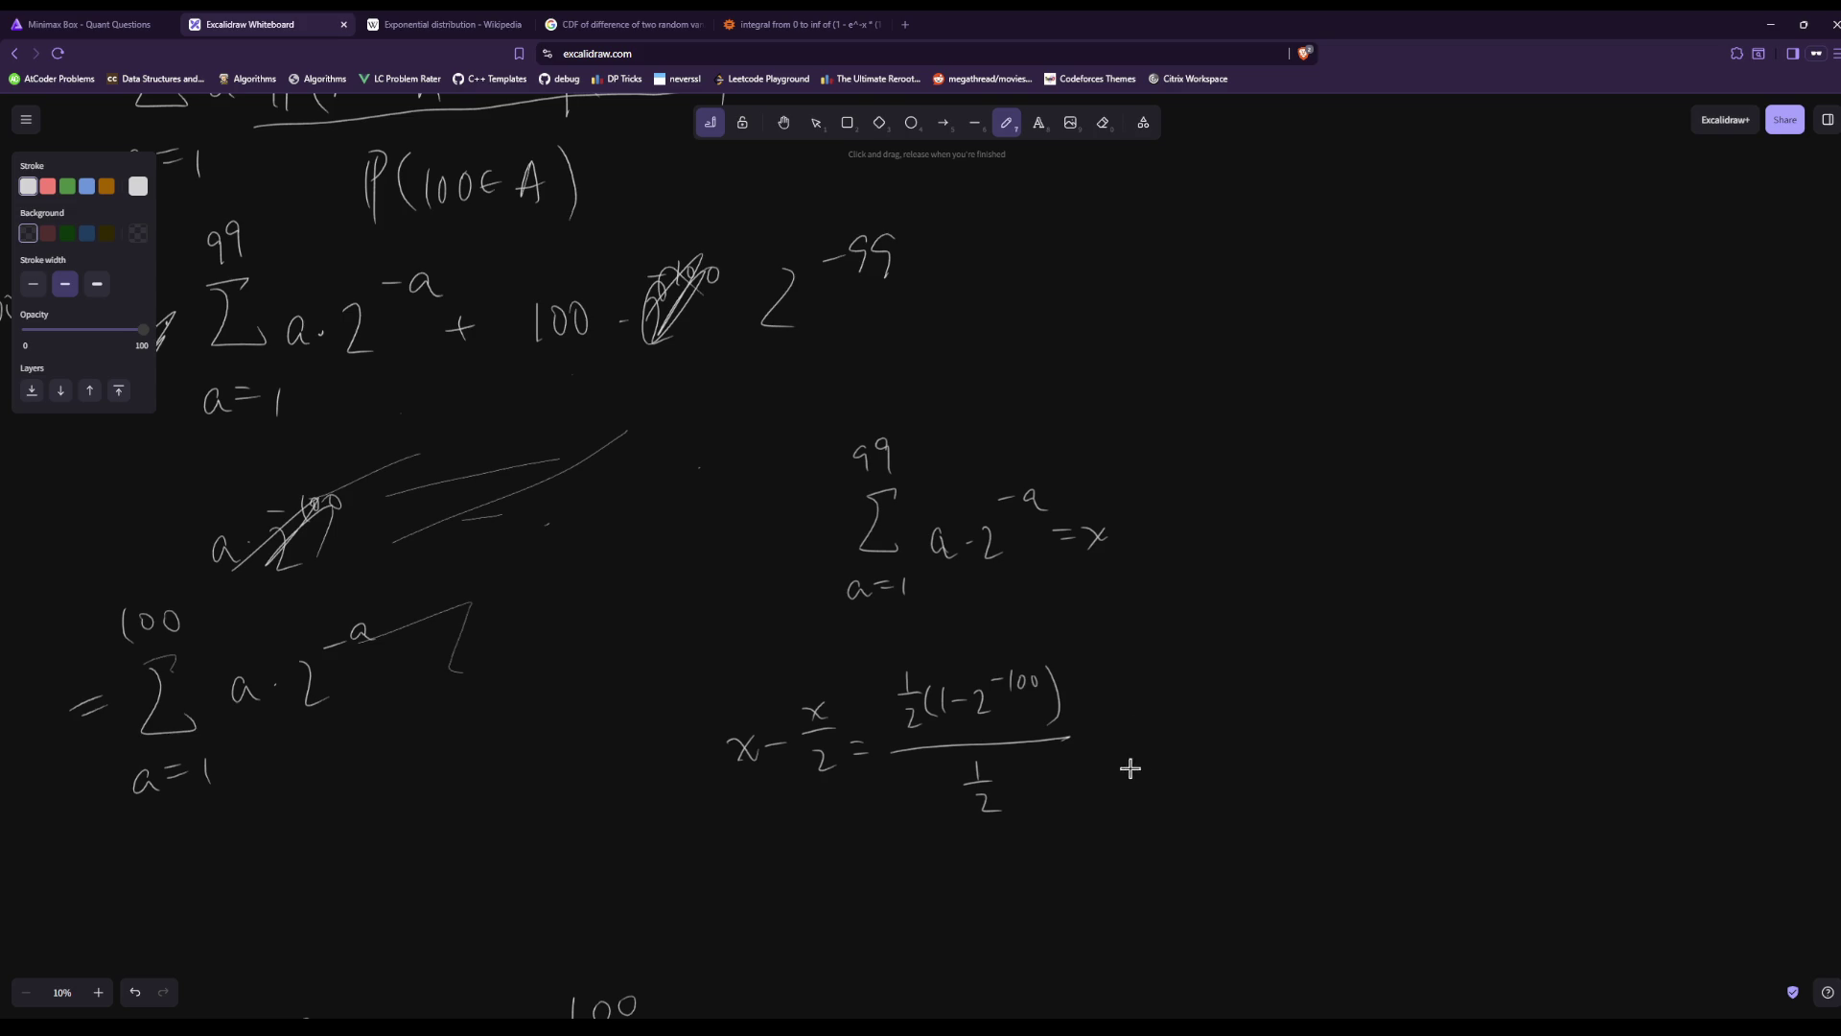
# Write − 99·2^−100 after the fraction, slash both halves, and begin the next line with x.
pyautogui.moveTo(1103, 738); pyautogui.dragTo(1124, 741)
pyautogui.moveTo(1166, 719)
pyautogui.mouseDown()
pyautogui.moveTo(1163, 751)
pyautogui.moveTo(1229, 745)
pyautogui.moveTo(1245, 698)
pyautogui.moveTo(1287, 694)
pyautogui.mouseUp()
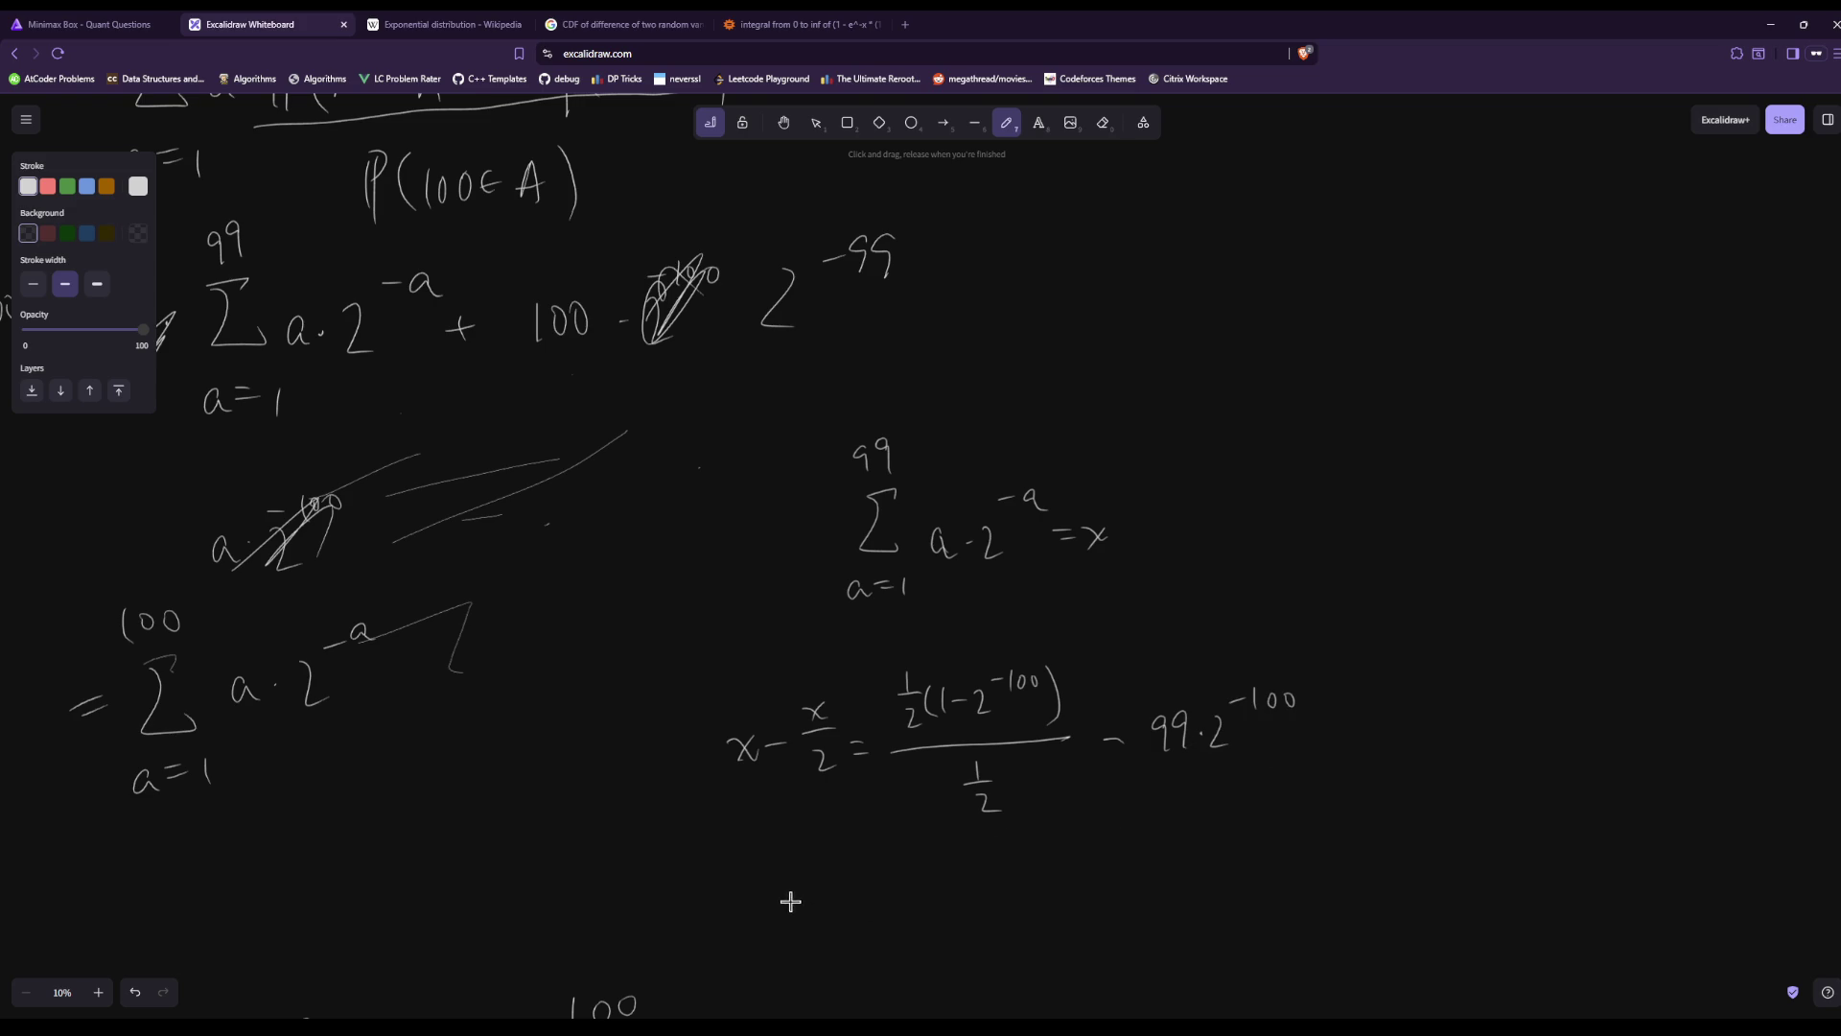
pyautogui.moveTo(910, 676)
pyautogui.mouseDown()
pyautogui.moveTo(896, 752)
pyautogui.moveTo(957, 829)
pyautogui.mouseUp()
pyautogui.moveTo(822, 918); pyautogui.dragTo(923, 927)
# Continue the line with (1 − 2^−100) and ·2^−99, scribbling out the leading x =.
pyautogui.scroll(-2, 1396, 603)
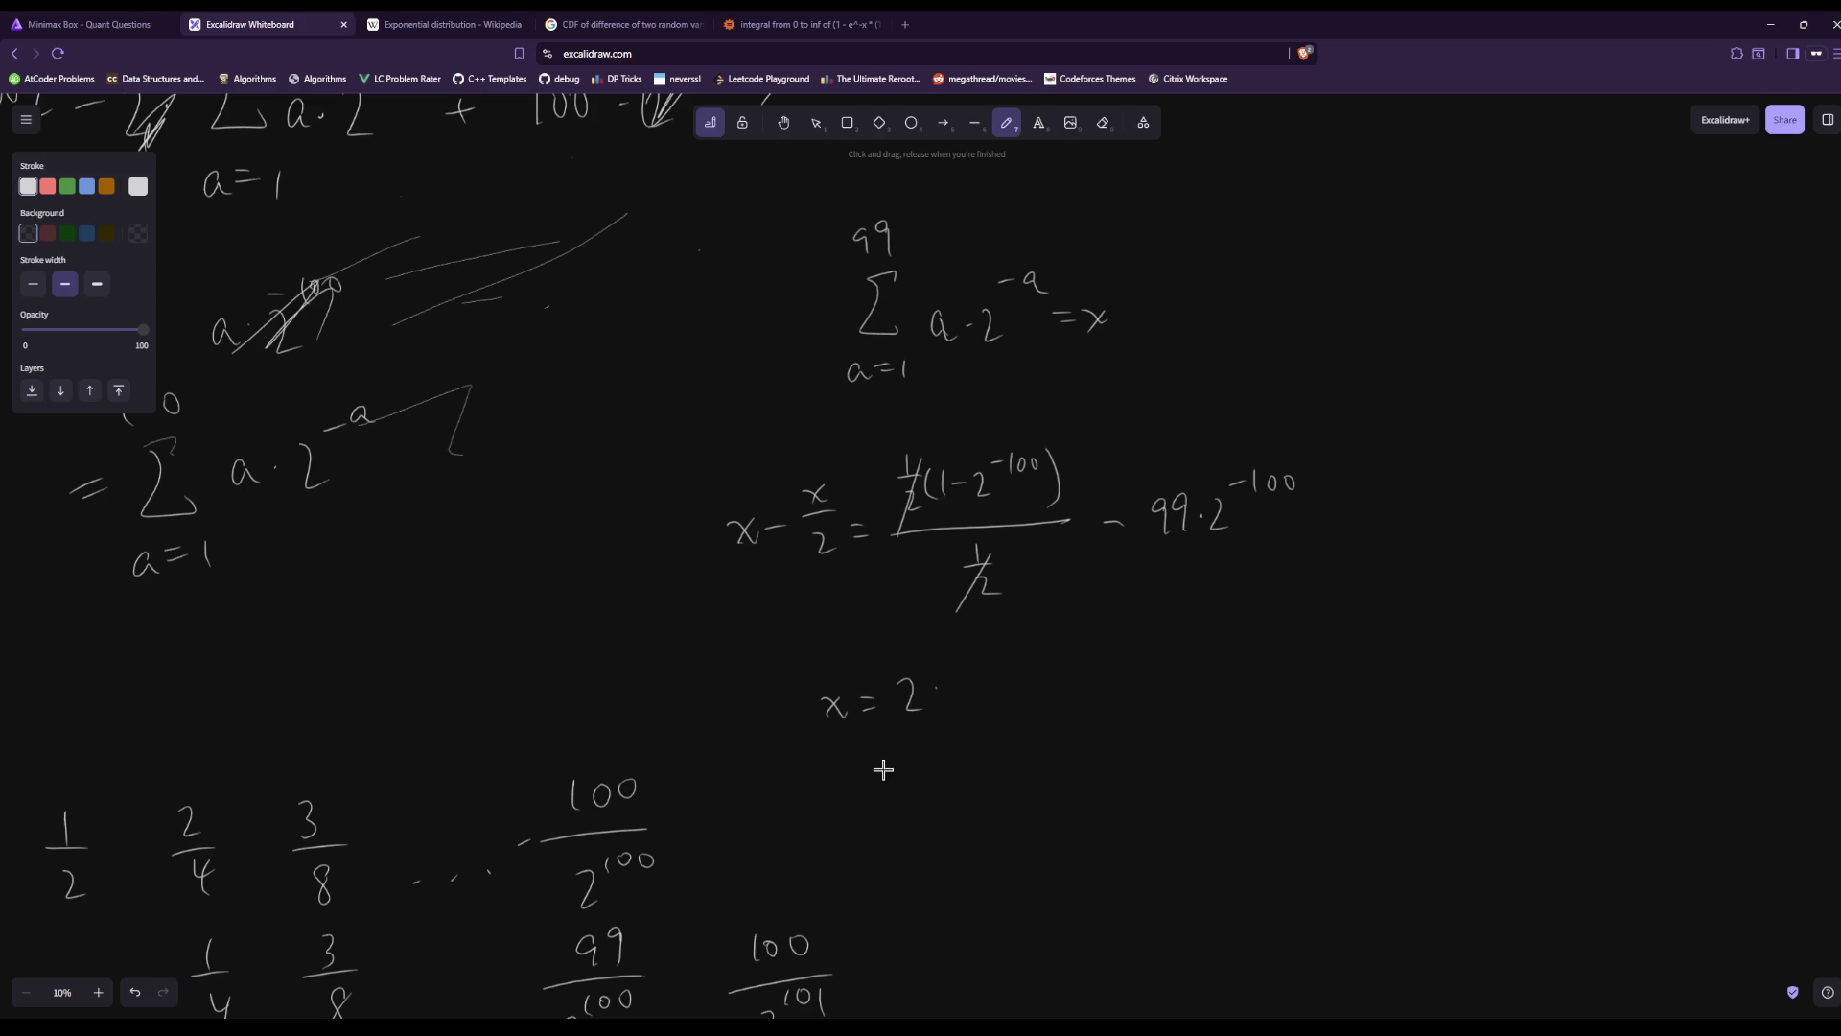
pyautogui.moveTo(965, 660)
pyautogui.mouseDown()
pyautogui.moveTo(957, 712)
pyautogui.moveTo(979, 709)
pyautogui.mouseUp()
pyautogui.moveTo(993, 691)
pyautogui.mouseDown()
pyautogui.moveTo(1050, 708)
pyautogui.moveTo(1068, 660)
pyautogui.mouseUp()
pyautogui.moveTo(1082, 649)
pyautogui.mouseDown()
pyautogui.moveTo(1118, 650)
pyautogui.moveTo(1143, 708)
pyautogui.moveTo(1247, 688)
pyautogui.mouseUp()
pyautogui.moveTo(1257, 671)
pyautogui.mouseDown()
pyautogui.moveTo(1274, 705)
pyautogui.moveTo(1288, 648)
pyautogui.mouseUp()
pyautogui.moveTo(1307, 639); pyautogui.dragTo(1316, 662)
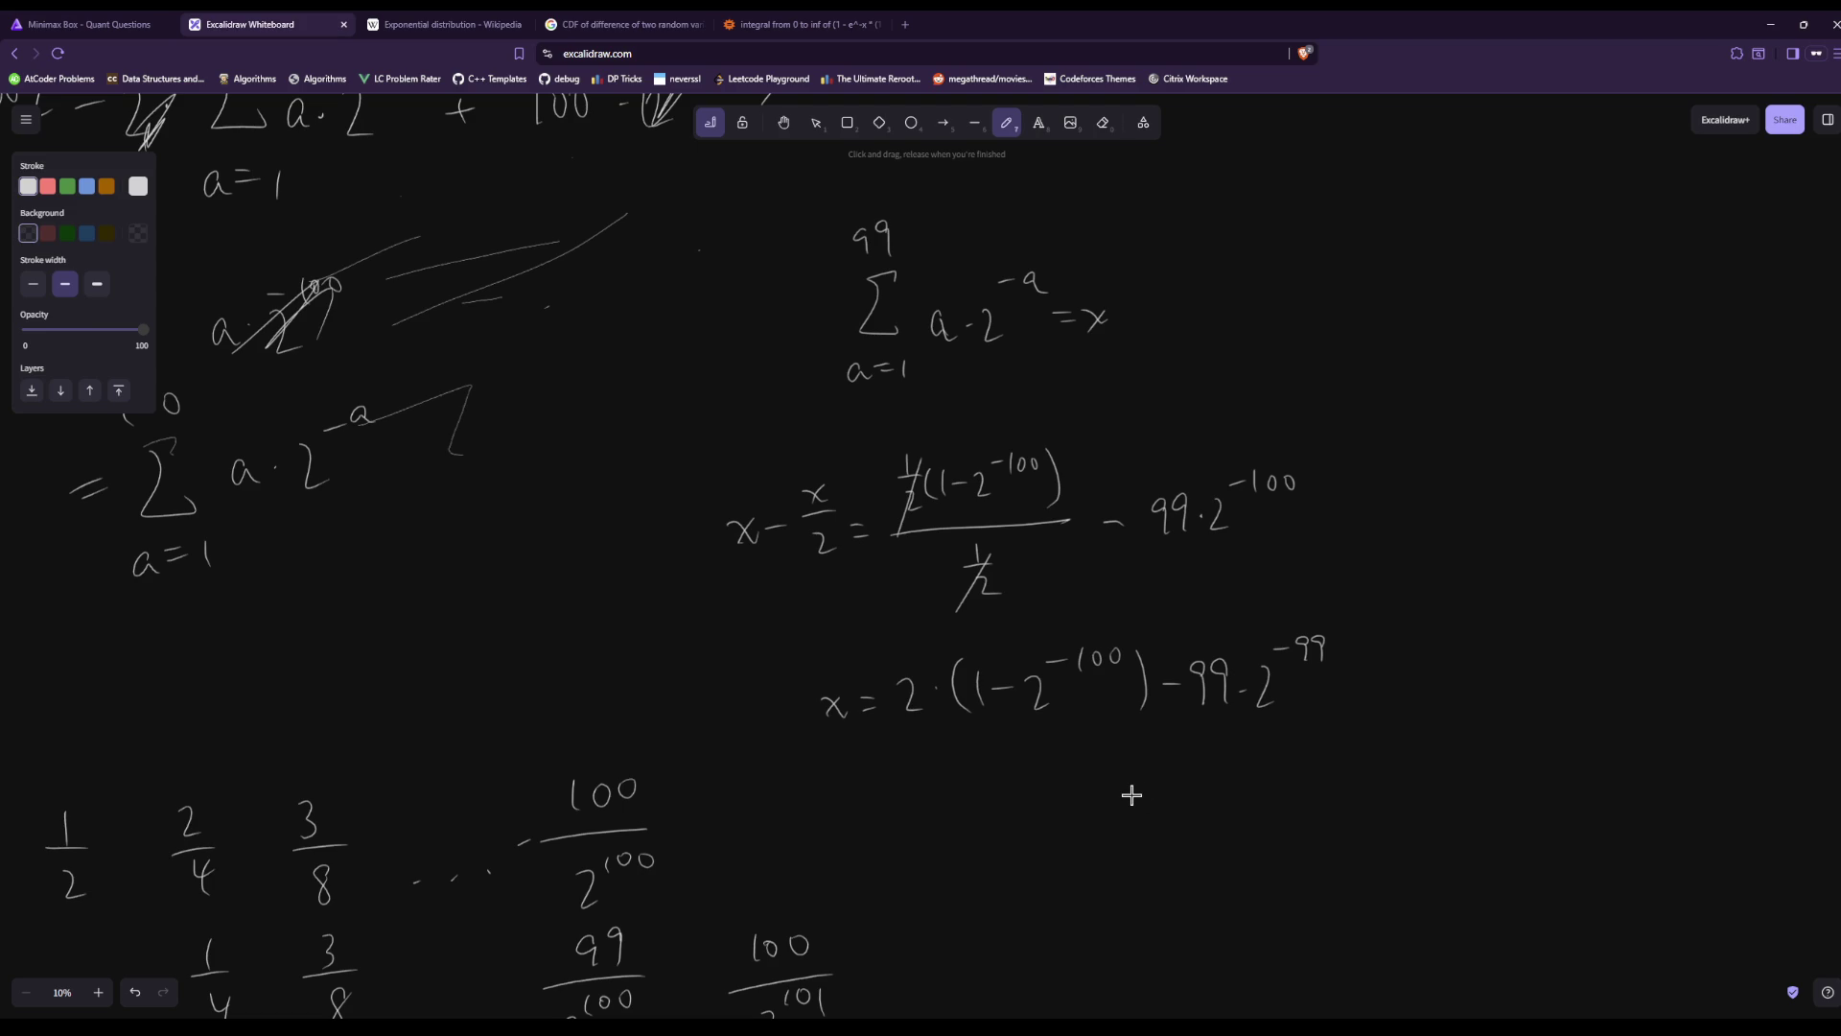
pyautogui.moveTo(812, 733)
pyautogui.mouseDown()
pyautogui.moveTo(837, 674)
pyautogui.moveTo(874, 718)
pyautogui.mouseUp()
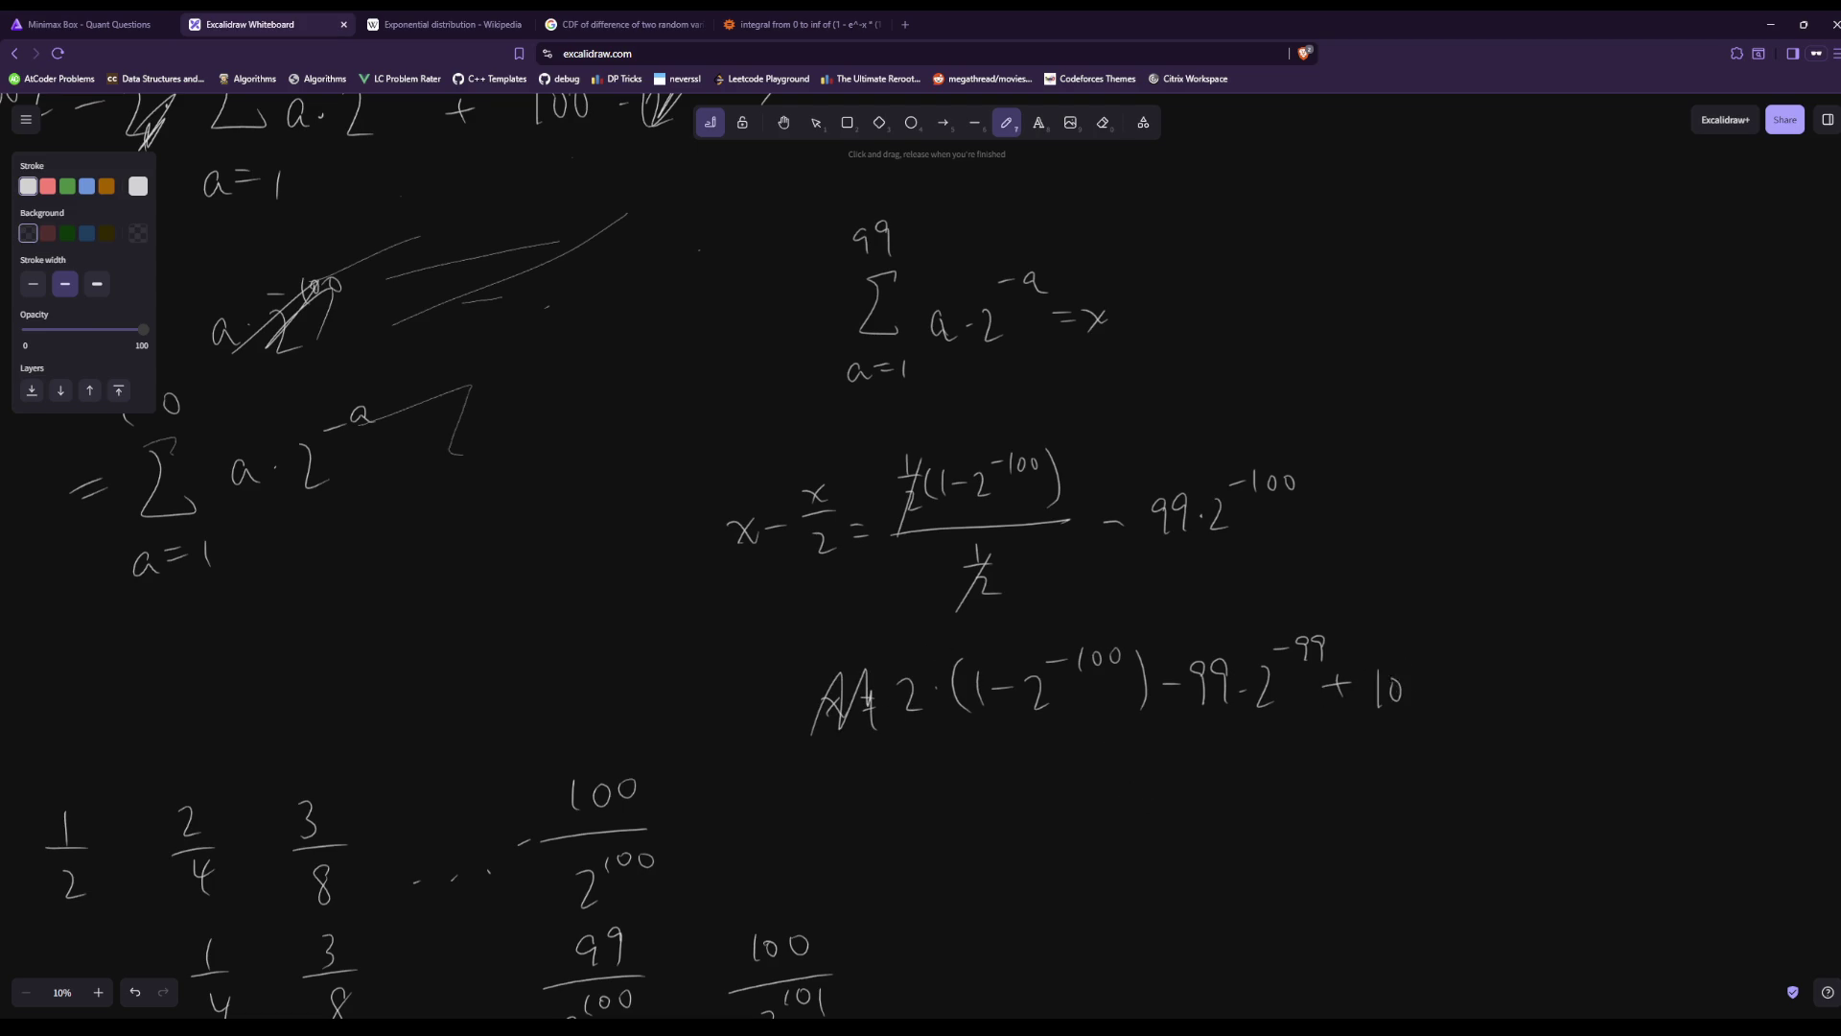
# Append + 100·2^−99 and draw an equals sign beneath the expression.
pyautogui.click(1447, 691)
pyautogui.moveTo(1452, 677)
pyautogui.mouseDown()
pyautogui.moveTo(1467, 709)
pyautogui.moveTo(1485, 664)
pyautogui.mouseUp()
pyautogui.moveTo(1502, 640); pyautogui.dragTo(1503, 666)
pyautogui.moveTo(843, 813); pyautogui.dragTo(870, 813)
pyautogui.moveTo(847, 827); pyautogui.dragTo(874, 826)
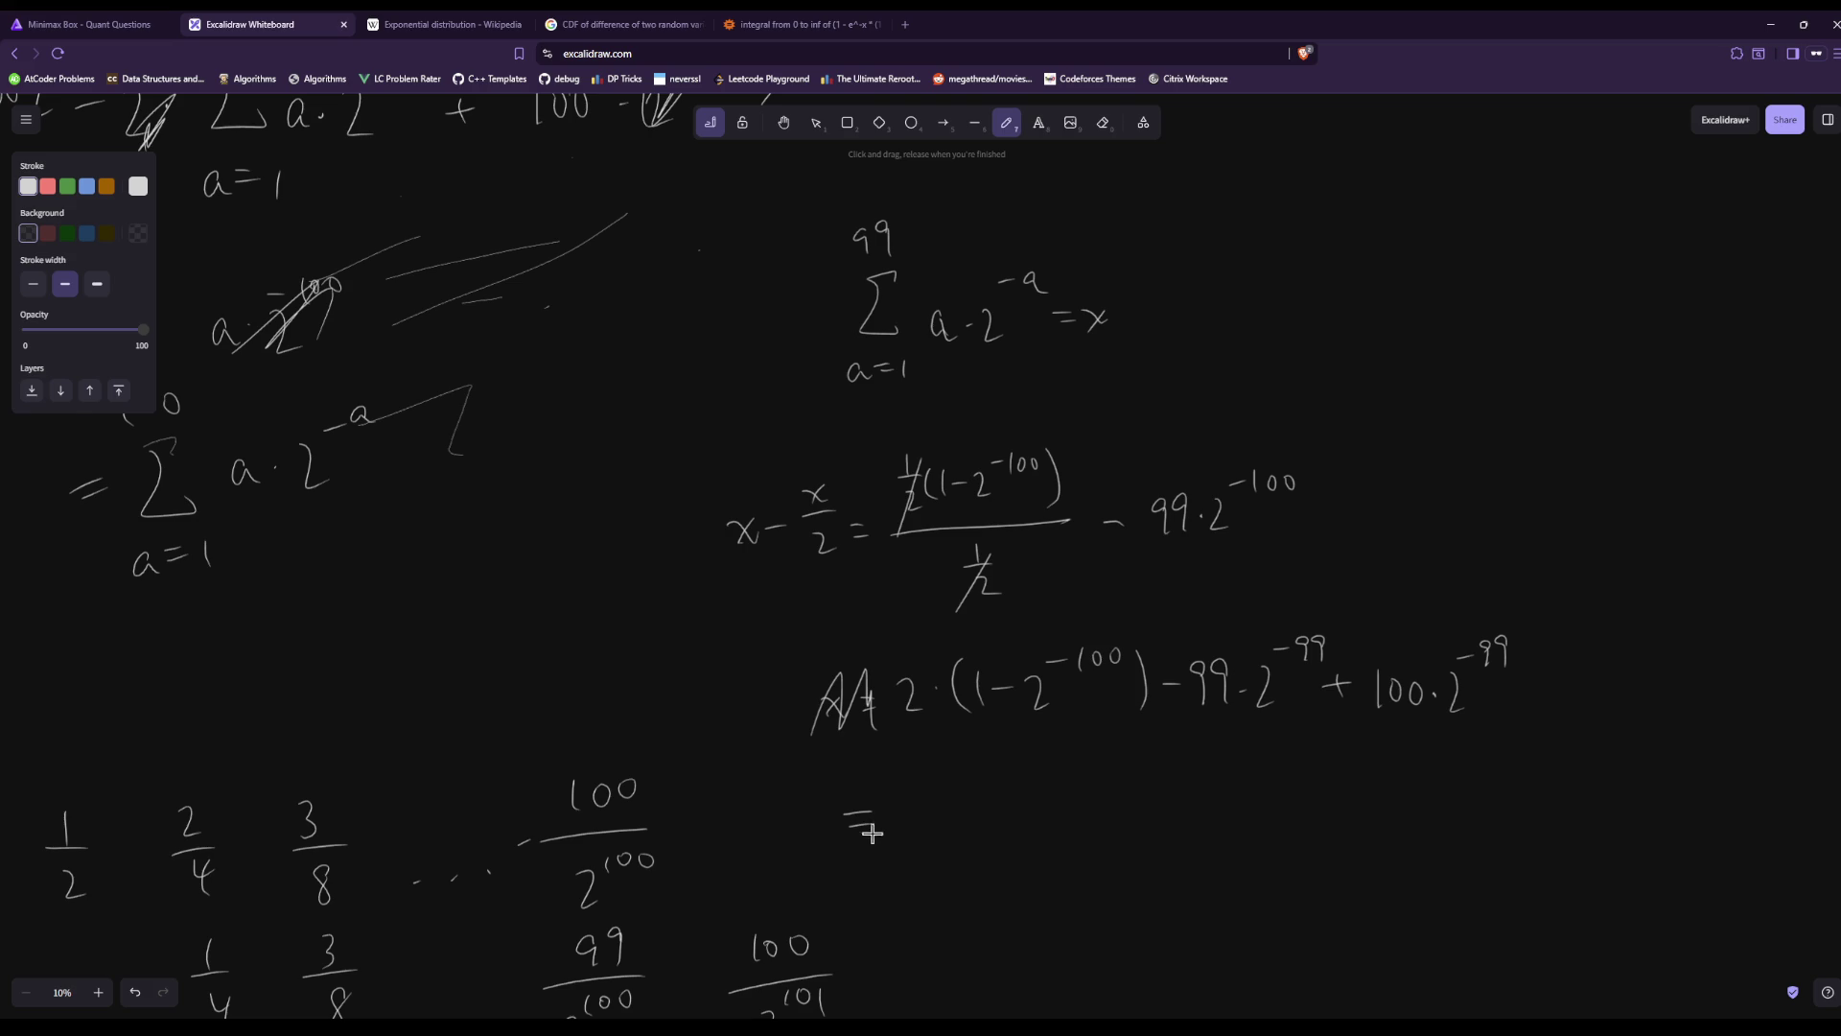